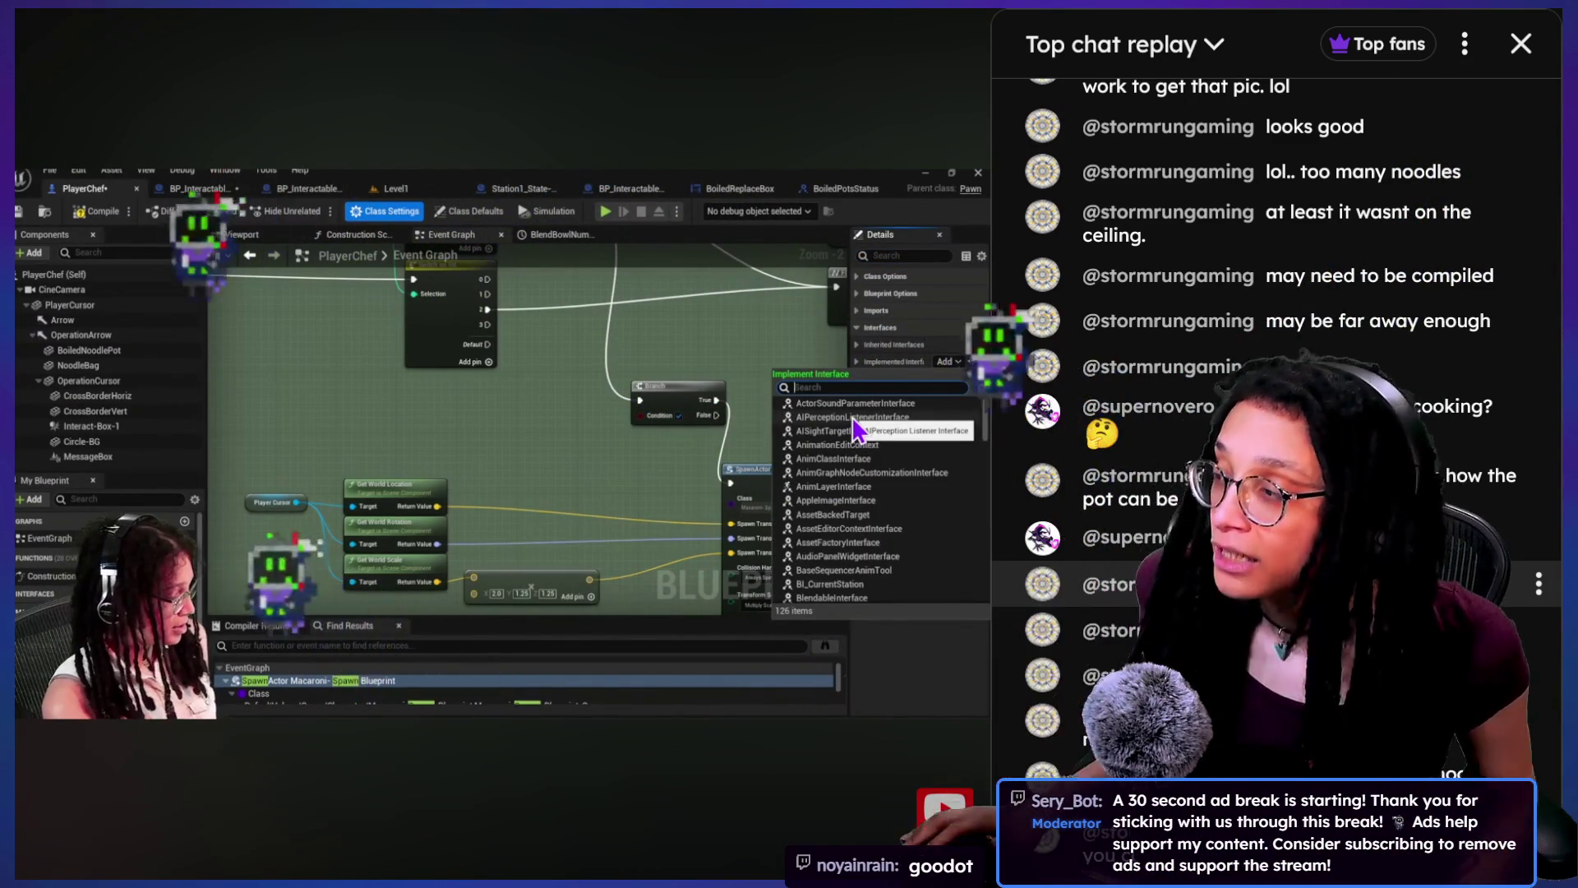
# Pause the stream replay and navigate the browser to the streamer's Reddit user profile
pyautogui.click(789, 707)
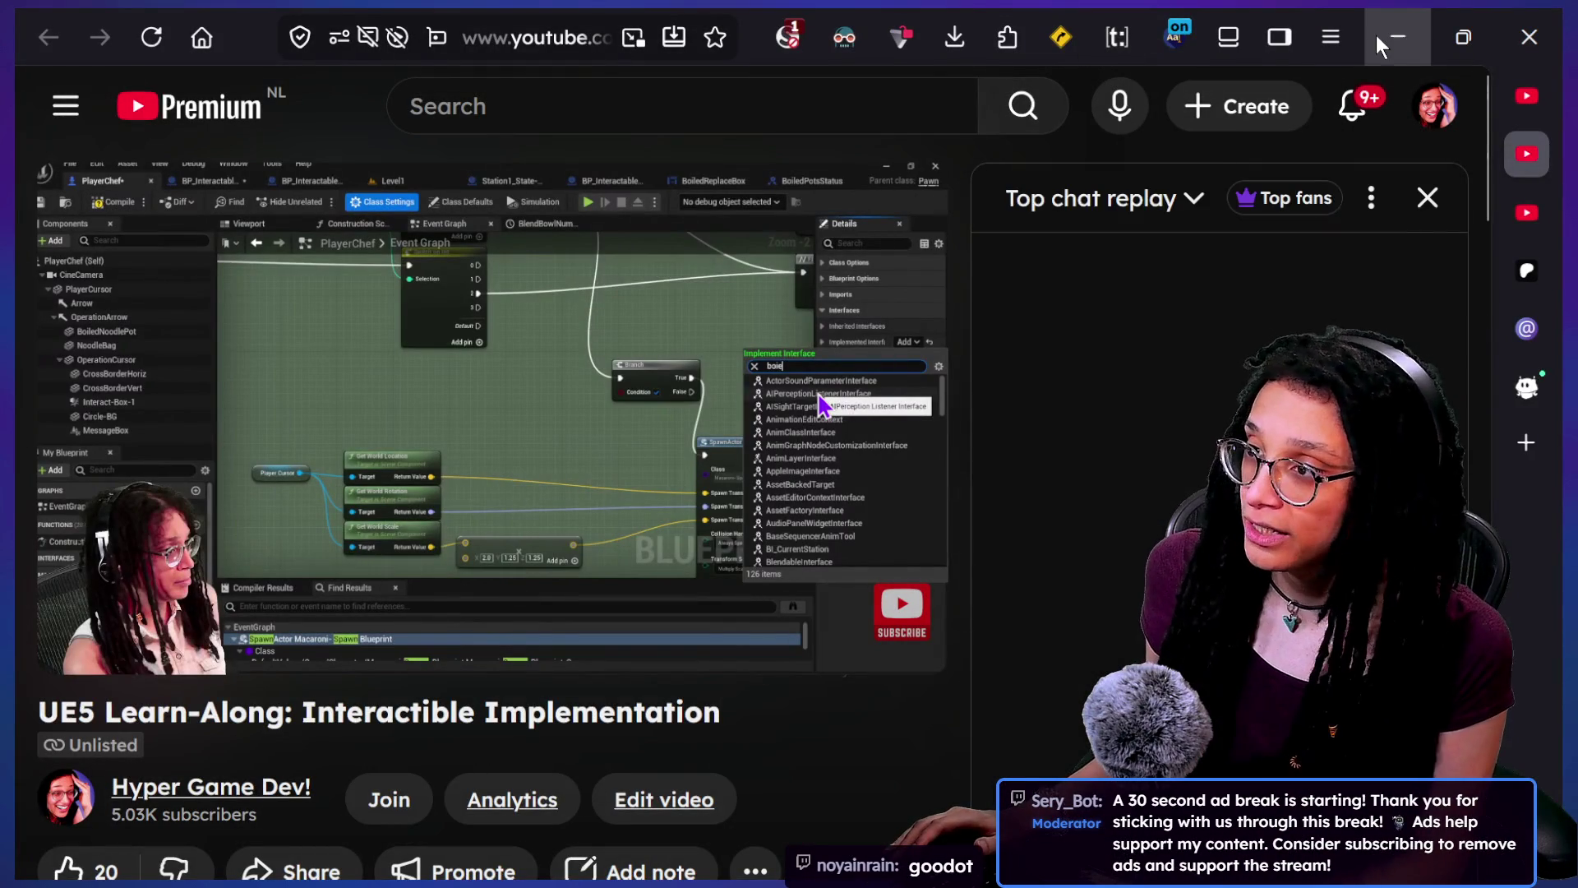
pyautogui.click(488, 49)
pyautogui.write('reddit.com/hypergamedev')
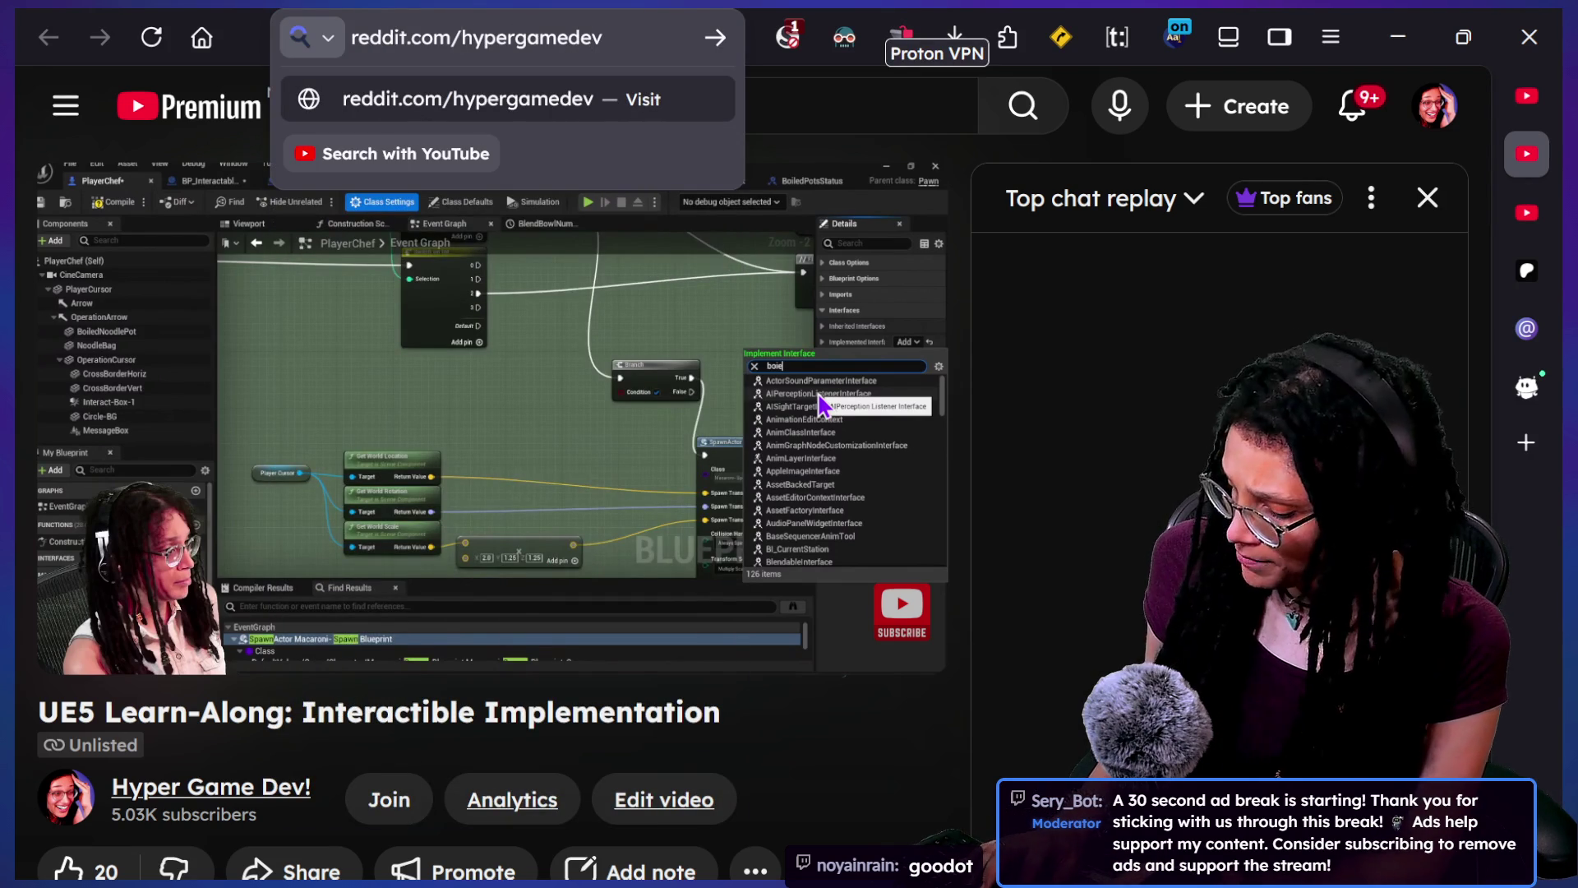
pyautogui.write('u/')
pyautogui.press('Return')
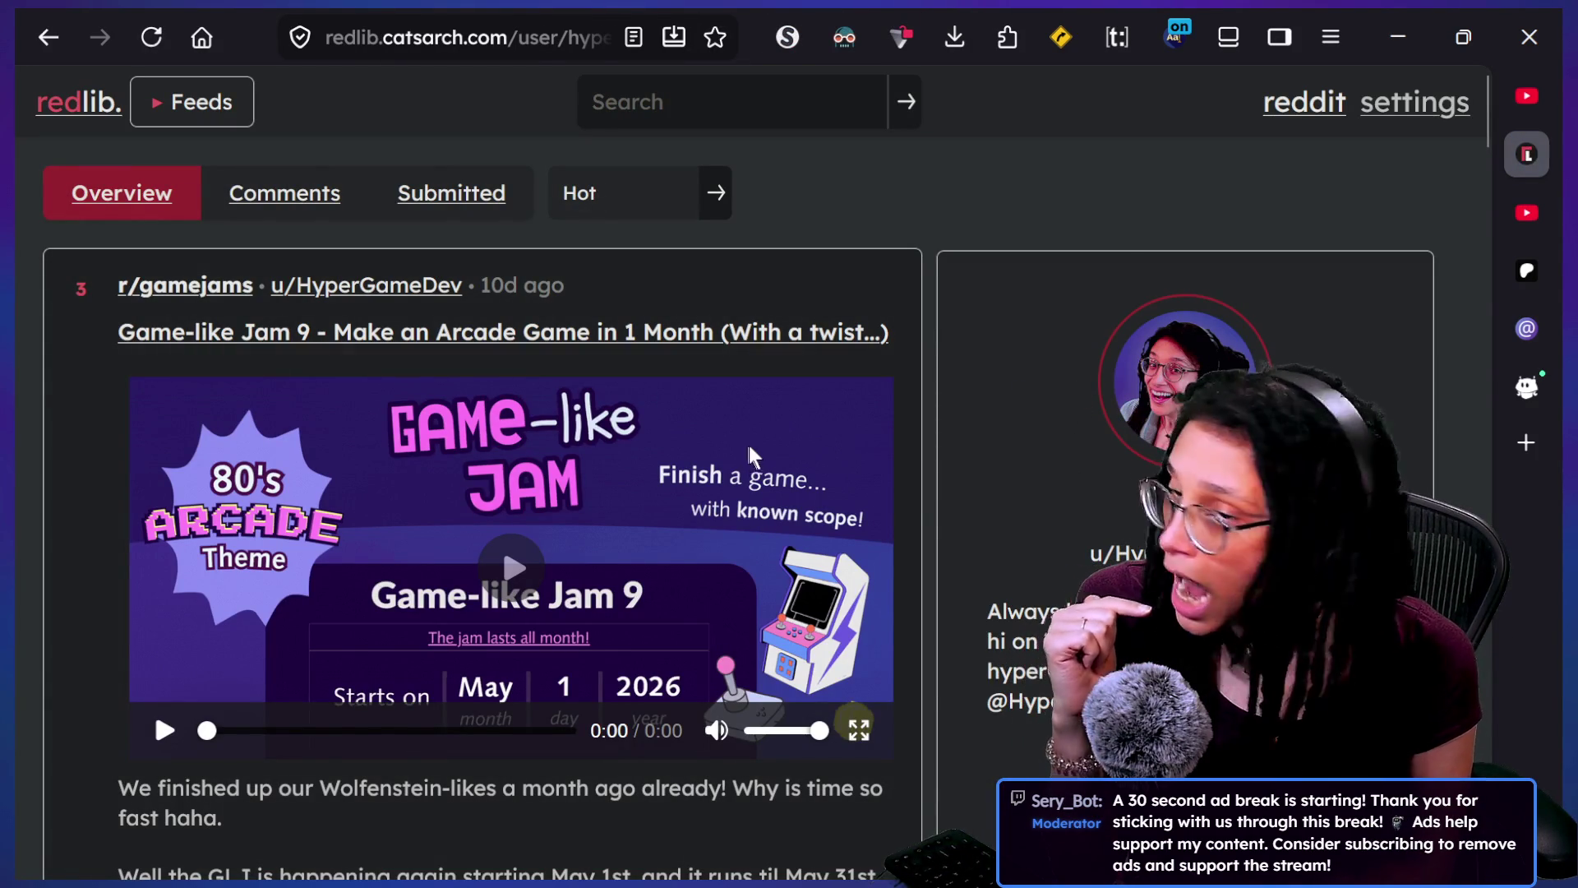
# Show the user's comment history and open the r/godot 'Make Unique' thread from it
pyautogui.click(254, 207)
pyautogui.scroll(-1, 743, 450)
pyautogui.scroll(-3, 743, 450)
pyautogui.scroll(-2, 744, 452)
pyautogui.scroll(-3, 743, 453)
pyautogui.scroll(-3, 743, 453)
pyautogui.scroll(-5, 745, 457)
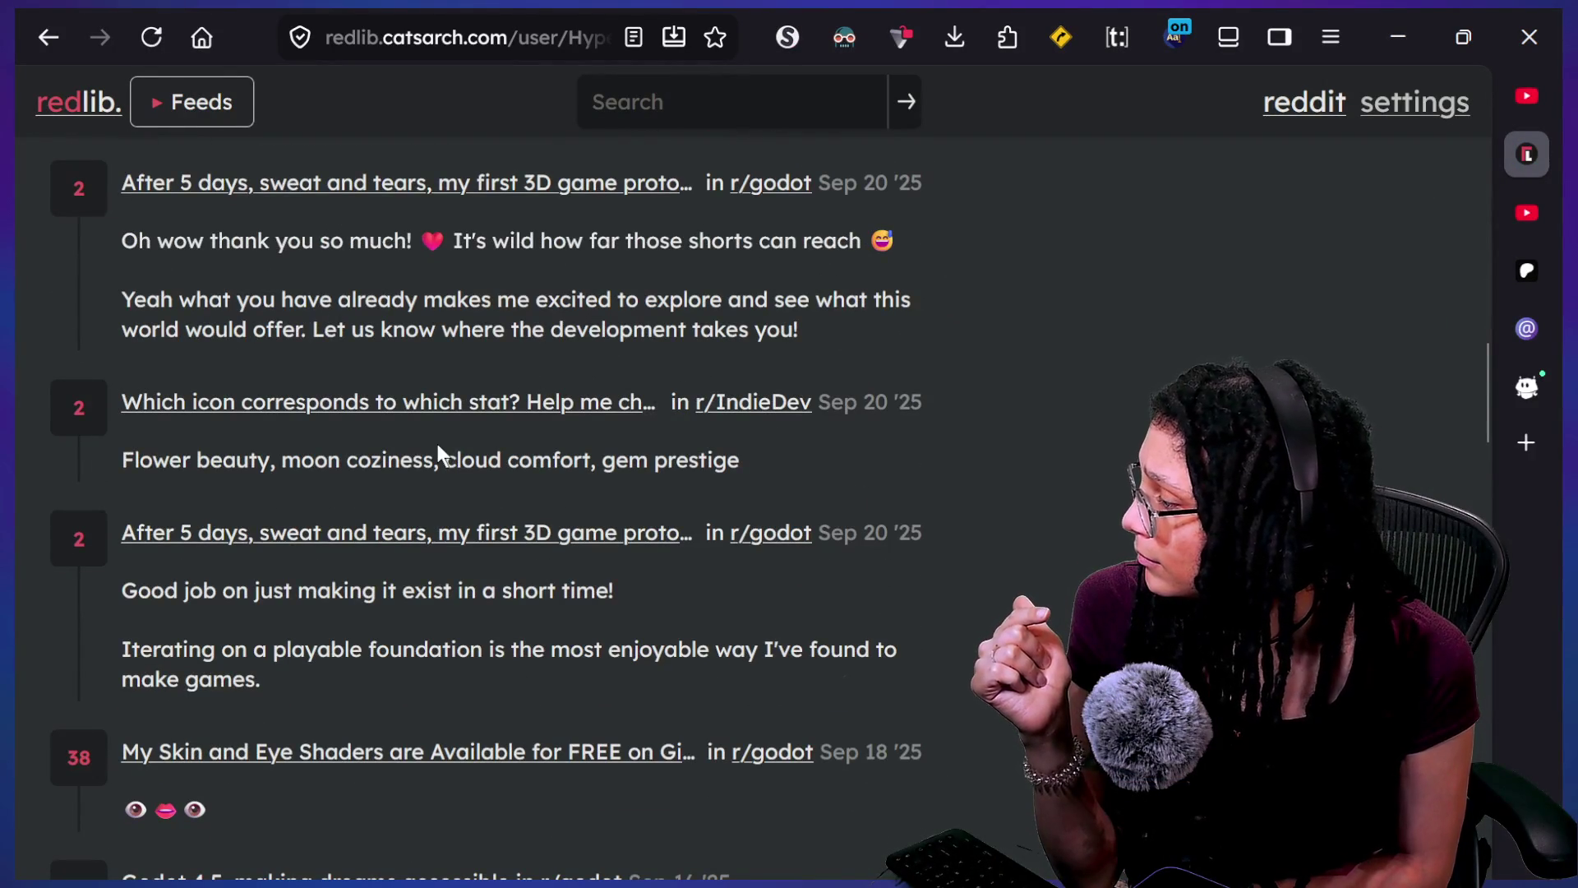
pyautogui.scroll(-1, 438, 446)
pyautogui.scroll(-1, 437, 446)
pyautogui.scroll(-1, 438, 447)
pyautogui.scroll(-2, 437, 447)
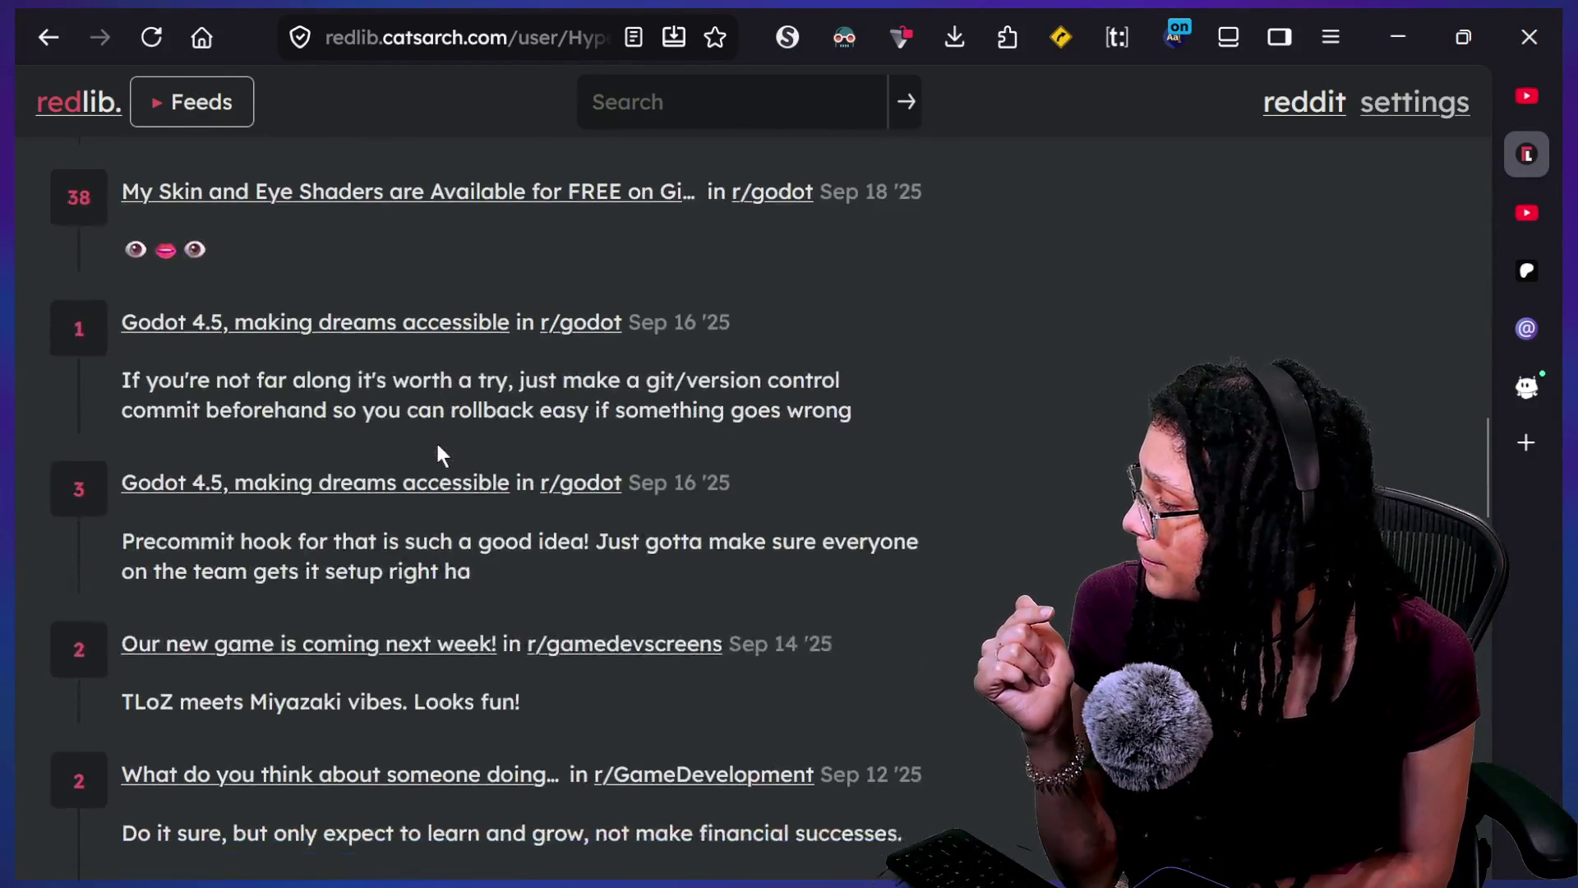
pyautogui.scroll(-1, 438, 448)
pyautogui.scroll(7, 438, 447)
pyautogui.scroll(2, 438, 451)
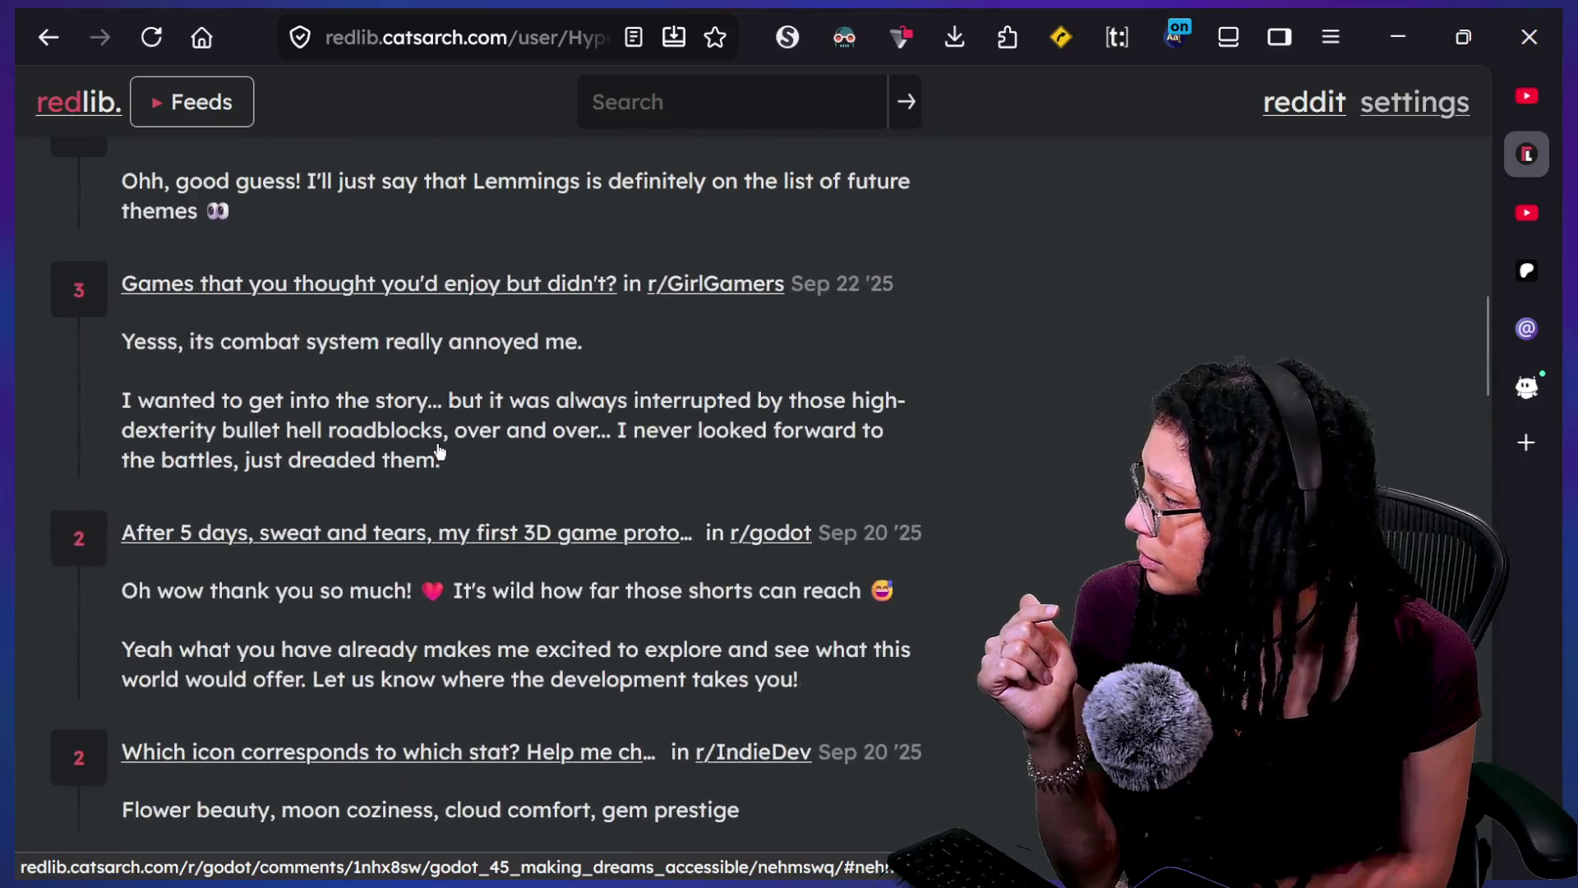
pyautogui.scroll(1, 377, 357)
pyautogui.scroll(1, 377, 357)
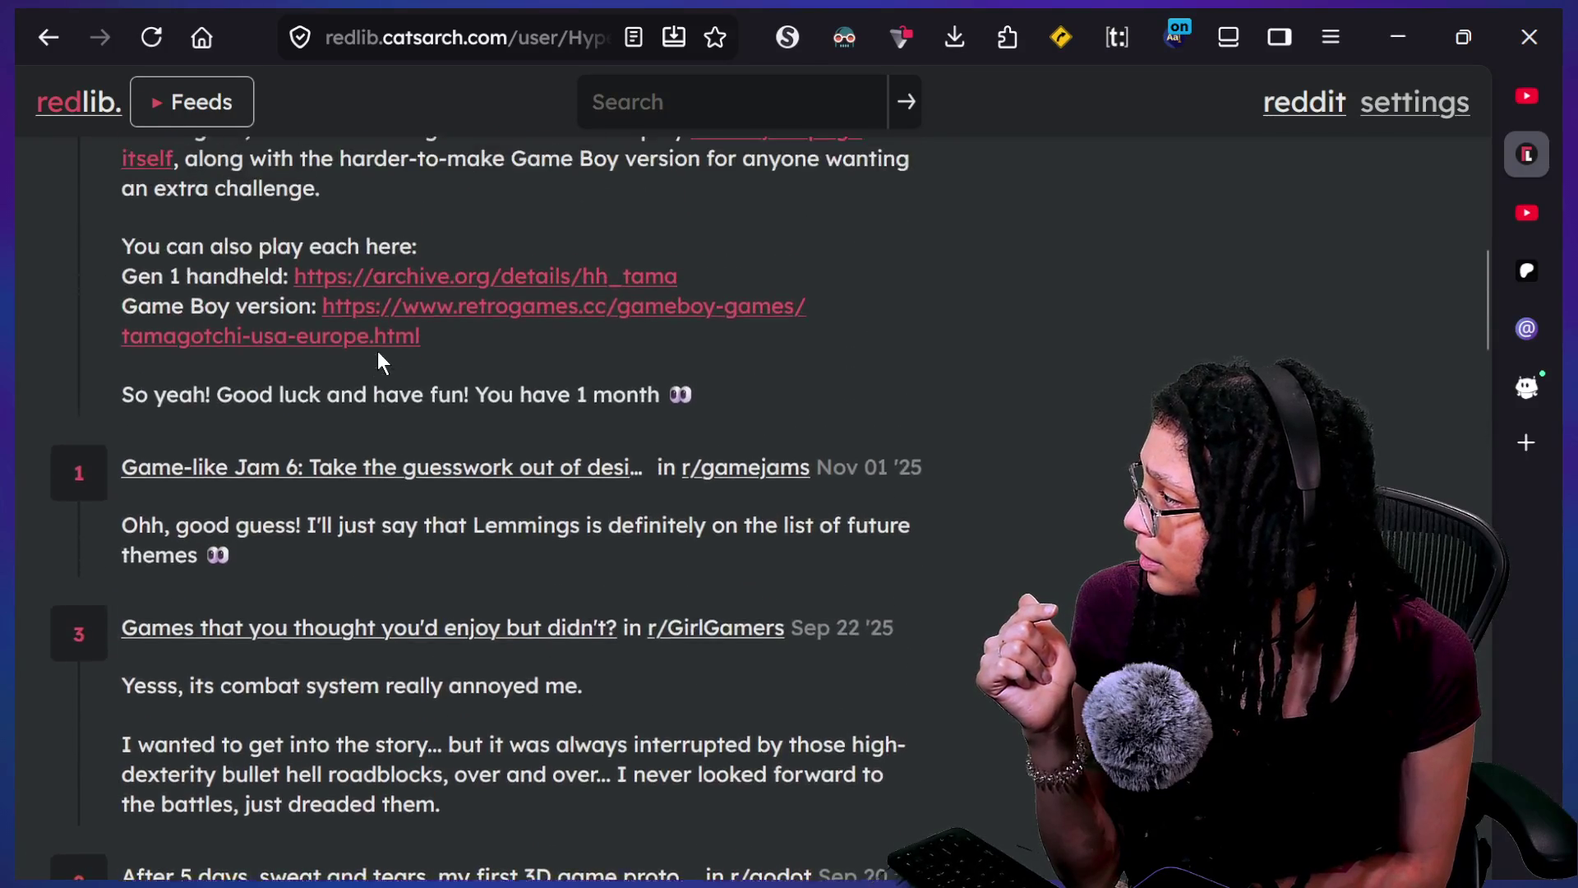
pyautogui.scroll(-2, 377, 352)
pyautogui.scroll(-2, 378, 352)
pyautogui.scroll(-3, 377, 351)
pyautogui.scroll(-3, 377, 352)
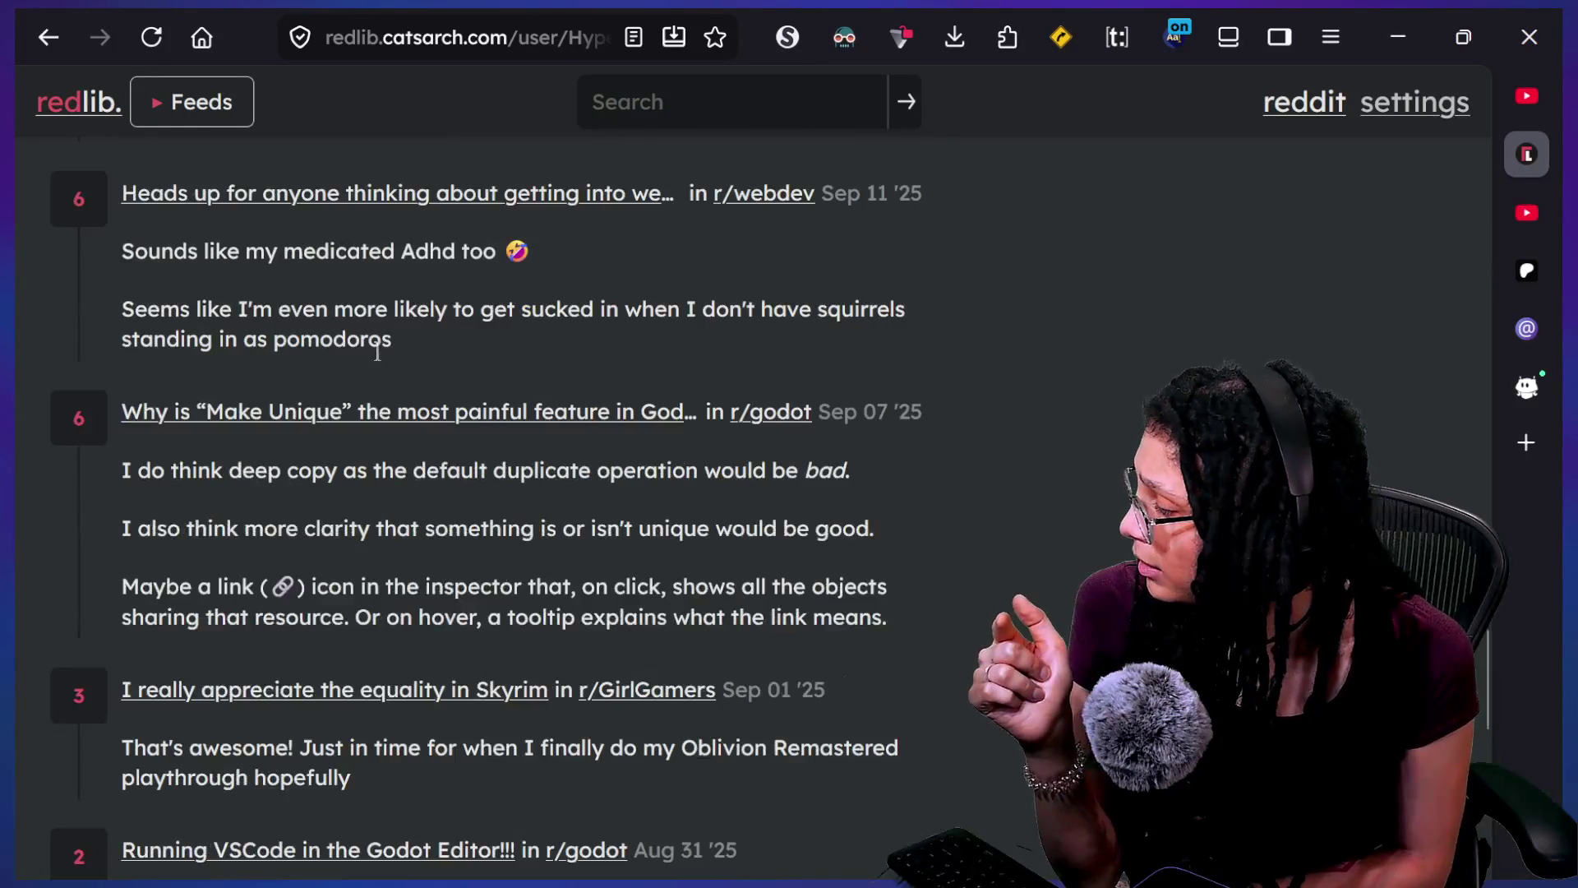
pyautogui.scroll(-1, 377, 352)
pyautogui.scroll(-1, 379, 346)
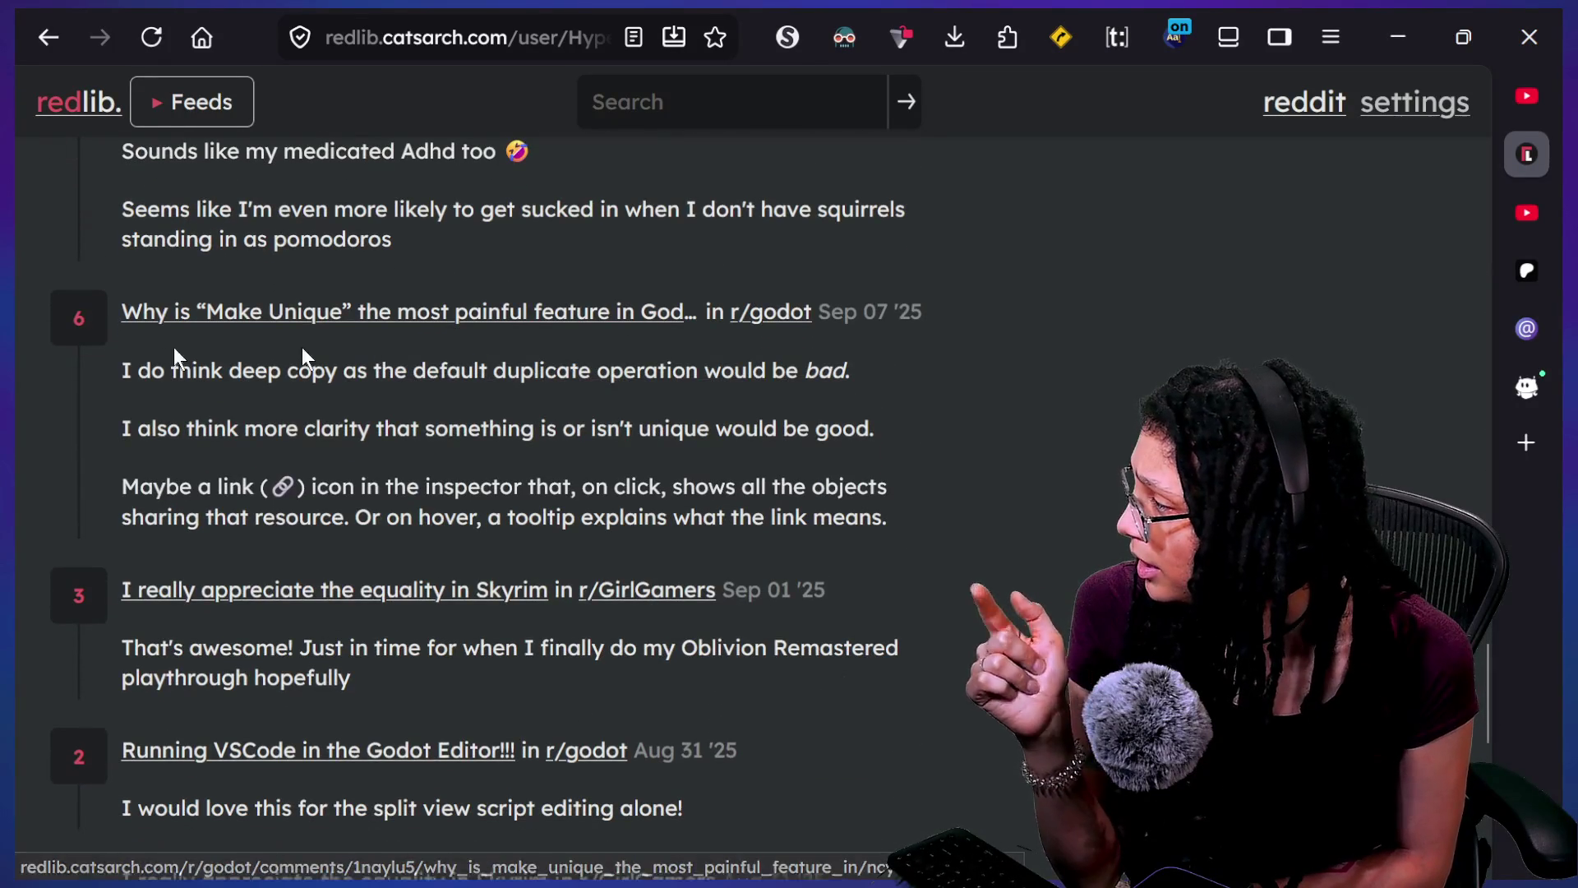
pyautogui.scroll(2, 105, 345)
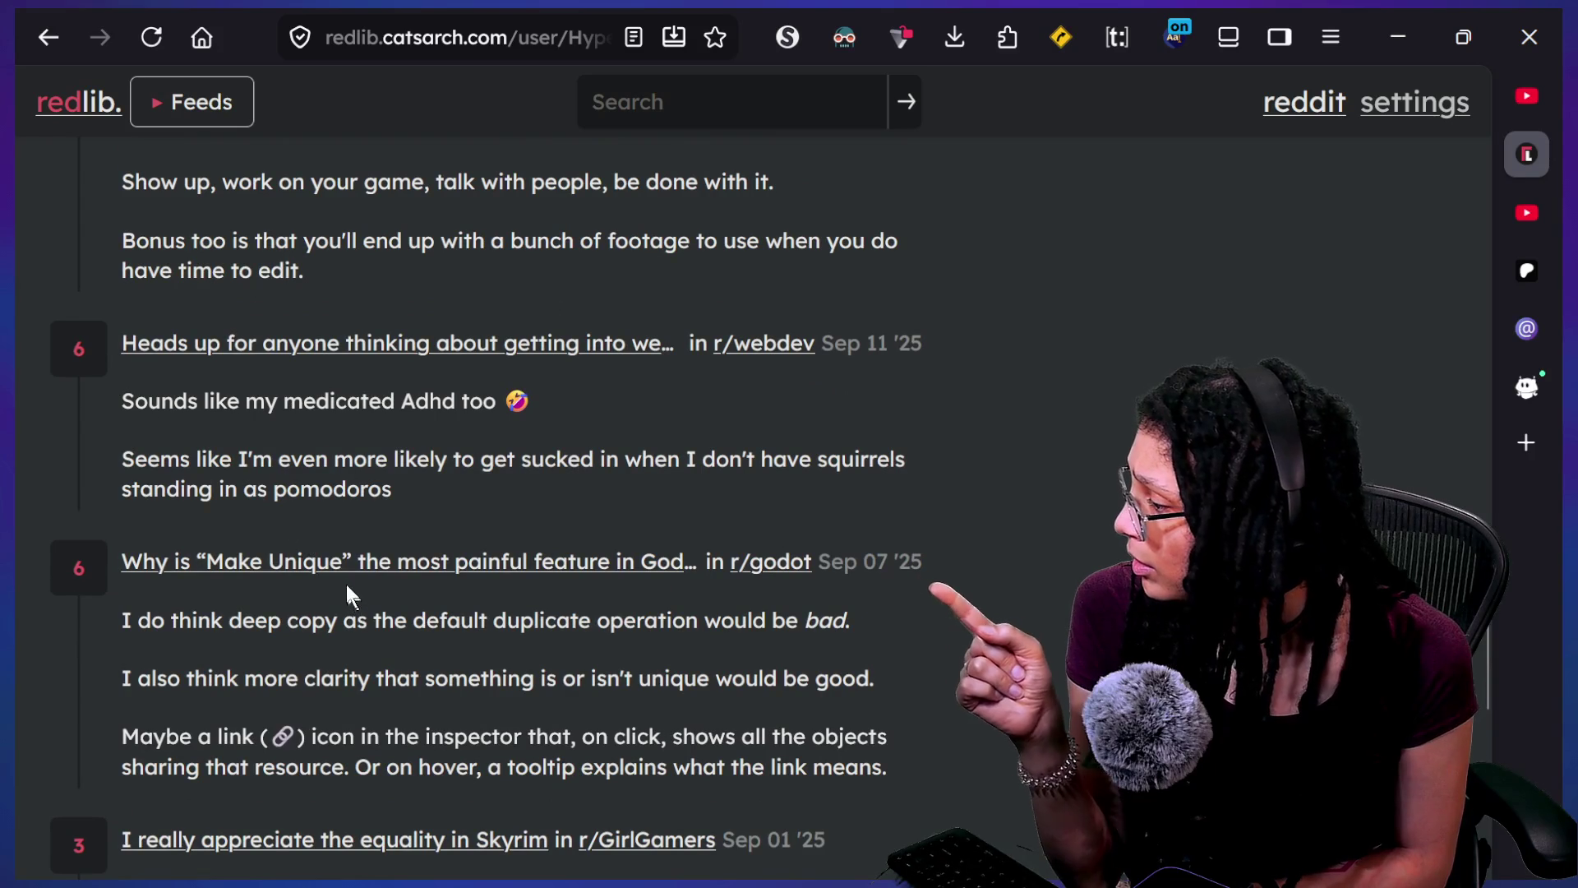
pyautogui.click(332, 564)
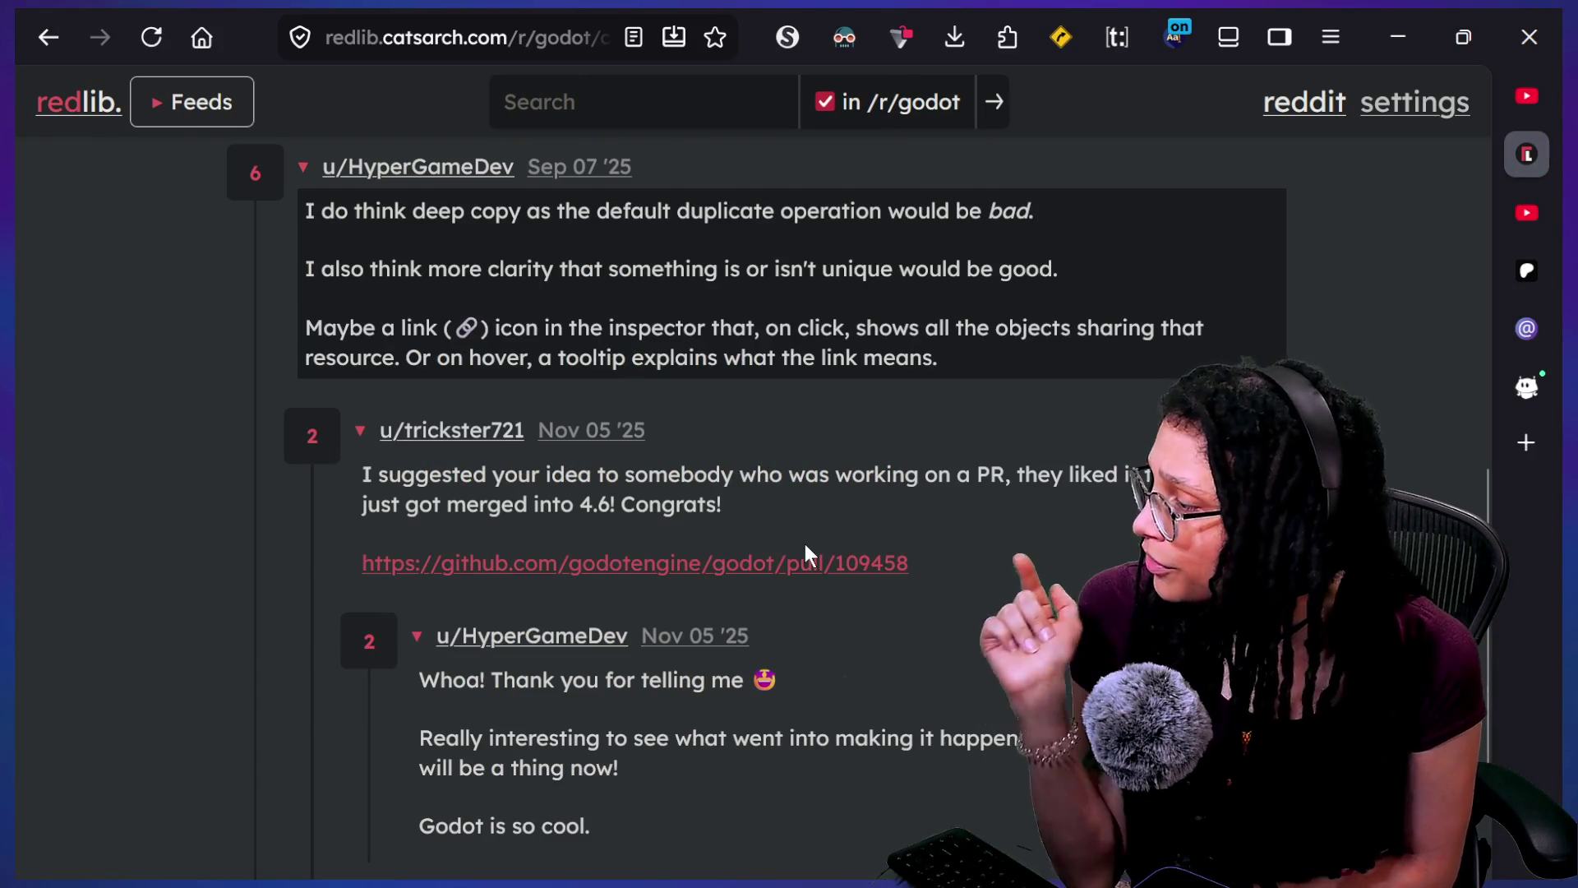
pyautogui.scroll(2, 806, 544)
pyautogui.scroll(5, 568, 470)
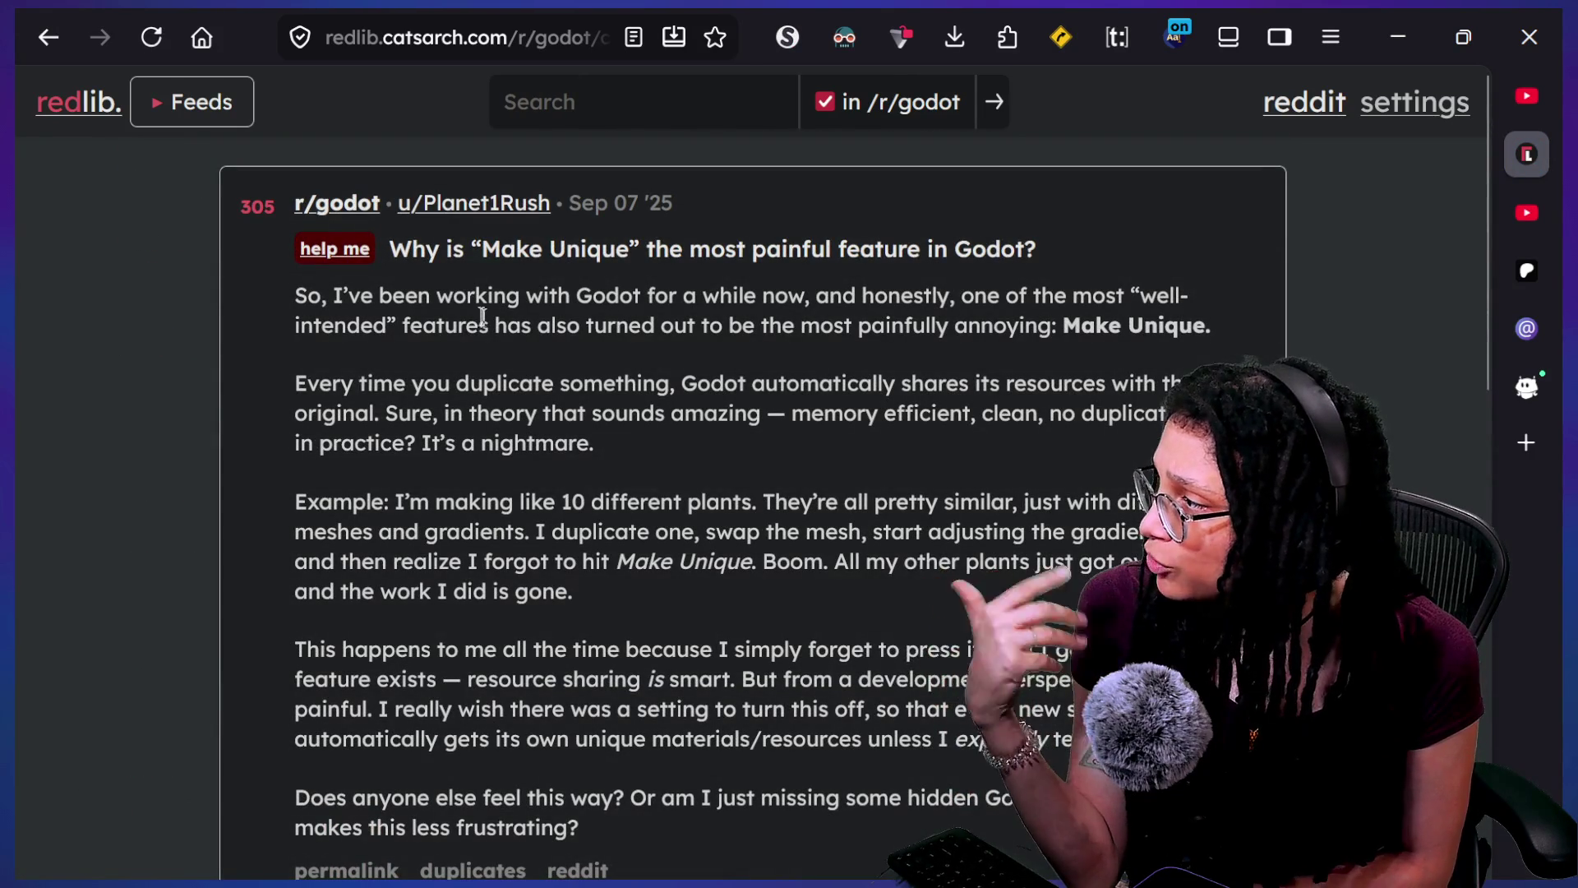
pyautogui.moveTo(411, 242); pyautogui.dragTo(809, 300)
pyautogui.click(906, 318)
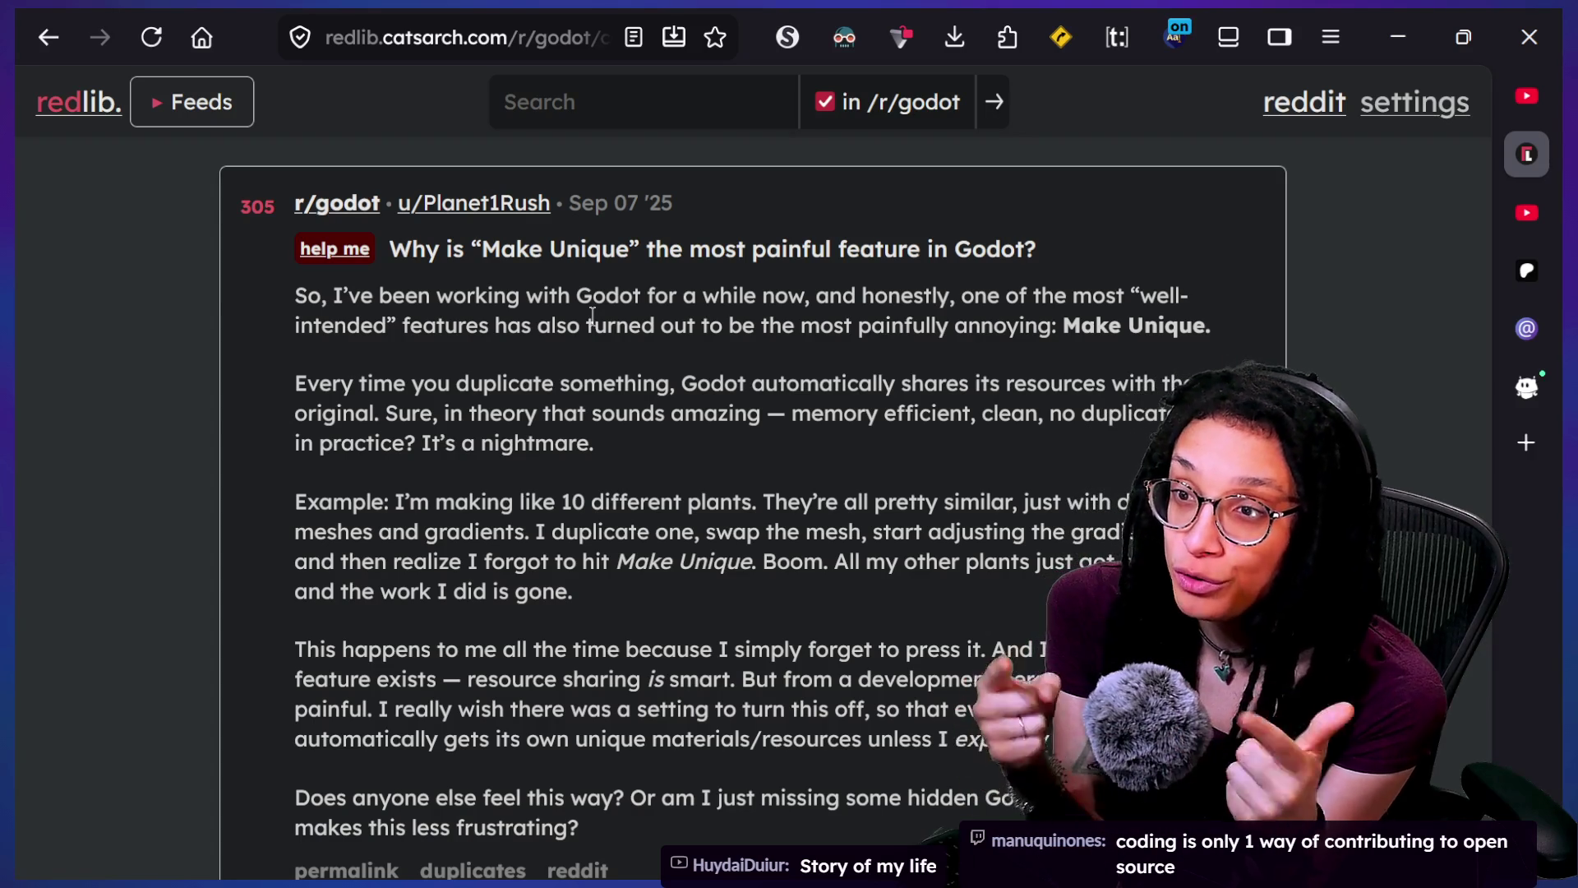
pyautogui.moveTo(586, 324); pyautogui.dragTo(676, 413)
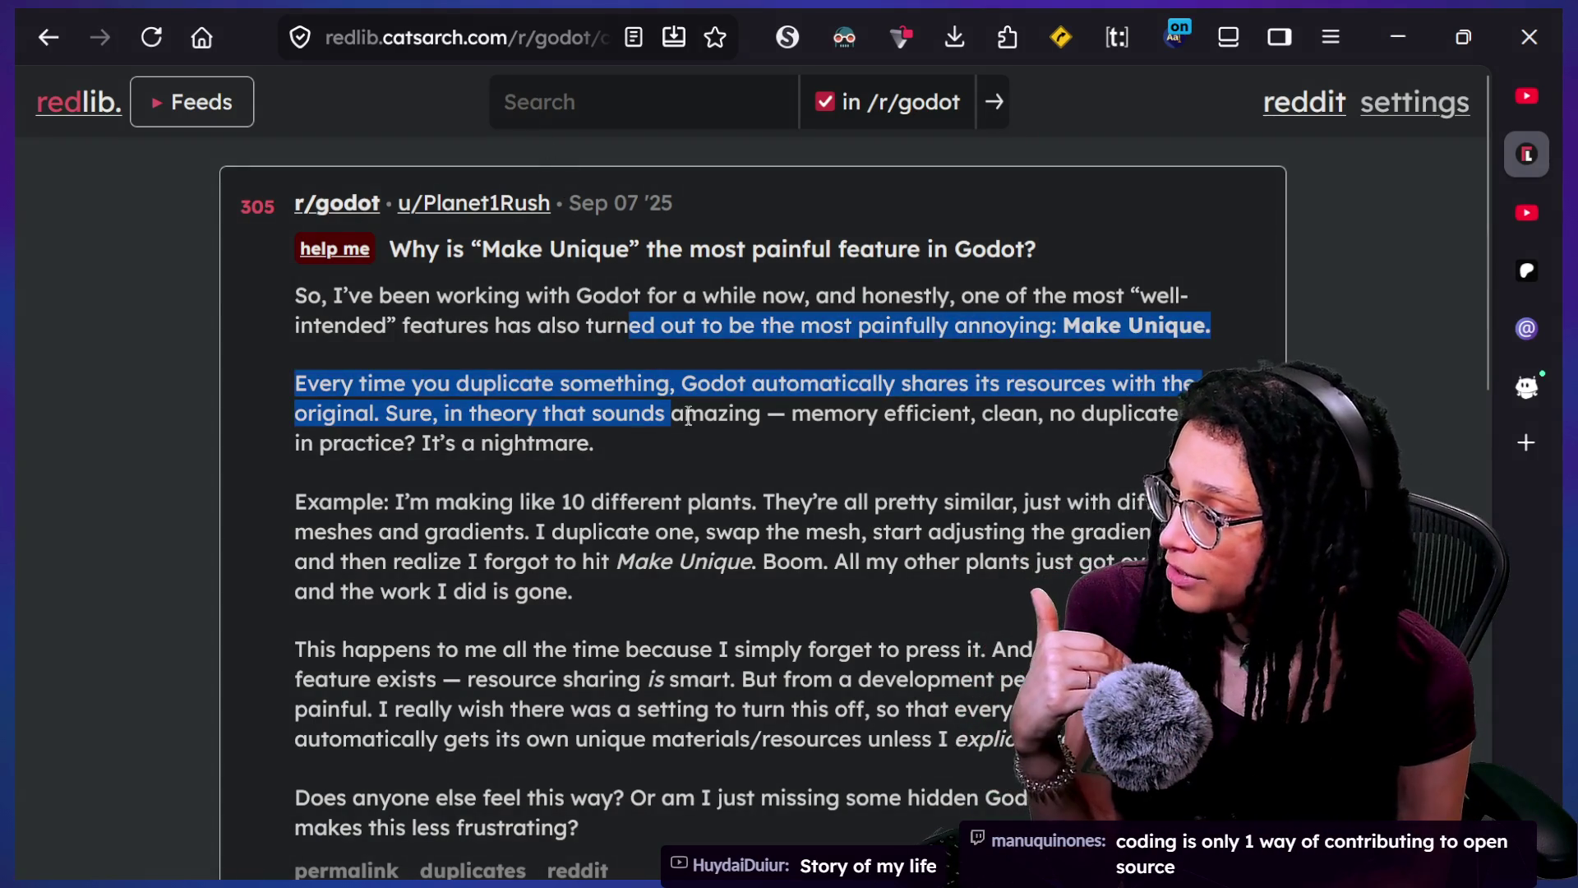
pyautogui.scroll(-2, 687, 419)
pyautogui.scroll(-2, 687, 419)
pyautogui.scroll(-1, 686, 426)
pyautogui.scroll(-1, 687, 424)
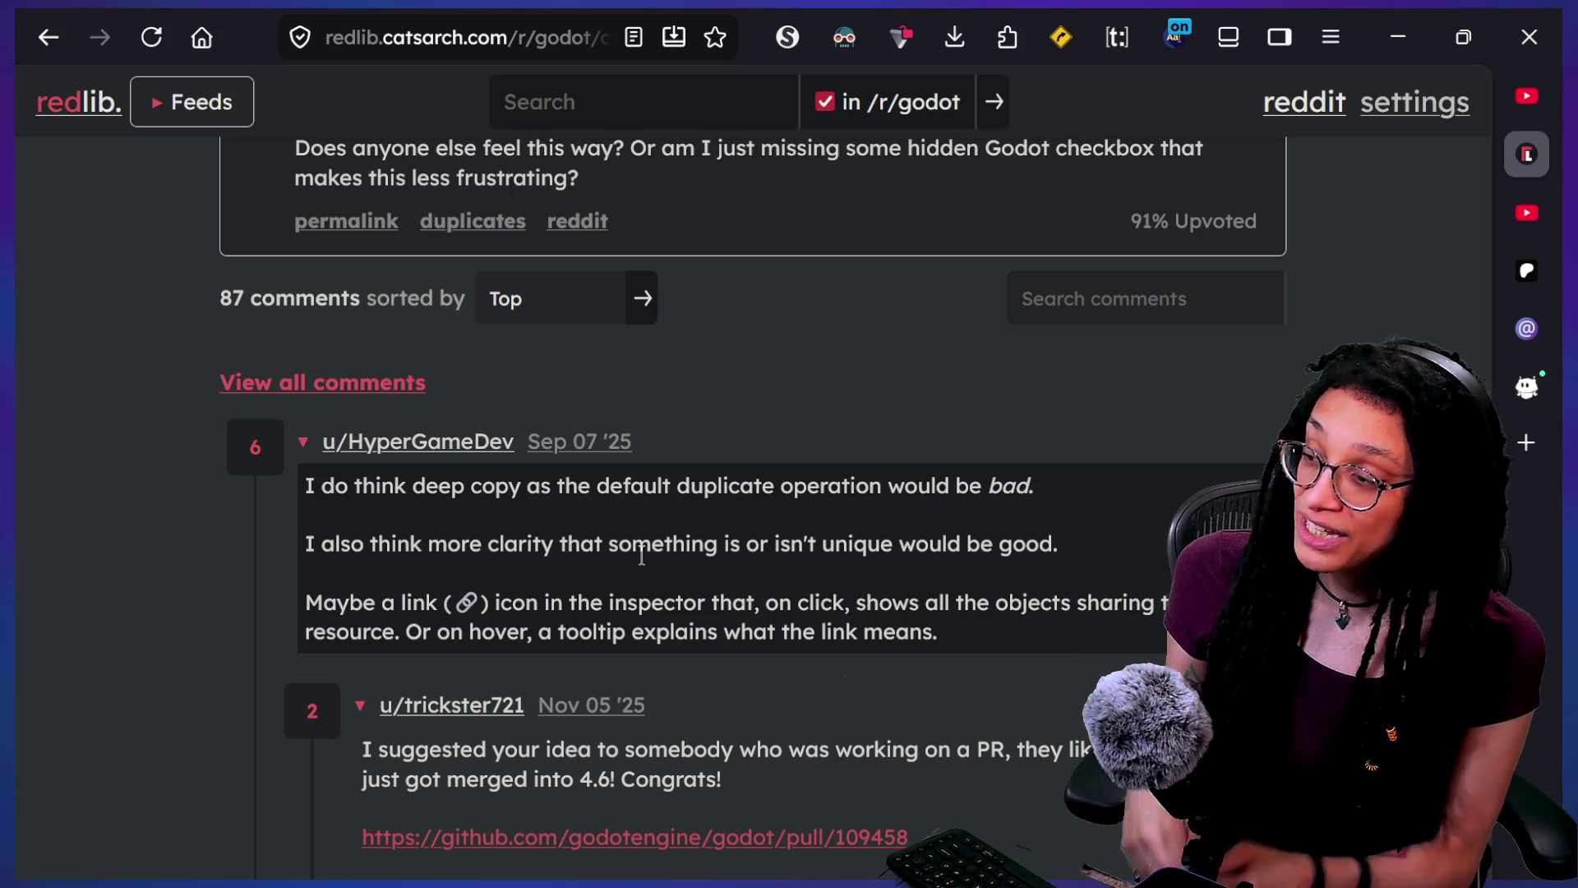
# Highlight the link-icon suggestion and the reply about the merged idea in the thread
pyautogui.moveTo(323, 601)
pyautogui.mouseDown()
pyautogui.moveTo(750, 603)
pyautogui.moveTo(973, 635)
pyautogui.mouseUp()
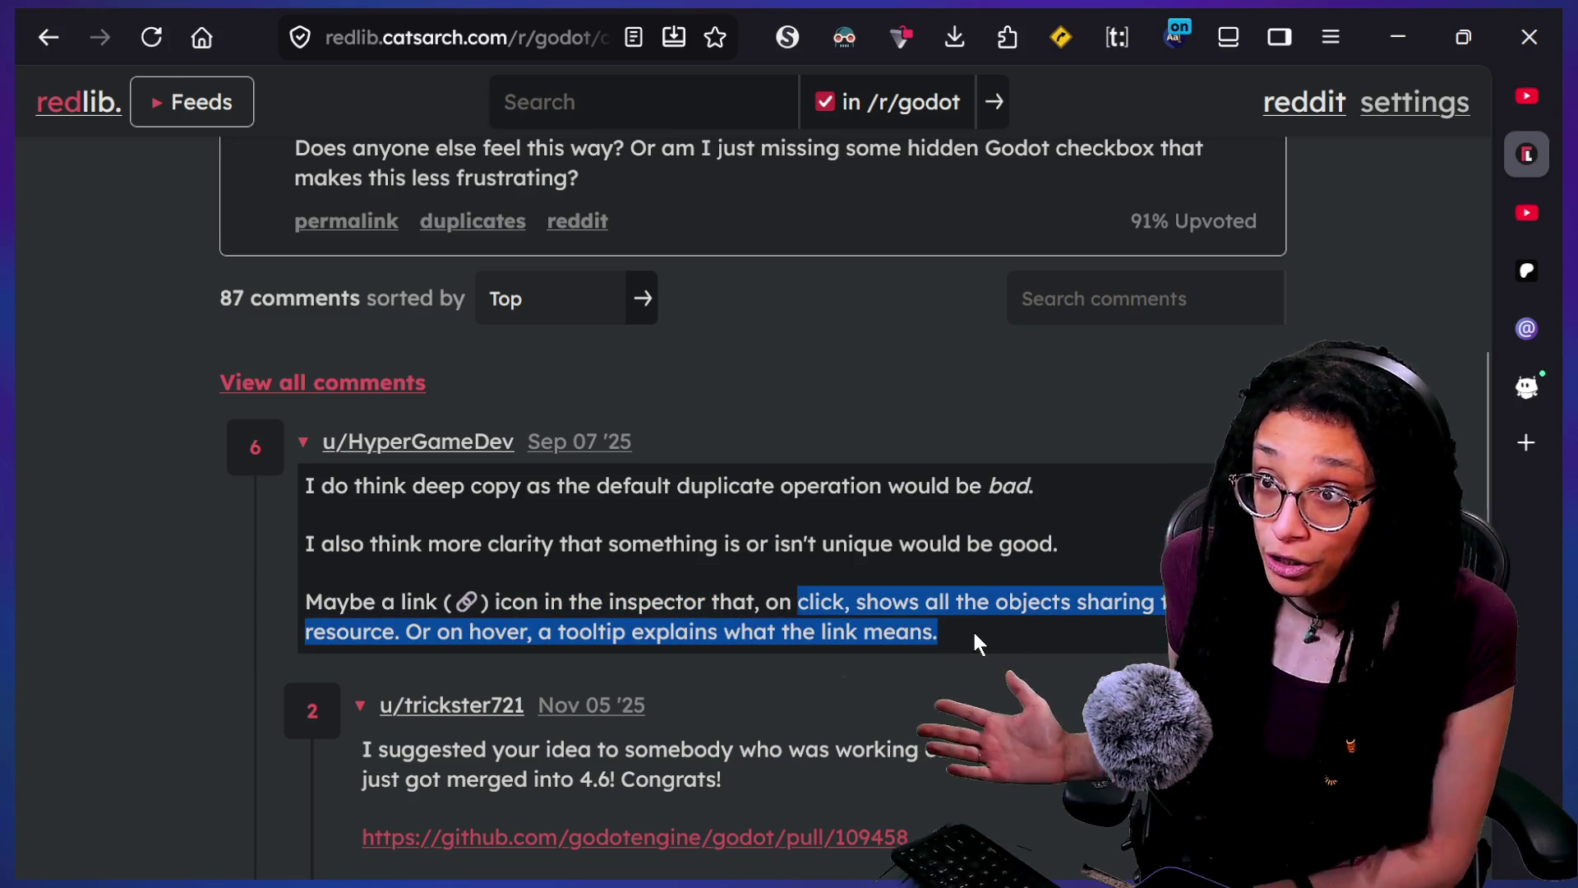
pyautogui.scroll(-1, 975, 634)
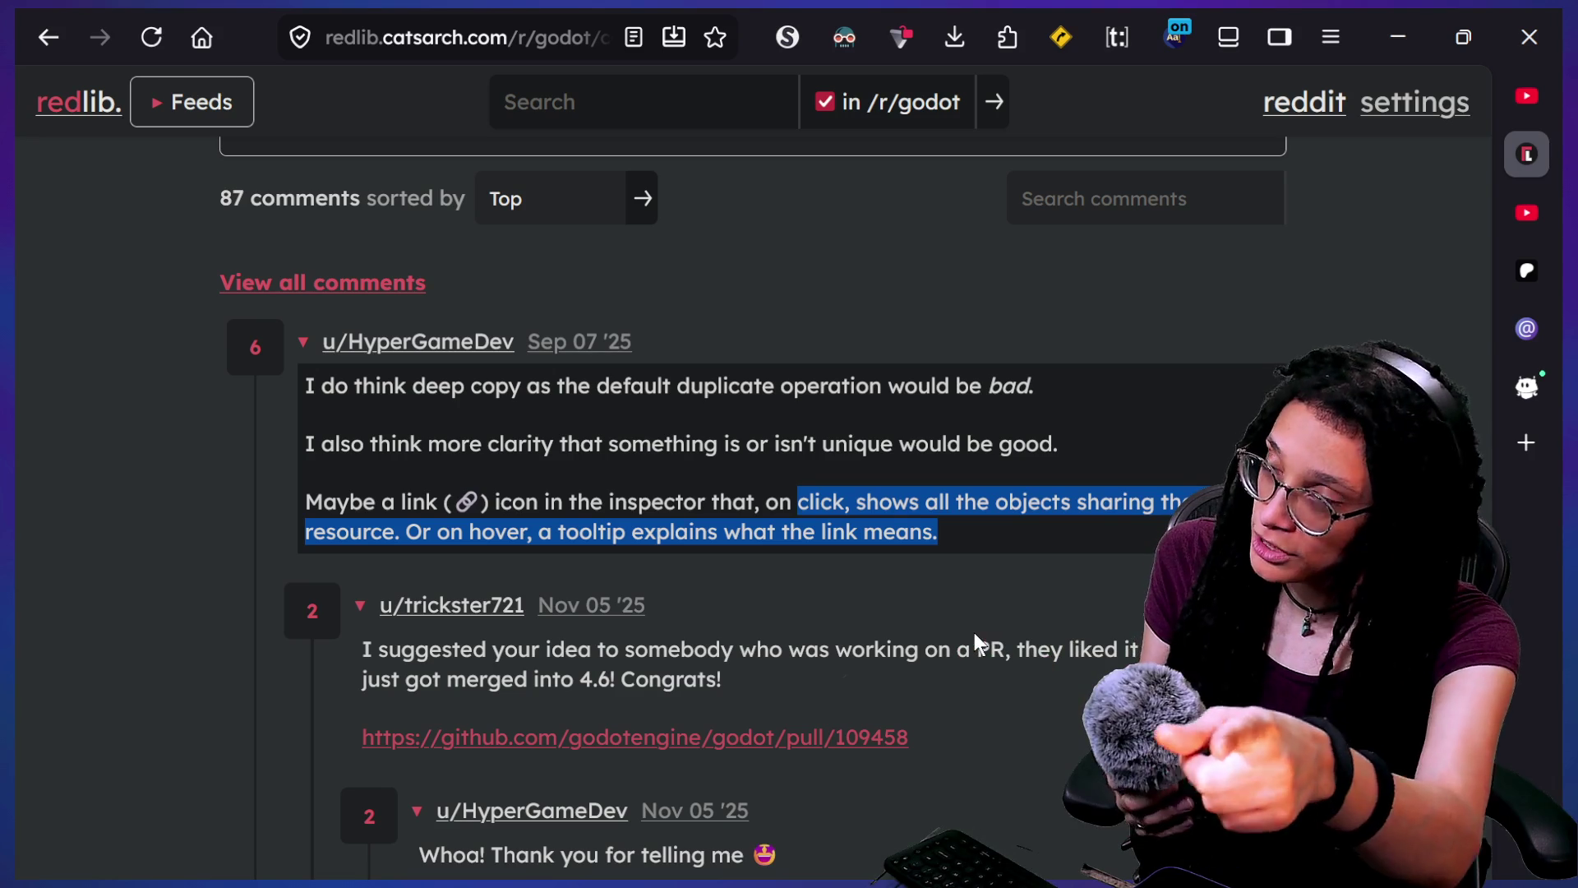
pyautogui.scroll(-1, 974, 632)
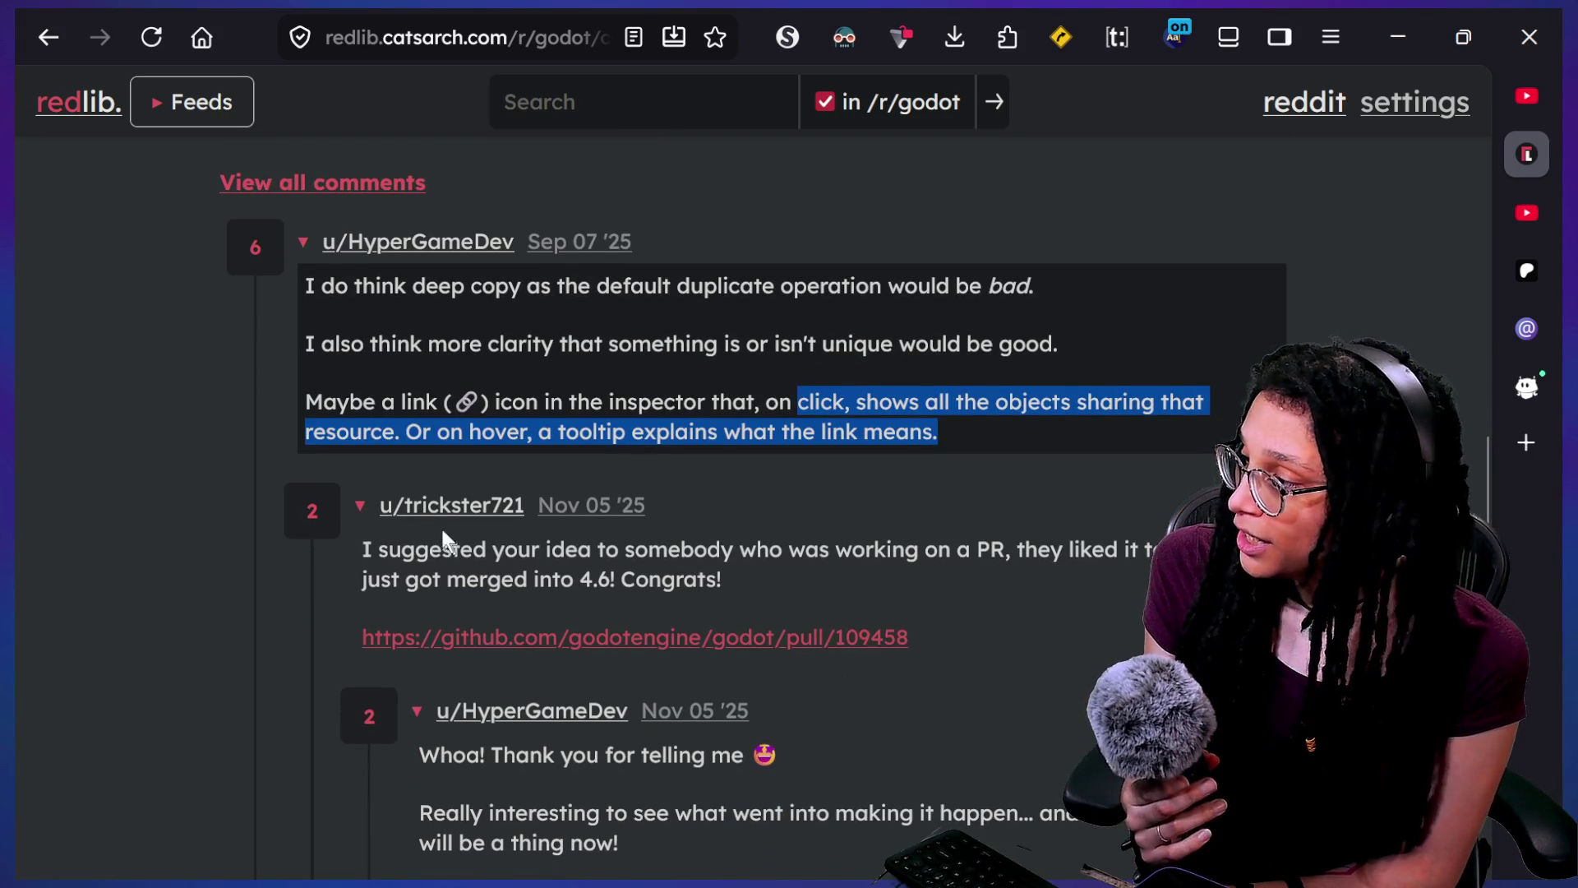
pyautogui.scroll(-1, 354, 558)
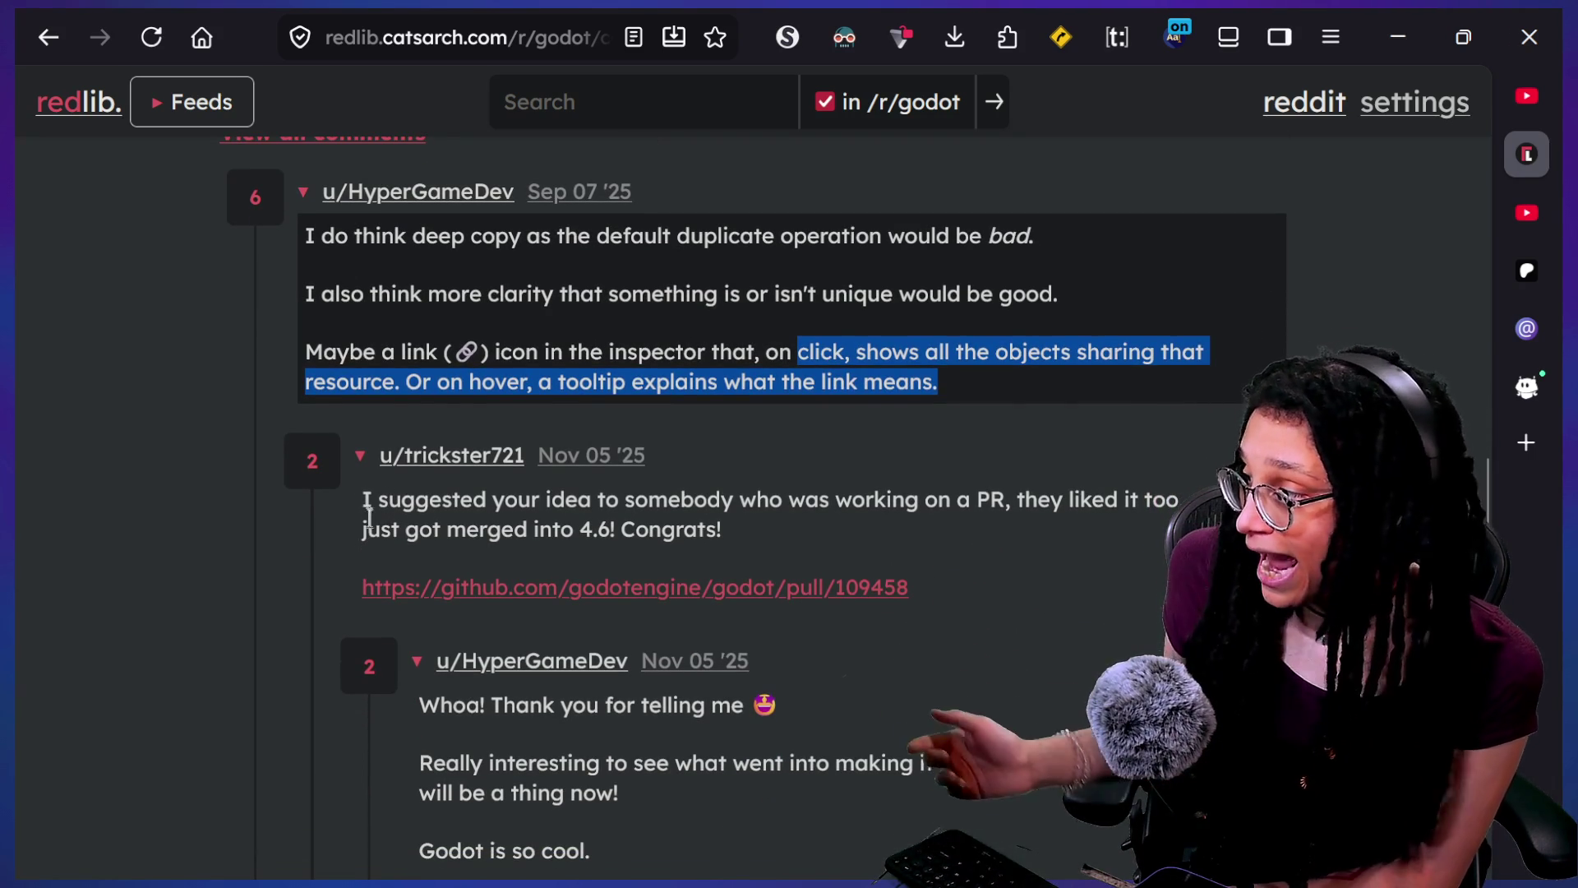
pyautogui.moveTo(365, 503); pyautogui.dragTo(960, 500)
pyautogui.click(940, 496)
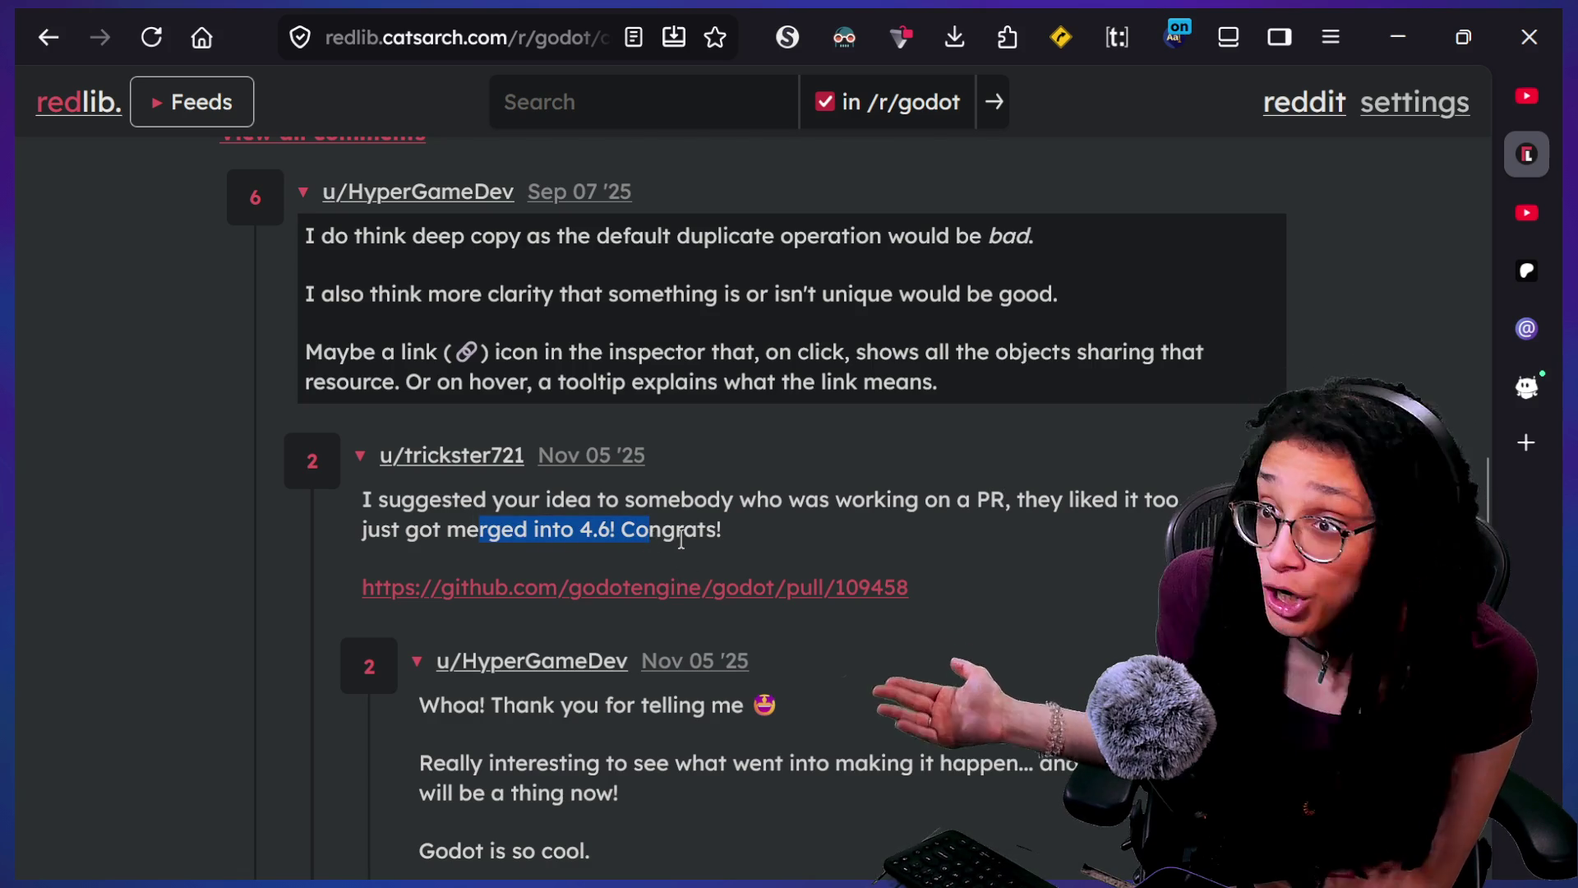
pyautogui.scroll(-1, 680, 539)
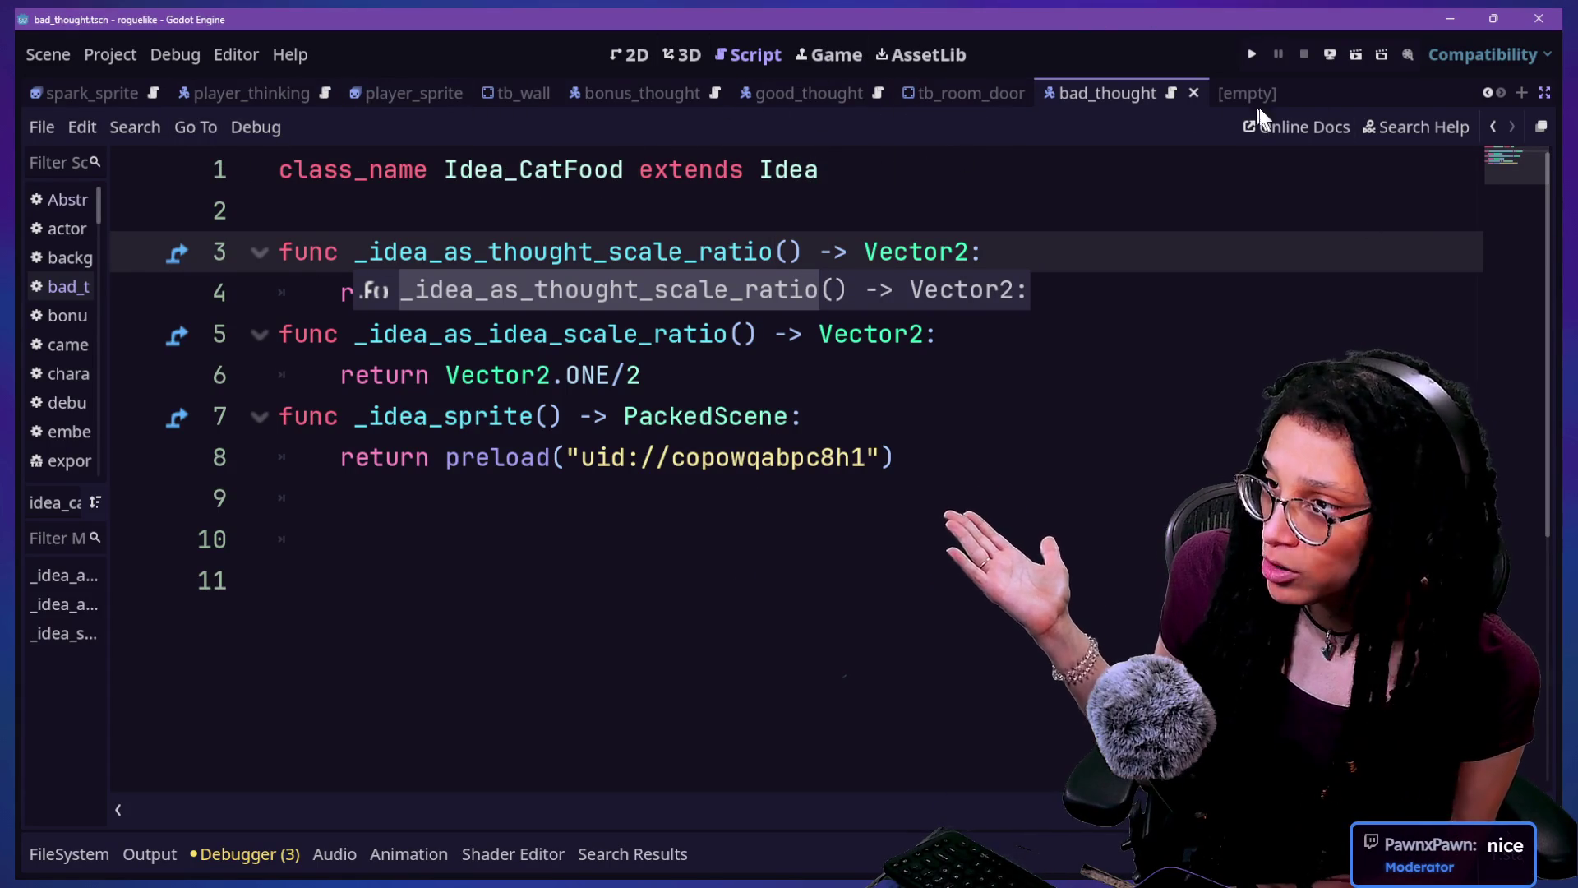
# Leave distraction-free mode and look through the tb_wall and bonus_thought tabs
pyautogui.click(1543, 95)
pyautogui.click(524, 95)
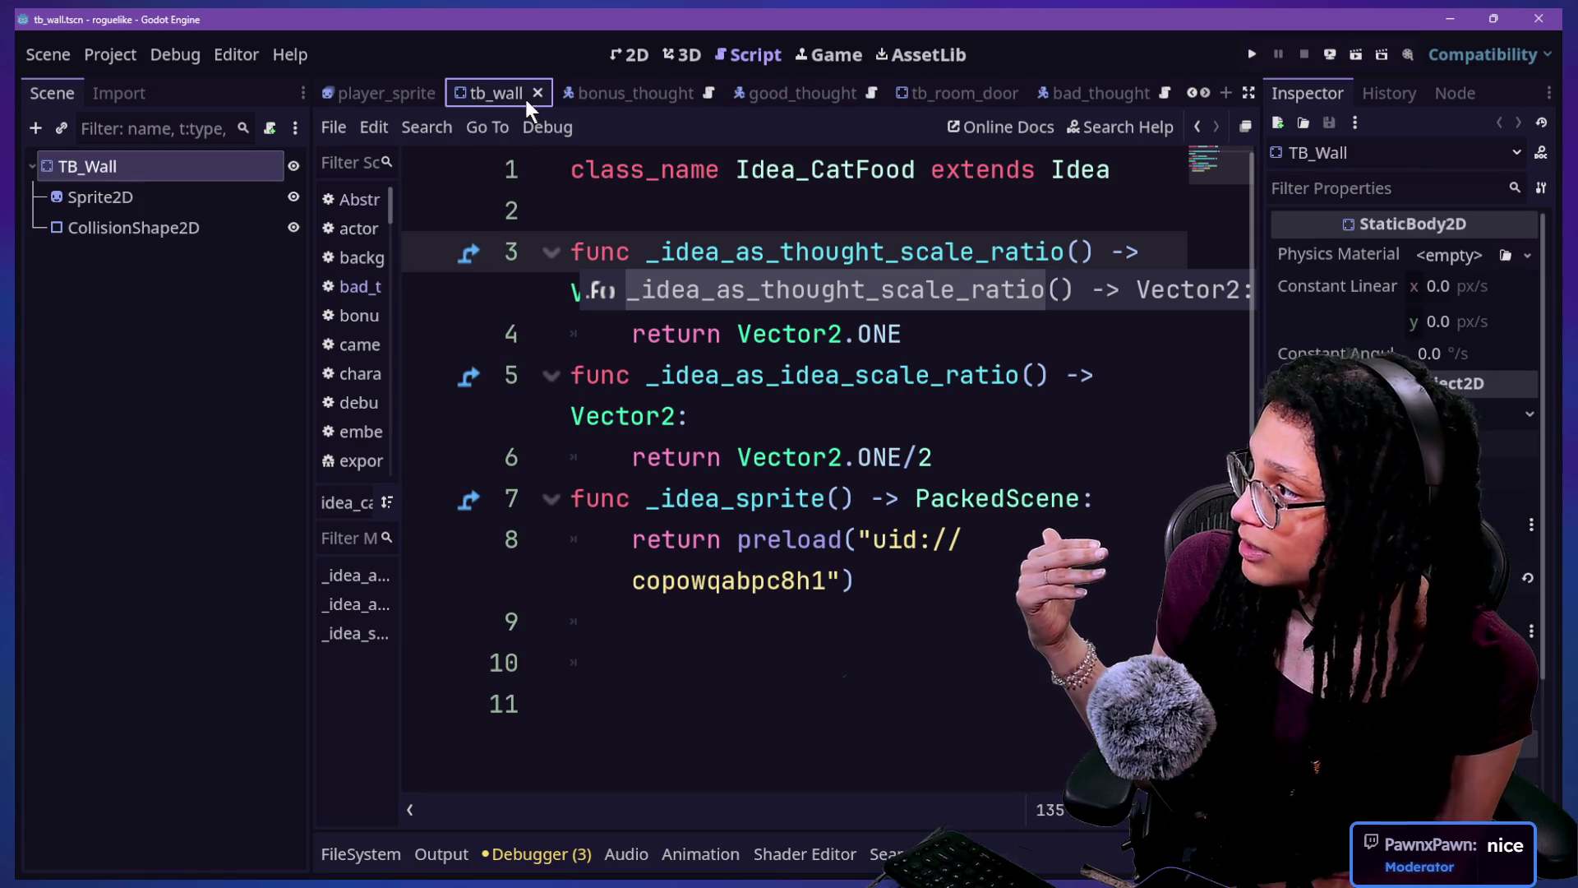
pyautogui.click(663, 94)
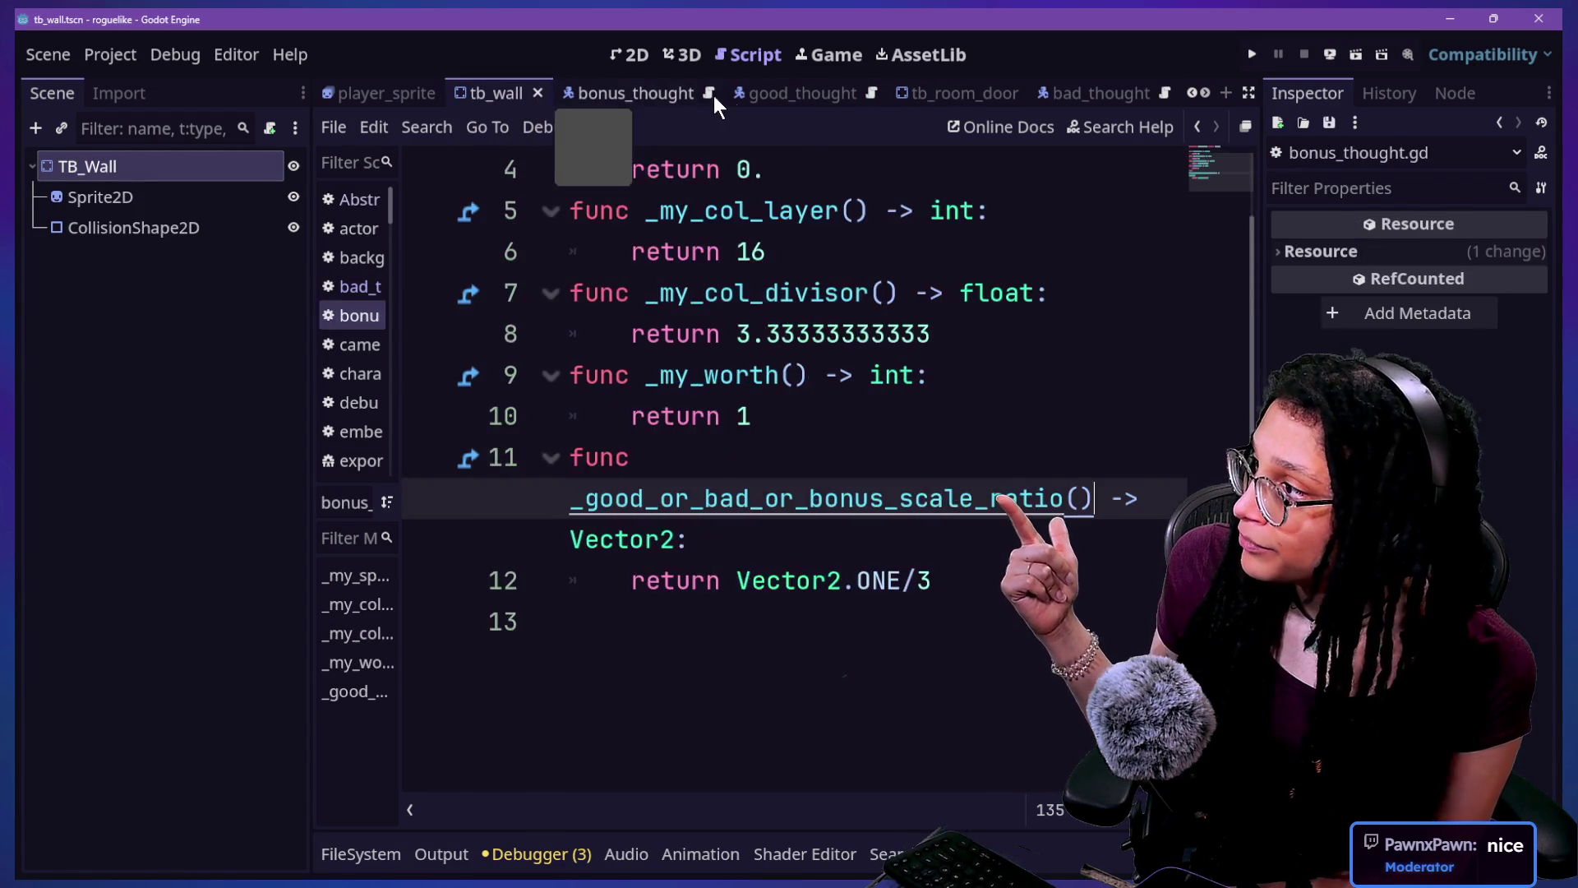
pyautogui.click(753, 99)
# Compare the good_thought and bonus_thought scripts and inspect a BonusThought scene node
pyautogui.click(186, 173)
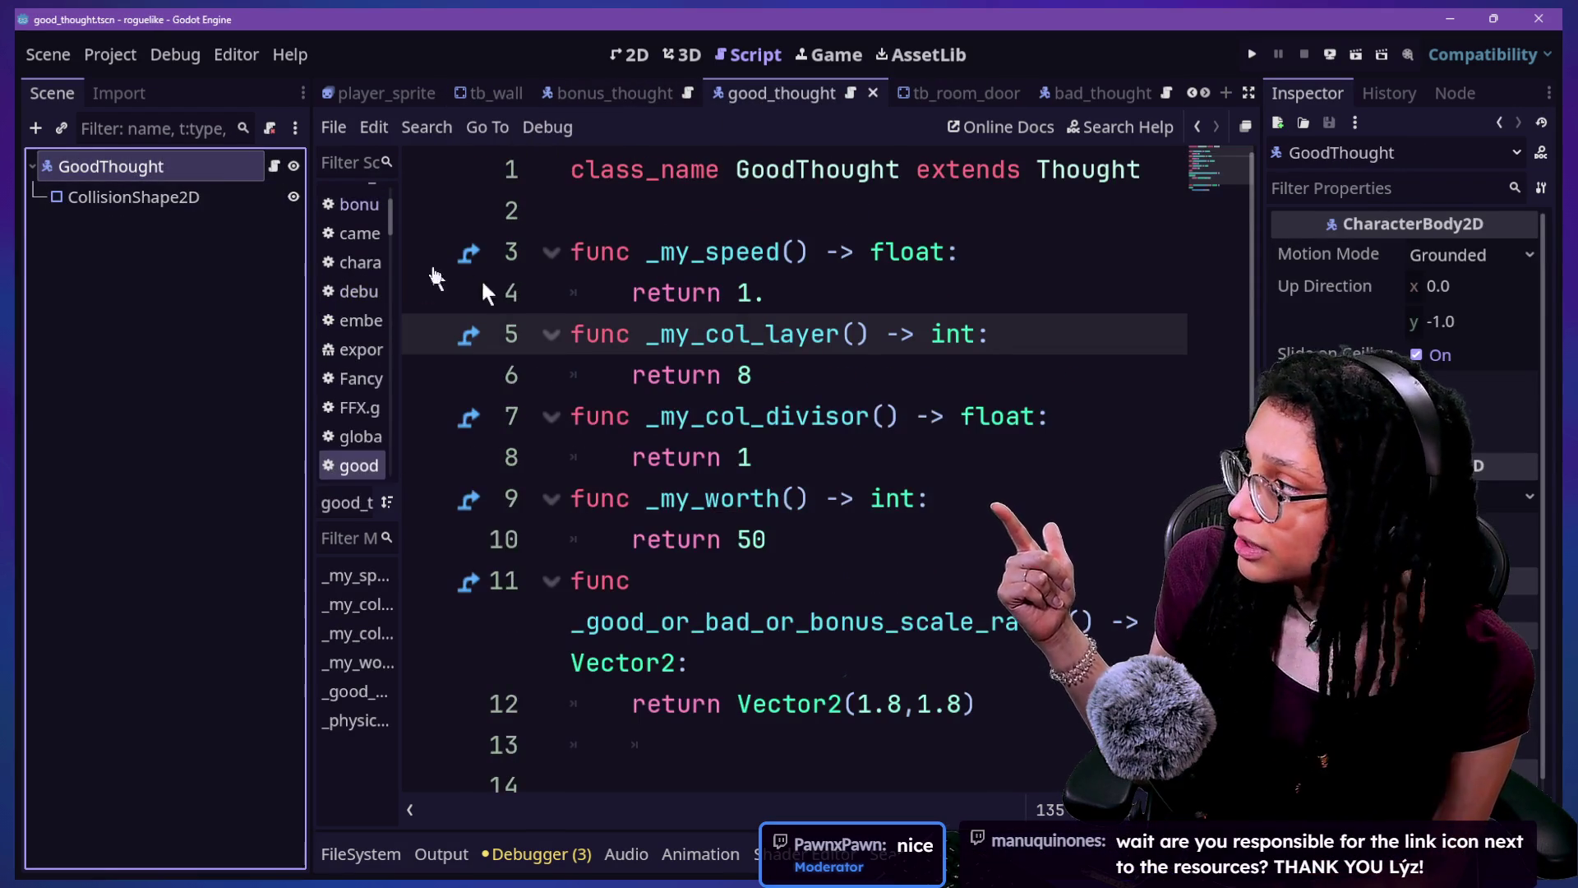
pyautogui.click(599, 94)
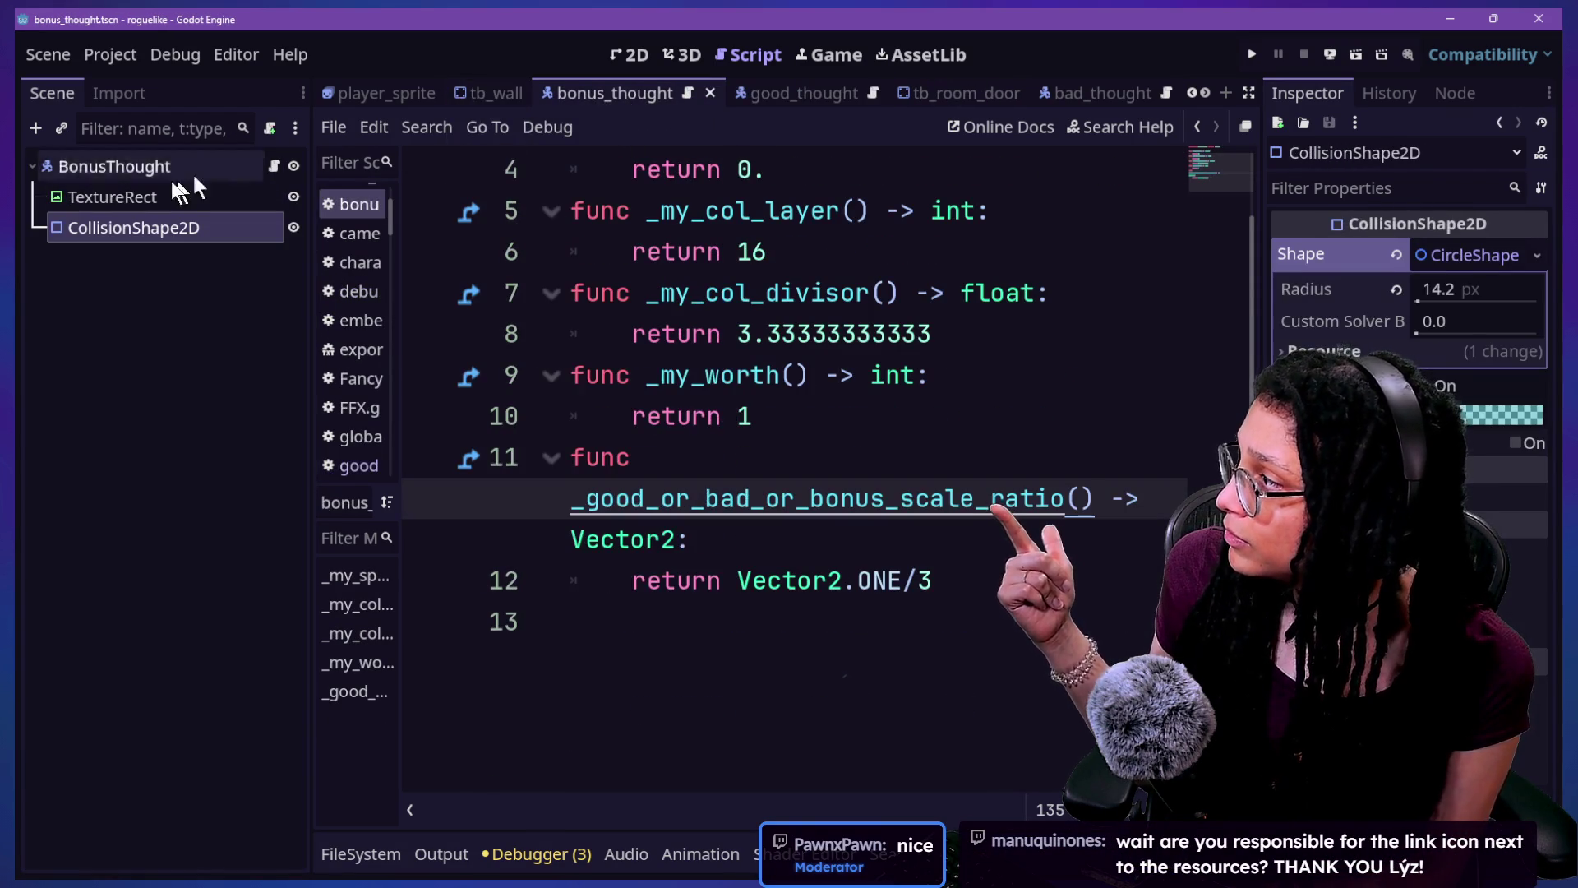
pyautogui.click(236, 195)
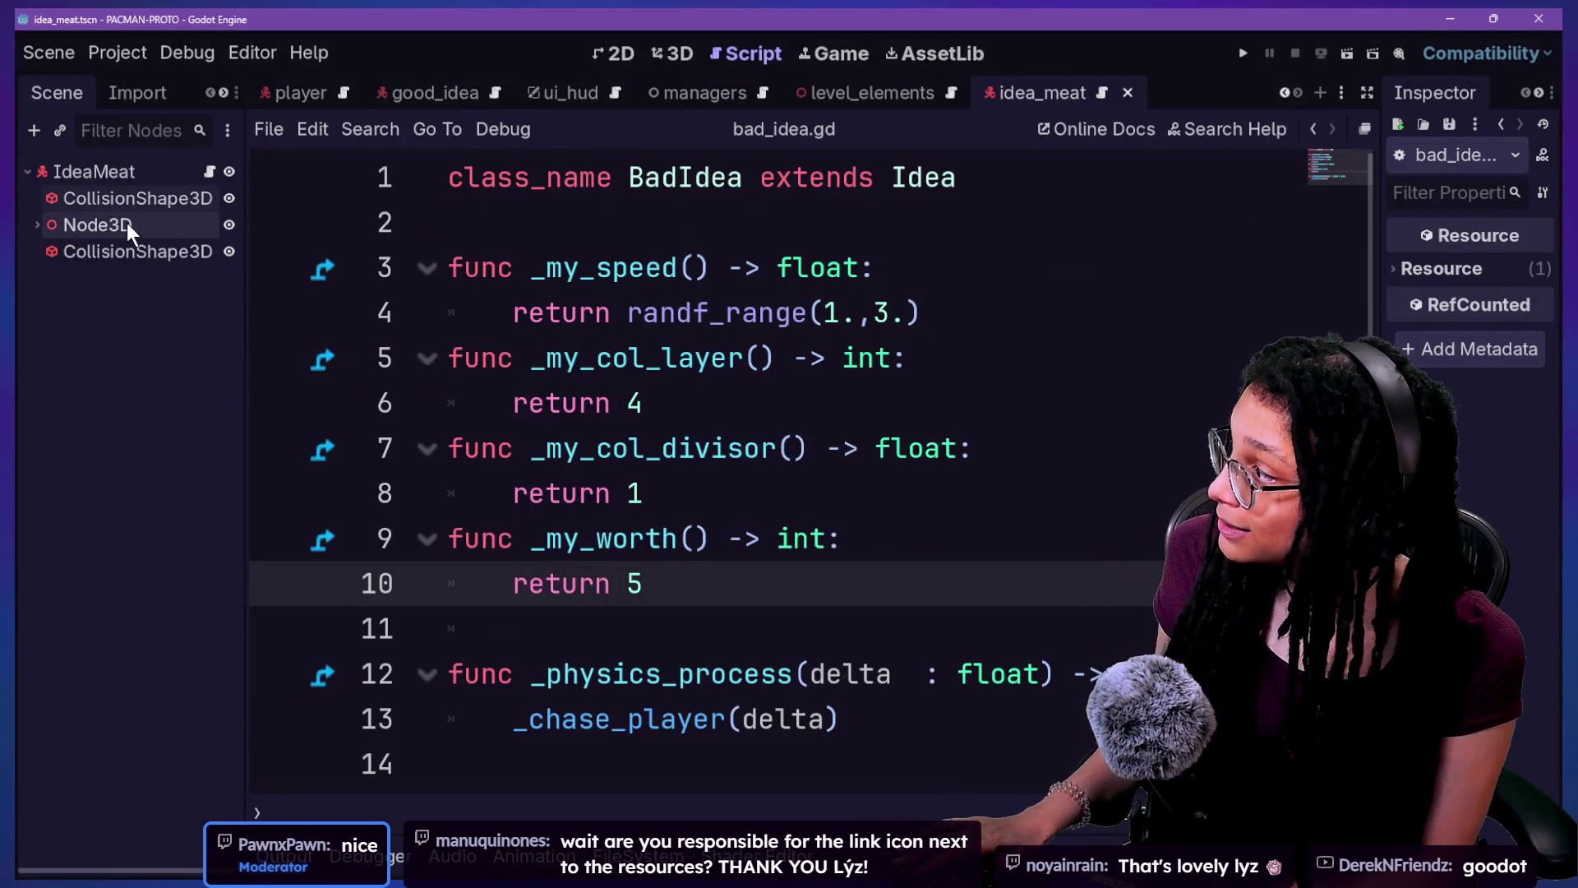
# Open the good_idea scene's mesh node and widen the Inspector beside the code
pyautogui.click(138, 223)
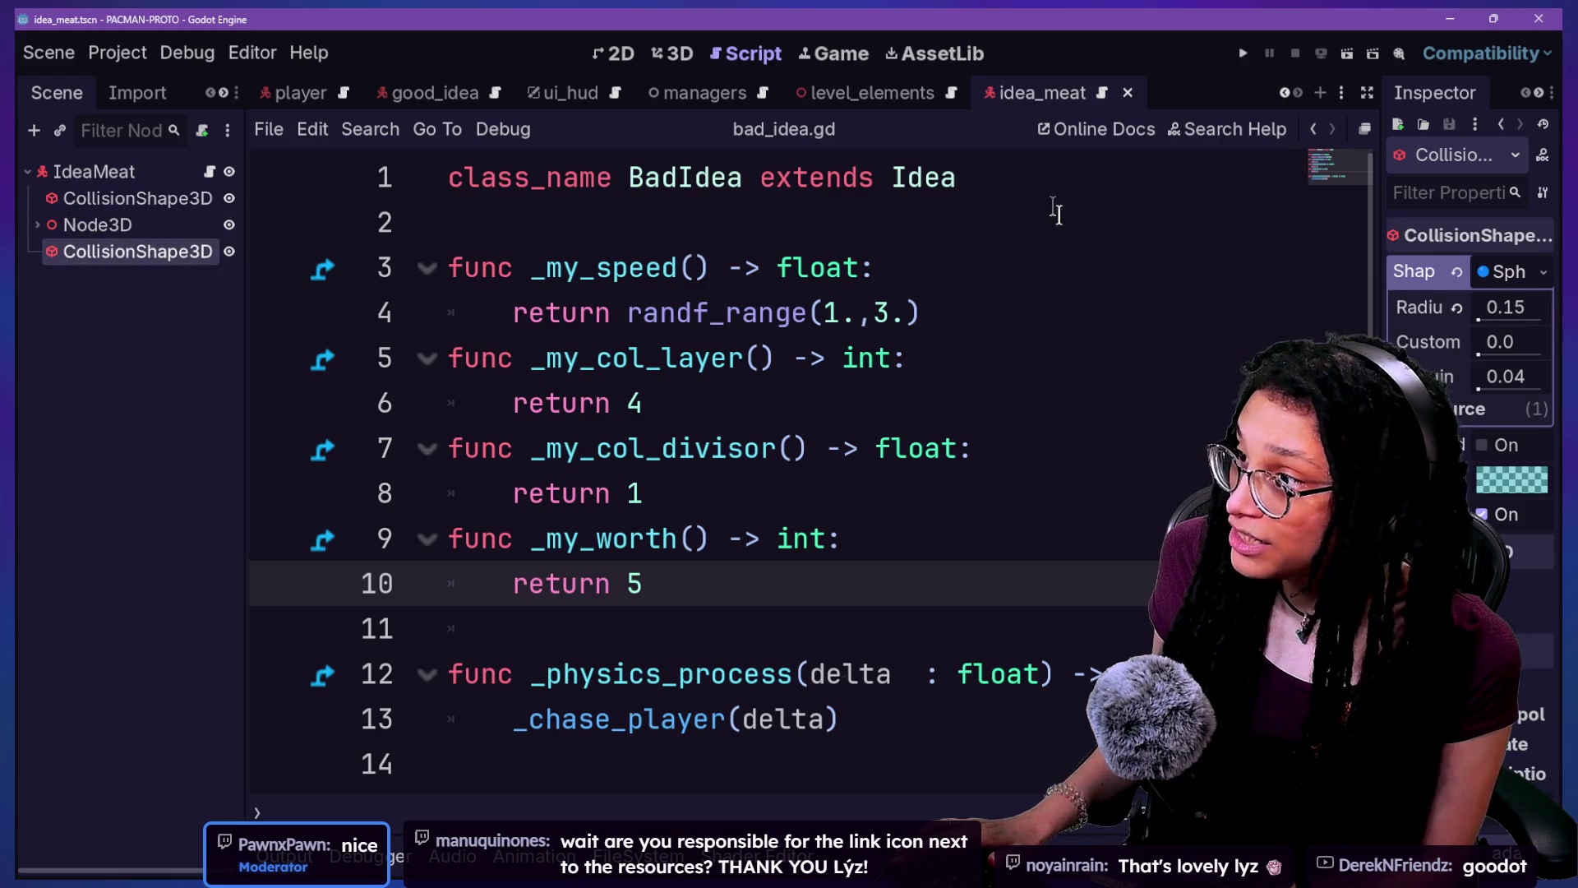
pyautogui.click(889, 96)
pyautogui.click(444, 93)
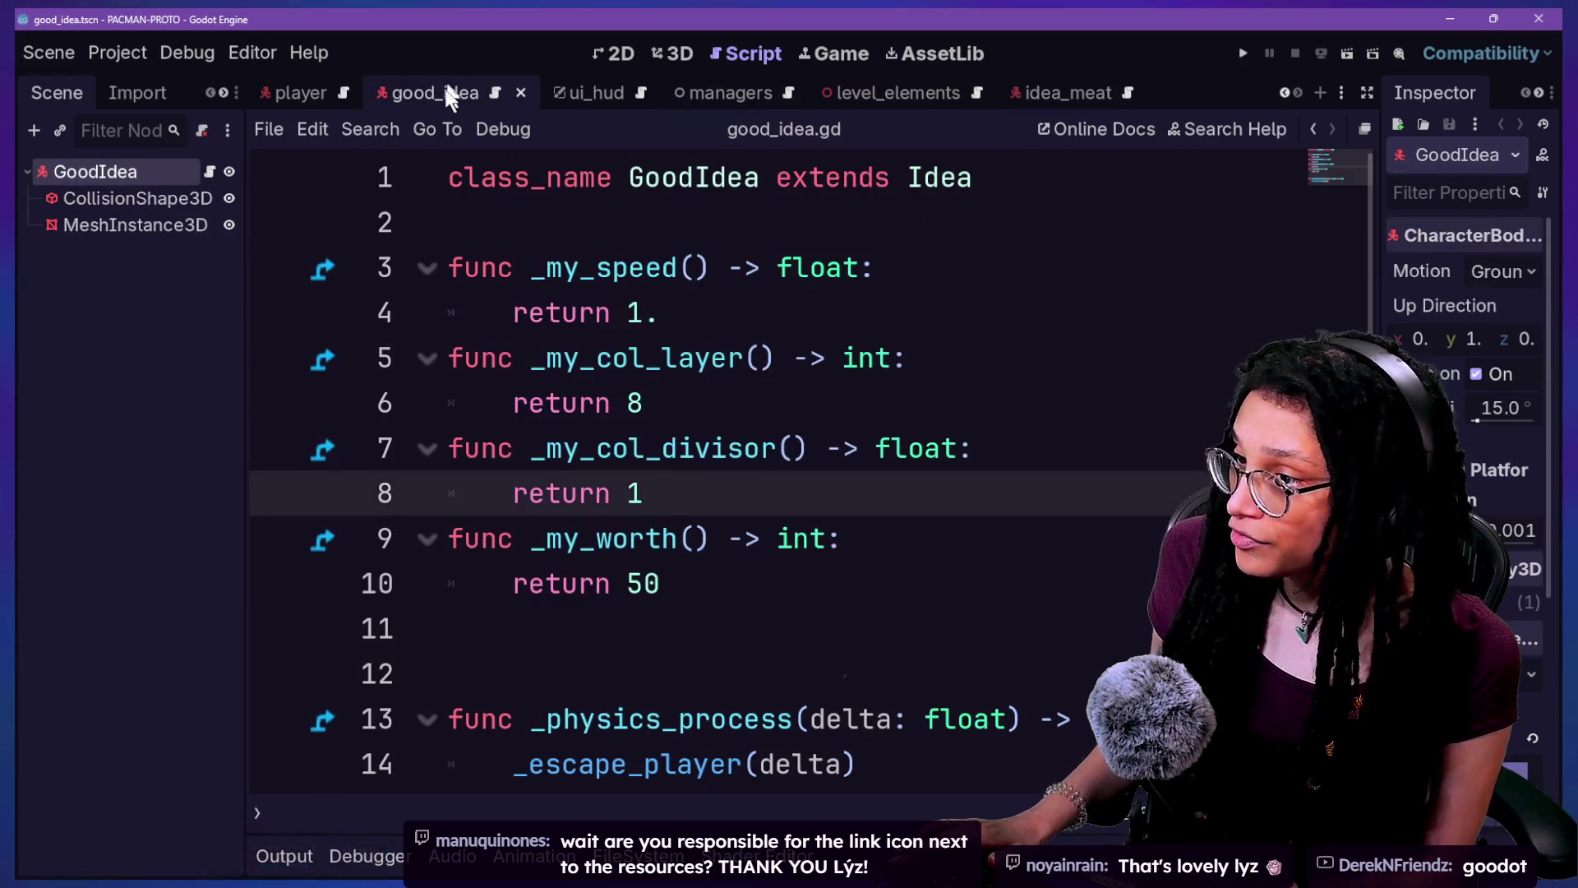
pyautogui.click(123, 223)
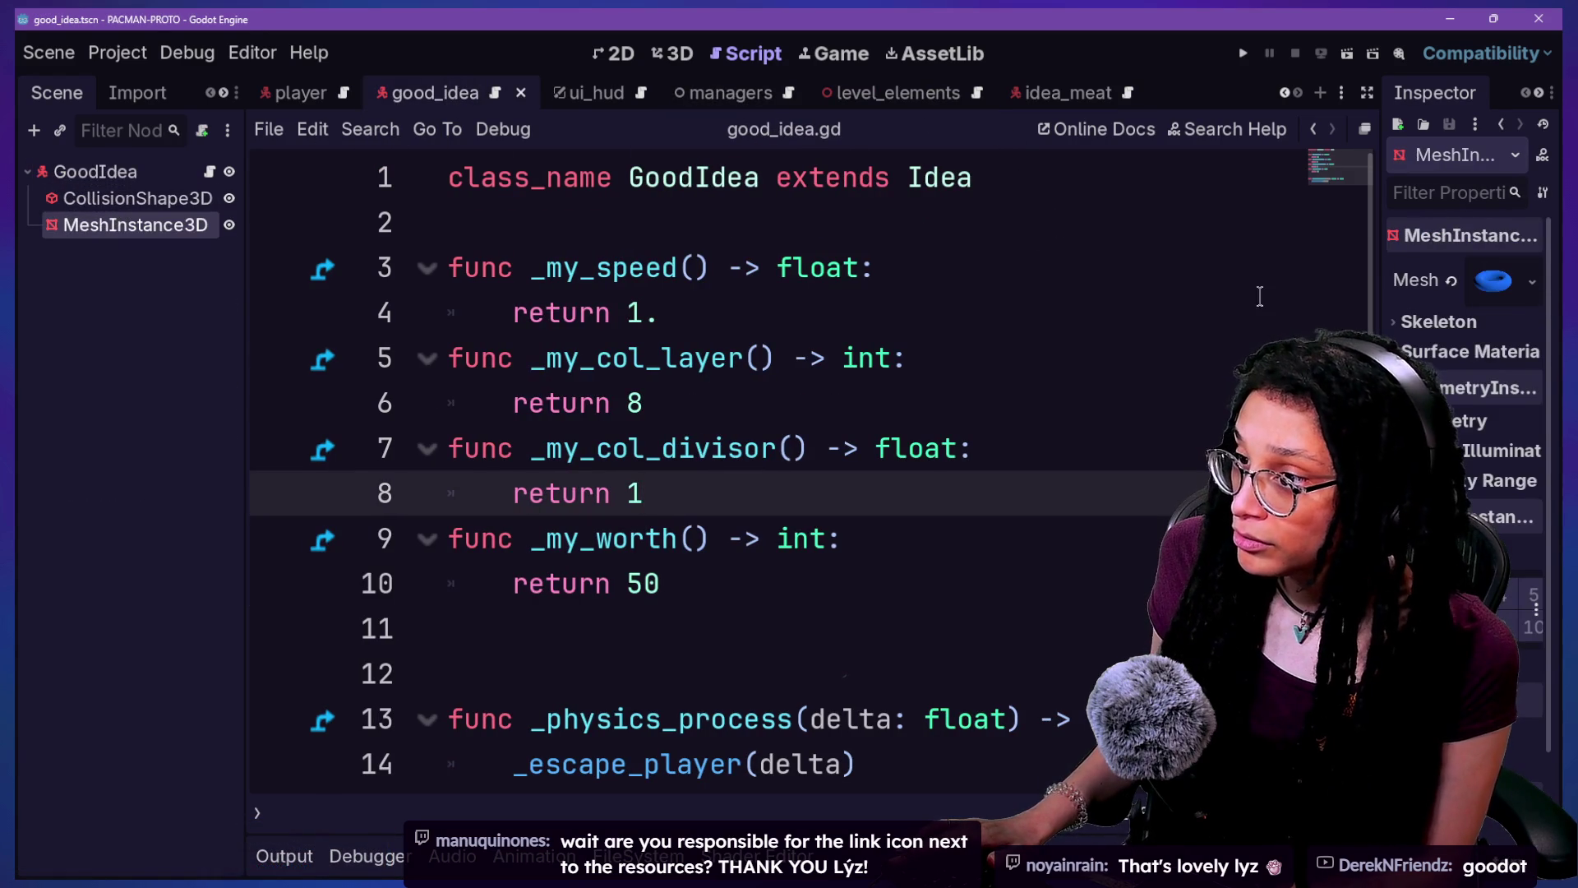
pyautogui.moveTo(1376, 326); pyautogui.dragTo(1033, 327)
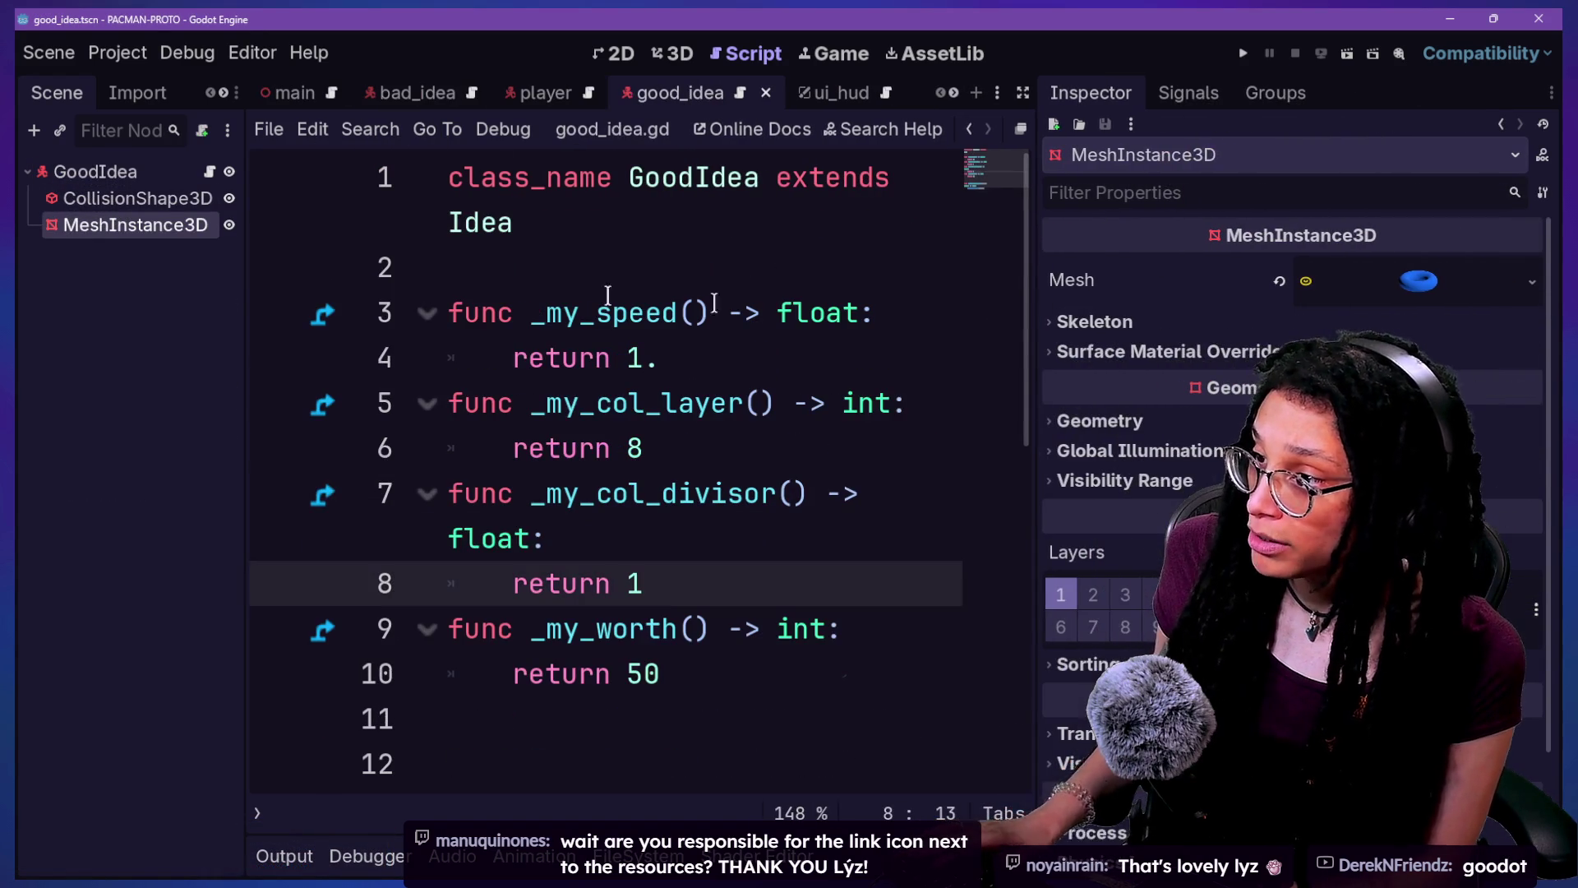
# Duplicate the MeshInstance3D, undo back to a single mesh, then switch to the Reddit thread
pyautogui.hotkey('ctrl', 'd')
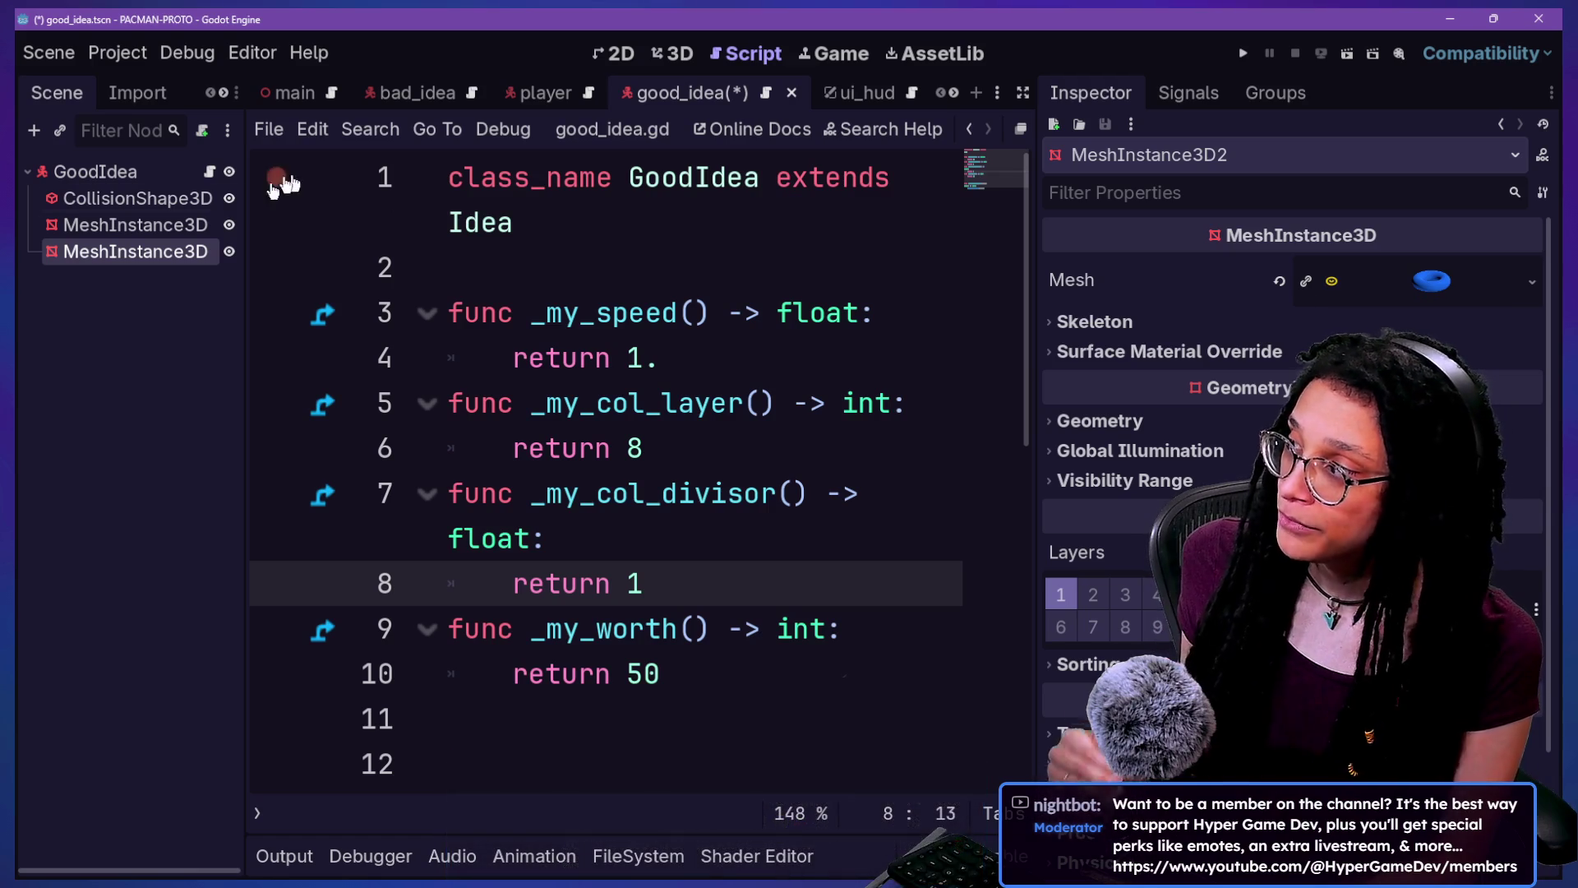
pyautogui.click(183, 229)
pyautogui.hotkey('ctrl', 'z')
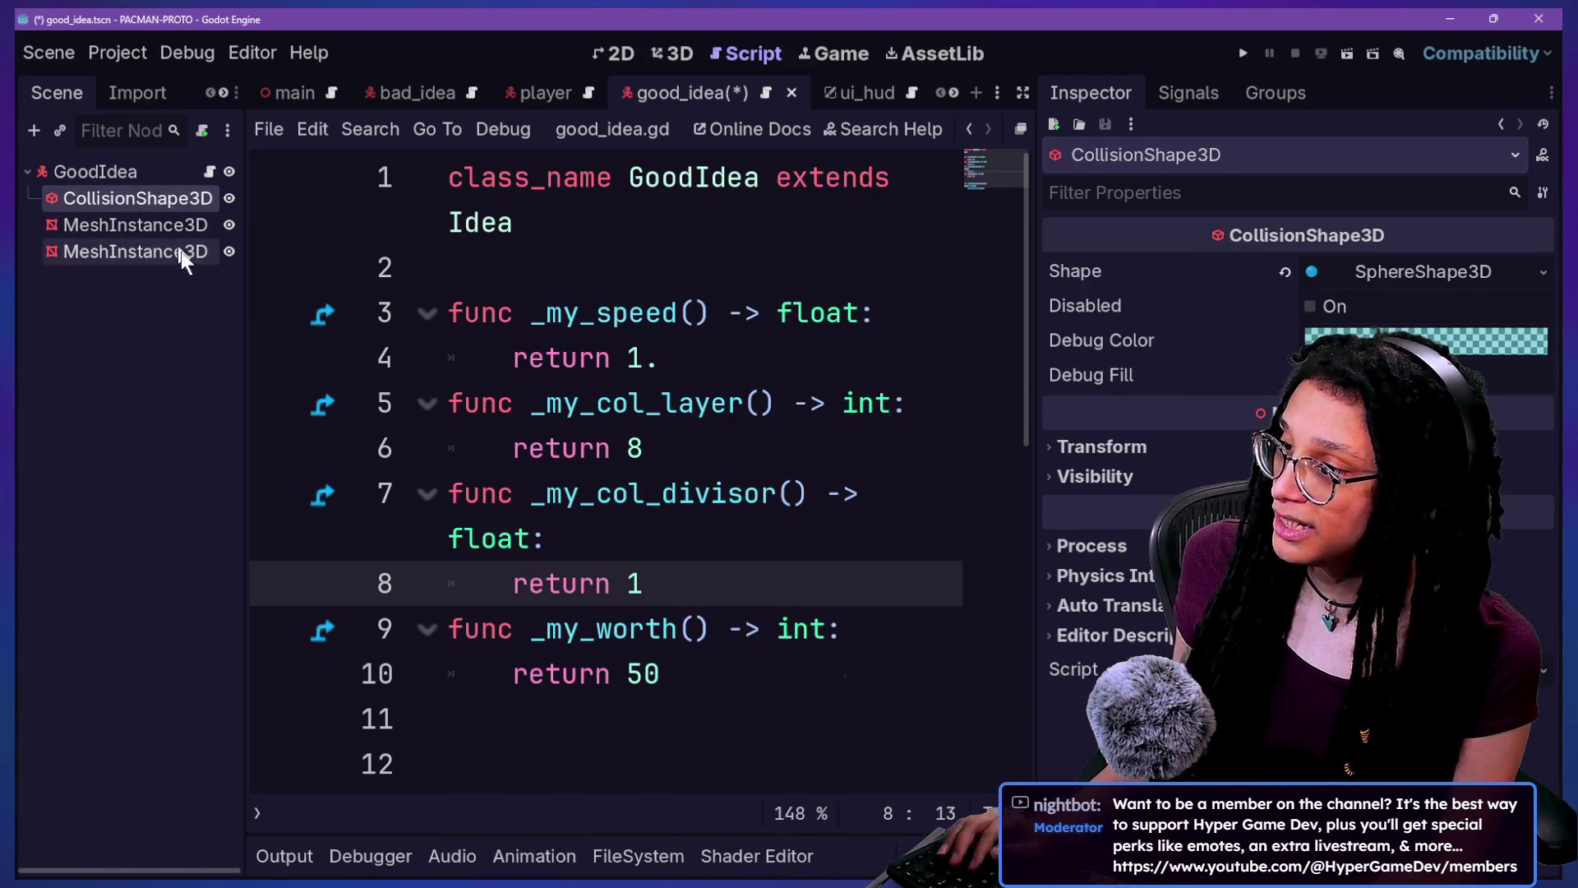
pyautogui.hotkey('ctrl', 'z')
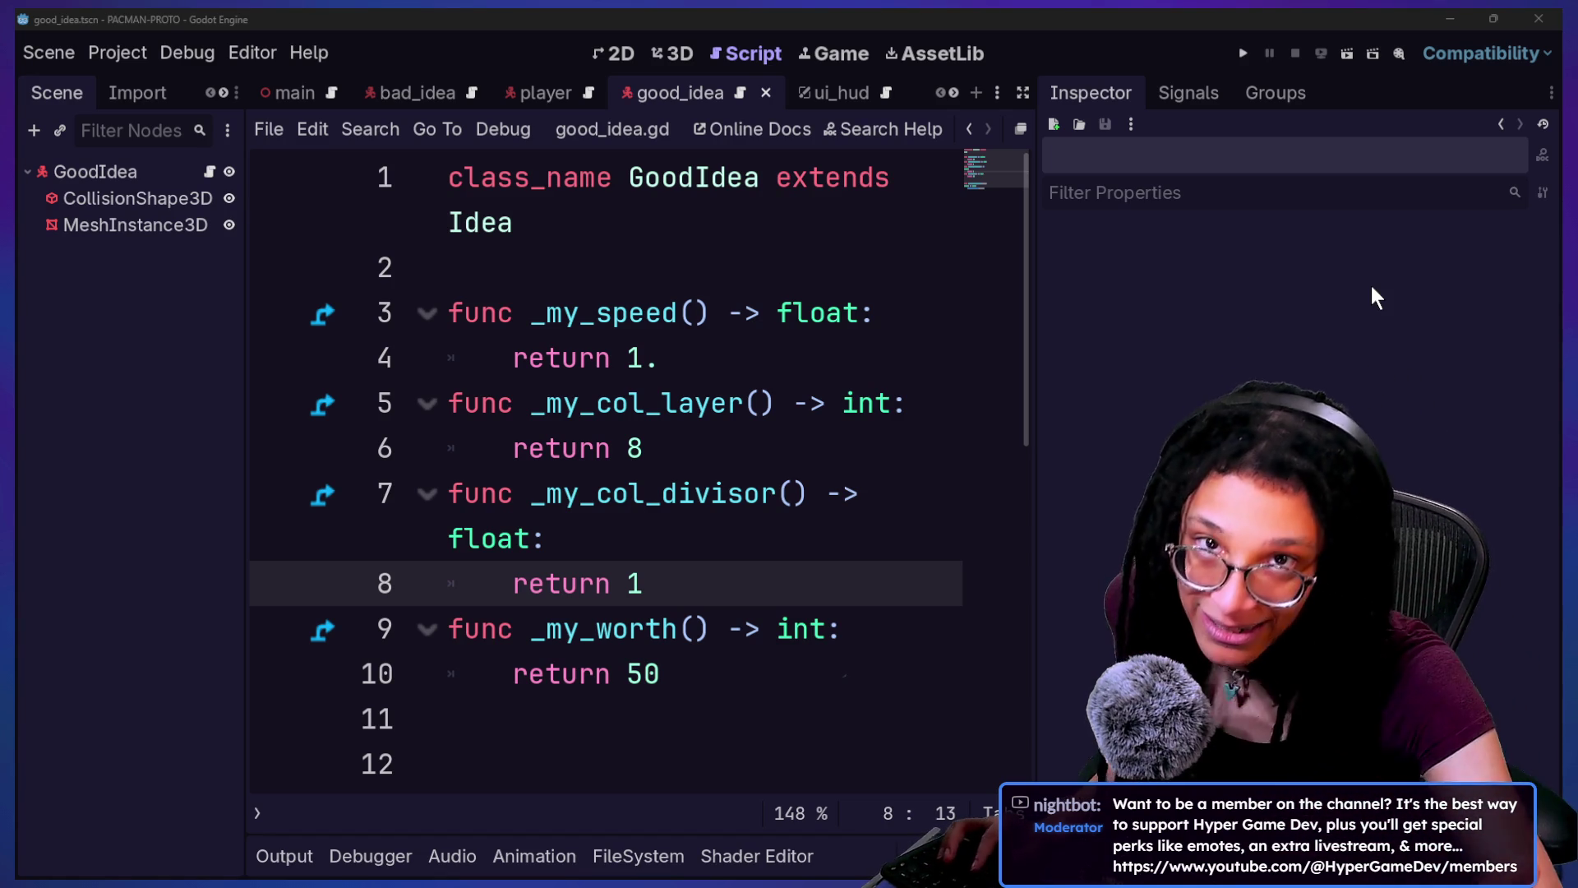
pyautogui.hotkey('alt', 'Tab')
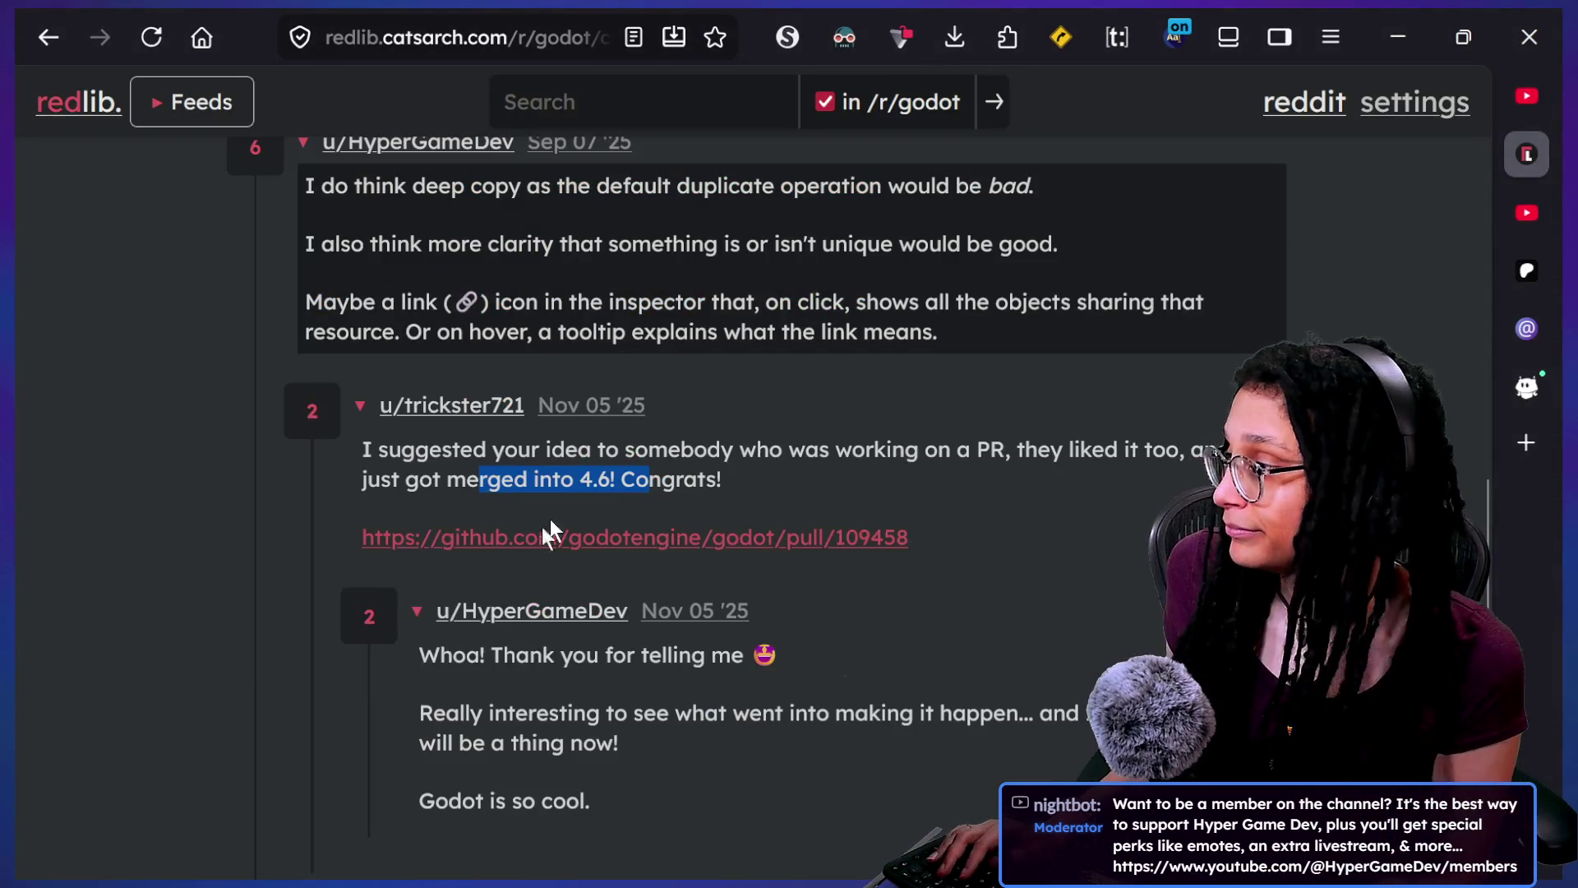
pyautogui.hotkey('alt', 'Tab')
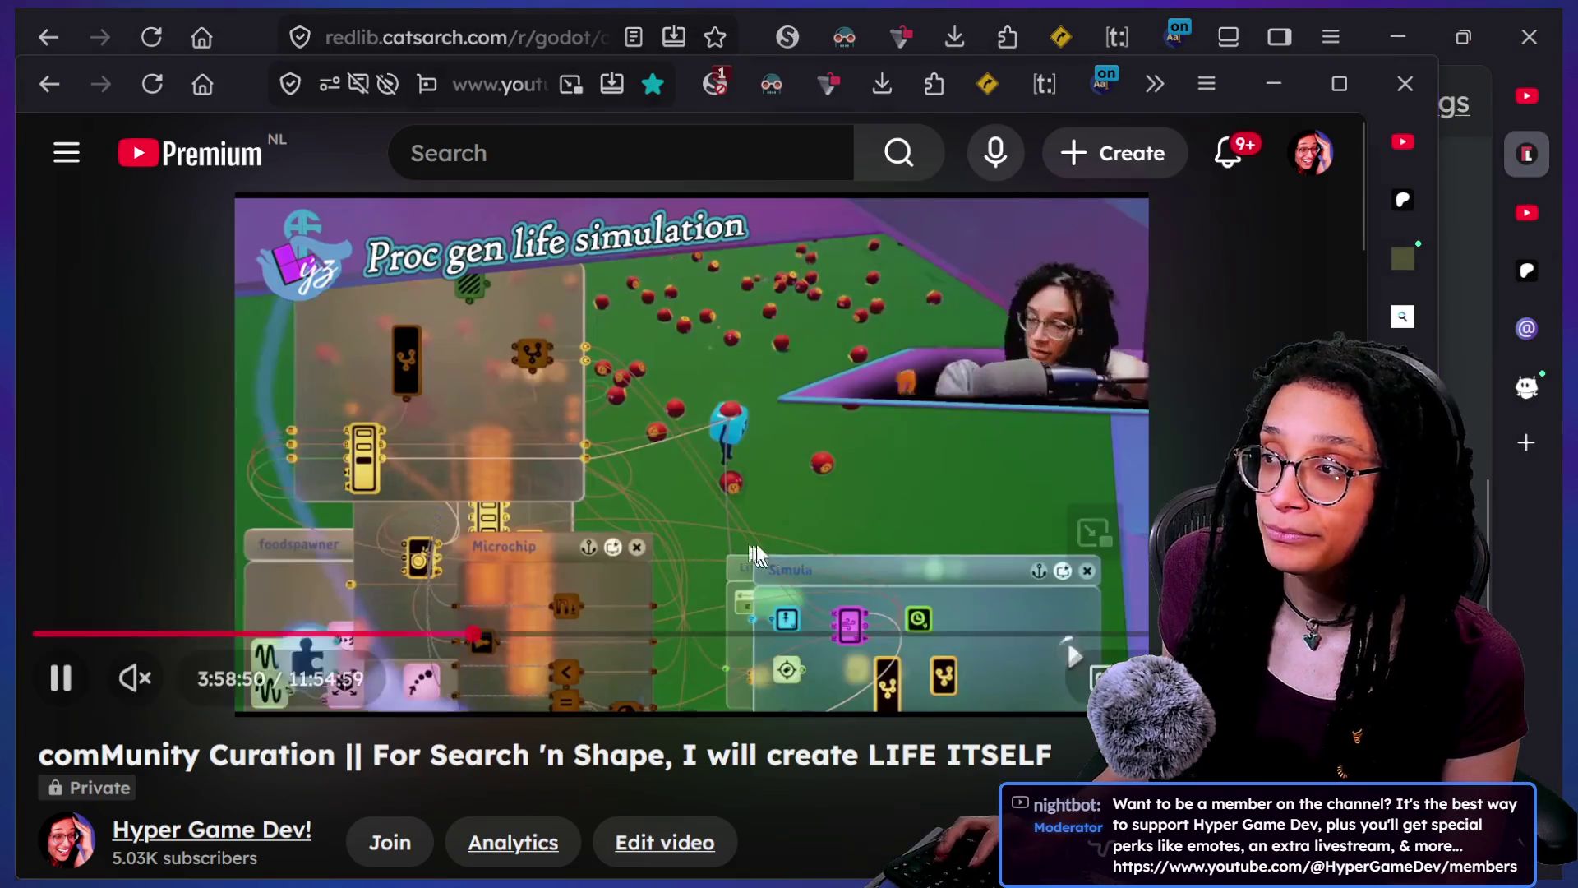
pyautogui.hotkey('alt', 'Tab')
pyautogui.hotkey('alt', 'Tab')
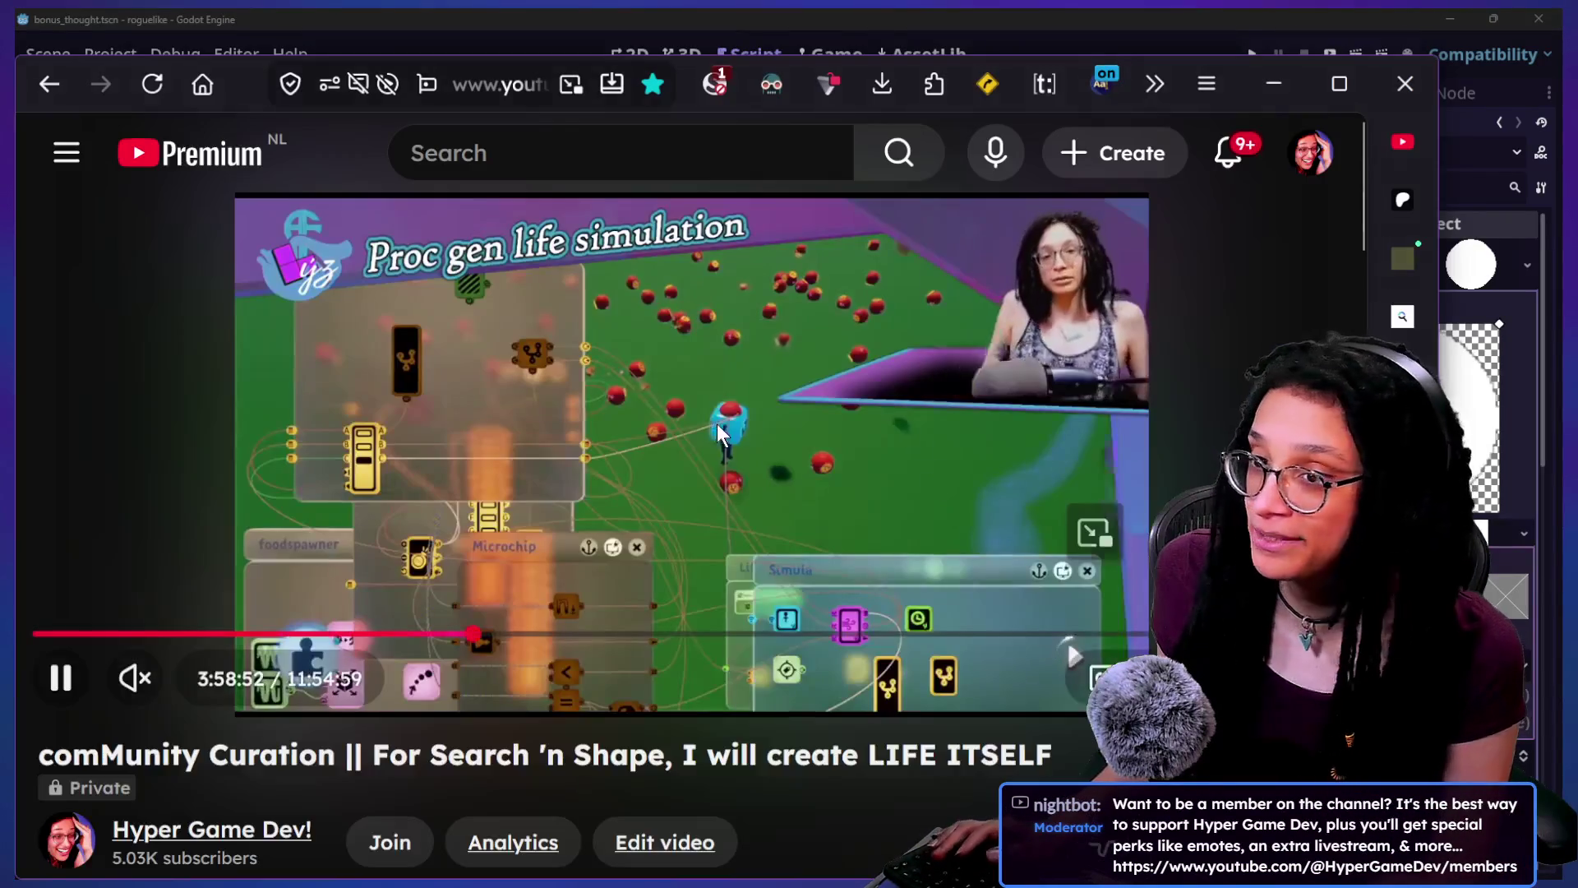
pyautogui.click(922, 429)
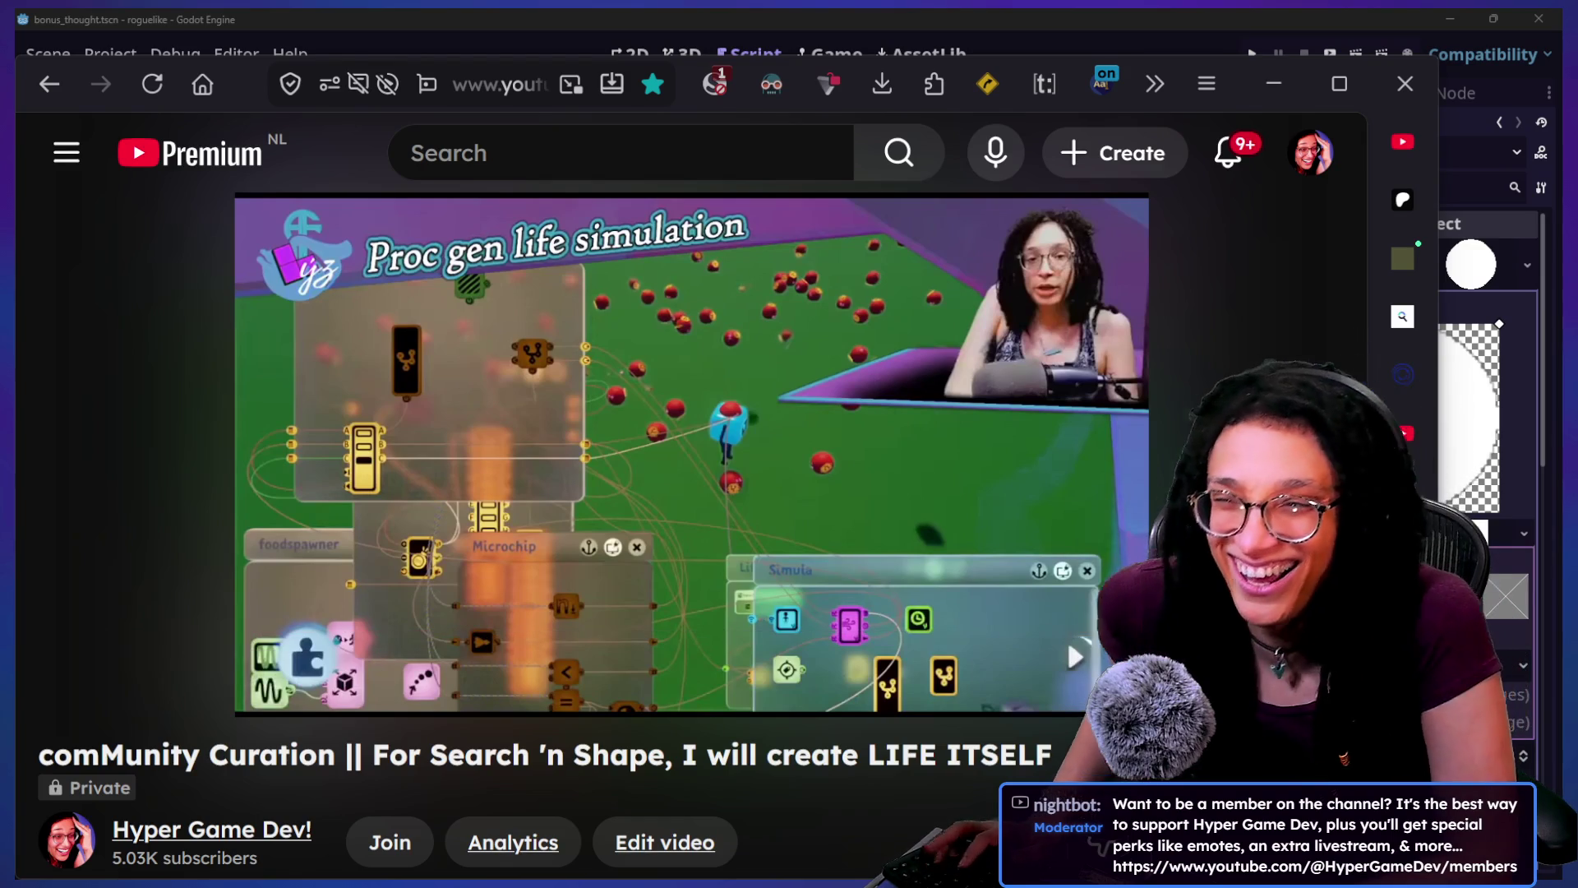
pyautogui.hotkey('alt', 'Tab')
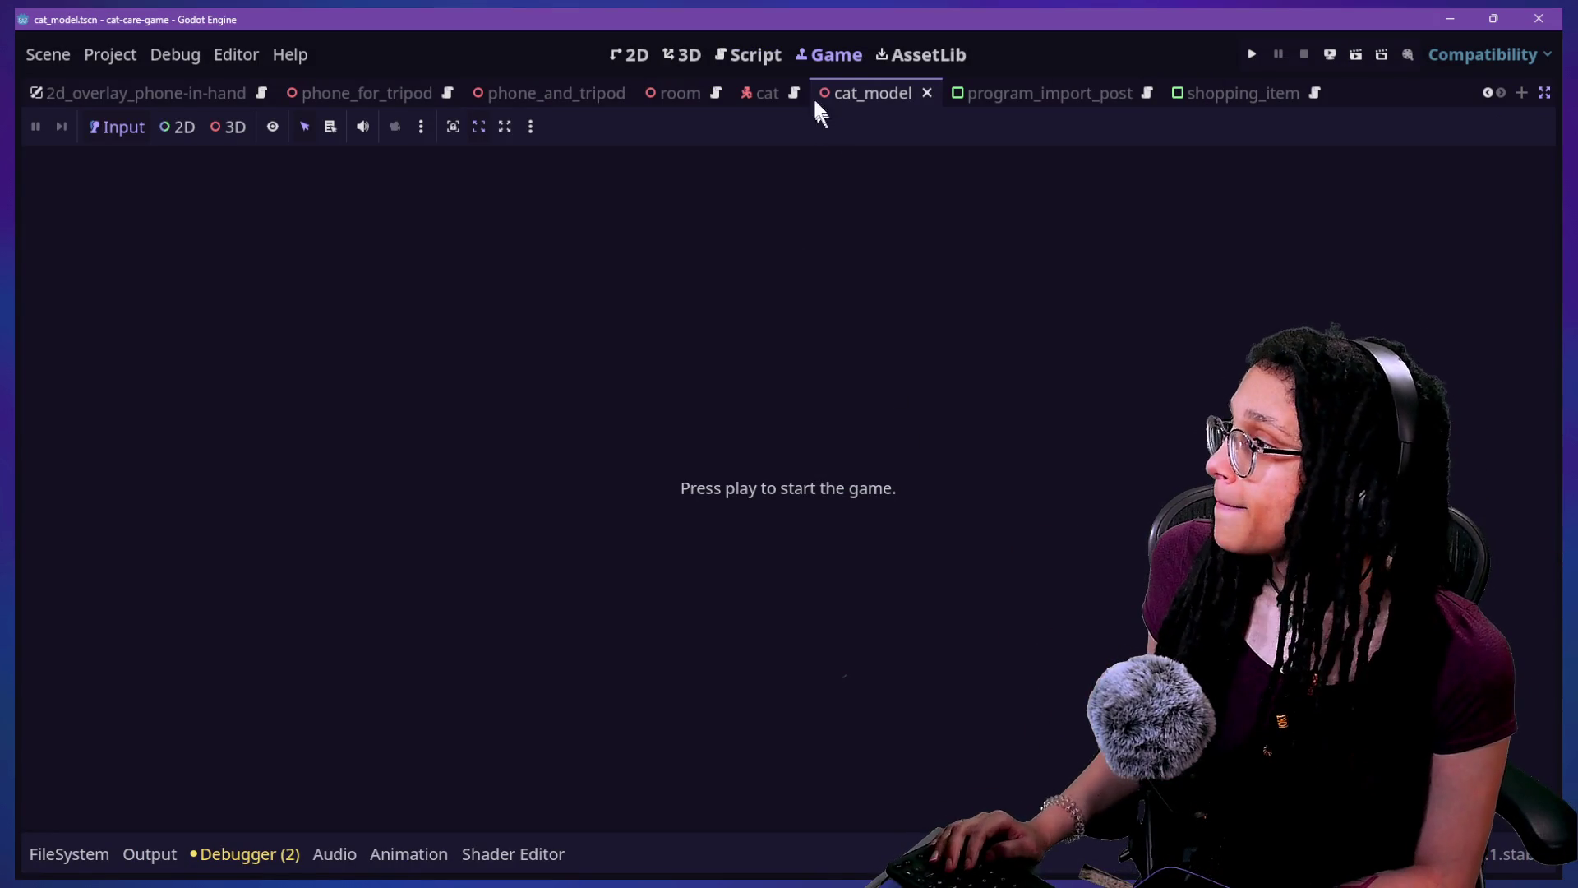
pyautogui.hotkey('alt', 'Tab')
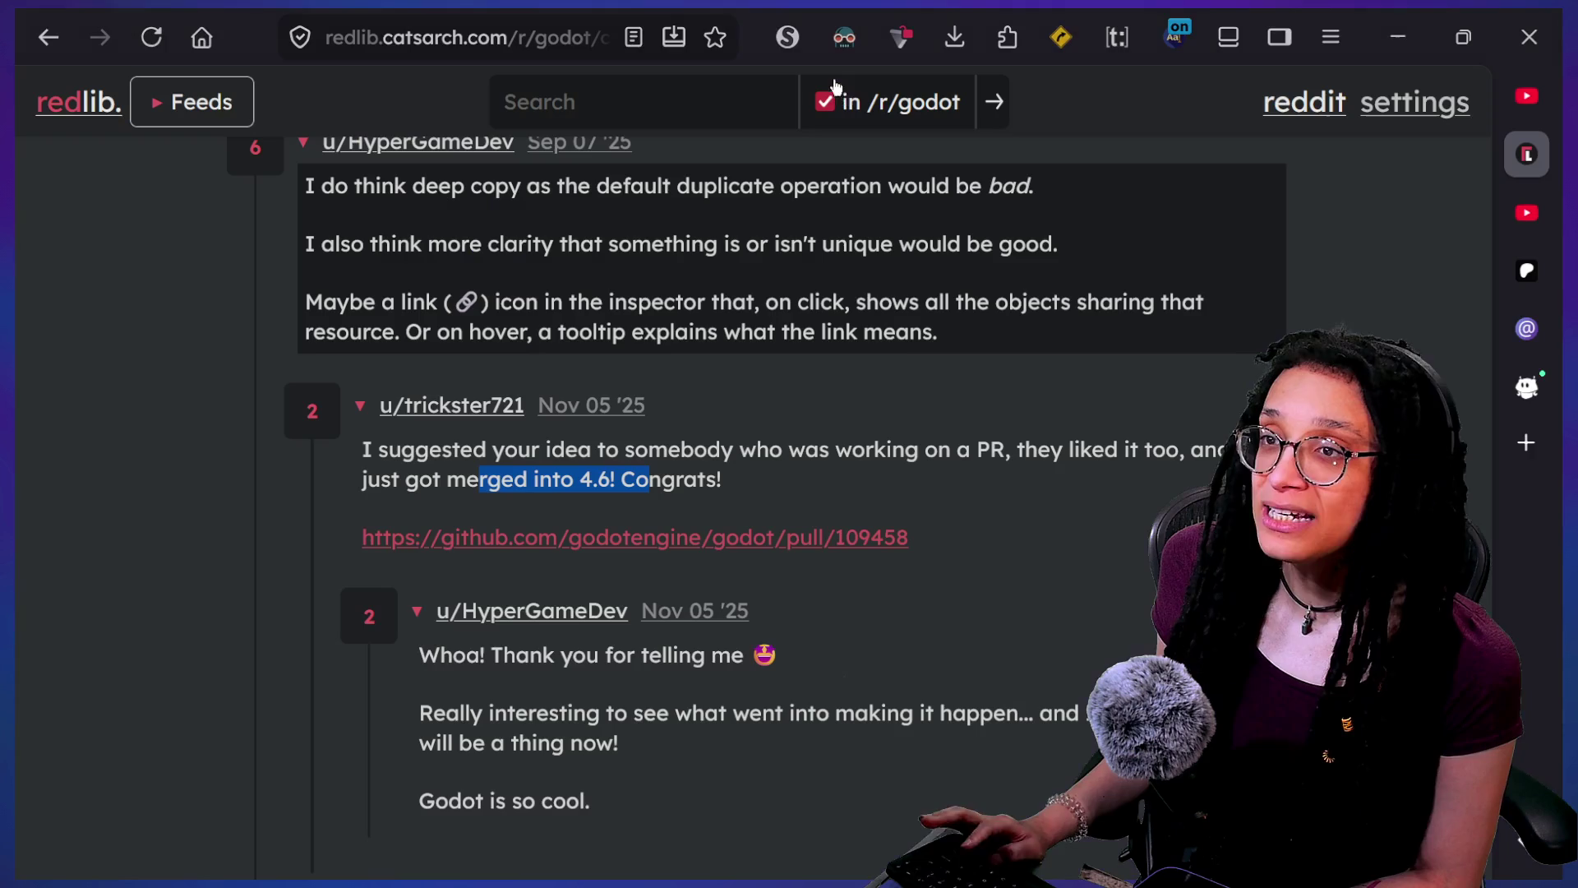
pyautogui.hotkey('alt', 'Tab')
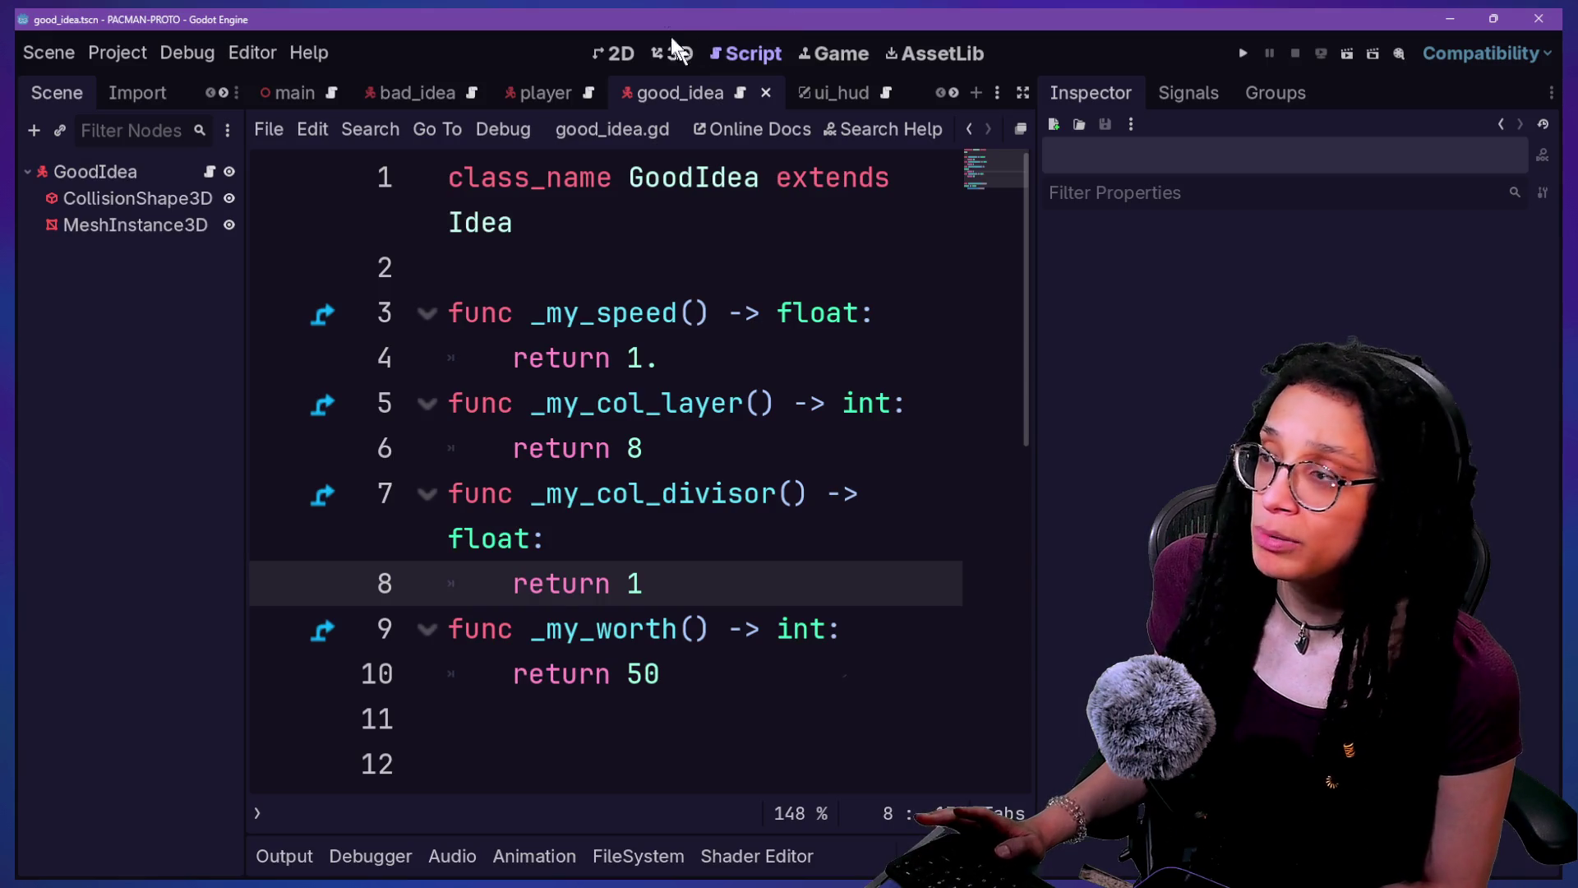
# Run the PACMAN-PROTO game in the embedded view, stop it, and switch to cat-care-game
pyautogui.press('Up')
pyautogui.click(830, 54)
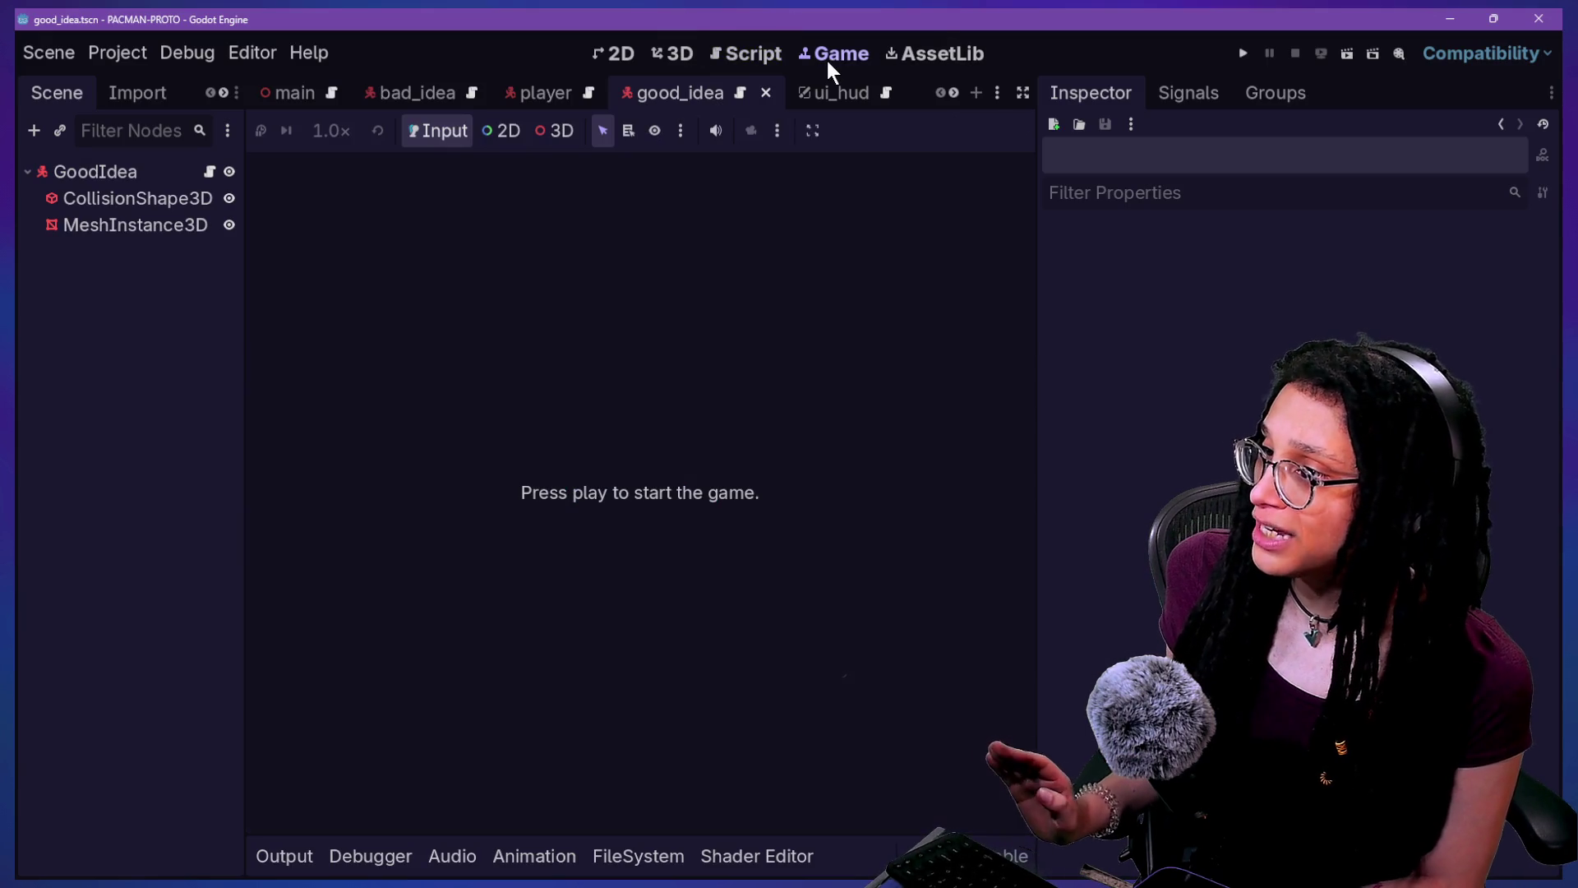
pyautogui.click(1241, 54)
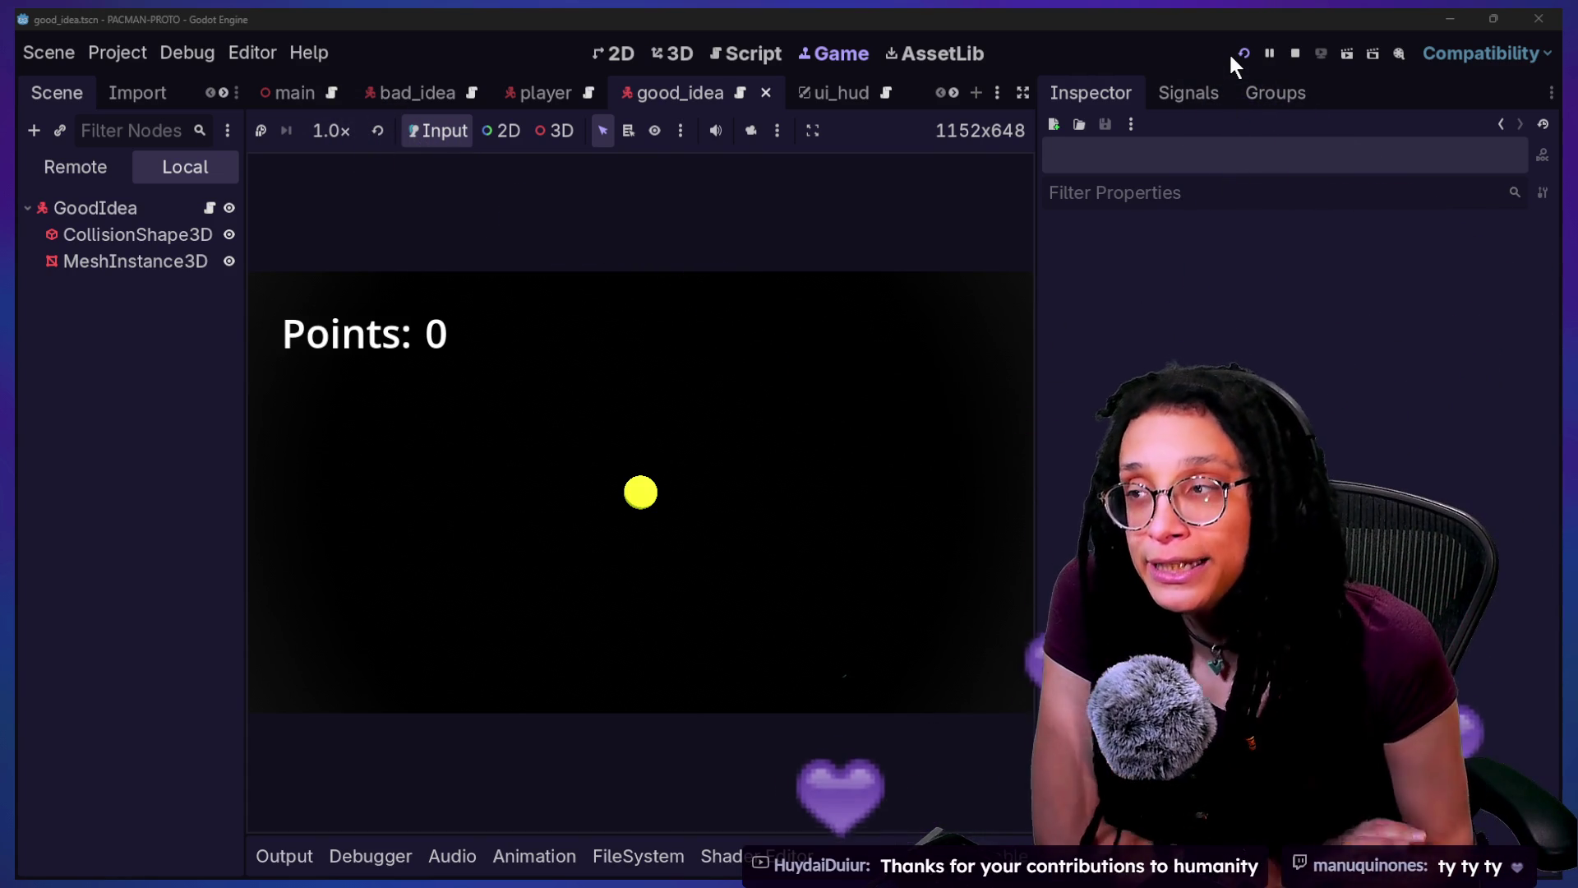
pyautogui.click(1294, 54)
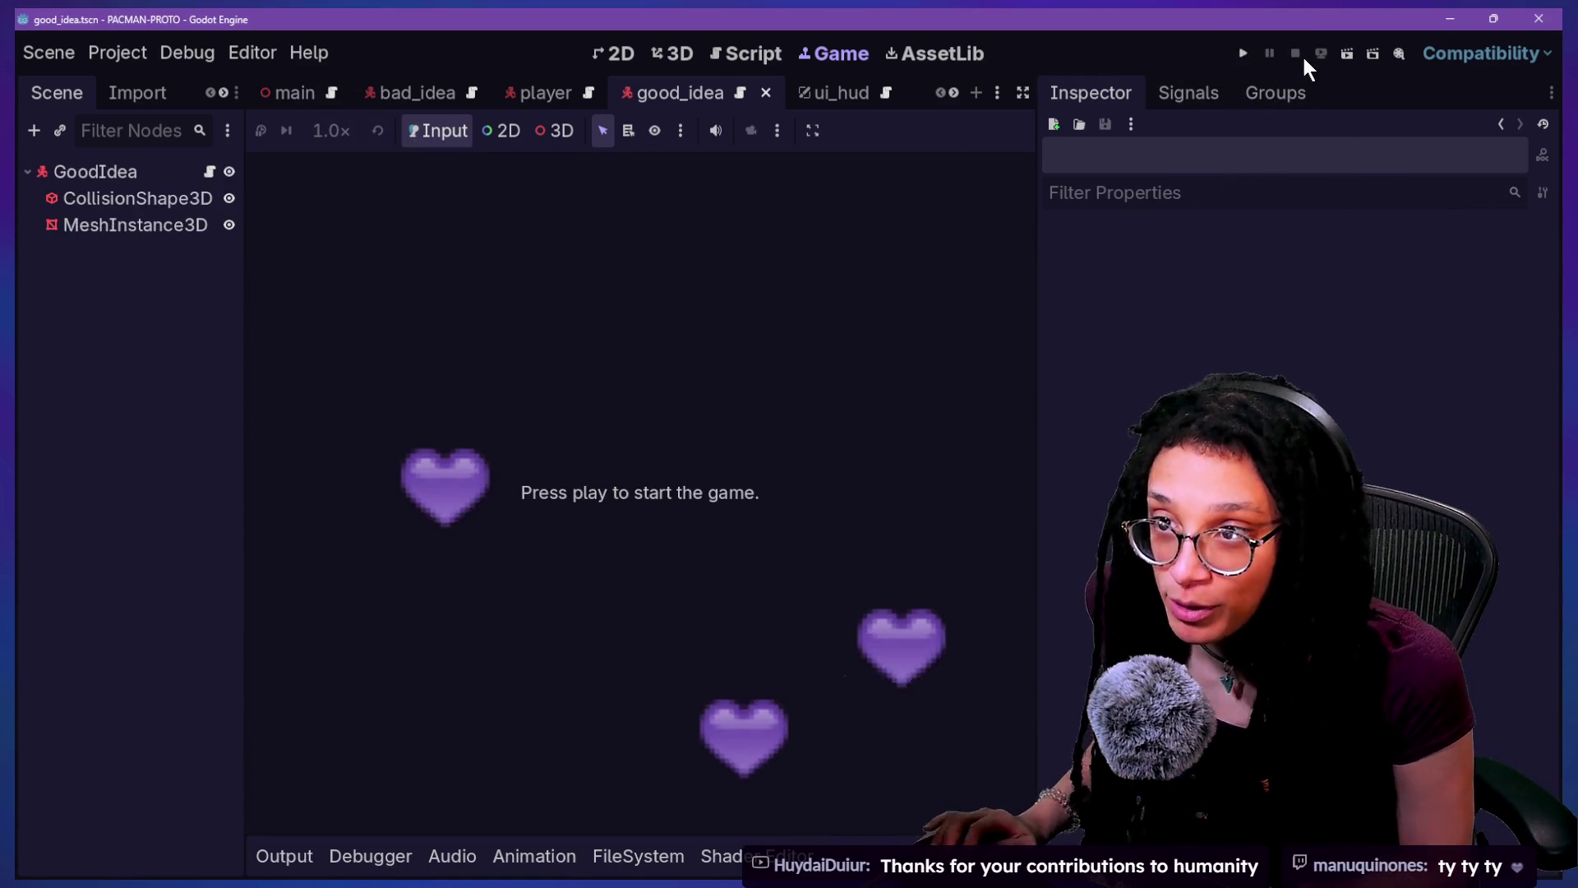
pyautogui.hotkey('alt', 'Tab')
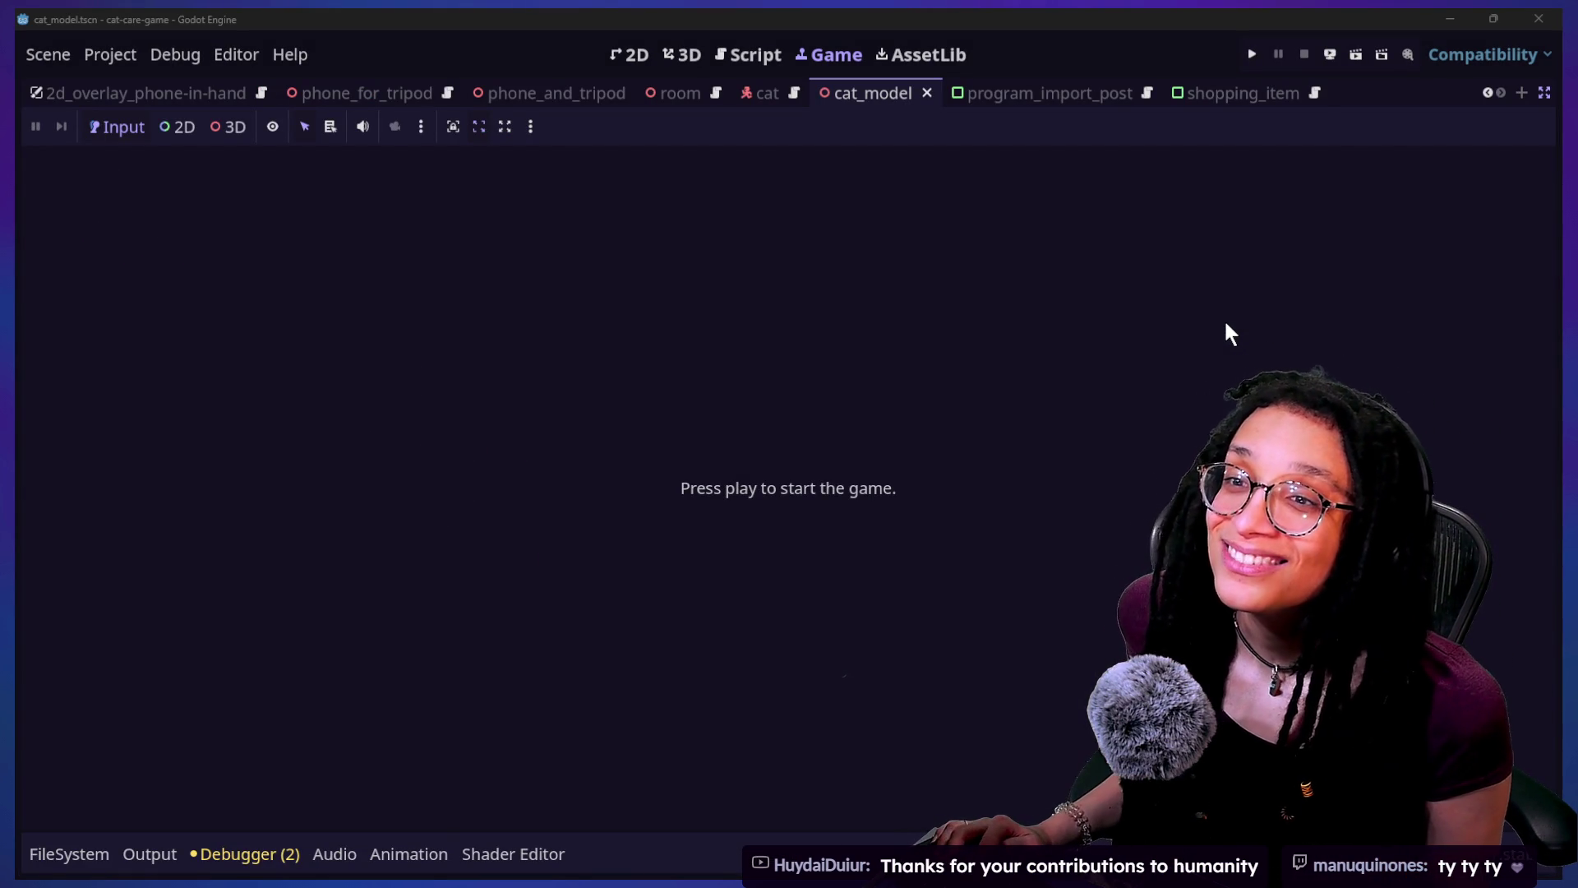
# Return to the roguelike bonus_thought.gd, hide the side panels, save, and go to the ONE/3 line
pyautogui.hotkey('alt', 'Tab')
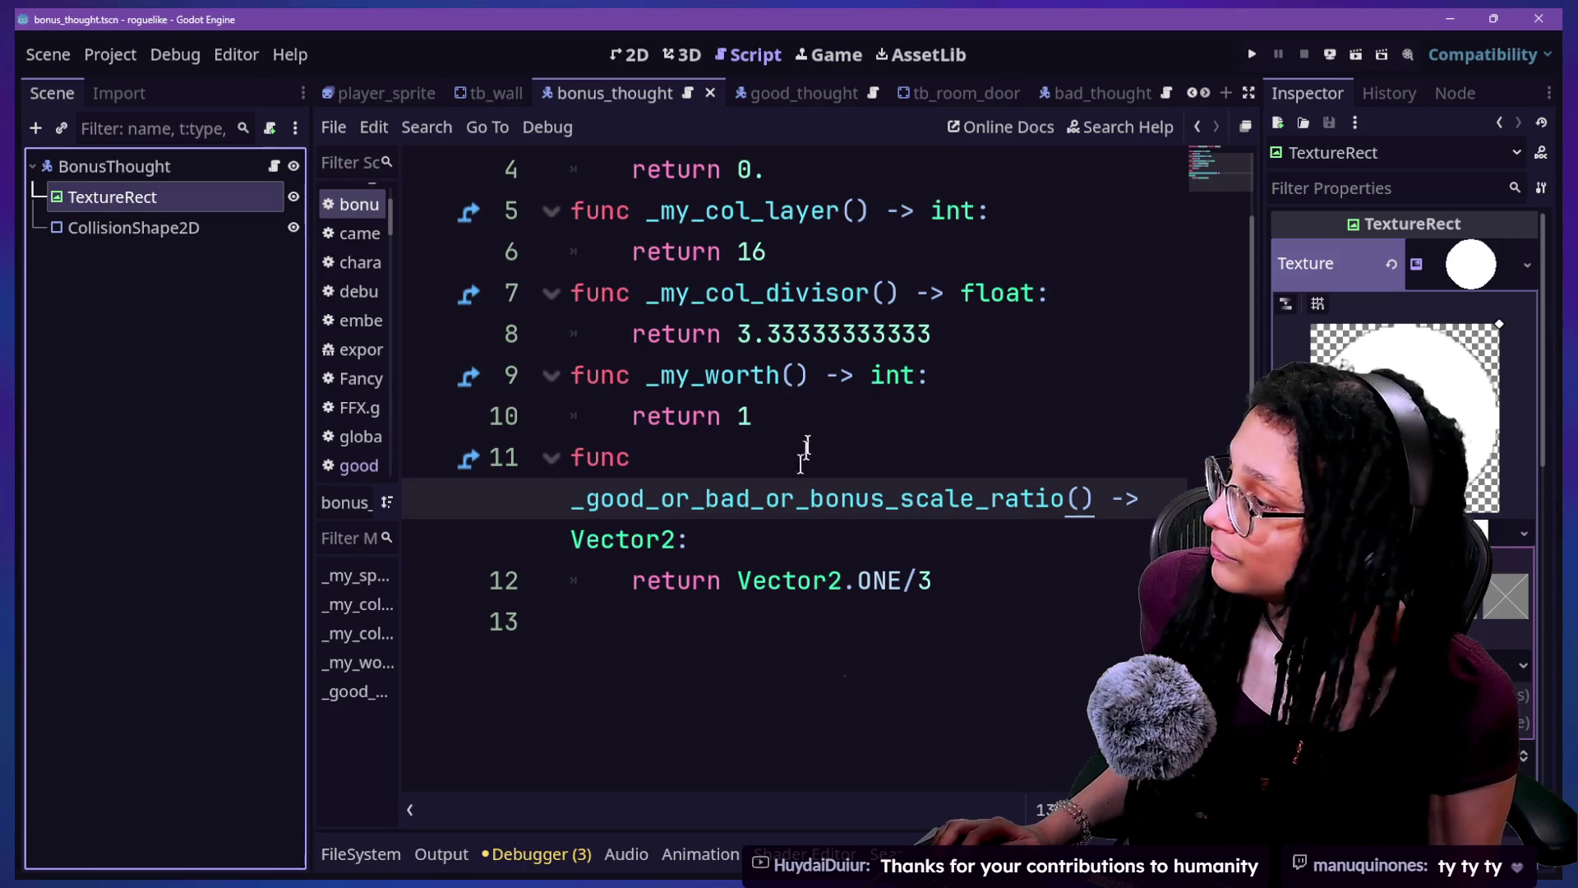
pyautogui.press('Up')
pyautogui.click(863, 498)
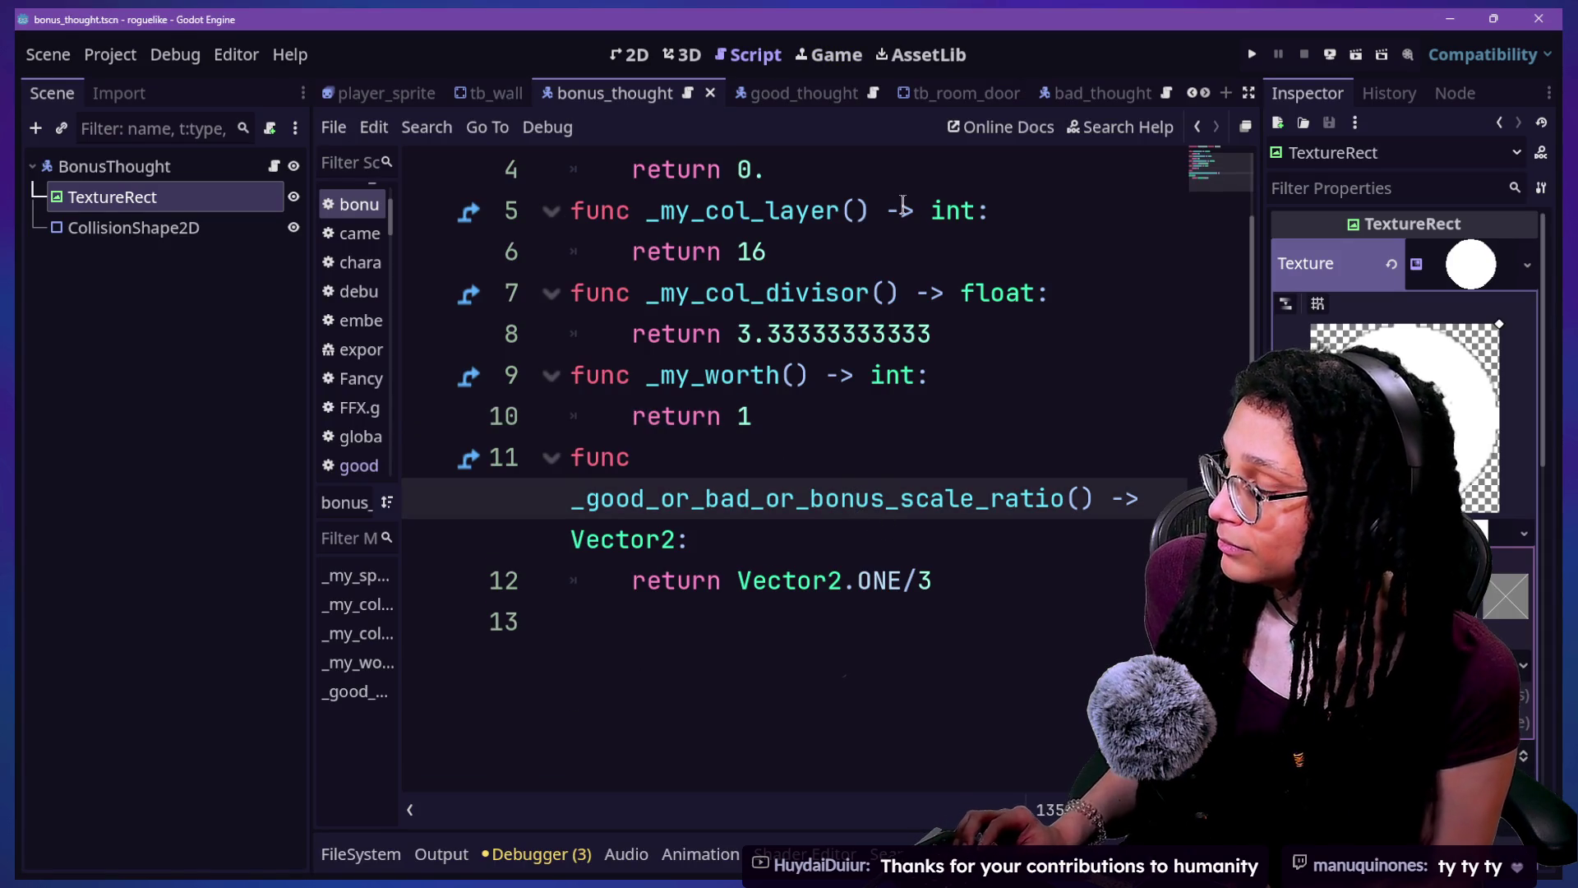
pyautogui.hotkey('ctrl', 'shift', 'F11')
pyautogui.hotkey('ctrl', 's')
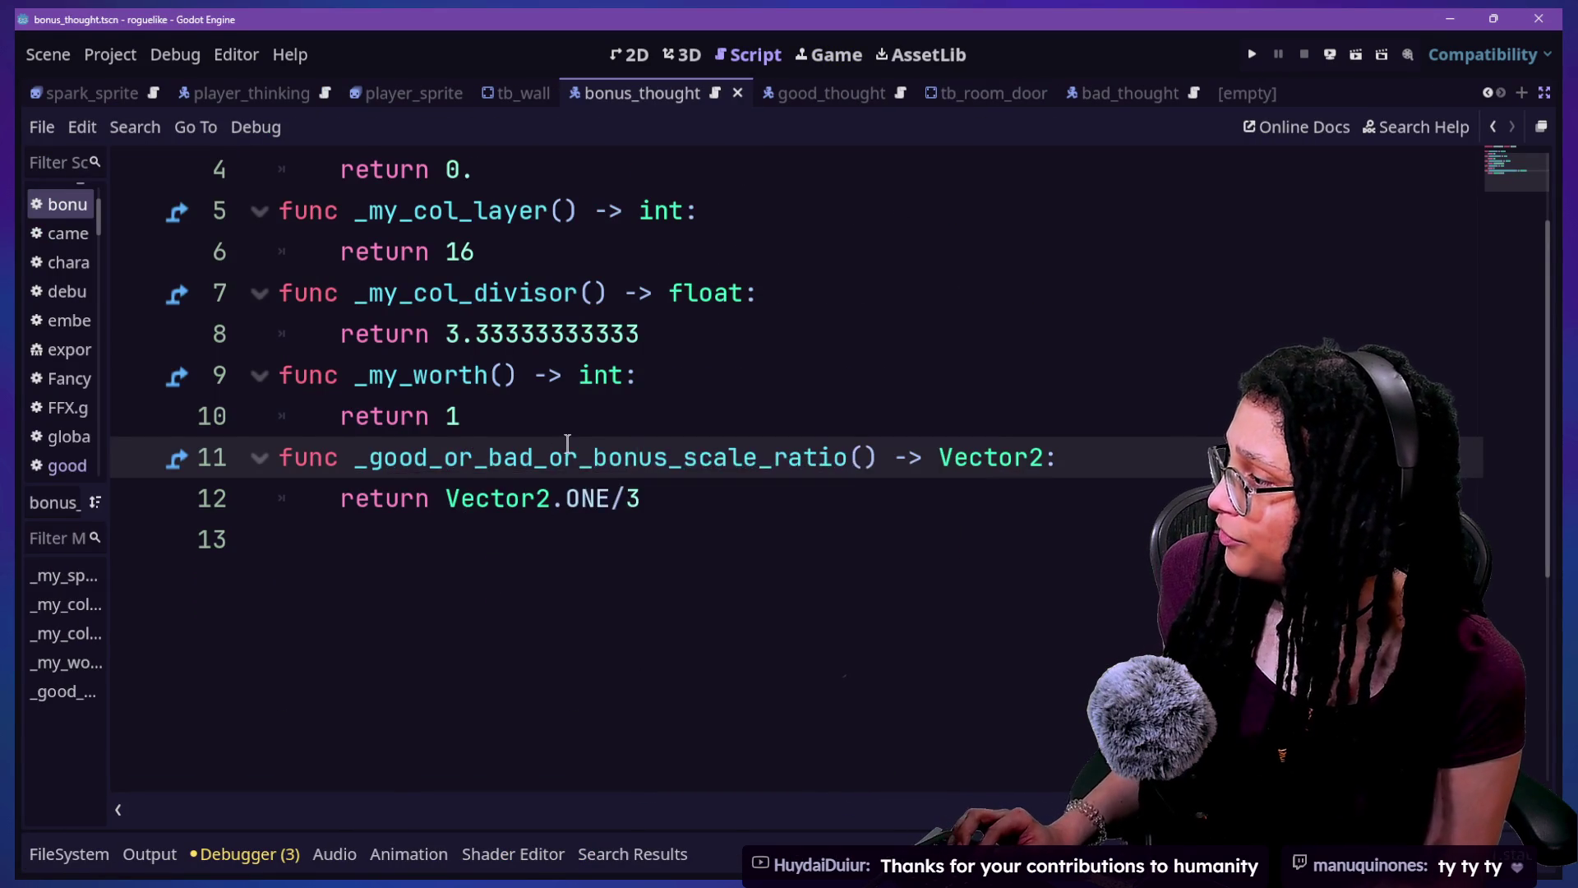
pyautogui.click(666, 621)
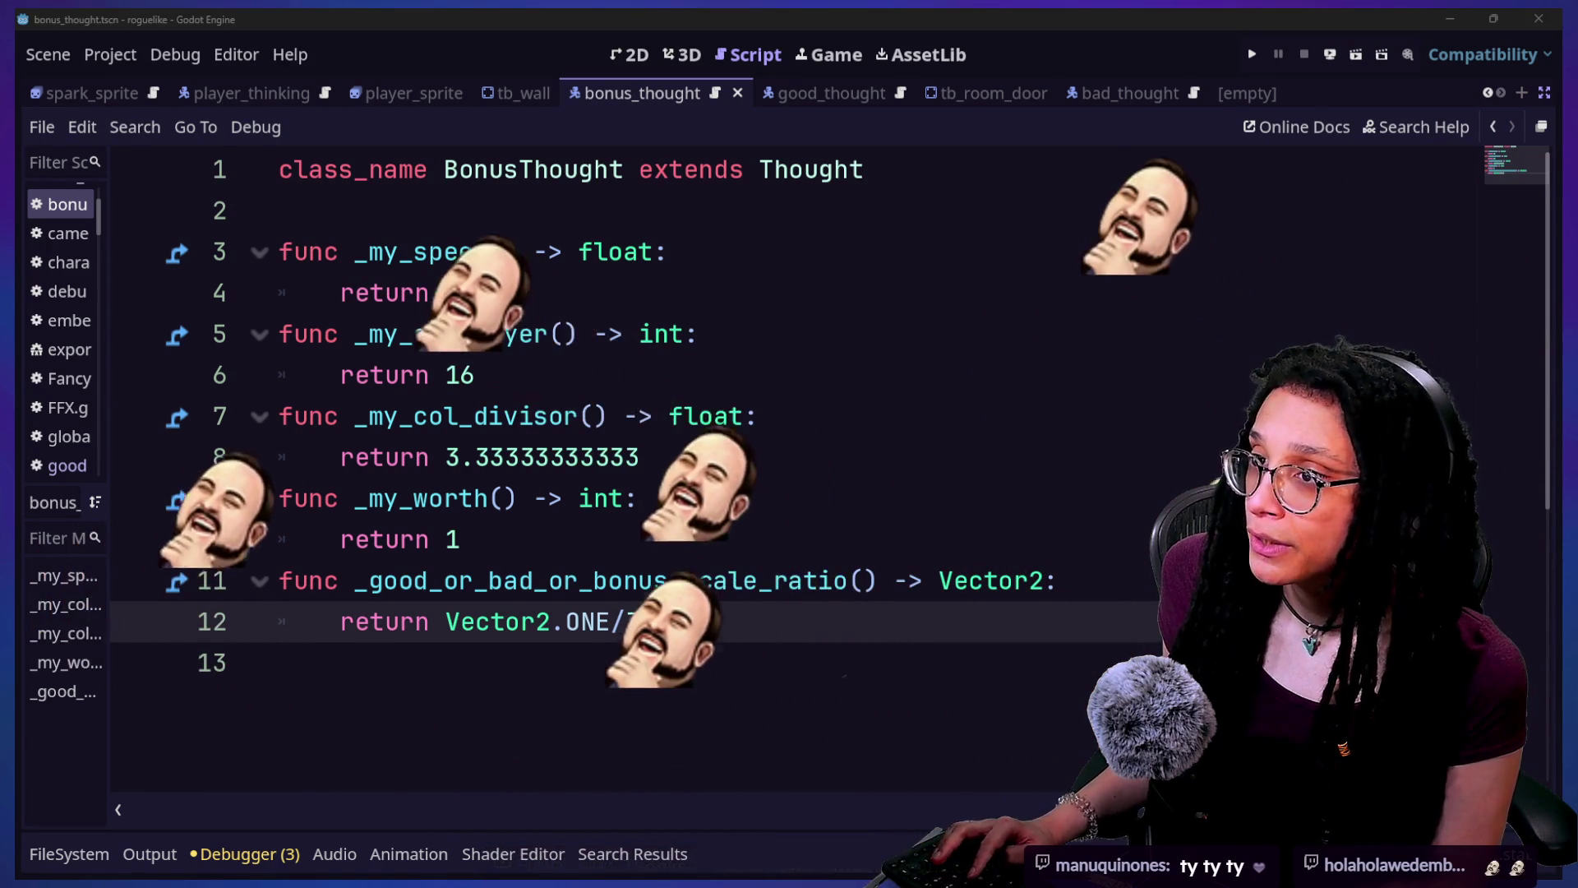
# Check 1/3 in Calculator, then replace line 12's ONE/3 with Vector2(.01,.01)
pyautogui.press('XF86Calculator')
pyautogui.click(619, 385)
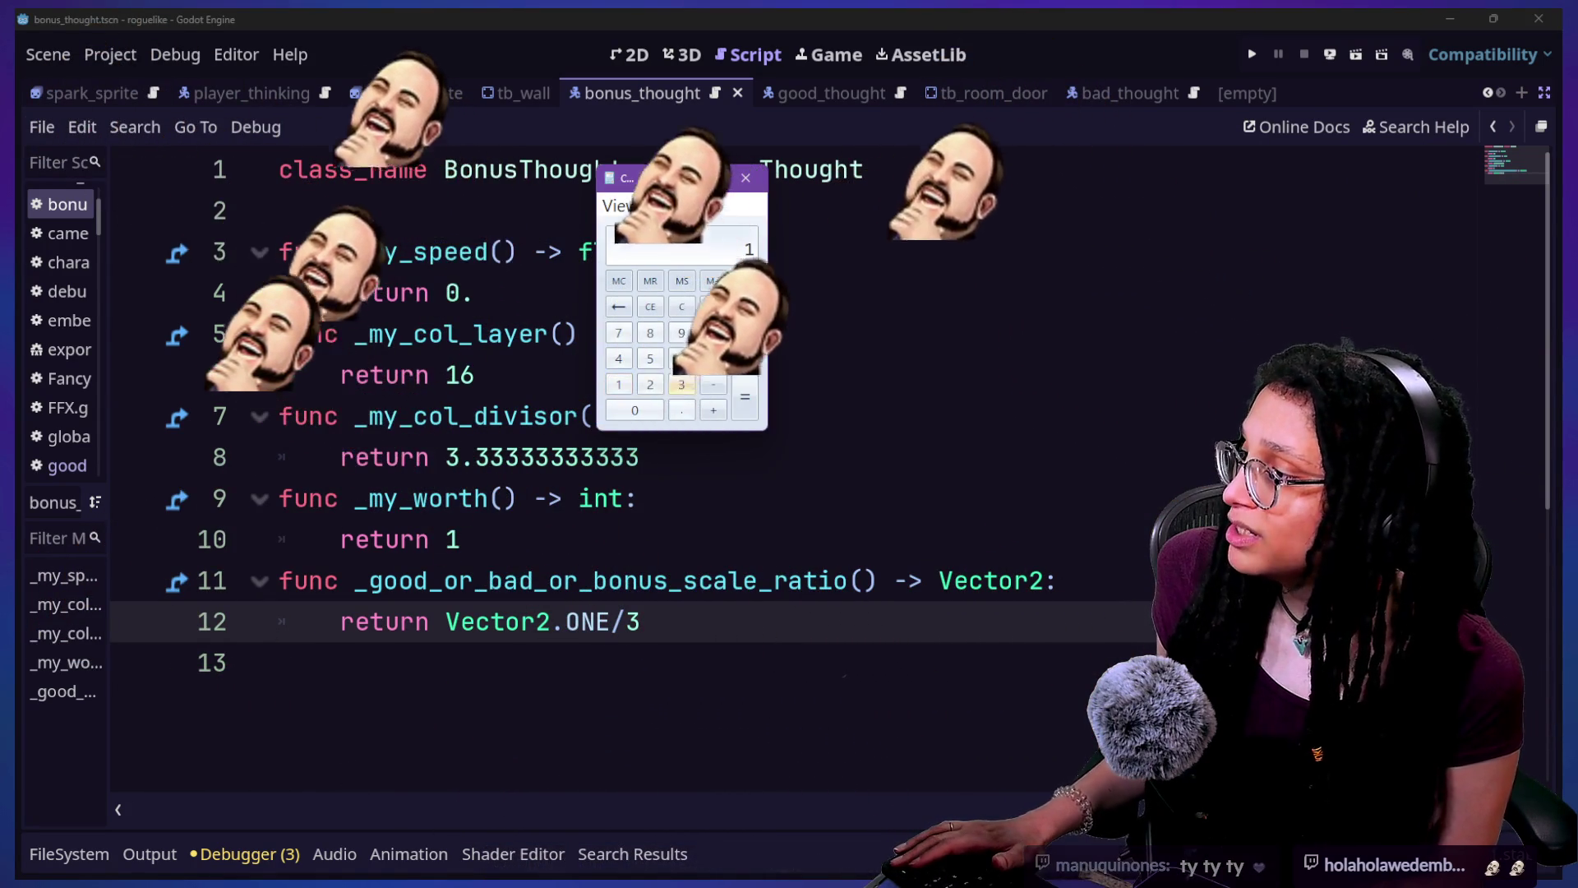
pyautogui.click(713, 331)
pyautogui.click(681, 386)
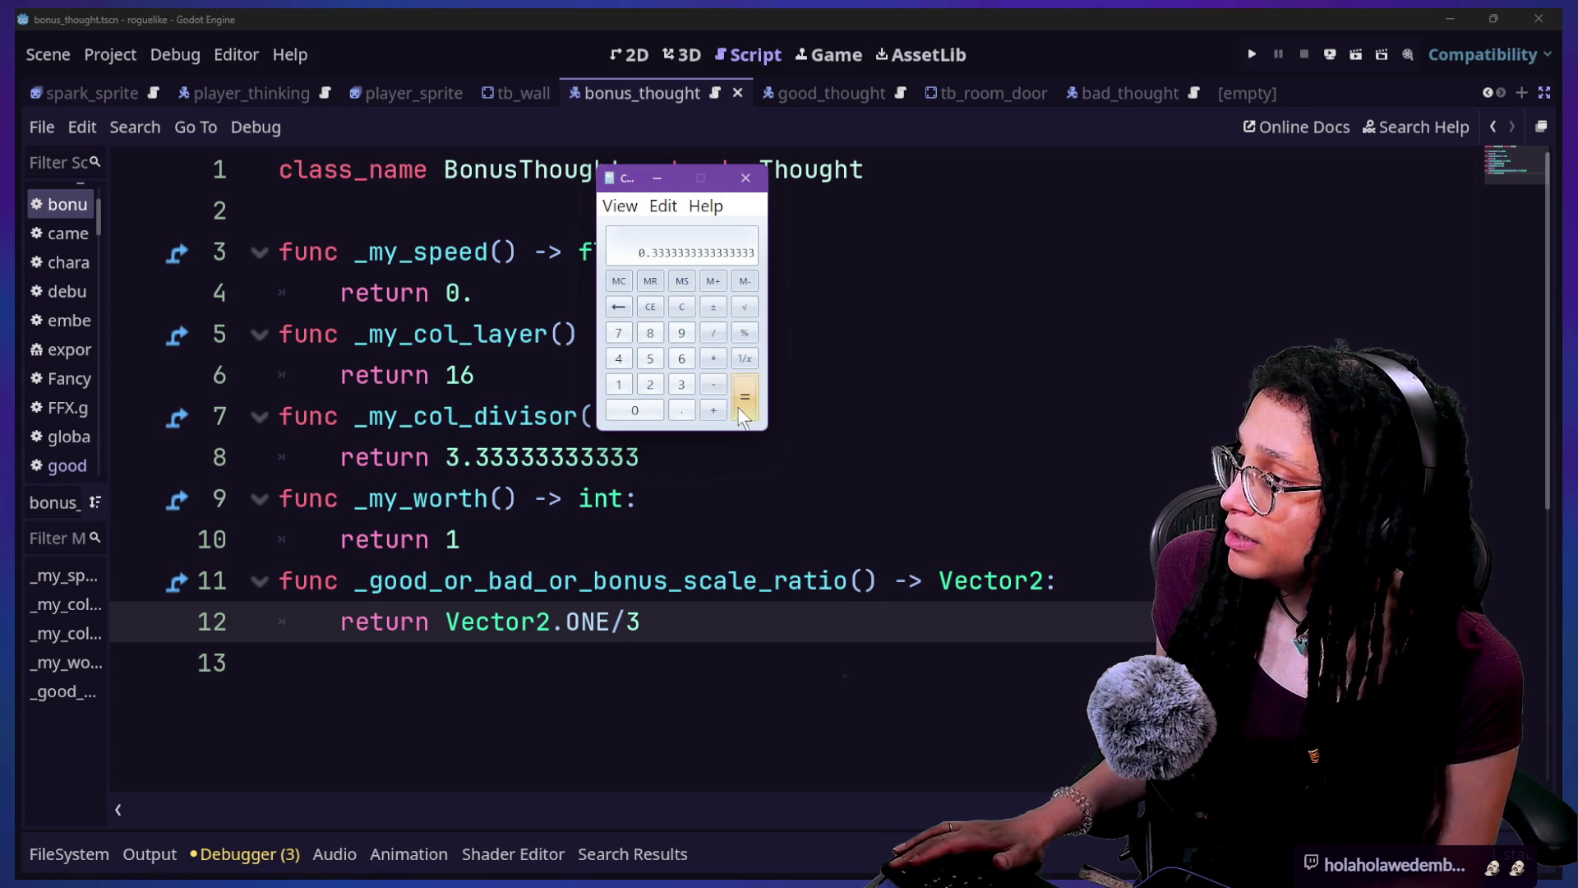
pyautogui.click(626, 626)
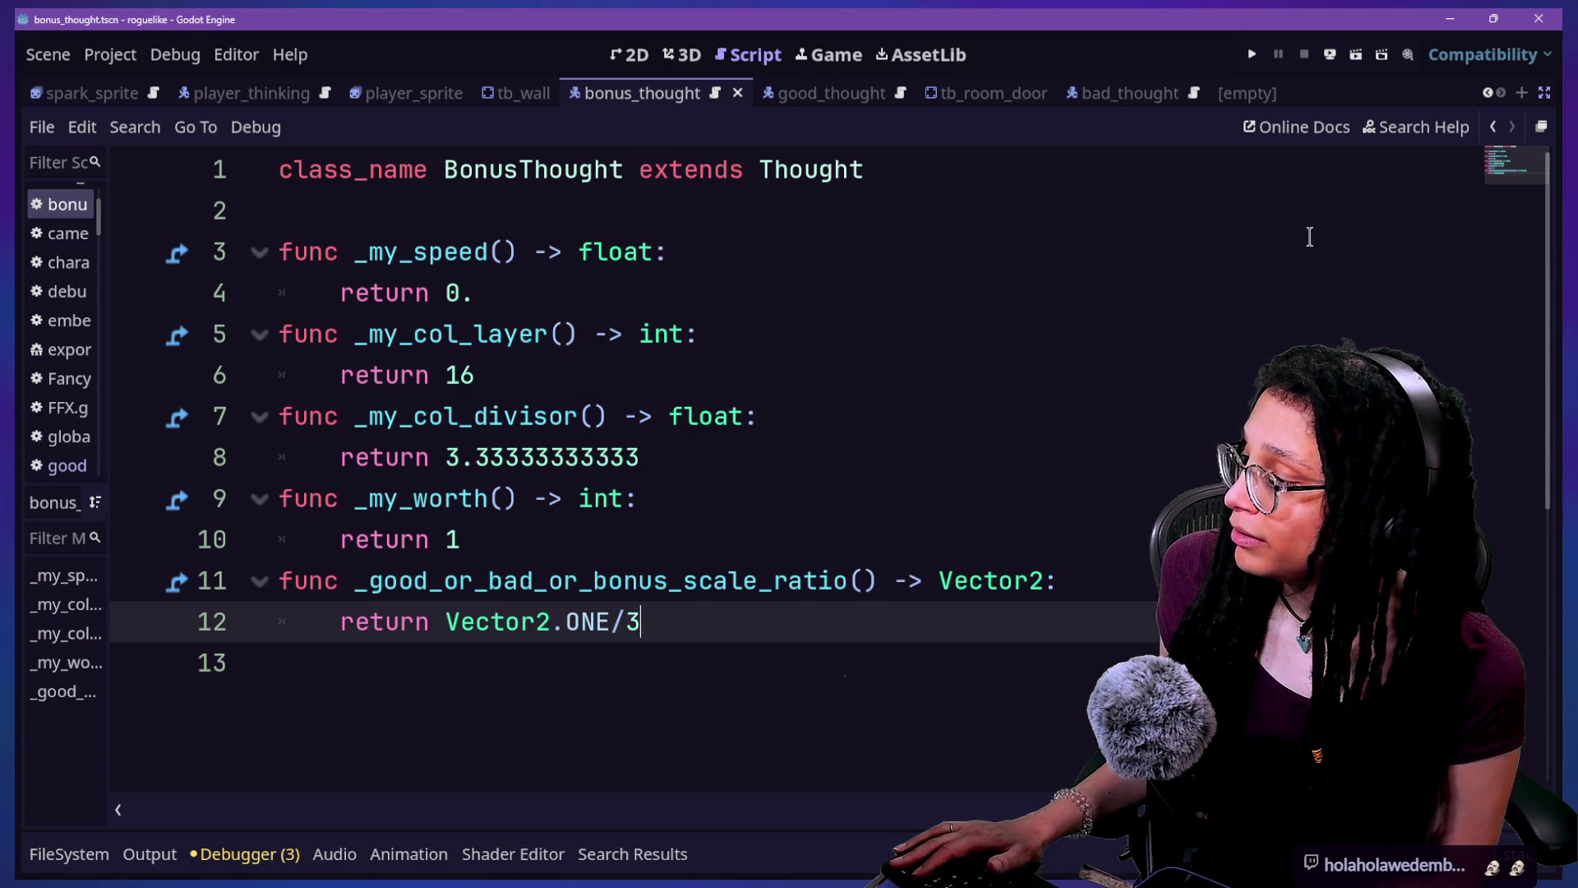
pyautogui.press('BackSpace')
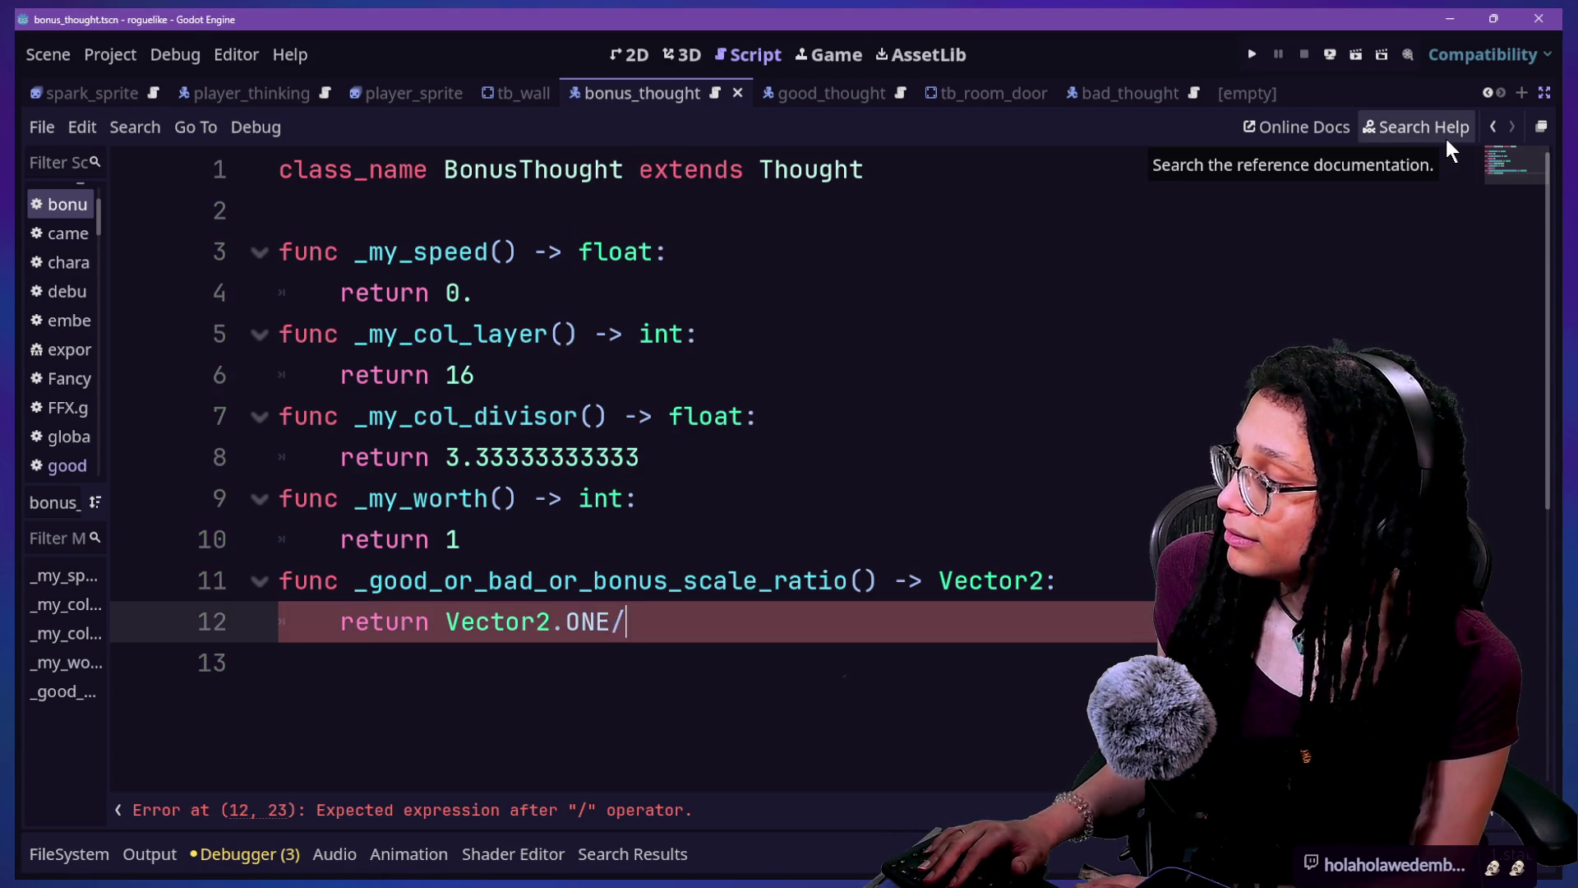
pyautogui.write('(')
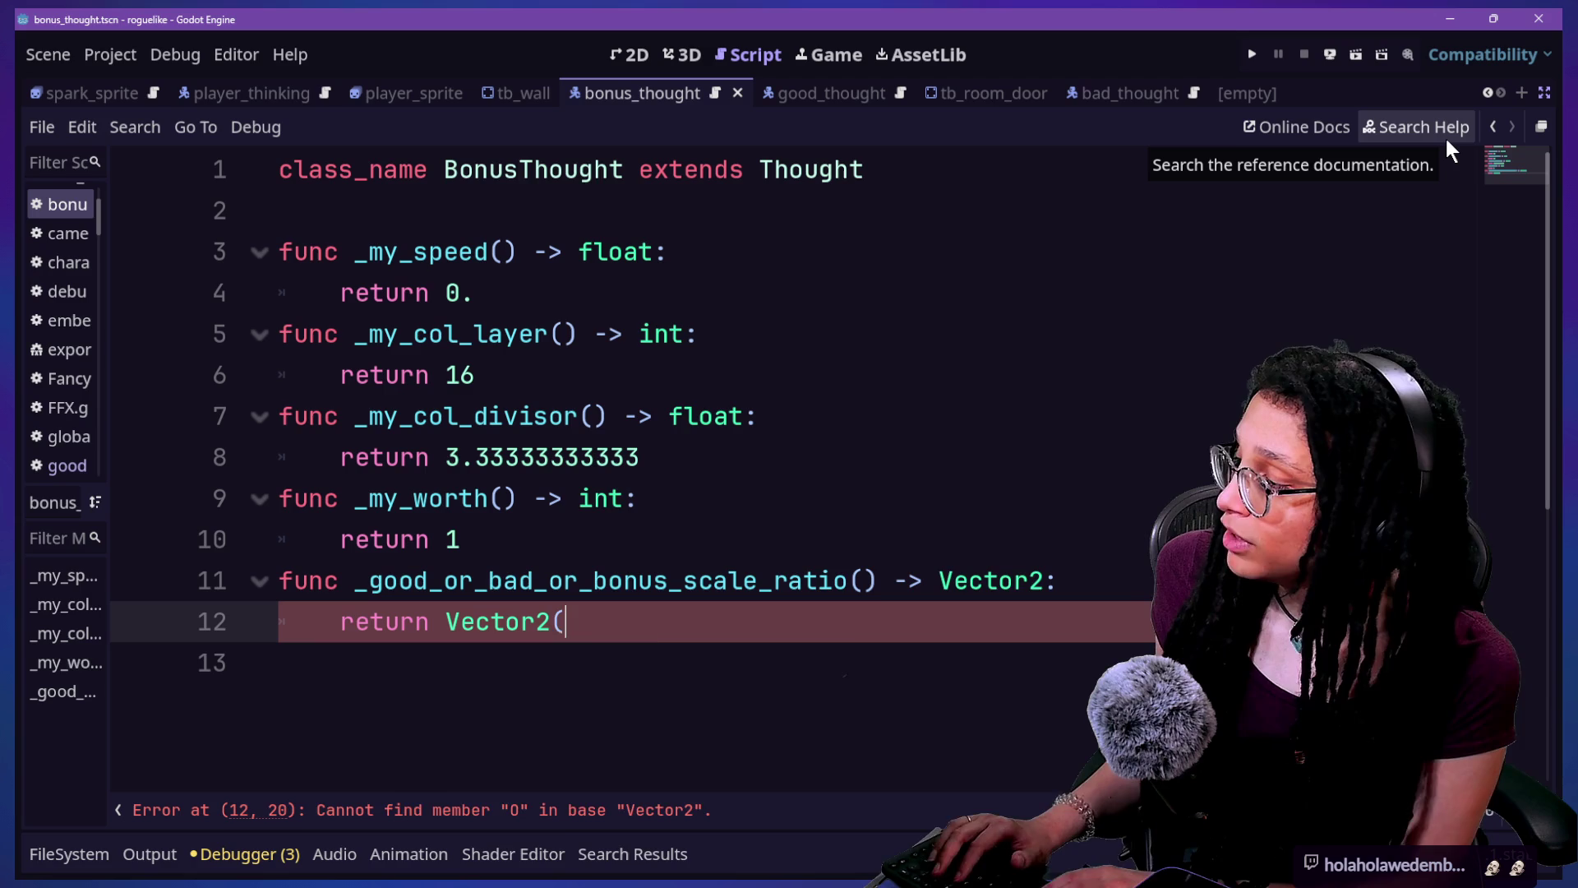
pyautogui.write('.01')
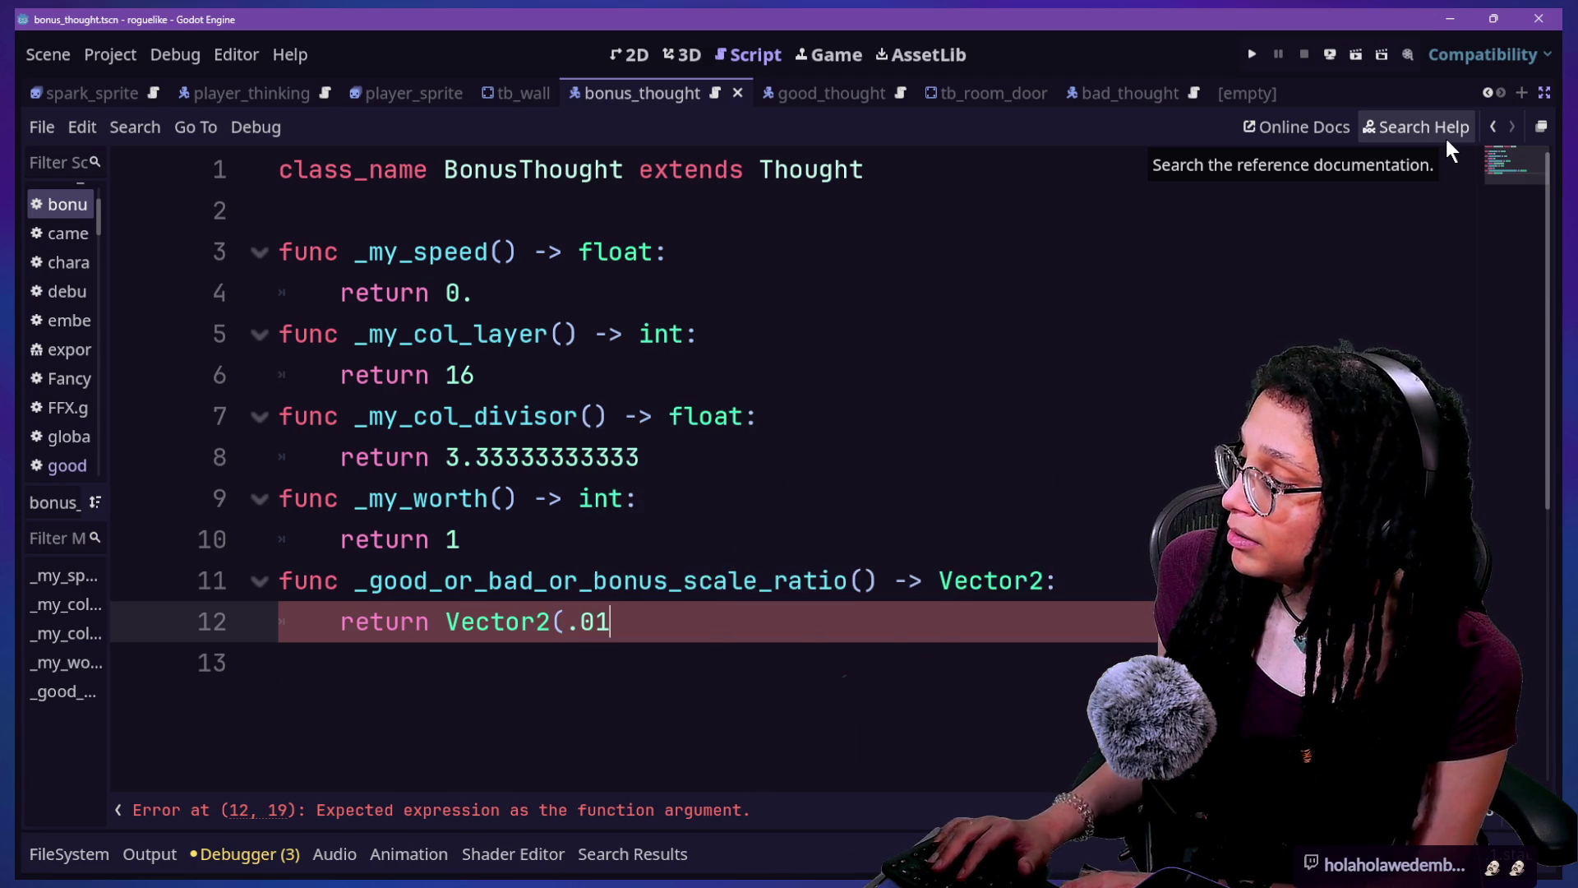
pyautogui.write(',.01')
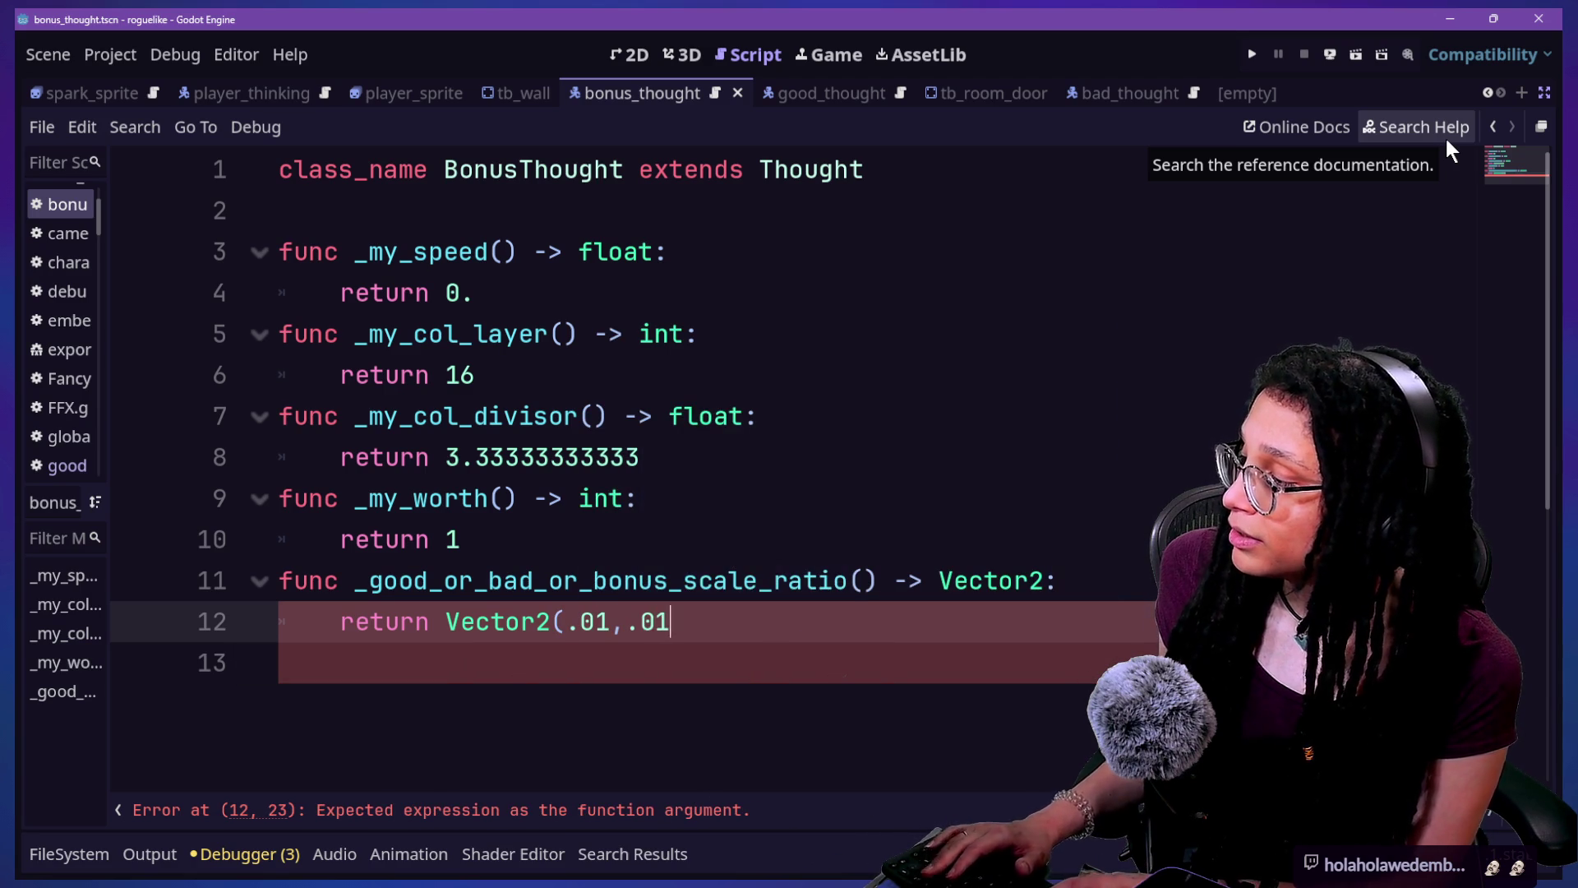
pyautogui.write(')')
pyautogui.click(912, 336)
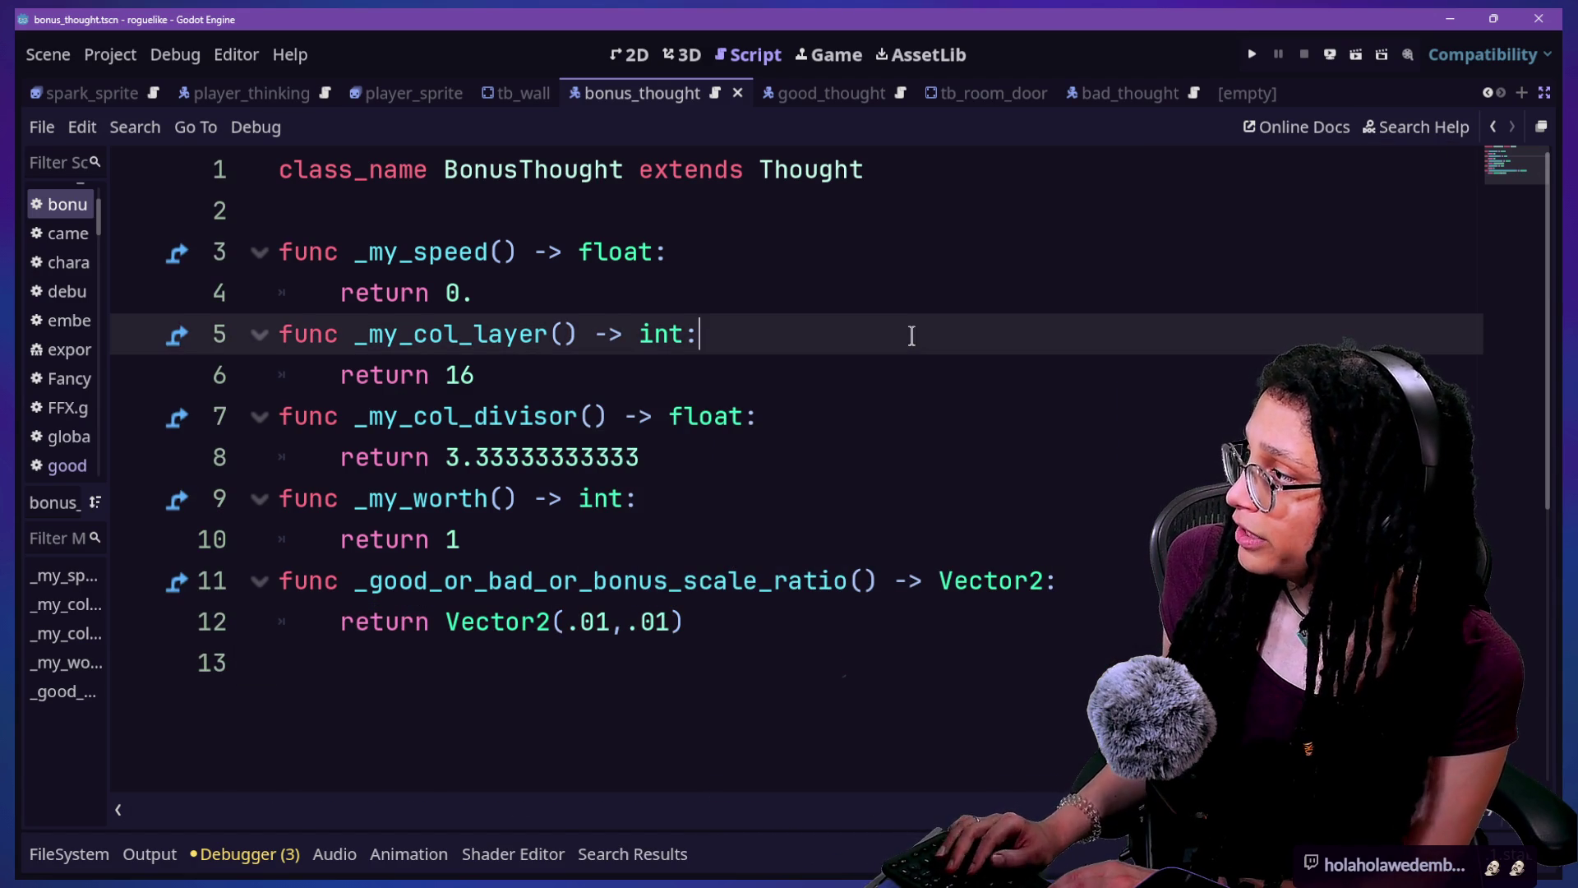
pyautogui.hotkey('ctrl', 'alt', 'o')
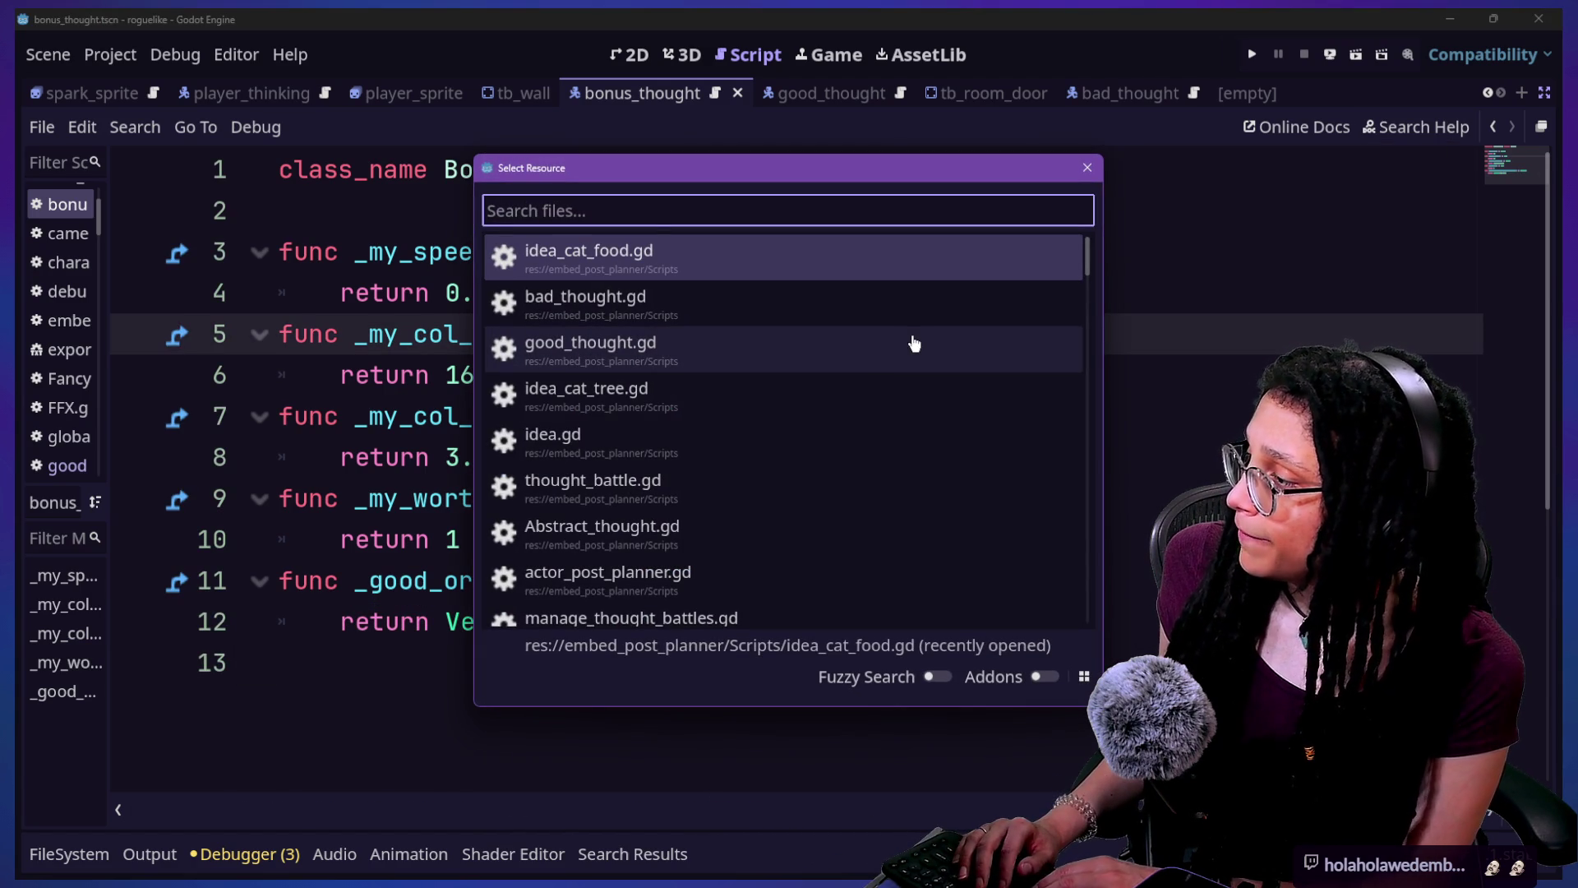
# Open idea_cat_tree.gd, save, and highlight its thought and idea scale ratio declarations
pyautogui.doubleClick(838, 389)
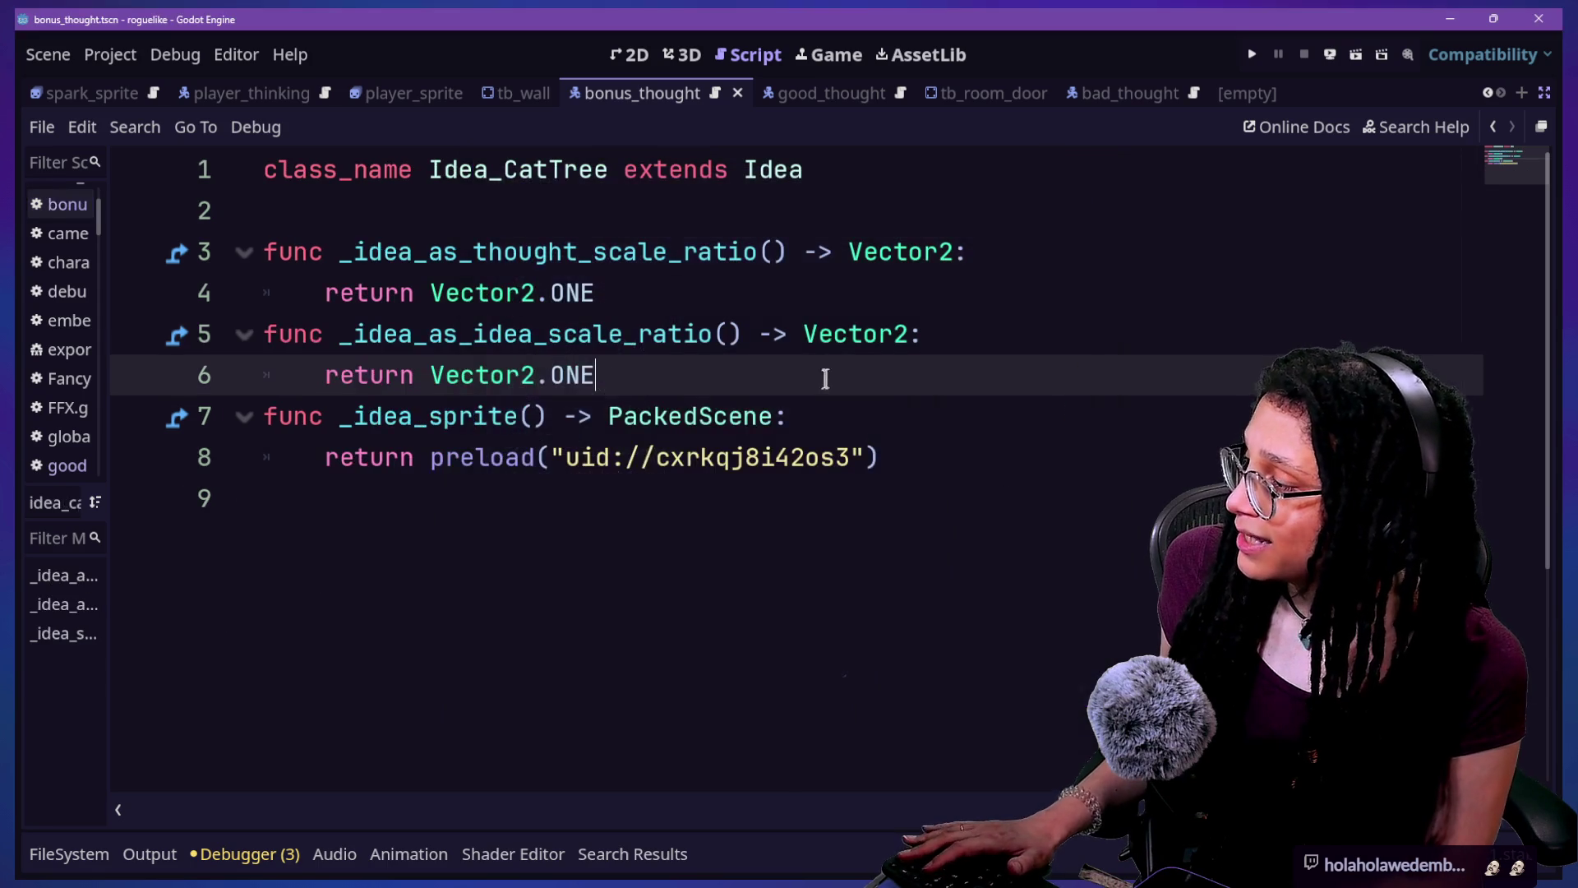
pyautogui.hotkey('ctrl', 's')
pyautogui.scroll(3, 845, 326)
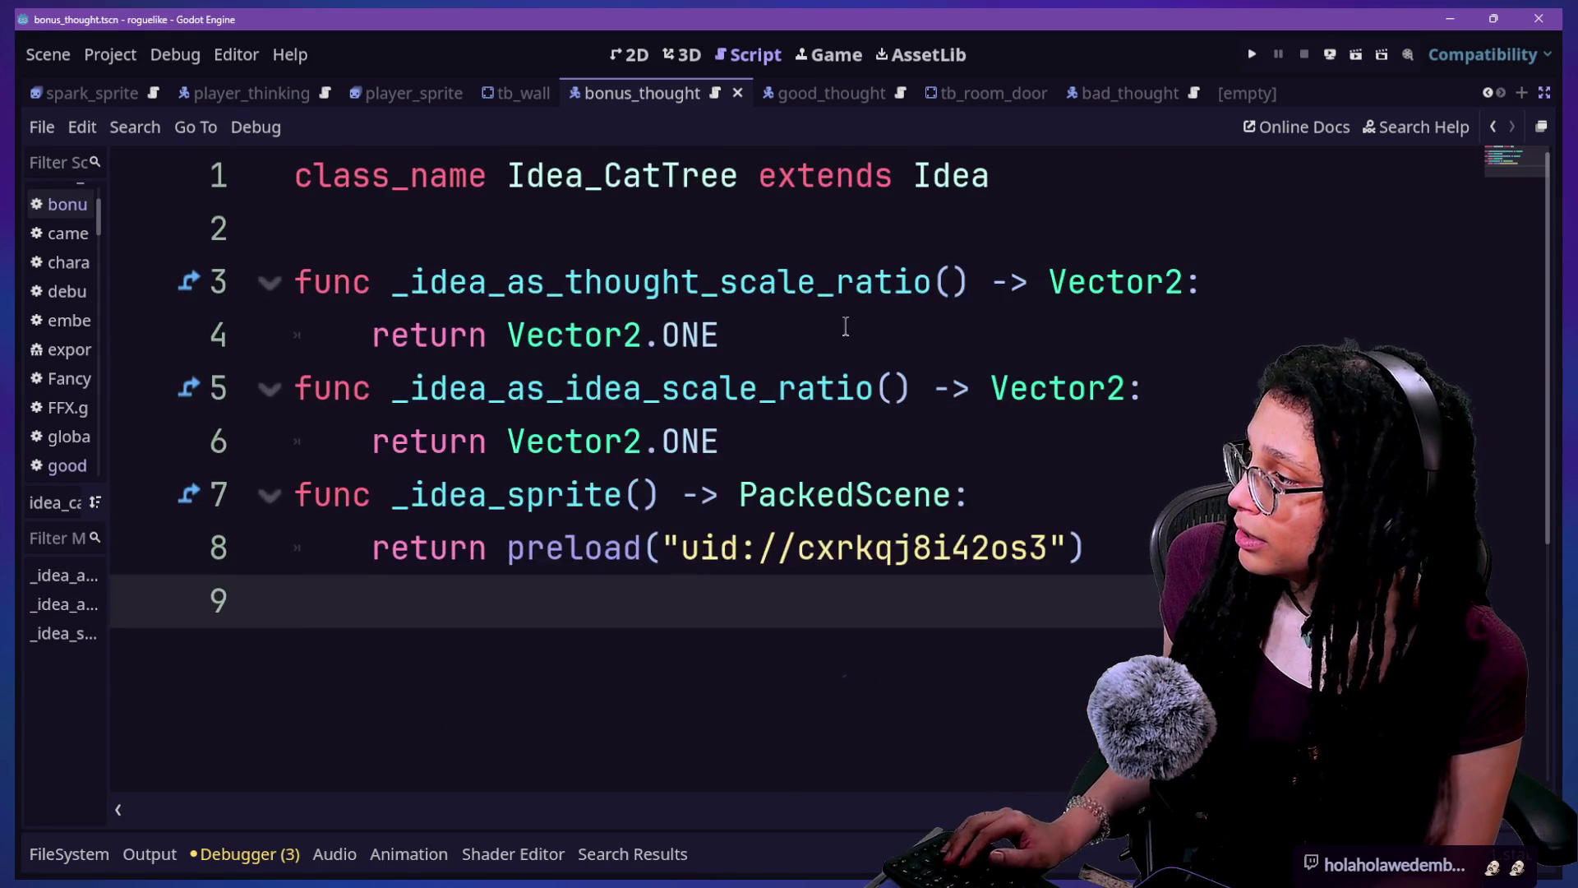
pyautogui.scroll(-1, 845, 326)
pyautogui.scroll(-1, 844, 325)
pyautogui.doubleClick(366, 265)
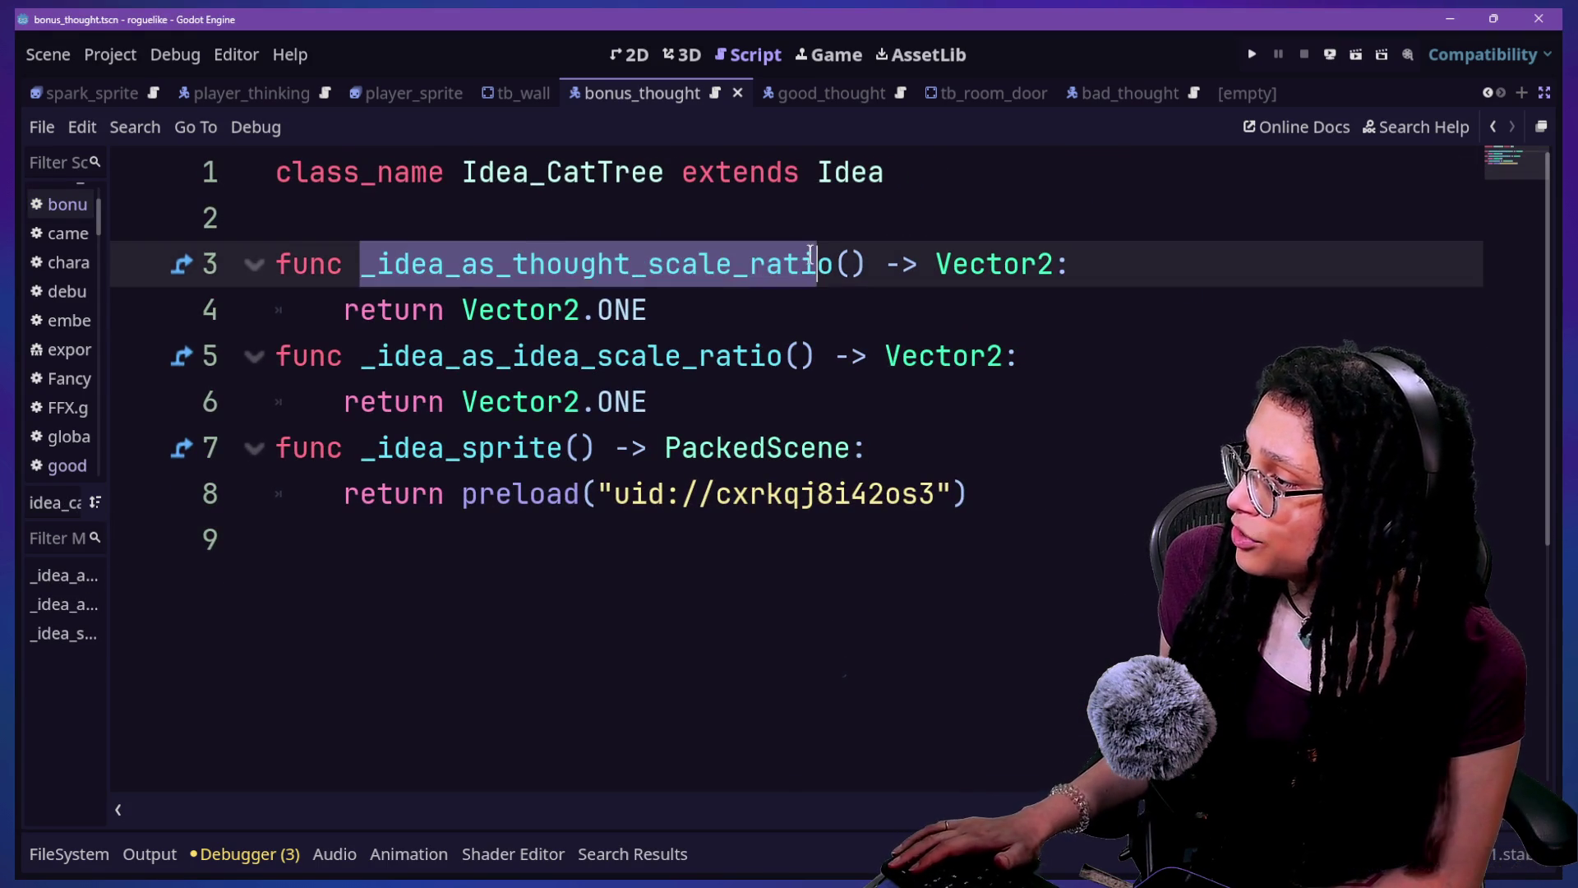
pyautogui.click(818, 264)
pyautogui.moveTo(461, 356); pyautogui.dragTo(496, 356)
pyautogui.click(758, 383)
pyautogui.moveTo(949, 357)
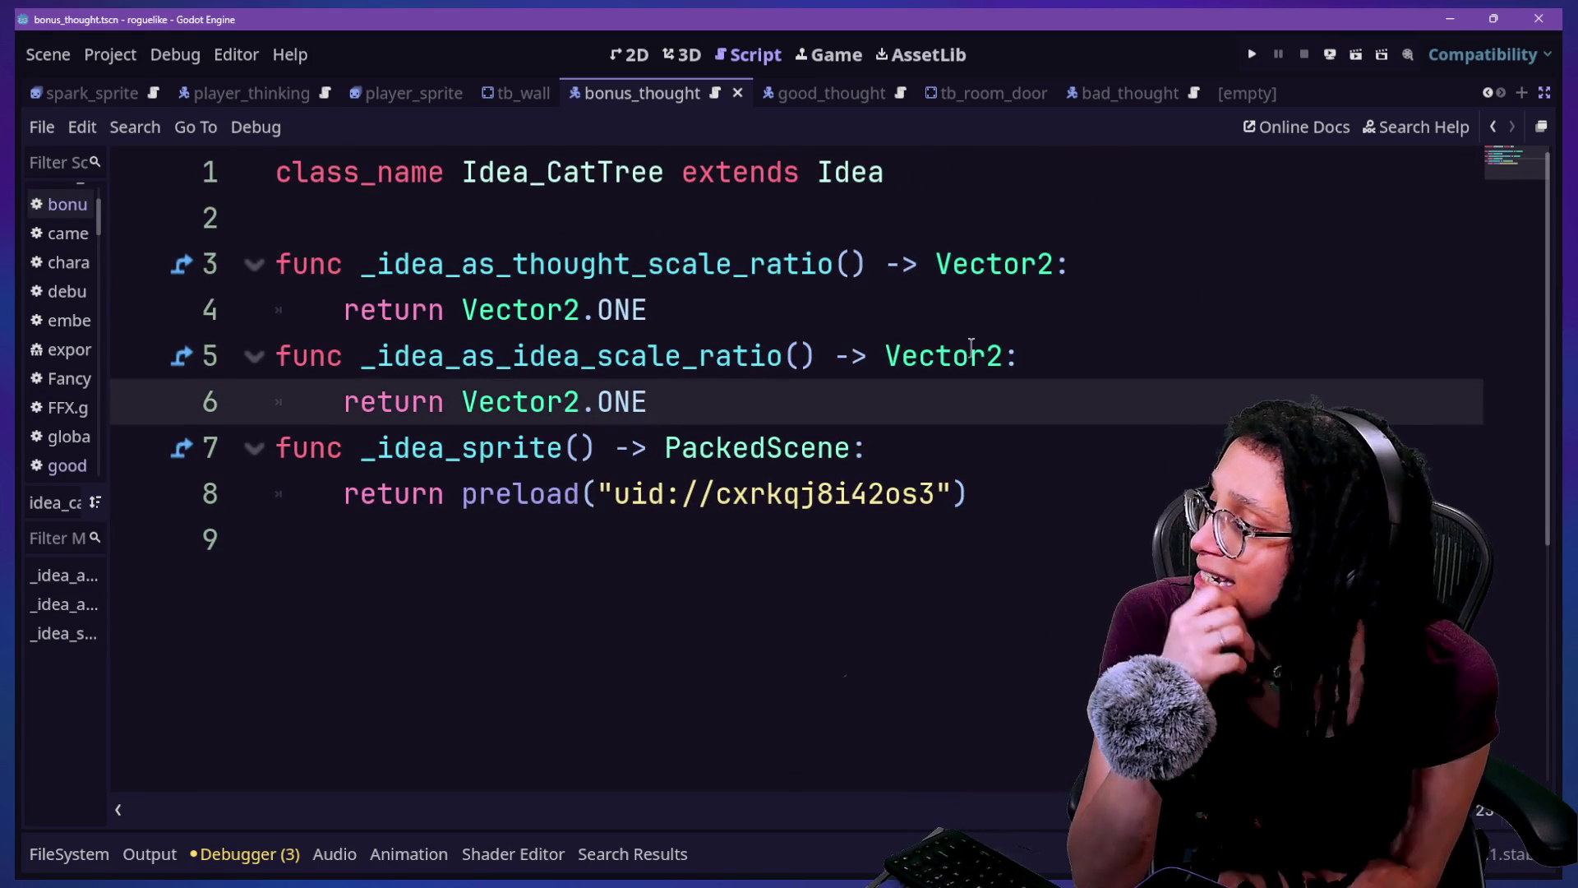
pyautogui.moveTo(343, 310); pyautogui.dragTo(1036, 357)
pyautogui.click(791, 382)
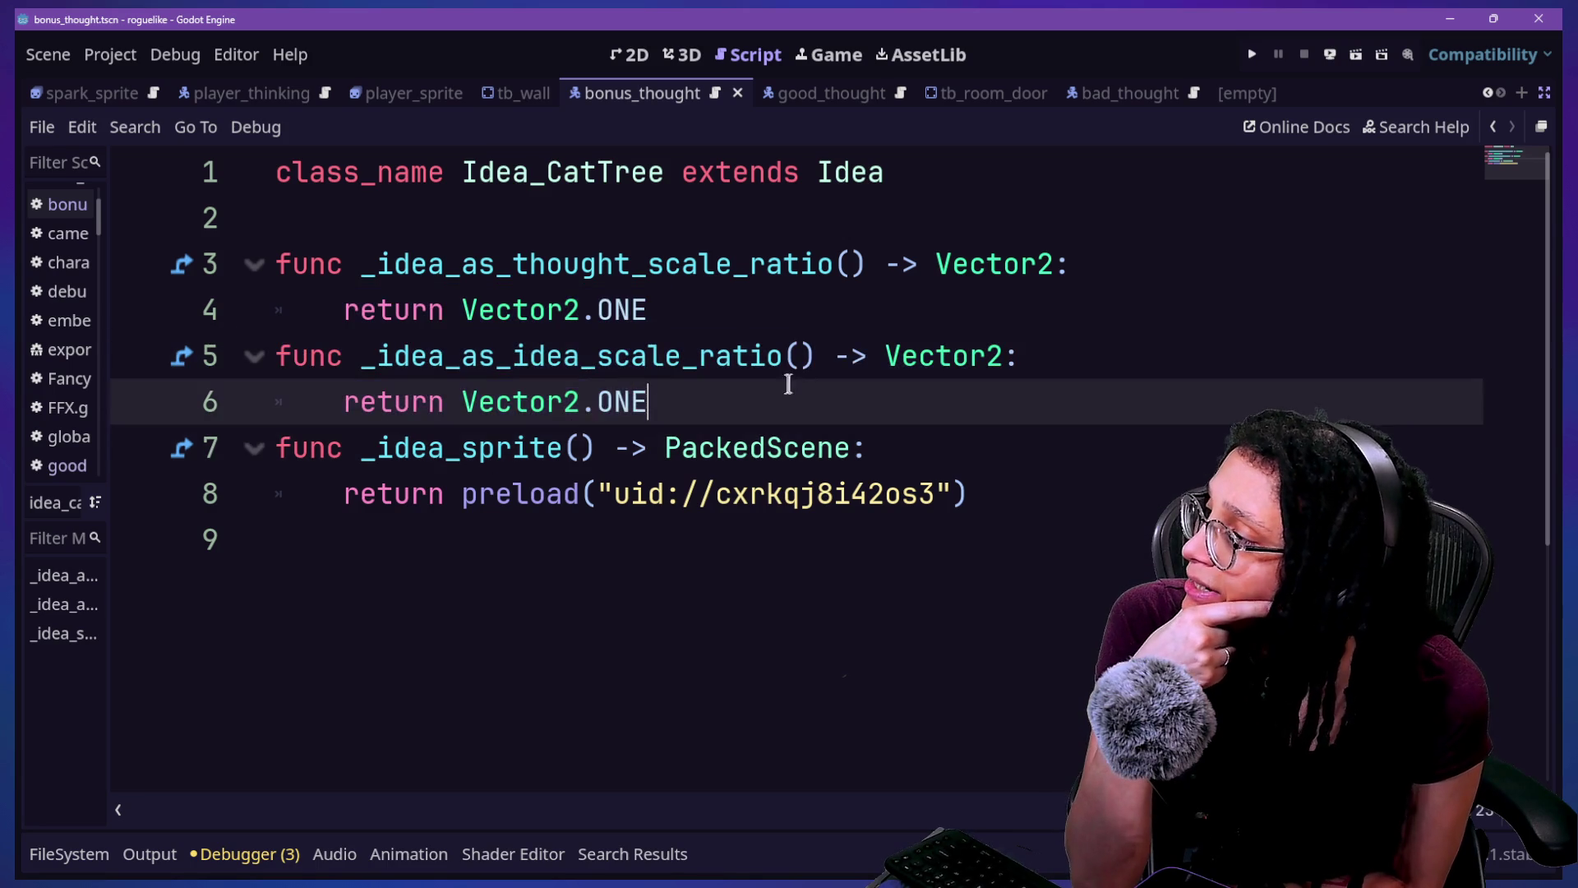
# Review both Vector2.ONE returns, then jump to the abstract scale ratio in idea.gd
pyautogui.moveTo(410, 356)
pyautogui.mouseDown()
pyautogui.moveTo(599, 402)
pyautogui.moveTo(698, 356)
pyautogui.mouseUp()
pyautogui.click(646, 402)
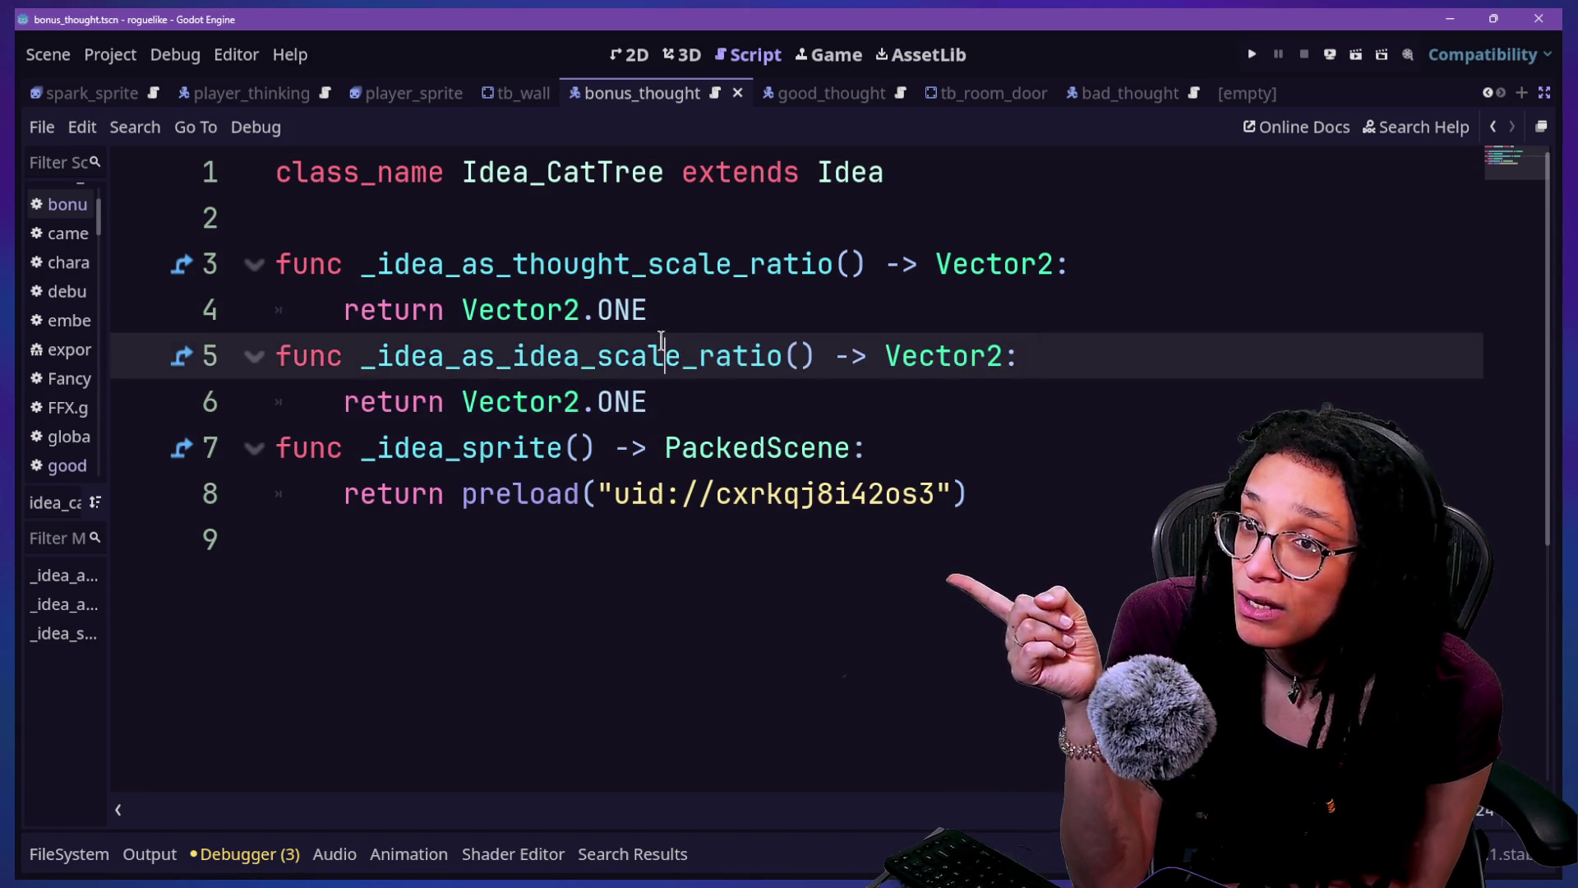
pyautogui.click(699, 357)
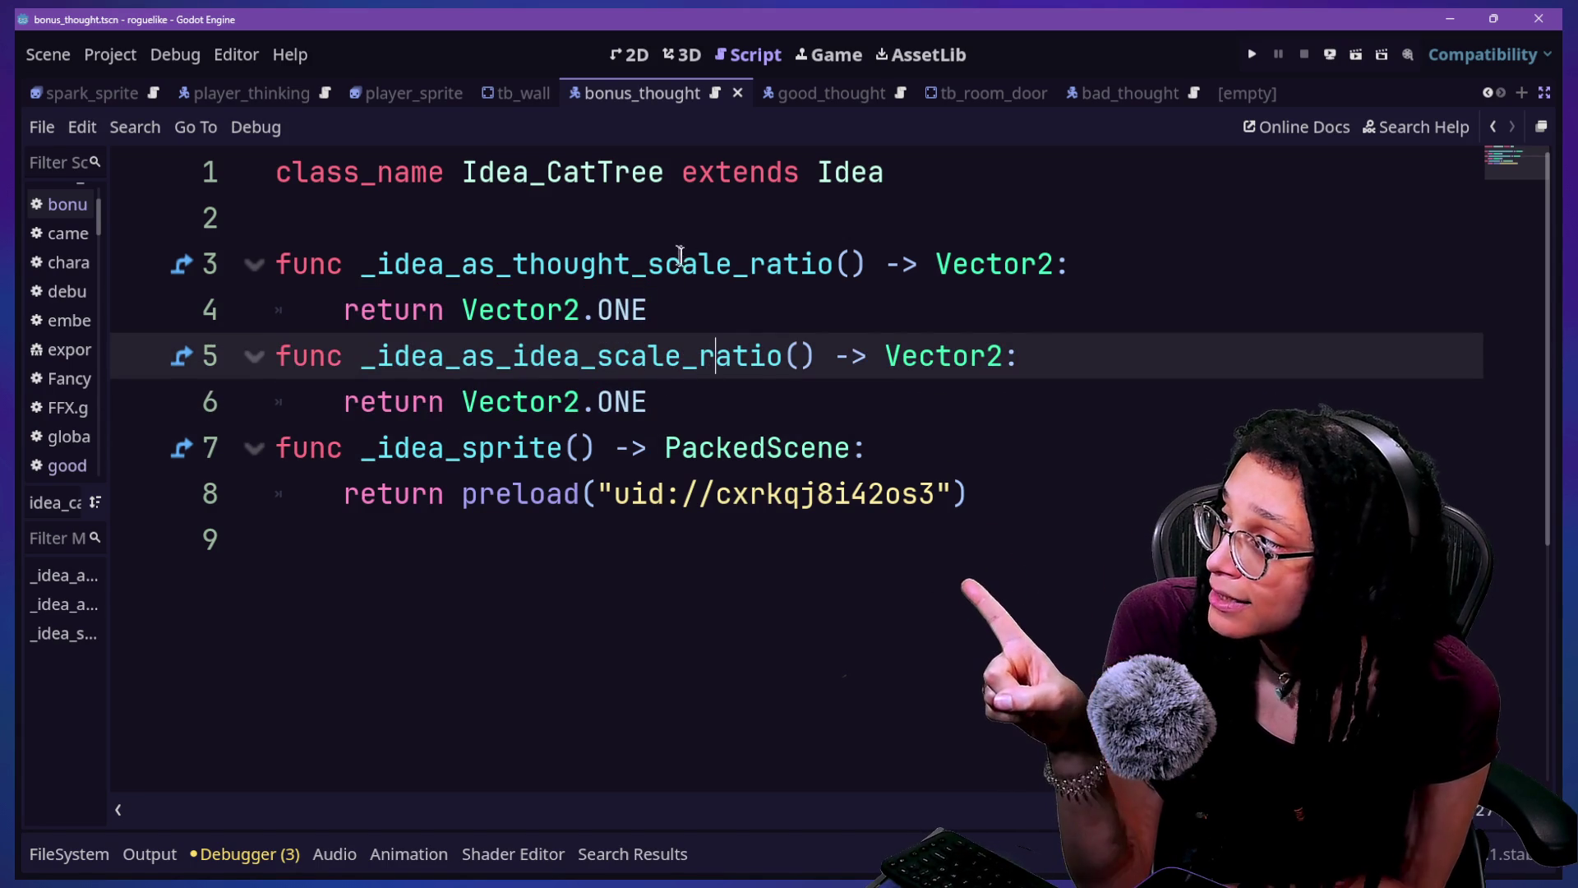
pyautogui.click(682, 275)
pyautogui.moveTo(638, 268); pyautogui.dragTo(651, 310)
pyautogui.click(651, 310)
pyautogui.moveTo(604, 263)
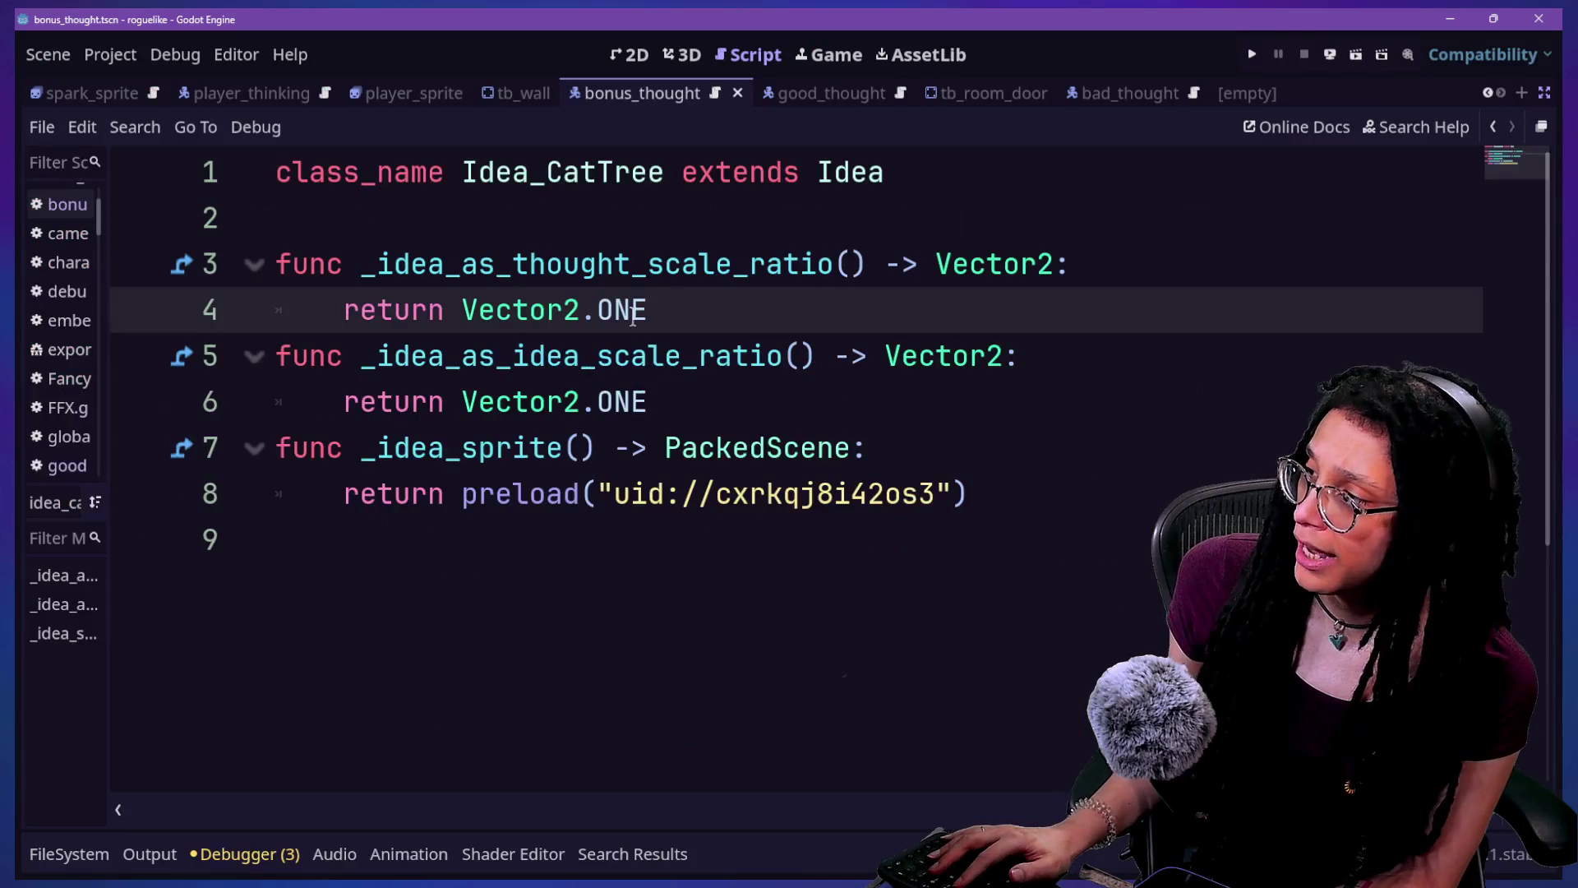
pyautogui.keyDown('ctrl'); pyautogui.click(646, 266); pyautogui.keyUp('ctrl')
# Jump between idea.gd and the Thought script's good/bad/bonus scale ratio declaration
pyautogui.keyDown('ctrl'); pyautogui.click(674, 352); pyautogui.keyUp('ctrl')
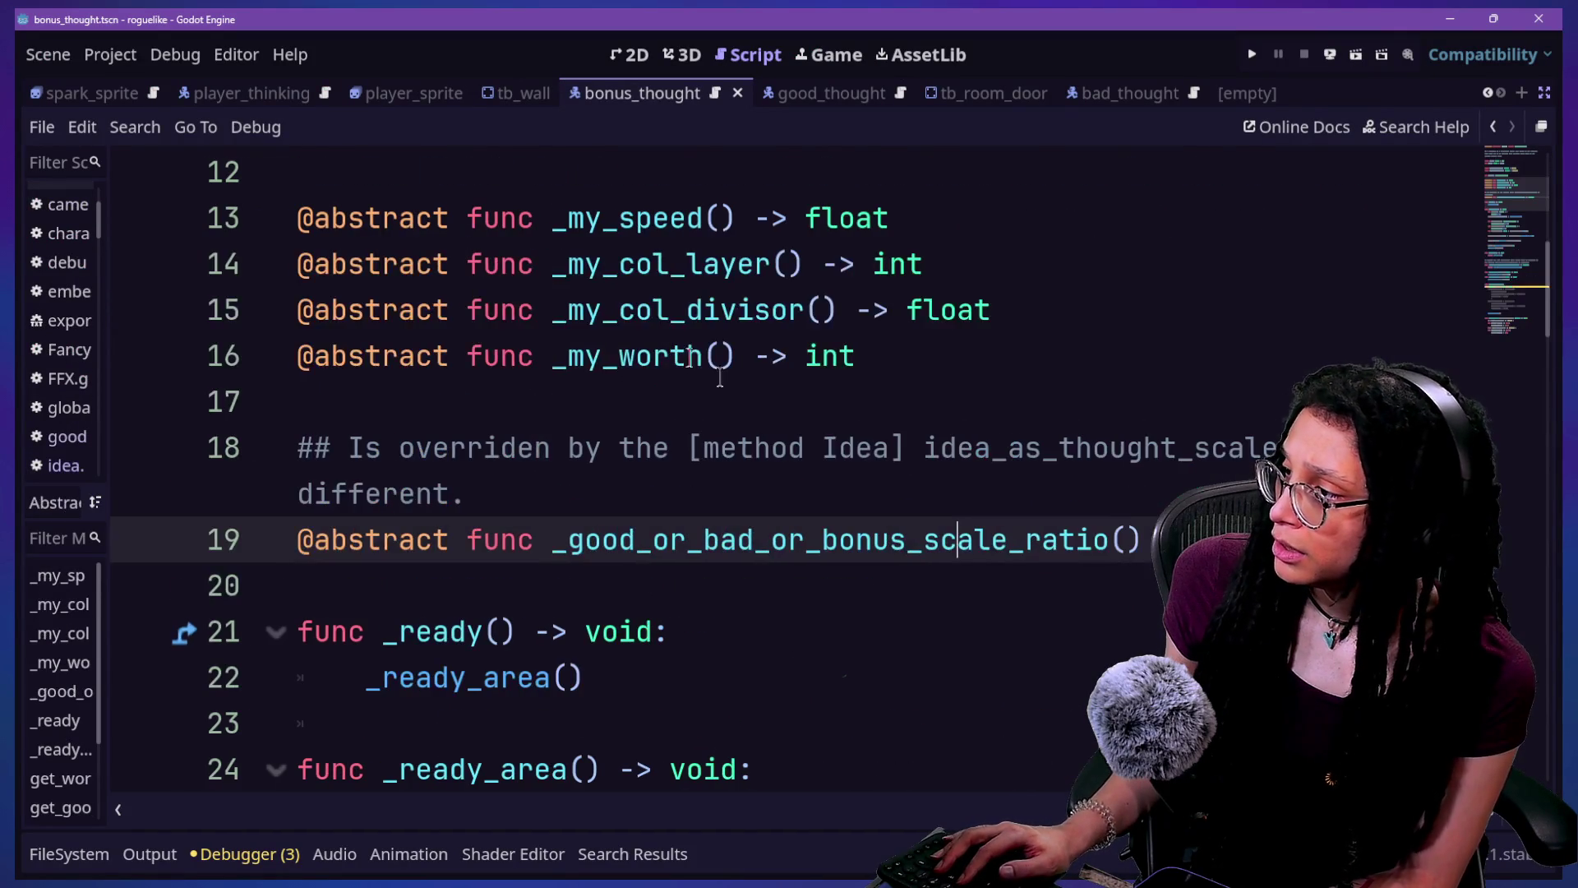
pyautogui.scroll(-1, 740, 429)
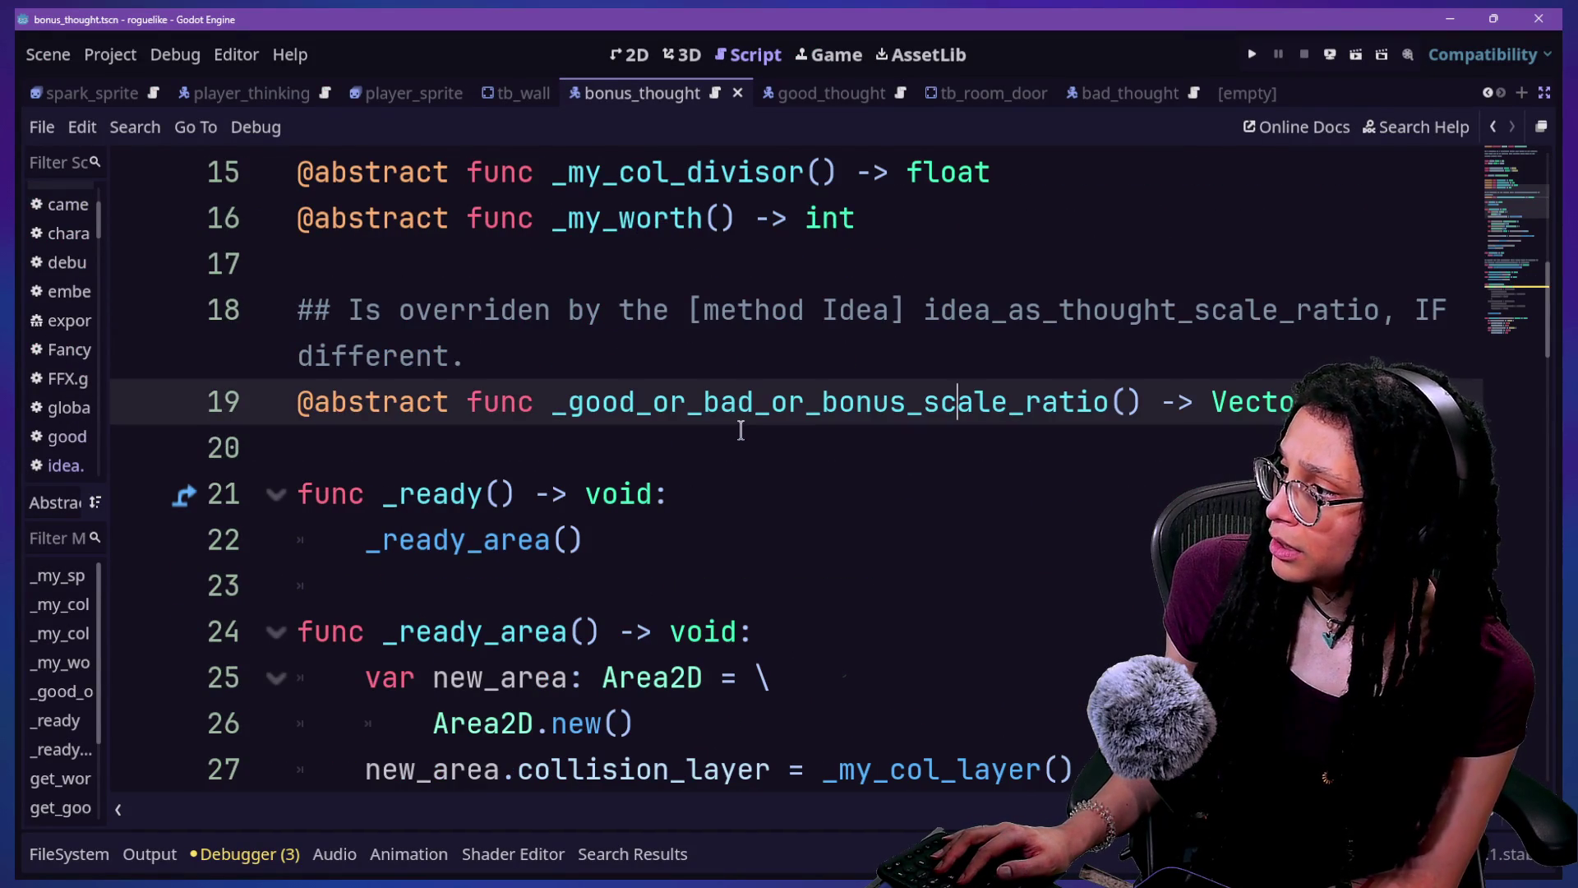
pyautogui.scroll(1, 739, 429)
pyautogui.scroll(4, 778, 544)
pyautogui.scroll(-4, 779, 544)
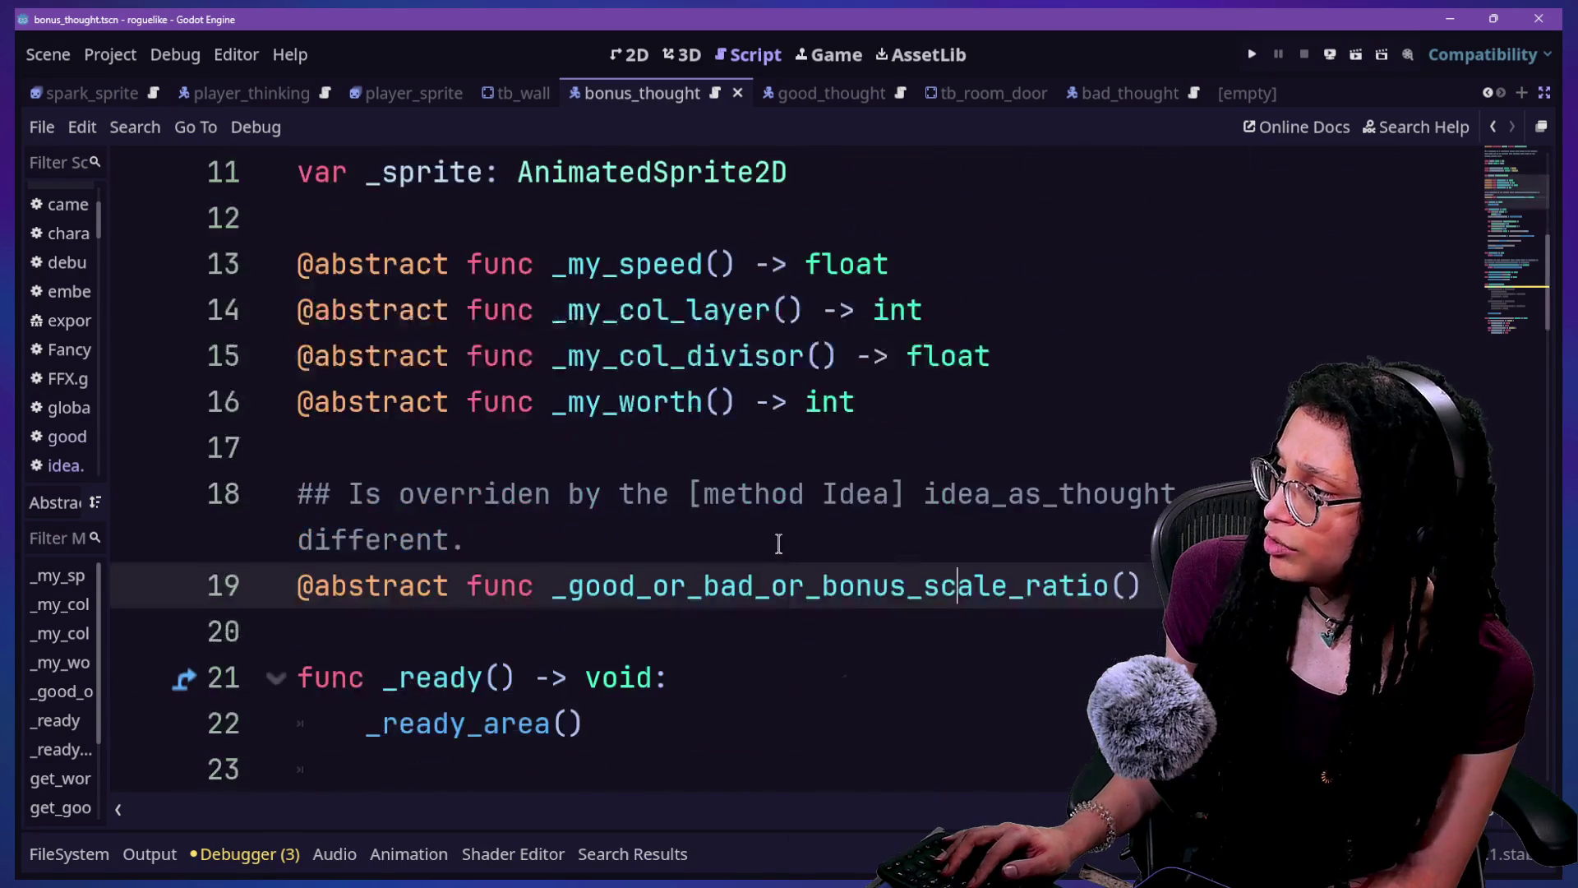
pyautogui.scroll(-1, 778, 544)
pyautogui.click(1493, 127)
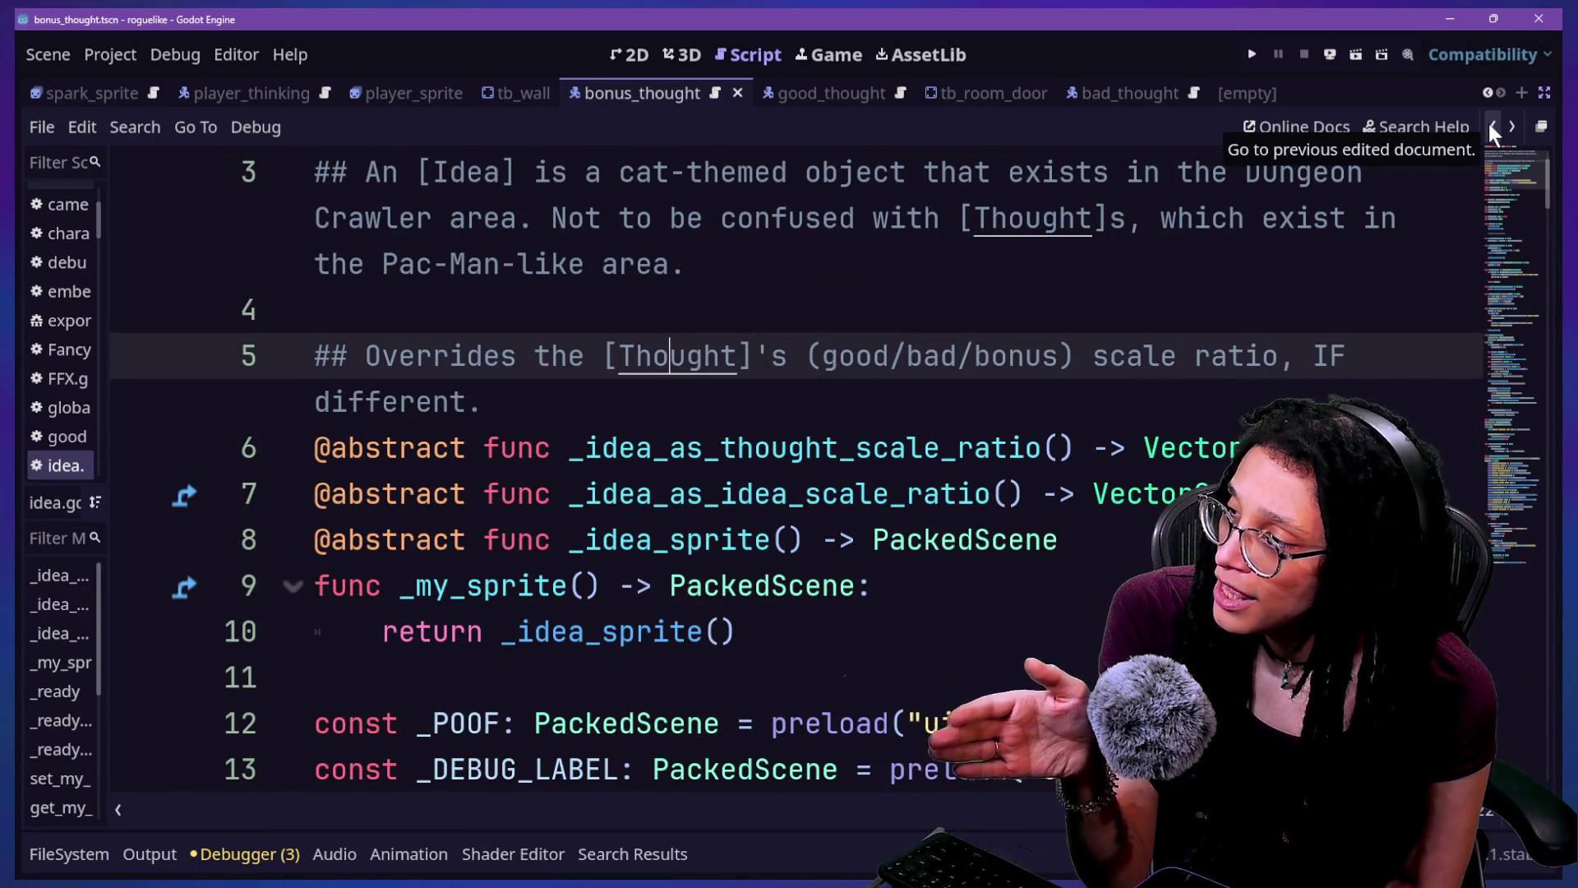
pyautogui.click(1511, 126)
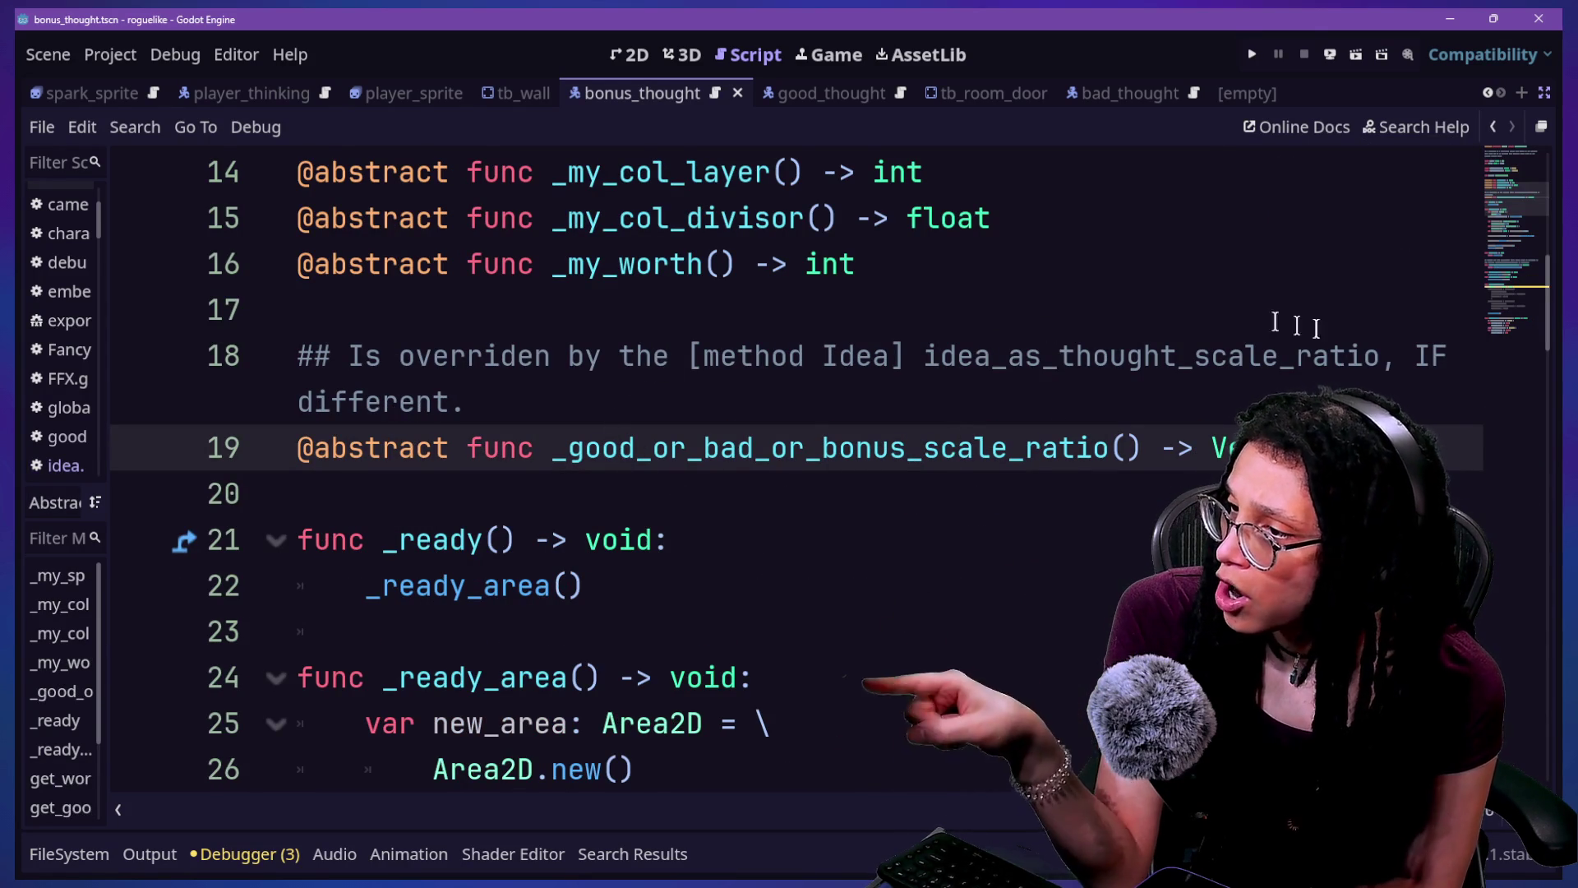
# Highlight the comment's 'IF different' override clause, then switch to the YouTube page
pyautogui.click(1394, 357)
pyautogui.moveTo(1394, 357); pyautogui.dragTo(952, 415)
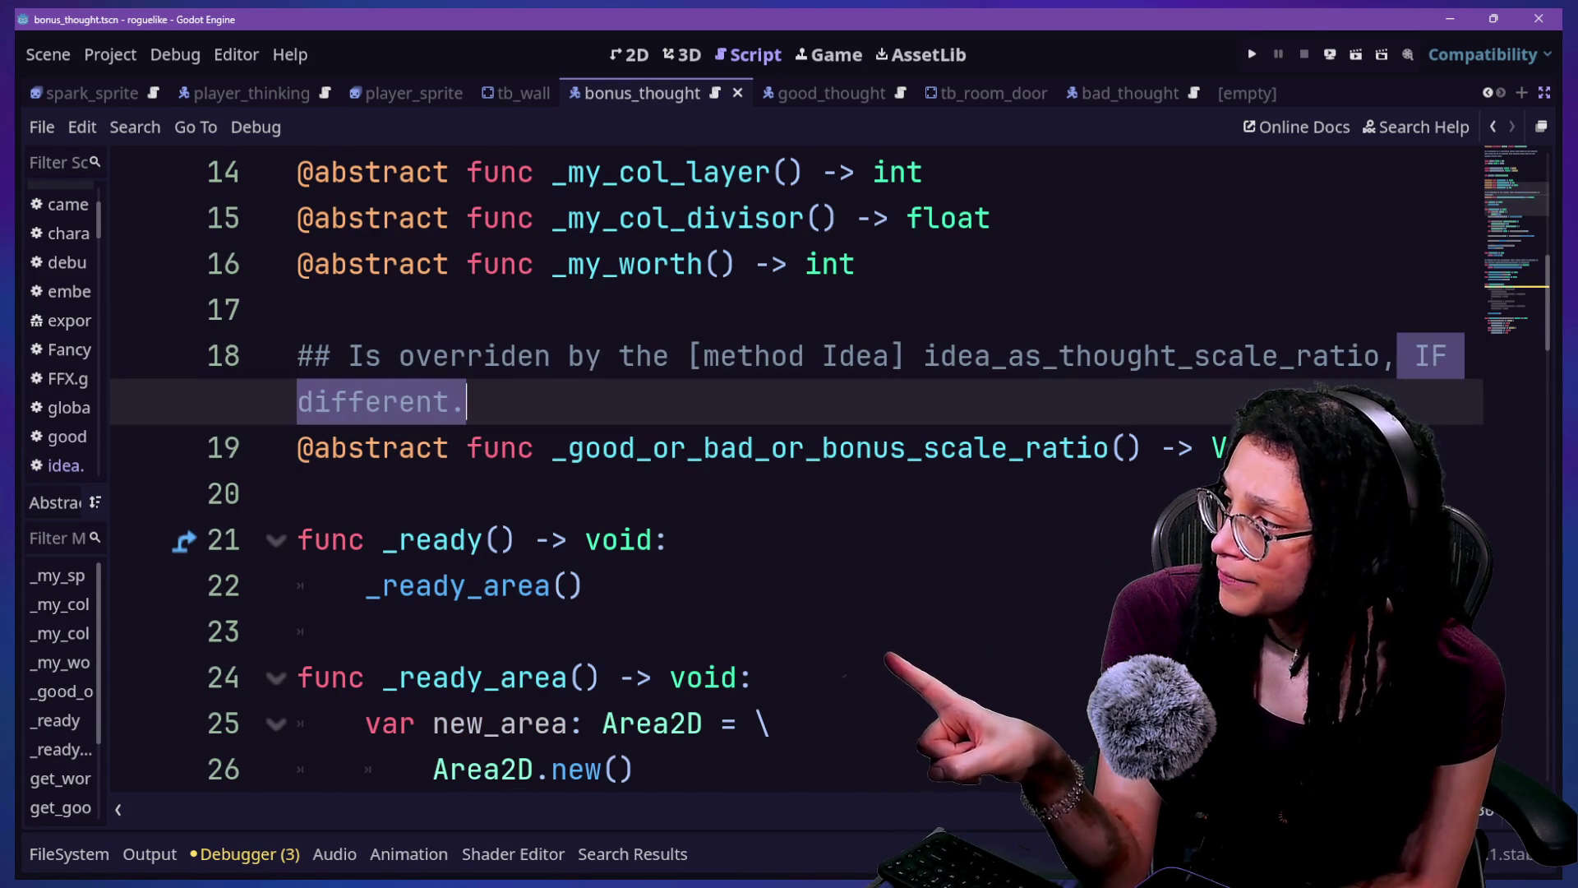
pyautogui.click(1009, 406)
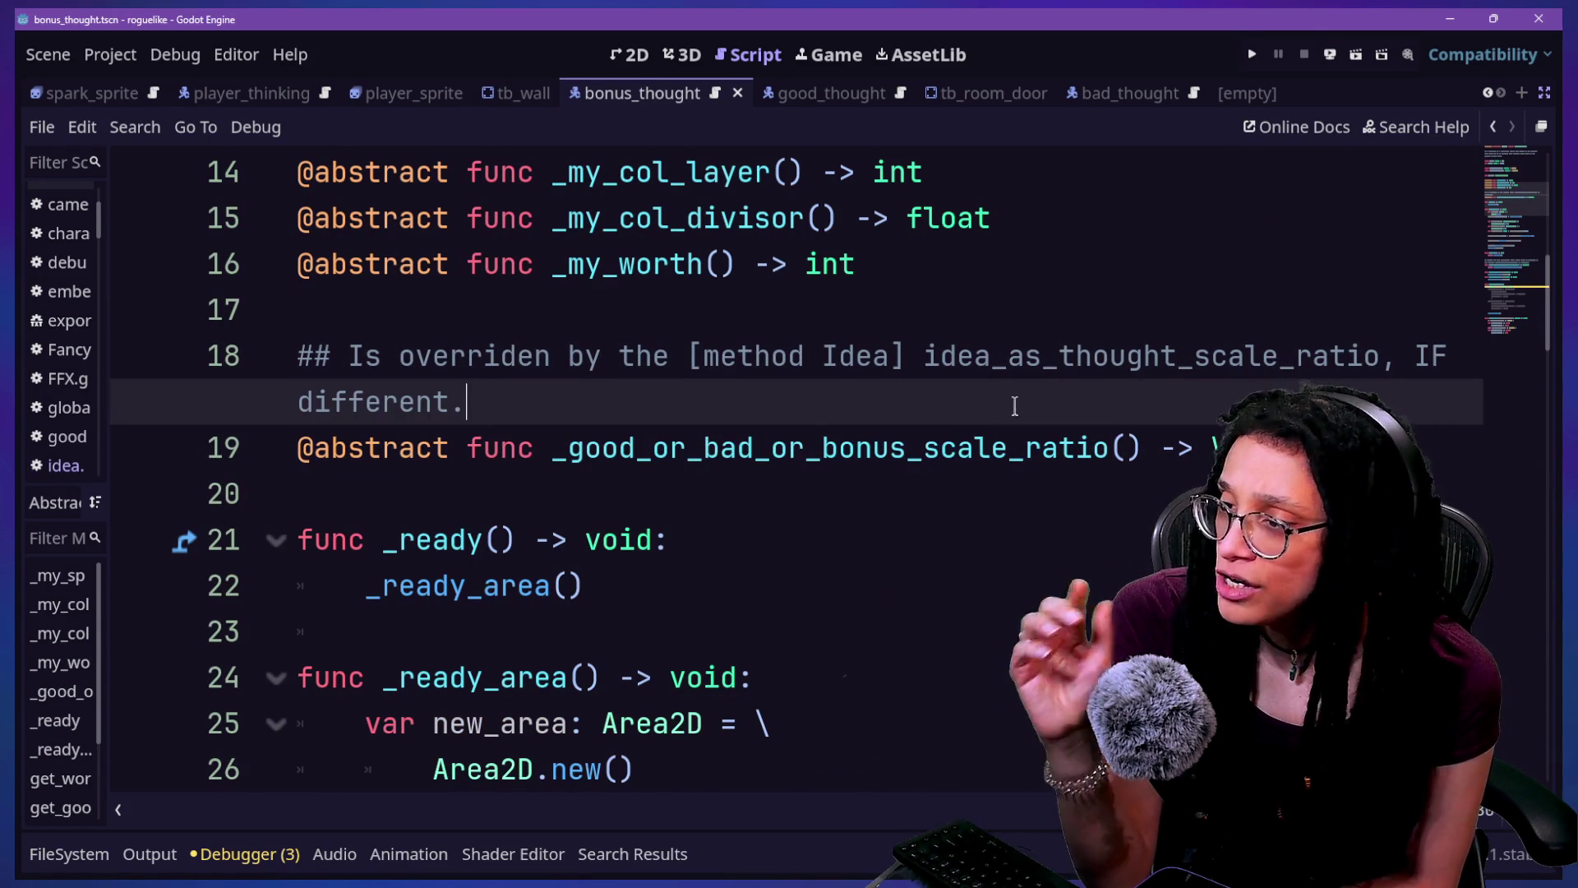
pyautogui.moveTo(1117, 401); pyautogui.dragTo(1370, 361)
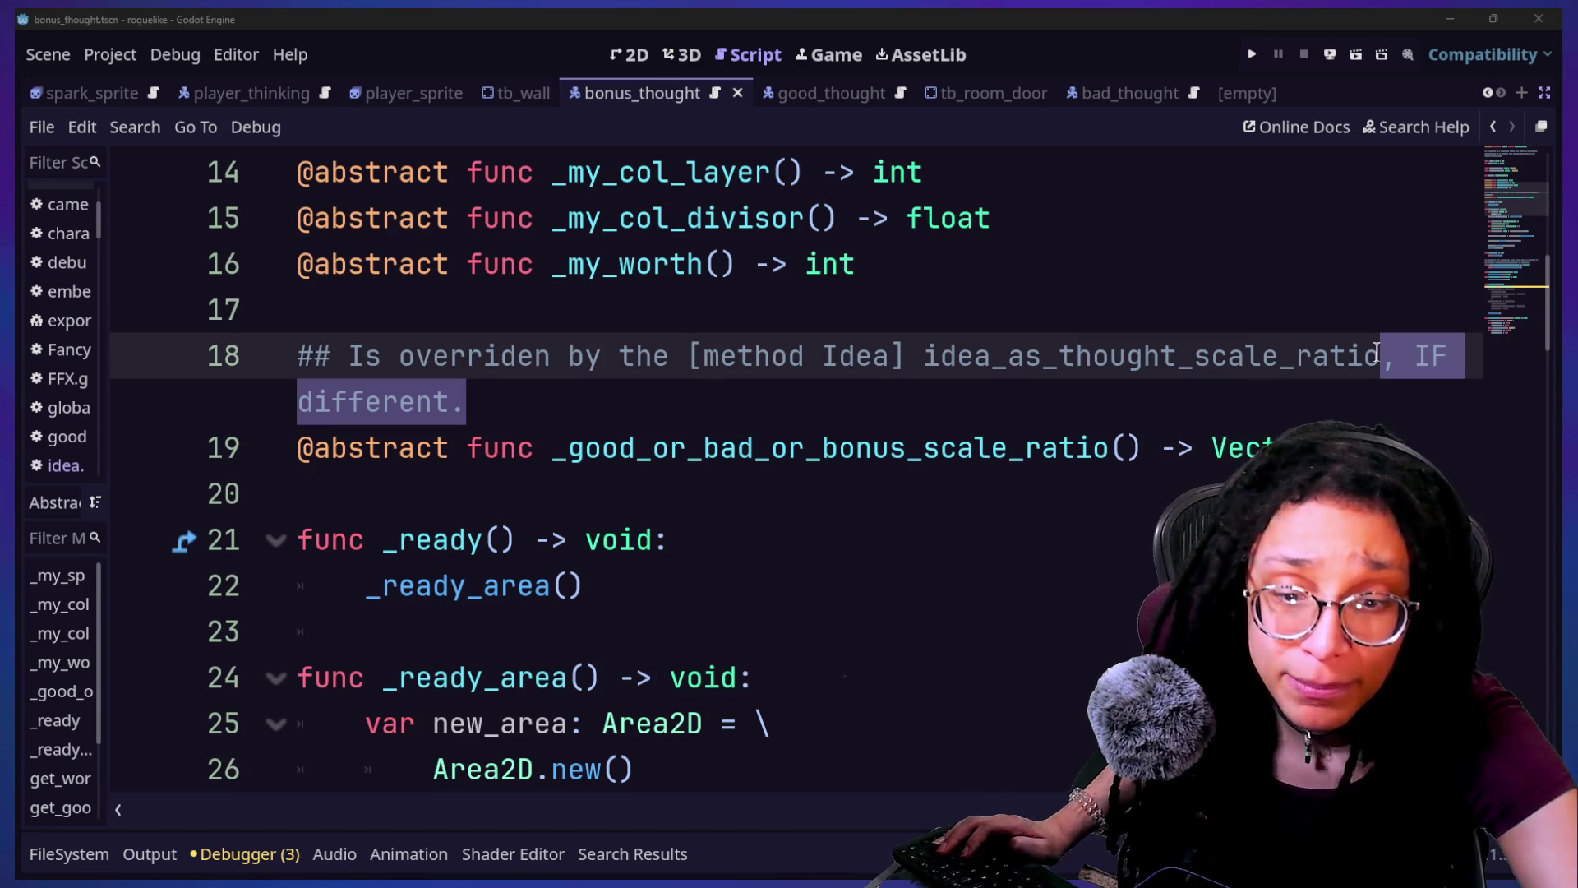
pyautogui.hotkey('alt', 'Tab')
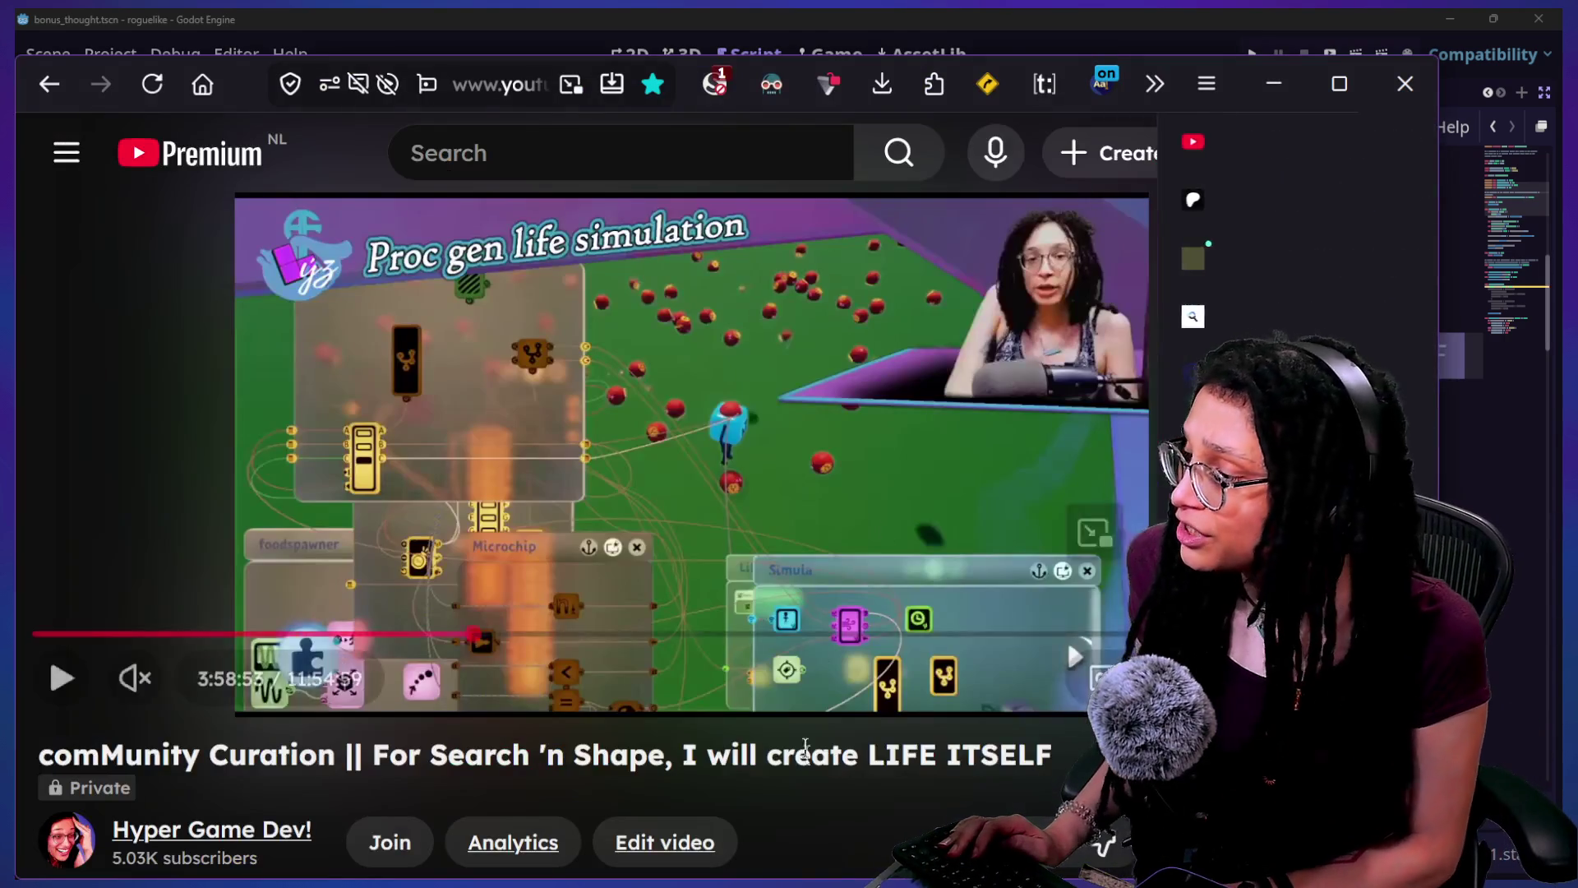
pyautogui.scroll(-1, 568, 765)
pyautogui.scroll(-2, 569, 765)
pyautogui.scroll(1, 569, 766)
pyautogui.scroll(2, 569, 765)
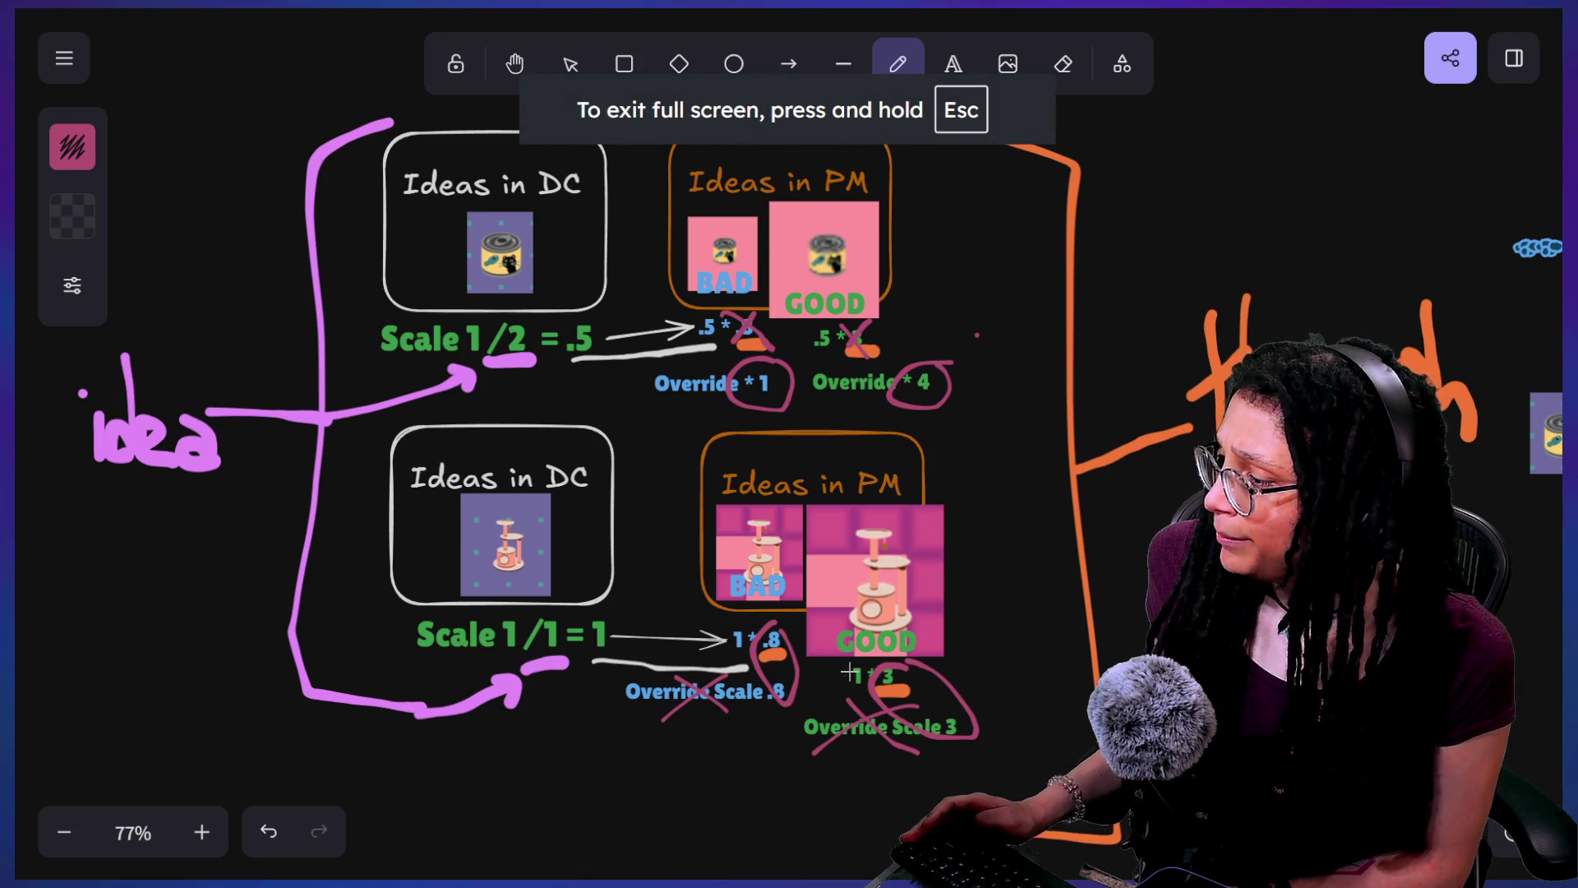
pyautogui.scroll(3, 848, 669)
pyautogui.scroll(-3, 938, 604)
pyautogui.scroll(10, 790, 596)
pyautogui.hscroll(-3, 975, 412)
pyautogui.scroll(-2, 975, 411)
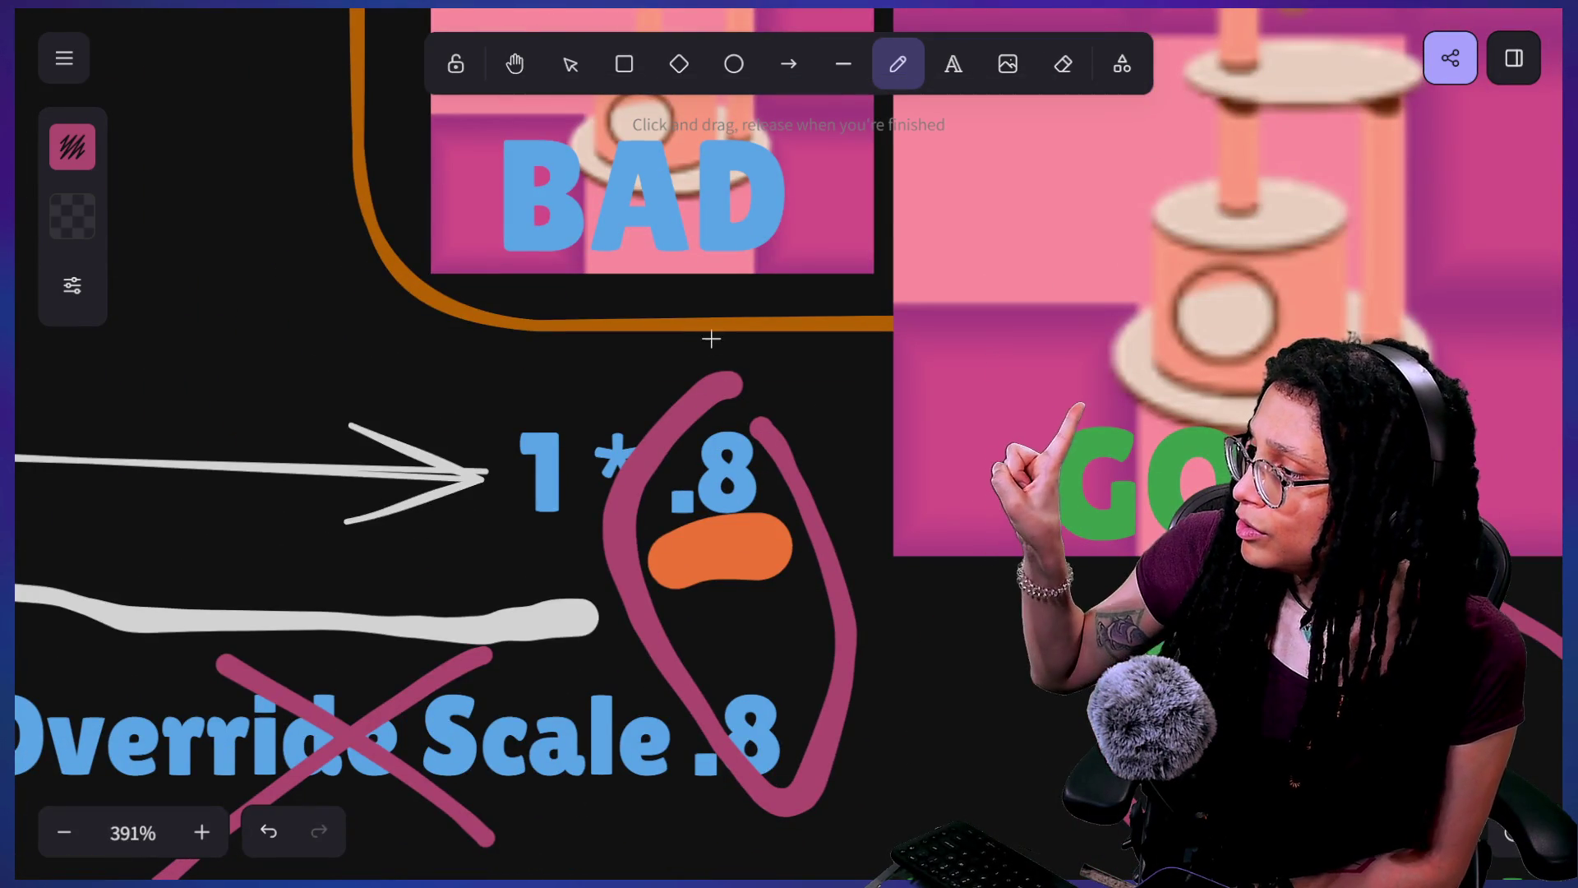
pyautogui.scroll(-2, 714, 354)
pyautogui.hscroll(-2, 714, 353)
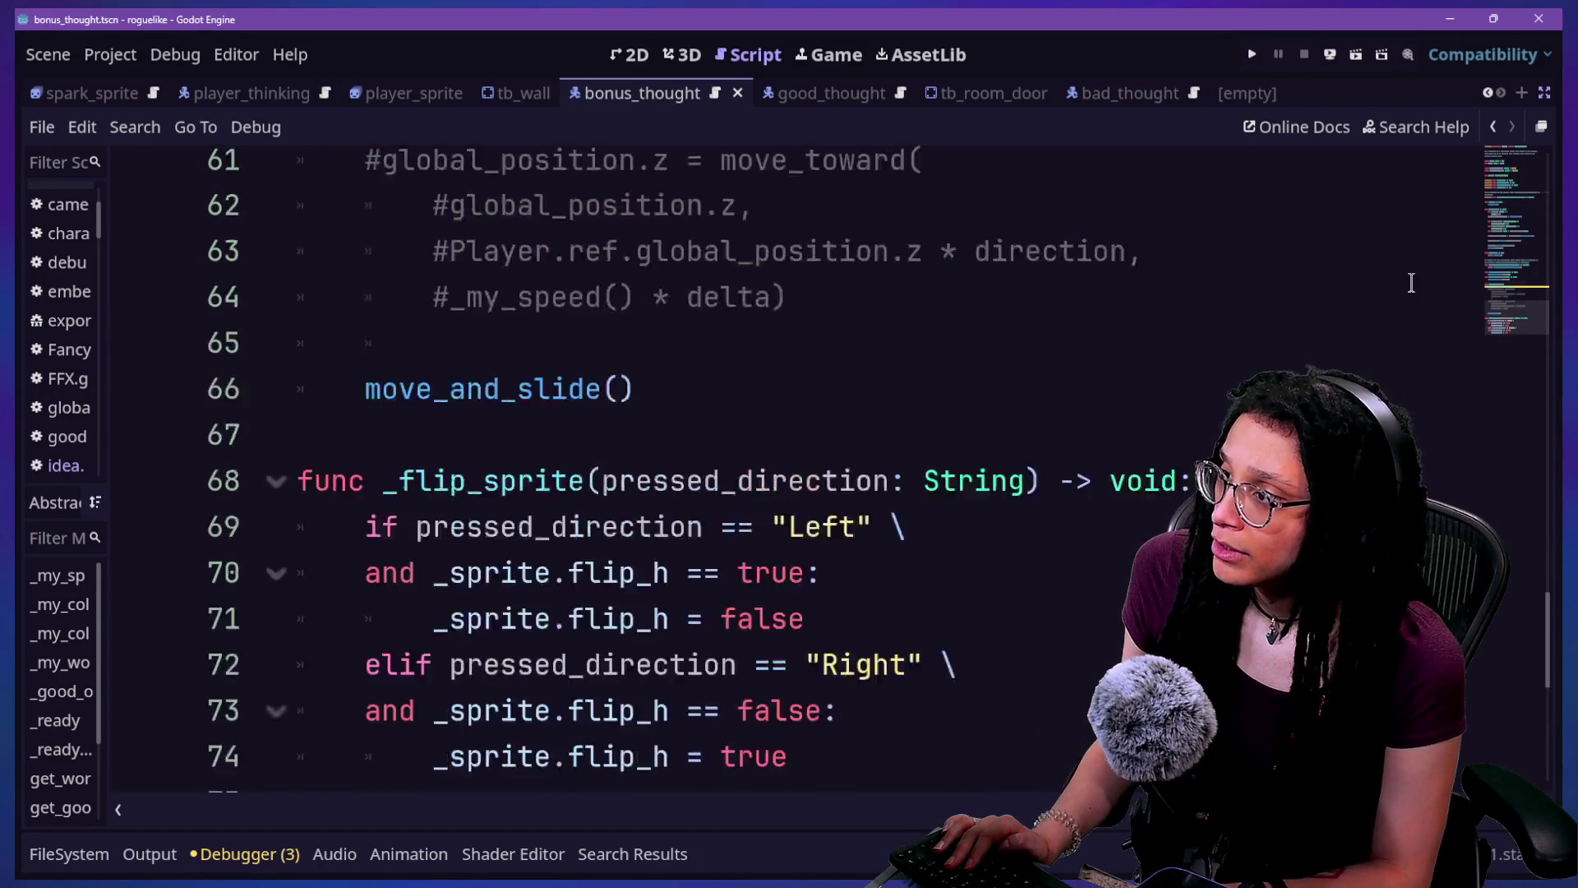
pyautogui.scroll(-3, 1410, 283)
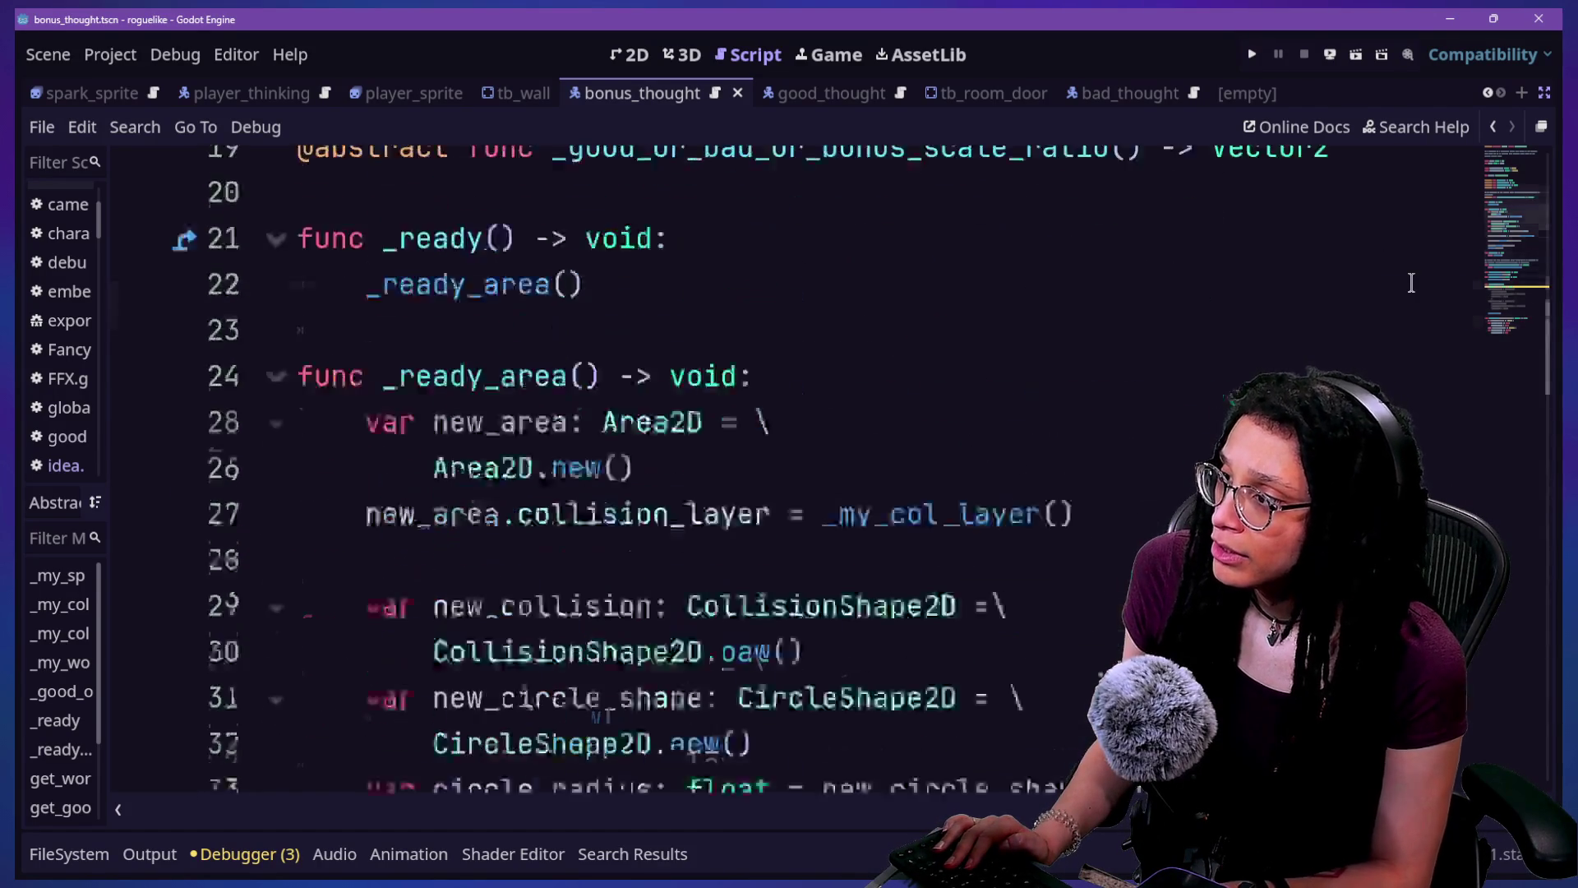
pyautogui.scroll(7, 1411, 283)
pyautogui.scroll(-4, 1411, 282)
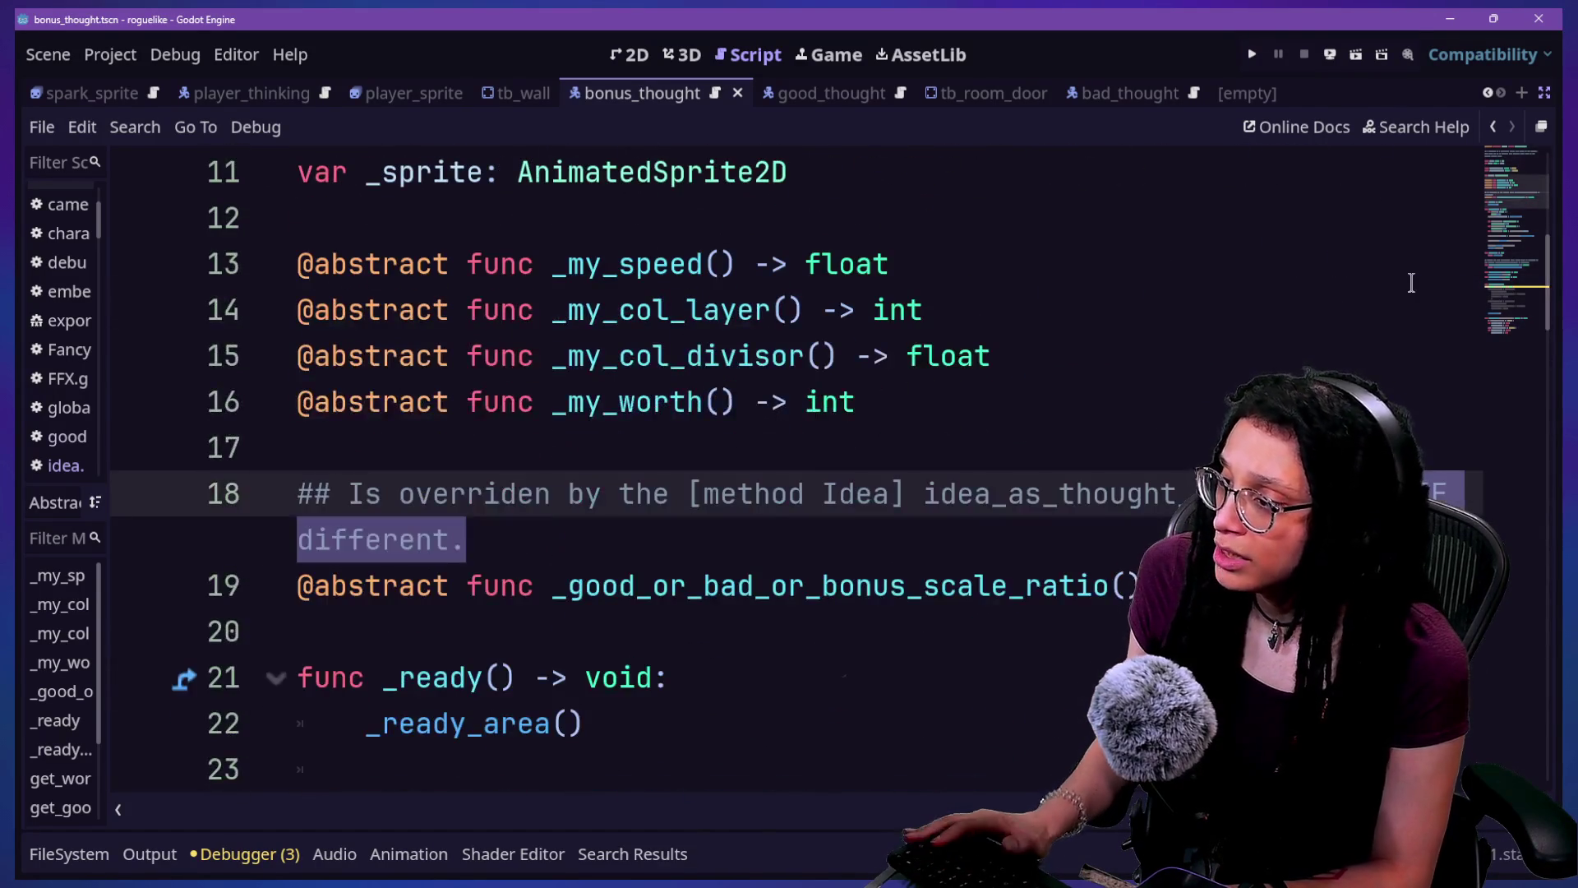
pyautogui.hotkey('shift', 'pageup')
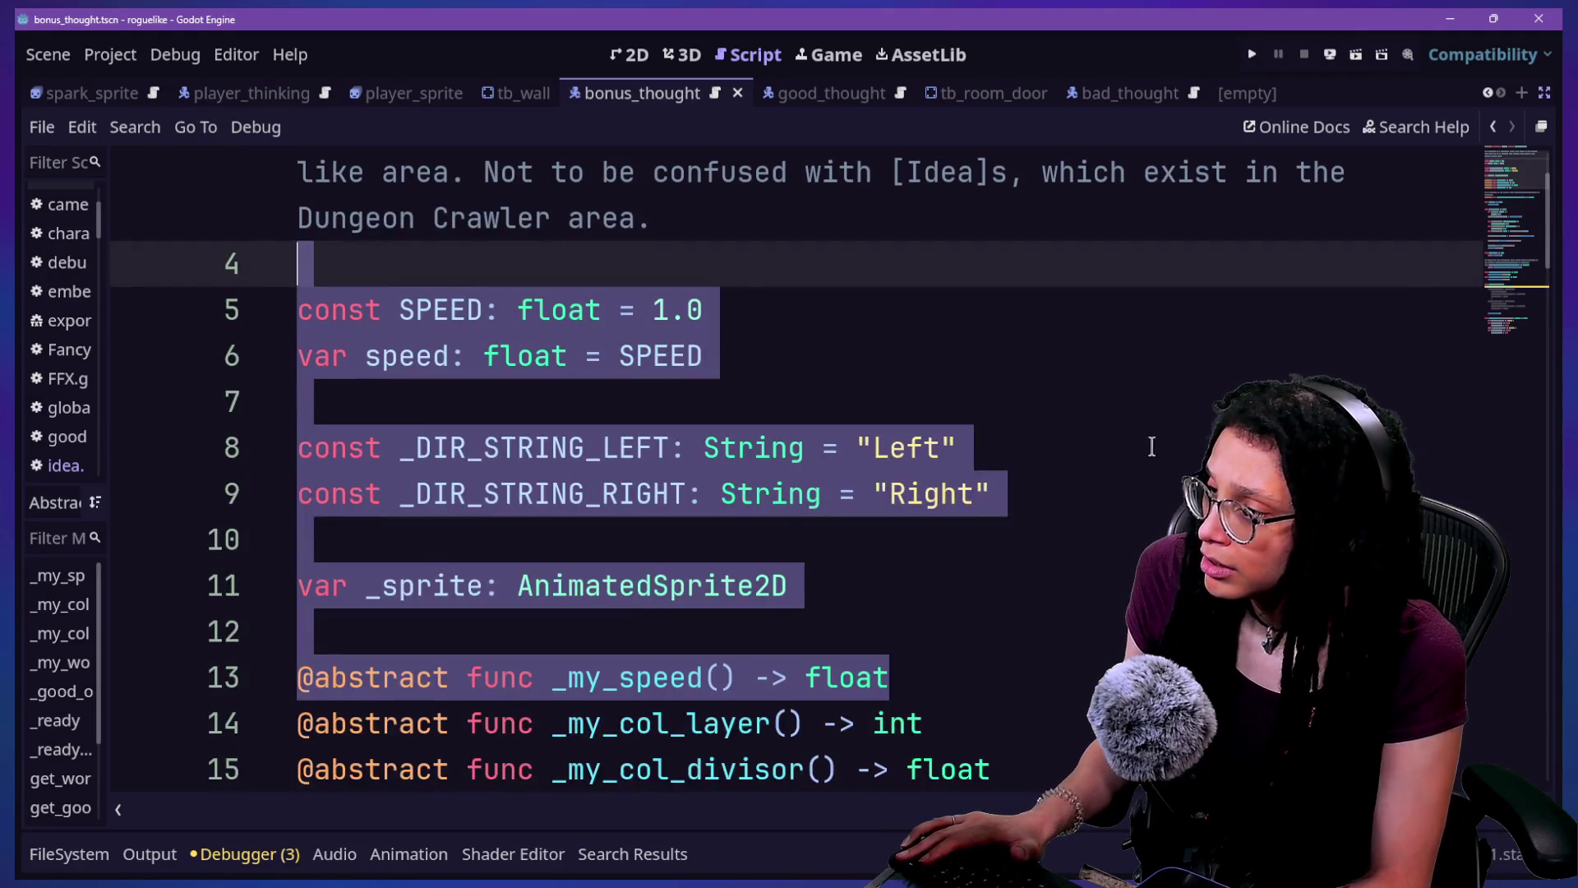
pyautogui.click(871, 309)
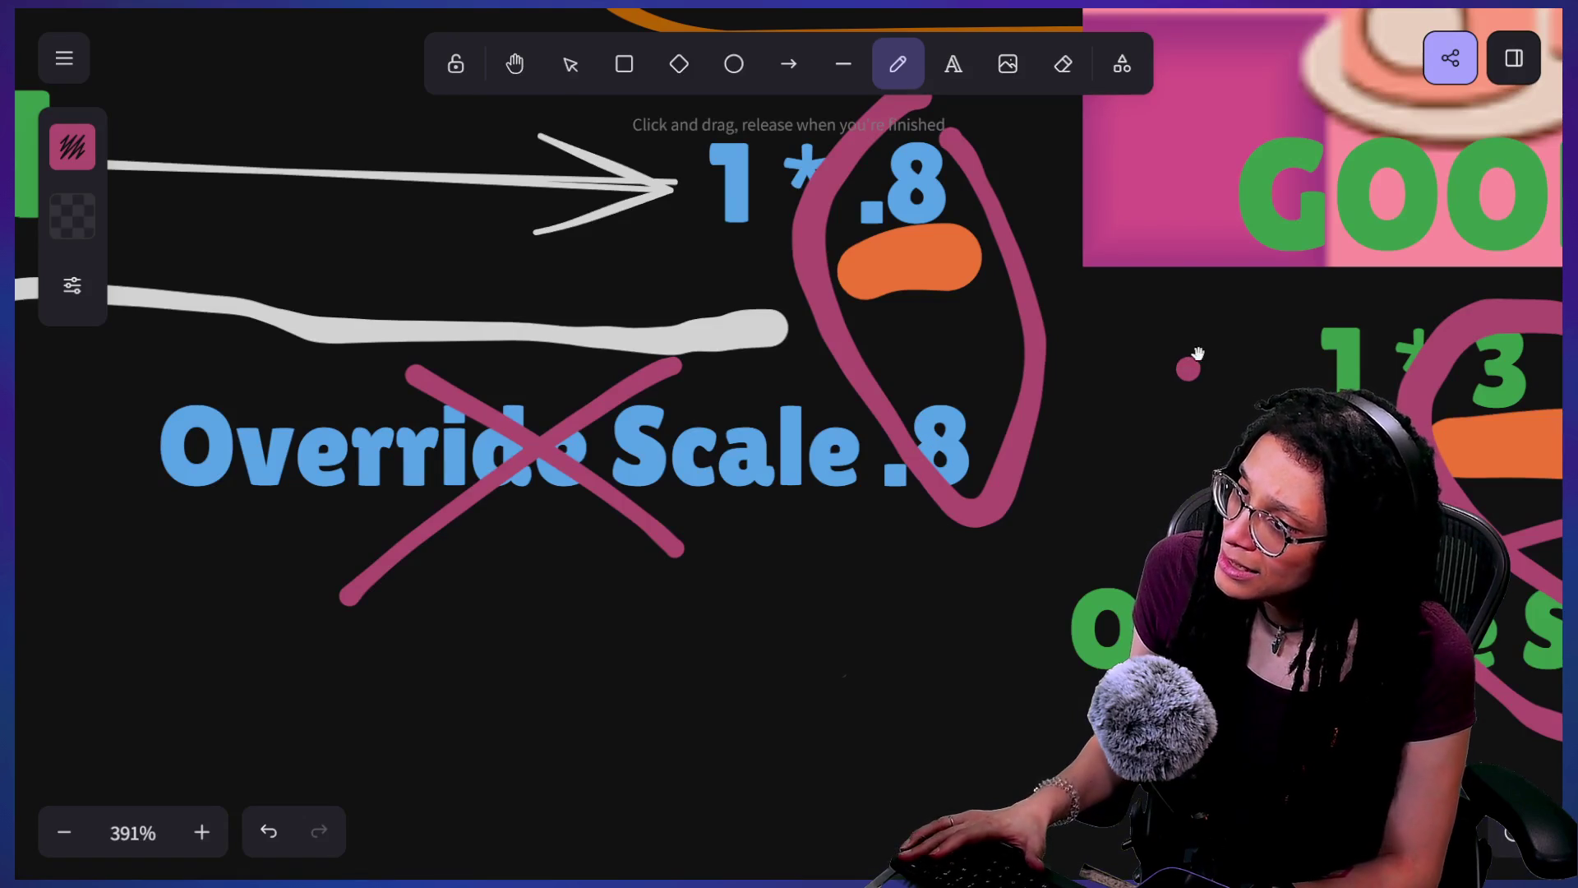
pyautogui.moveTo(1169, 387)
pyautogui.mouseDown()
pyautogui.moveTo(808, 564)
pyautogui.moveTo(830, 564)
pyautogui.mouseUp()
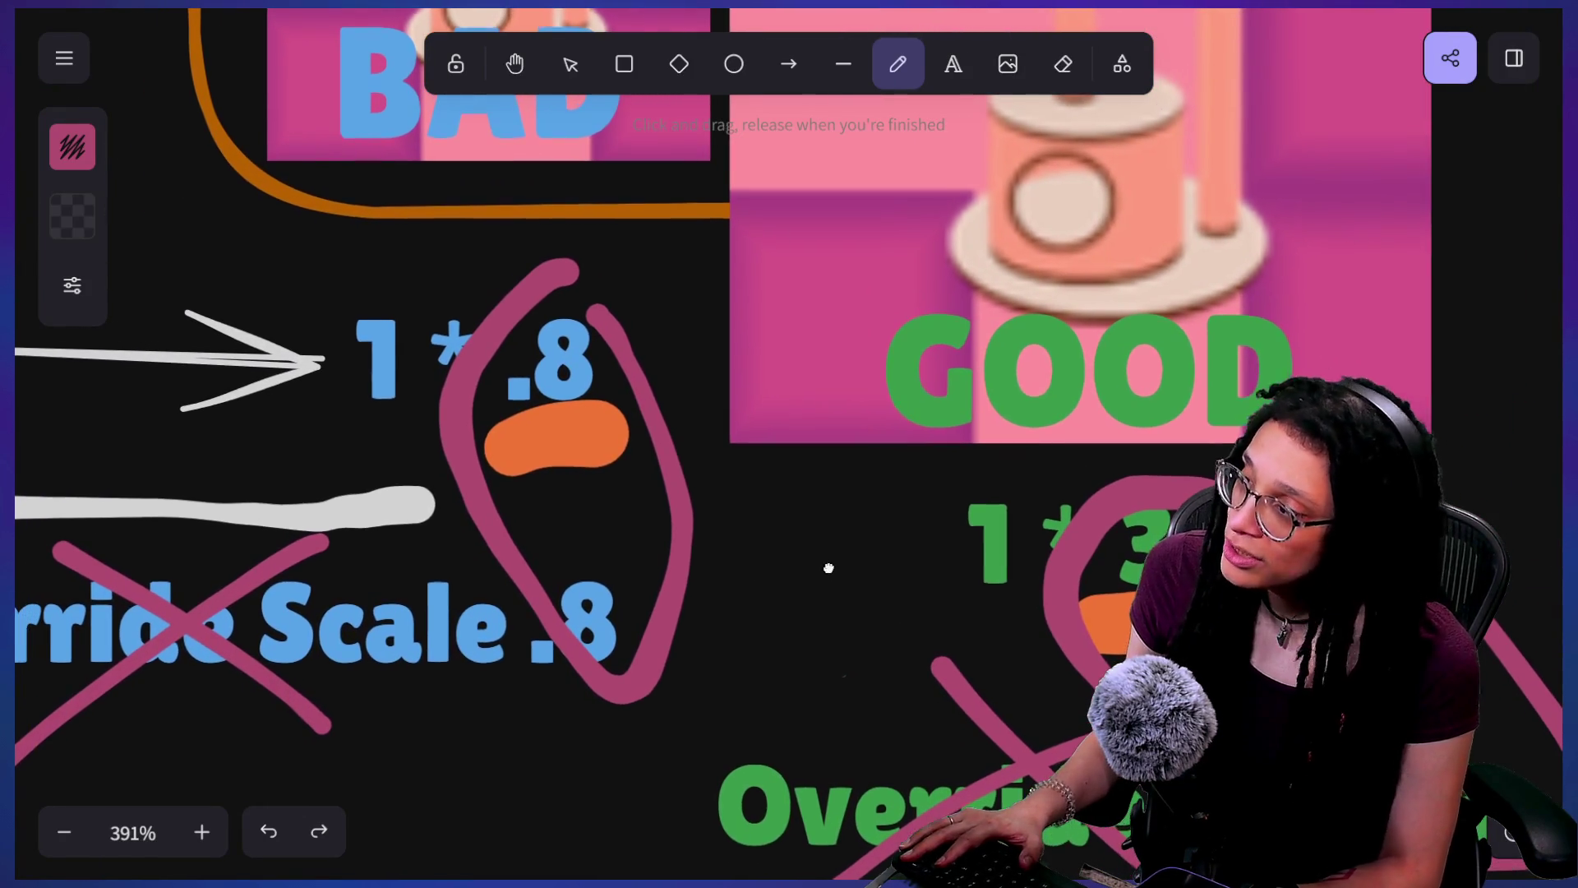
pyautogui.moveTo(611, 366); pyautogui.dragTo(345, 440)
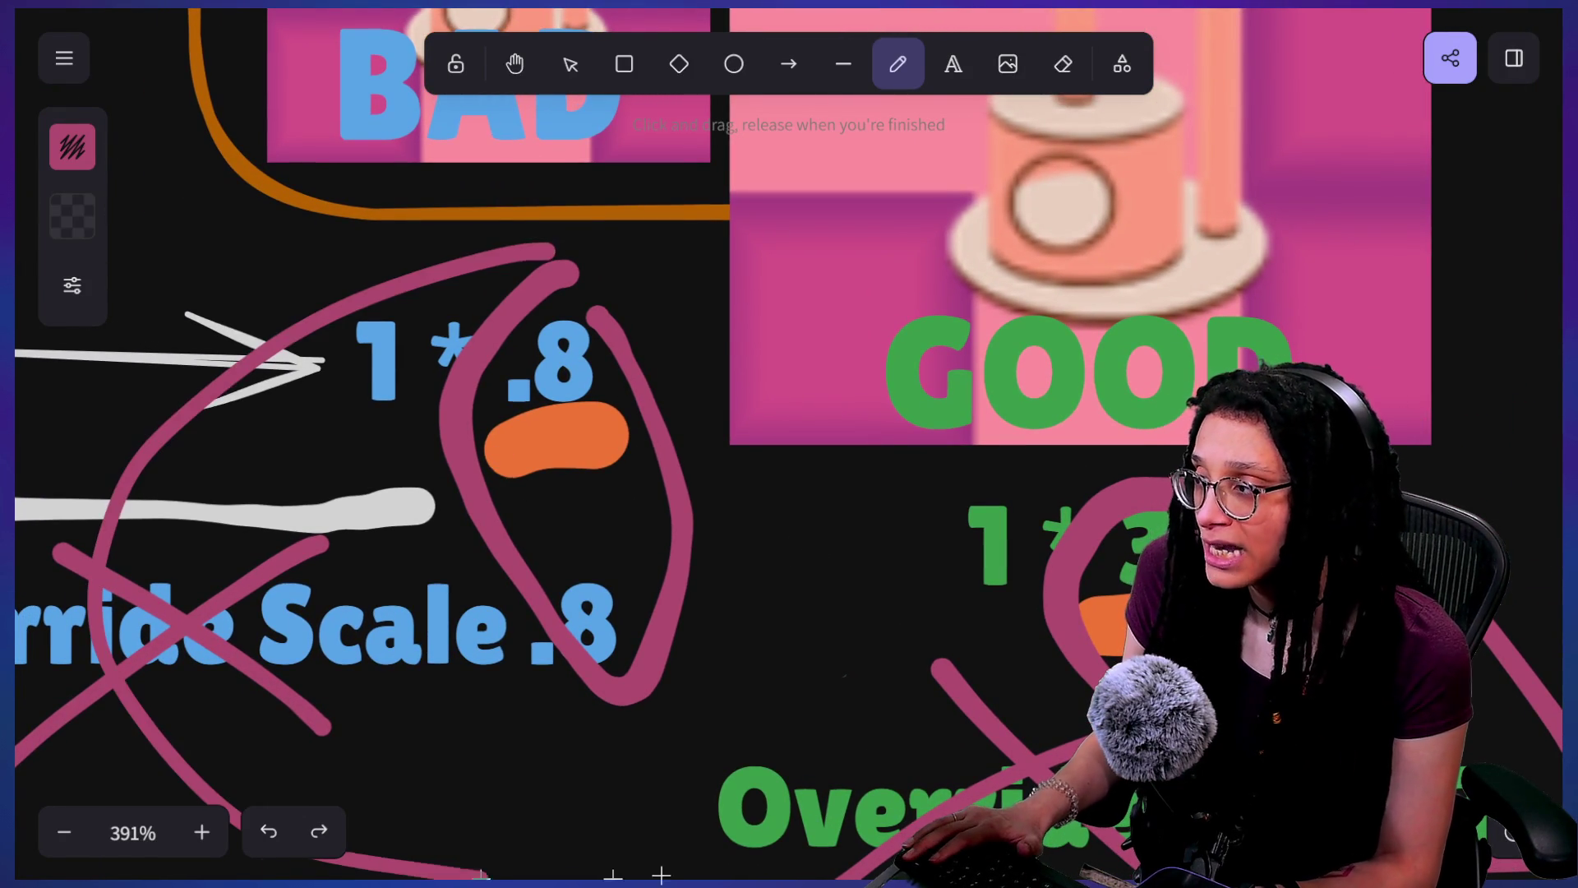
pyautogui.hotkey('ctrl', 'z')
pyautogui.moveTo(854, 360); pyautogui.dragTo(899, 545)
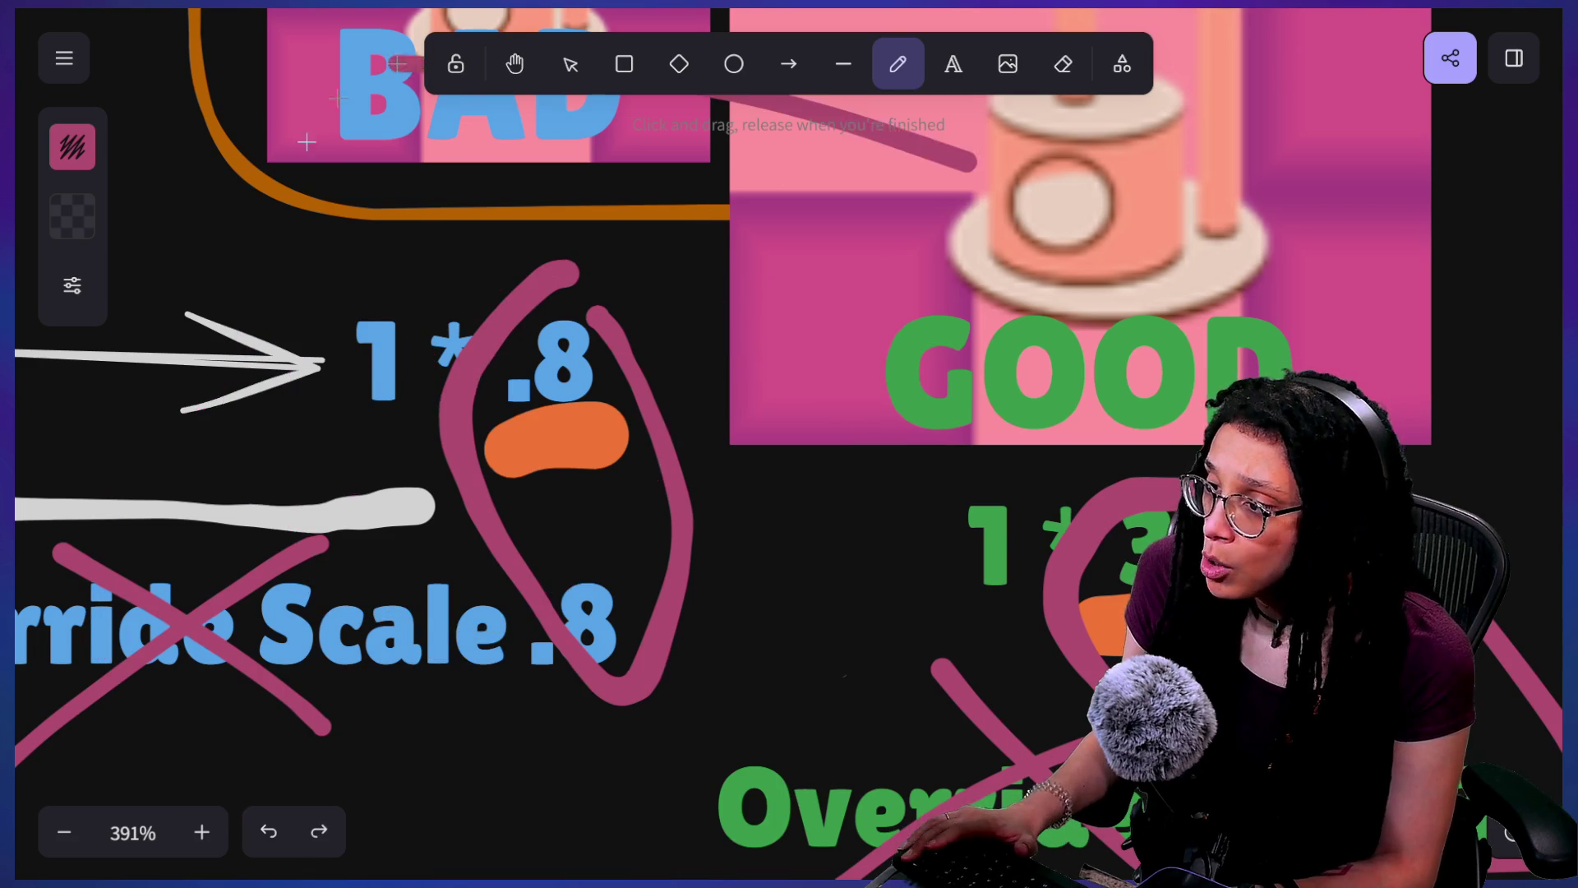
pyautogui.press('v')
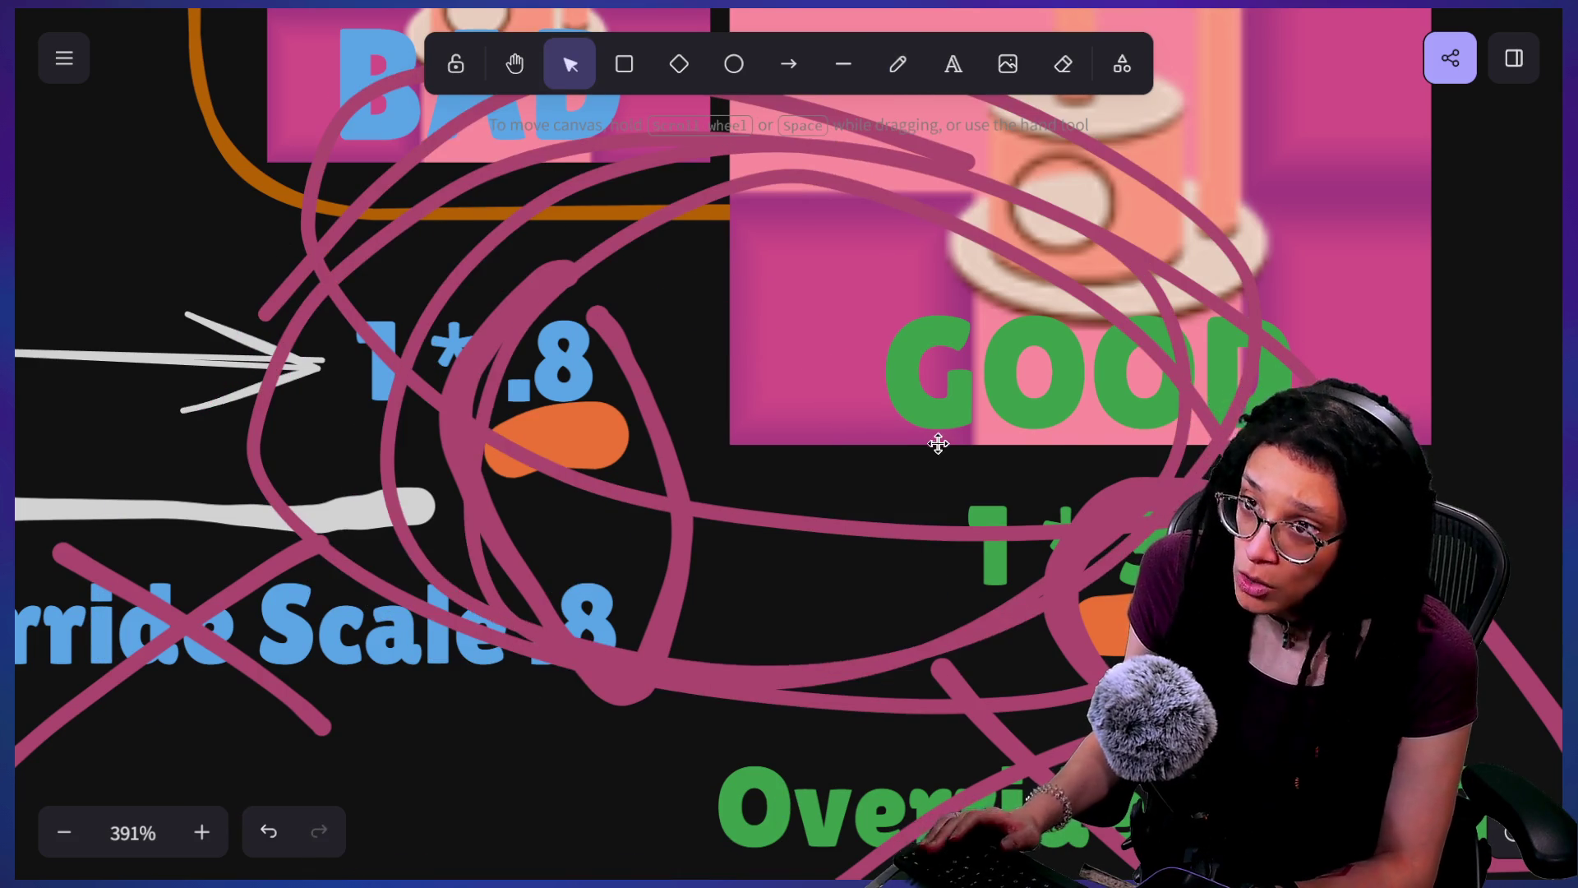
pyautogui.hotkey('ctrl', 'z')
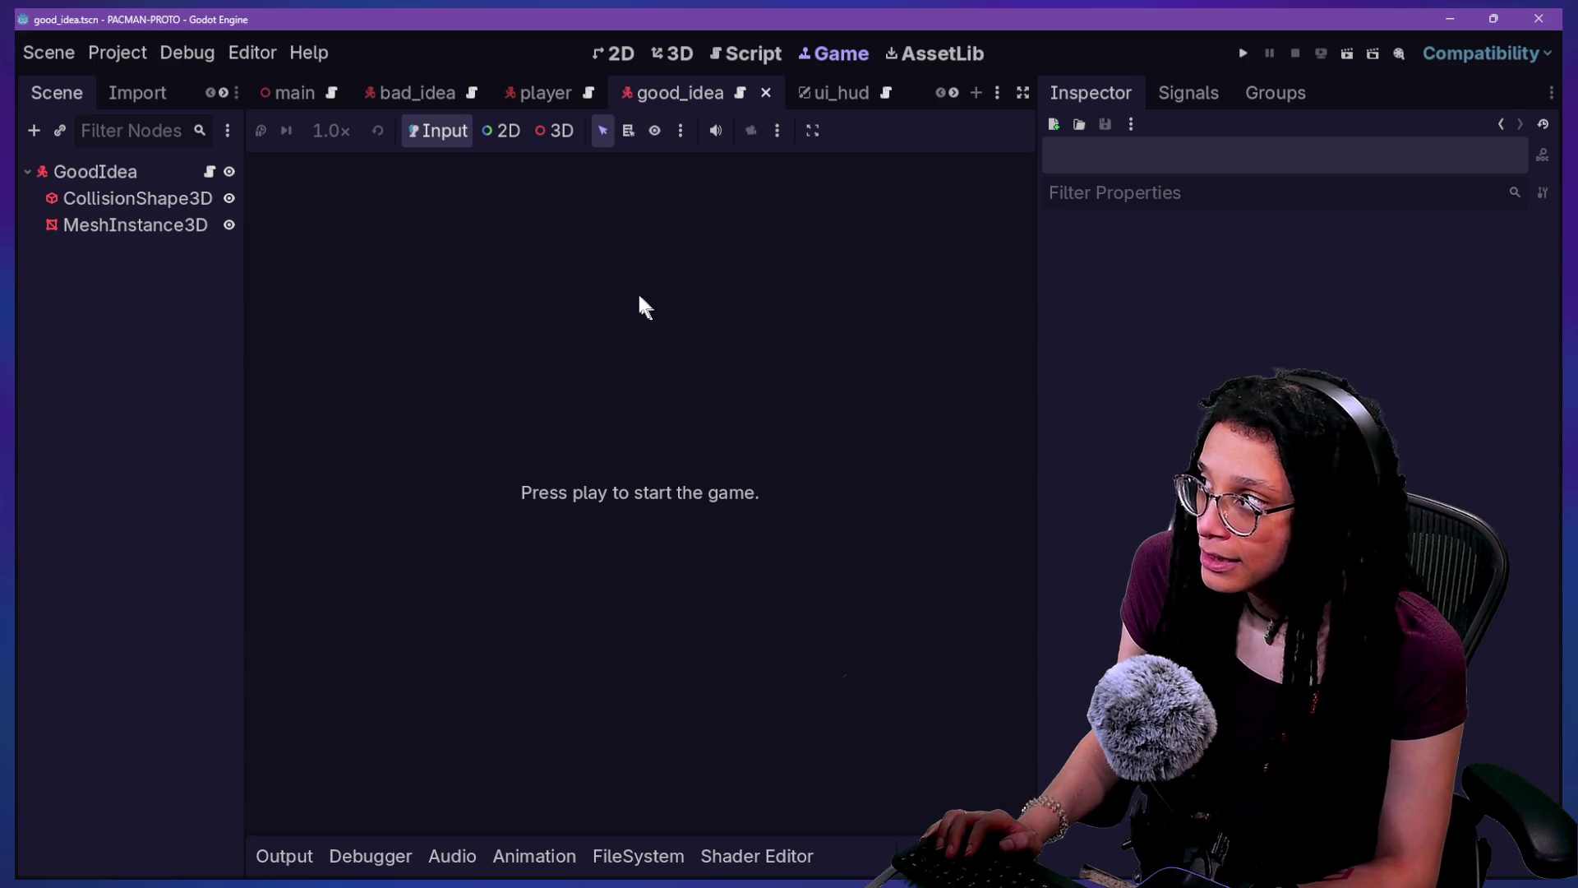
# Bring up the script editor on line 6 and briefly open the quick script search
pyautogui.click(745, 54)
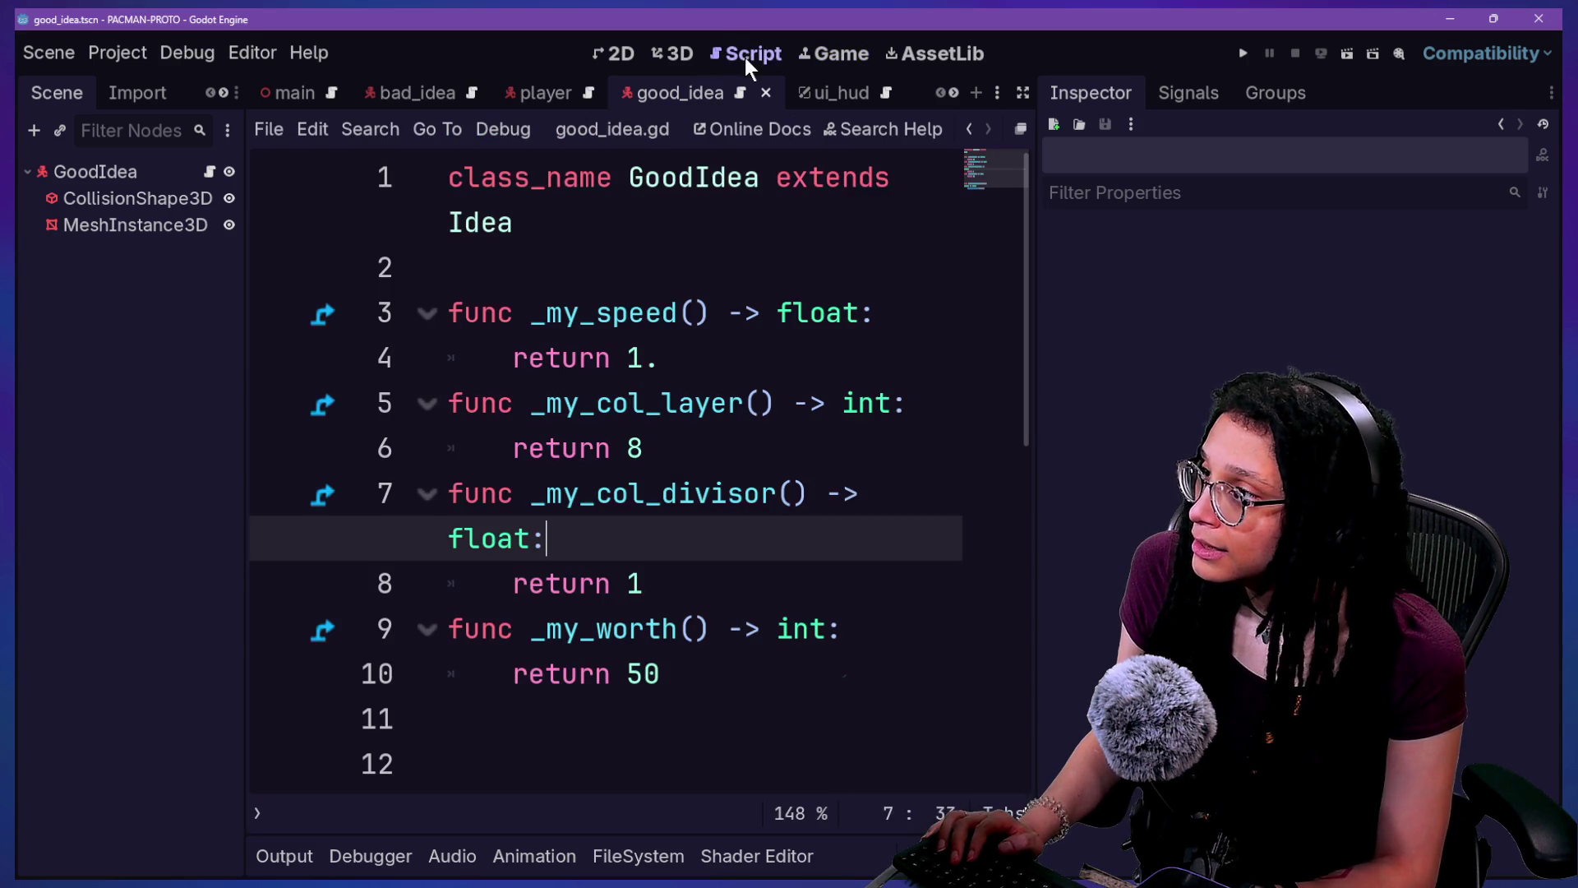
pyautogui.click(566, 453)
pyautogui.hotkey('ctrl', 'alt', 'o')
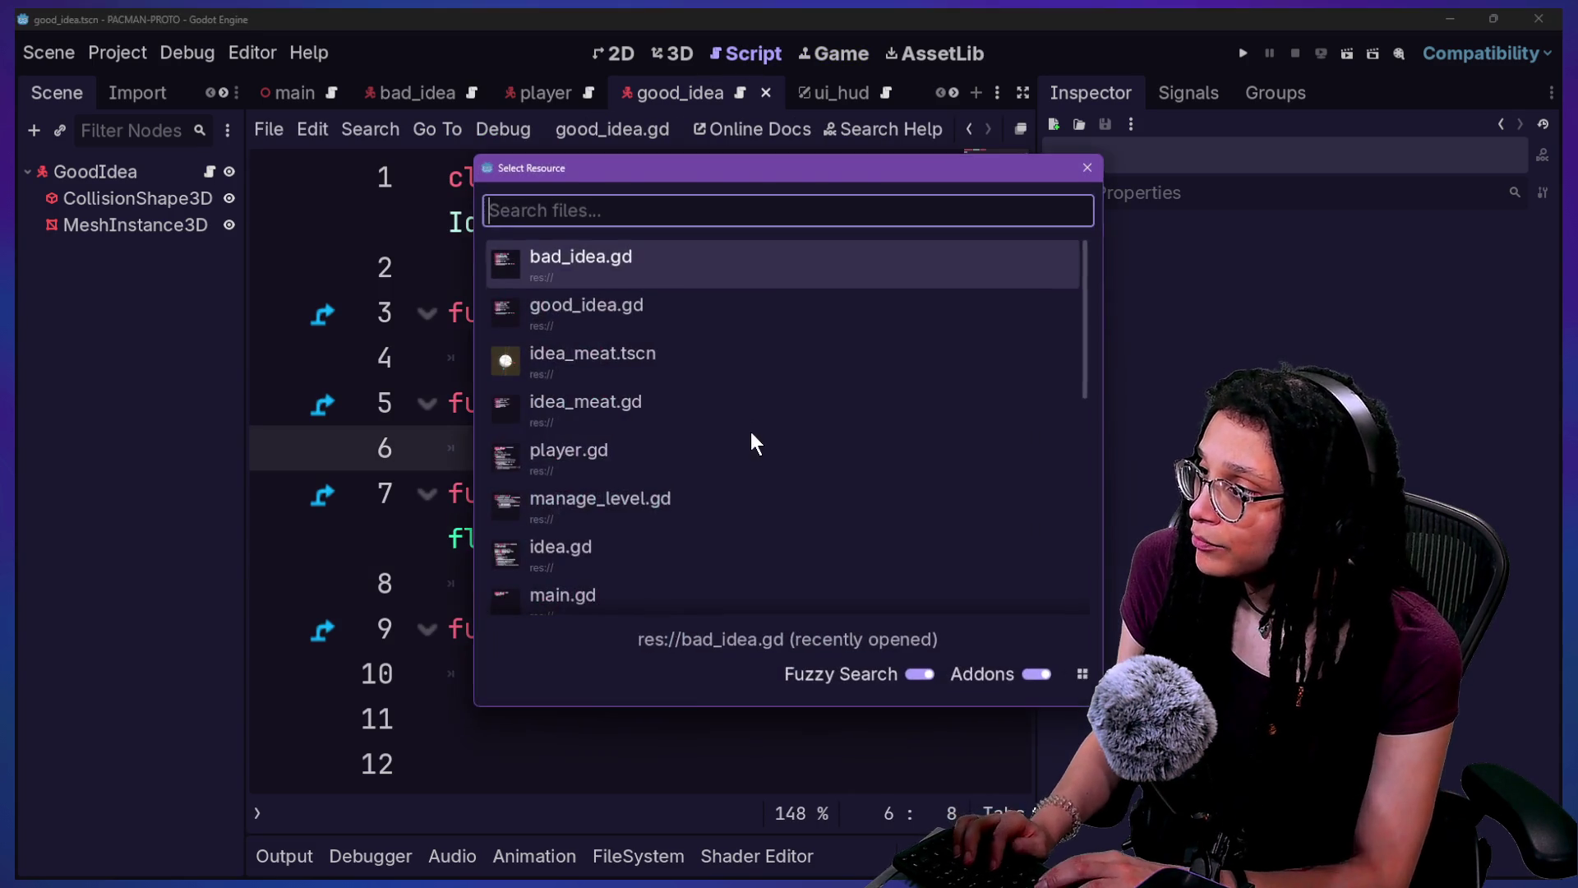
pyautogui.press('Escape')
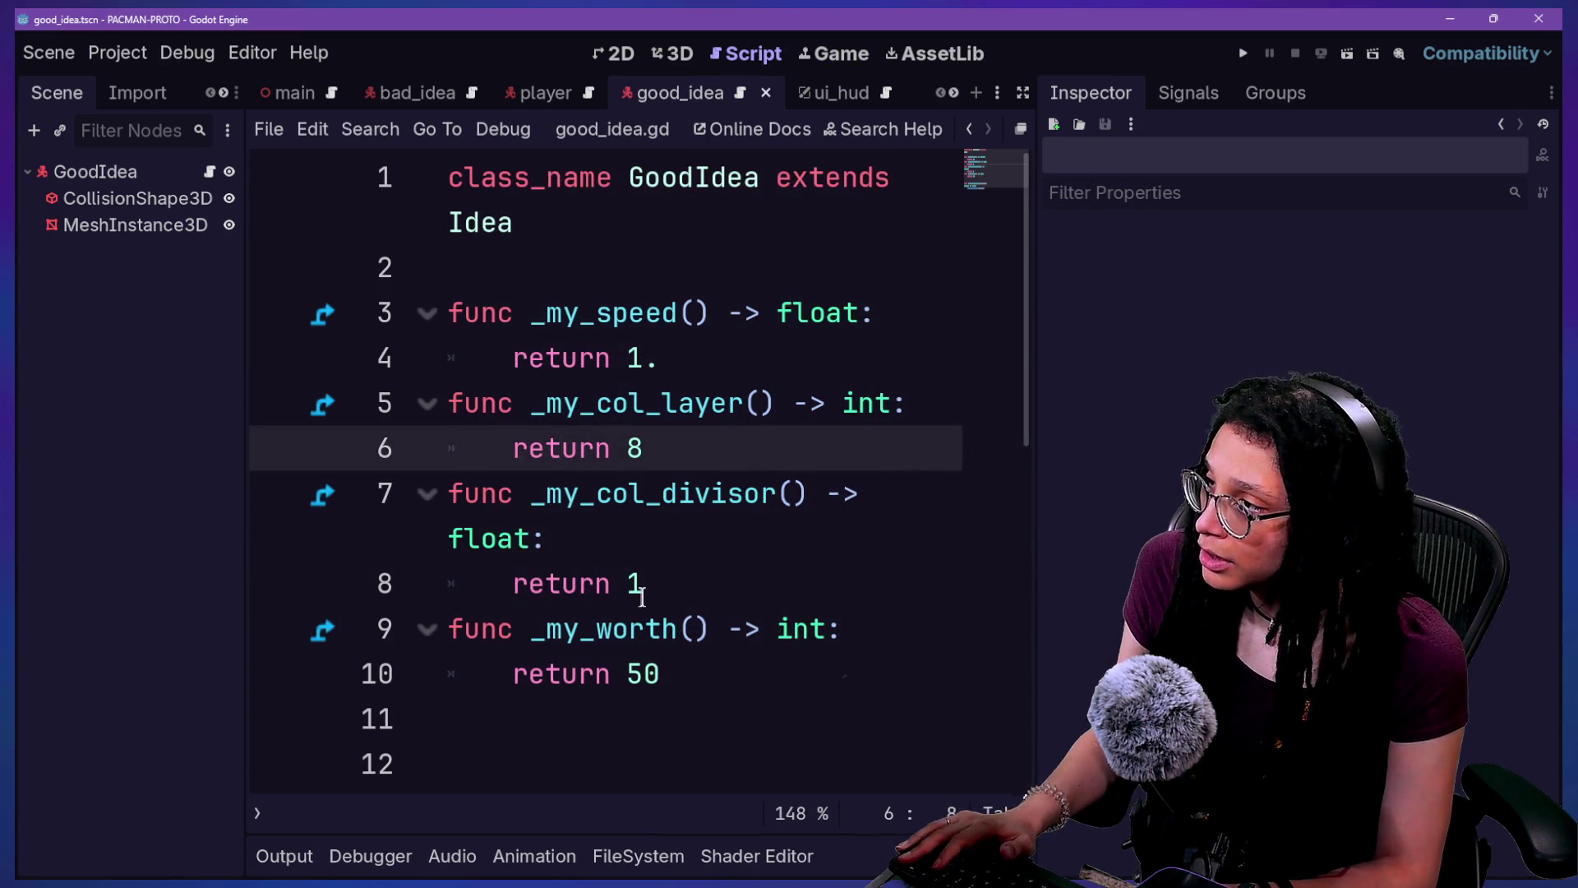
# Glance at the Excalidraw board, return to Godot and open the quick file search
pyautogui.click(1446, 21)
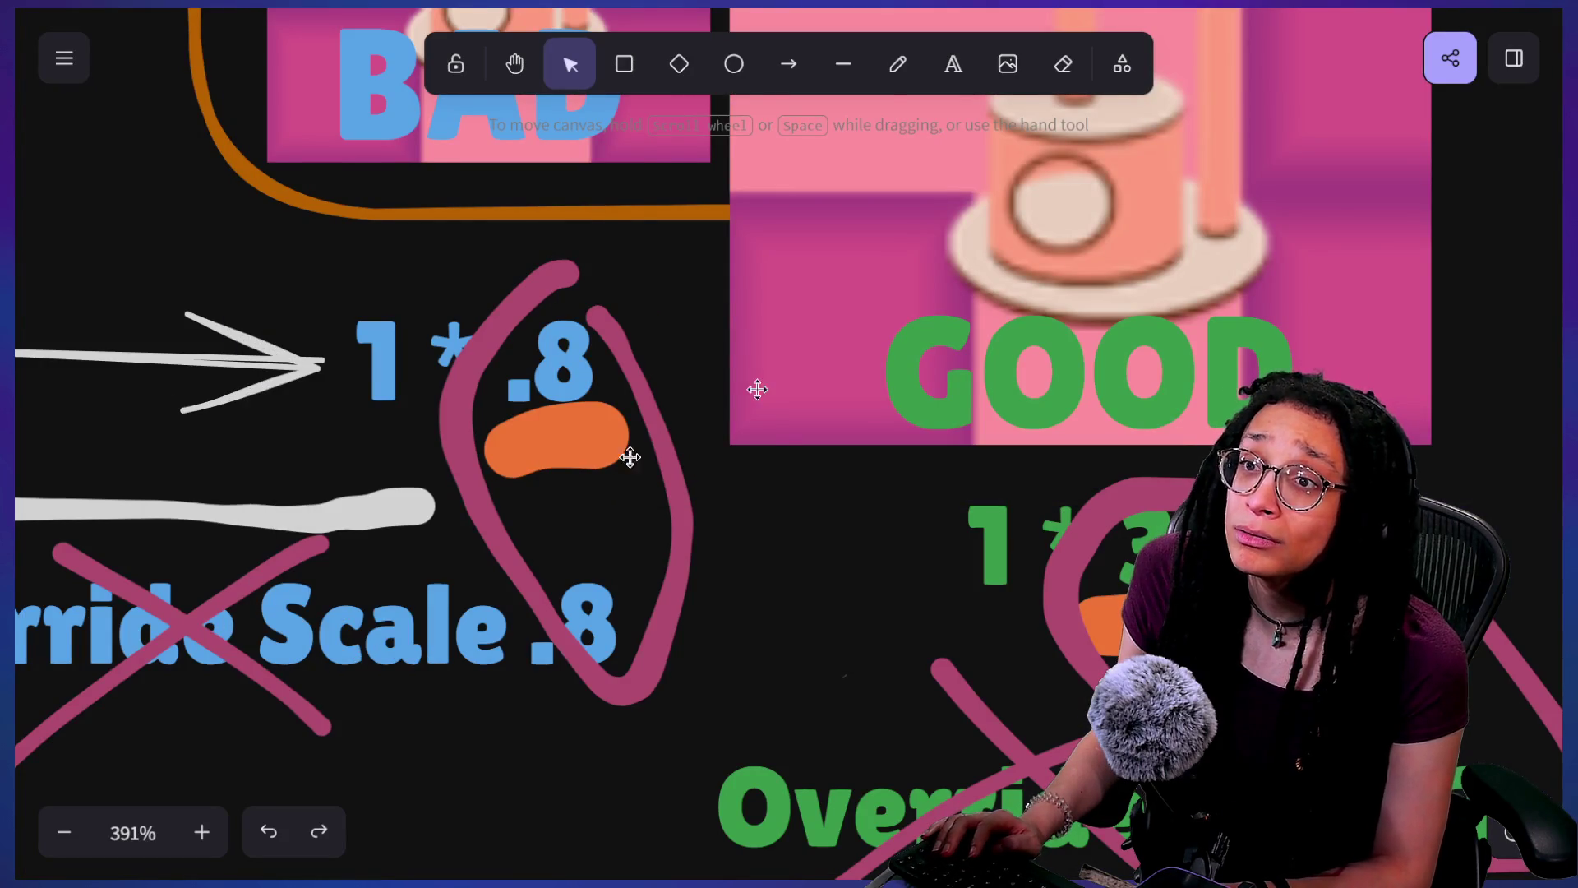
pyautogui.hotkey('alt', 'Tab')
pyautogui.hotkey('shift', 'alt', 'o')
pyautogui.write('b')
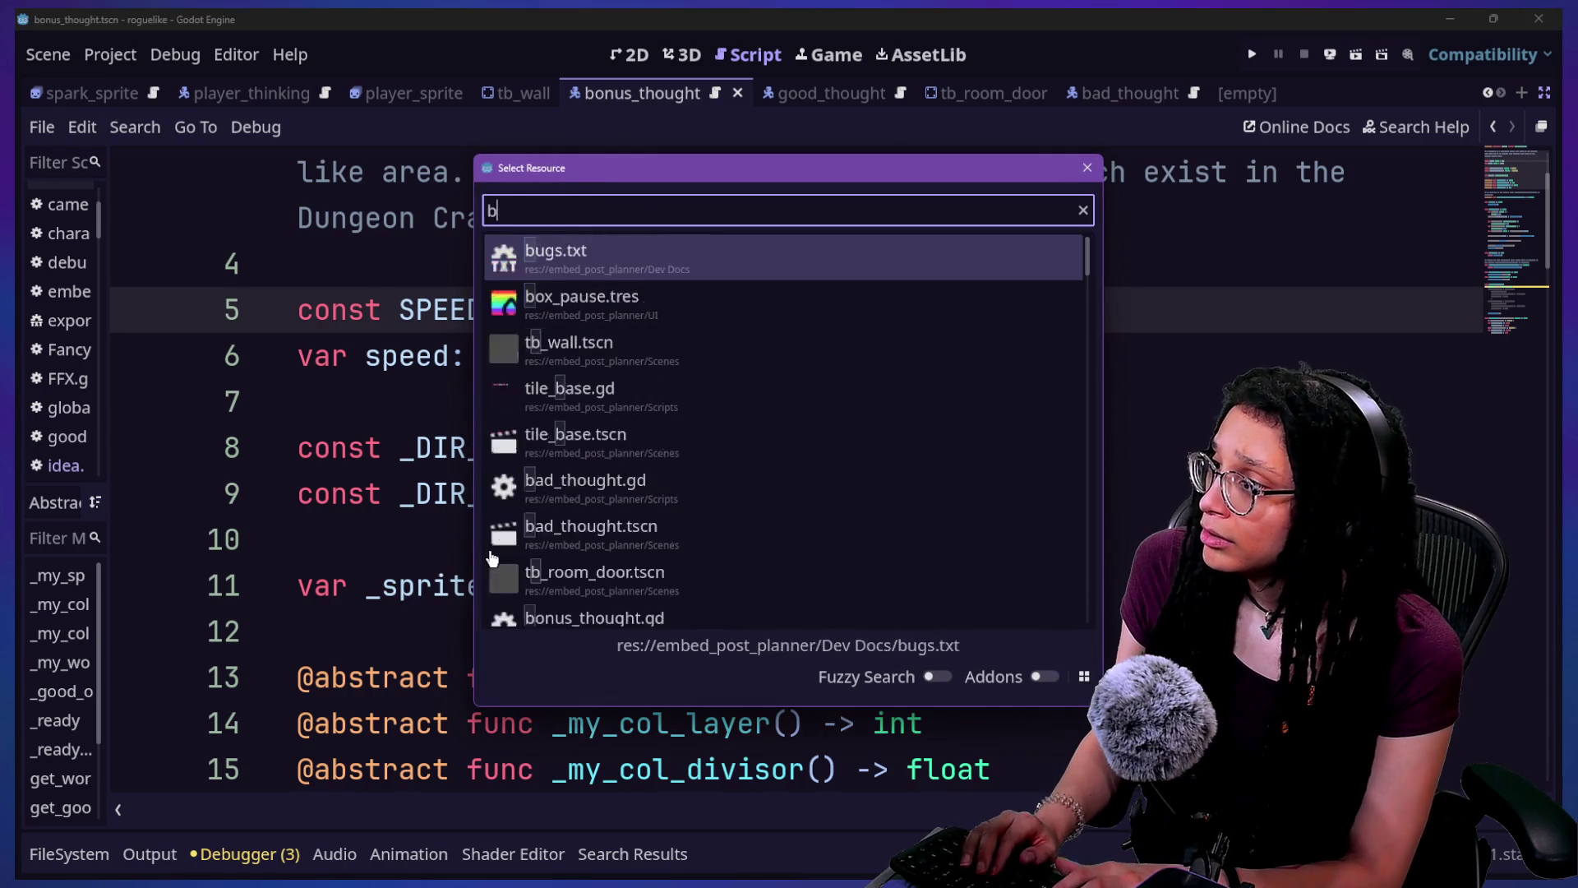
pyautogui.write('ad')
# Open bad_thought.gd and then good_thought.gd via Quick Open
pyautogui.press('Return')
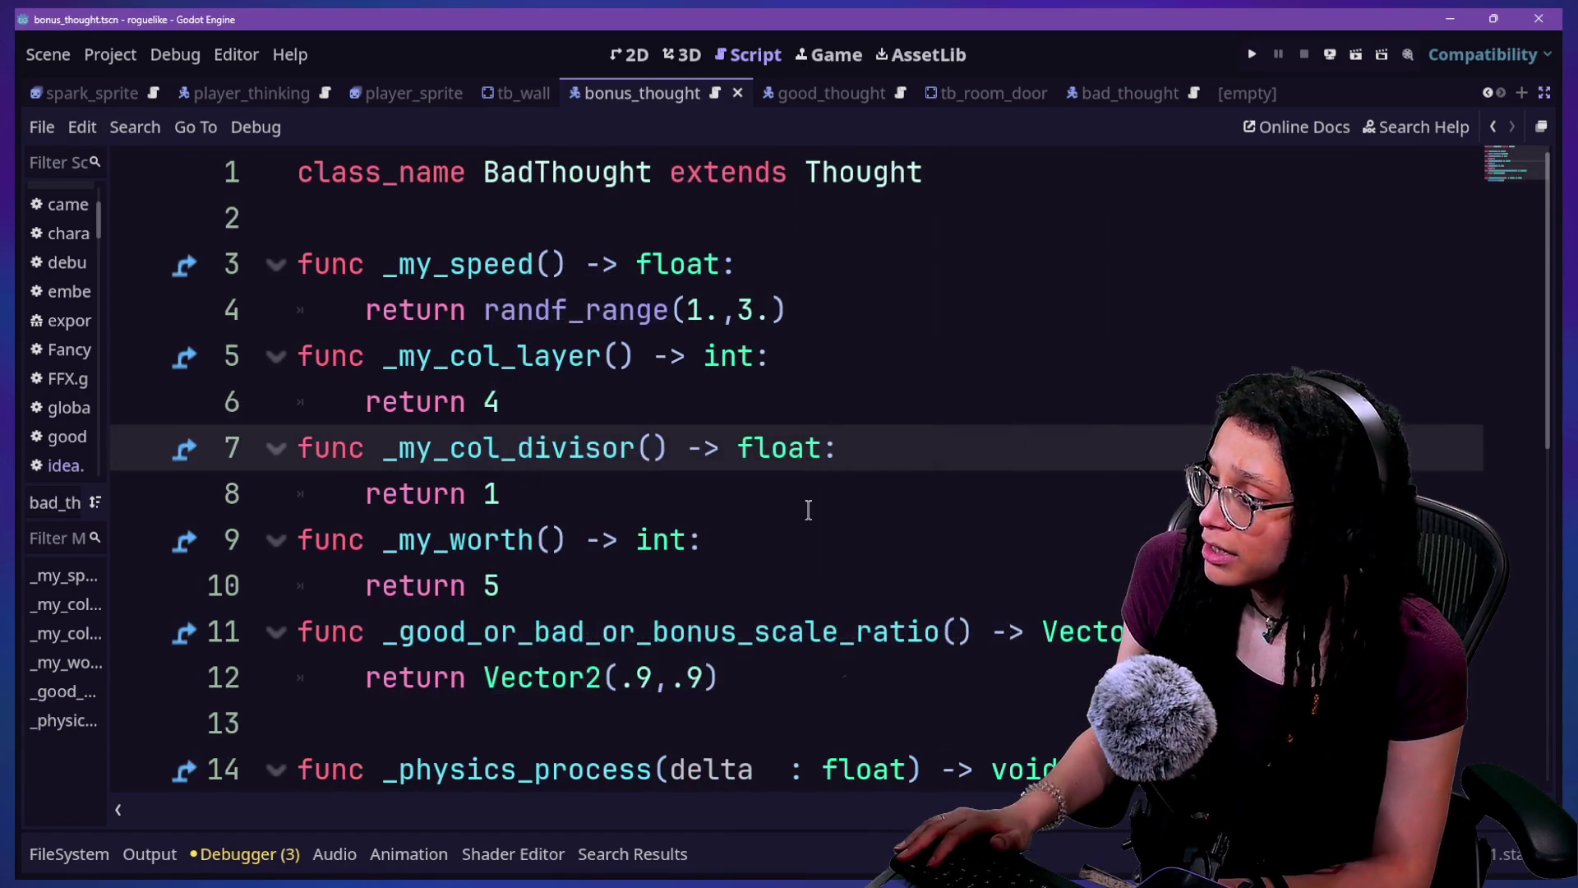
pyautogui.scroll(-1, 807, 509)
pyautogui.hotkey('shift', 'alt', 'o')
pyautogui.write('goo')
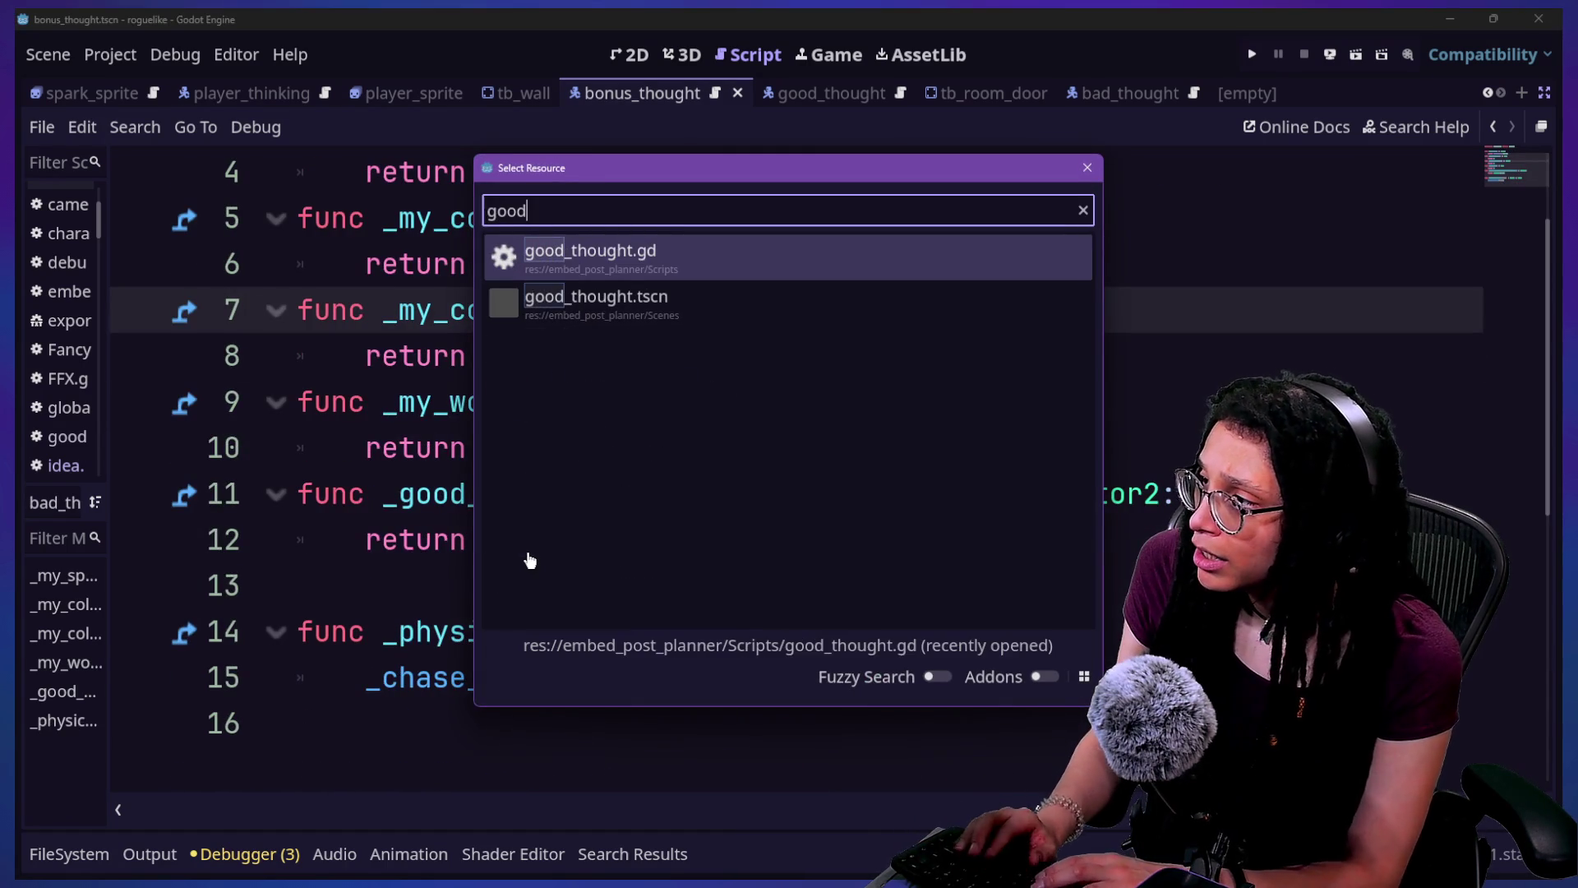
pyautogui.write('d')
pyautogui.press('Return')
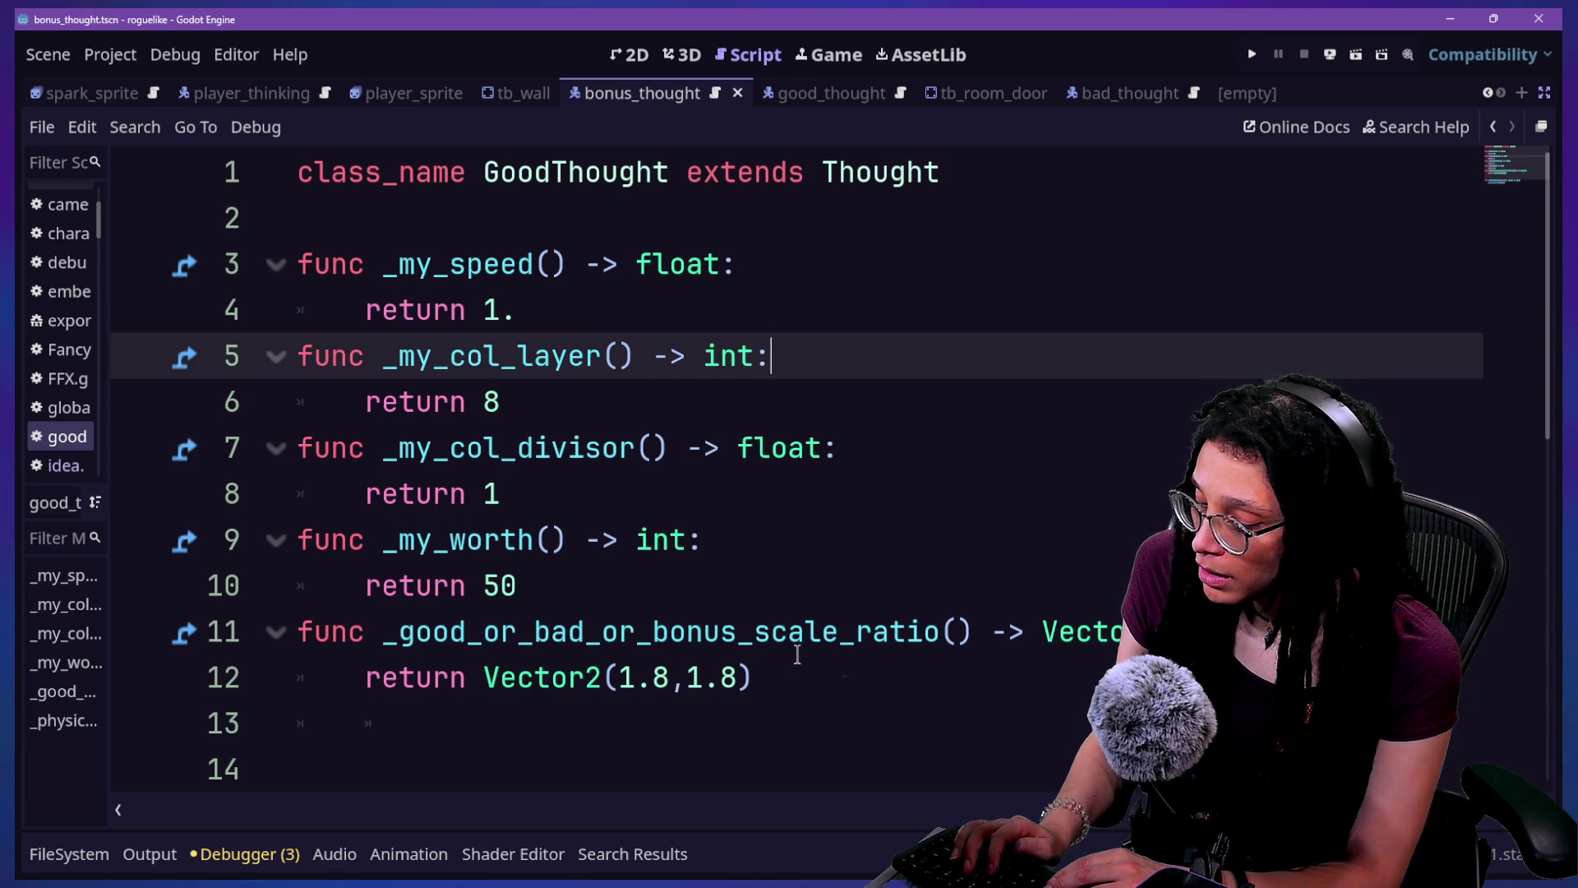
# Open idea_cat_food.gd from the Quick Open file list
pyautogui.hotkey('ctrl', 'alt', 'o')
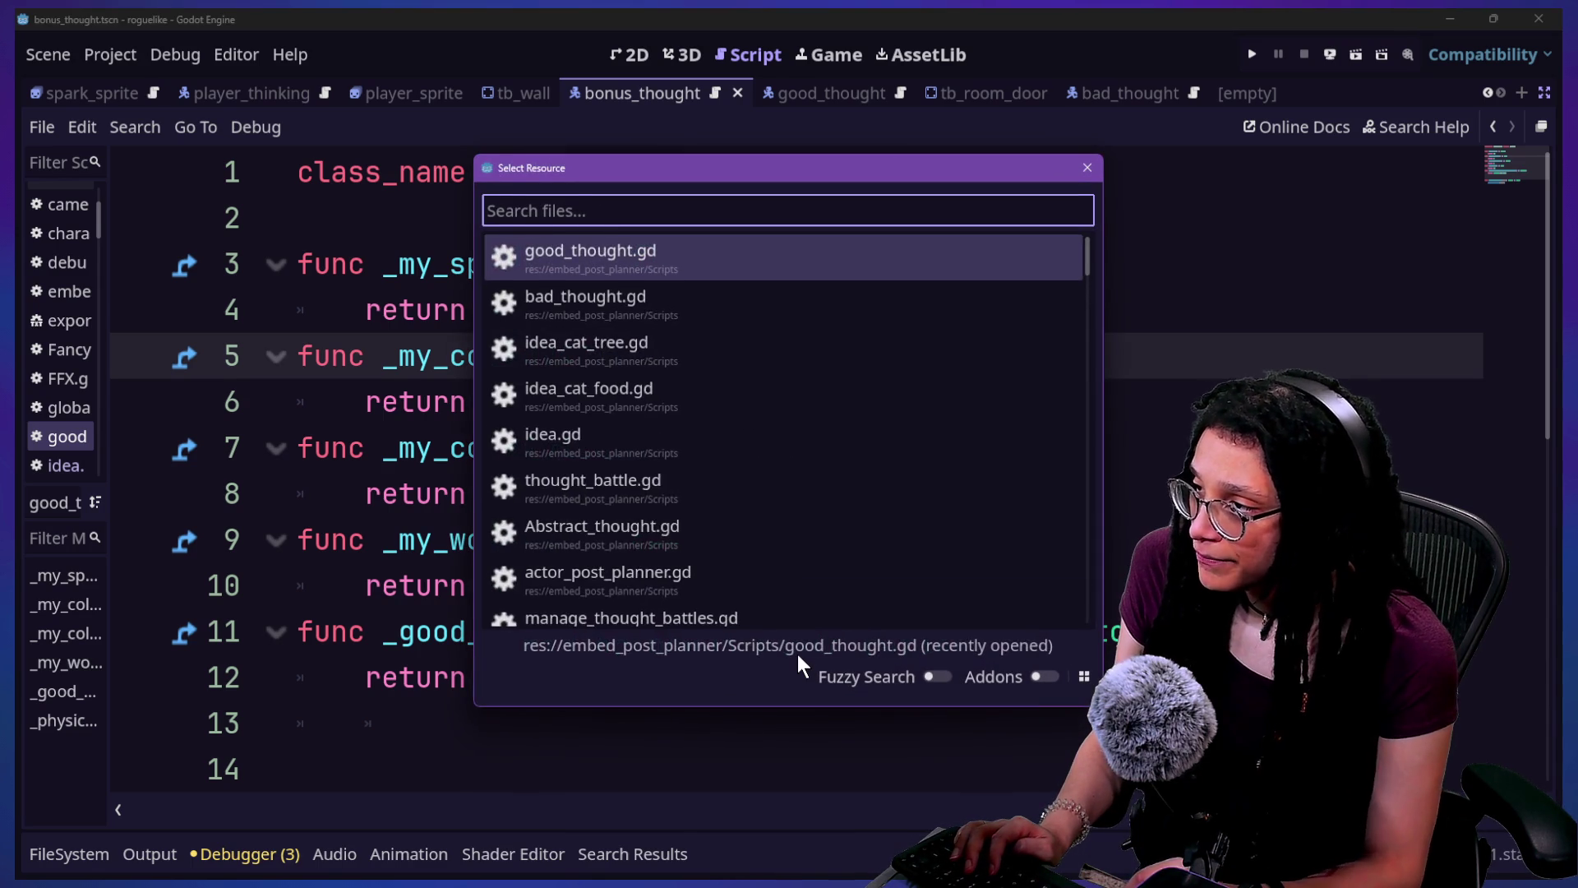
pyautogui.press('Down')
pyautogui.press('Up')
pyautogui.press('Down')
pyautogui.press('Down')
pyautogui.press('Up')
pyautogui.press('Up')
pyautogui.press('Down')
pyautogui.press('Down')
pyautogui.press('Down')
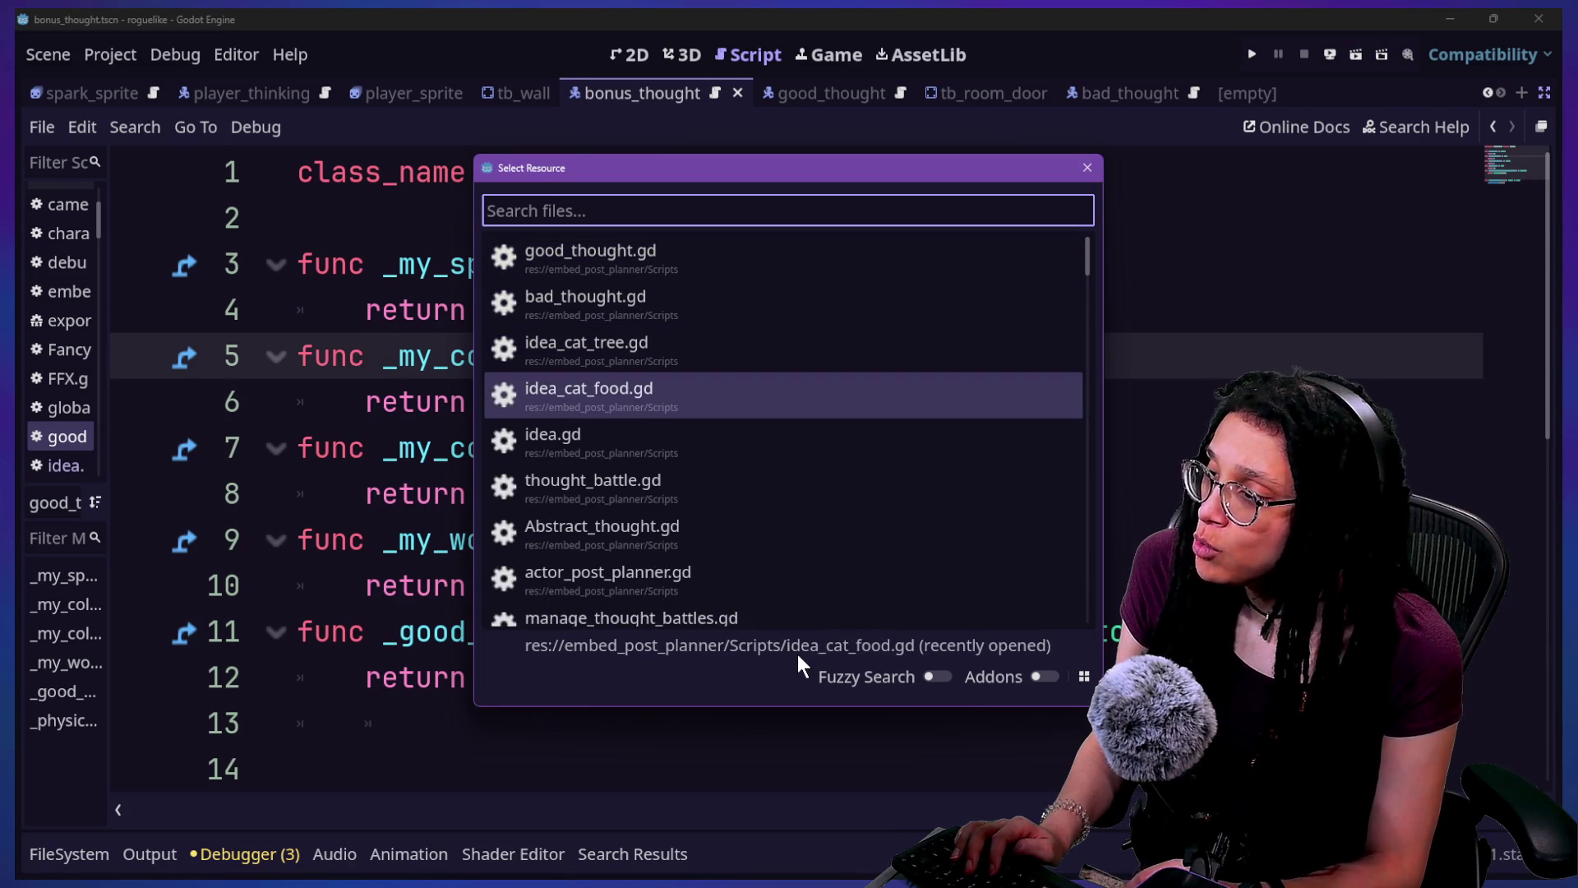
pyautogui.press('Up')
pyautogui.press('Down')
pyautogui.press('Return')
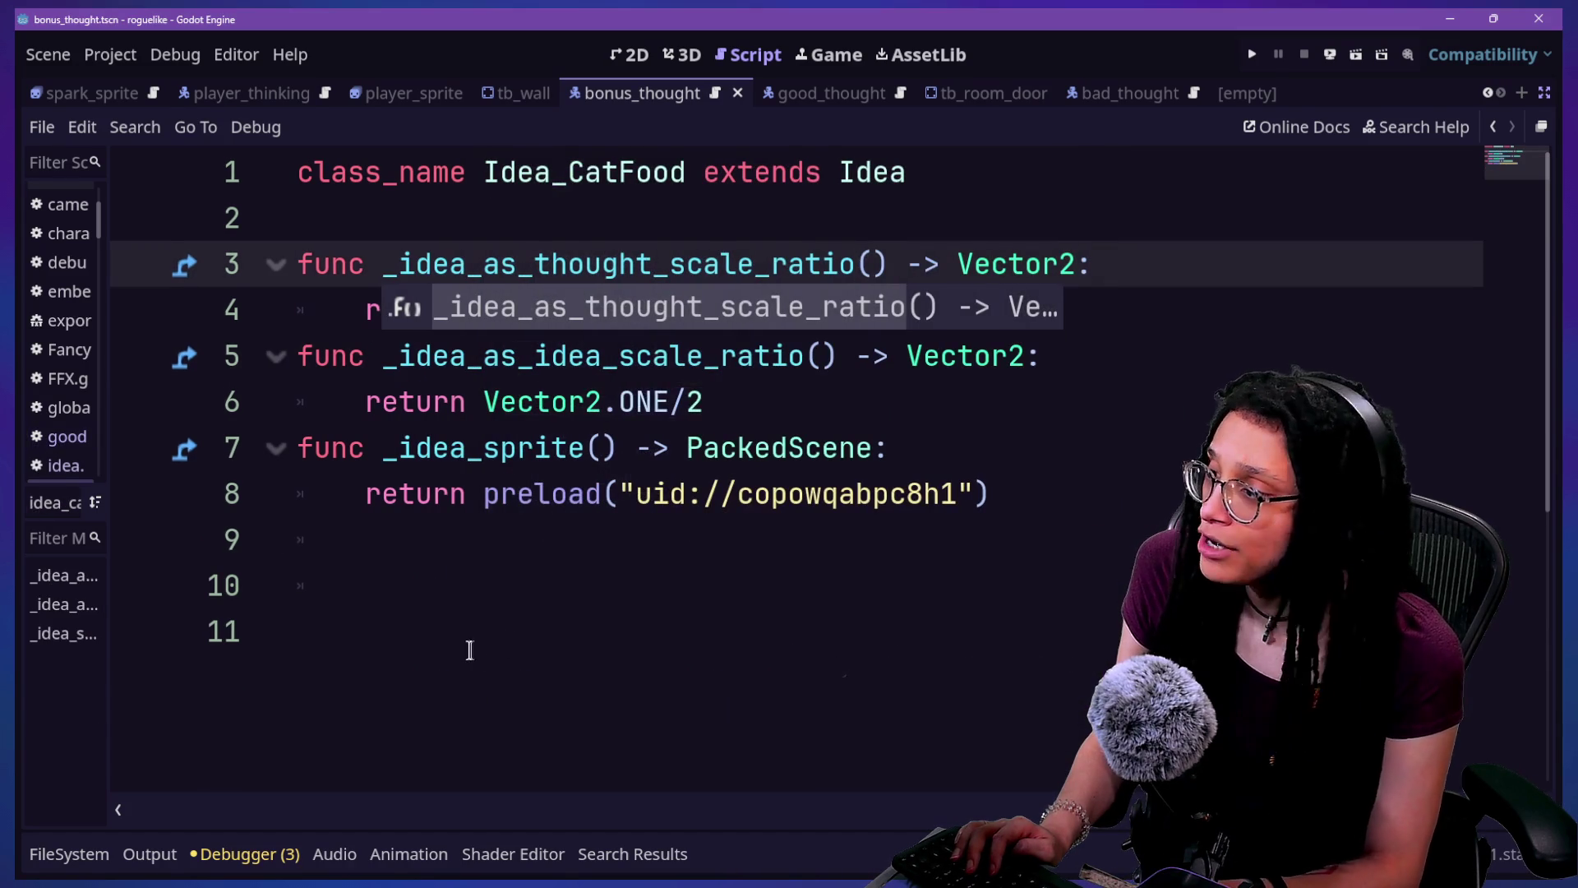
pyautogui.press('Escape')
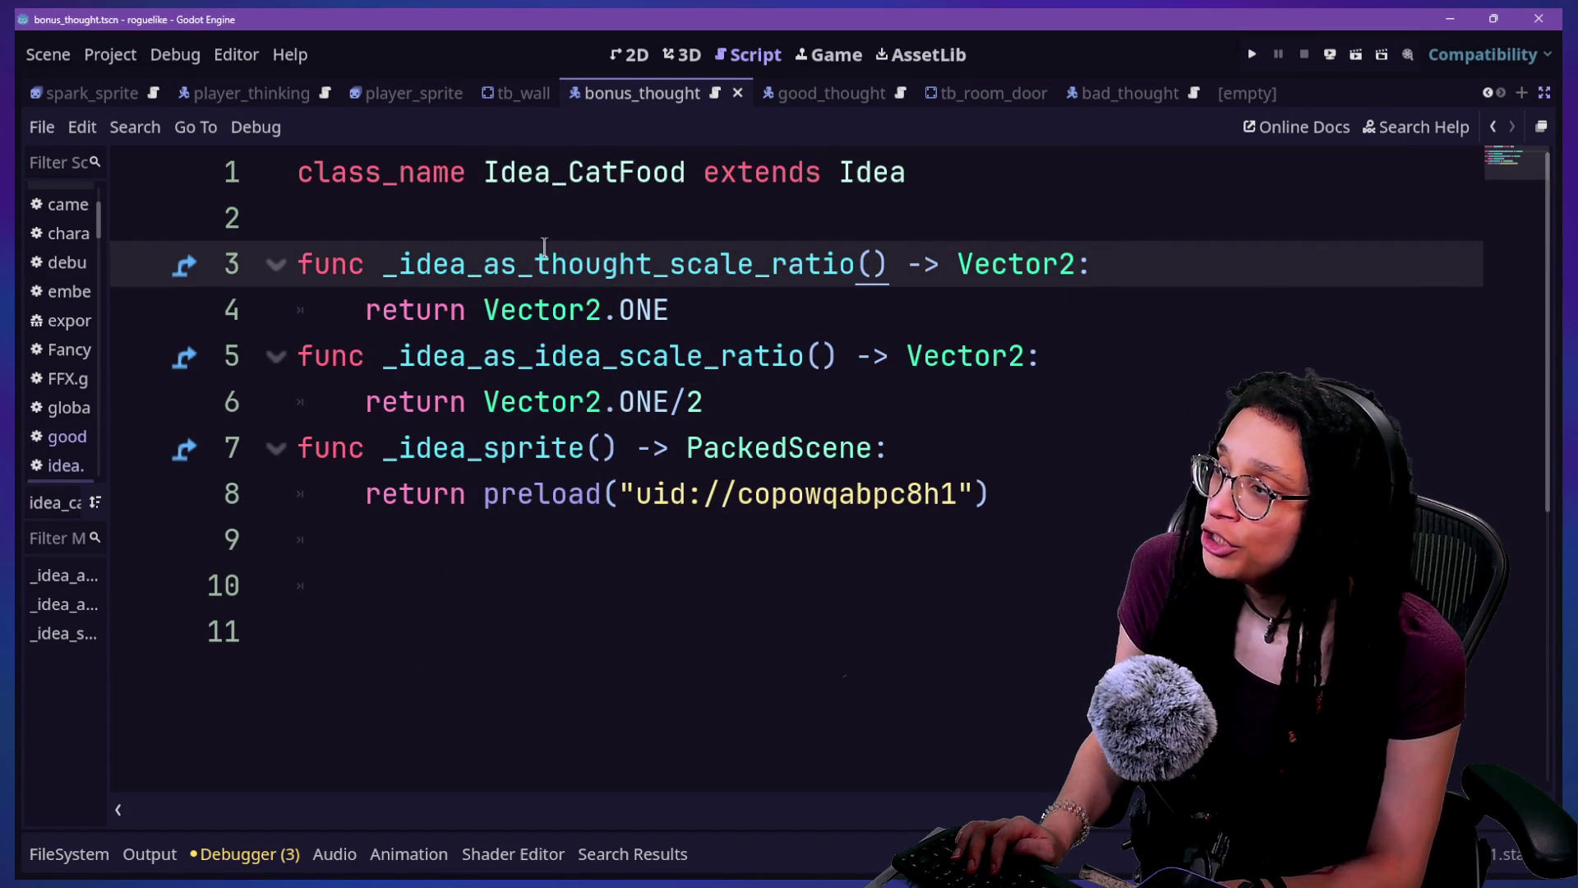
pyautogui.moveTo(296, 264); pyautogui.dragTo(971, 308)
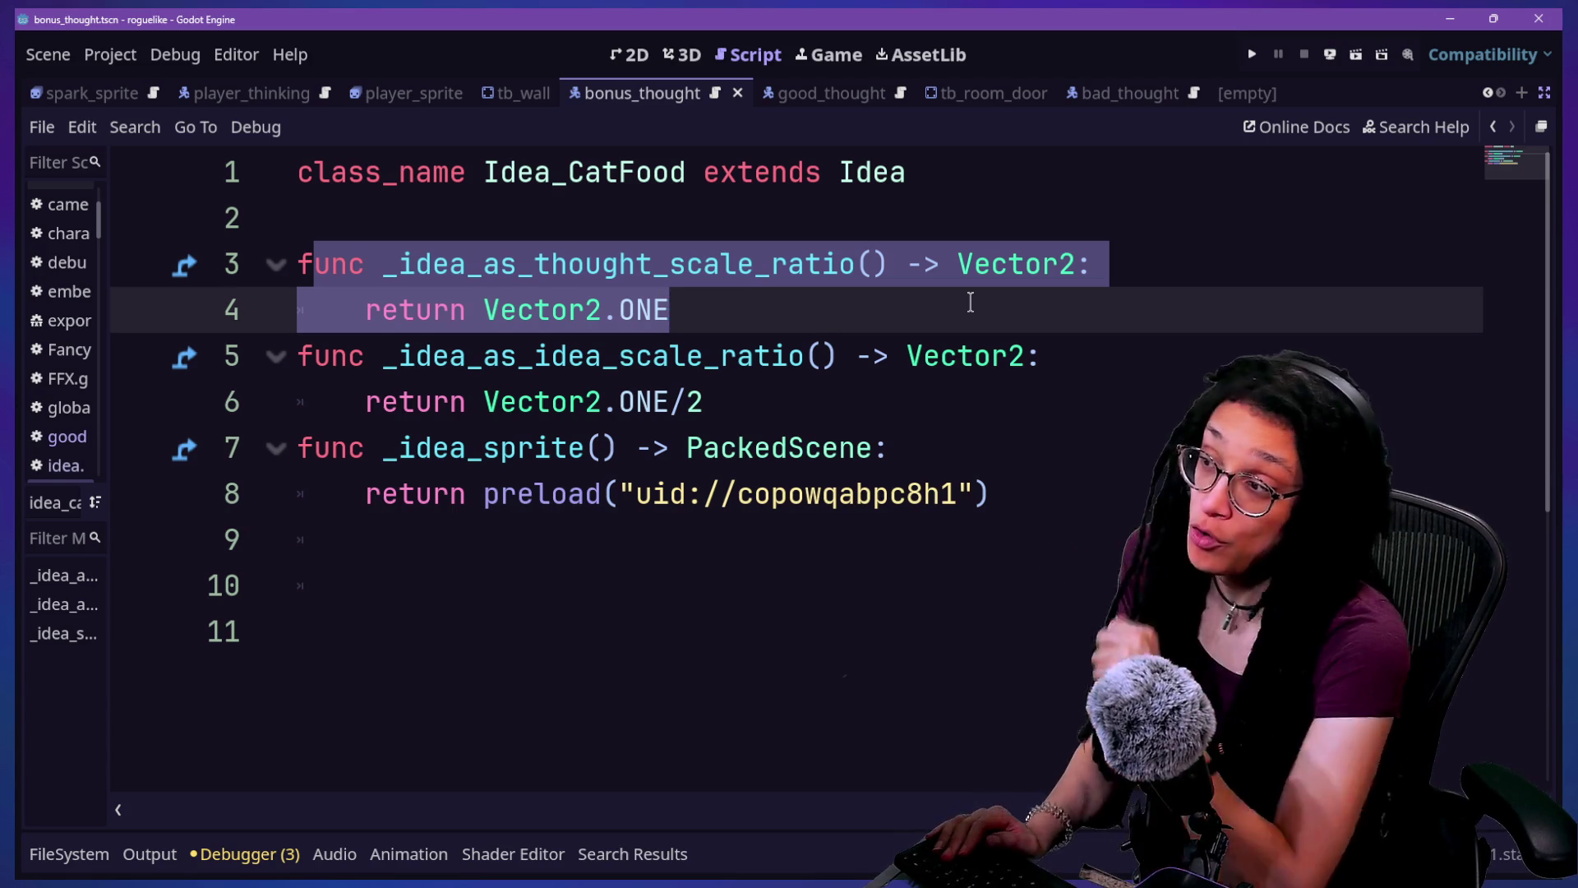
pyautogui.click(349, 264)
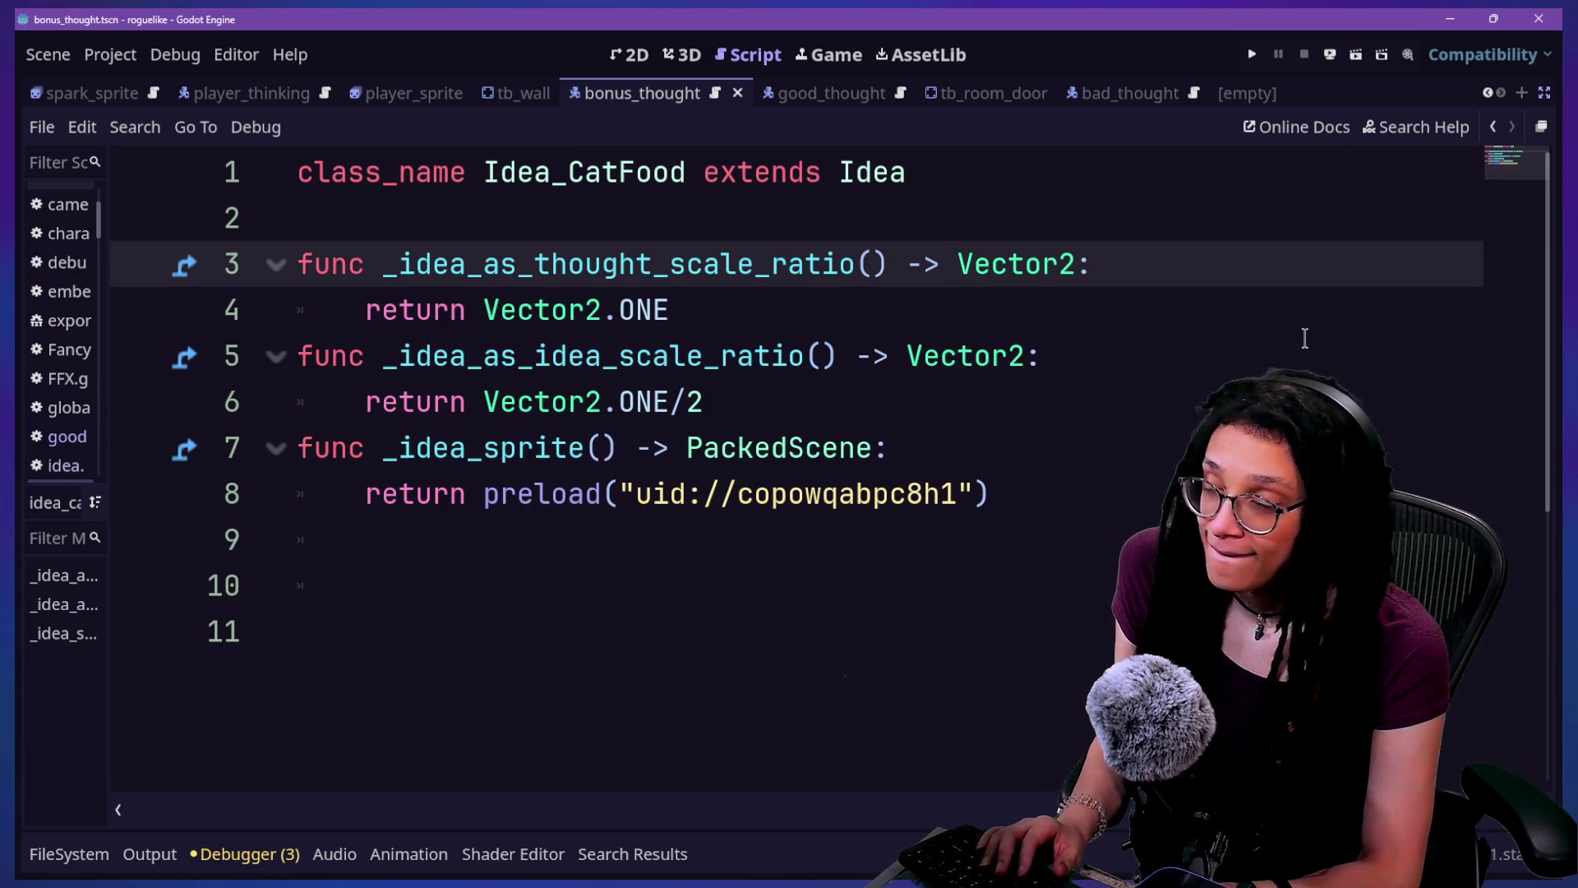
pyautogui.moveTo(844, 295); pyautogui.dragTo(824, 201)
pyautogui.hotkey('ctrl', 'c')
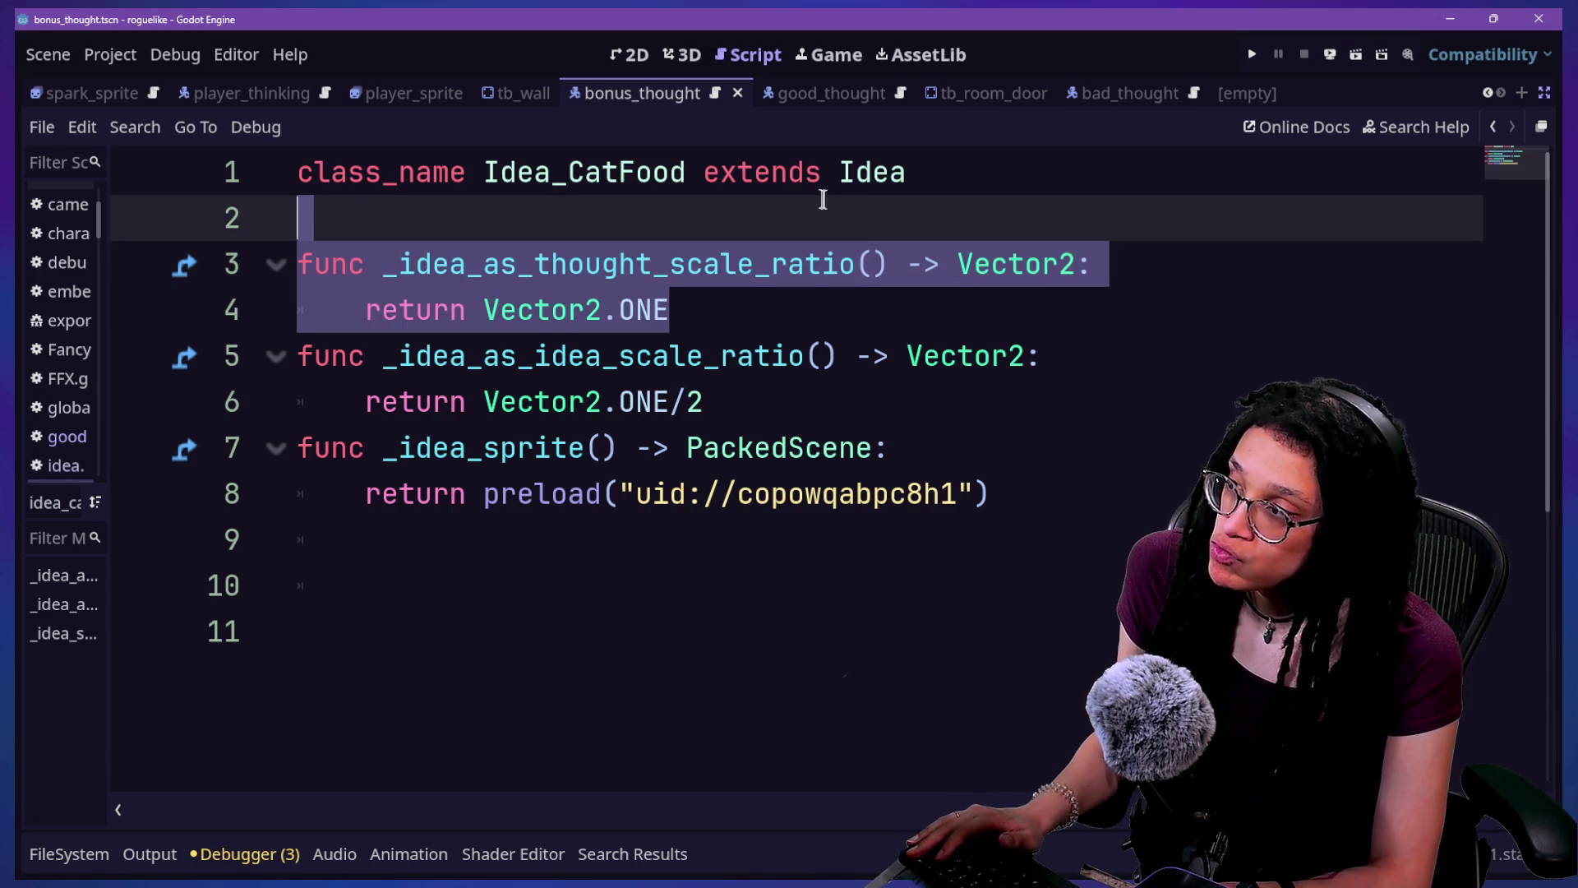
# Duplicate the thought scale function and rename the copies to good_thought and bad_thought scale ratios
pyautogui.click(816, 296)
pyautogui.hotkey('ctrl', 'v')
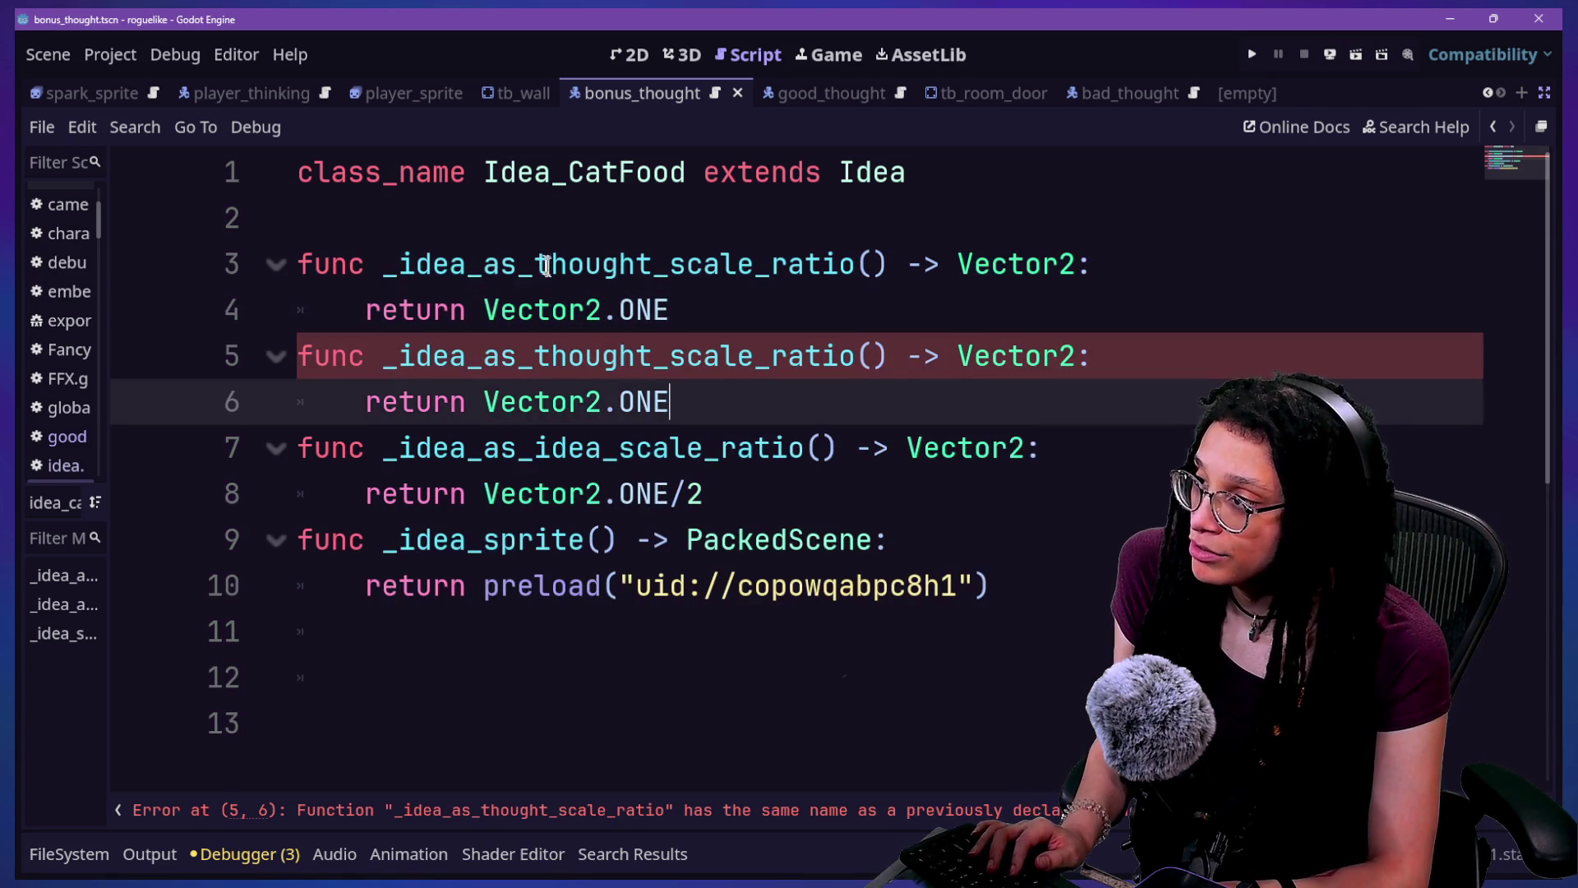
pyautogui.click(528, 262)
pyautogui.write('good_')
pyautogui.click(533, 356)
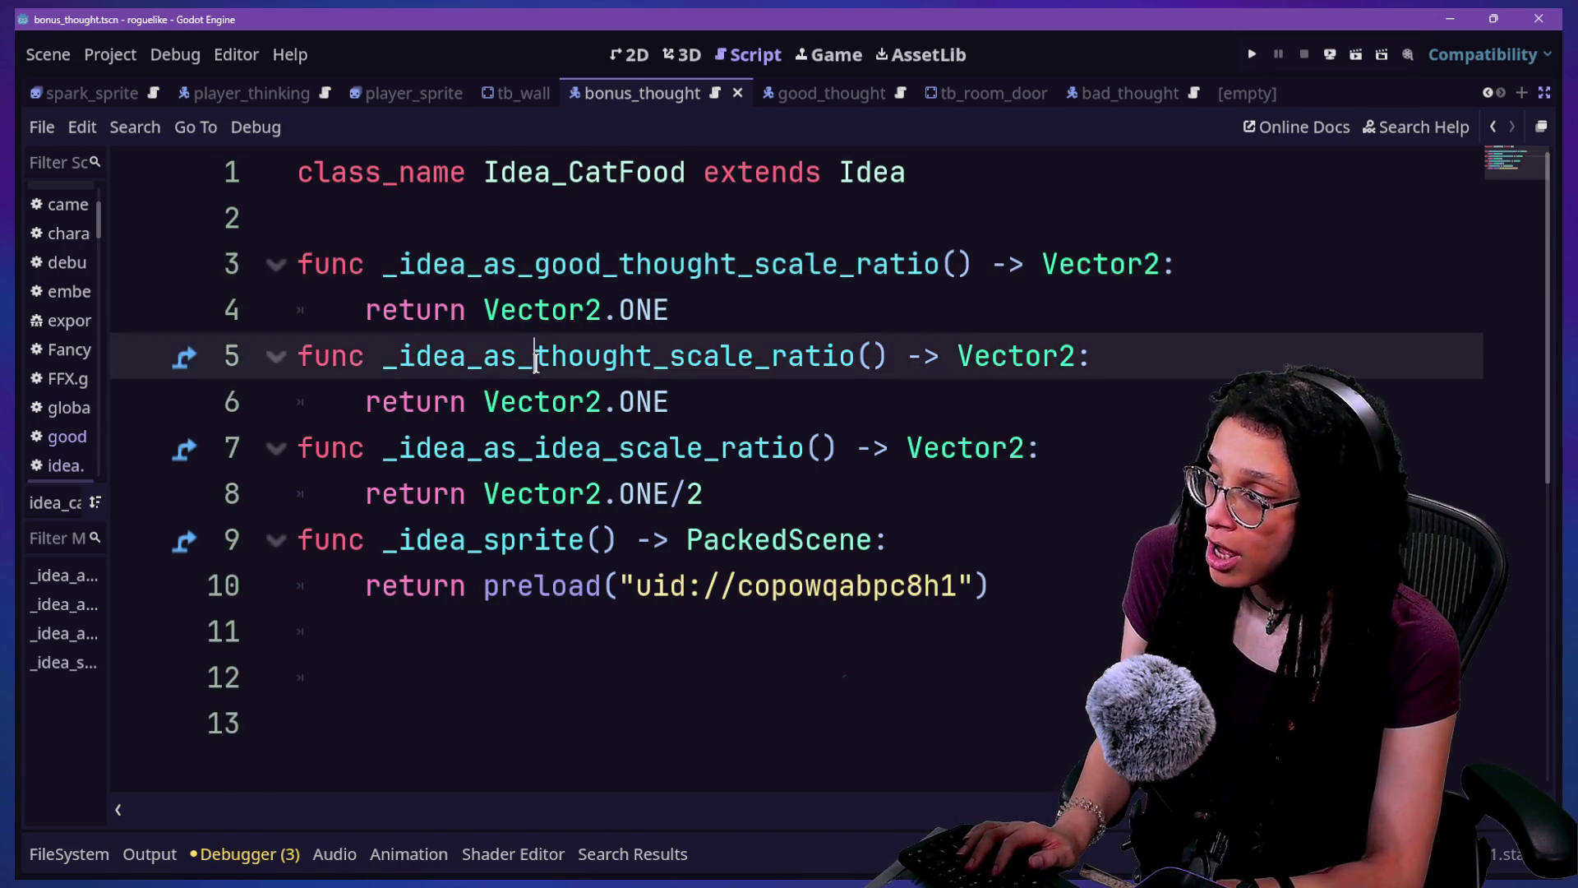
pyautogui.write('pad_')
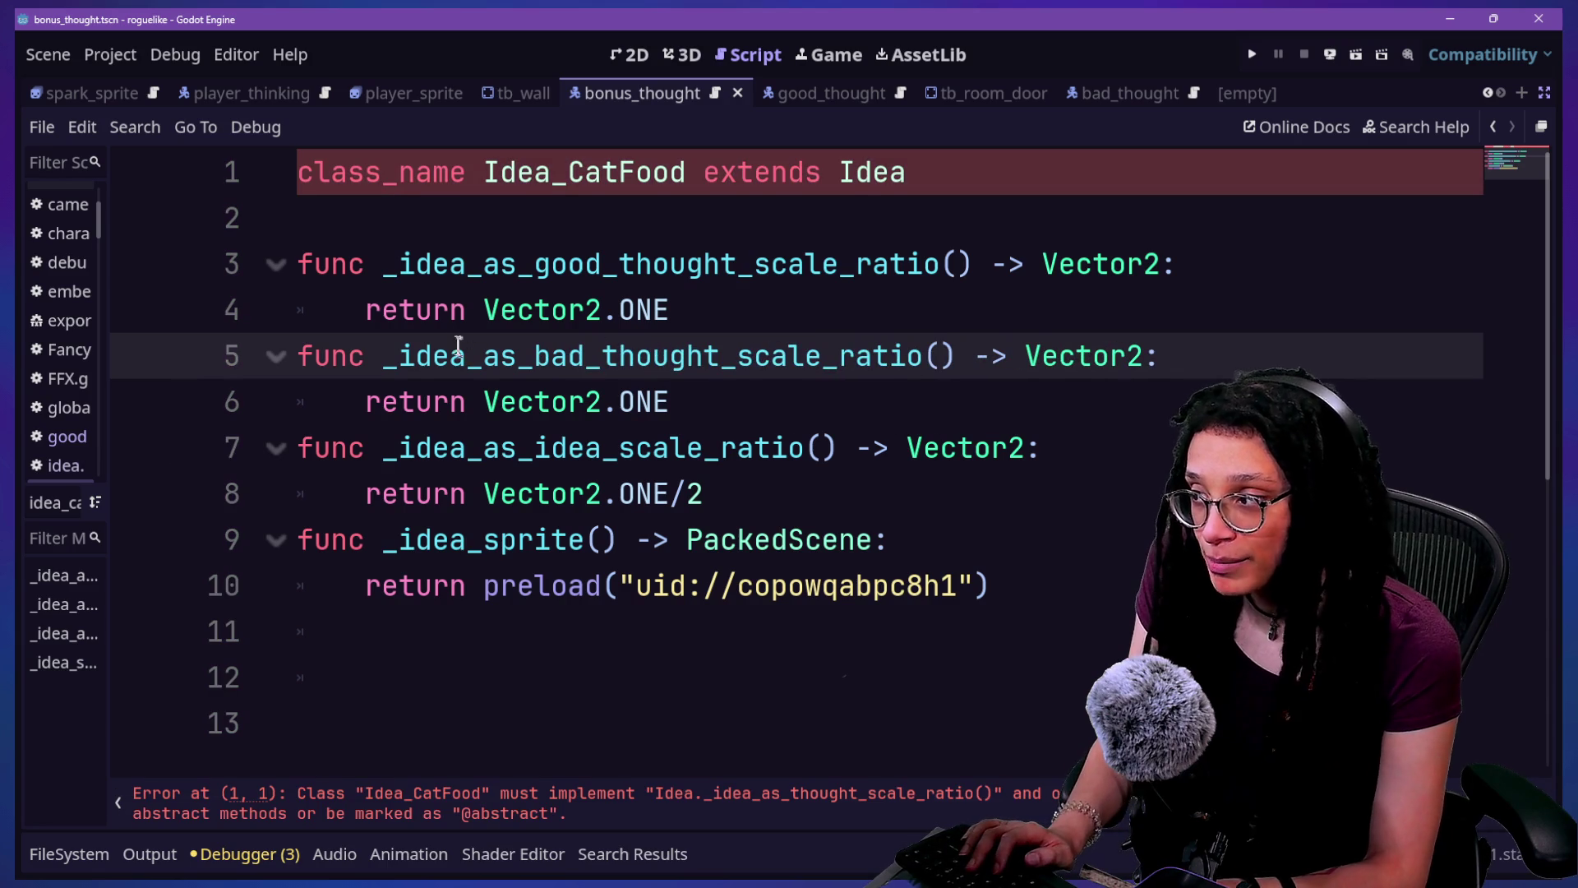
pyautogui.click(762, 298)
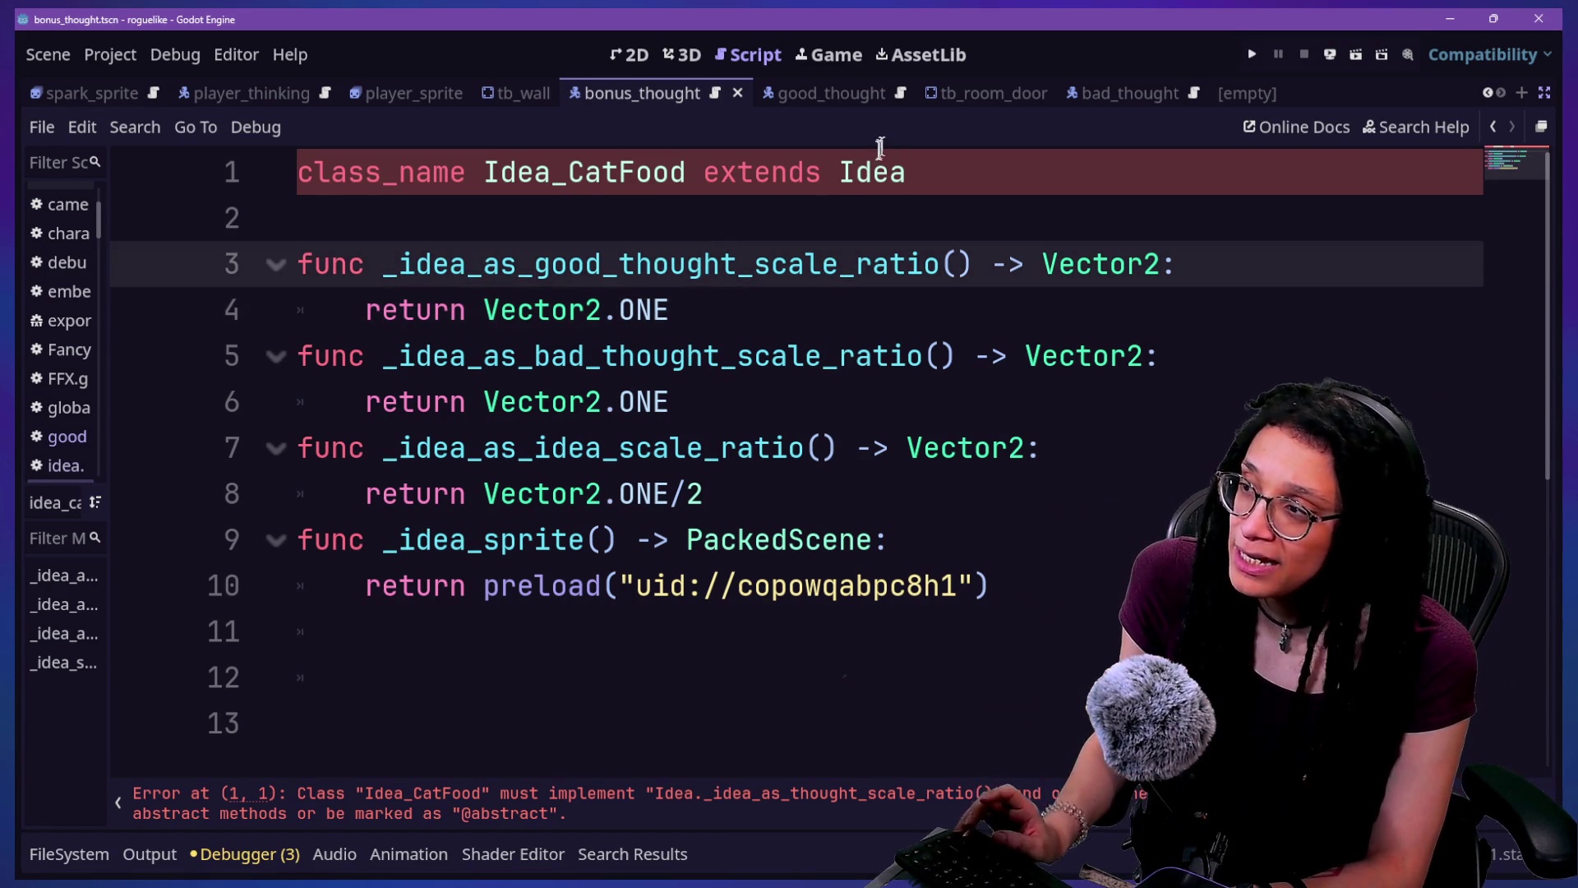
# Jump from the Idea class name into idea.gd and inspect its abstract thought scale declaration
pyautogui.click(855, 174)
pyautogui.keyDown('ctrl'); pyautogui.click(869, 175); pyautogui.keyUp('ctrl')
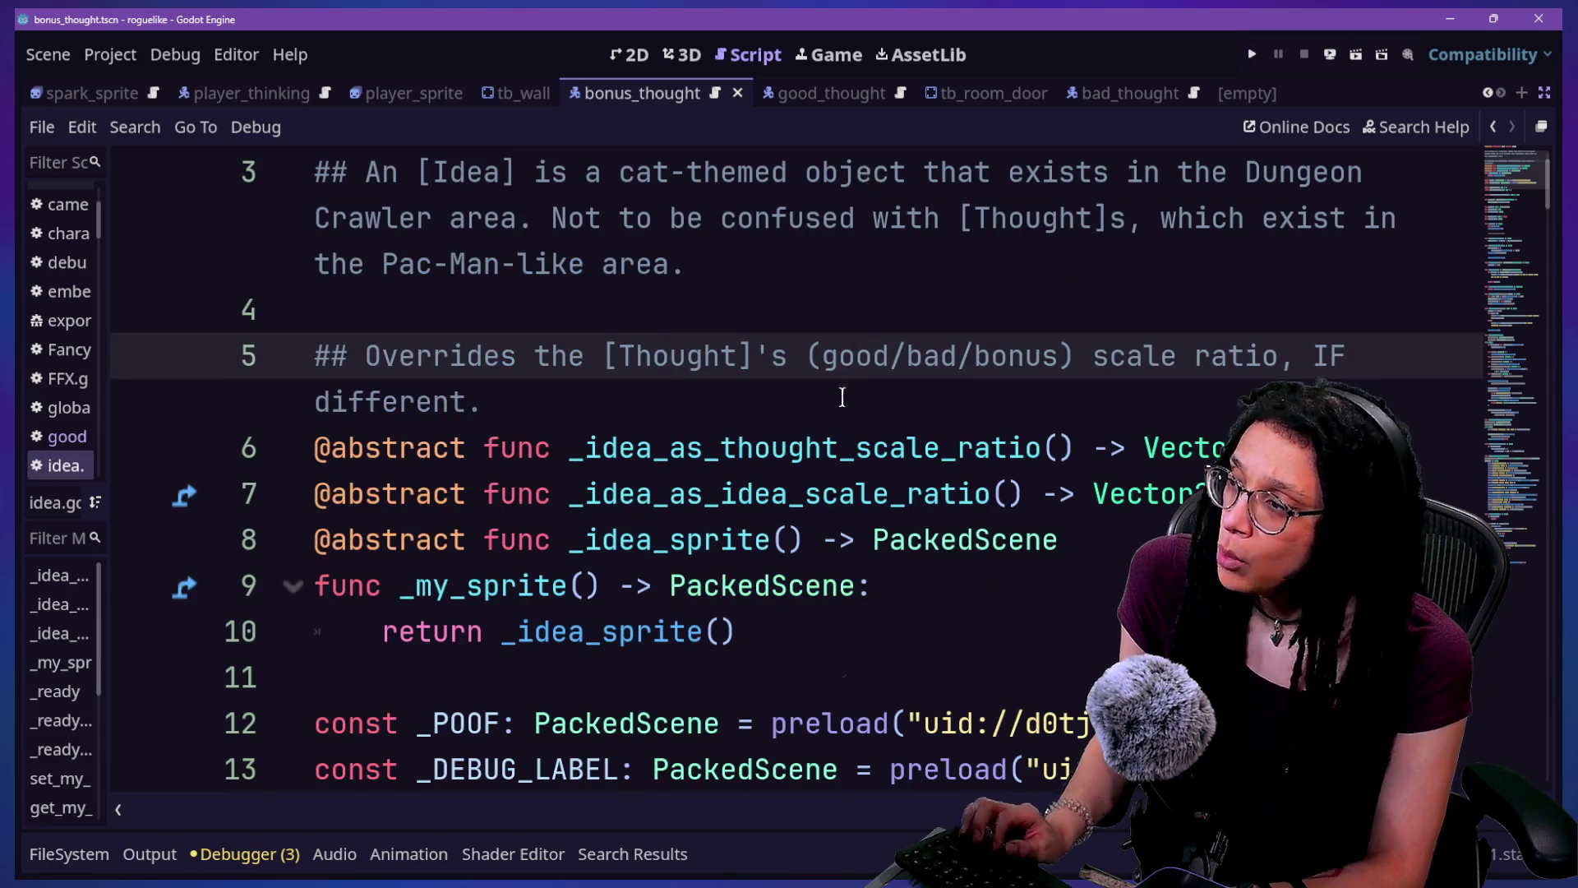
pyautogui.click(1060, 447)
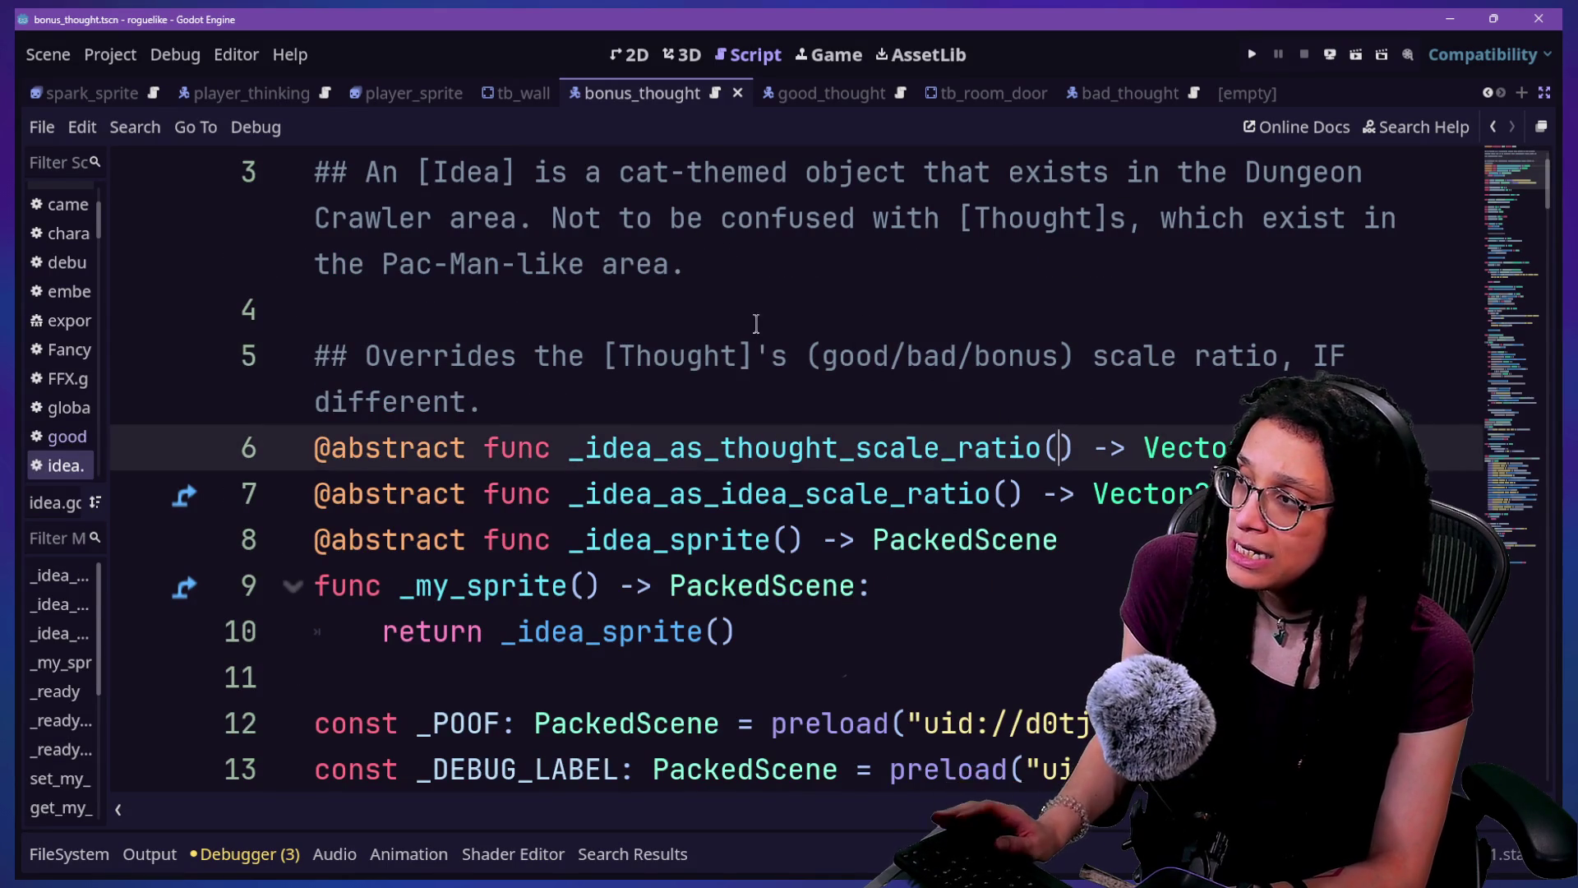
# Return to idea_cat_tree.gd and select both of its scale ratio functions
pyautogui.click(1498, 128)
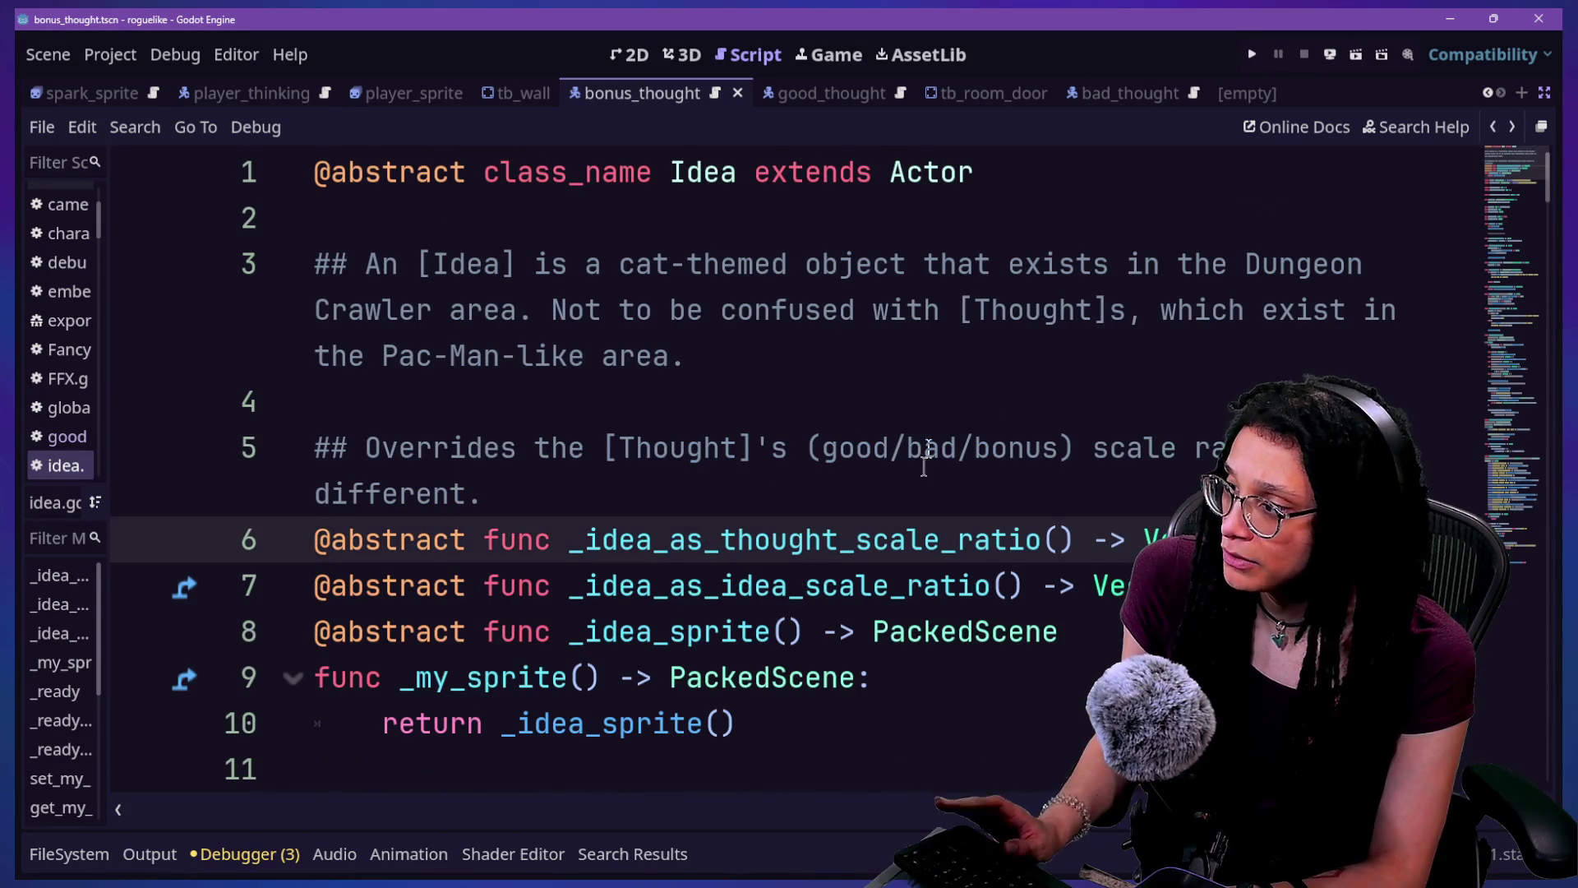
pyautogui.click(1495, 126)
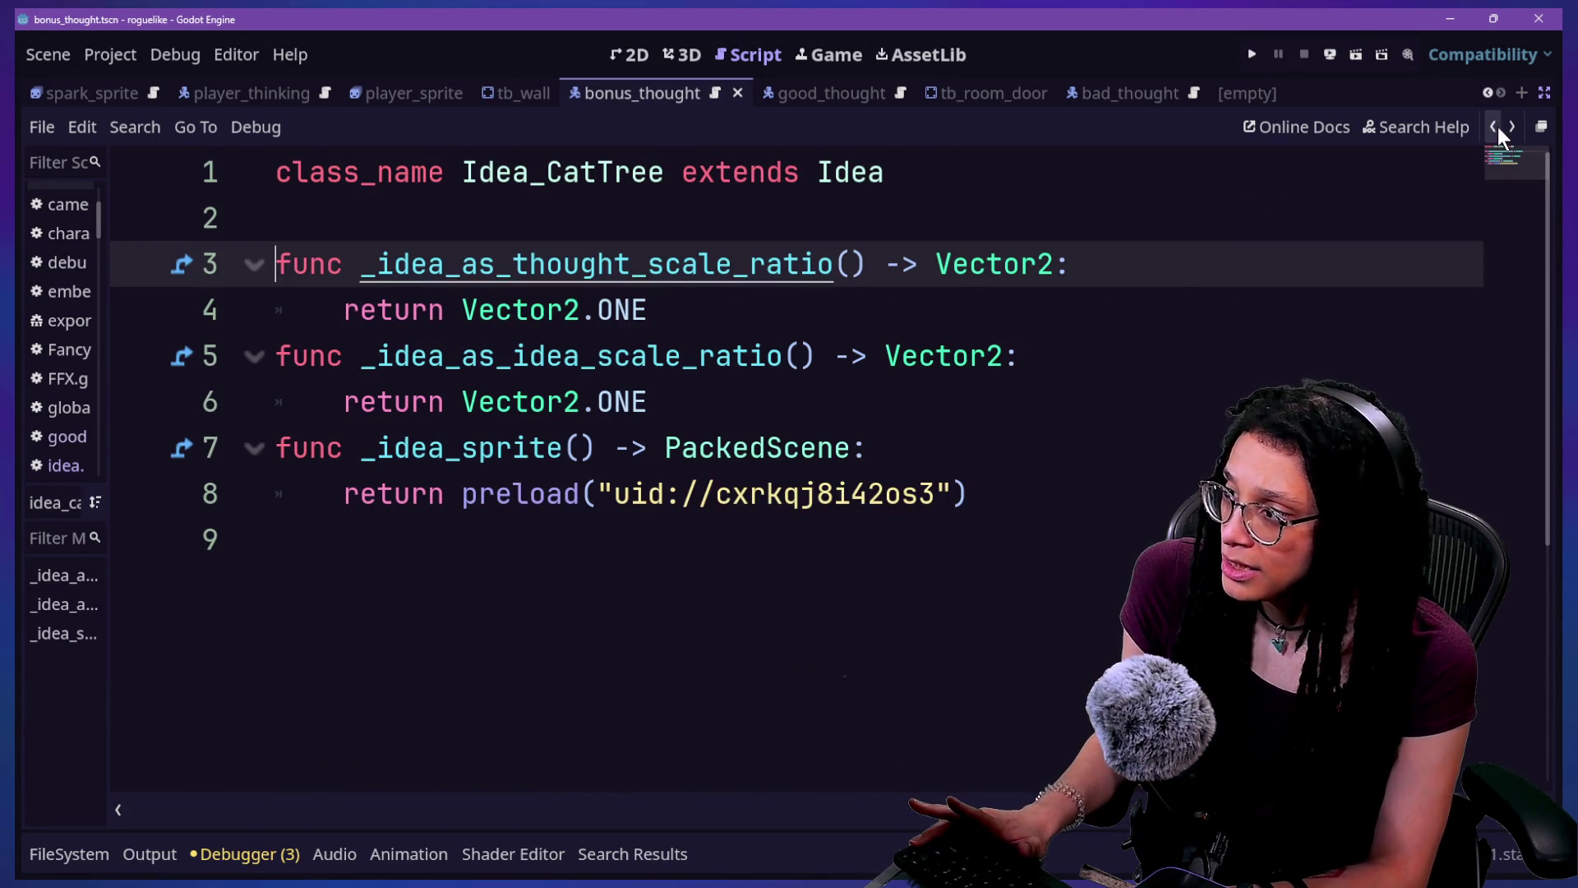
pyautogui.click(1090, 395)
pyautogui.moveTo(1090, 392); pyautogui.dragTo(1107, 225)
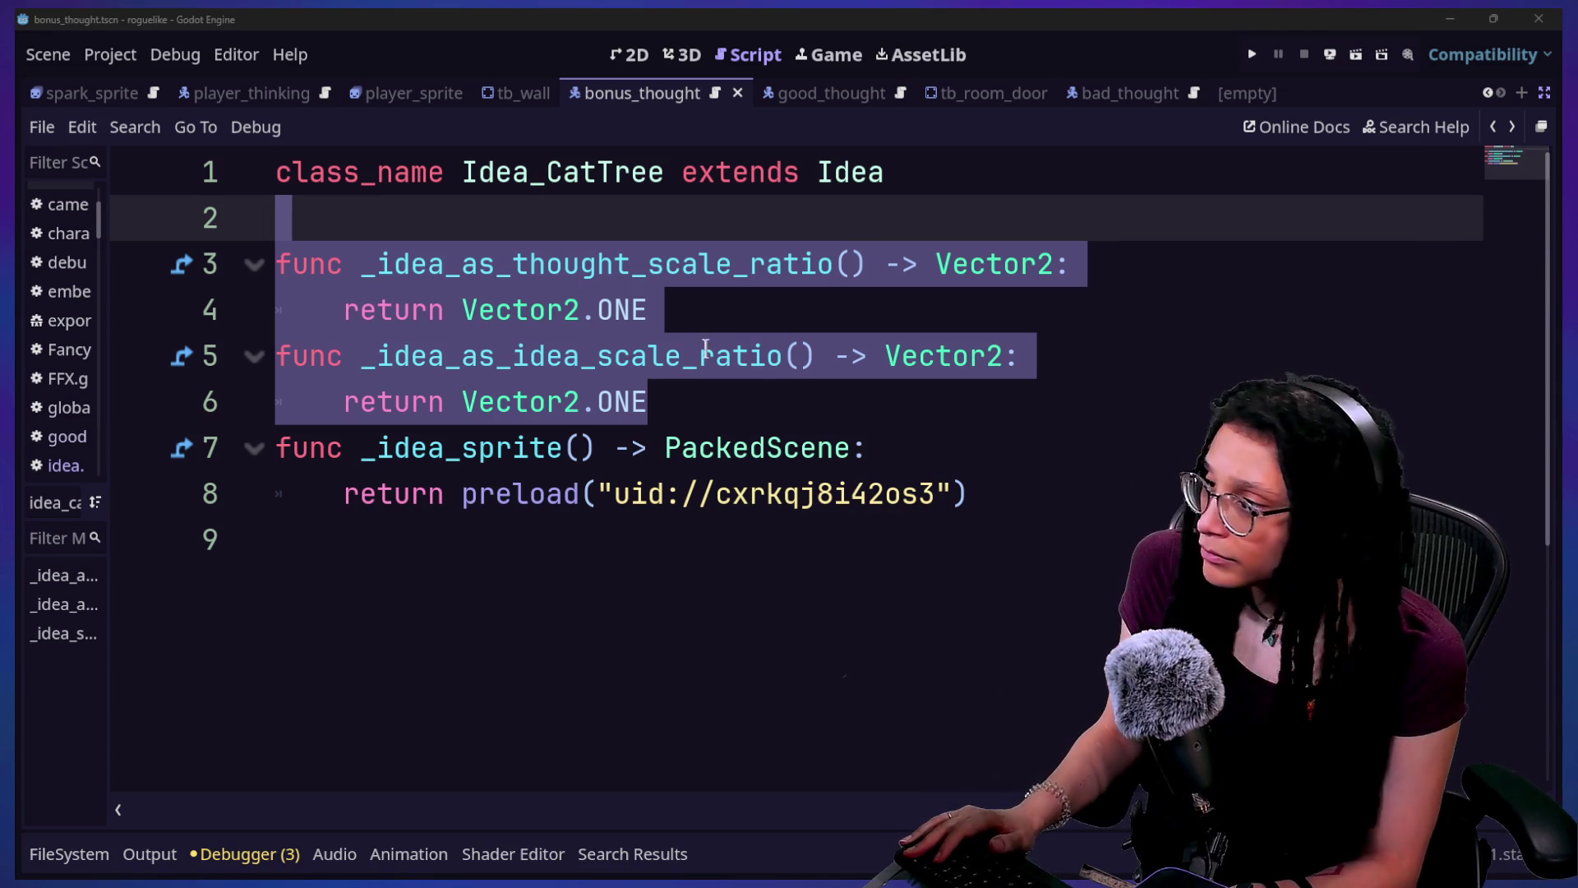
# Copy the two scale ratio functions and paste them at line 4 of the Idea base script
pyautogui.click(703, 314)
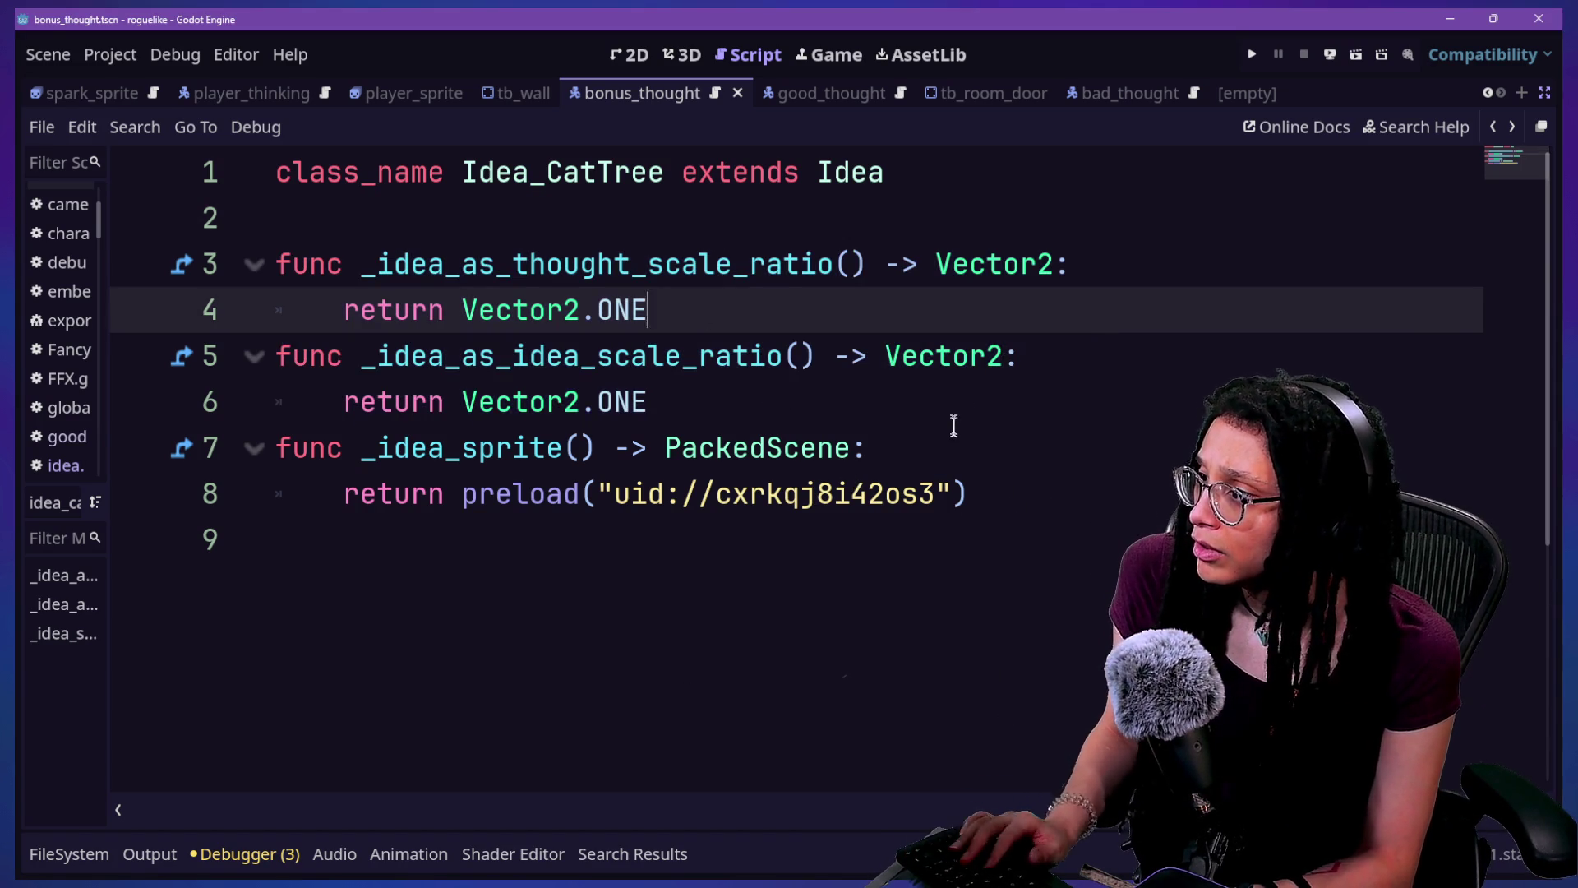
pyautogui.moveTo(954, 419); pyautogui.dragTo(908, 205)
pyautogui.hotkey('ctrl', 'c')
pyautogui.keyDown('ctrl'); pyautogui.click(871, 188); pyautogui.keyUp('ctrl')
pyautogui.click(848, 406)
pyautogui.hotkey('ctrl', 'v')
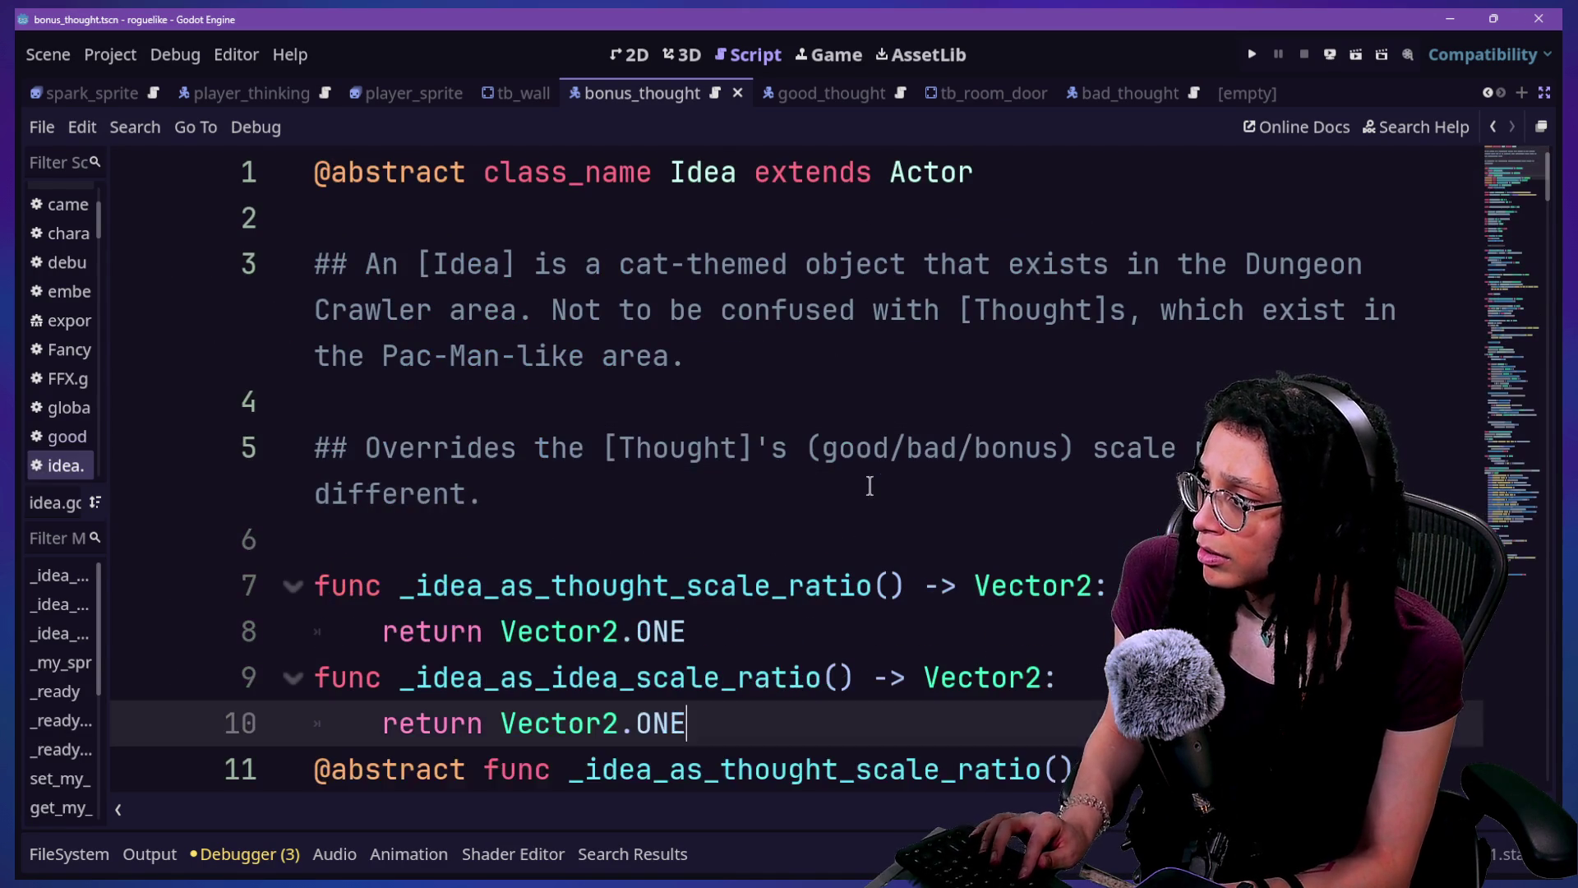
pyautogui.scroll(-1, 869, 485)
pyautogui.scroll(-1, 682, 642)
pyautogui.click(617, 538)
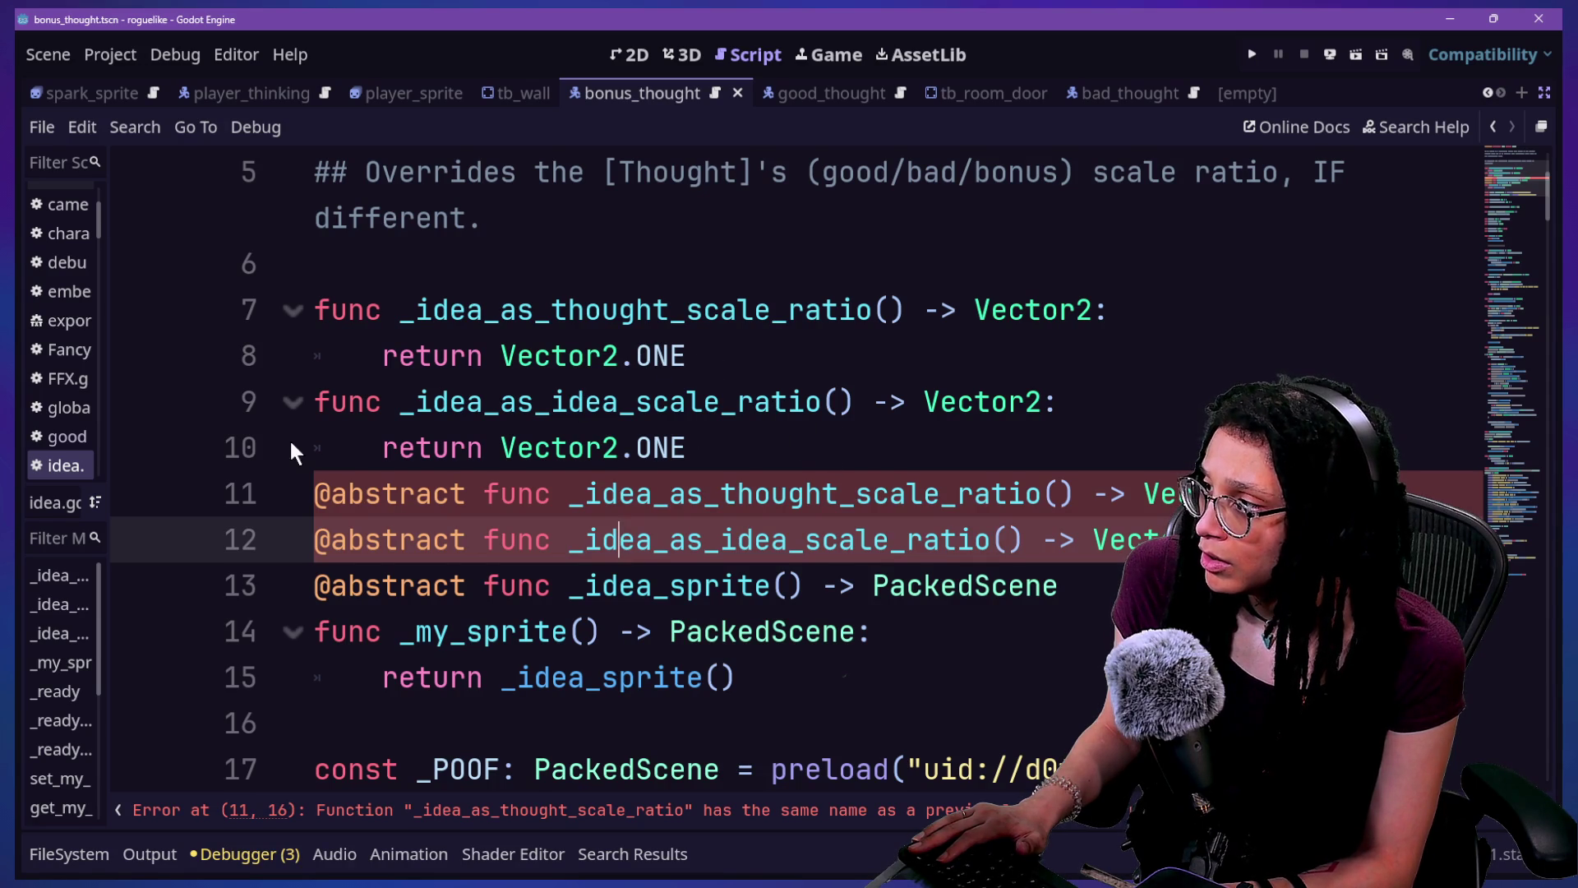
pyautogui.click(315, 402)
pyautogui.write('@abstract')
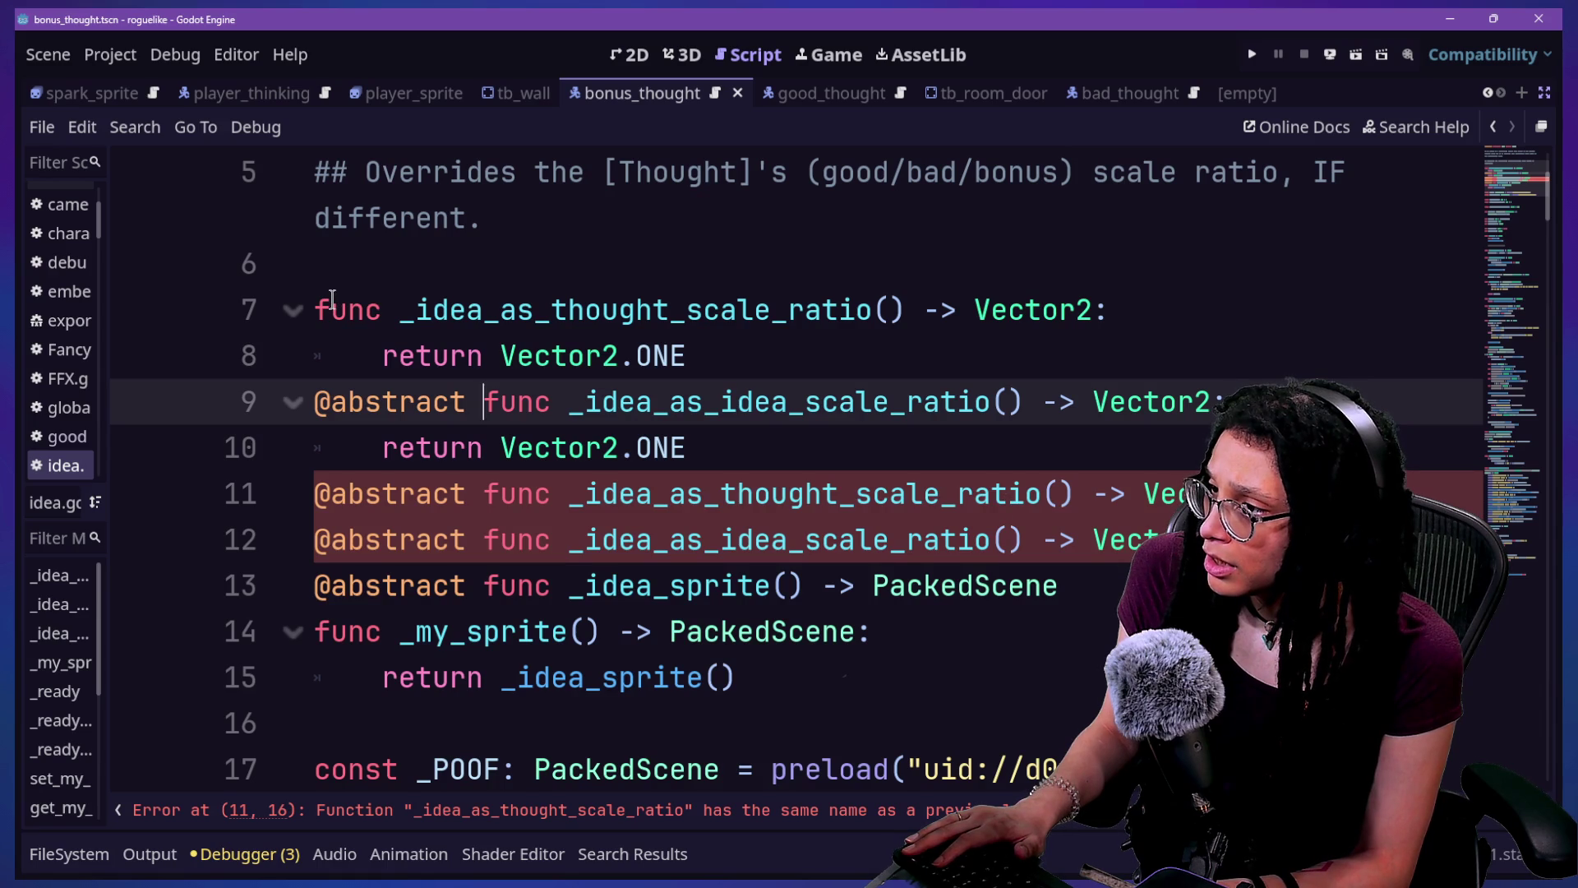
pyautogui.hotkey('ctrl', 'z')
pyautogui.click(834, 464)
pyautogui.hotkey('shift', 'Up')
pyautogui.hotkey('shift', 'Up')
pyautogui.hotkey('shift', 'Up')
pyautogui.press('BackSpace')
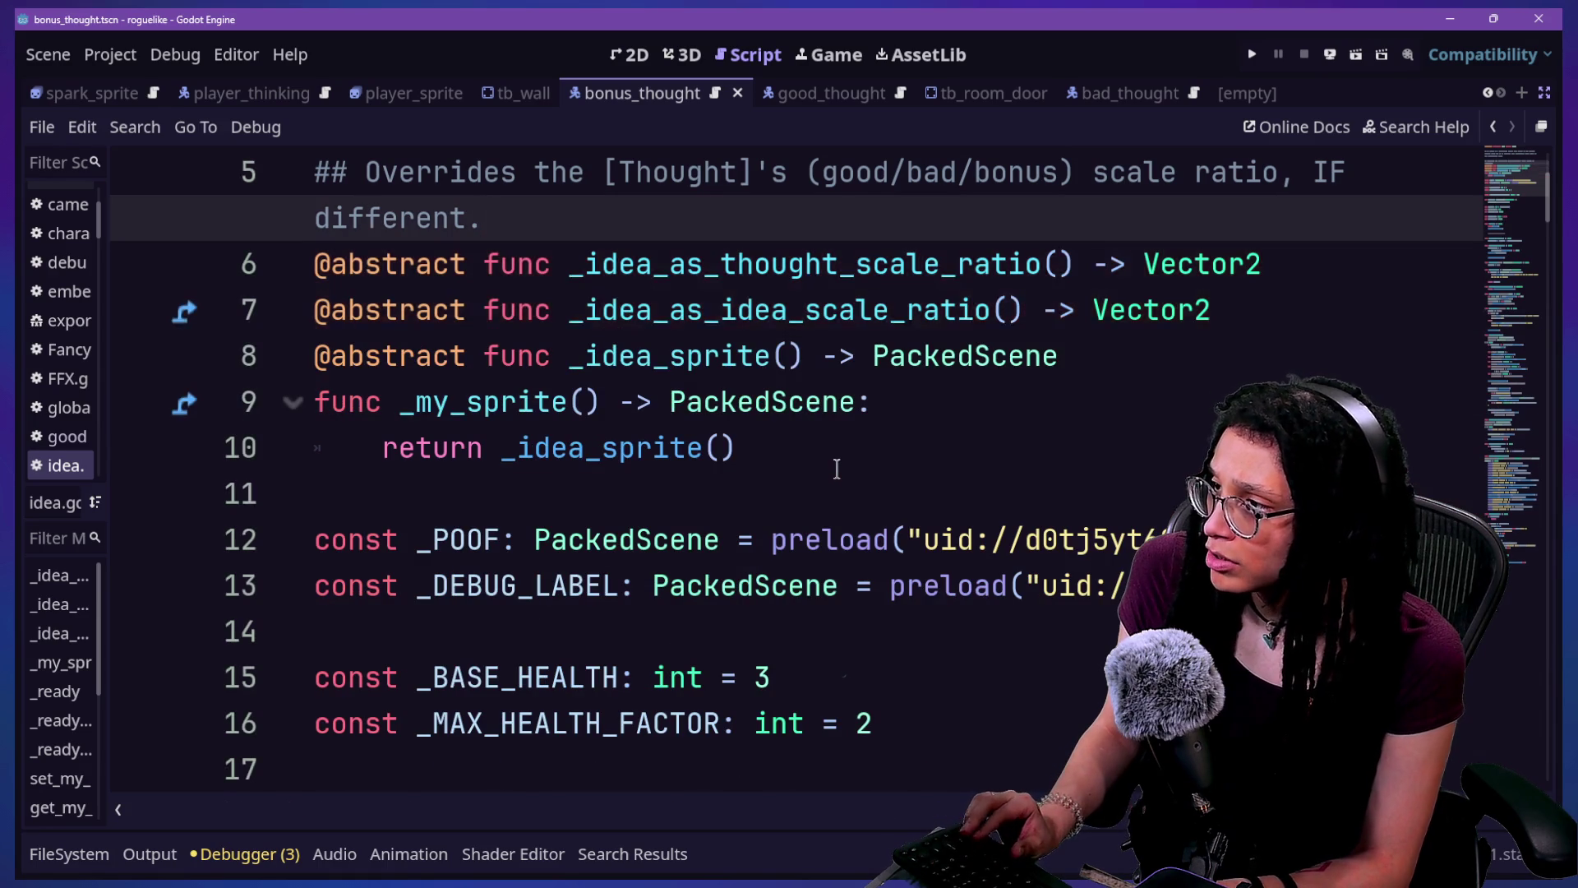
pyautogui.click(1496, 123)
# Step back and forward through script history to land on the GoodThought script
pyautogui.click(1500, 127)
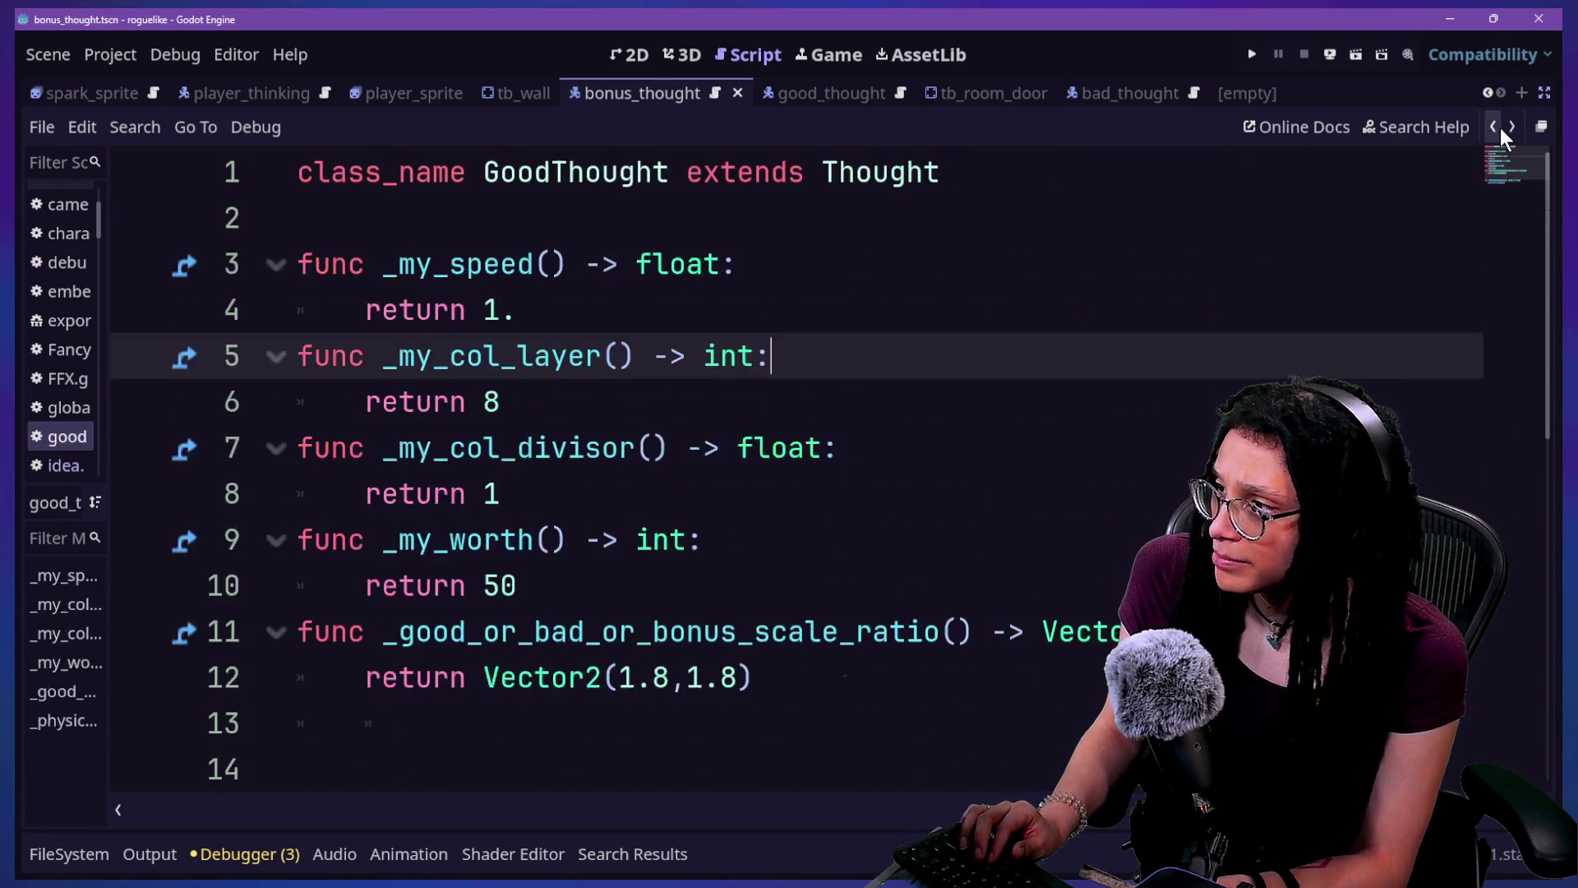
pyautogui.click(1500, 129)
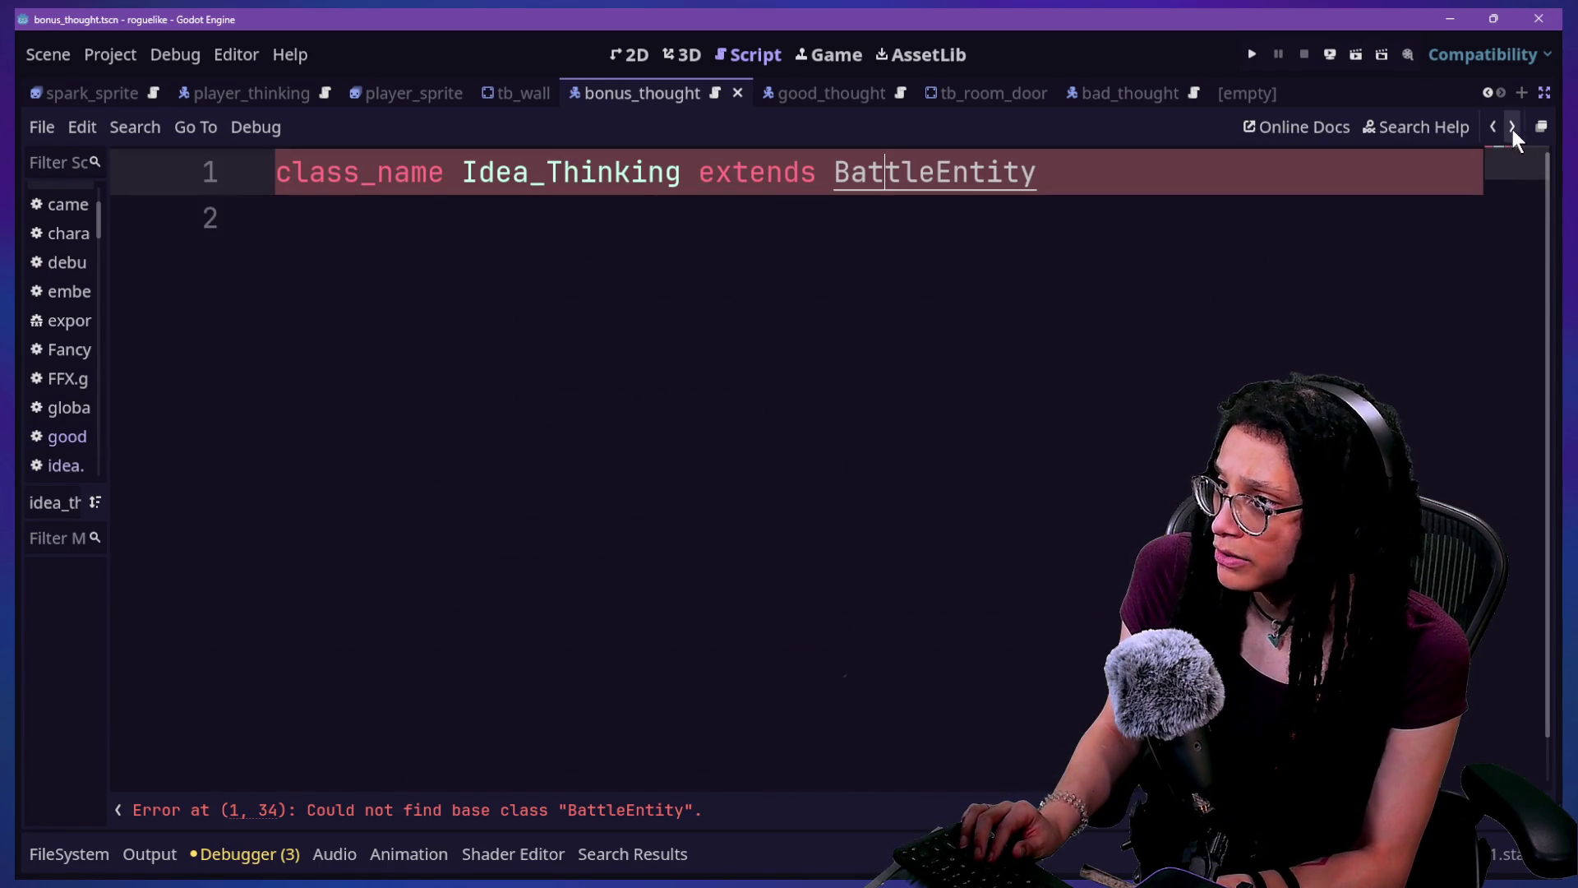
pyautogui.click(1511, 124)
pyautogui.click(1512, 123)
pyautogui.click(1512, 120)
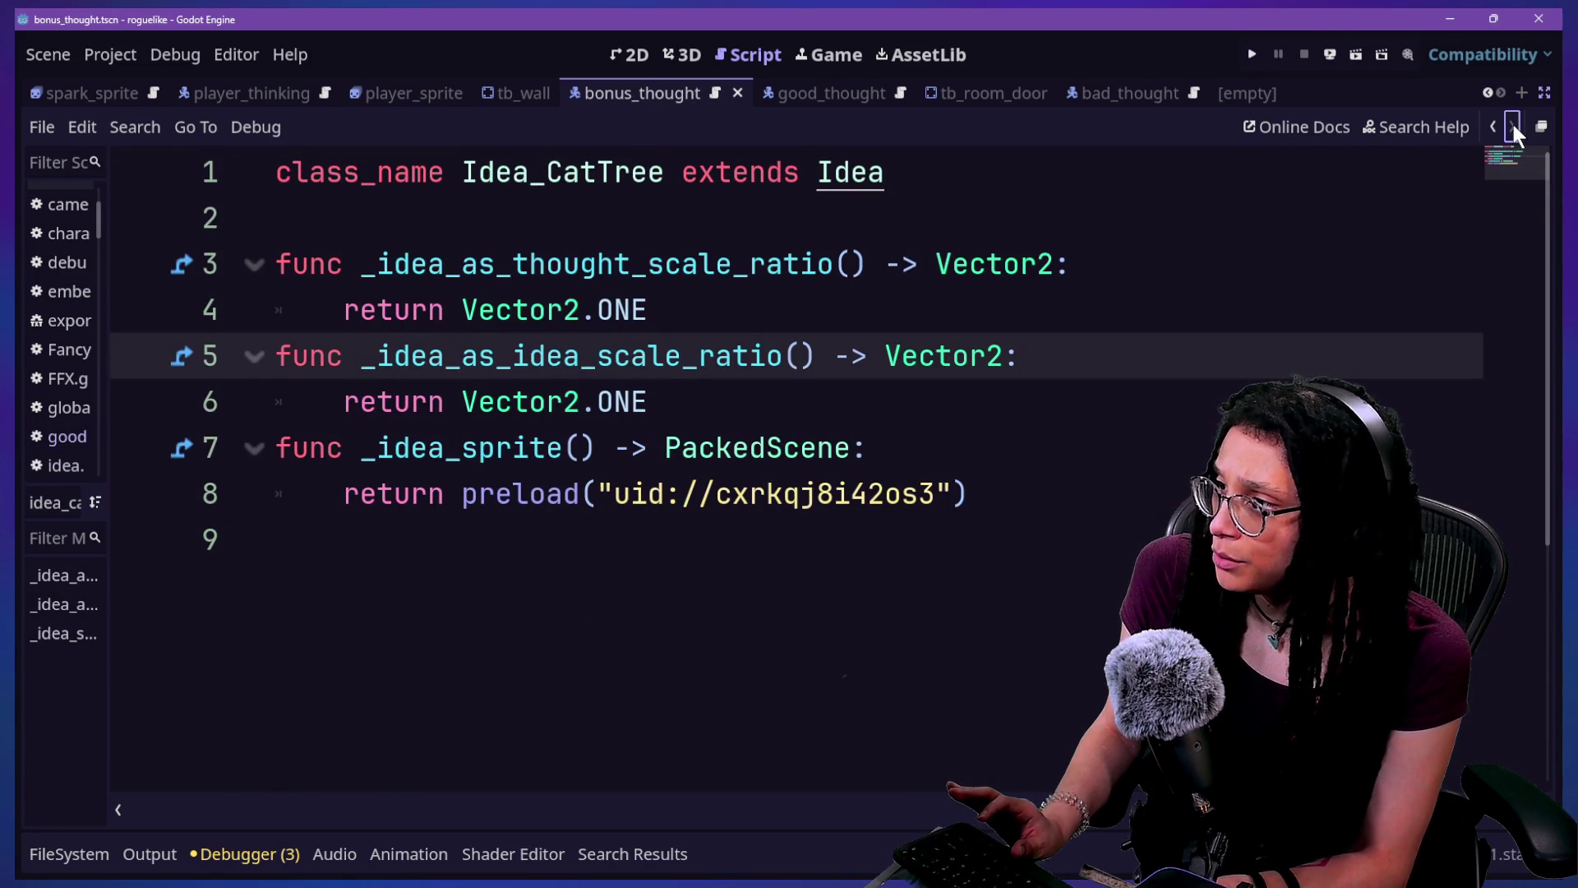
pyautogui.click(1492, 133)
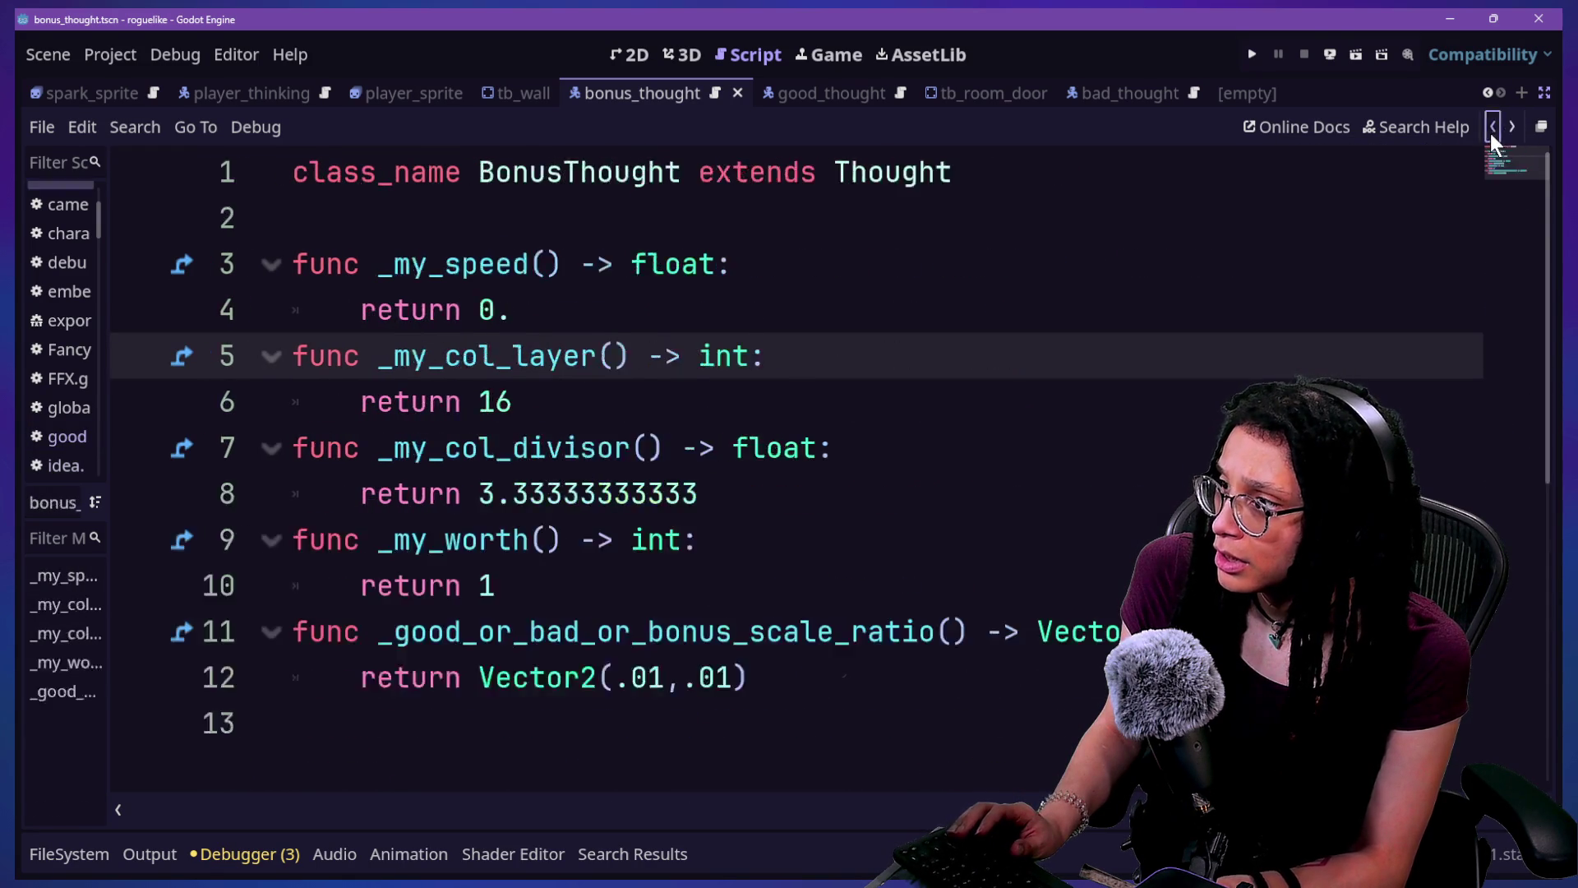
pyautogui.click(1493, 132)
pyautogui.click(1192, 305)
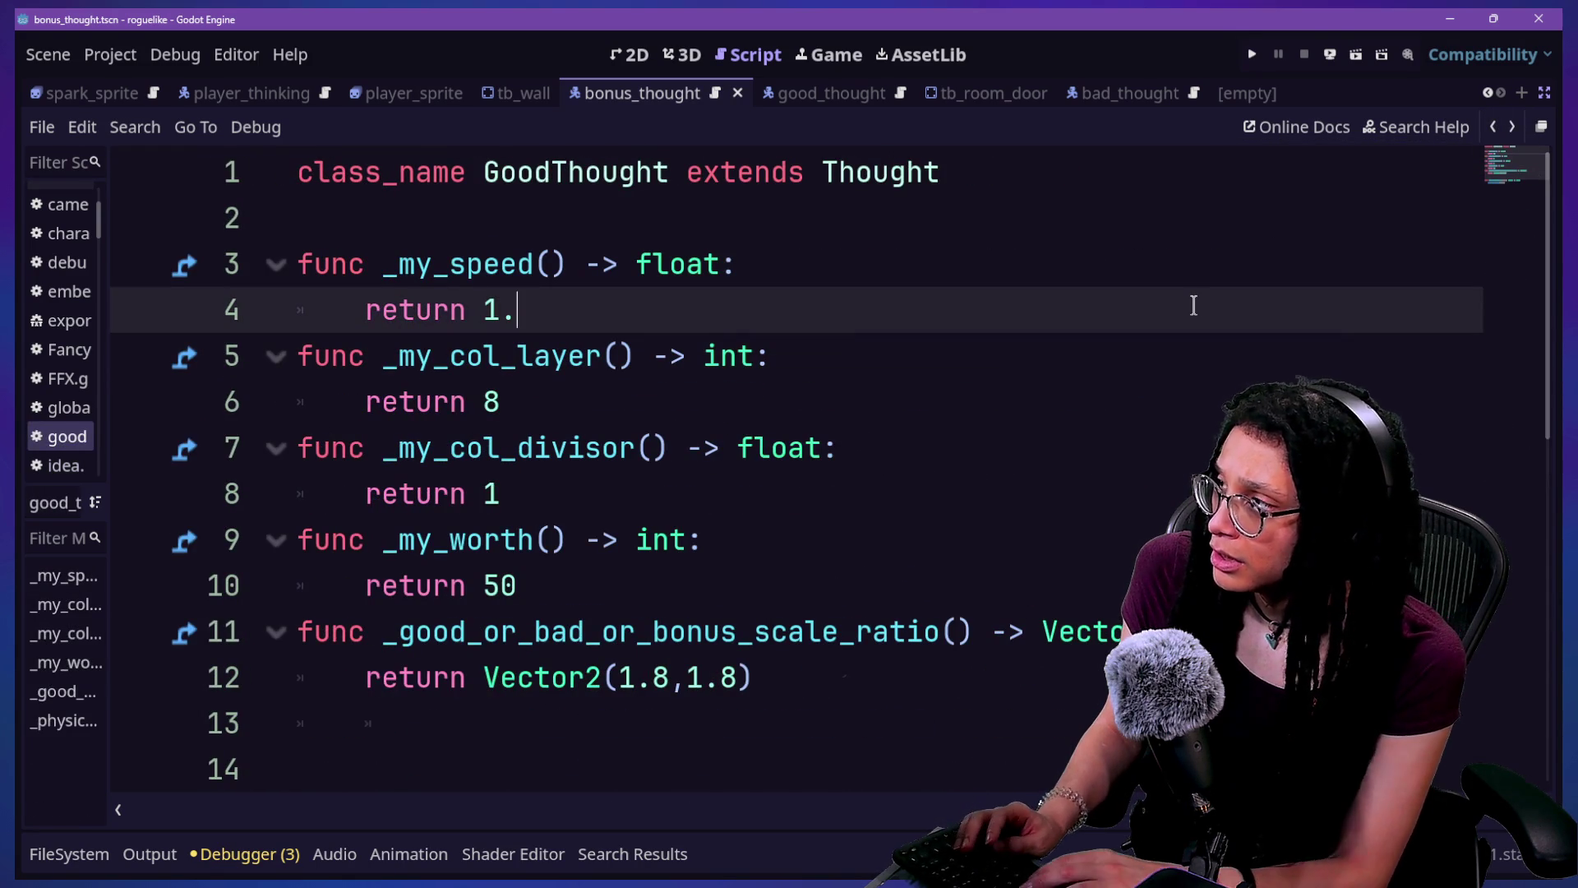
# Abort a Quick Open, then run Find in Files for as_good across the project
pyautogui.hotkey('shift', 'alt', 'o')
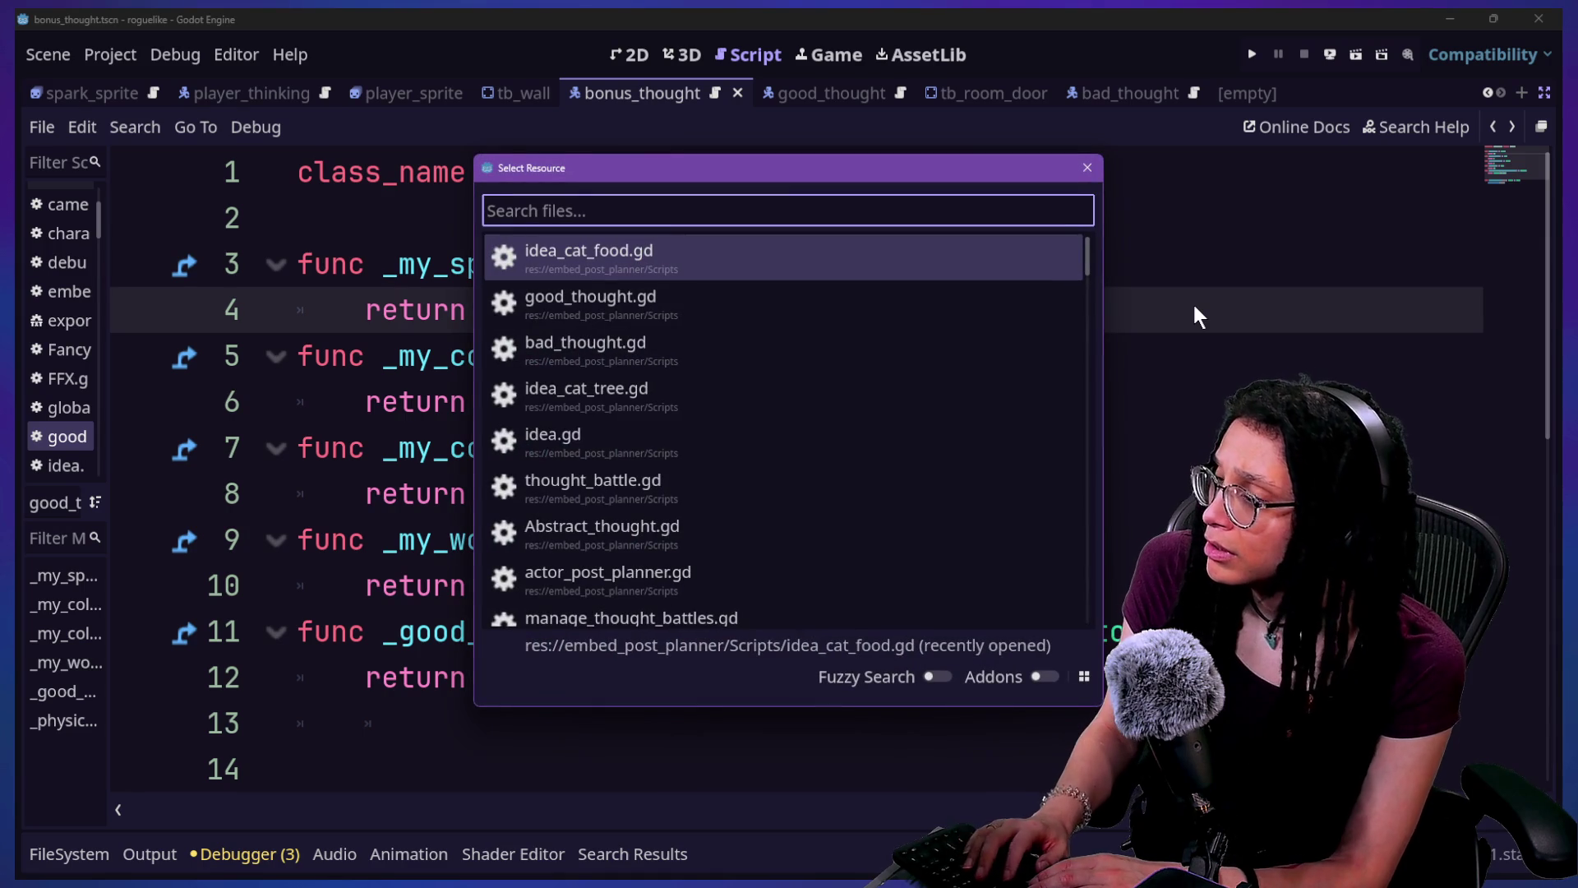
pyautogui.write('as')
pyautogui.press('BackSpace')
pyautogui.press('BackSpace')
pyautogui.press('BackSpace')
pyautogui.press('Escape')
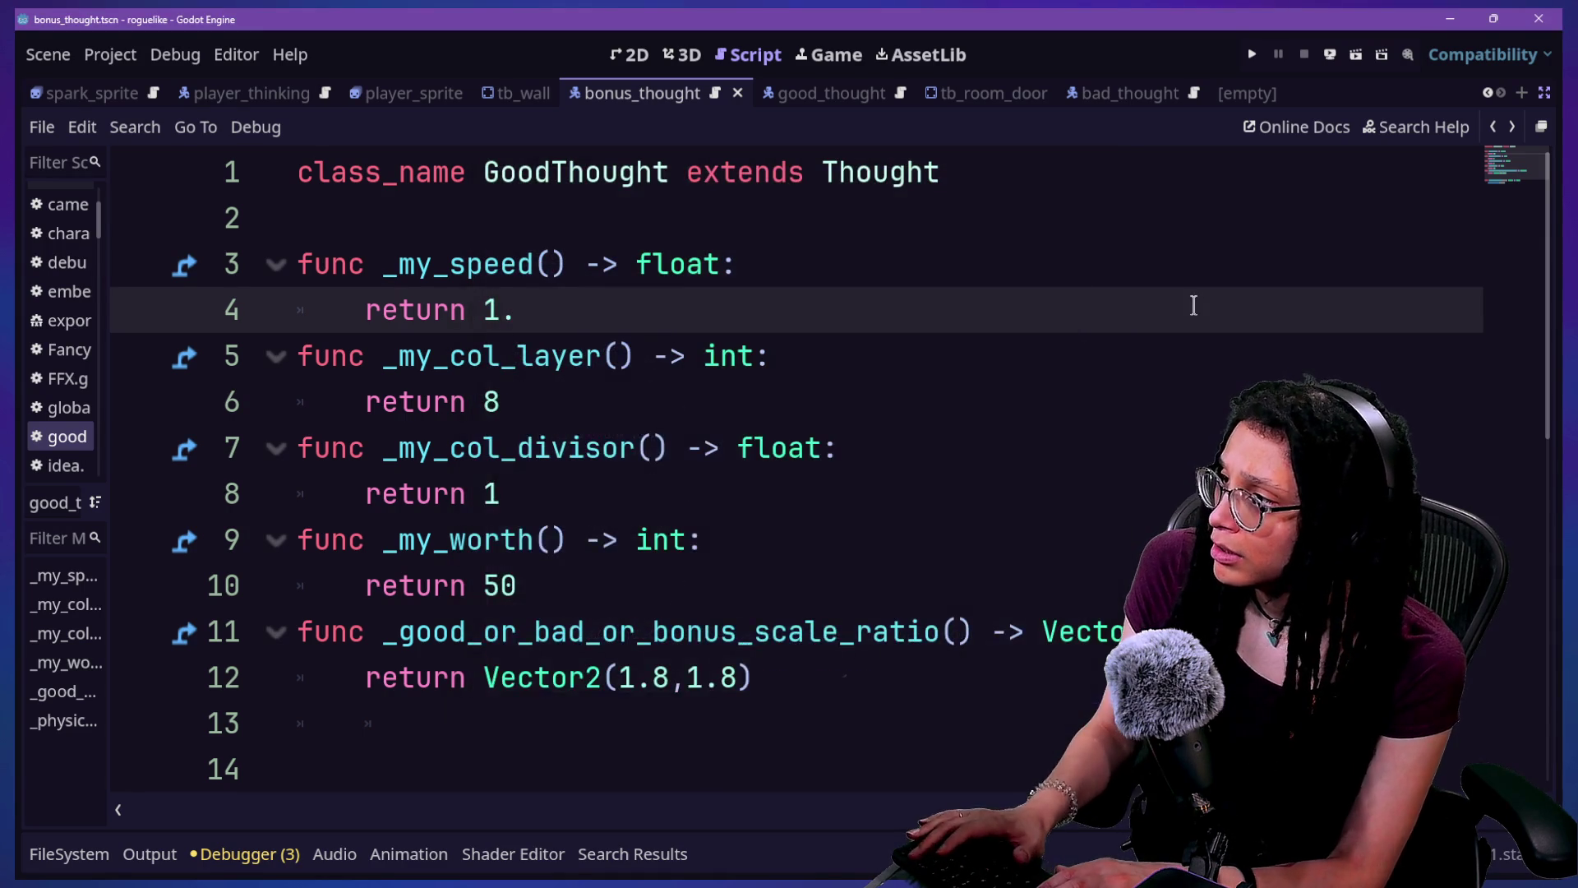
pyautogui.hotkey('ctrl', 'shift', 'f')
pyautogui.write('_good')
pyautogui.press('Return')
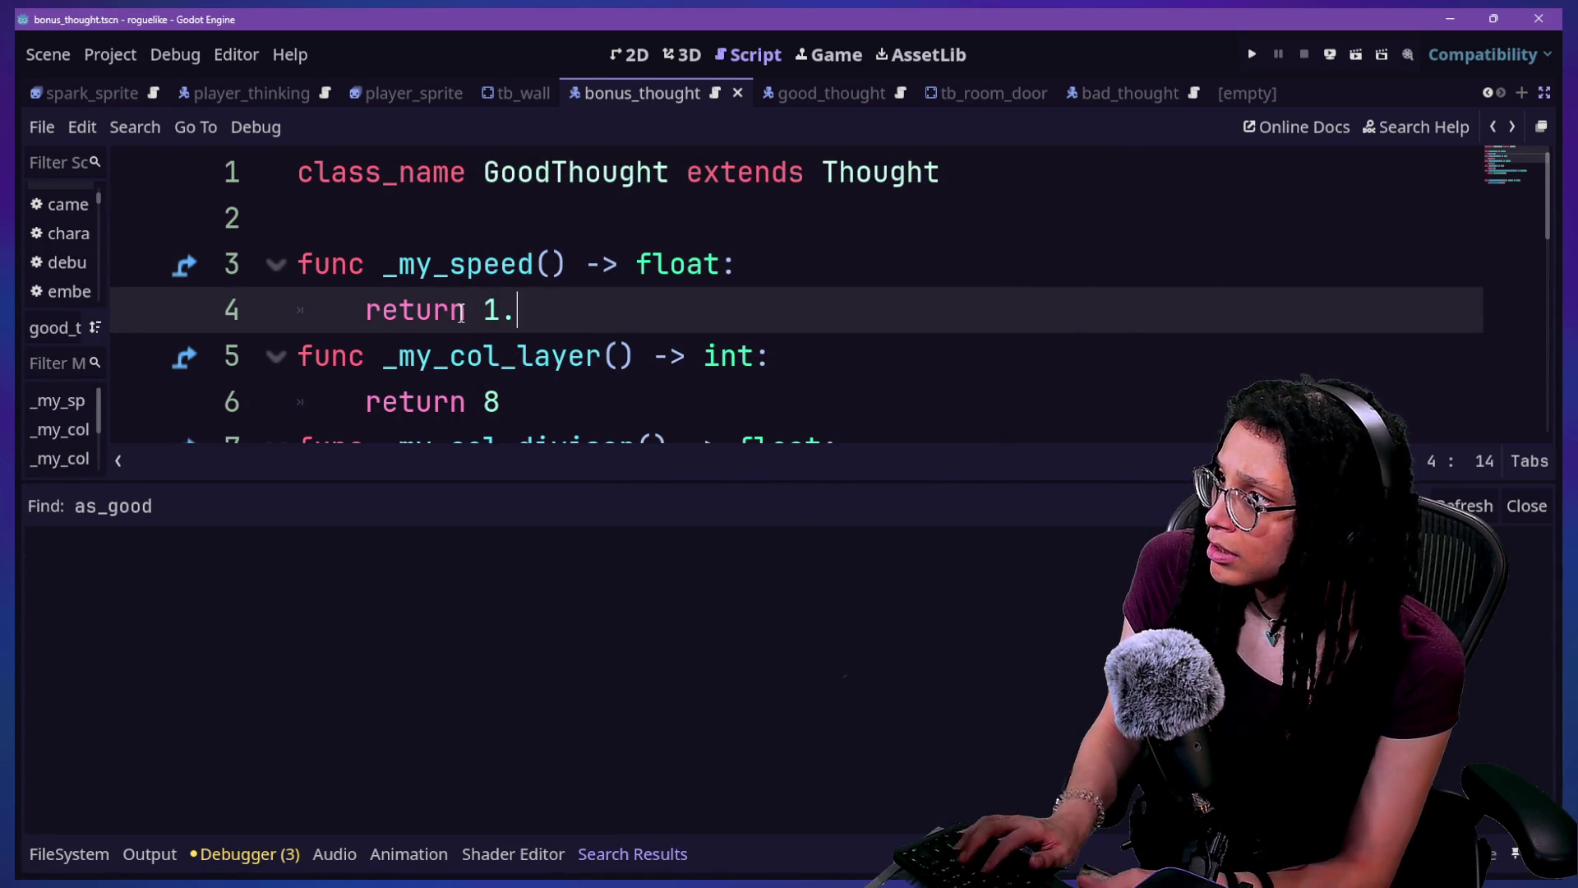
# Quick Open idea.gd and then idea_cat_tree.gd
pyautogui.click(517, 265)
pyautogui.hotkey('ctrl', 'alt', 'o')
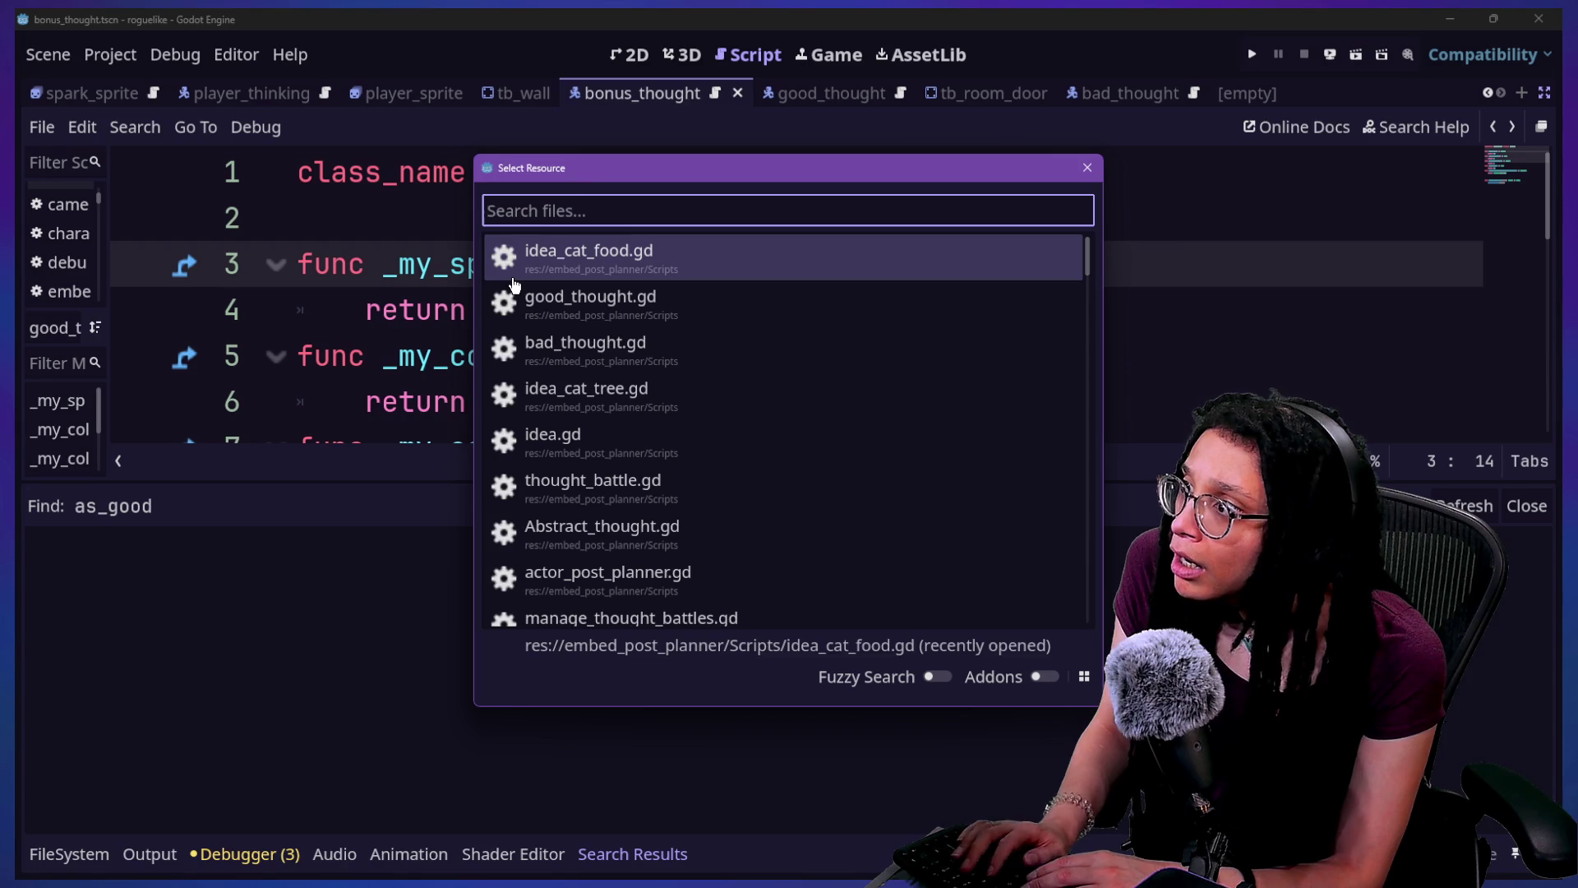
pyautogui.write('ide')
pyautogui.press('Return')
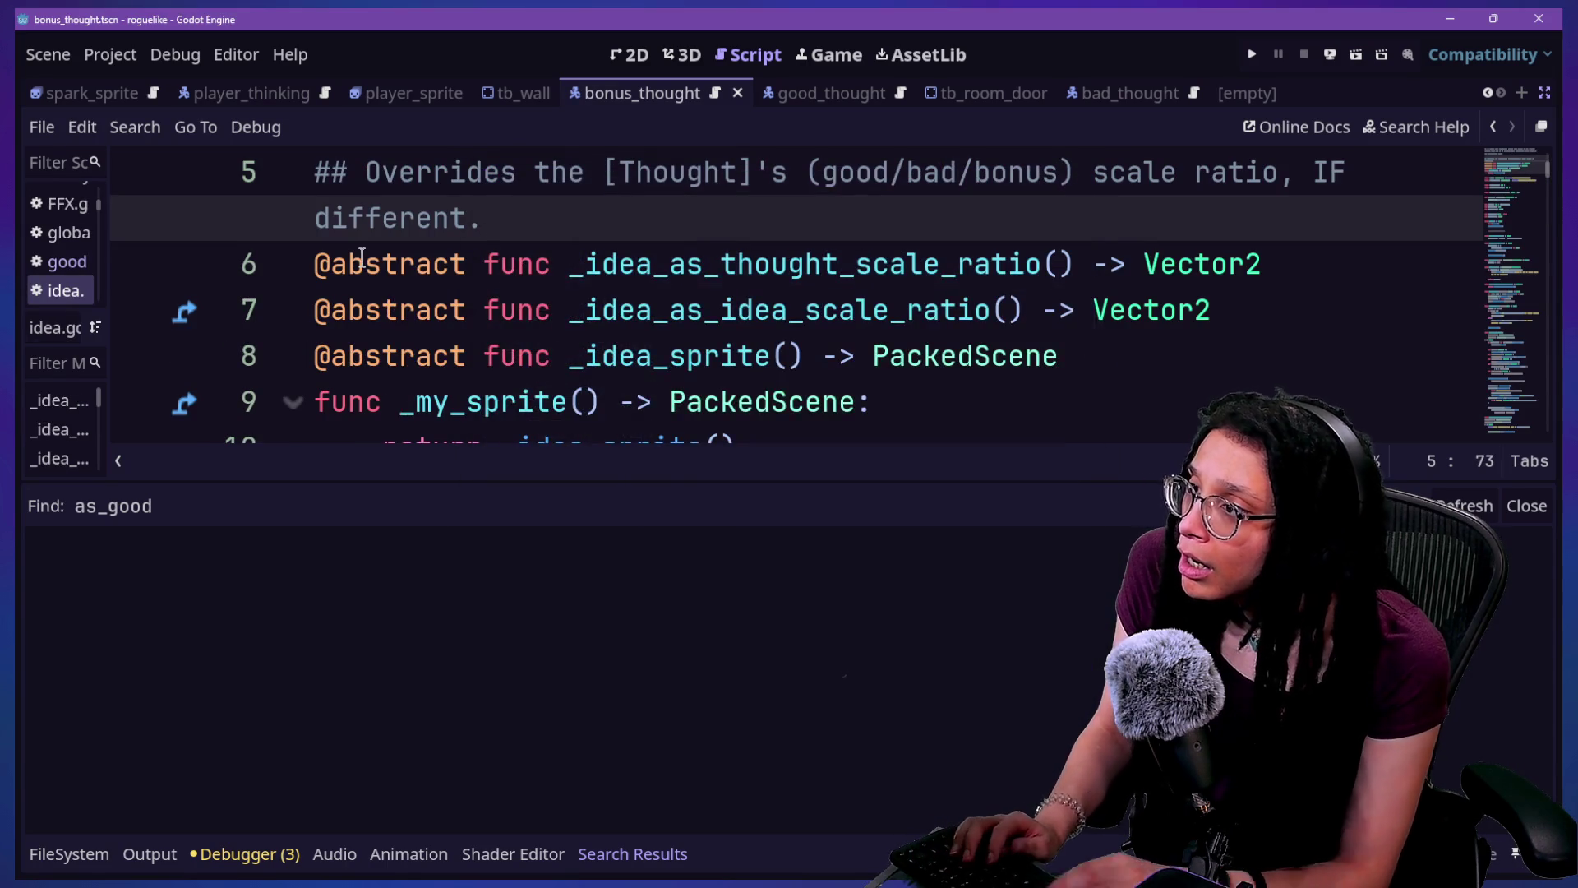
pyautogui.hotkey('ctrl', 'alt', 'o')
pyautogui.write('cat_tr')
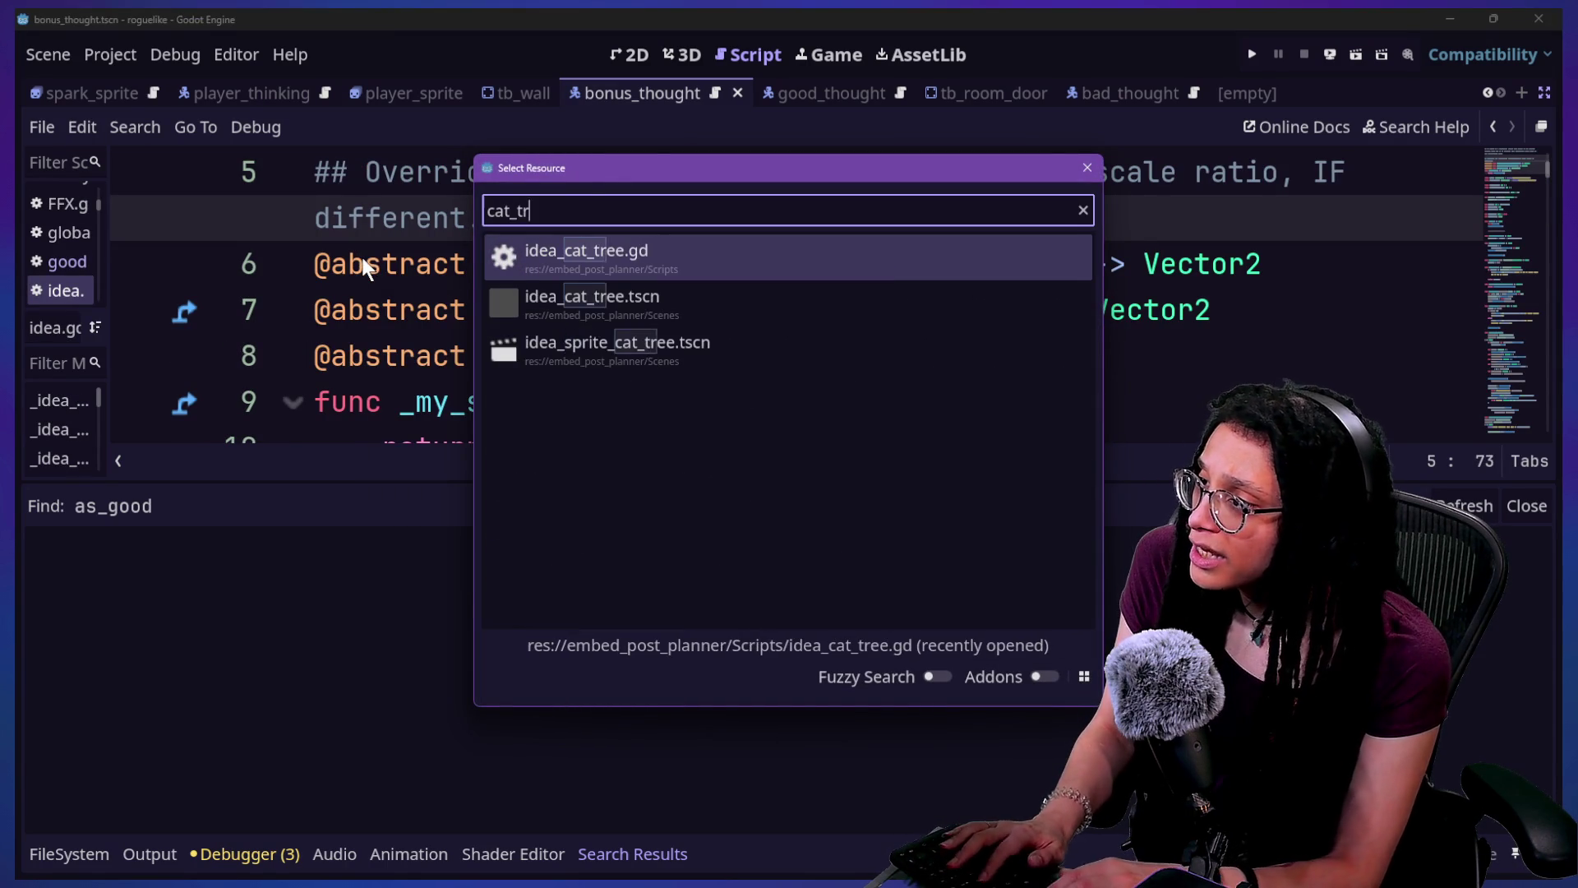
pyautogui.press('Return')
# Open idea_cat_food.gd and select its good and bad thought scale ratio functions
pyautogui.click(396, 265)
pyautogui.hotkey('ctrl', 'alt', 'o')
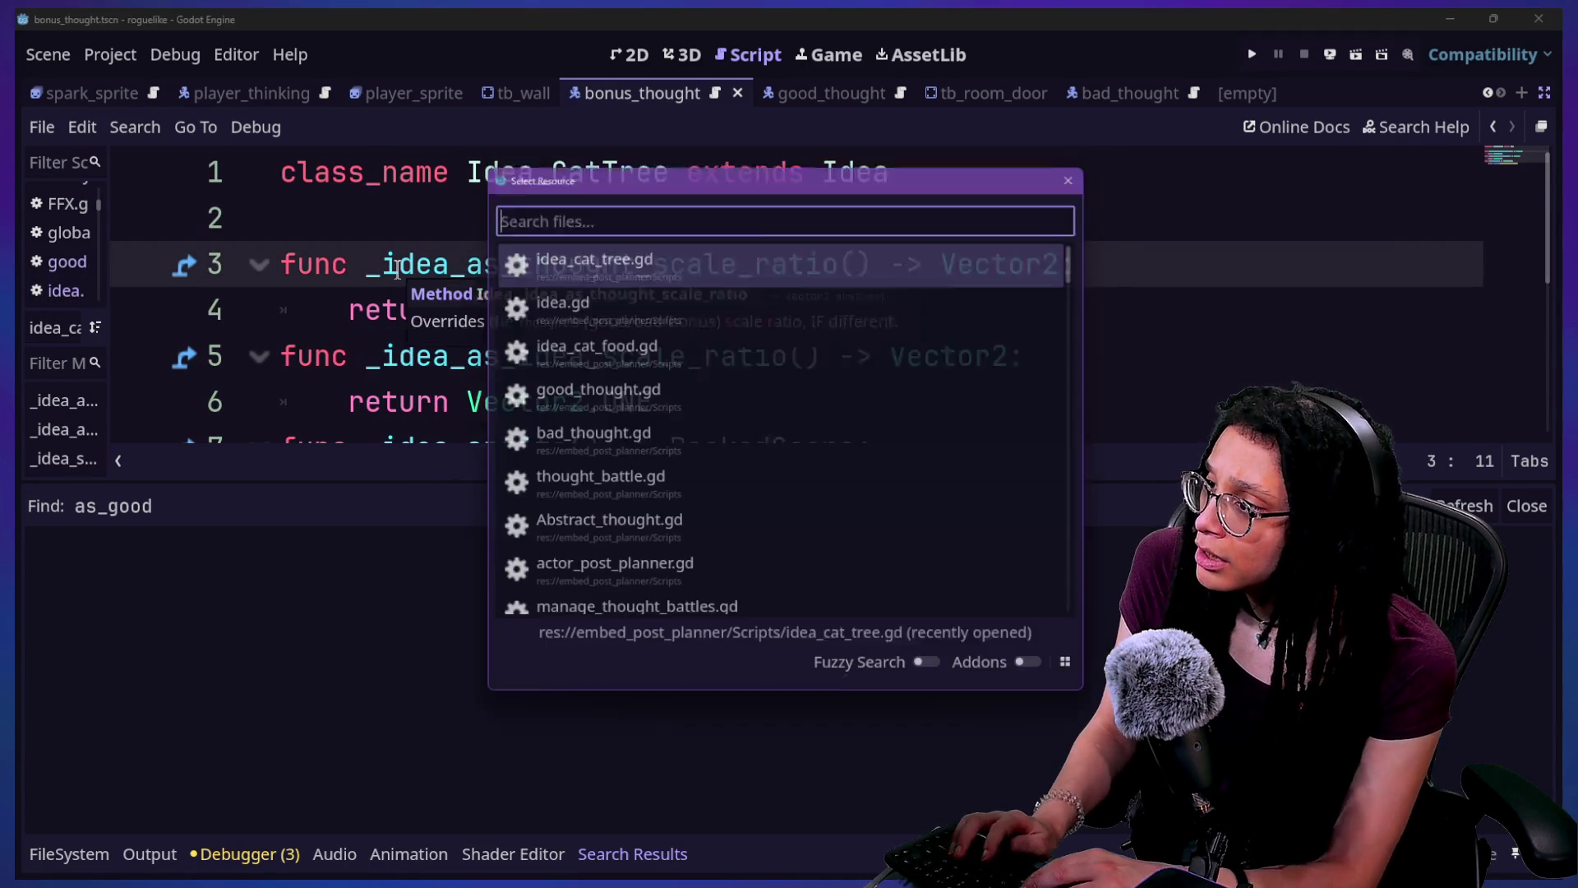
pyautogui.write('cat_food')
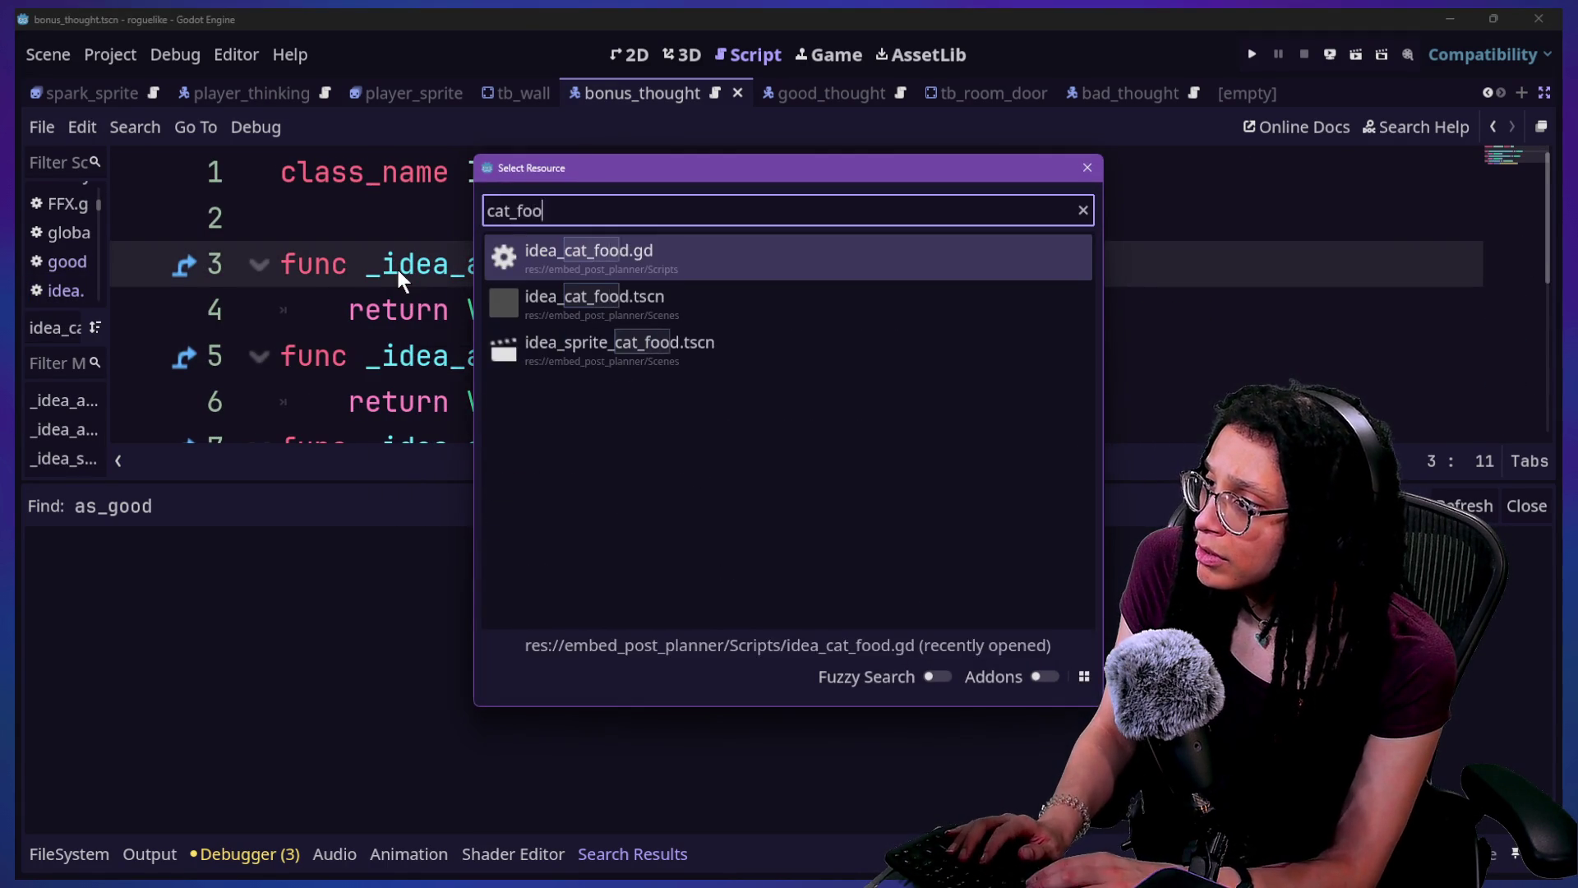
pyautogui.press('Return')
pyautogui.click(543, 354)
pyautogui.press('Escape')
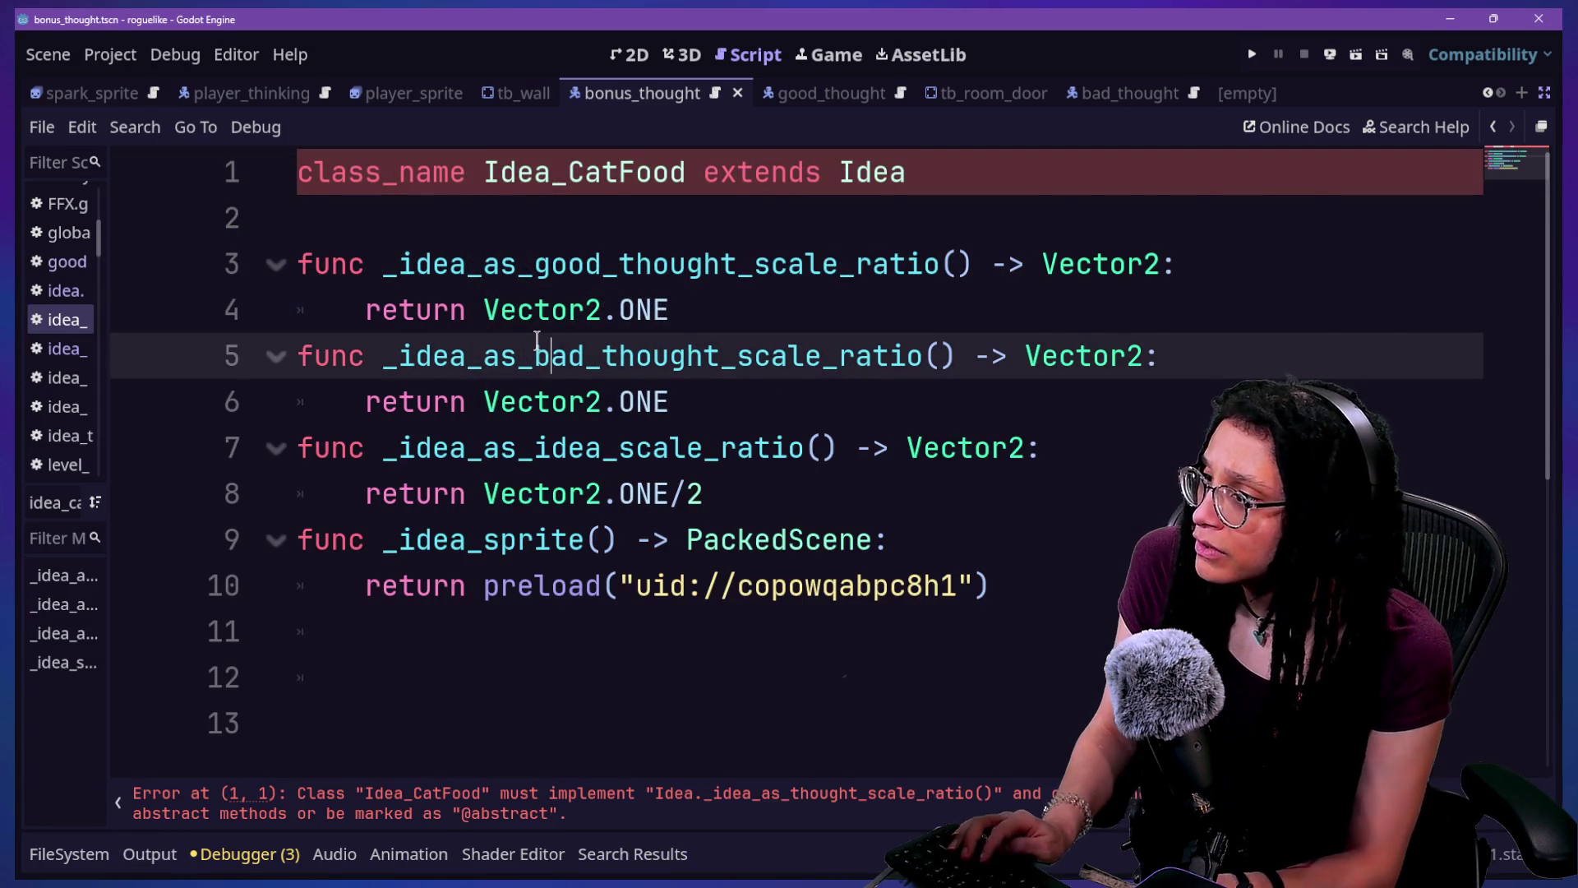
pyautogui.keyDown('ctrl'); pyautogui.click(537, 354); pyautogui.keyUp('ctrl')
pyautogui.scroll(3, 696, 427)
pyautogui.hotkey('ctrl', 'alt', 'o')
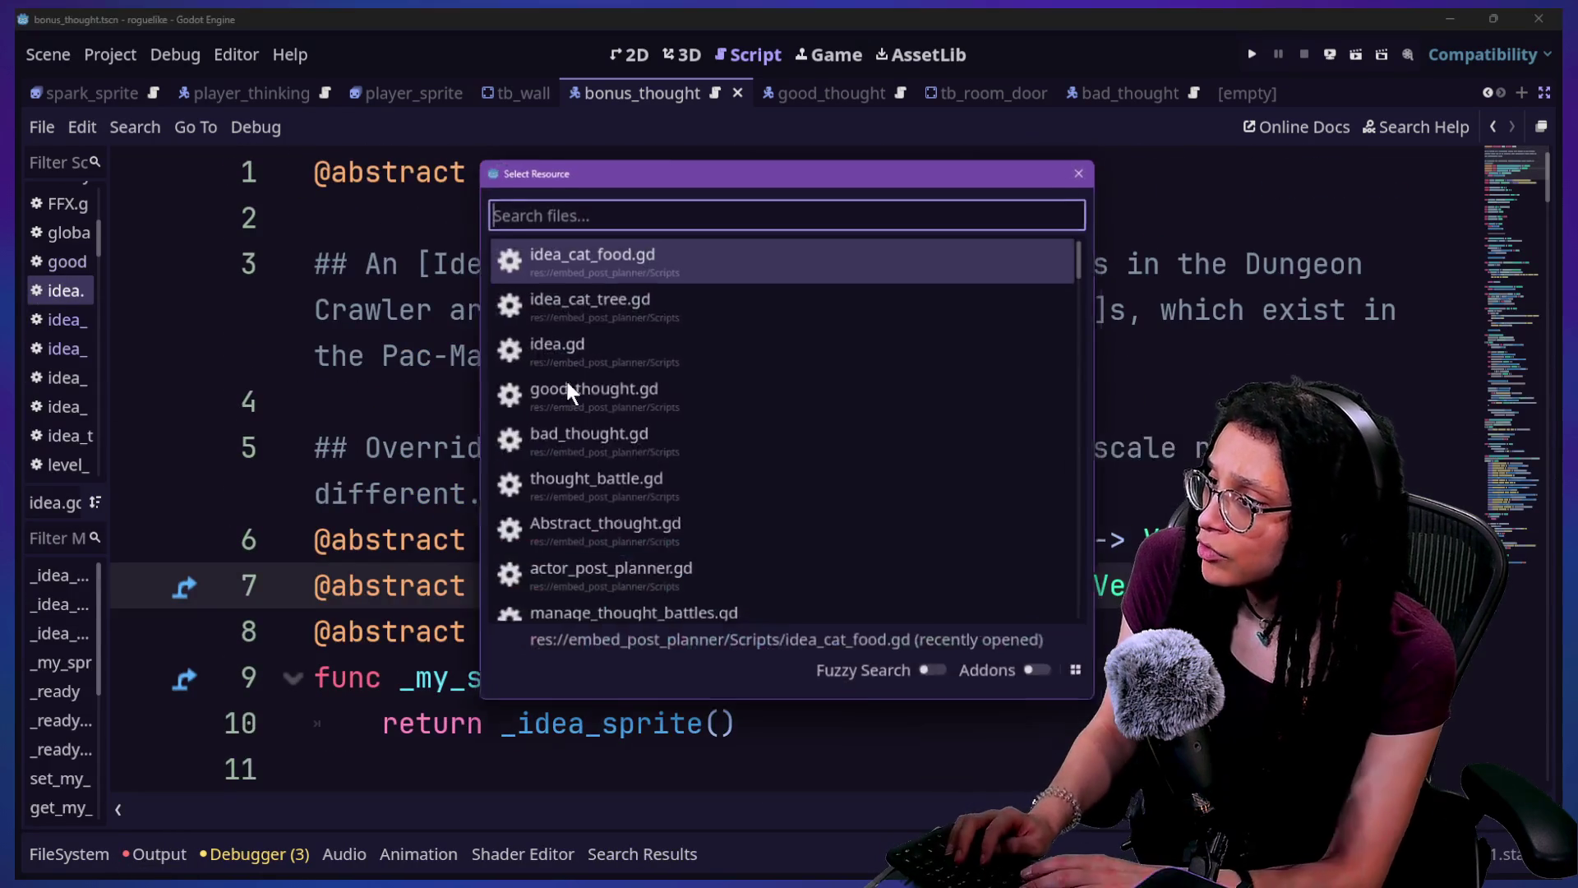
pyautogui.press('Return')
pyautogui.moveTo(717, 410); pyautogui.dragTo(139, 262)
pyautogui.hotkey('ctrl', 'c')
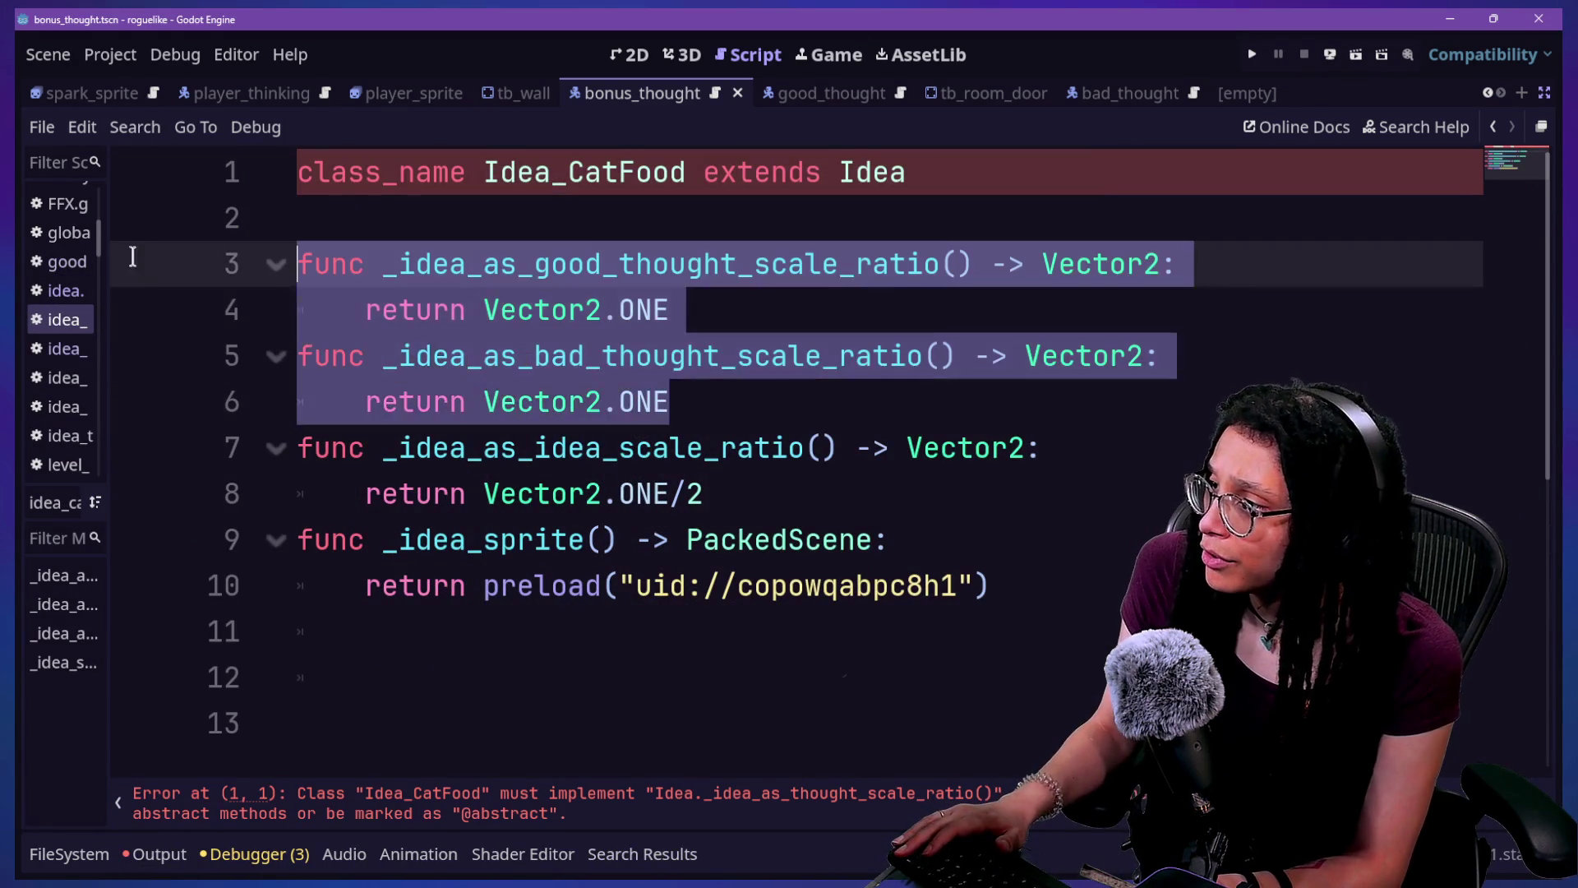
# In idea.gd, replace the old thought scale declaration with the pasted good and bad thought functions
pyautogui.keyDown('ctrl'); pyautogui.click(872, 172); pyautogui.keyUp('ctrl')
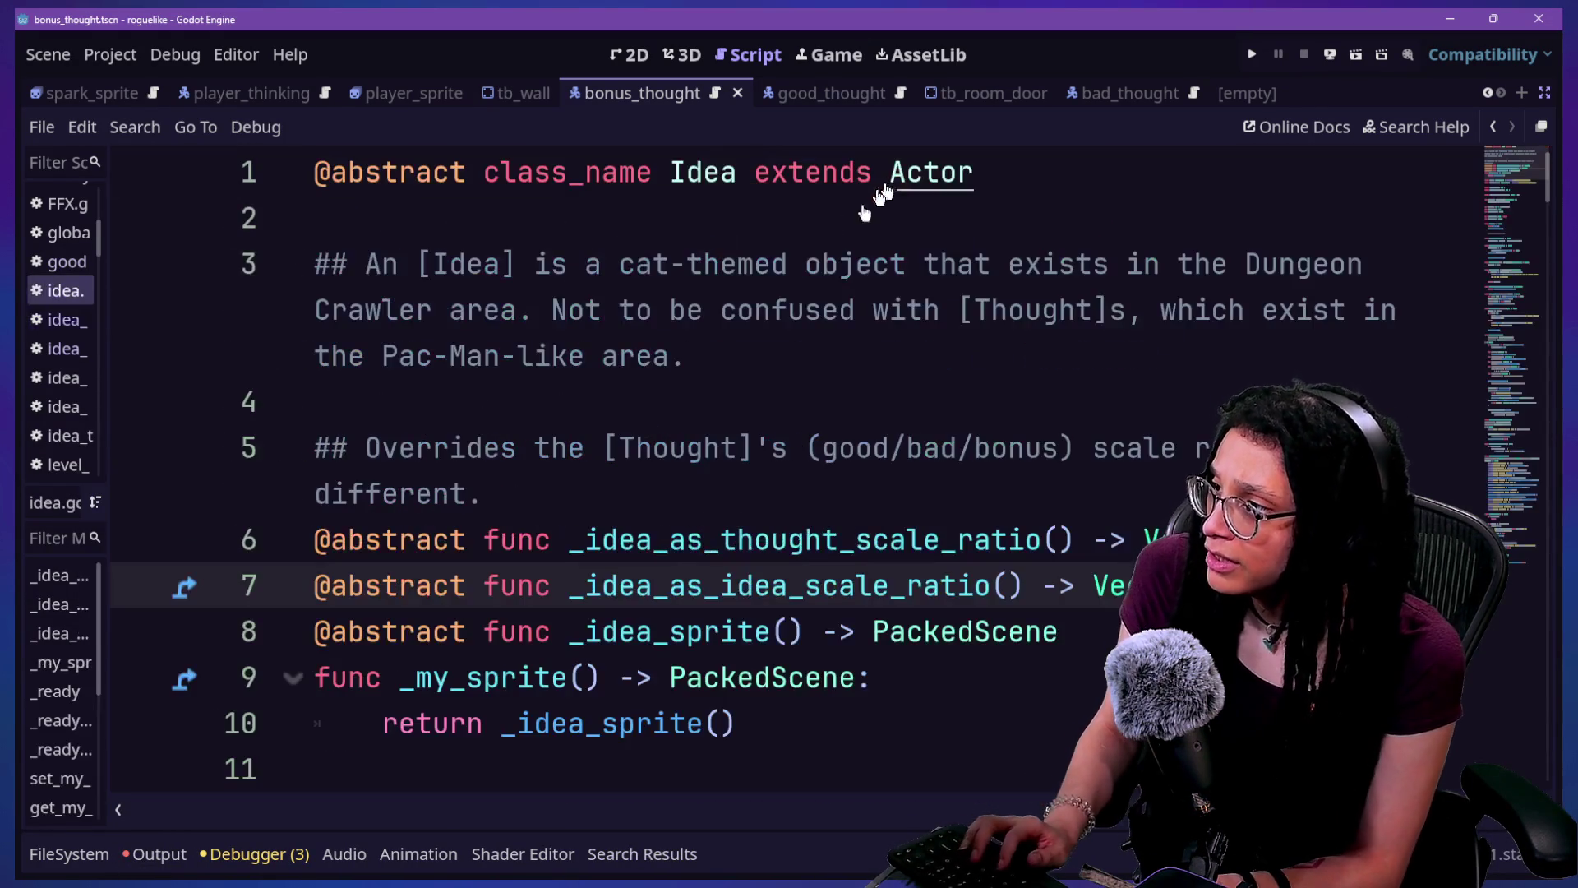
pyautogui.click(976, 499)
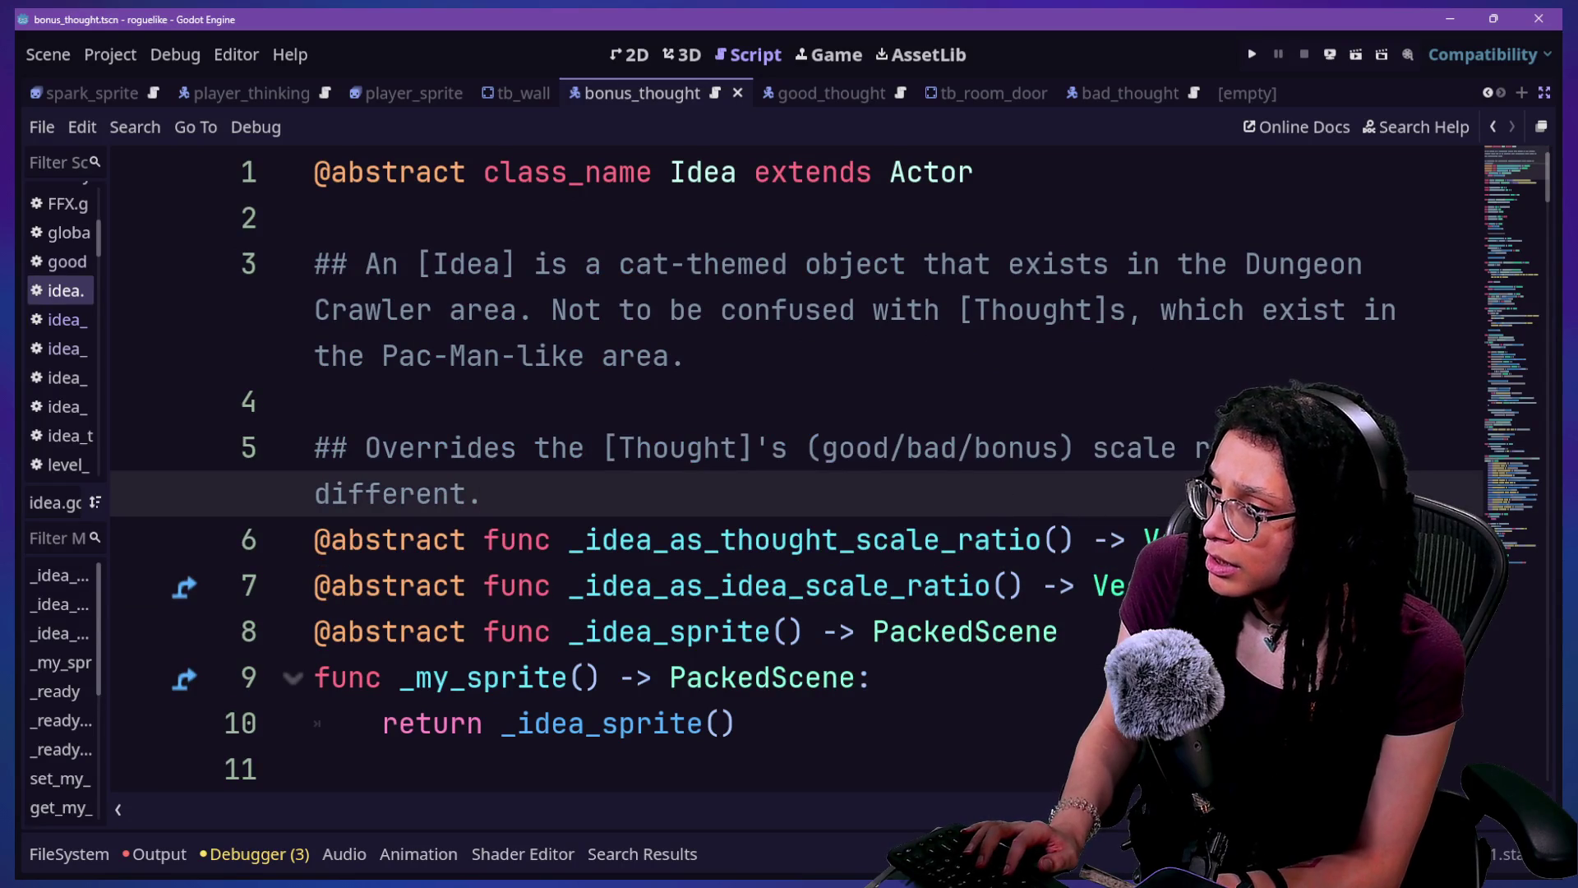
pyautogui.moveTo(1184, 543); pyautogui.dragTo(1003, 394)
pyautogui.hotkey('ctrl', 'v')
pyautogui.click(998, 374)
pyautogui.press('Return')
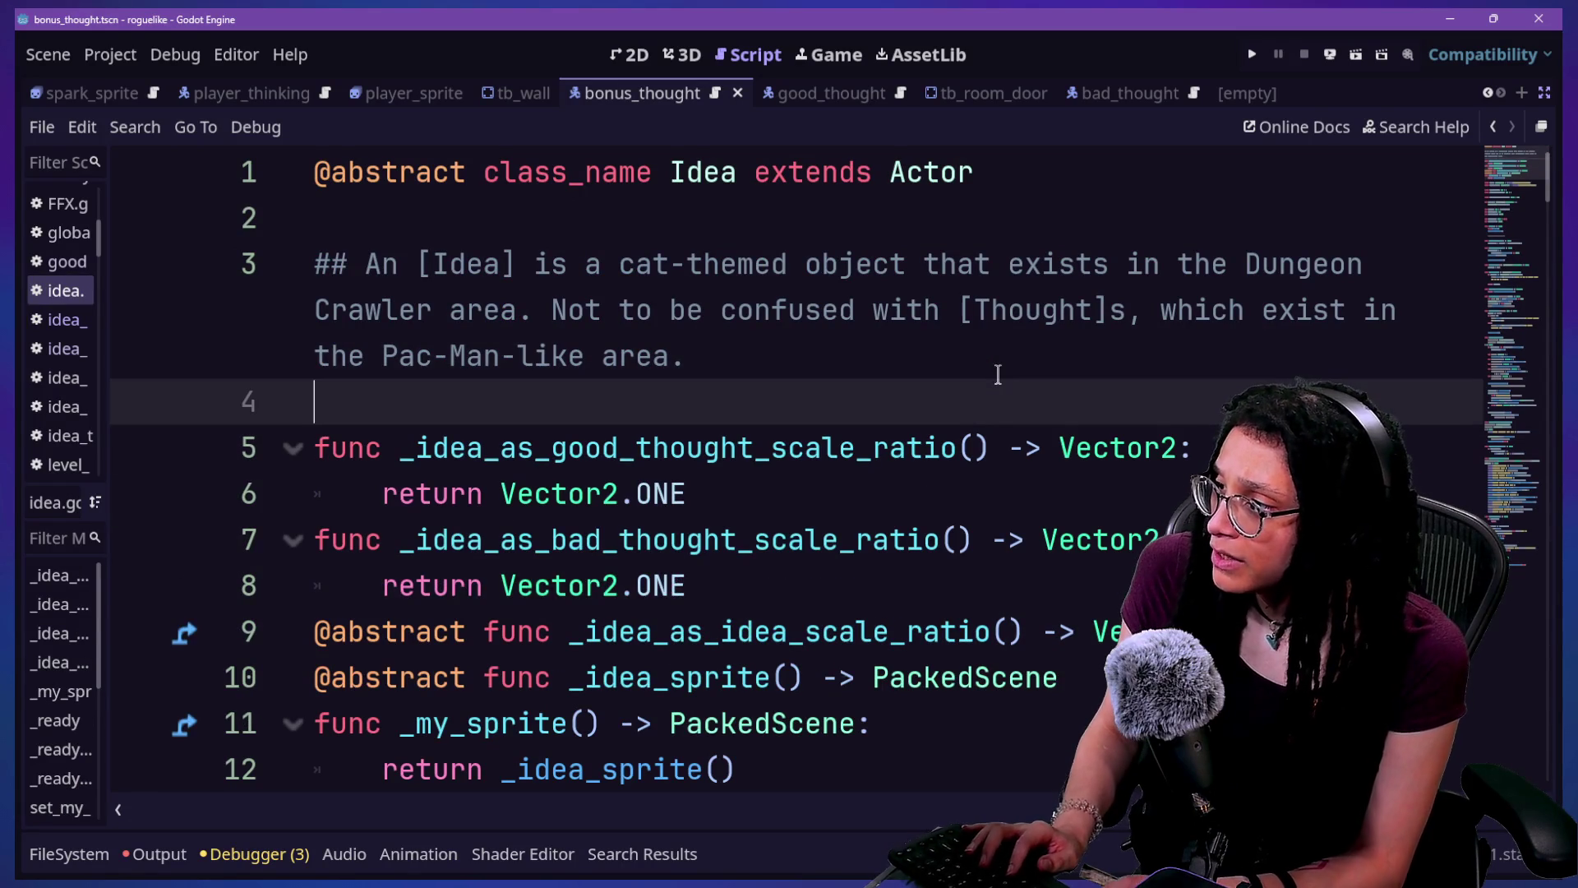
pyautogui.press('Down')
pyautogui.press('Down')
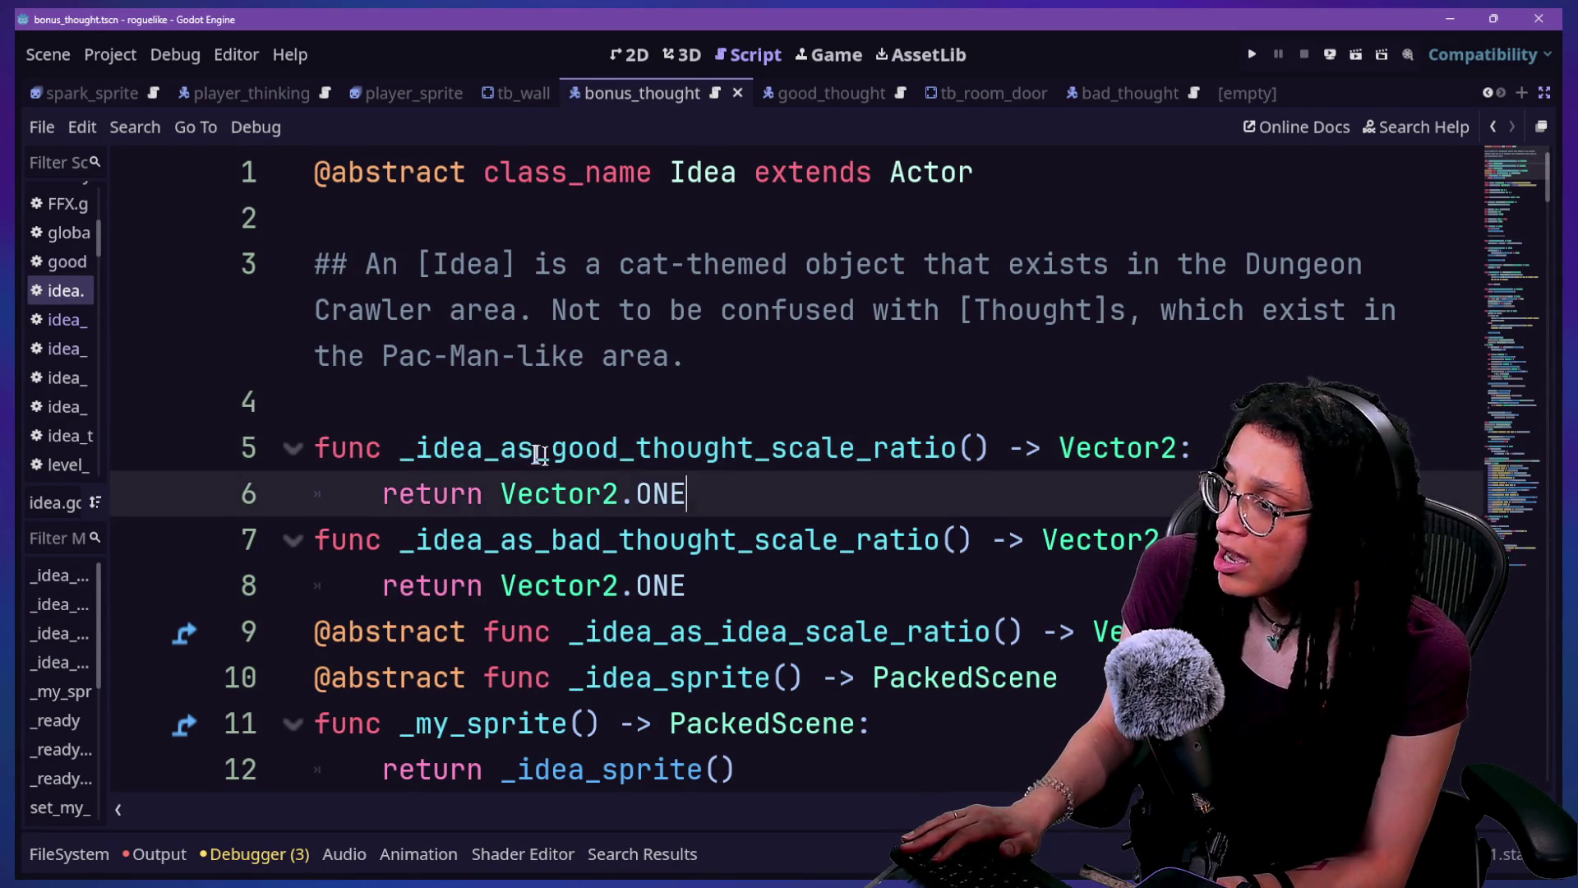
pyautogui.click(518, 447)
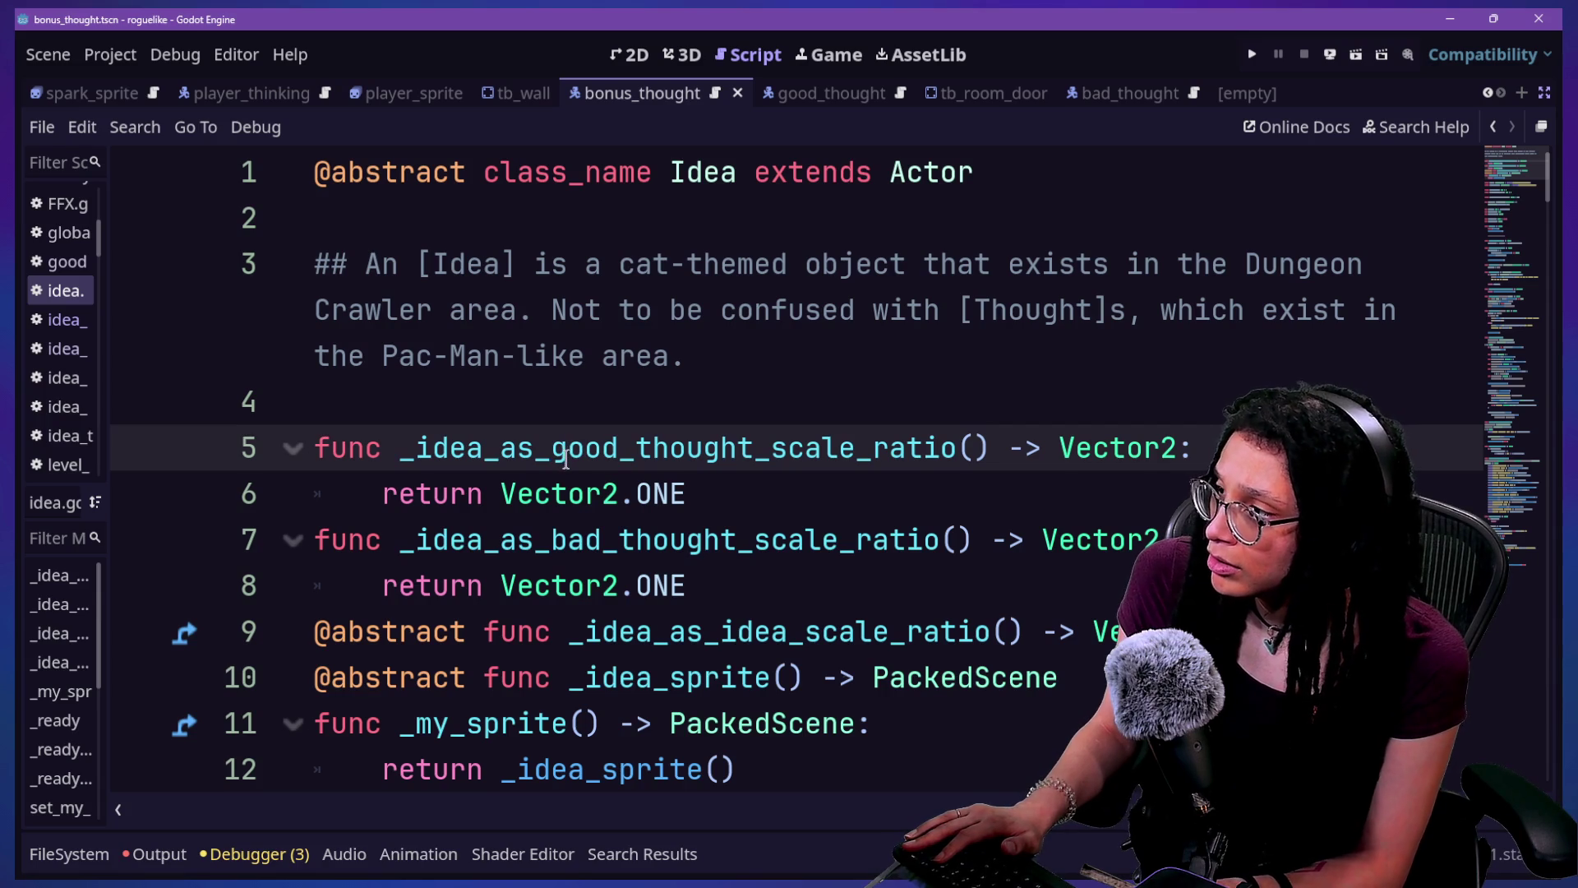
pyautogui.moveTo(457, 309); pyautogui.dragTo(803, 388)
pyautogui.click(467, 264)
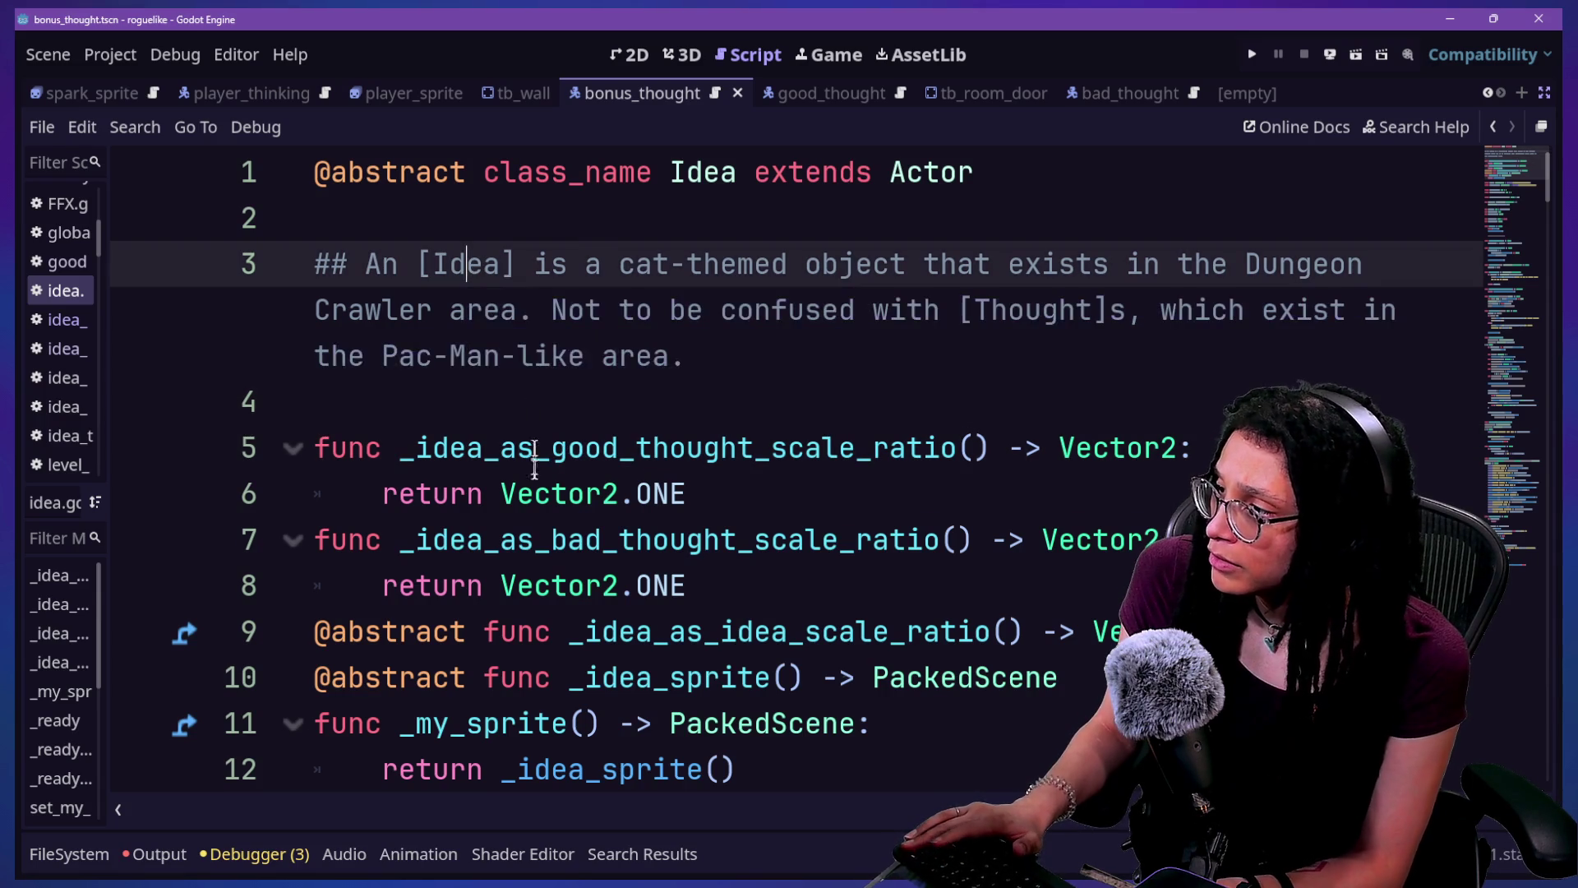
pyautogui.click(318, 444)
pyautogui.keyDown('alt'); pyautogui.click(315, 539); pyautogui.keyUp('alt')
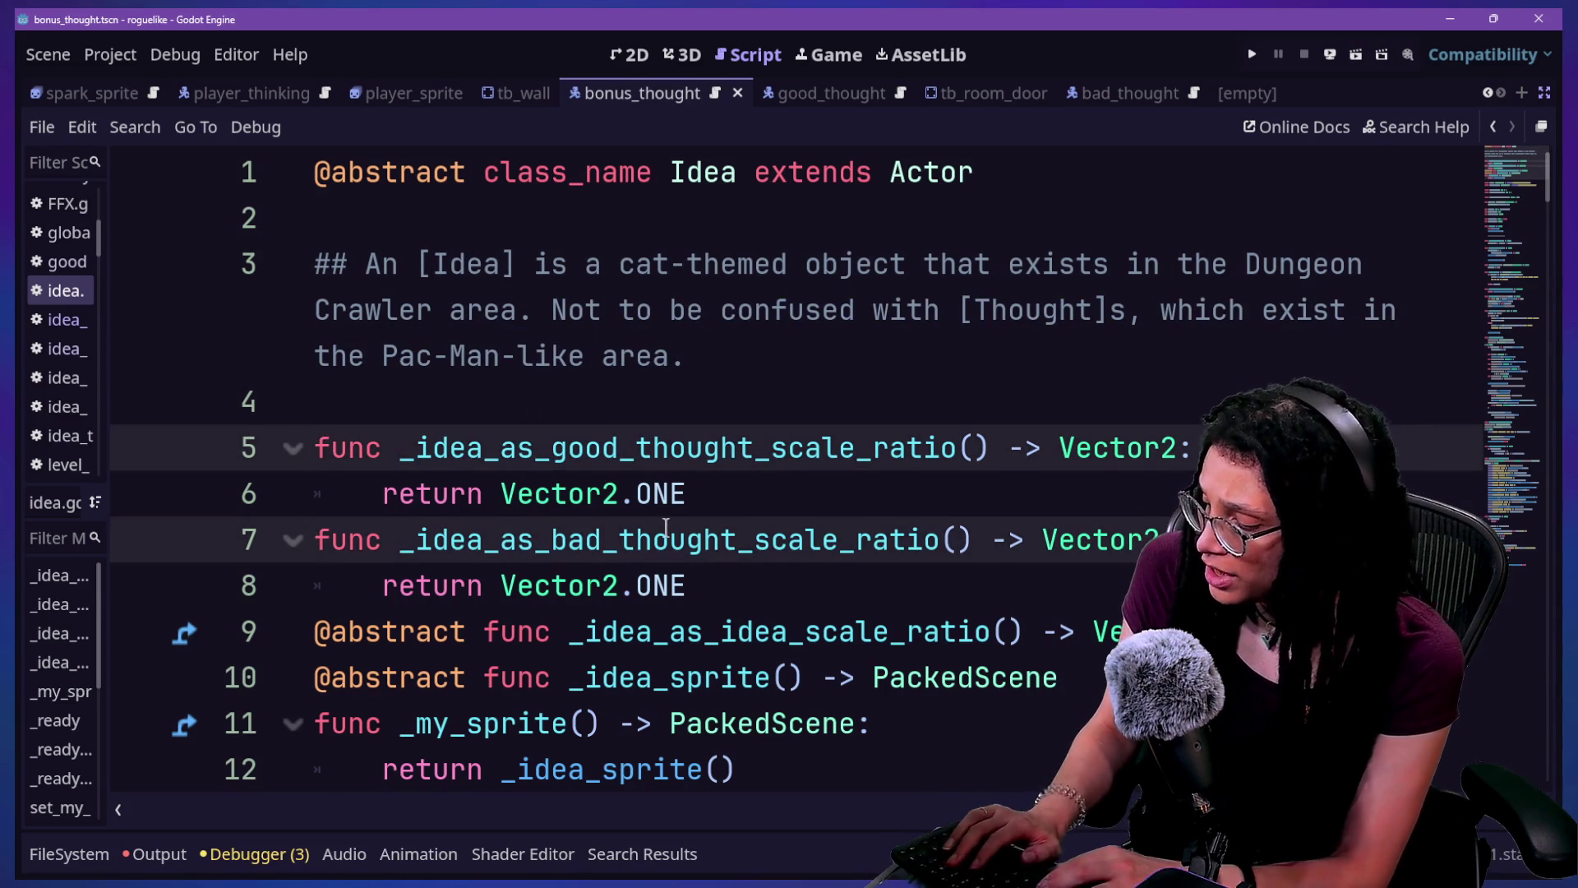
pyautogui.write('@abstract')
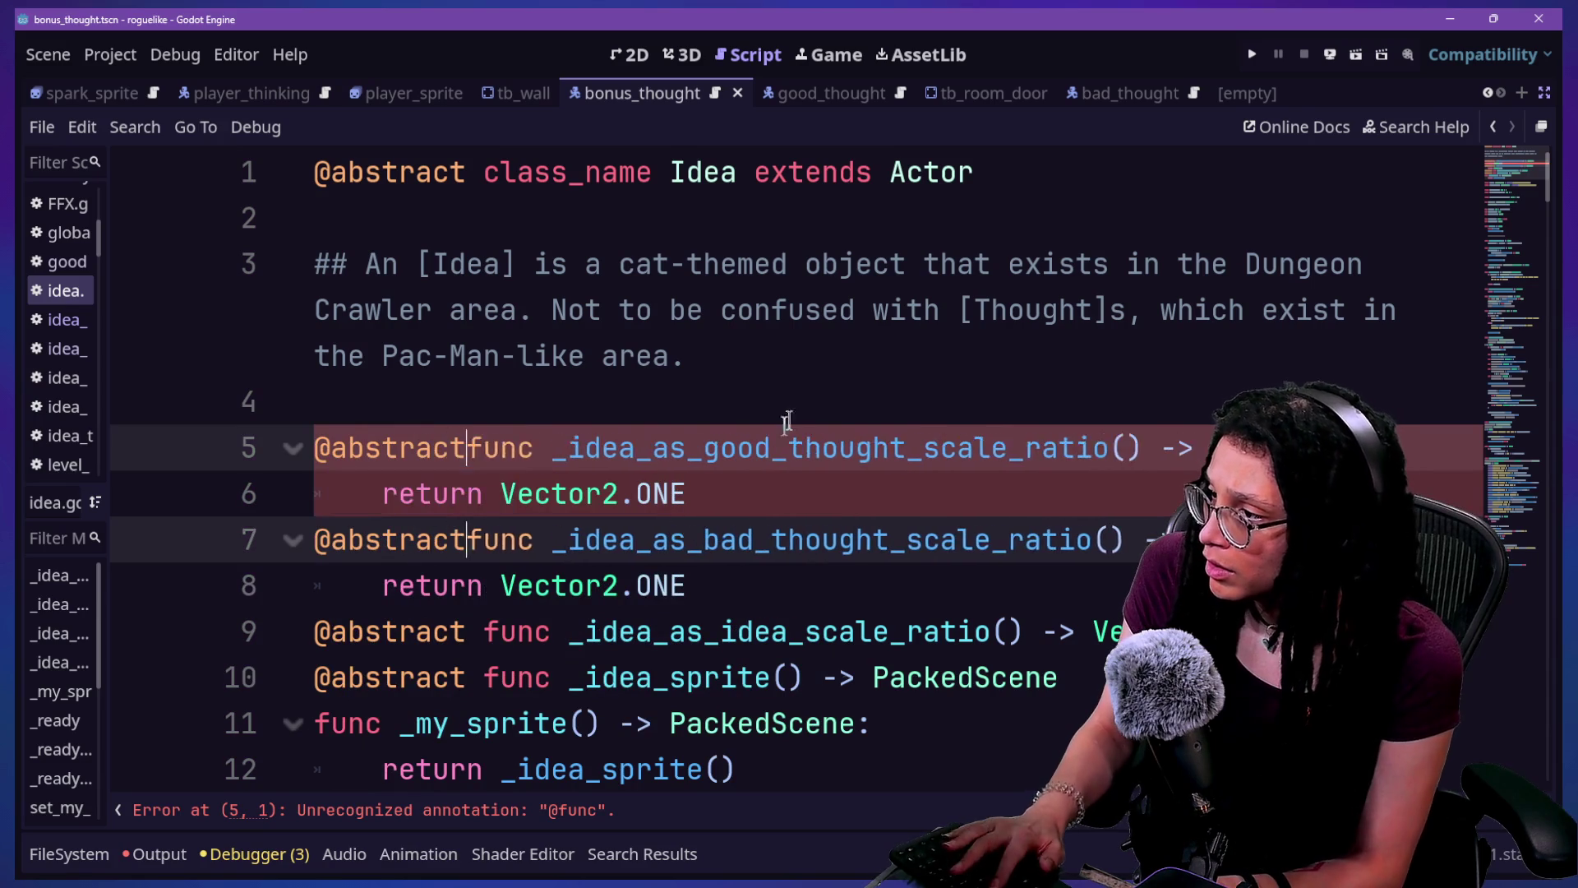
pyautogui.click(635, 447)
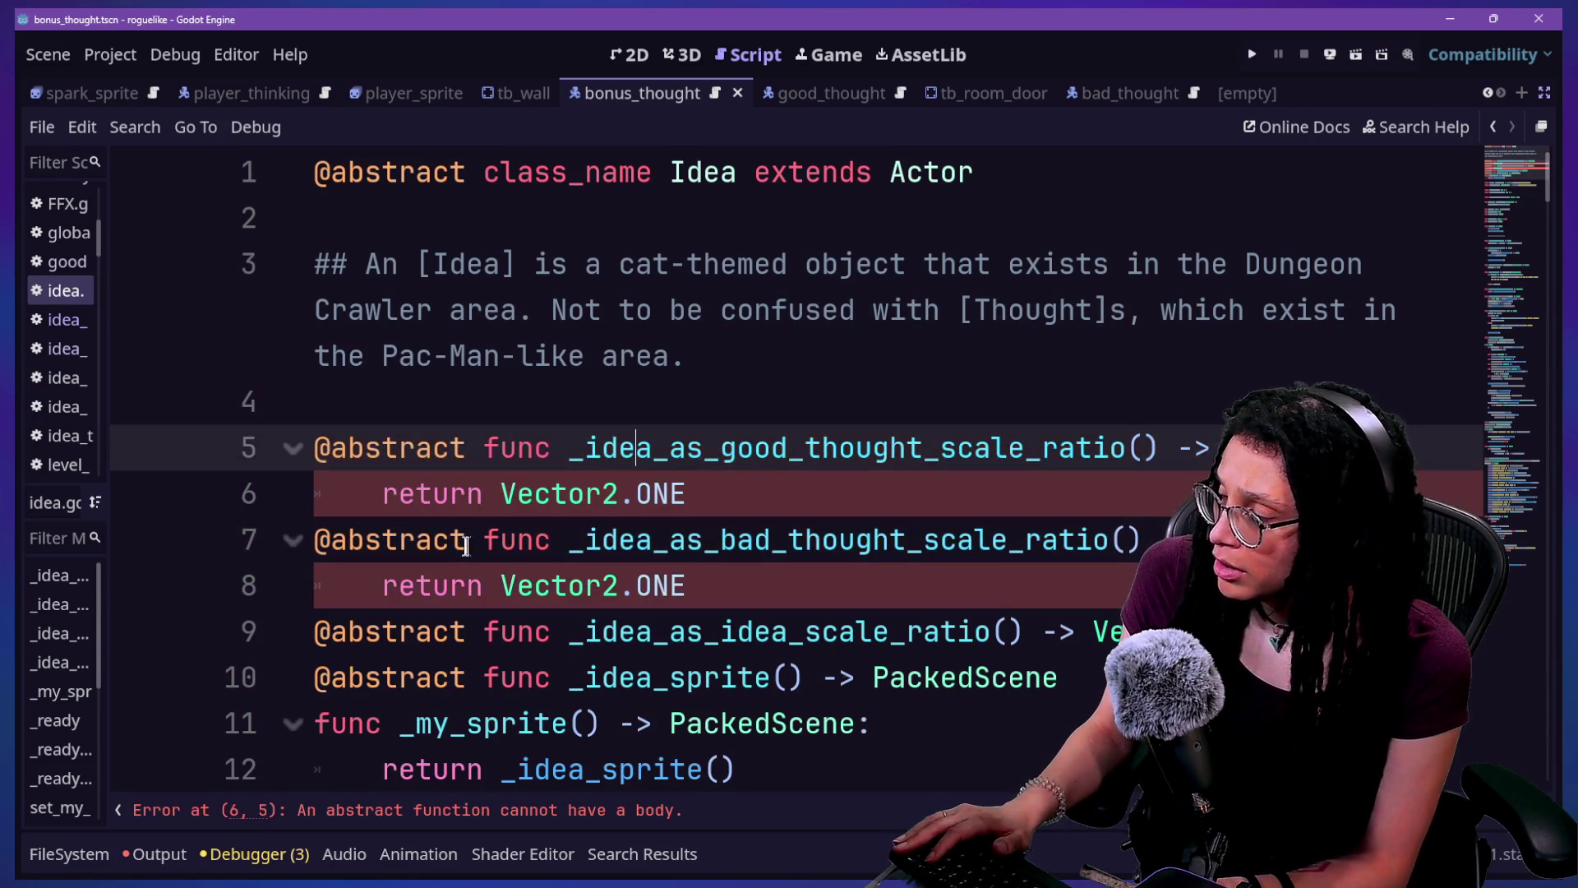
pyautogui.tripleClick(711, 498)
# Delete the return bodies of both abstract scale ratio functions
pyautogui.hotkey('ctrl', 'shift', 'k')
pyautogui.press('Down')
pyautogui.hotkey('ctrl', 'shift', 'k')
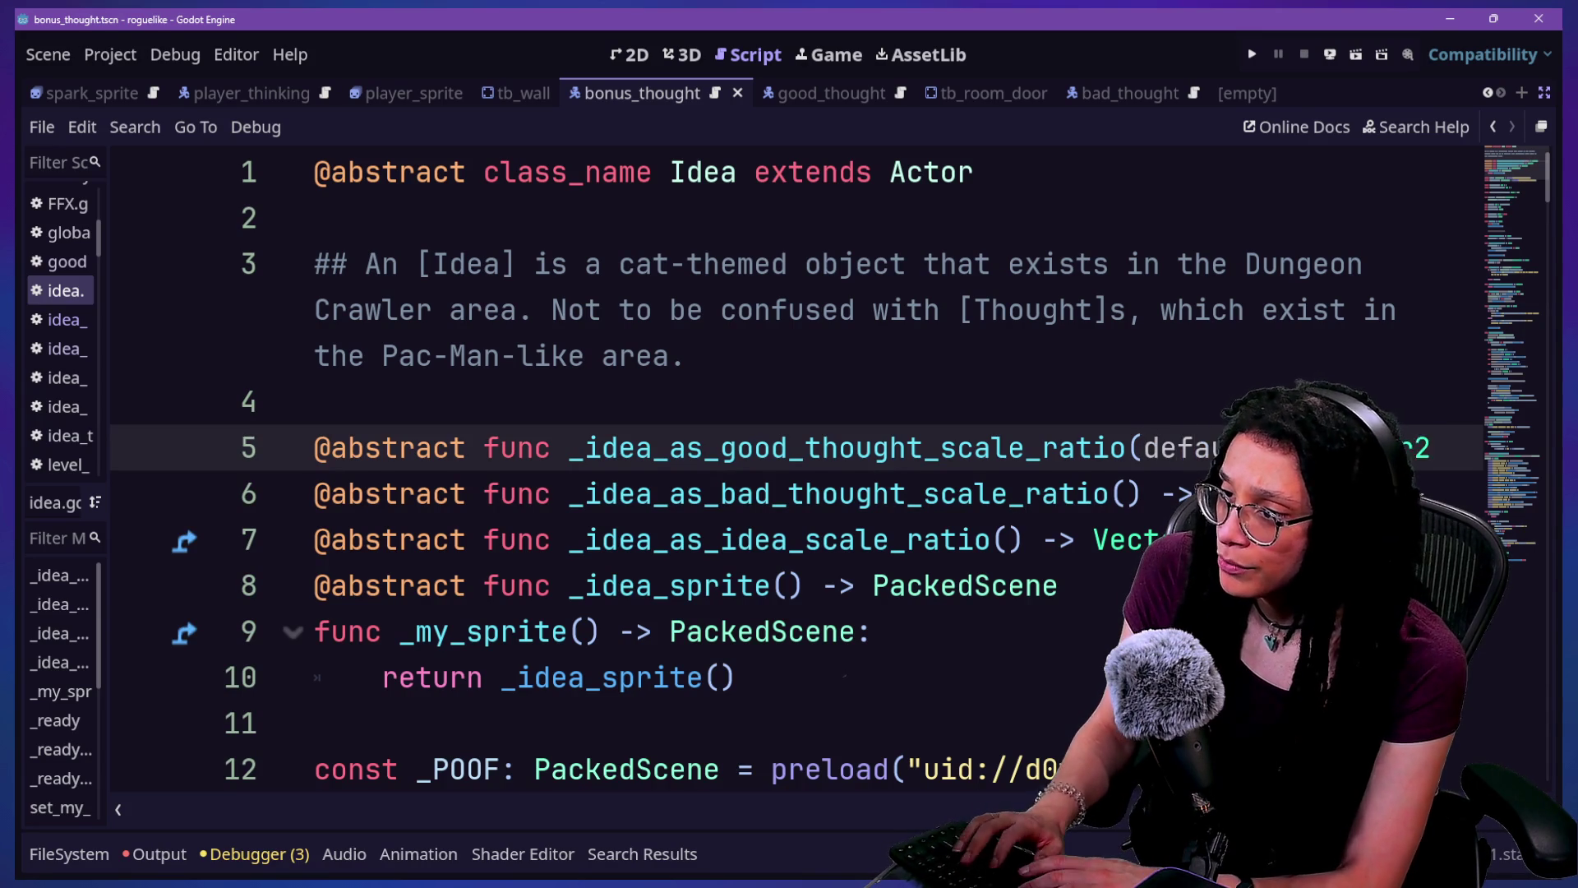
# Add a default:Vector2=Vector2.ZERO parameter to both abstract signatures, each wrapped onto two lines
pyautogui.press('Down')
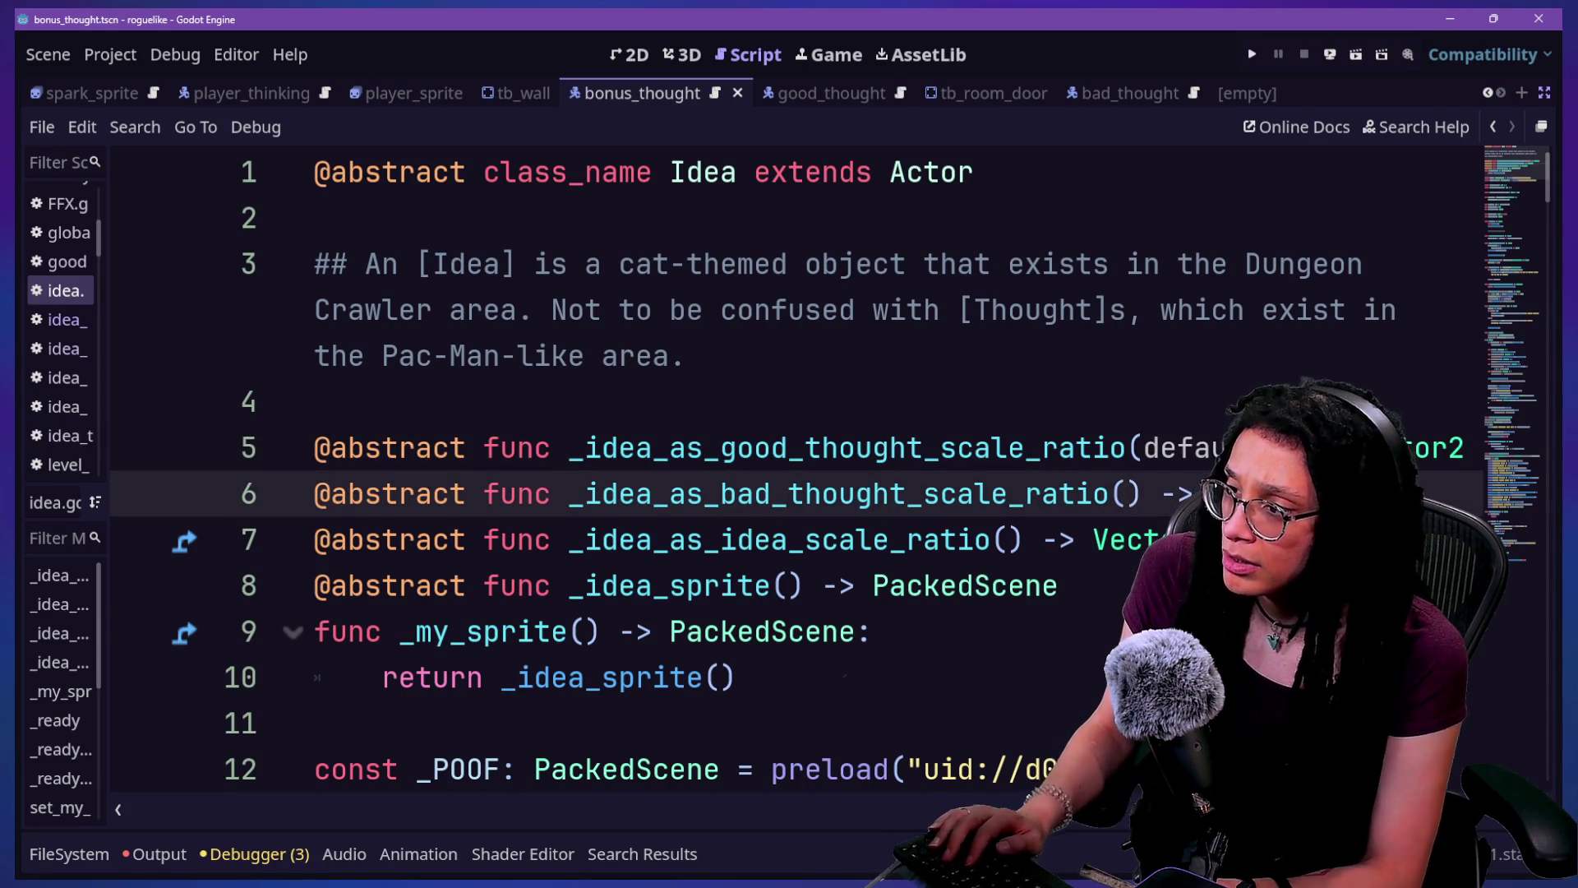
pyautogui.write('defa')
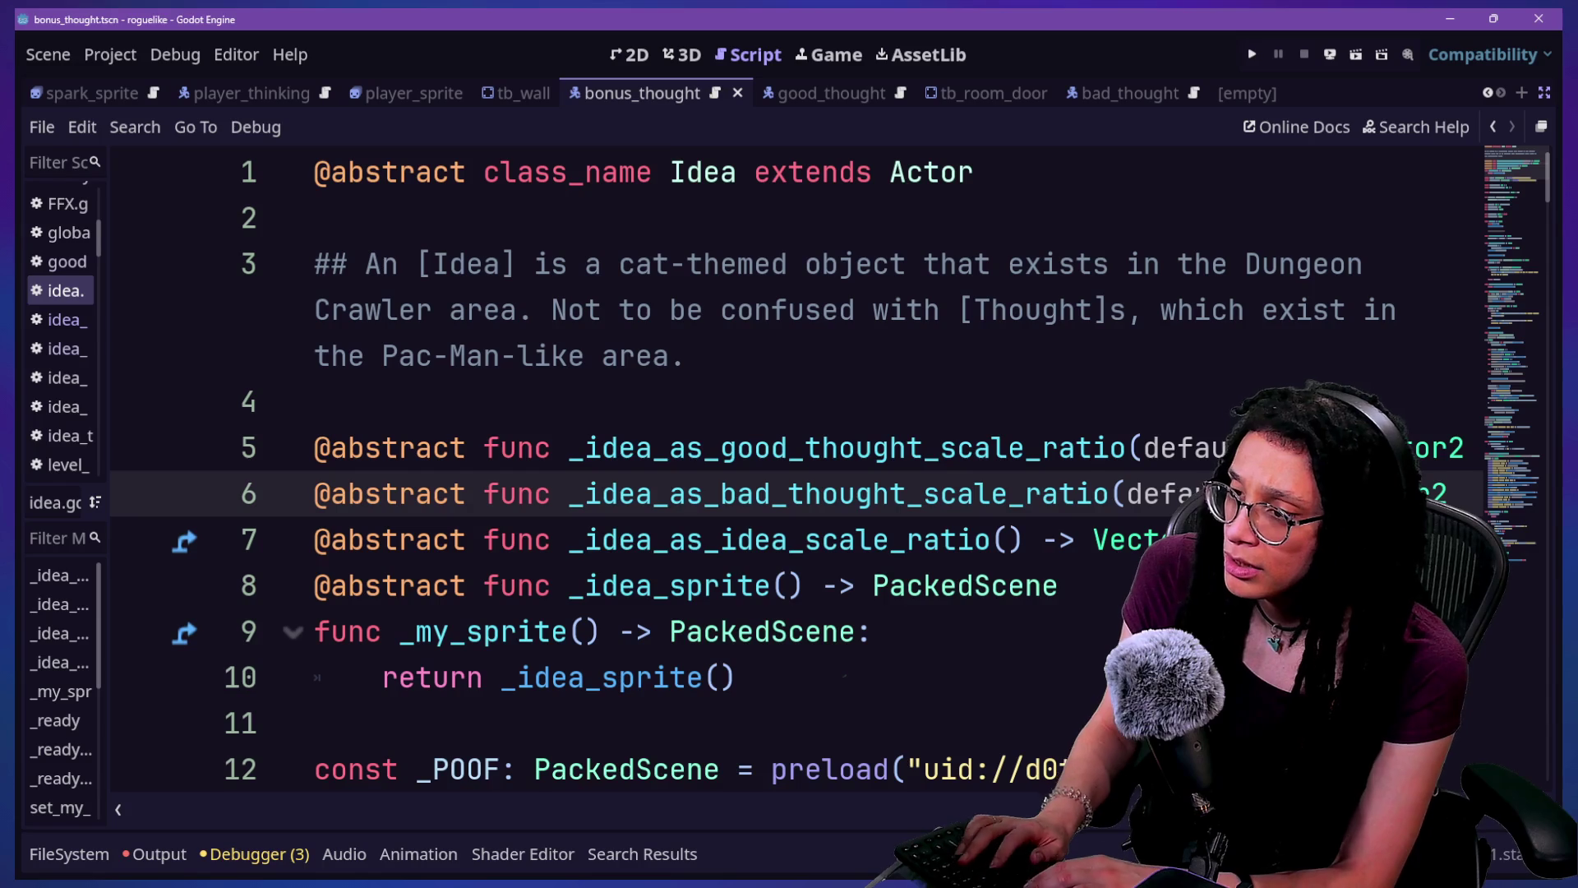
pyautogui.press('Up')
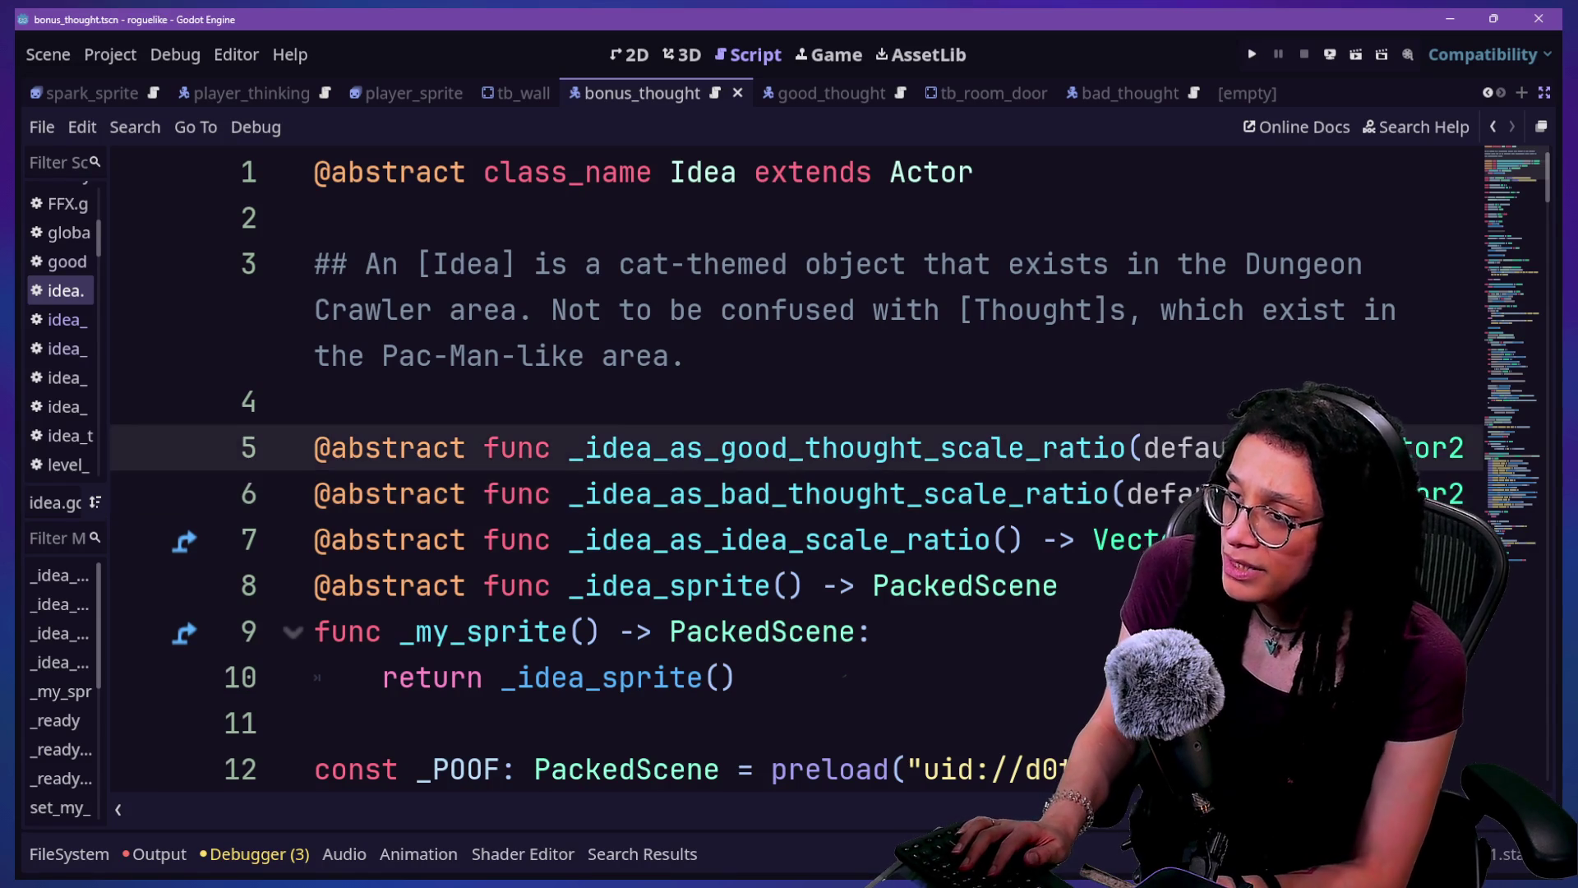
pyautogui.write('t')
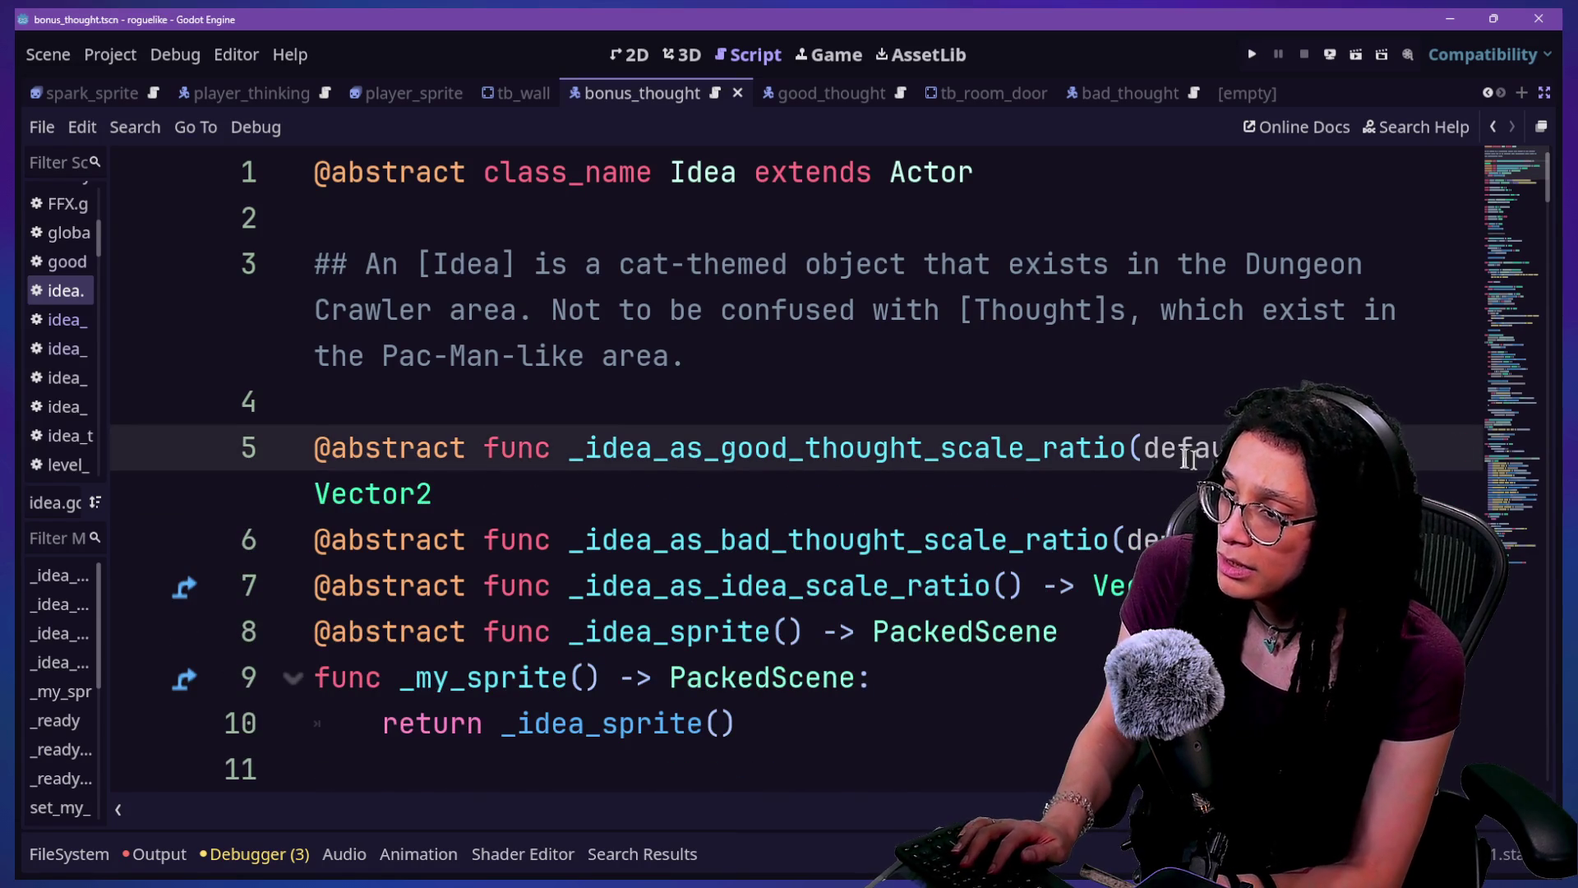
pyautogui.press('Return')
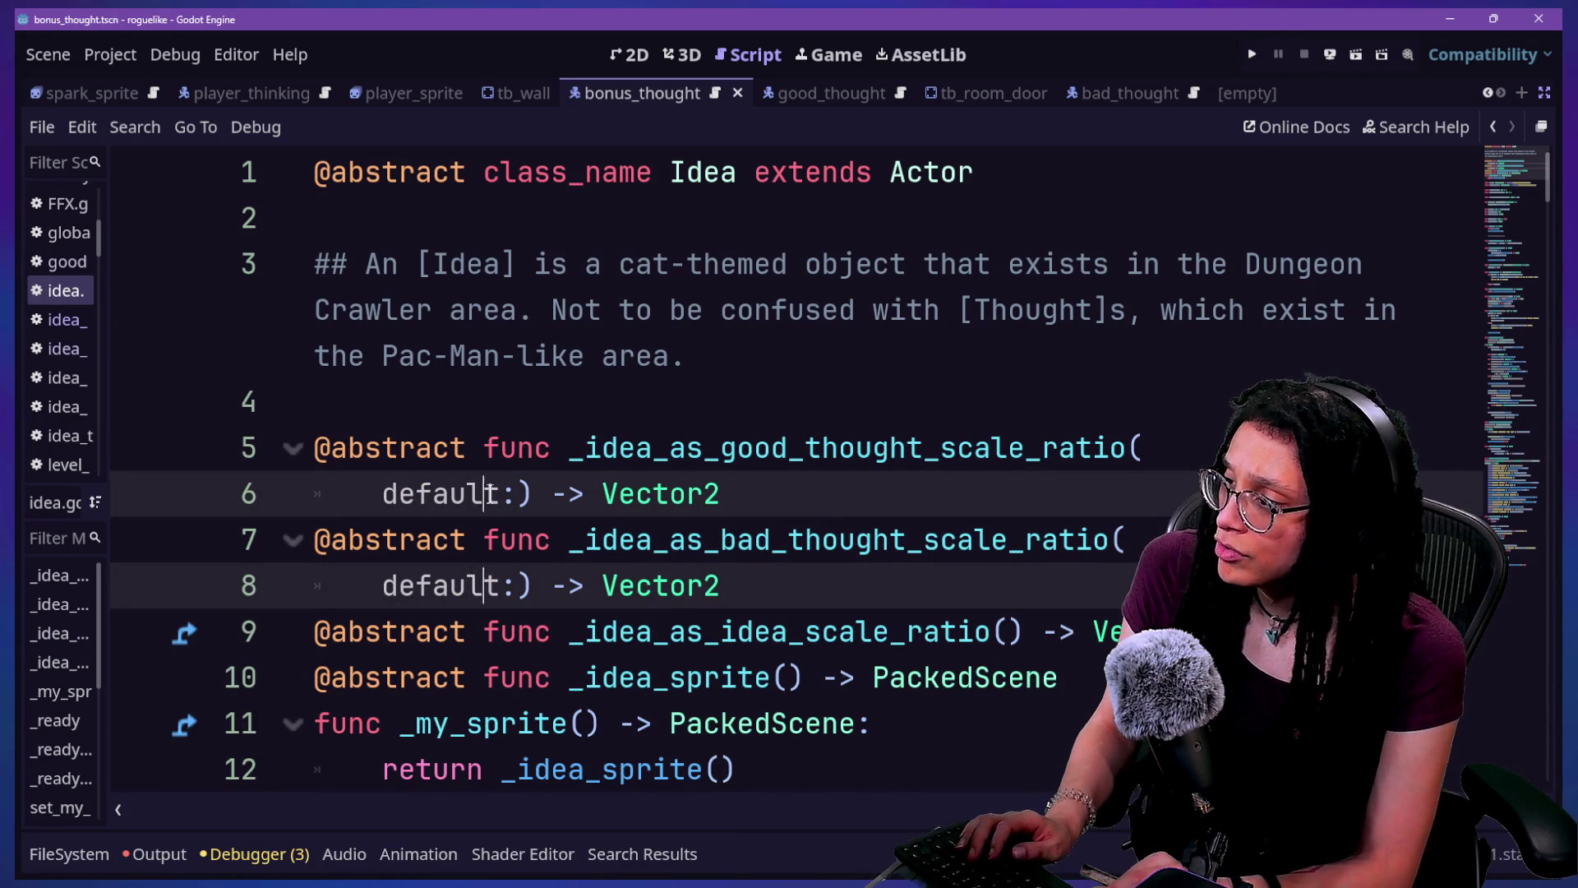
pyautogui.write('Vecto')
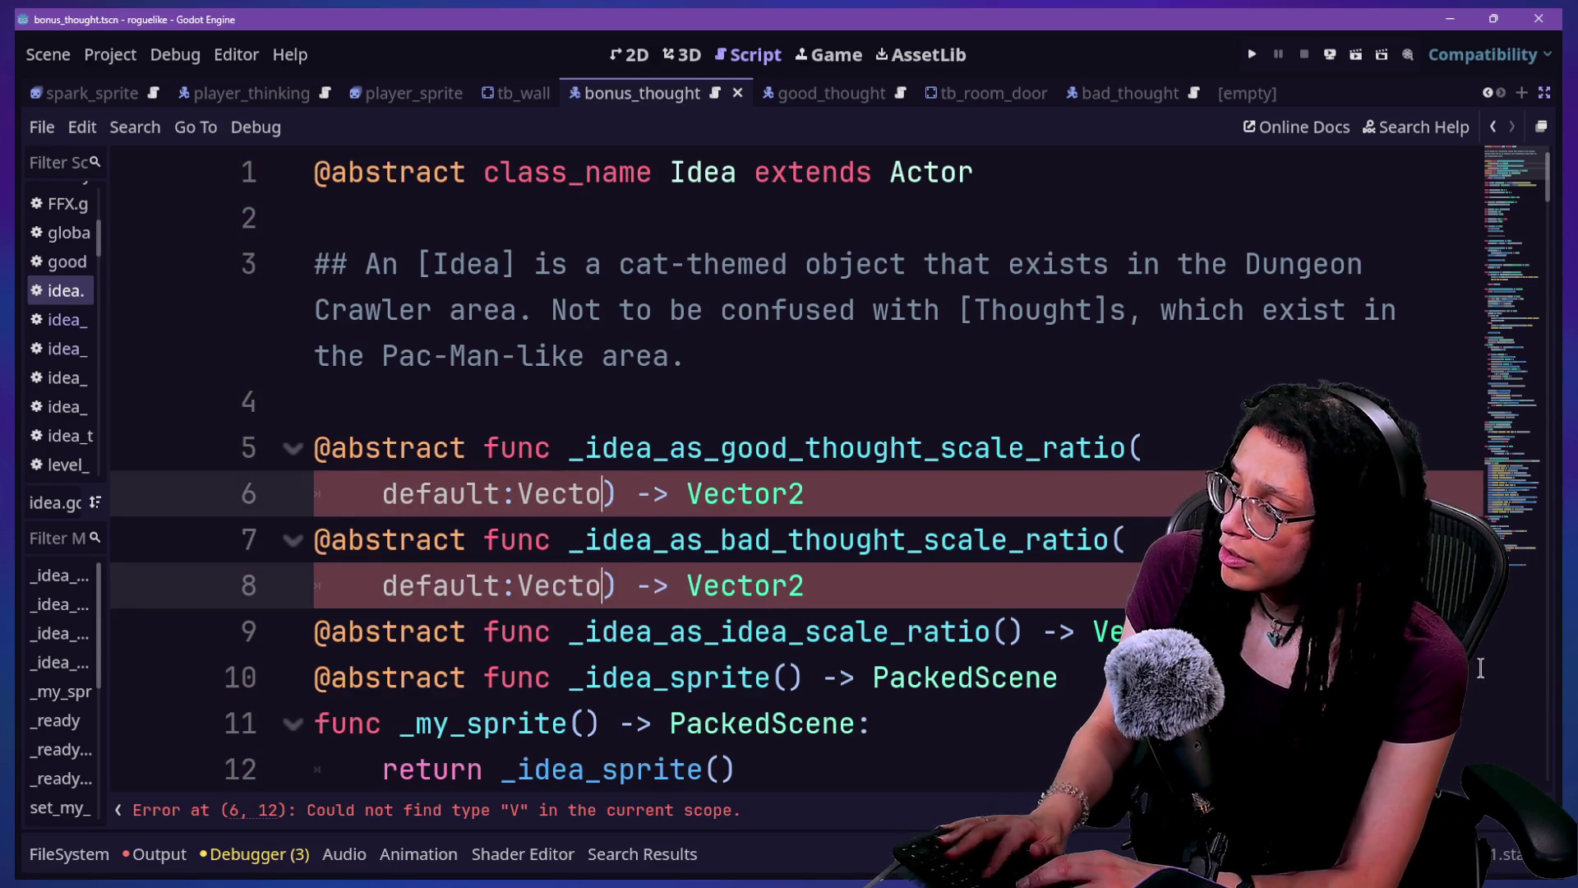
pyautogui.write('r2')
pyautogui.press('BackSpace')
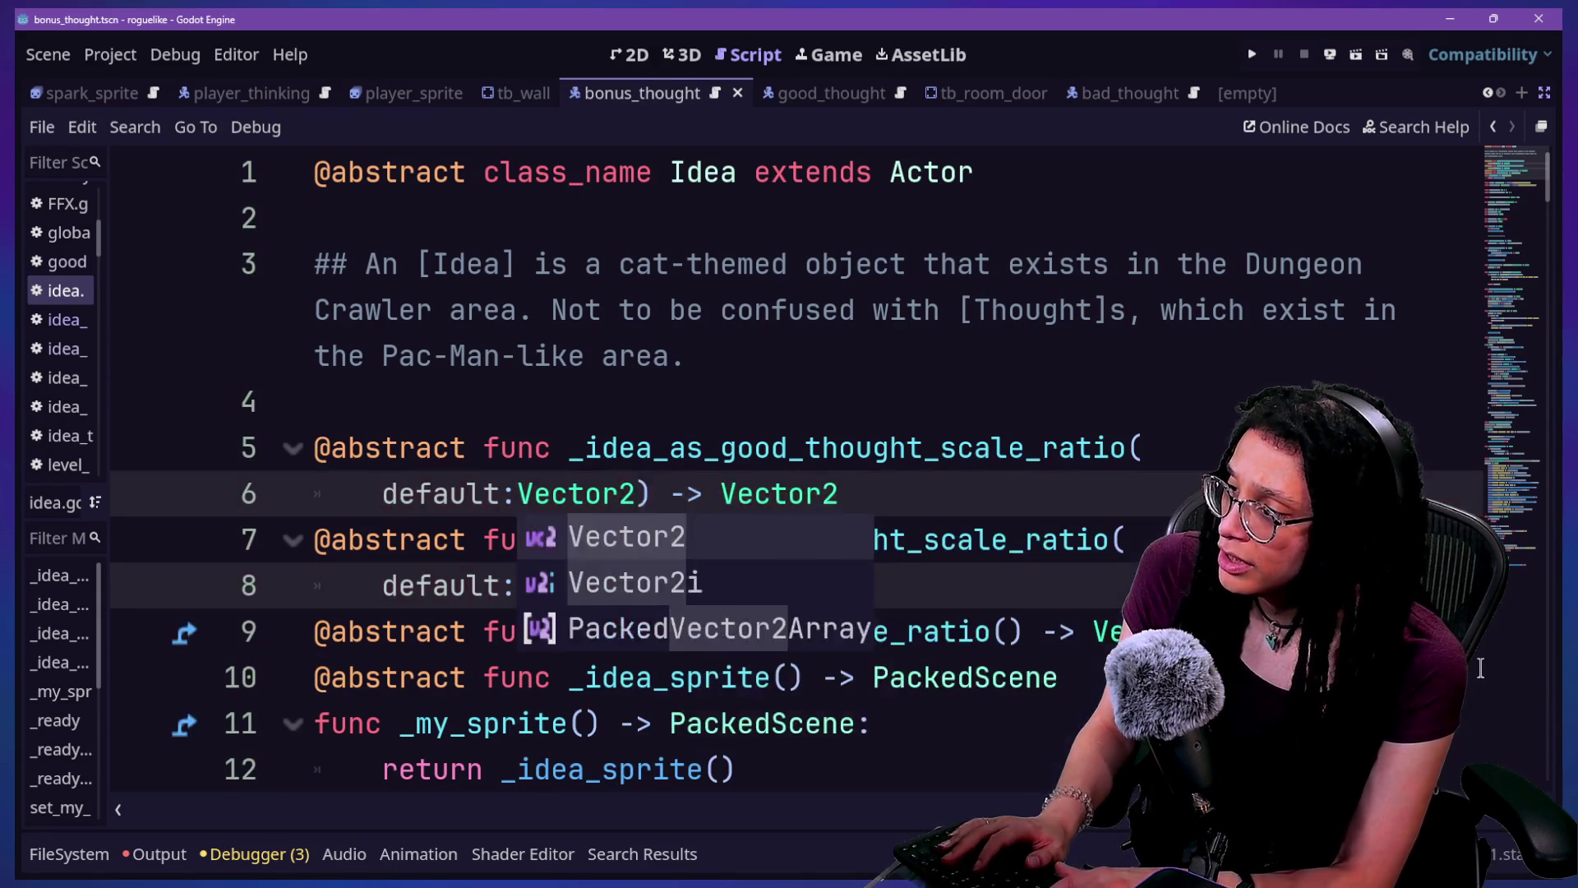
pyautogui.write('-')
pyautogui.press('BackSpace')
pyautogui.write('=Vector2')
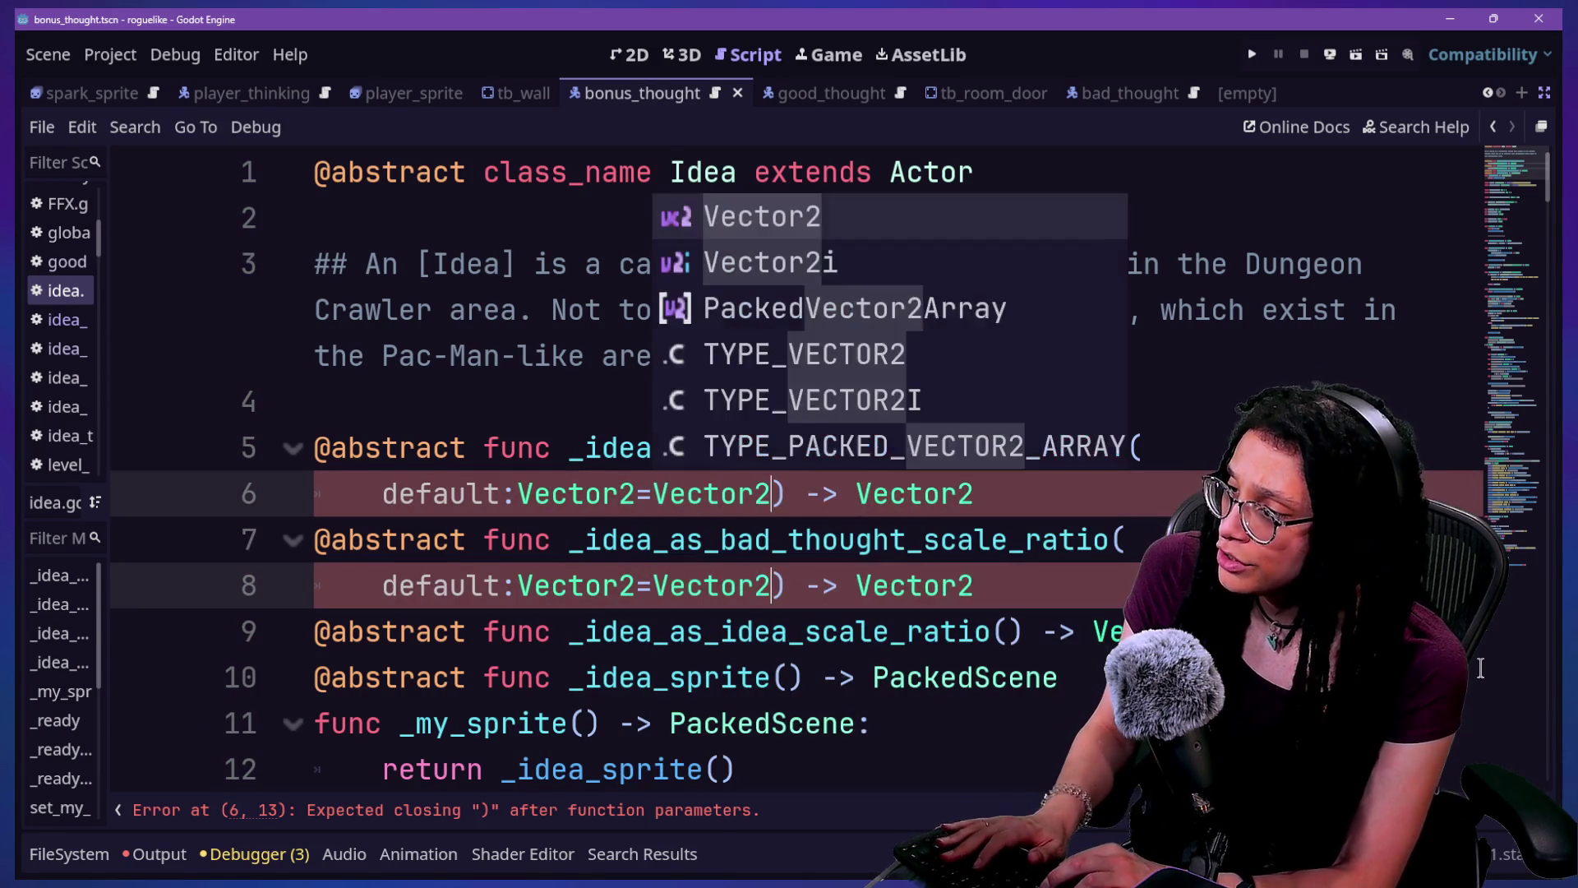
pyautogui.write('.Z')
pyautogui.press('Return')
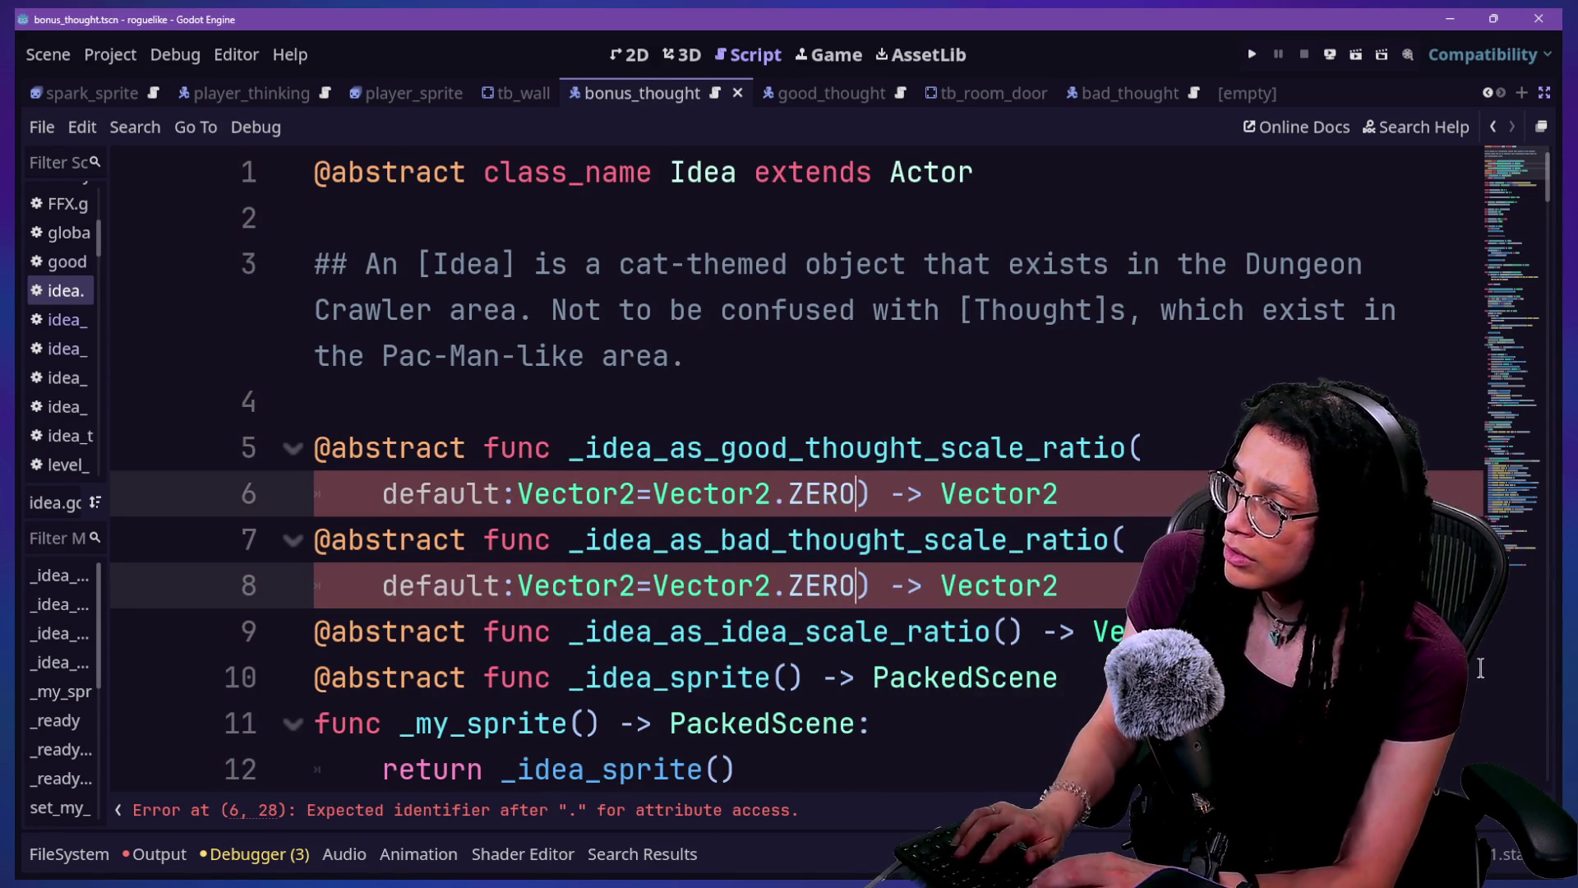
pyautogui.click(1043, 448)
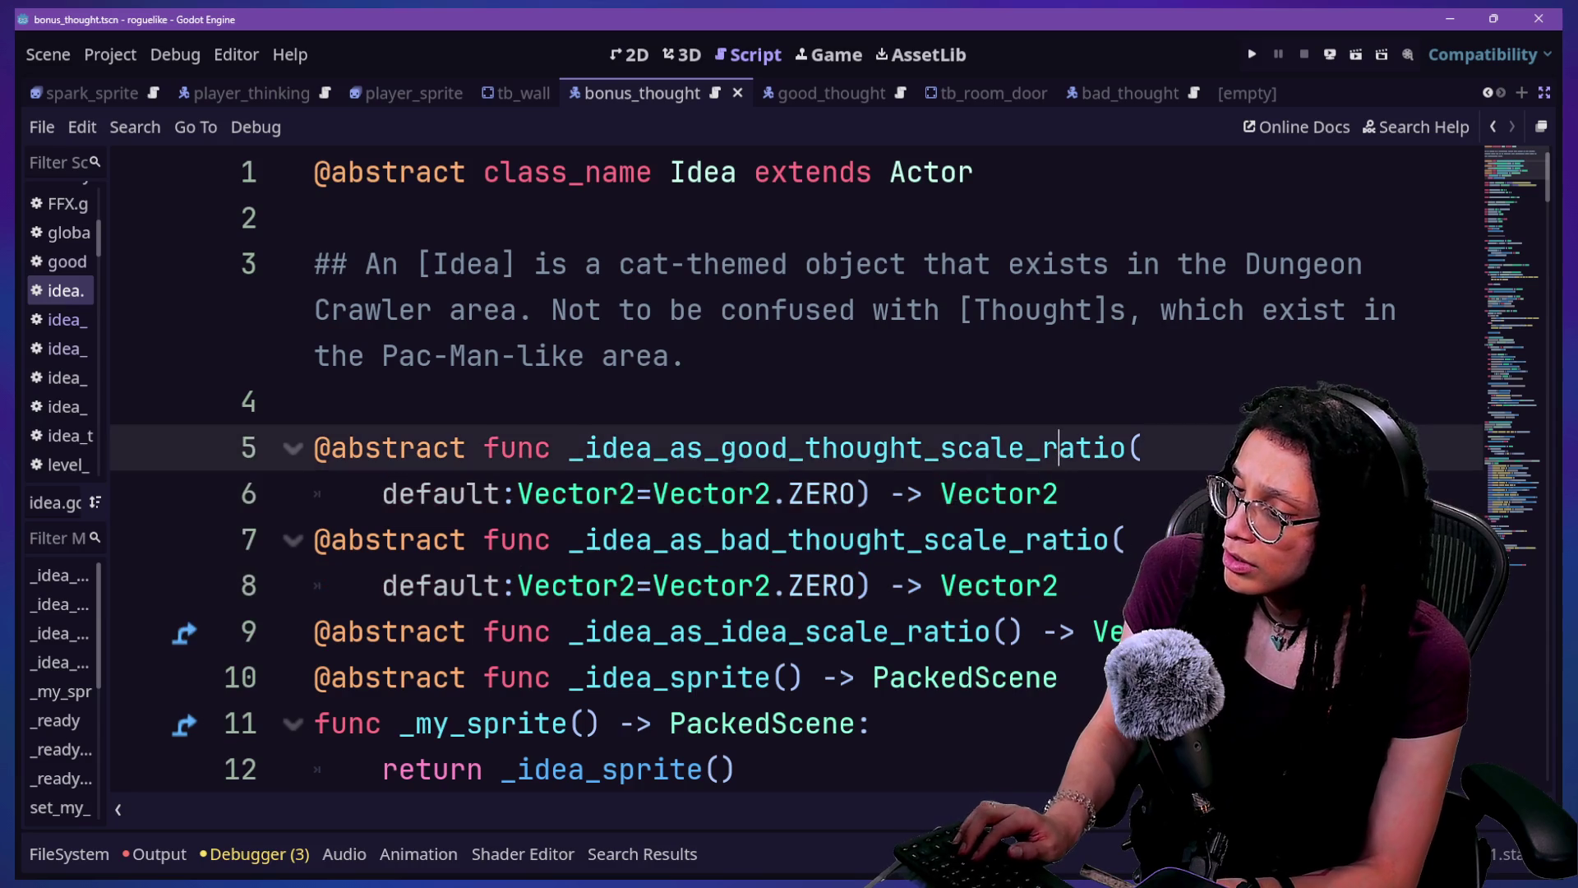
pyautogui.click(1109, 586)
pyautogui.moveTo(1108, 584); pyautogui.dragTo(944, 358)
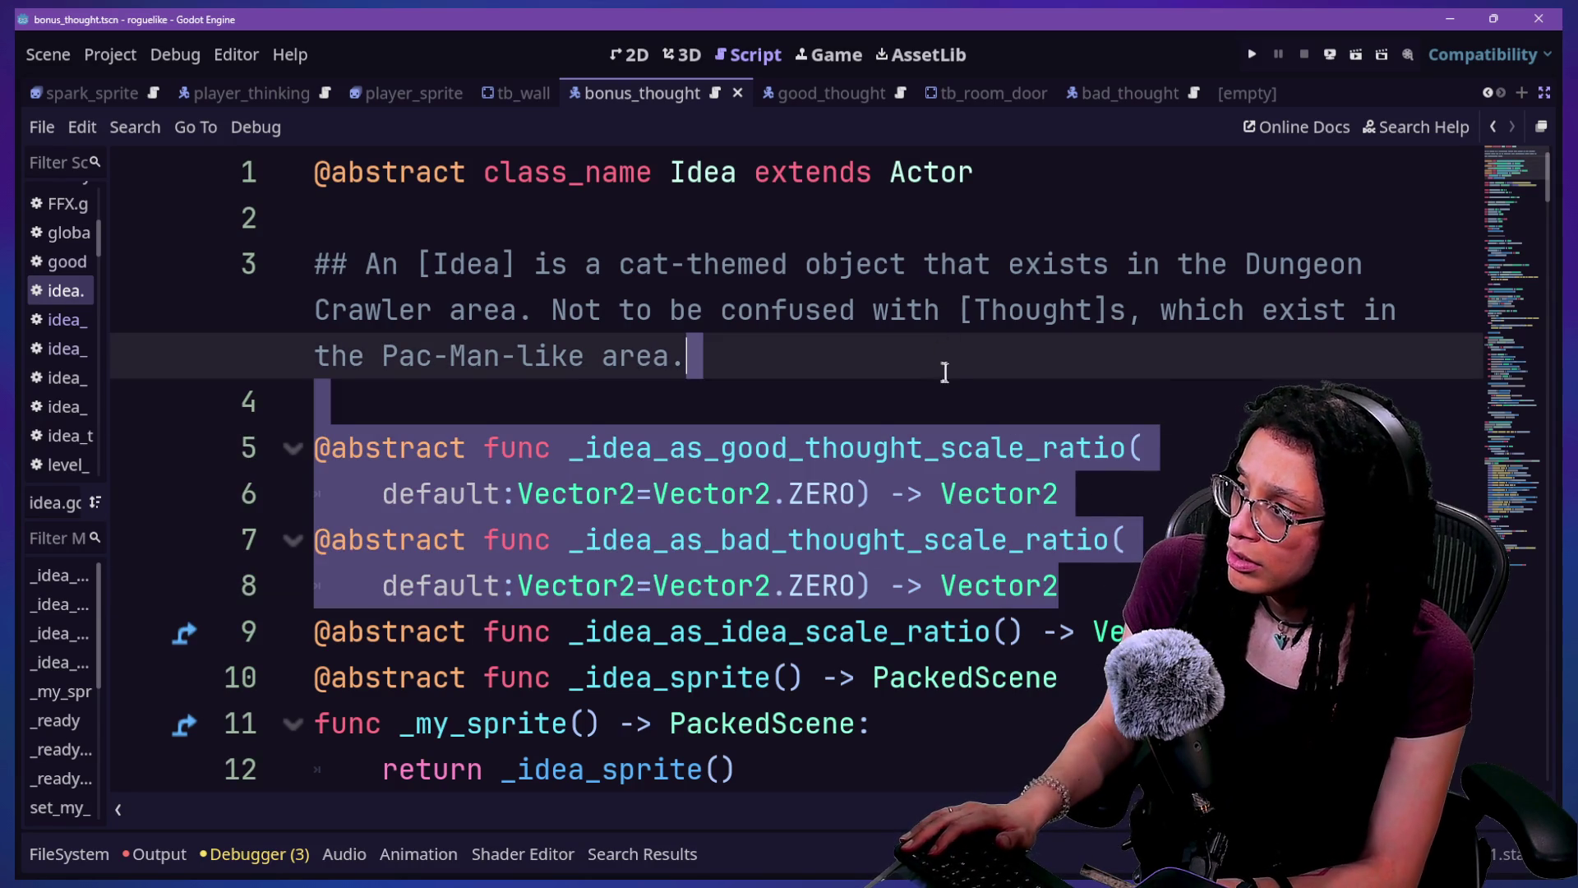
# Open idea_cat_food.gd via Quick Open
pyautogui.click(961, 357)
pyautogui.hotkey('ctrl', 'alt', 'o')
pyautogui.press('Return')
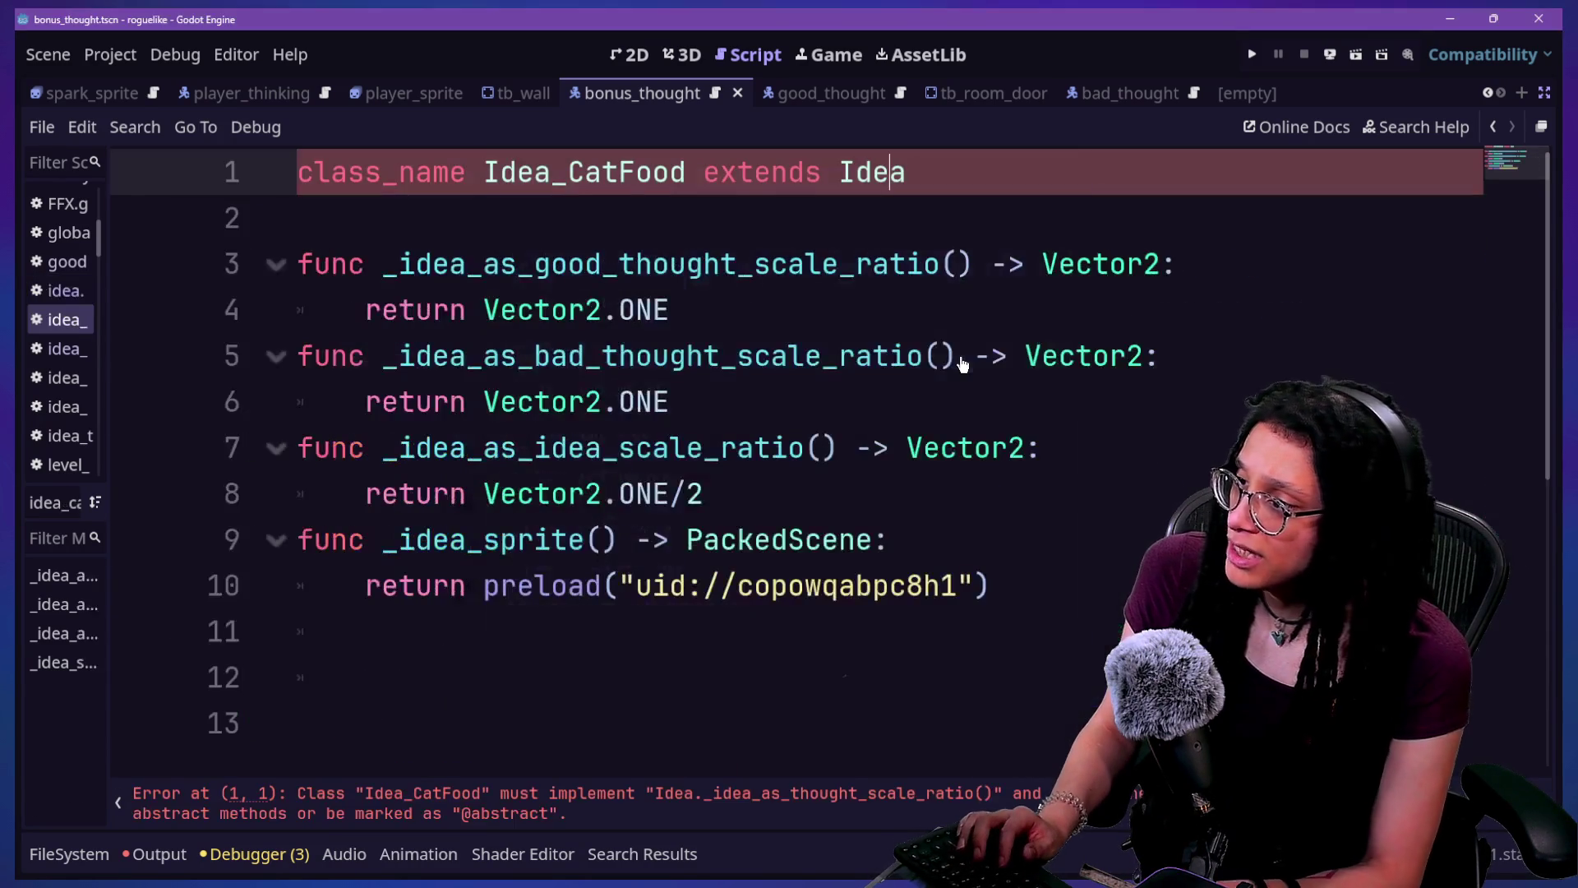
pyautogui.click(1023, 314)
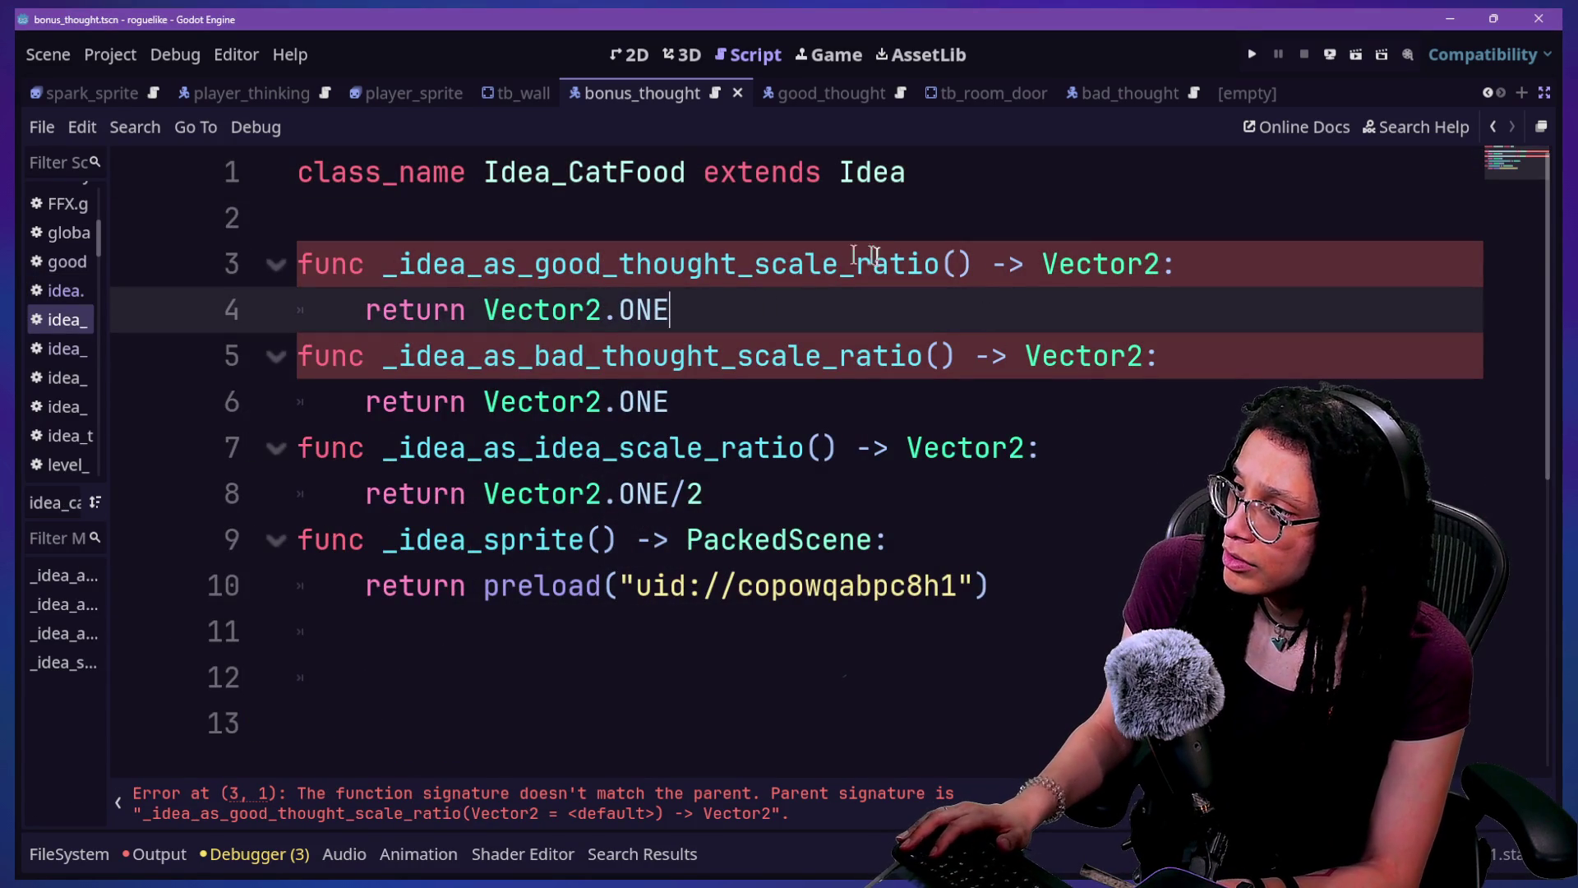
# Give both override signatures a default:Vector2=Vector2.ZERO parameter using simultaneous carets
pyautogui.click(961, 267)
pyautogui.keyDown('alt'); pyautogui.click(939, 356); pyautogui.keyUp('alt')
pyautogui.write('default:Ve')
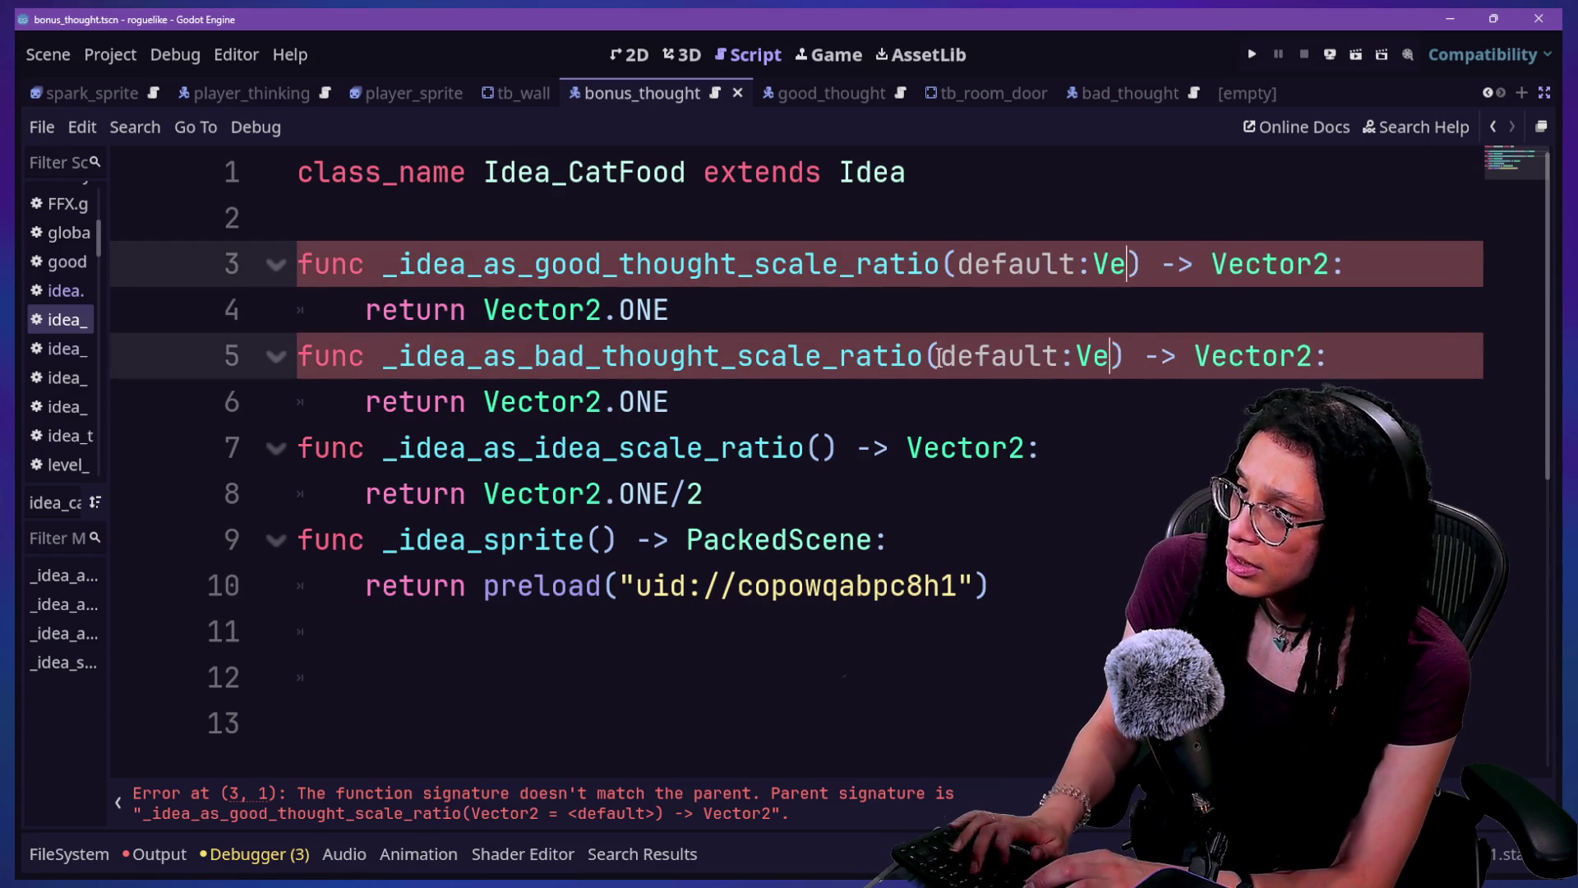
pyautogui.write('ctor2')
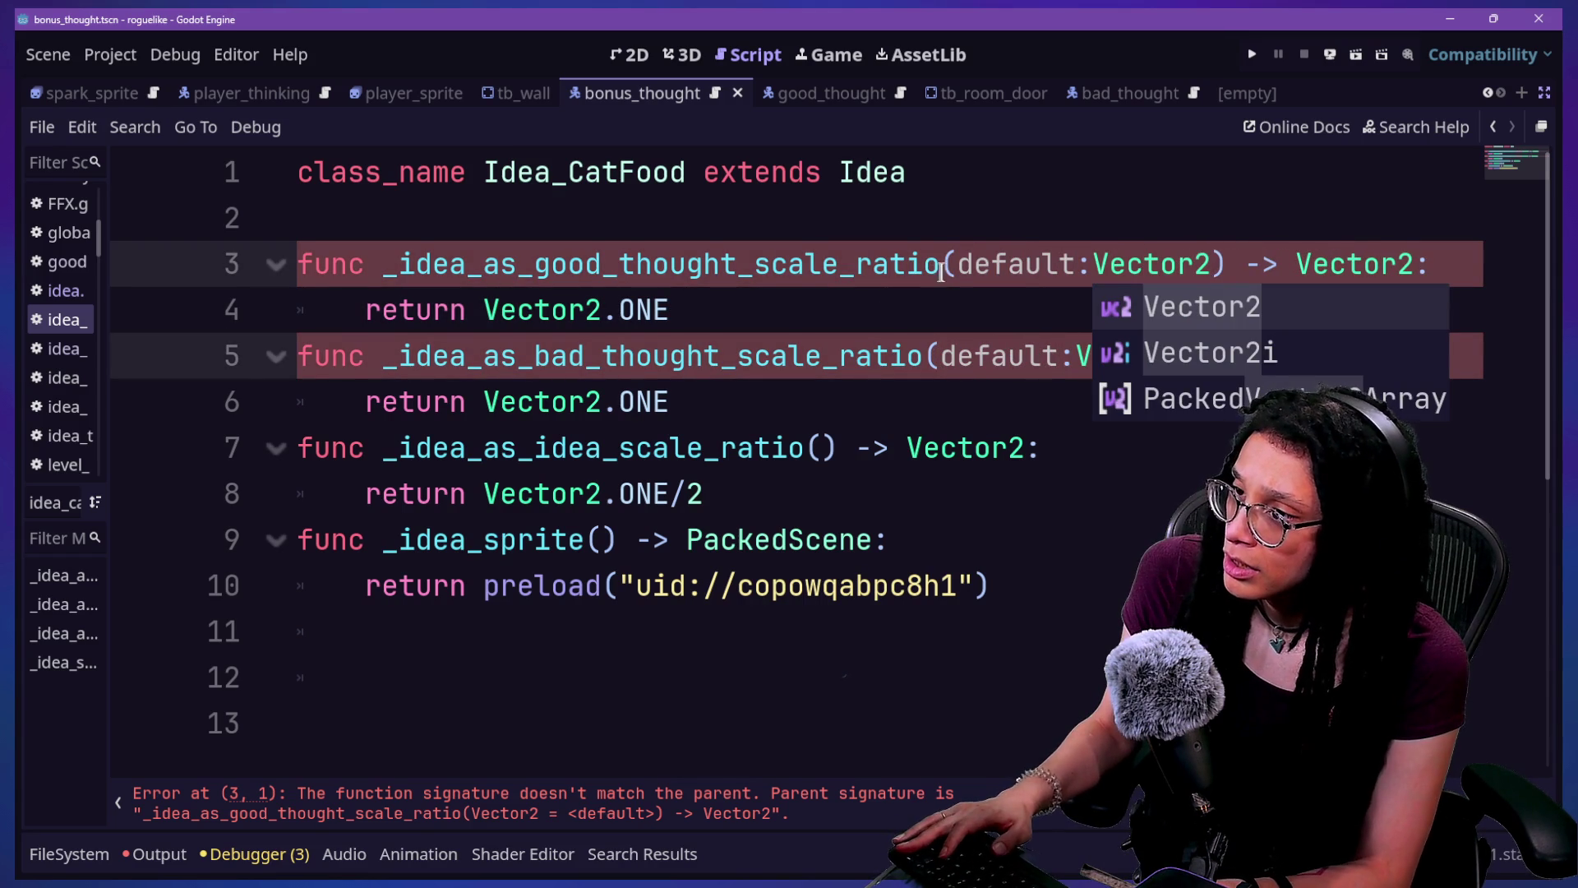
pyautogui.hotkey('ctrl', 'Left')
pyautogui.hotkey('ctrl', 'Left')
pyautogui.hotkey('ctrl', 'Left')
pyautogui.press('Return')
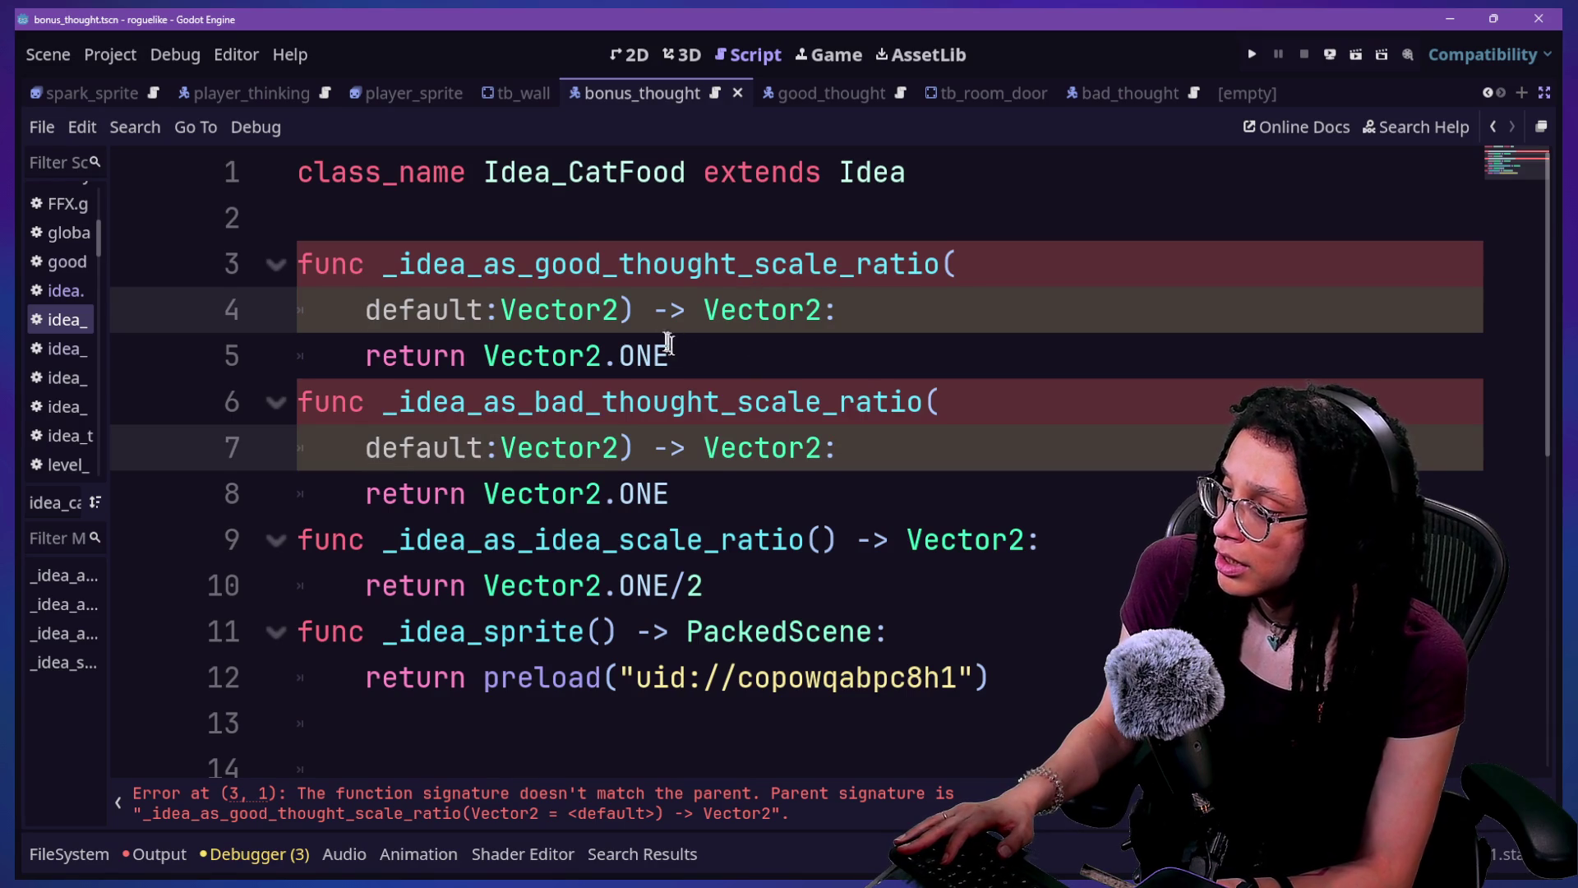
pyautogui.click(631, 307)
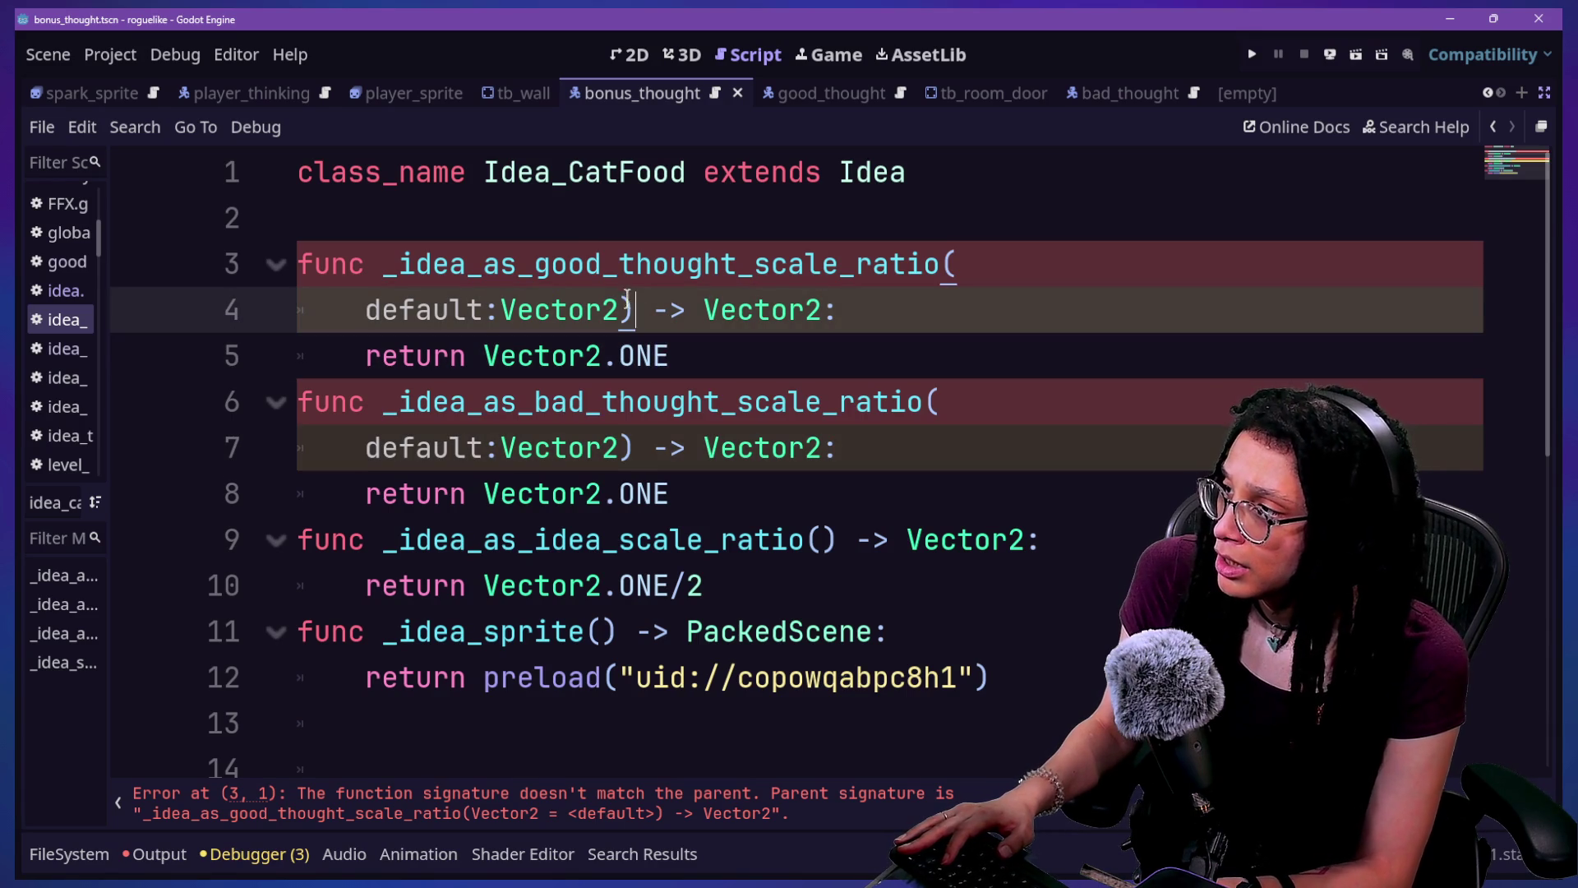
pyautogui.keyDown('alt'); pyautogui.click(622, 447); pyautogui.keyUp('alt')
pyautogui.write('=Vector2.ZERO')
# Select both returned Vector2.ONE values with Ctrl+D and finish the multi-caret edit
pyautogui.click(490, 355)
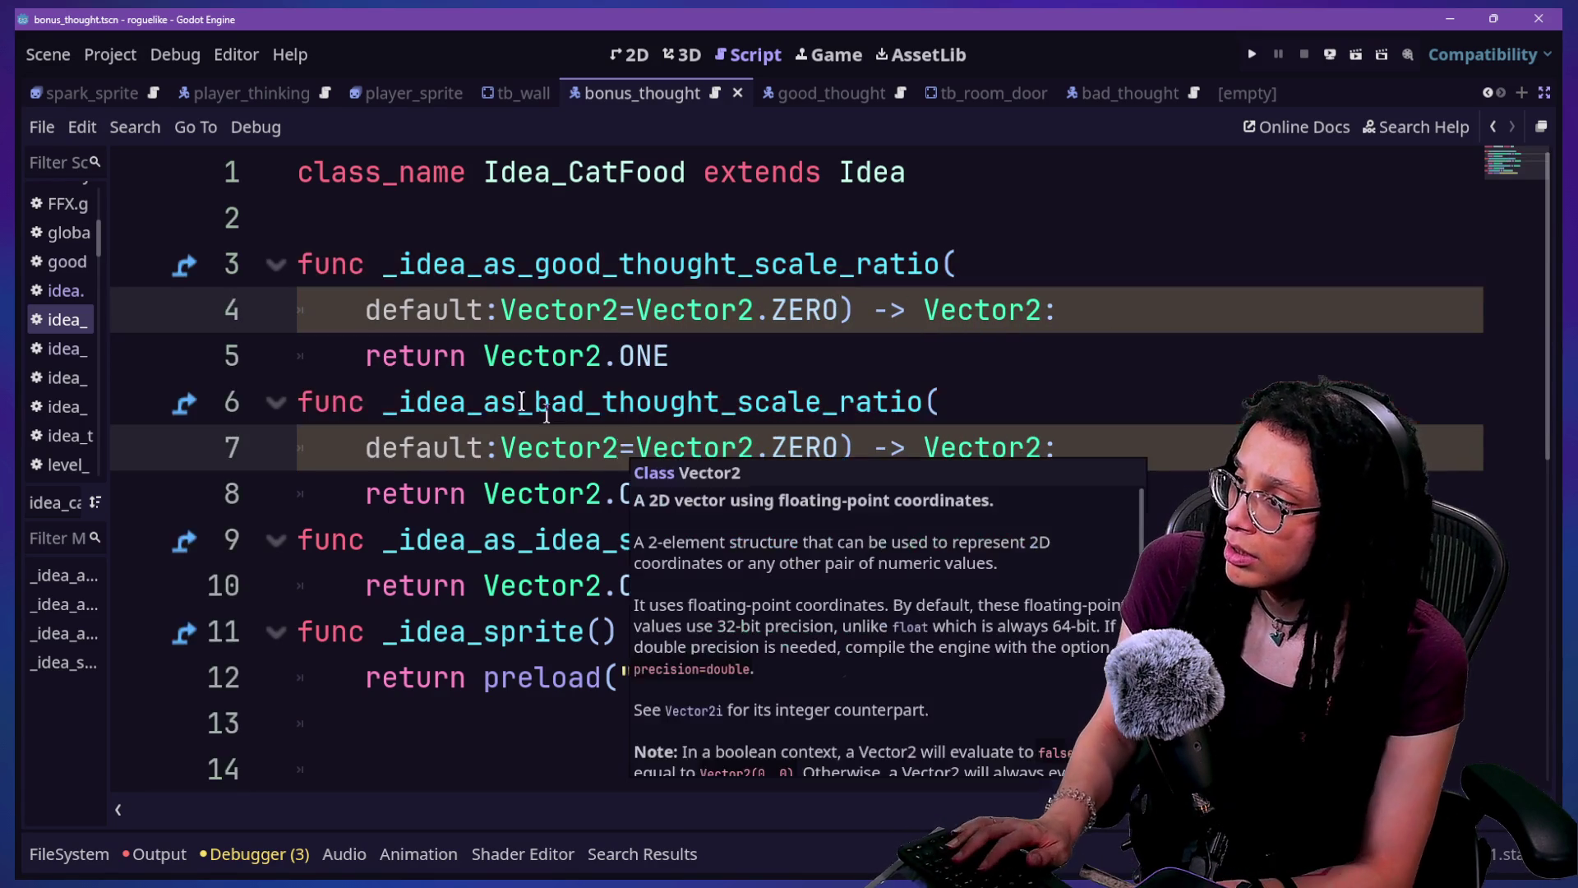
pyautogui.moveTo(670, 355); pyautogui.dragTo(483, 355)
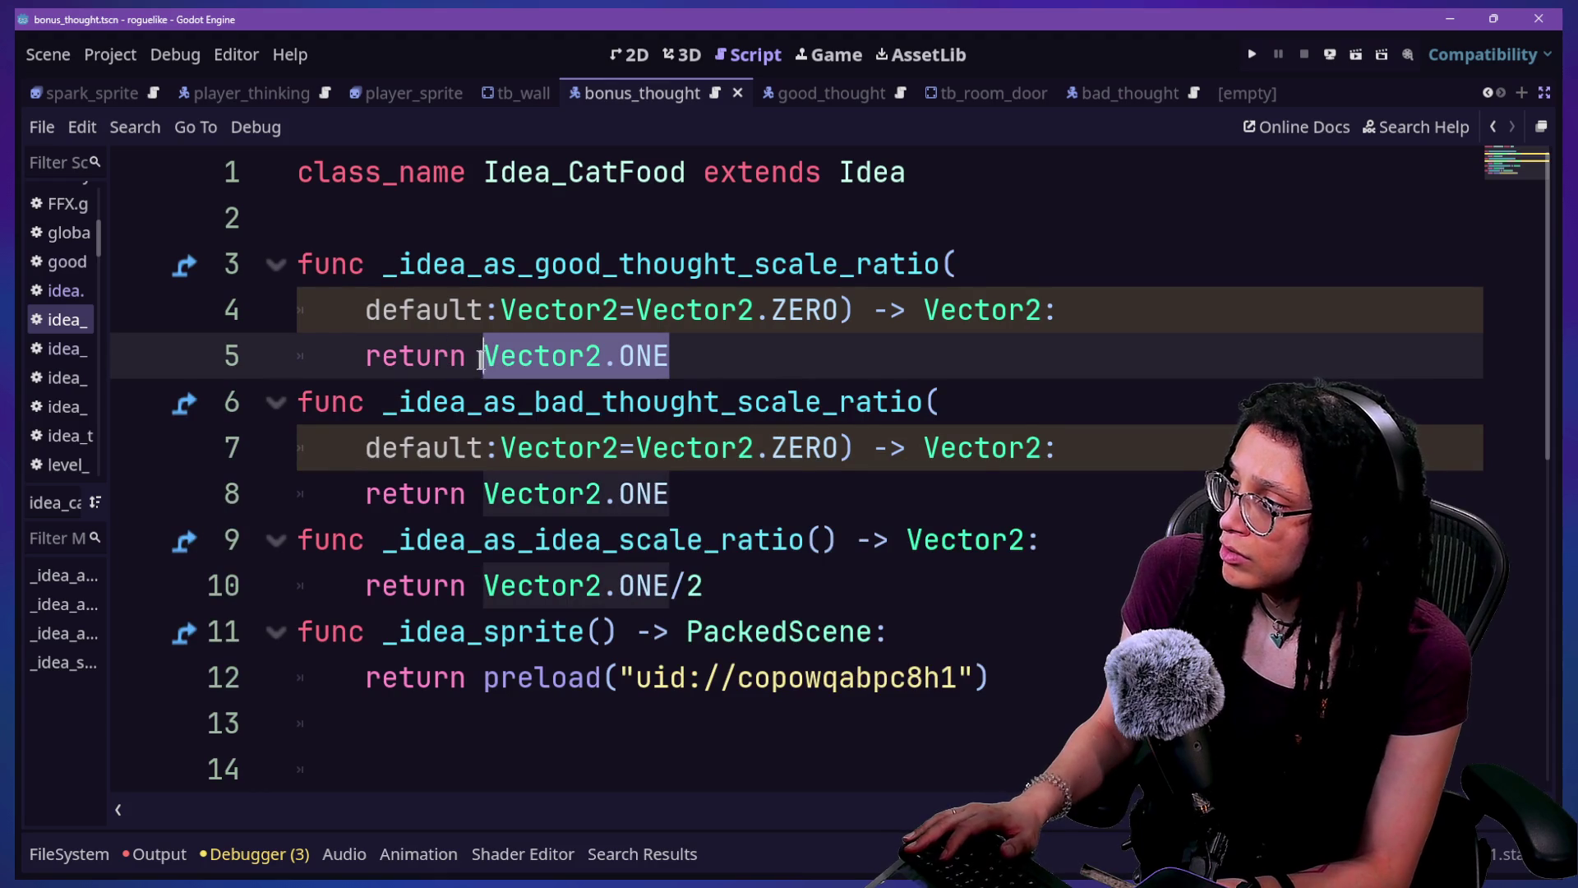
pyautogui.hotkey('ctrl', 'd')
pyautogui.write('default')
pyautogui.press('Escape')
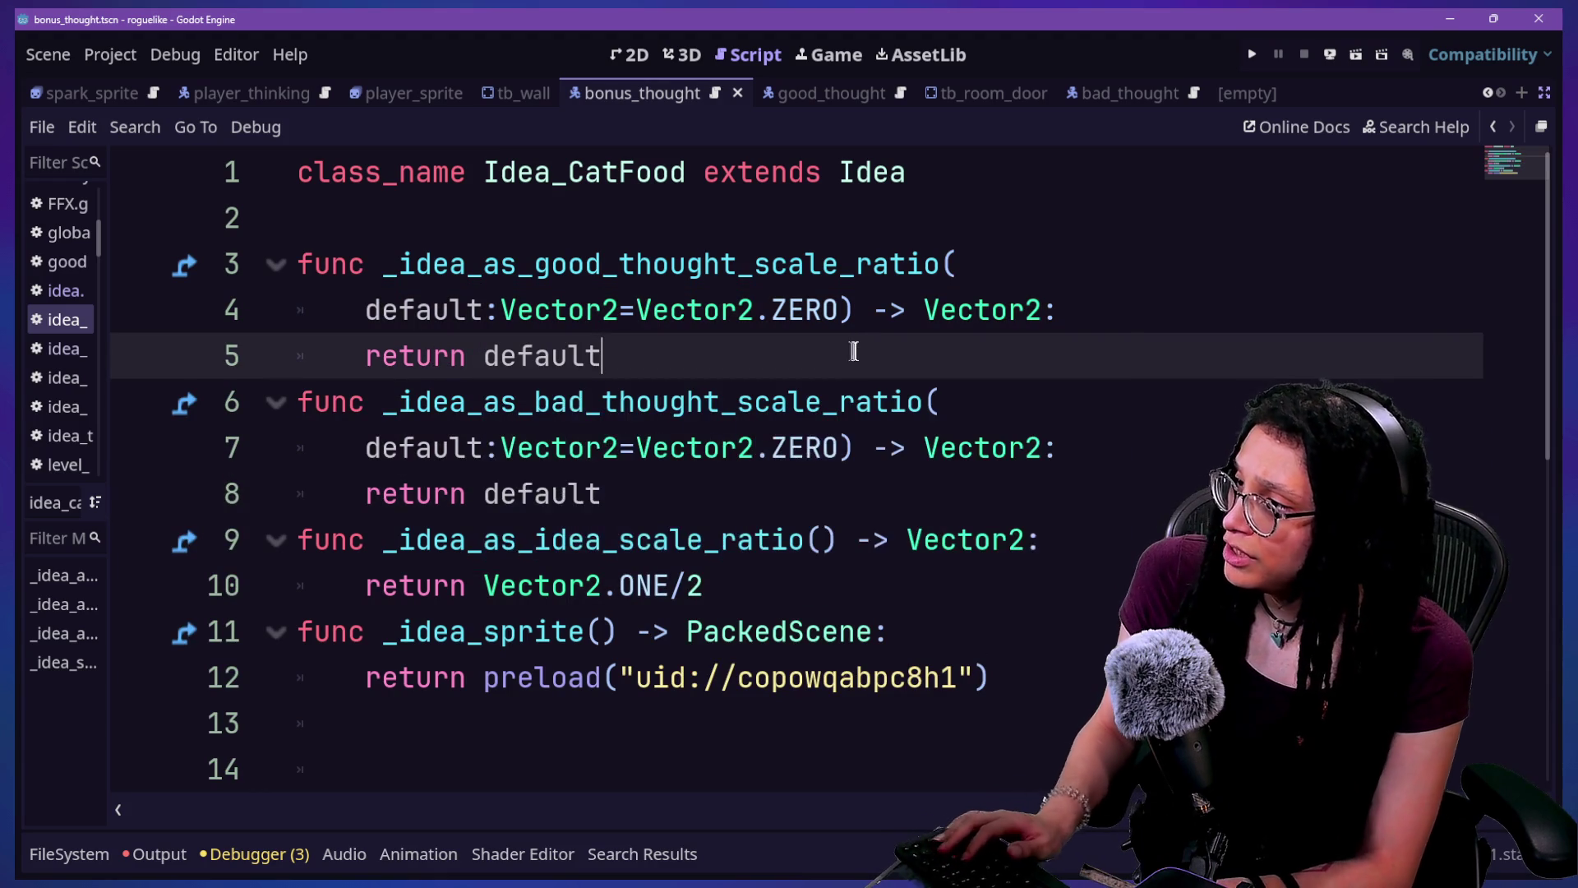
pyautogui.click(946, 264)
pyautogui.press('Down')
pyautogui.press('Down')
pyautogui.press('Down')
pyautogui.press('Down')
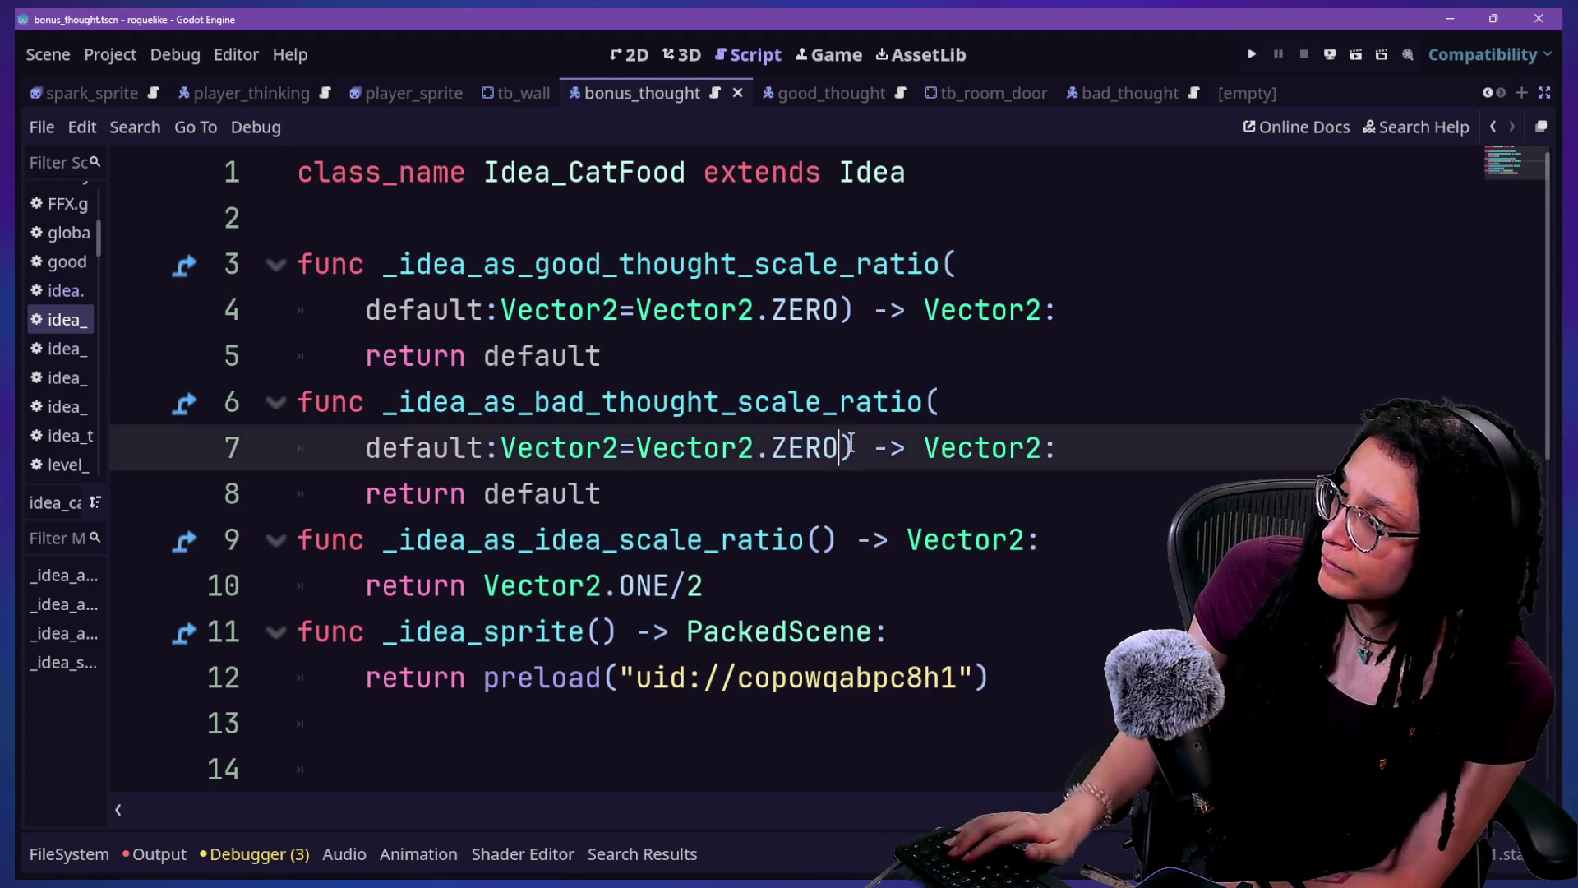
pyautogui.press('Down')
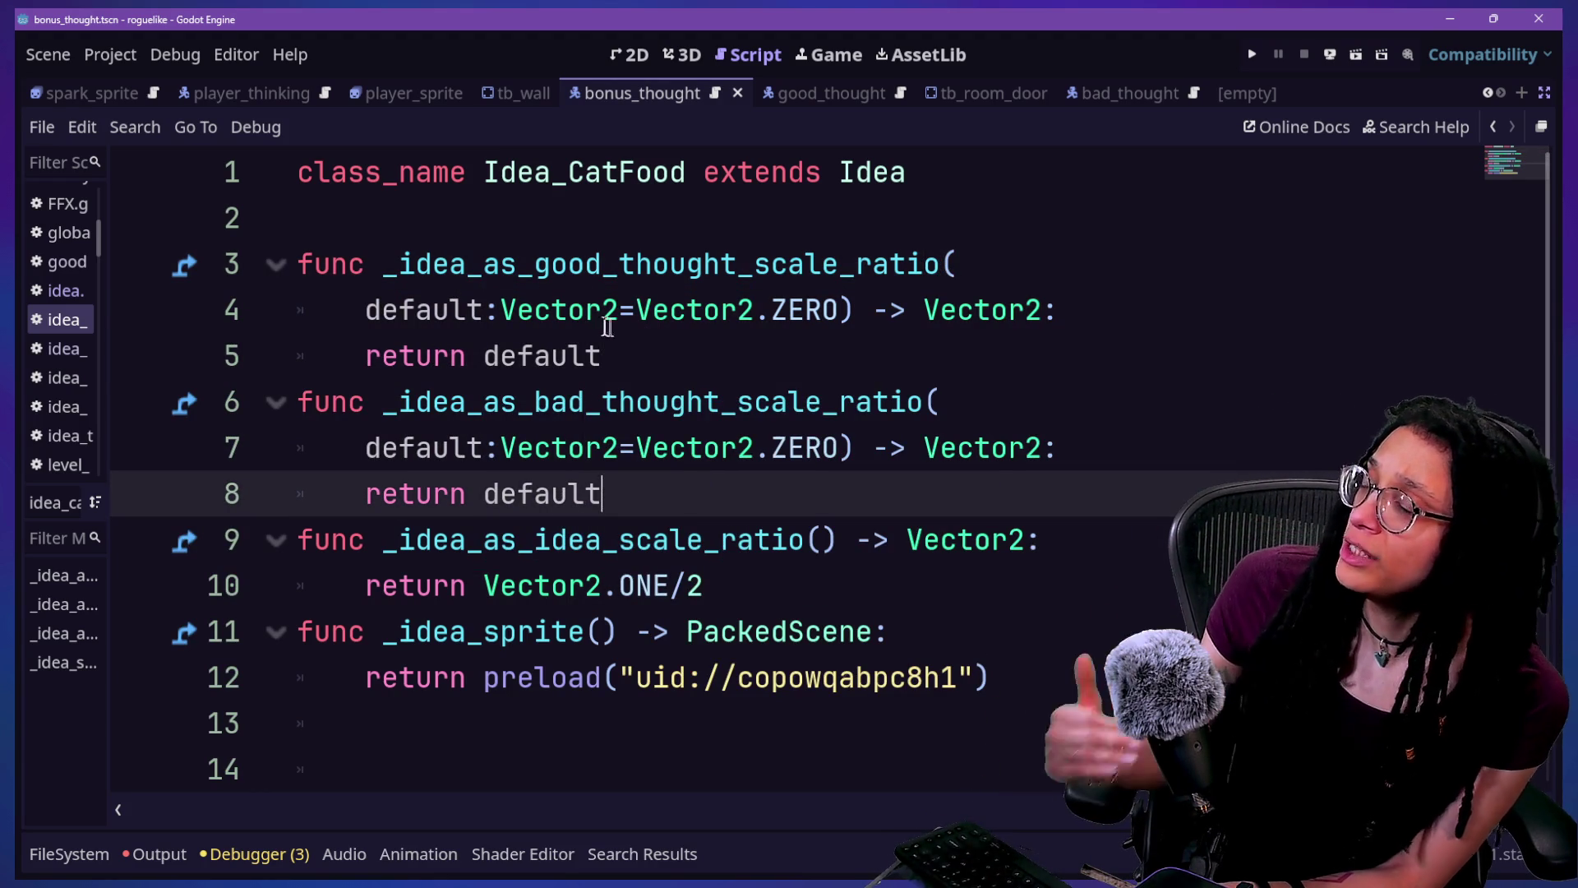
# Reformat both overrides: unindent the parameter lines, move closing parentheses to new lines, add a blank line
pyautogui.click(843, 316)
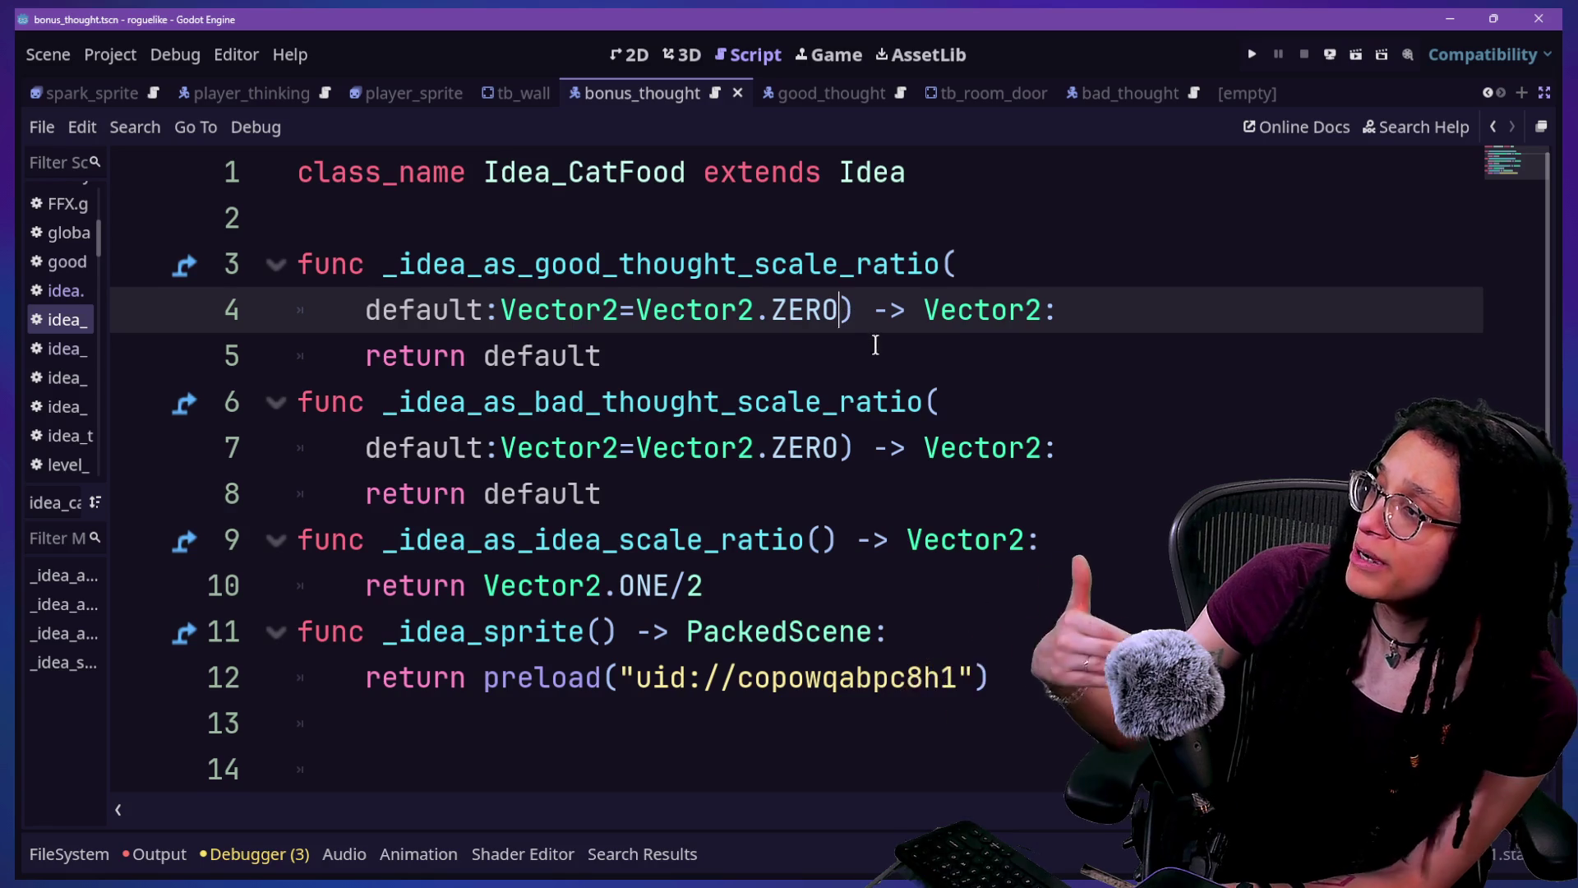
pyautogui.hotkey('shift', 'Tab')
pyautogui.click(510, 450)
pyautogui.hotkey('shift', 'Tab')
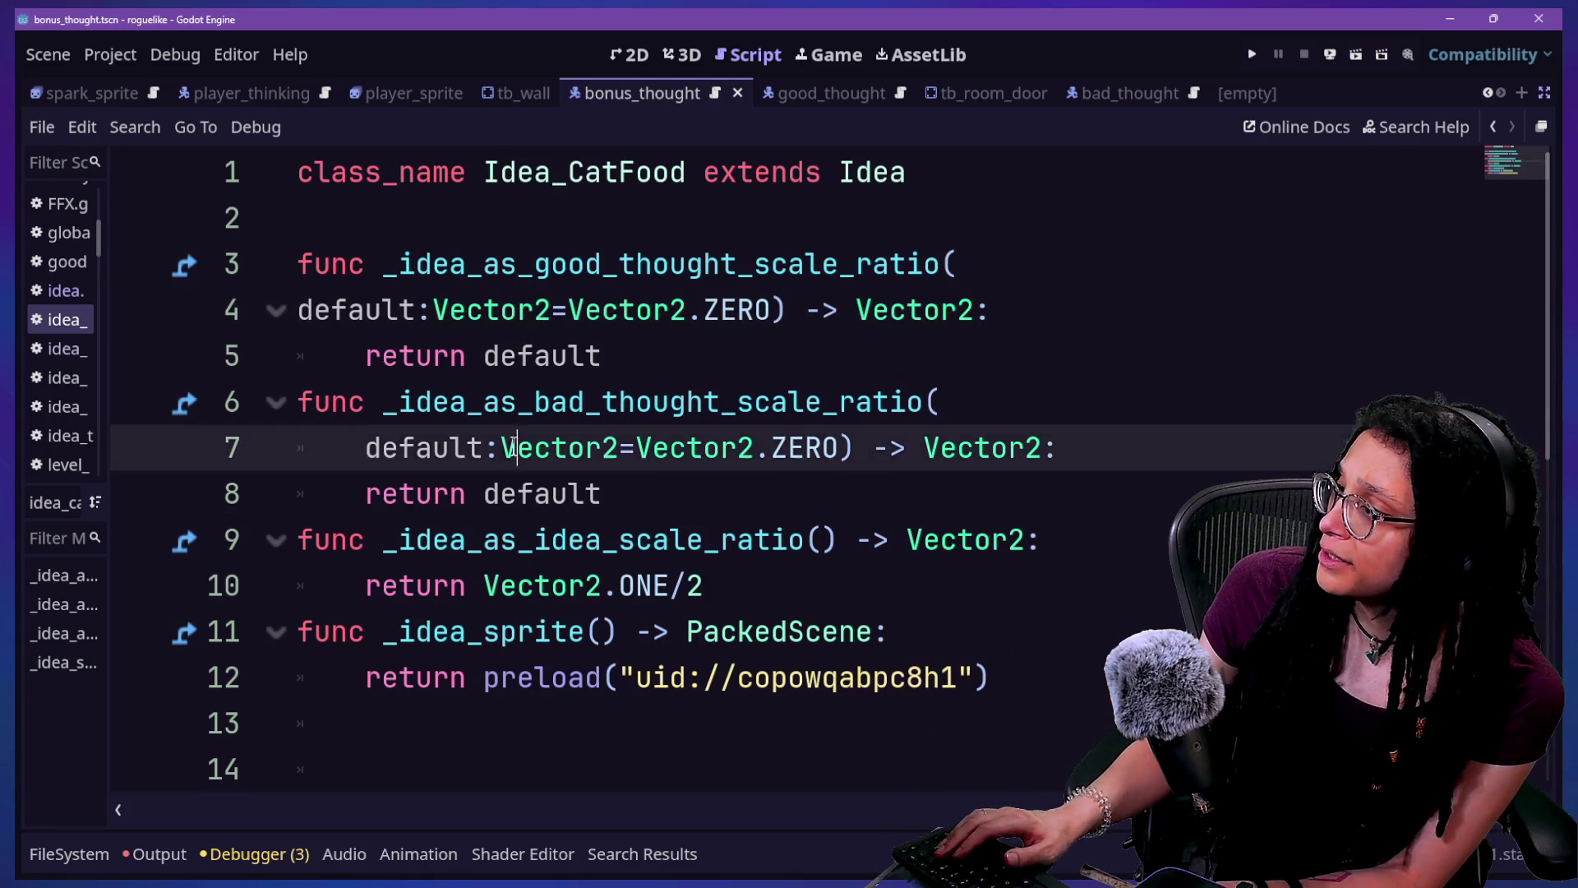
pyautogui.click(606, 356)
pyautogui.click(777, 311)
pyautogui.keyDown('alt'); pyautogui.click(777, 447); pyautogui.keyUp('alt')
pyautogui.press('Return')
pyautogui.press('Escape')
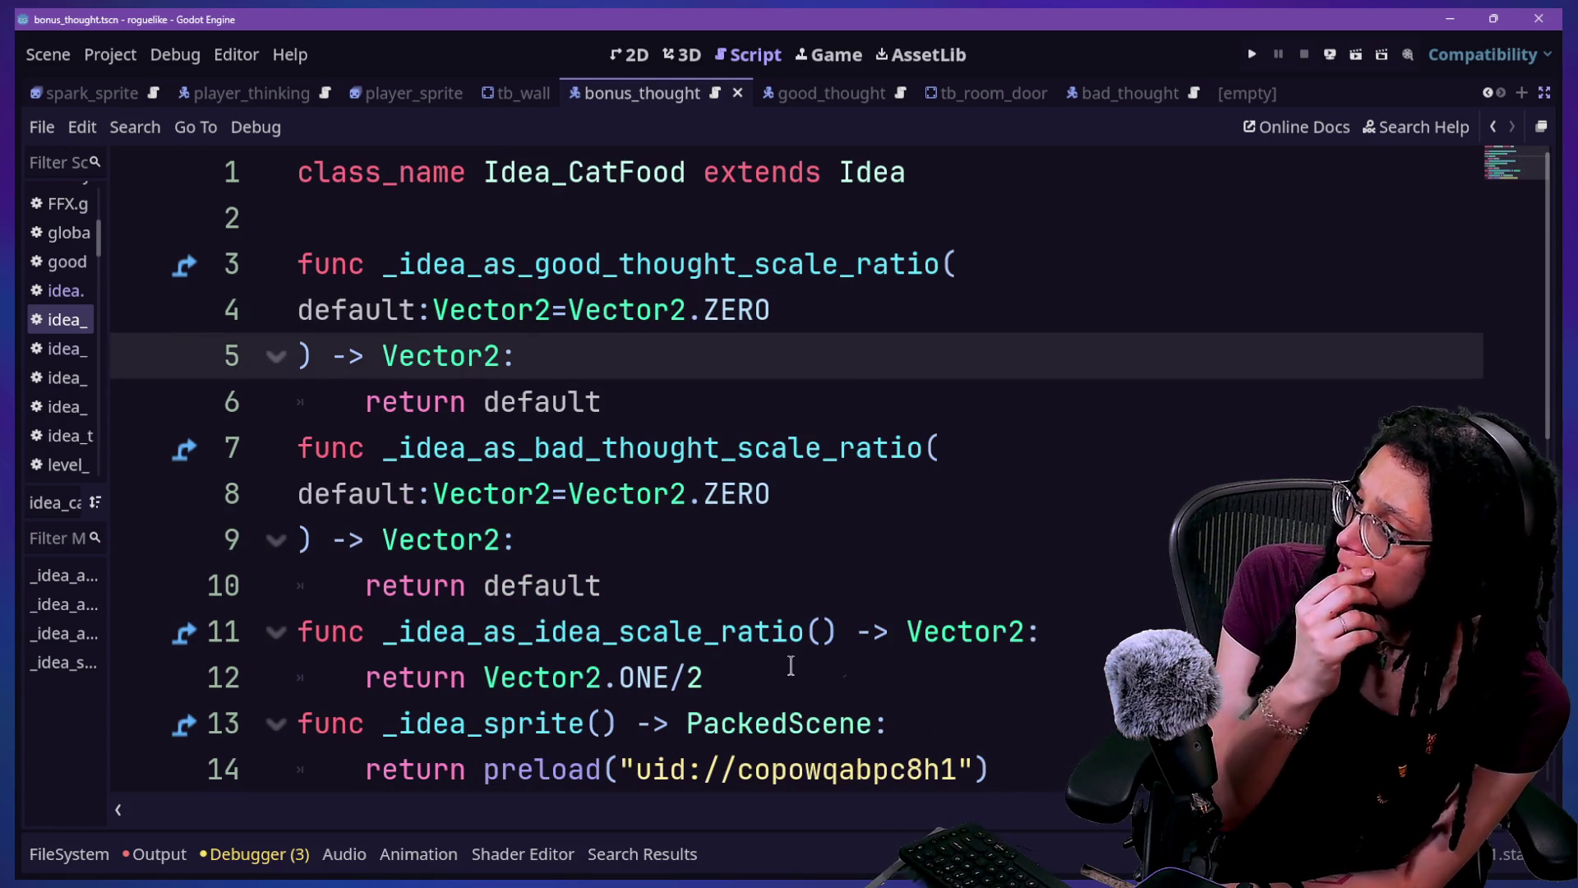
pyautogui.click(903, 602)
pyautogui.press('Return')
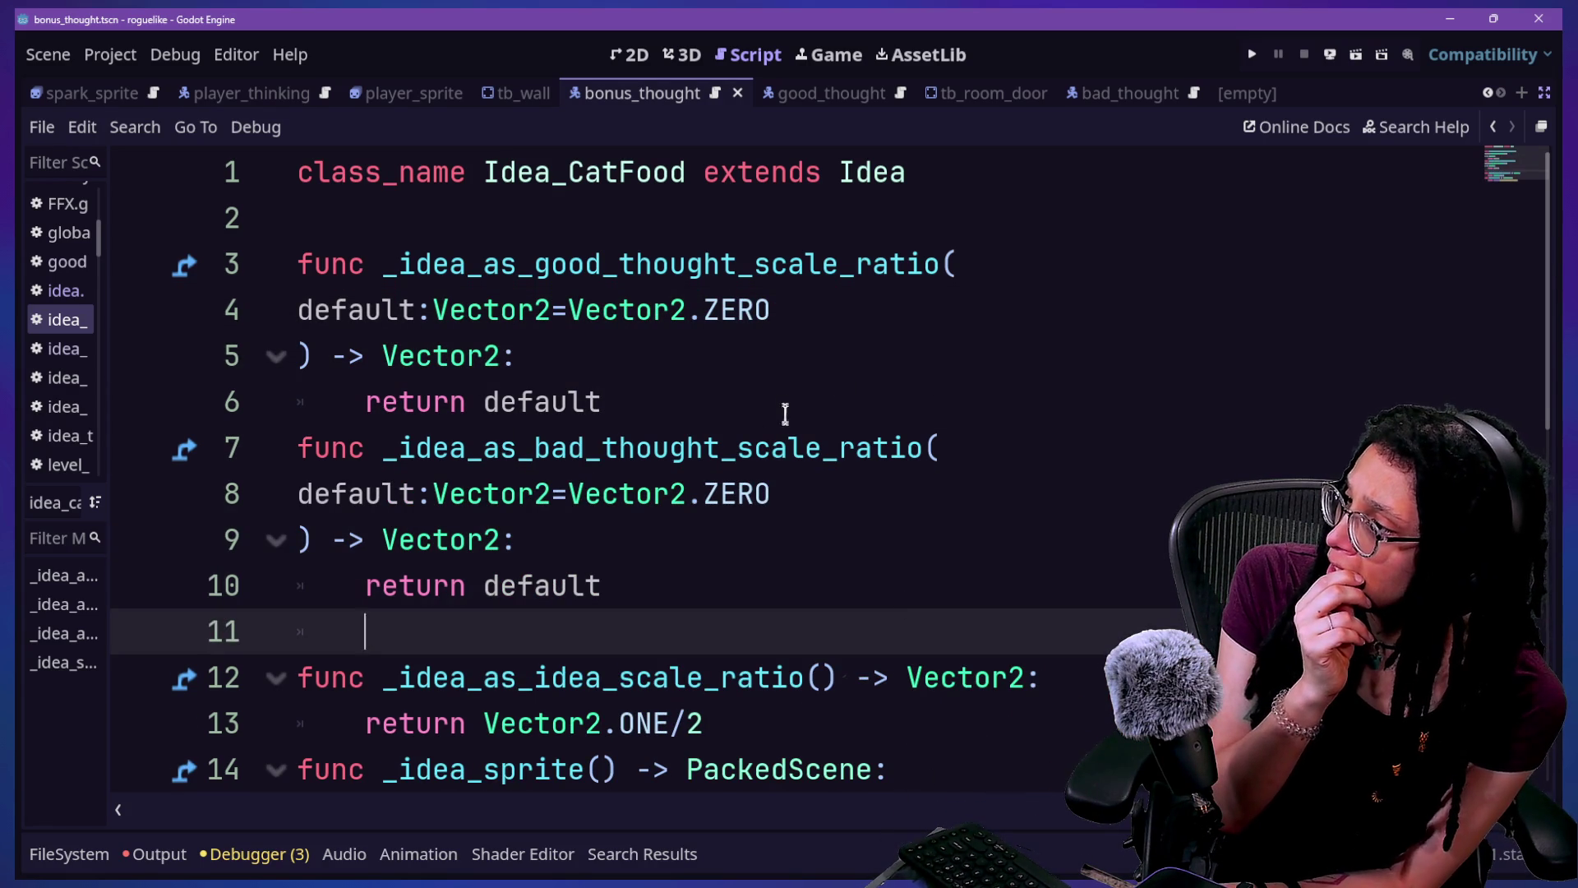
pyautogui.click(782, 411)
pyautogui.click(1038, 523)
# Select lines 2 through 11 of Idea_CatFood and save the script
pyautogui.click(777, 653)
pyautogui.moveTo(790, 610); pyautogui.dragTo(850, 238)
pyautogui.hotkey('ctrl', 'c')
pyautogui.hotkey('ctrl', 's')
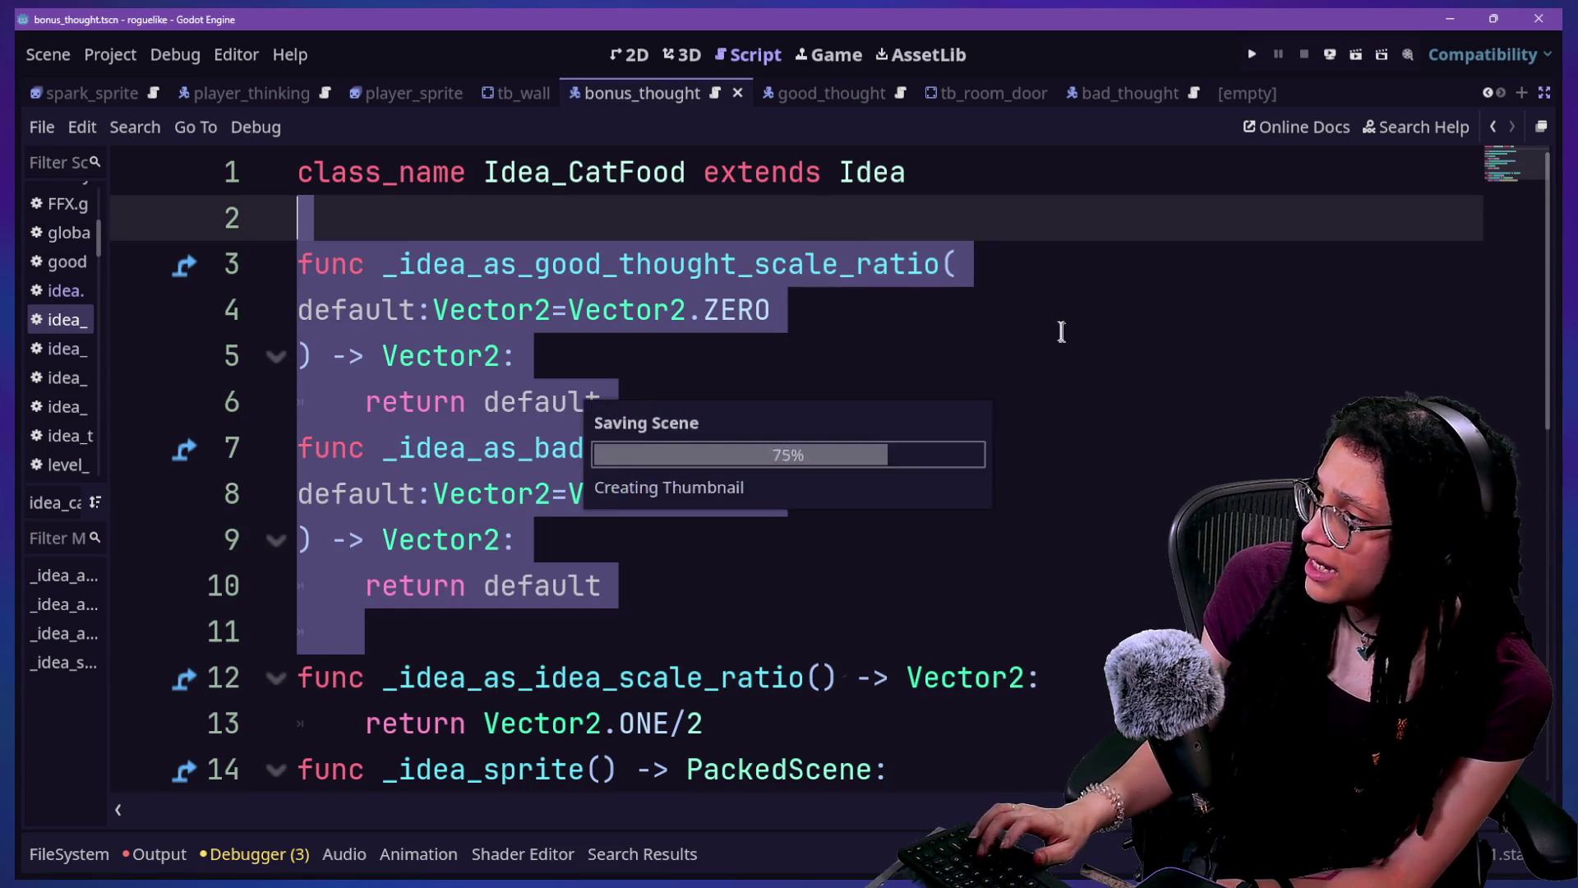
pyautogui.click(1042, 316)
# Open idea_cat_tree.gd, trial-paste the scale ratio functions at line 2, then undo it
pyautogui.hotkey('ctrl', 'alt', 'o')
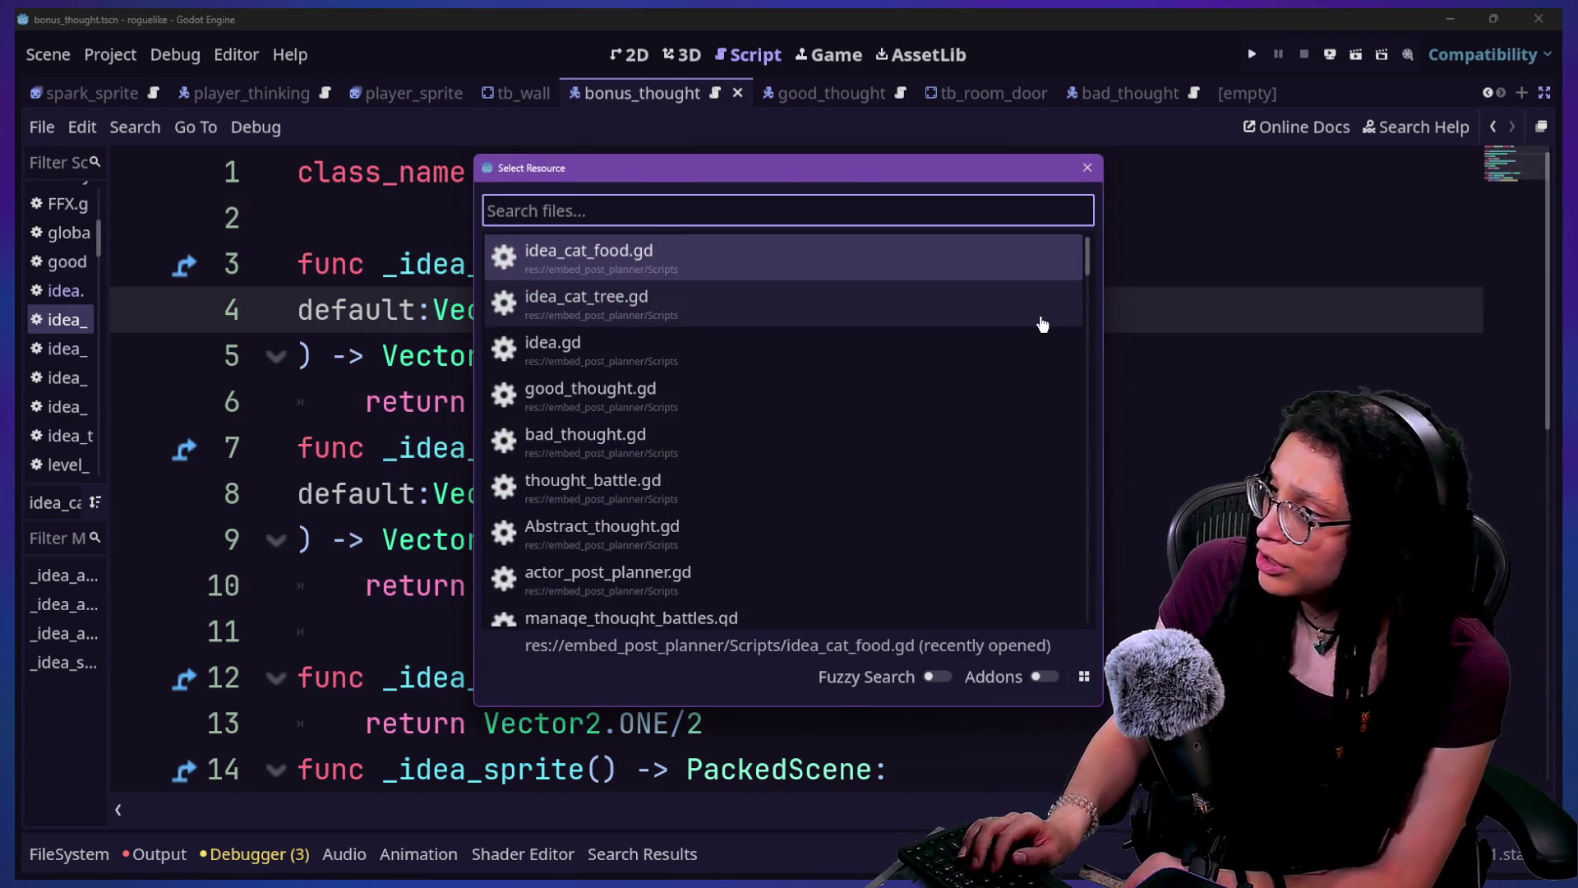
pyautogui.click(1040, 318)
pyautogui.moveTo(869, 318); pyautogui.dragTo(855, 264)
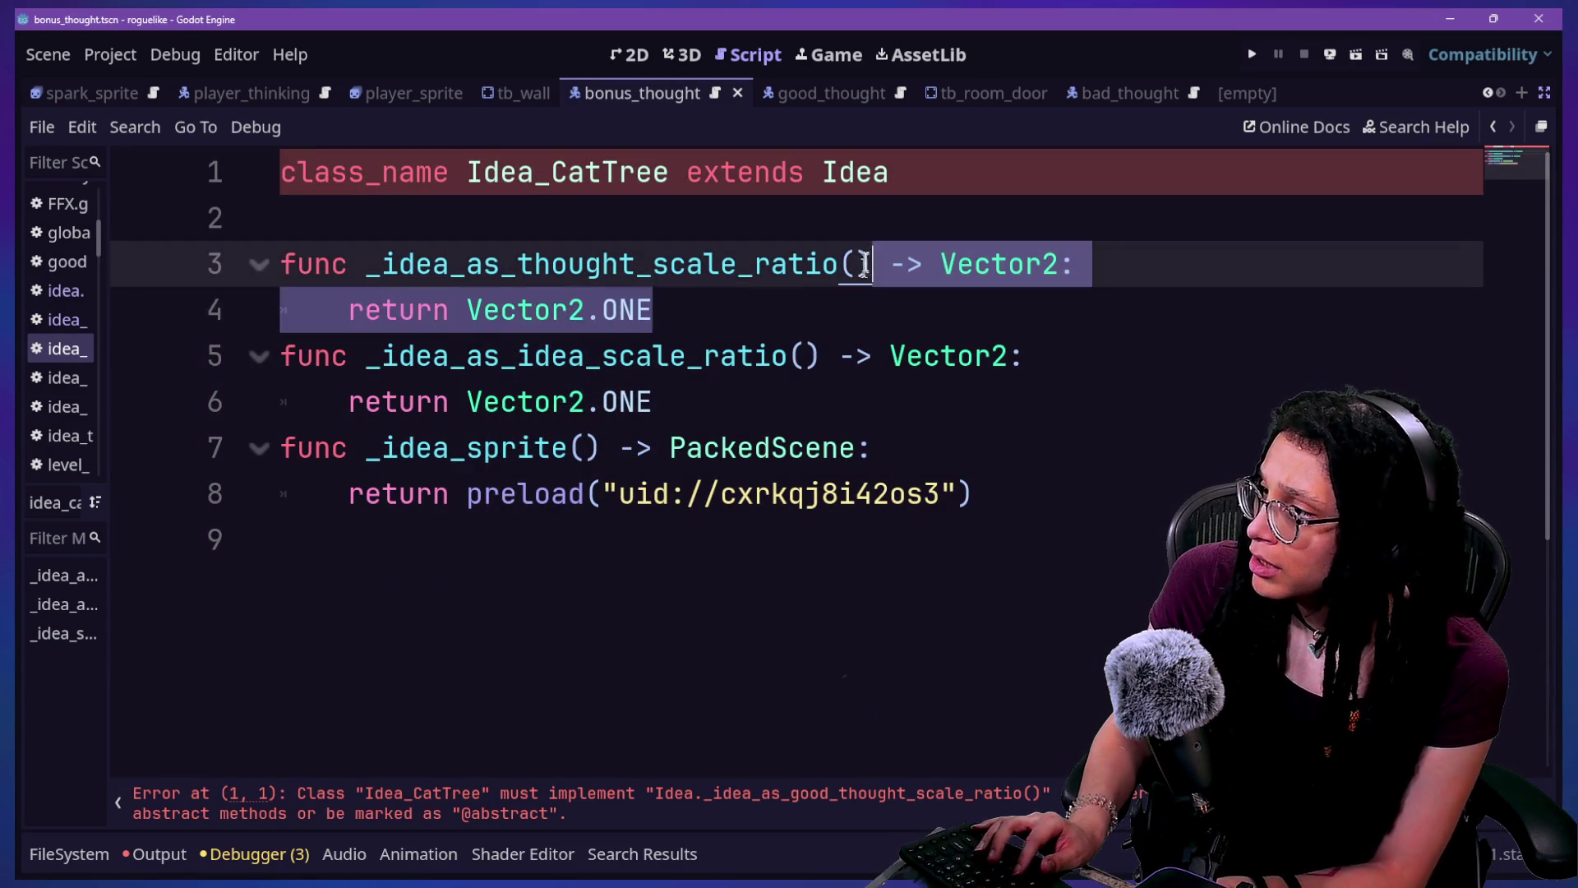
pyautogui.click(828, 448)
pyautogui.click(835, 395)
pyautogui.click(1022, 225)
pyautogui.hotkey('ctrl', 'v')
pyautogui.hotkey('ctrl', 'z')
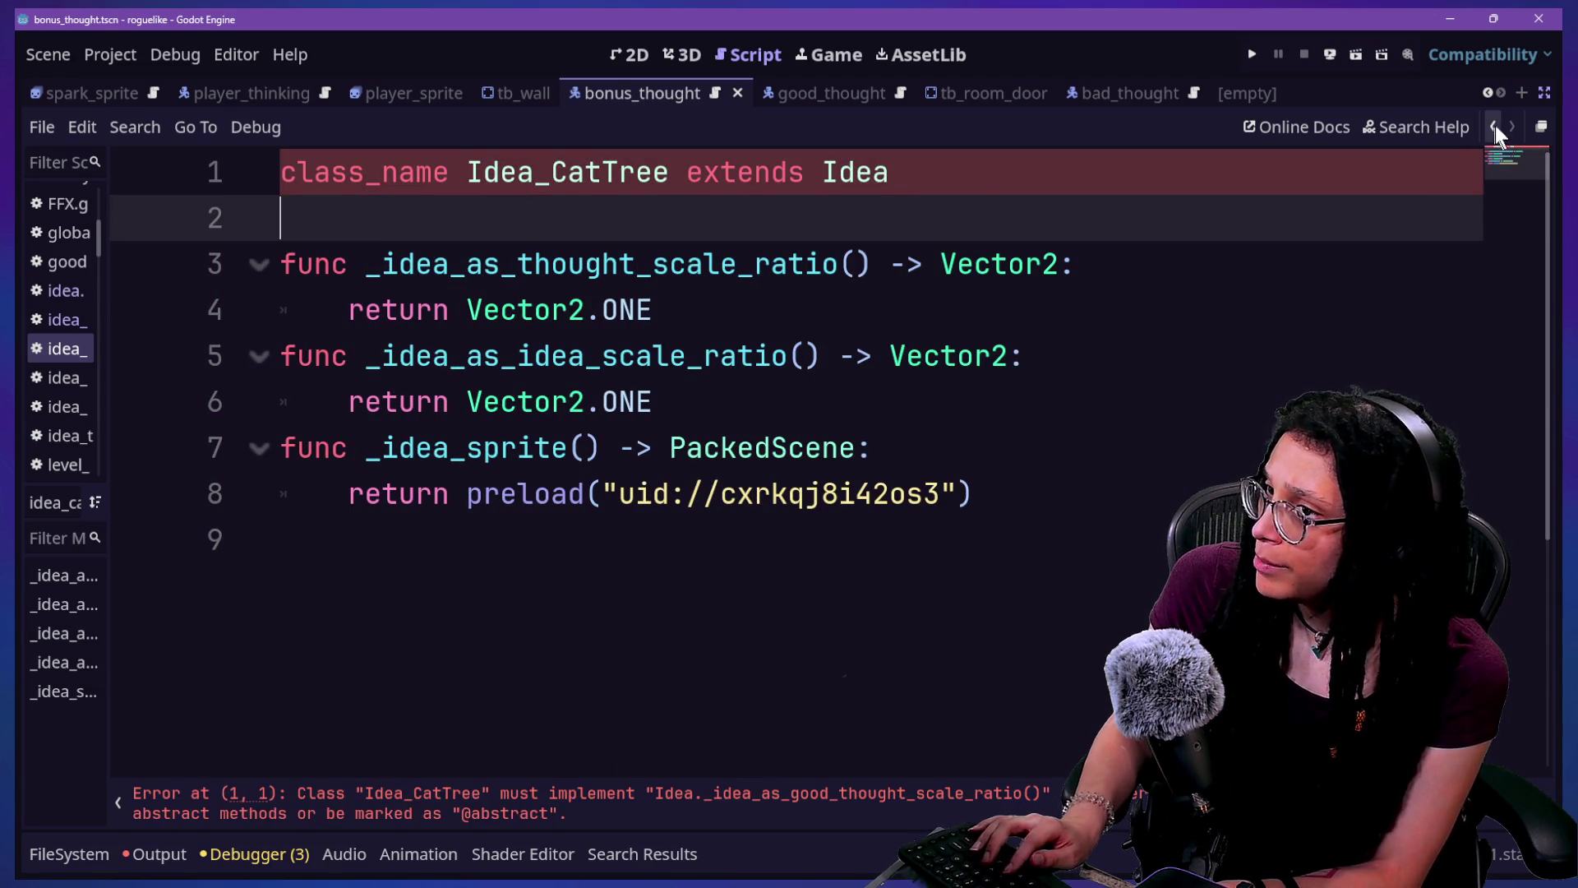
# Step through script history back to the abstract Idea script
pyautogui.click(1495, 126)
pyautogui.click(1498, 124)
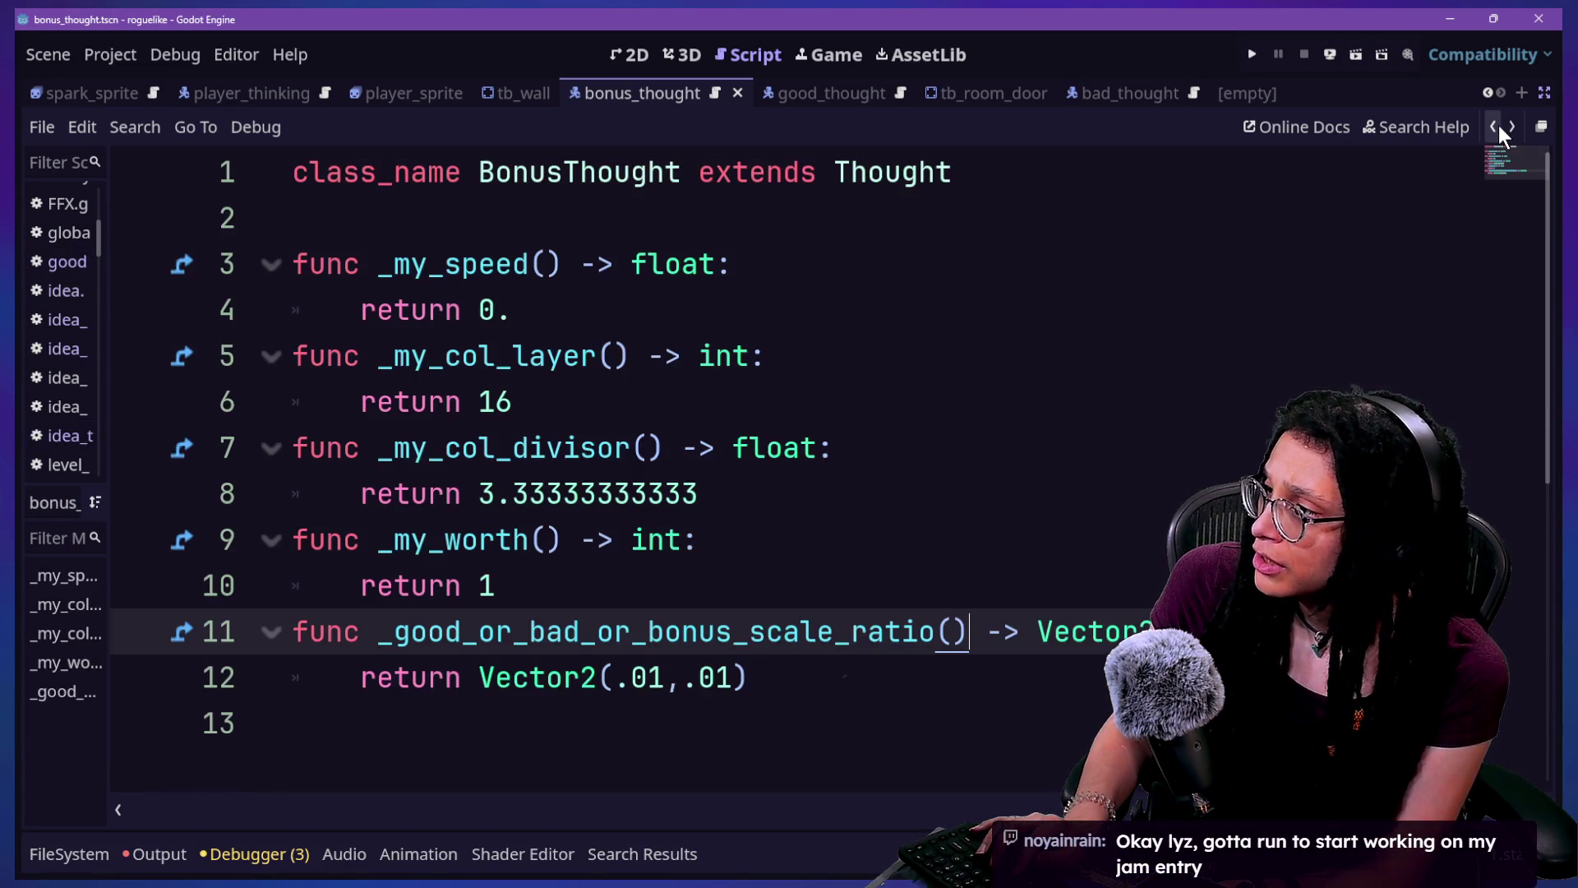
pyautogui.click(1499, 125)
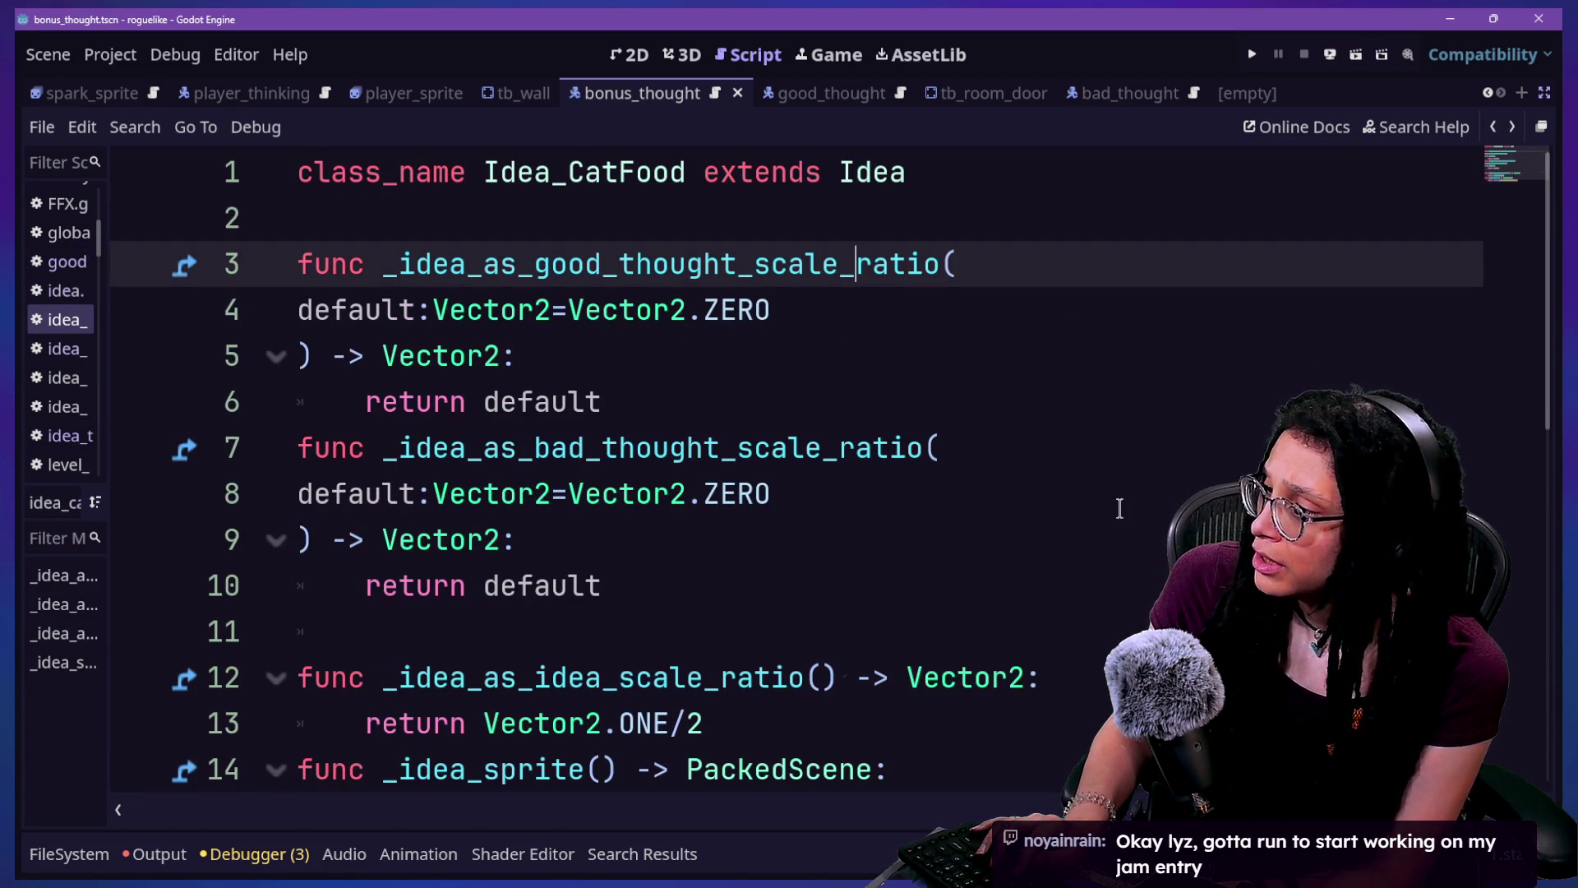
pyautogui.click(1513, 126)
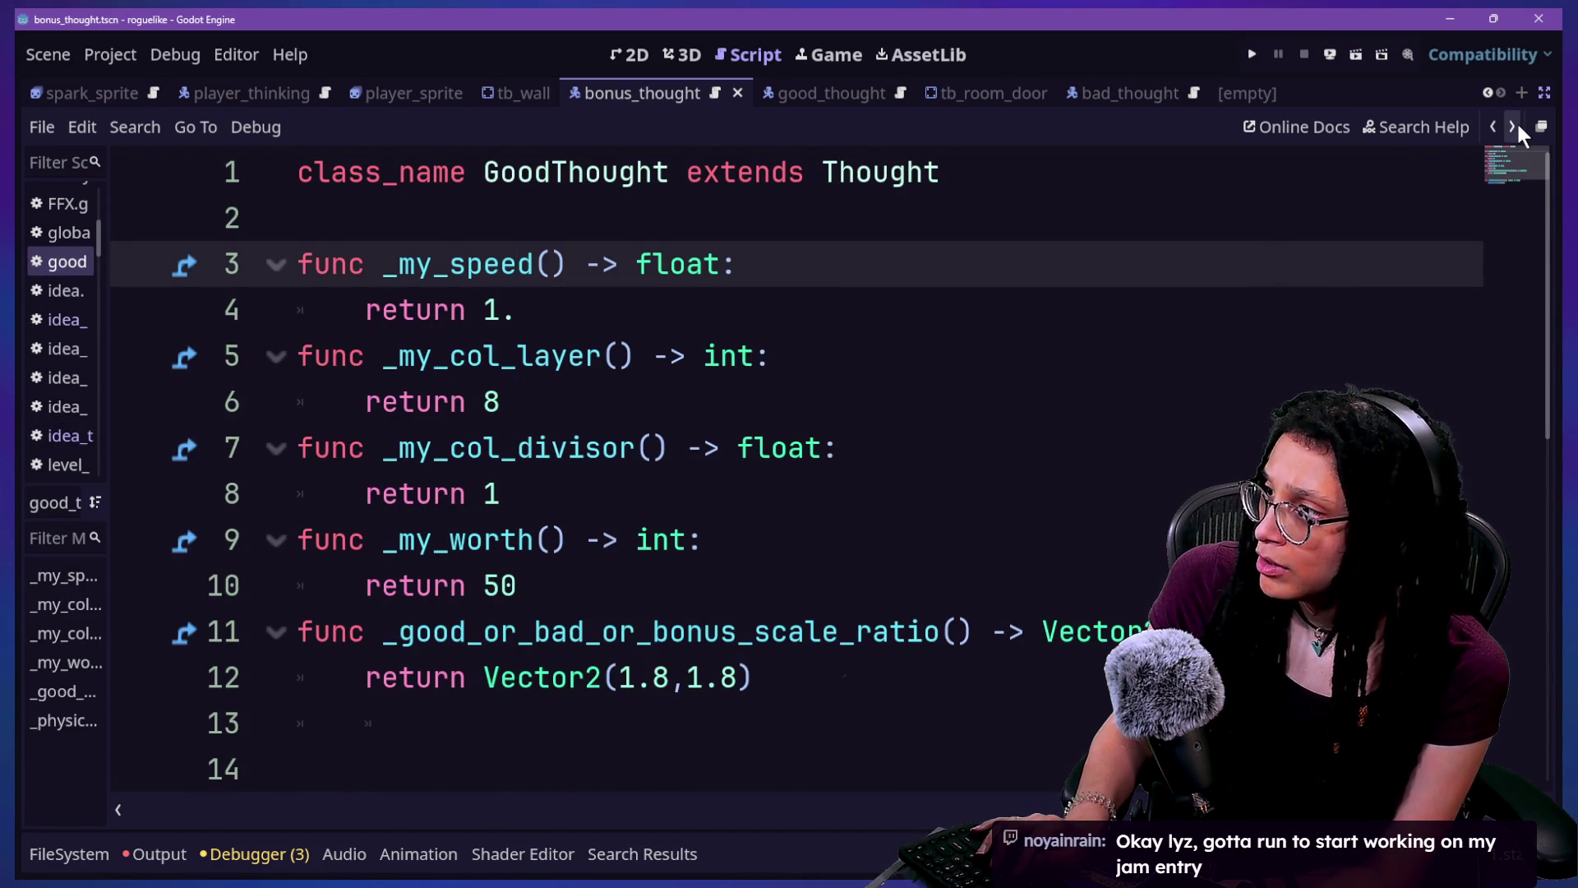
pyautogui.click(1513, 127)
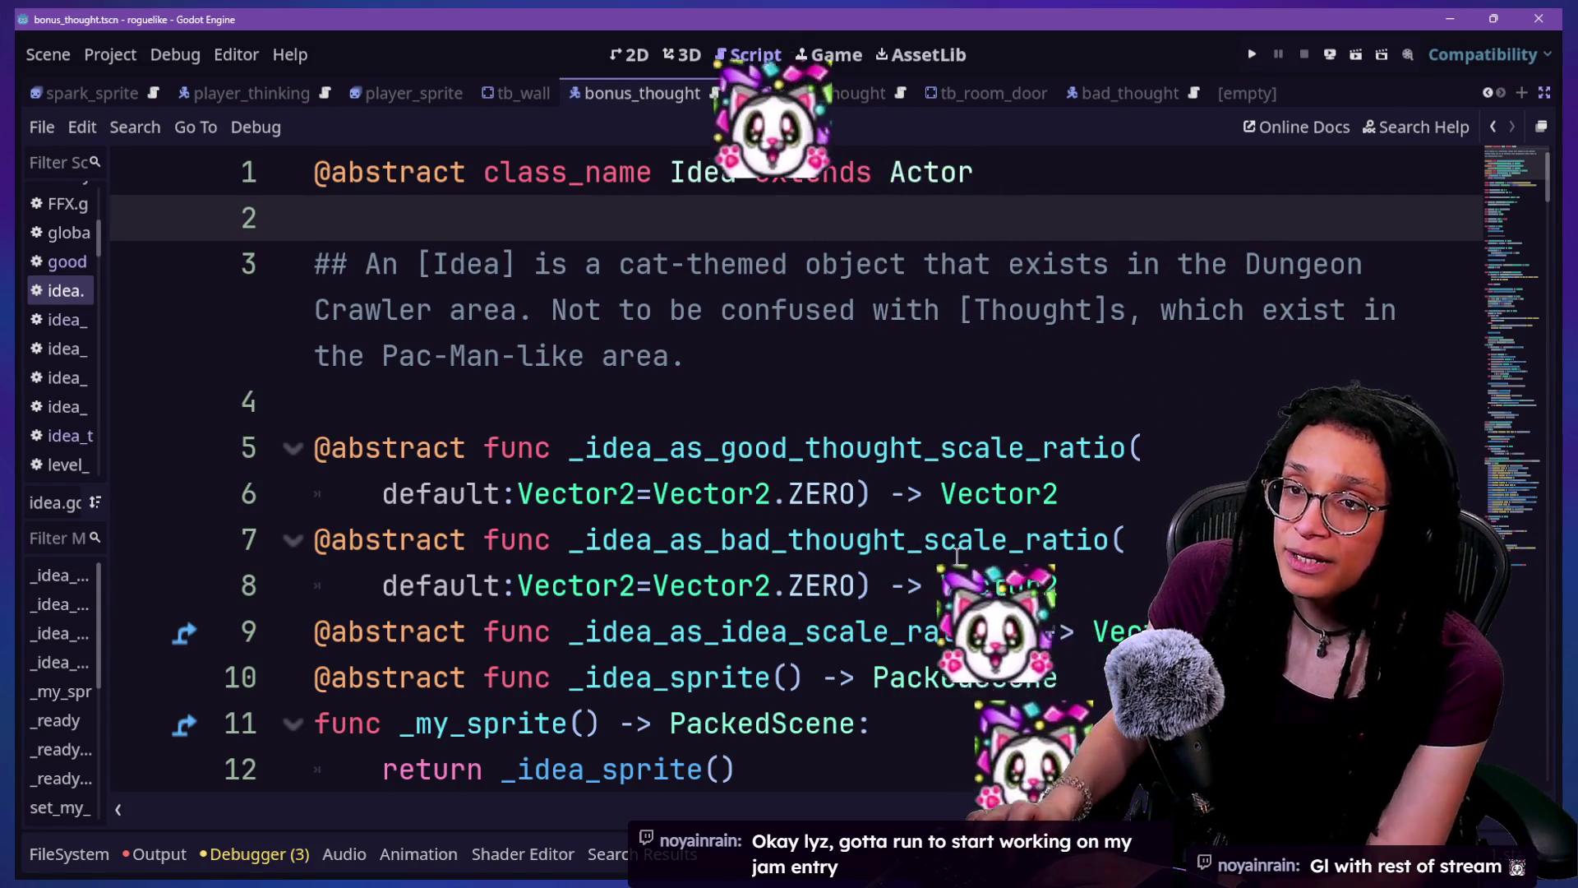
# Reach idea_cat_tree.gd via Quick Open, passing through idea_cat_food.gd first
pyautogui.hotkey('ctrl', 'alt', 'o')
pyautogui.press('Up')
pyautogui.press('Down')
pyautogui.press('Return')
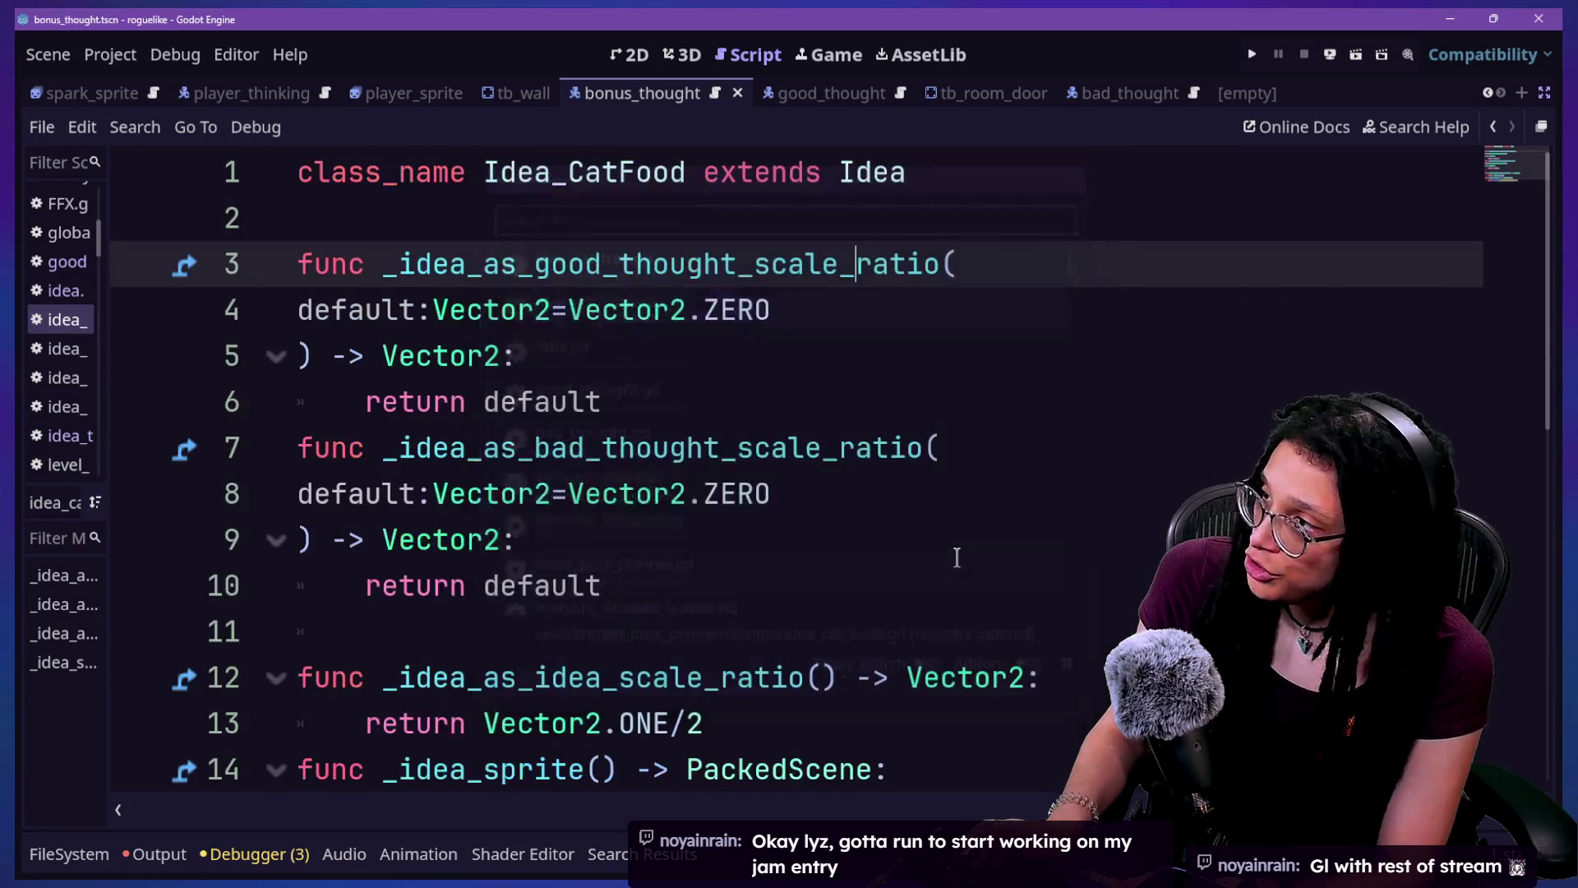
pyautogui.hotkey('ctrl', 'alt', 'o')
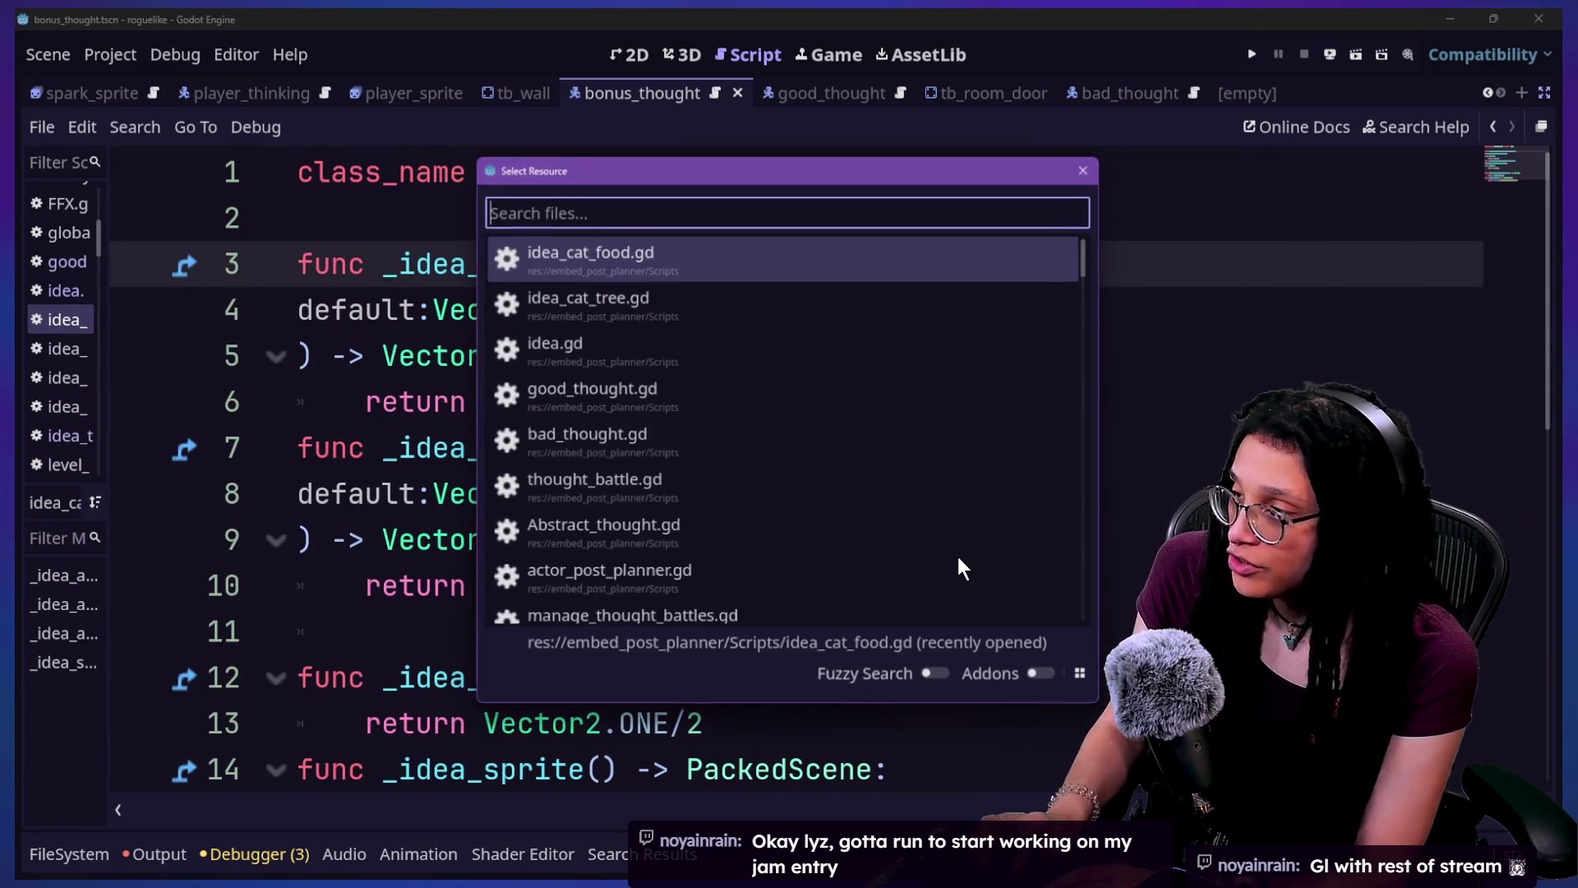
pyautogui.press('Down')
pyautogui.press('Return')
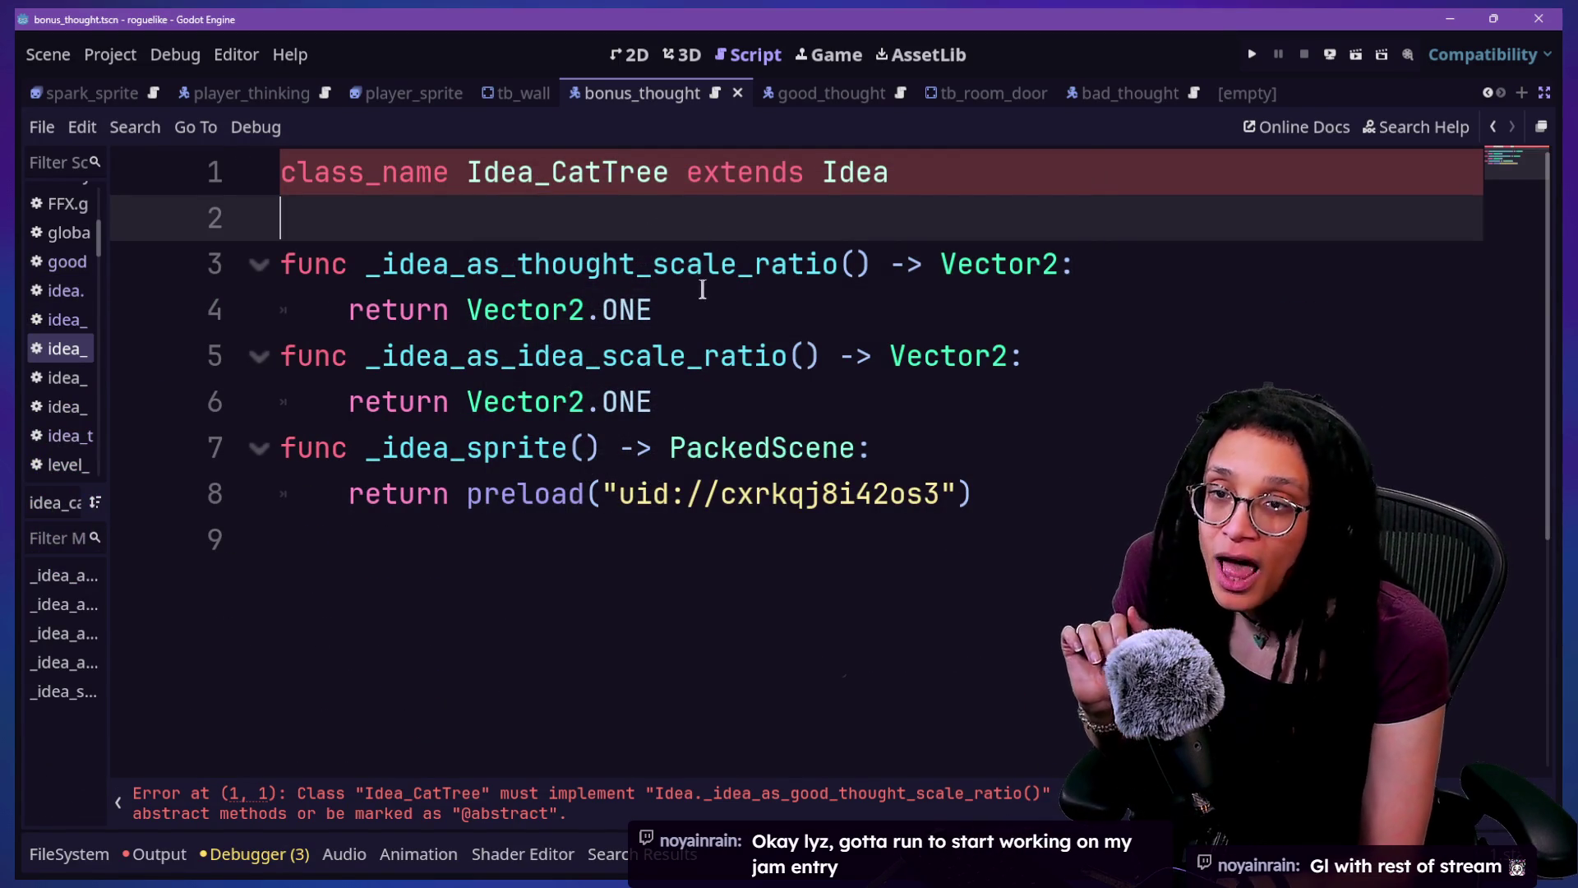
# Replace the old thought scale ratio function with the pasted good and bad default-returning versions
pyautogui.moveTo(700, 296); pyautogui.dragTo(720, 236)
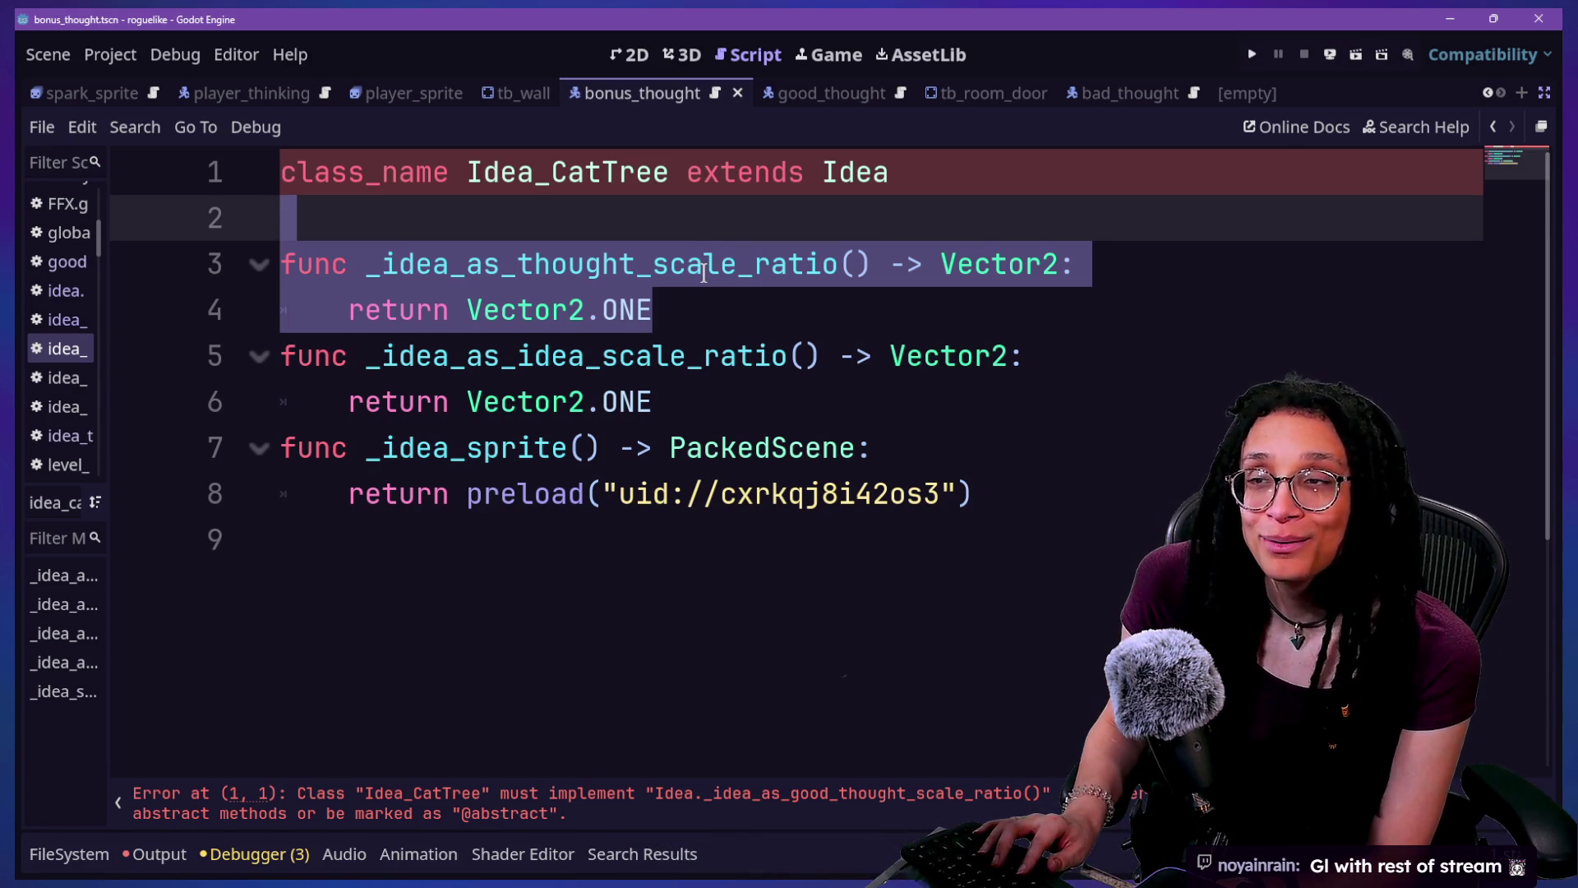
pyautogui.write('func _idea_as_good_thought_scale_ratio( default:Vector2=Vector2.ZERO ) -> Vector2: \treturn default func _idea_as_bad_thought_scale_ratio( default:Vector2=Vector2.ZERO ) -> Vector2: \treturn default')
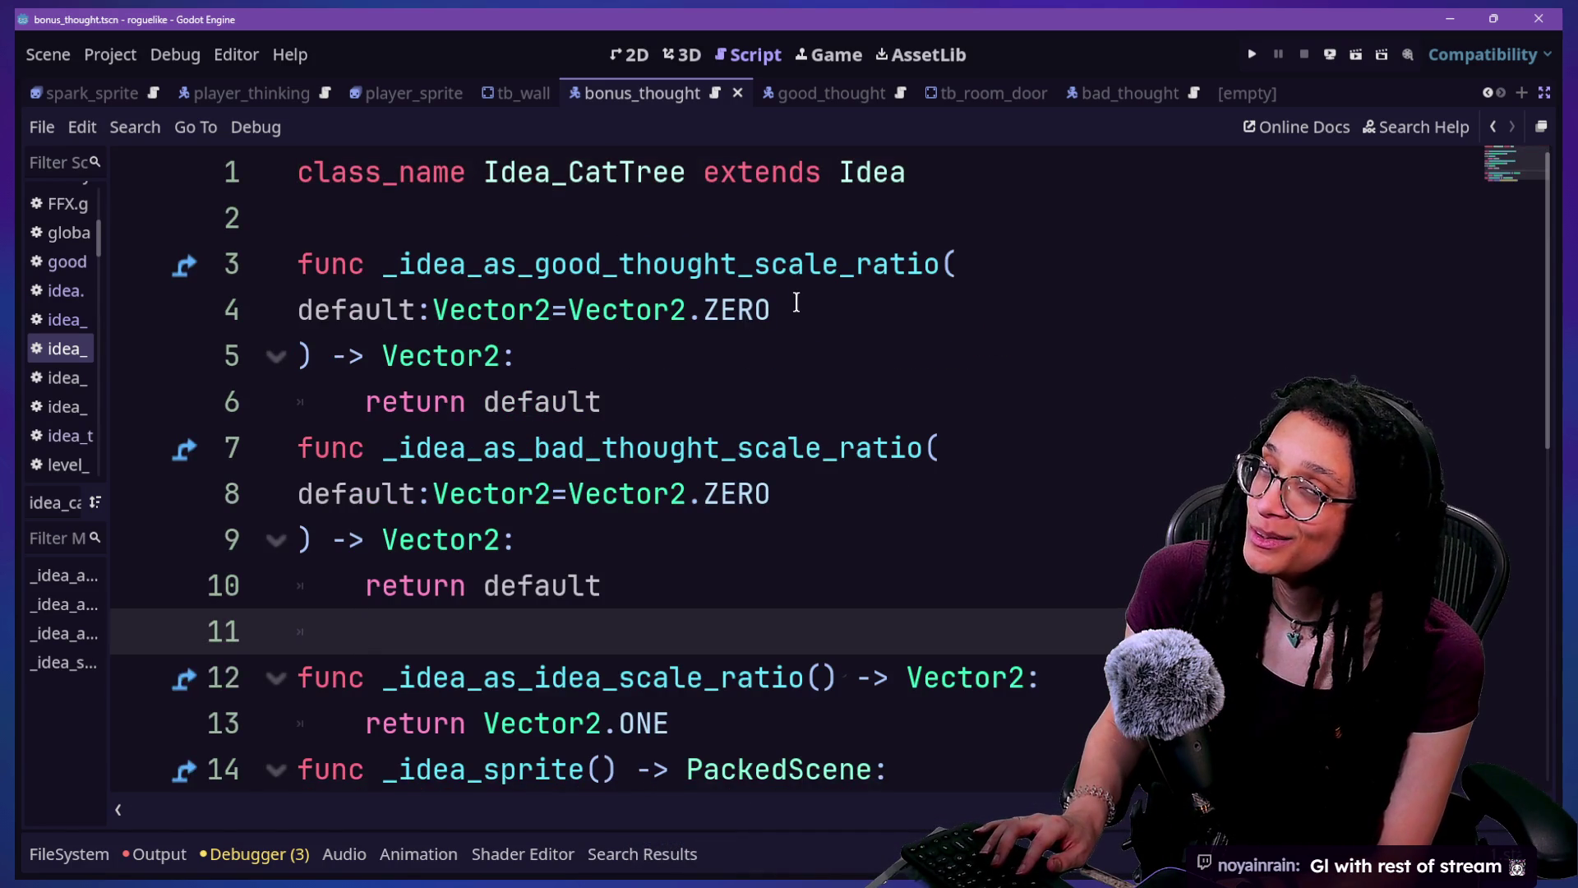
# Review the pasted good- and bad-thought functions' headers, default parameters and return lines
pyautogui.press('Return')
pyautogui.click(796, 309)
pyautogui.click(849, 403)
pyautogui.click(849, 448)
pyautogui.click(818, 401)
pyautogui.click(826, 308)
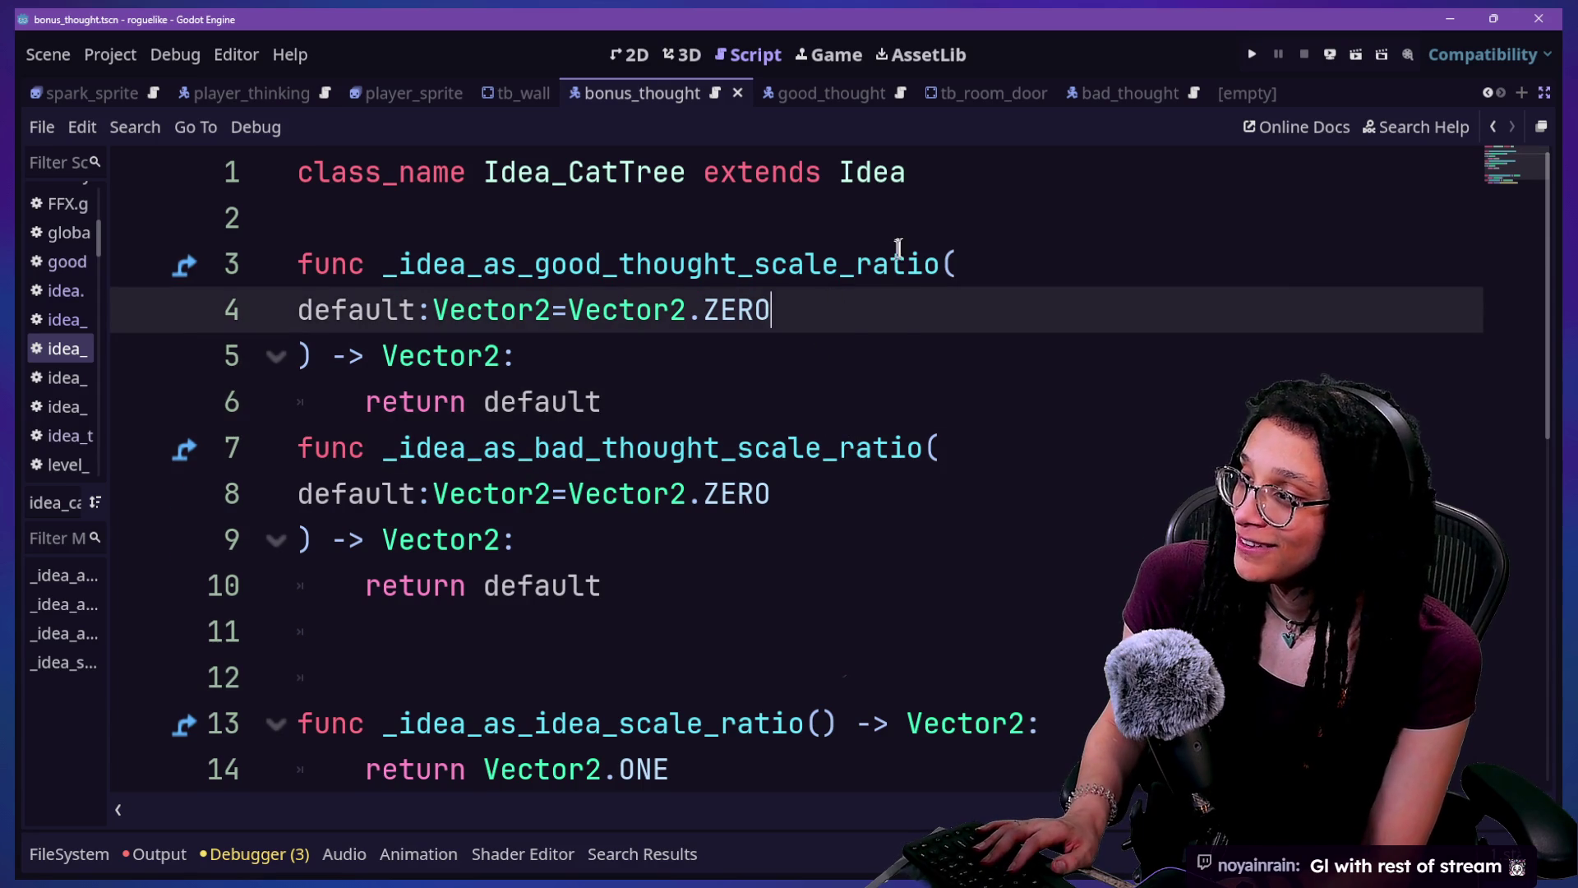
pyautogui.click(907, 264)
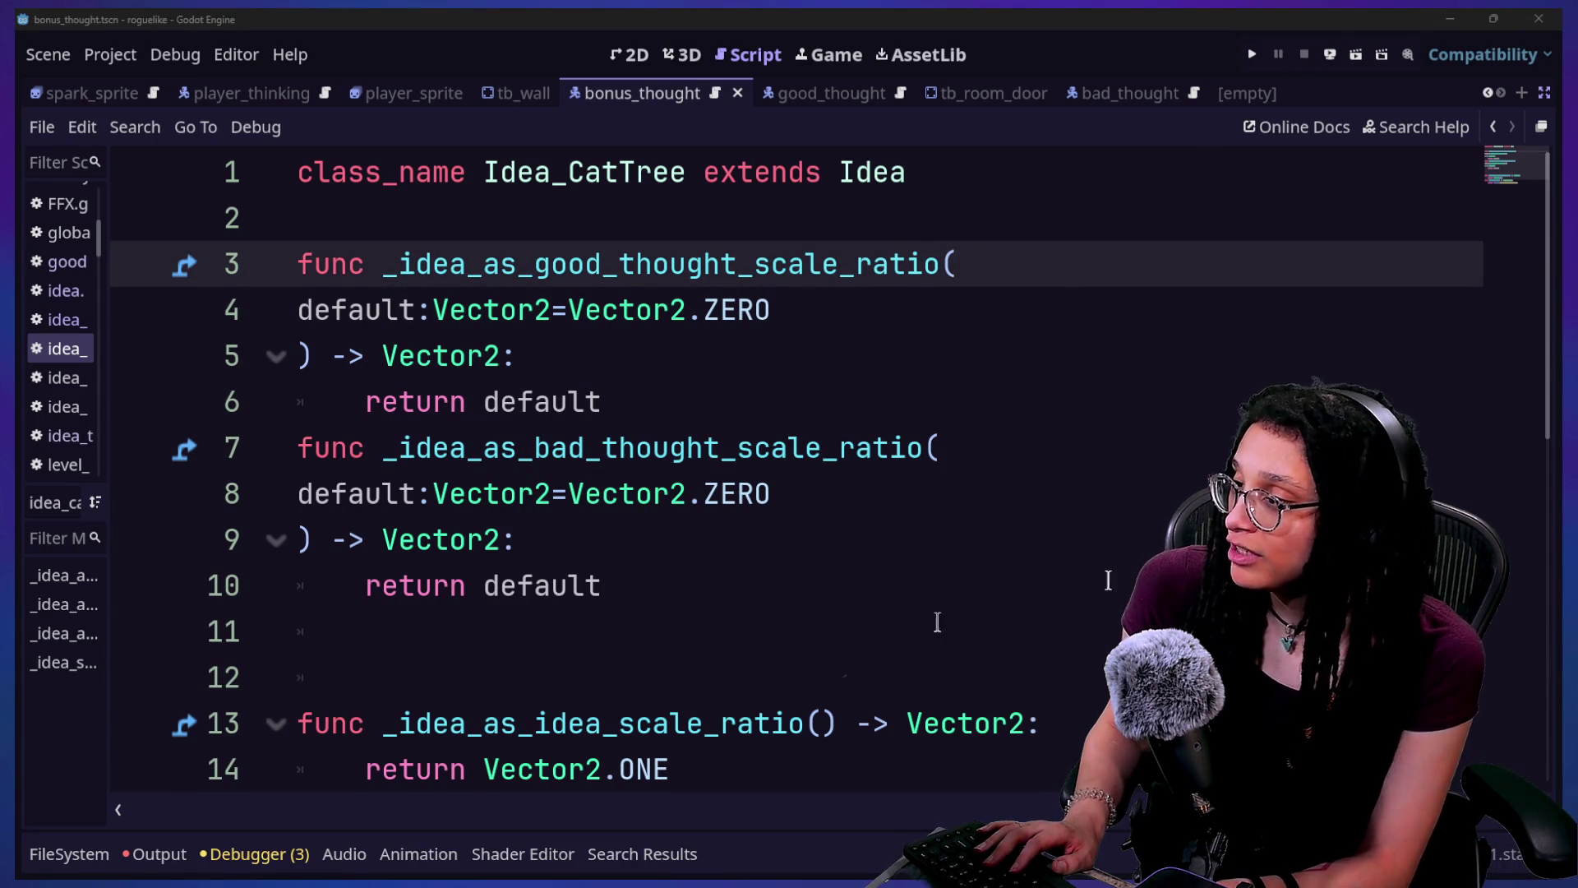
pyautogui.click(1022, 630)
pyautogui.click(849, 580)
pyautogui.click(729, 448)
# Delete the extra empty line 12 below the bad-thought scale function
pyautogui.click(813, 630)
pyautogui.click(850, 677)
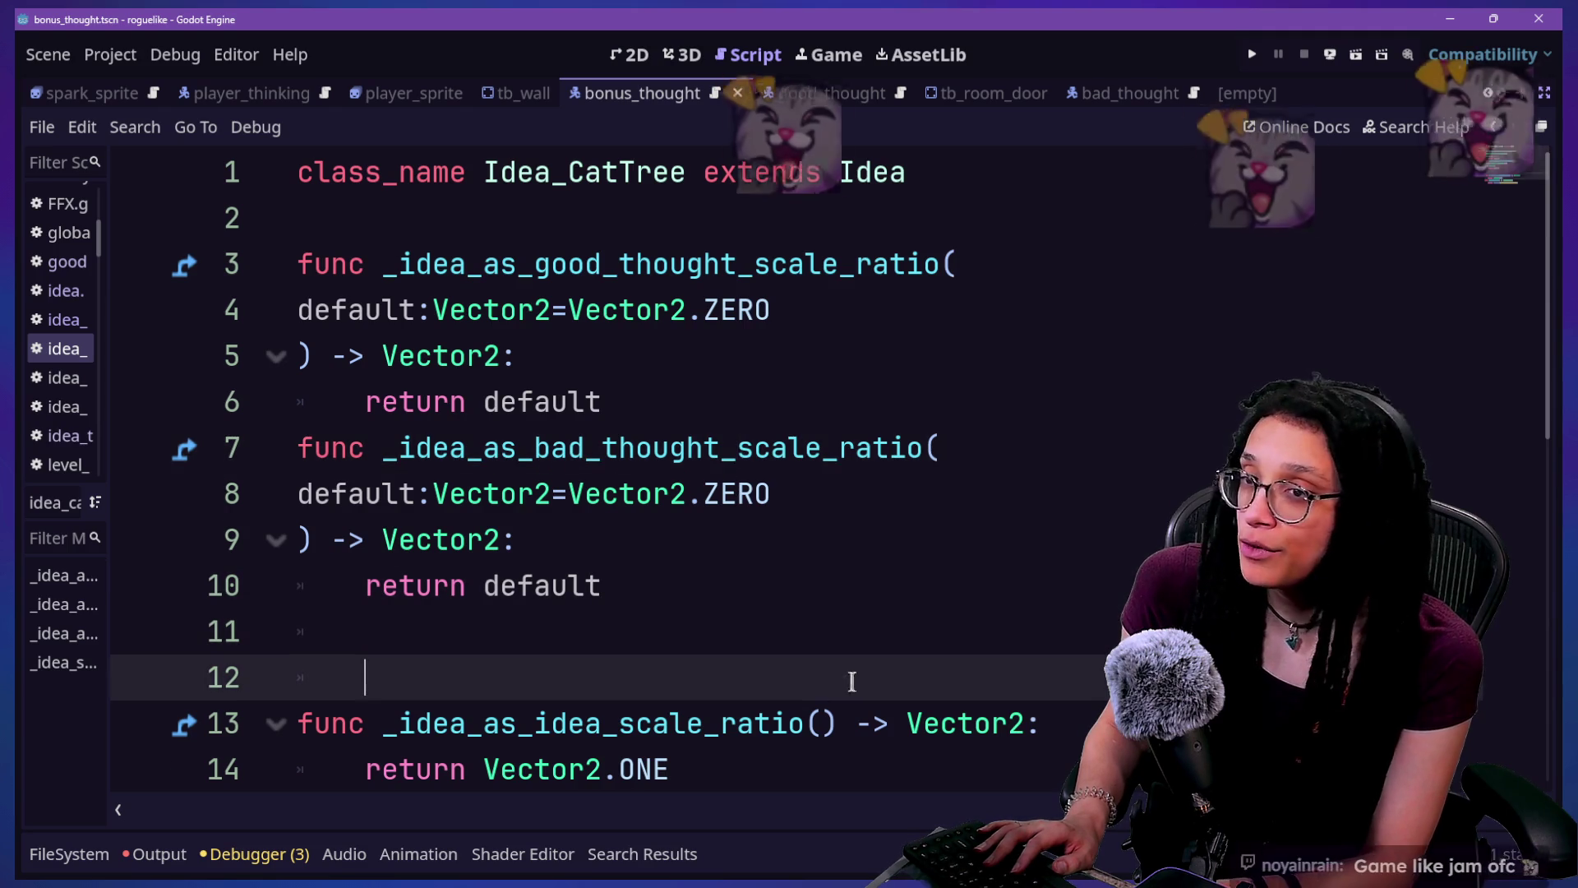
pyautogui.press('BackSpace')
pyautogui.press('BackSpace')
pyautogui.click(863, 578)
pyautogui.press('Down')
pyautogui.press('Up')
pyautogui.press('Up')
pyautogui.press('Up')
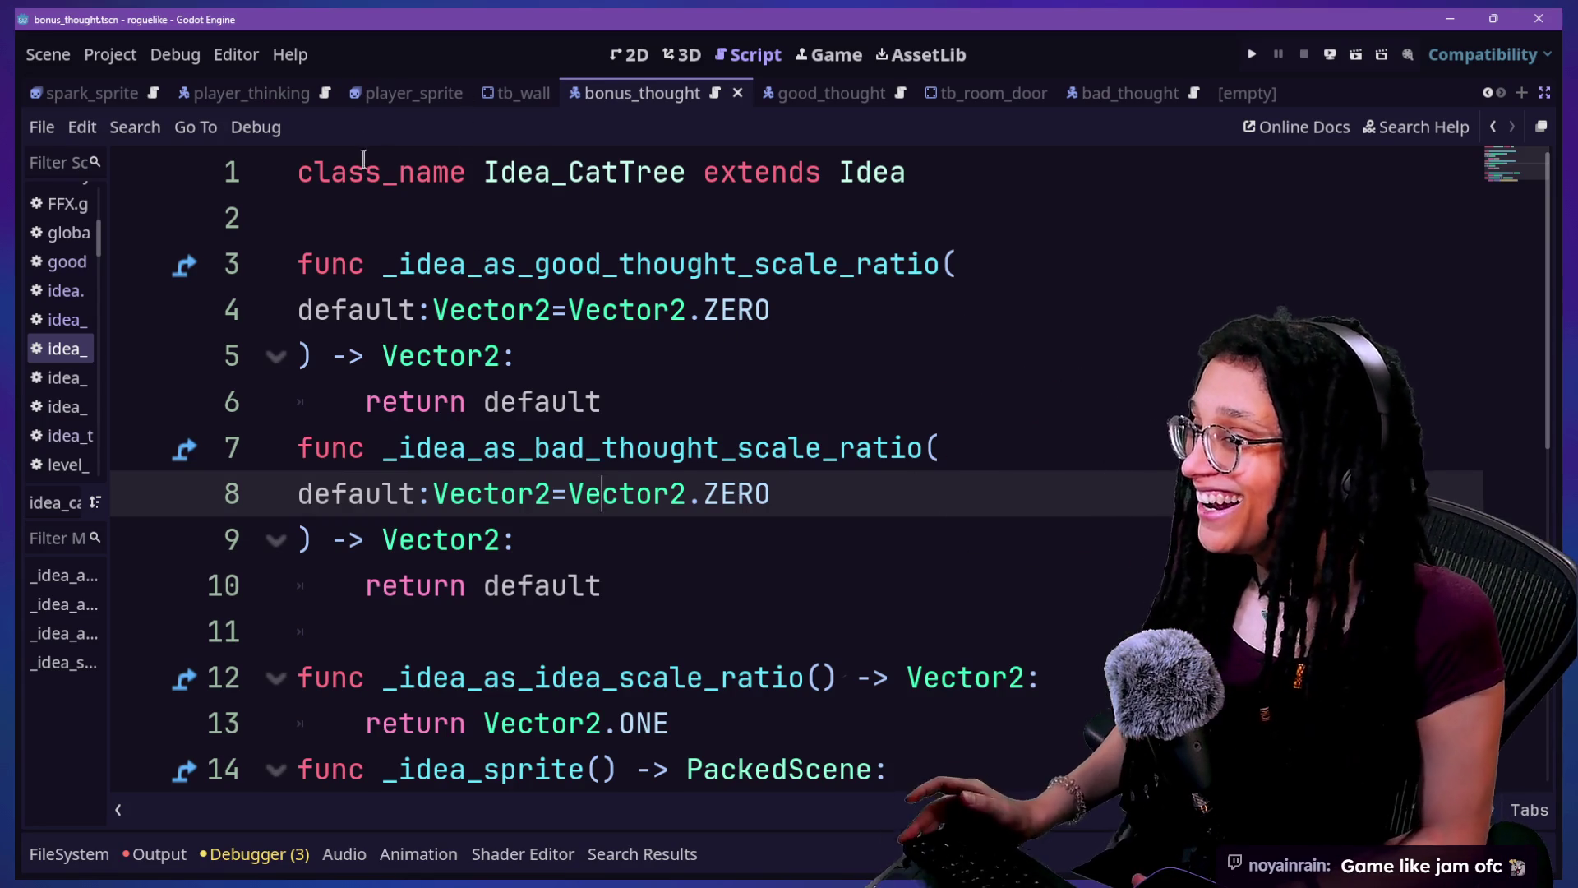
pyautogui.moveTo(523, 441)
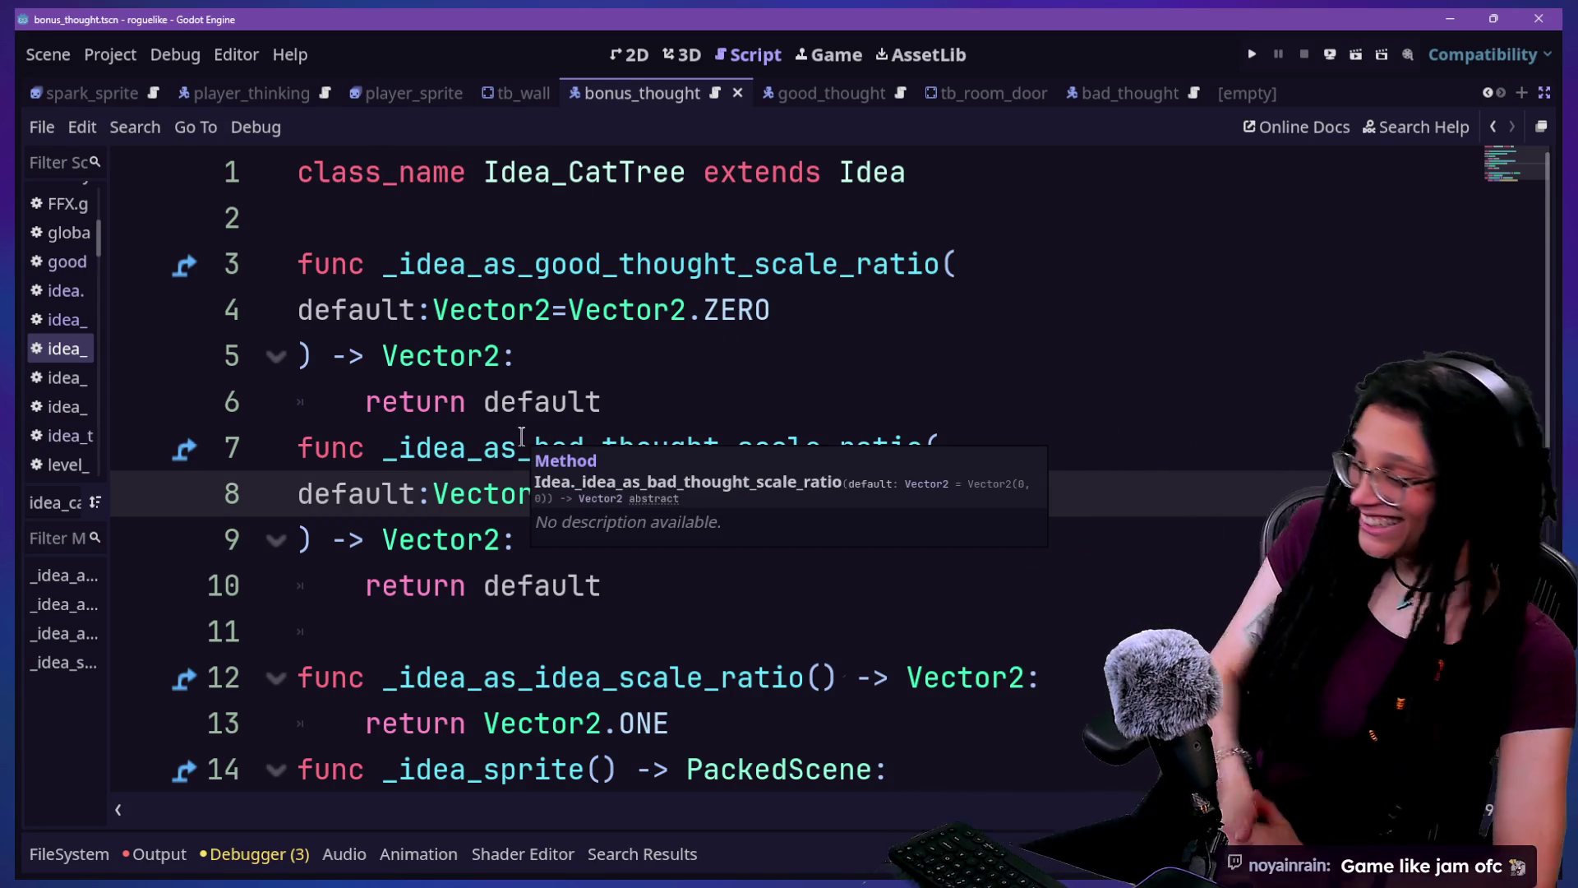
# Review the good- and bad-thought return types and return lines in Idea_CatTree
pyautogui.click(723, 409)
pyautogui.click(791, 589)
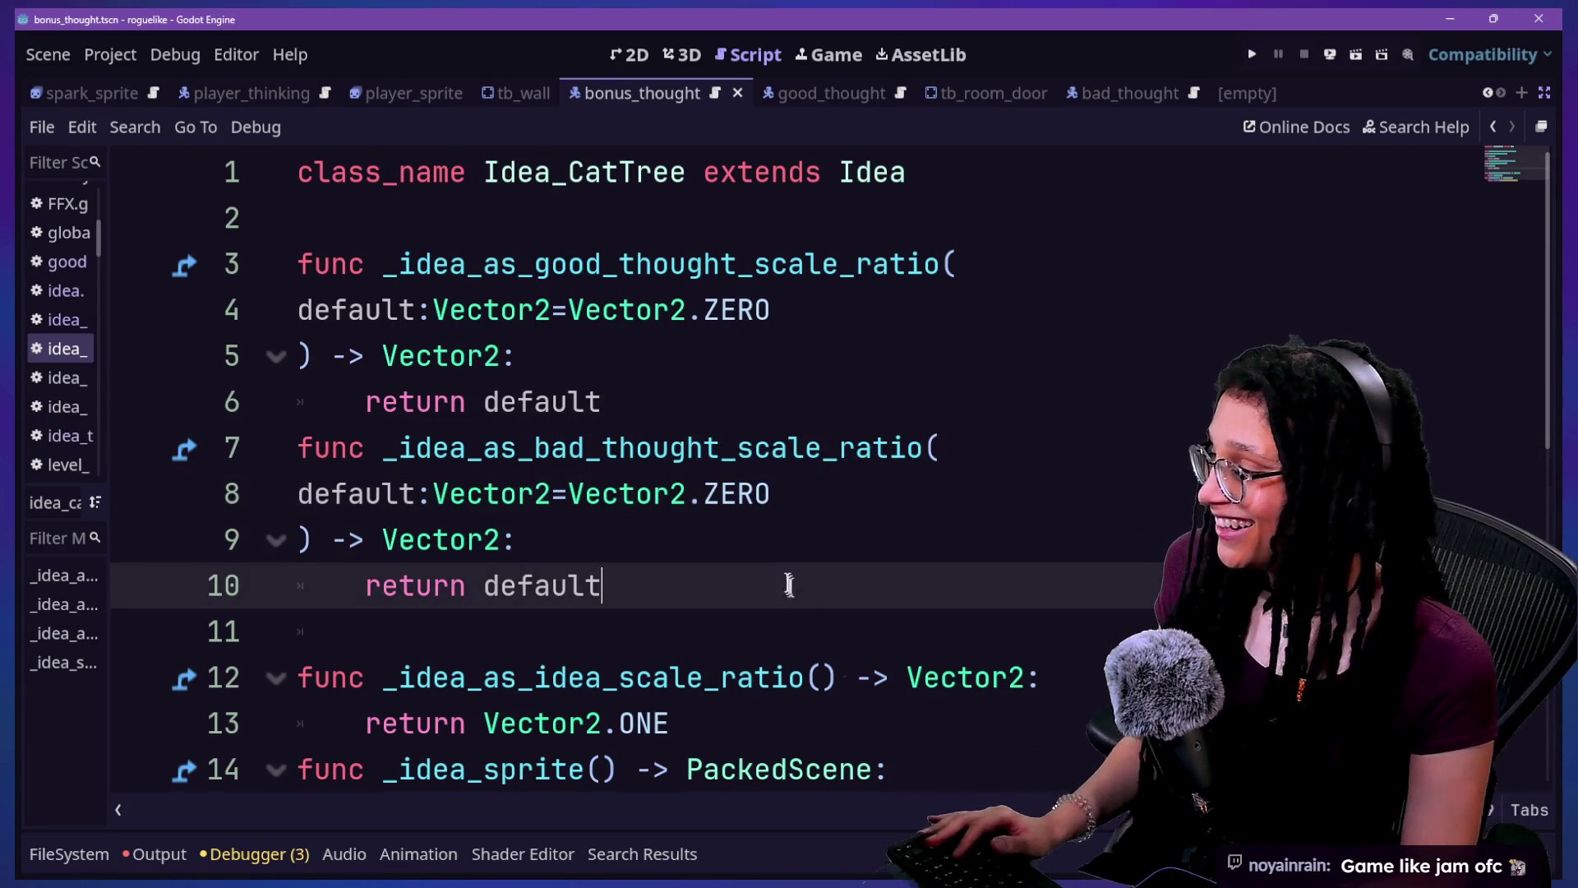
pyautogui.click(753, 547)
pyautogui.click(641, 398)
pyautogui.click(806, 360)
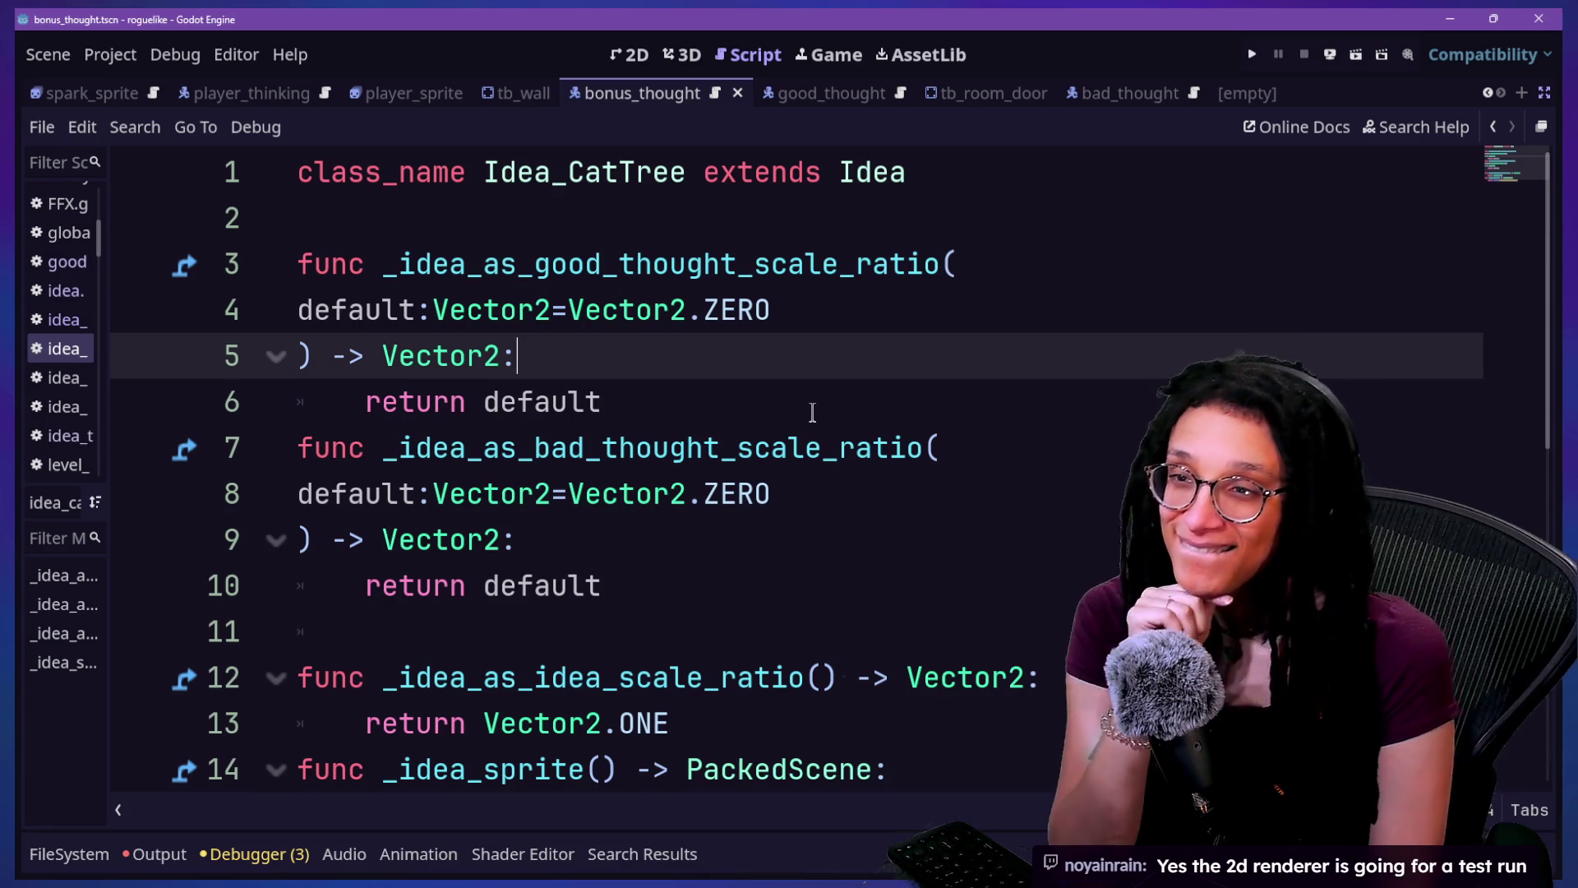
pyautogui.click(706, 388)
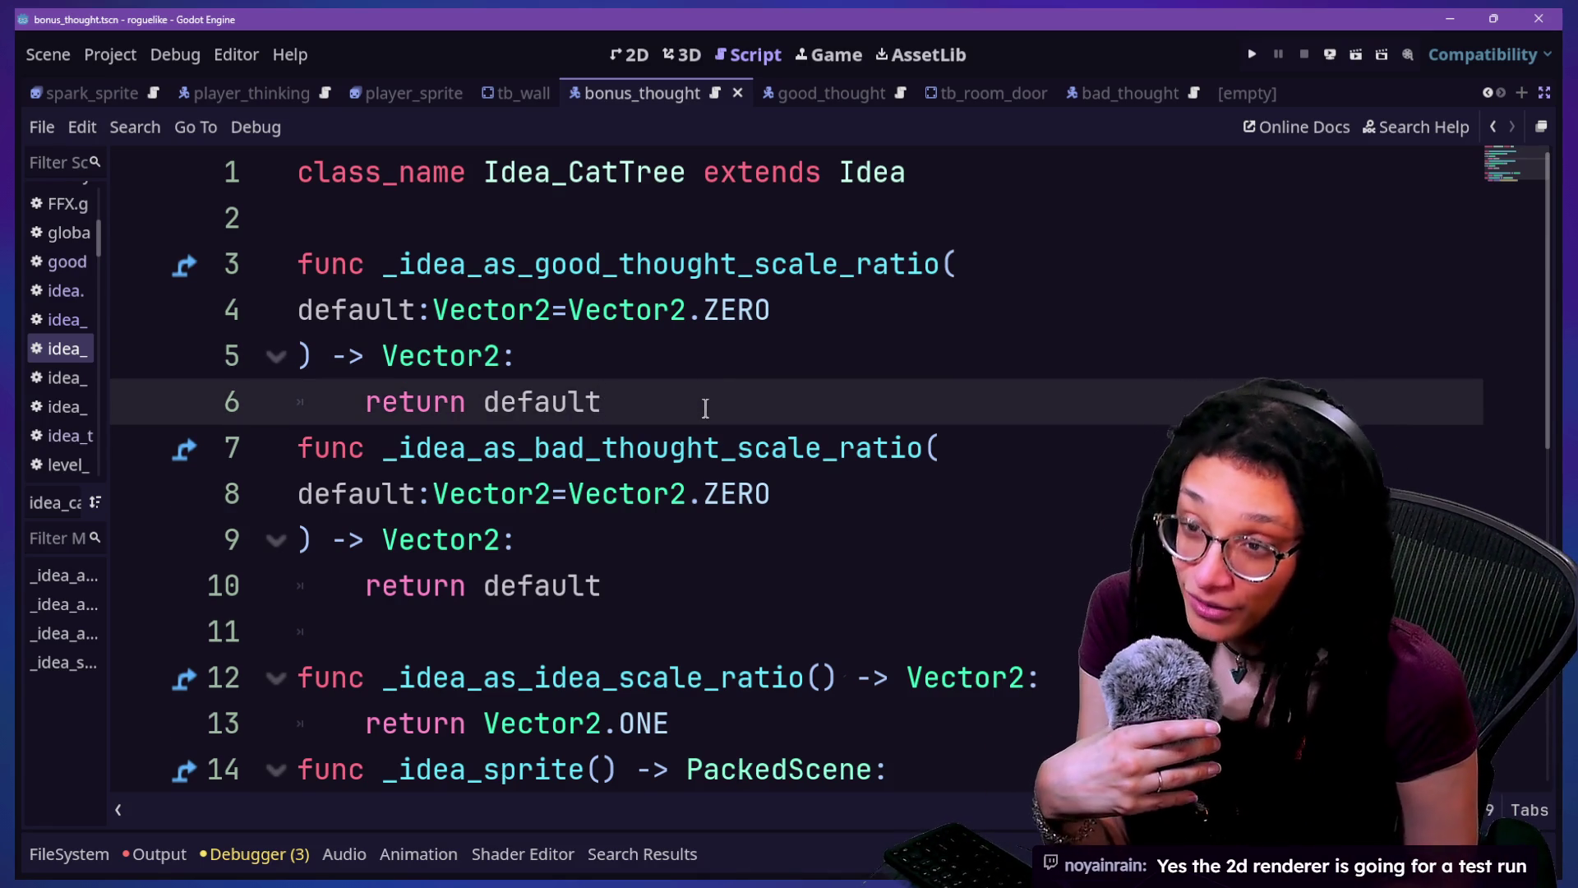
pyautogui.press('Down')
pyautogui.press('Down')
pyautogui.press('Down')
pyautogui.press('Down')
pyautogui.press('Down')
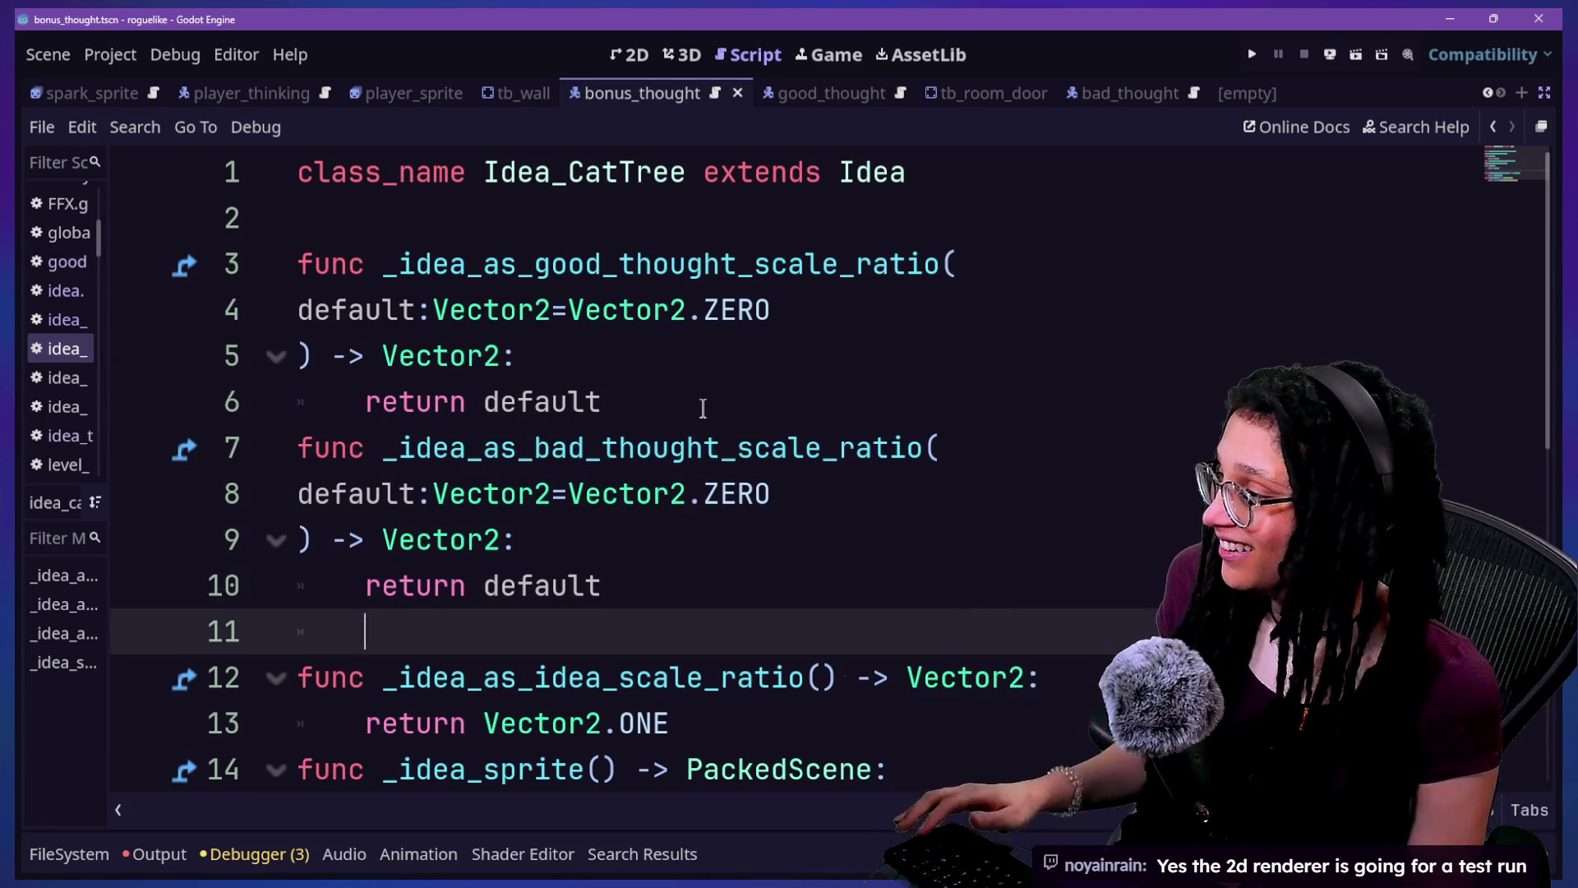
pyautogui.moveTo(703, 408); pyautogui.dragTo(687, 381)
pyautogui.click(688, 324)
pyautogui.click(709, 363)
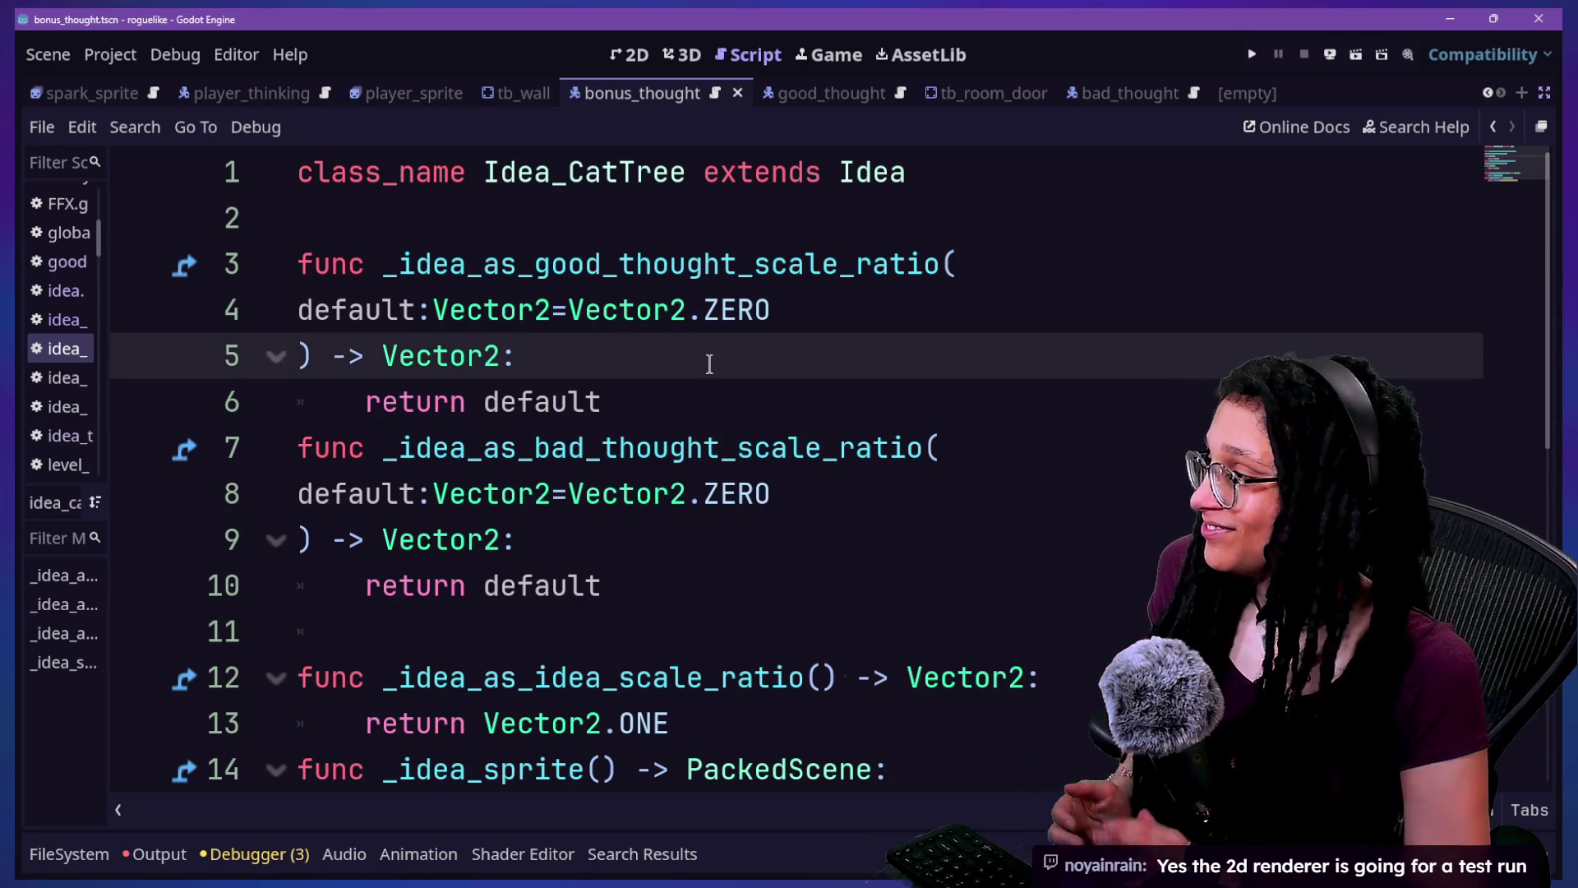
# Step through the bad-thought function, return to the abstract Idea script and save
pyautogui.press('Down')
pyautogui.press('Down')
pyautogui.press('Down')
pyautogui.press('Down')
pyautogui.press('Up')
pyautogui.press('Up')
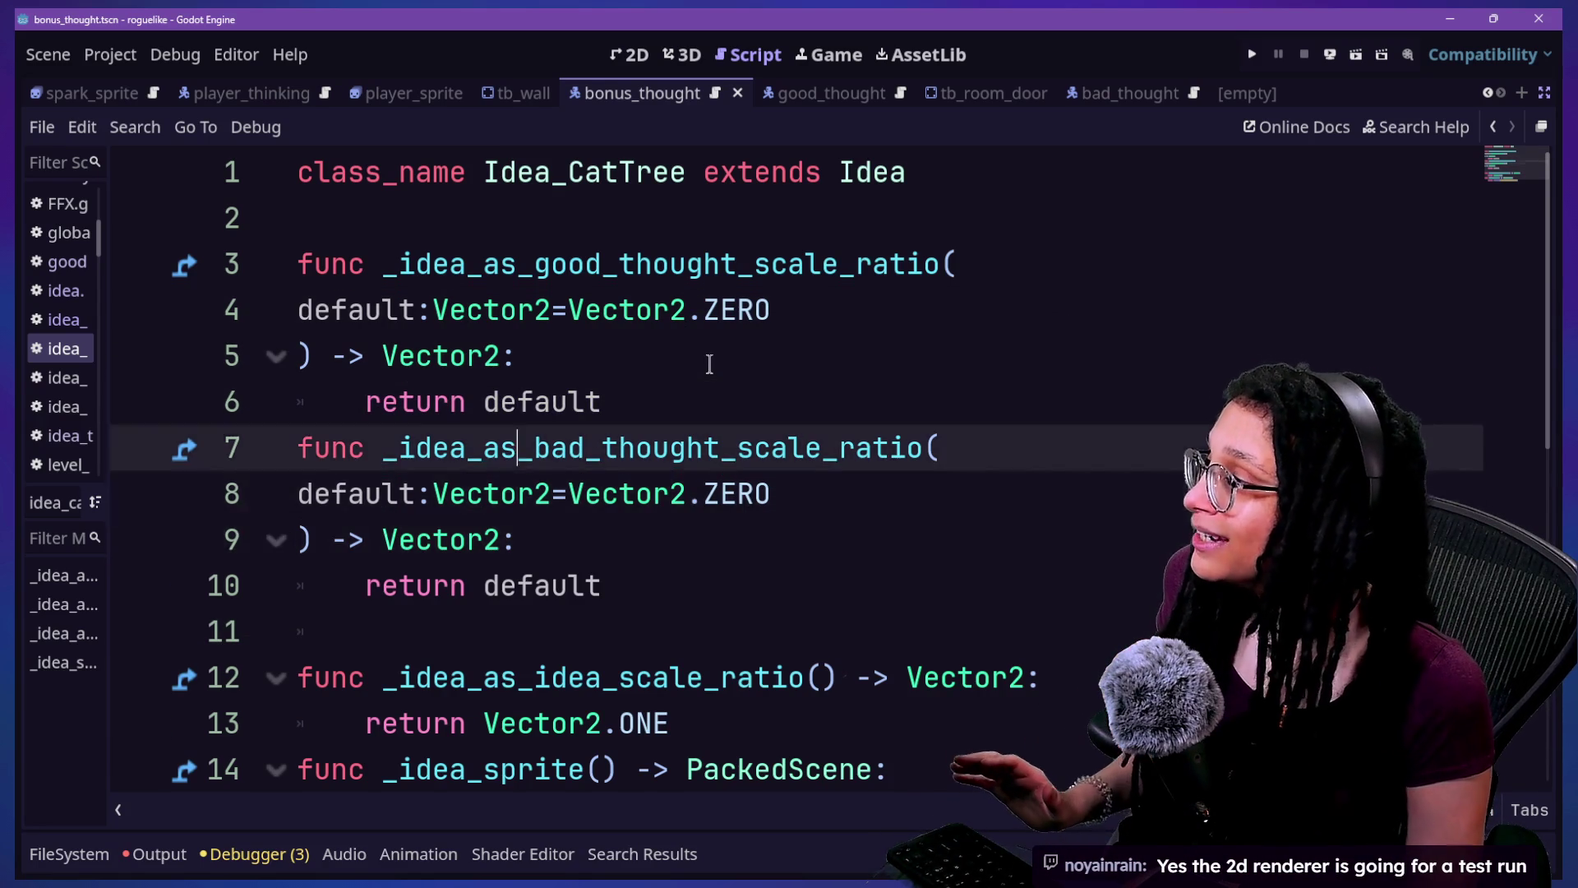
pyautogui.press('Down')
pyautogui.press('Up')
pyautogui.press('Up')
pyautogui.press('Down')
pyautogui.press('Up')
pyautogui.press('Up')
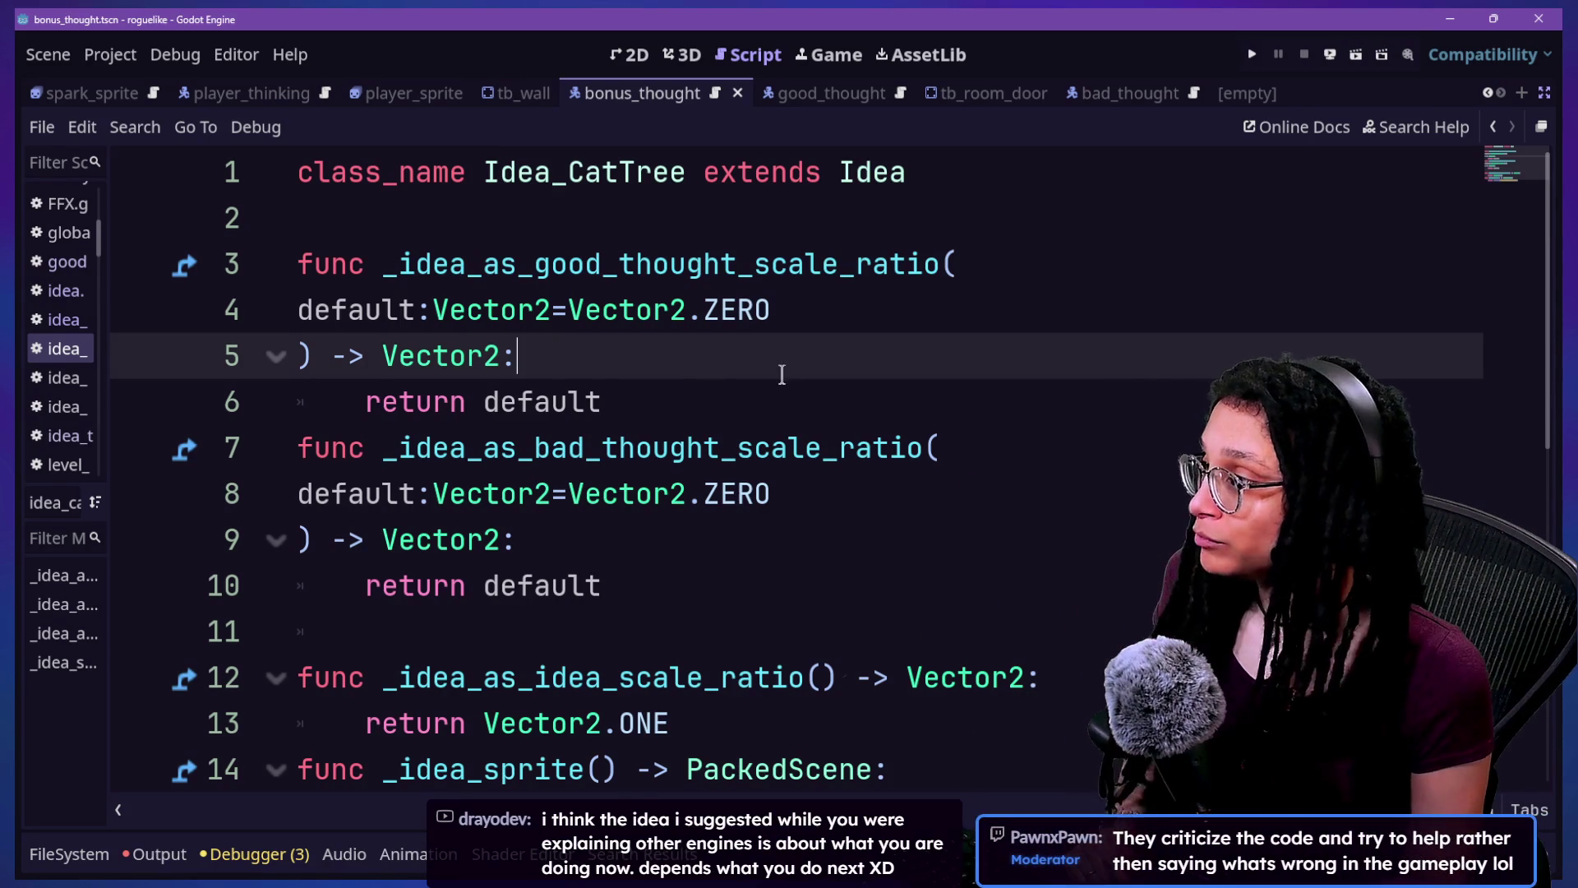
pyautogui.moveTo(691, 447)
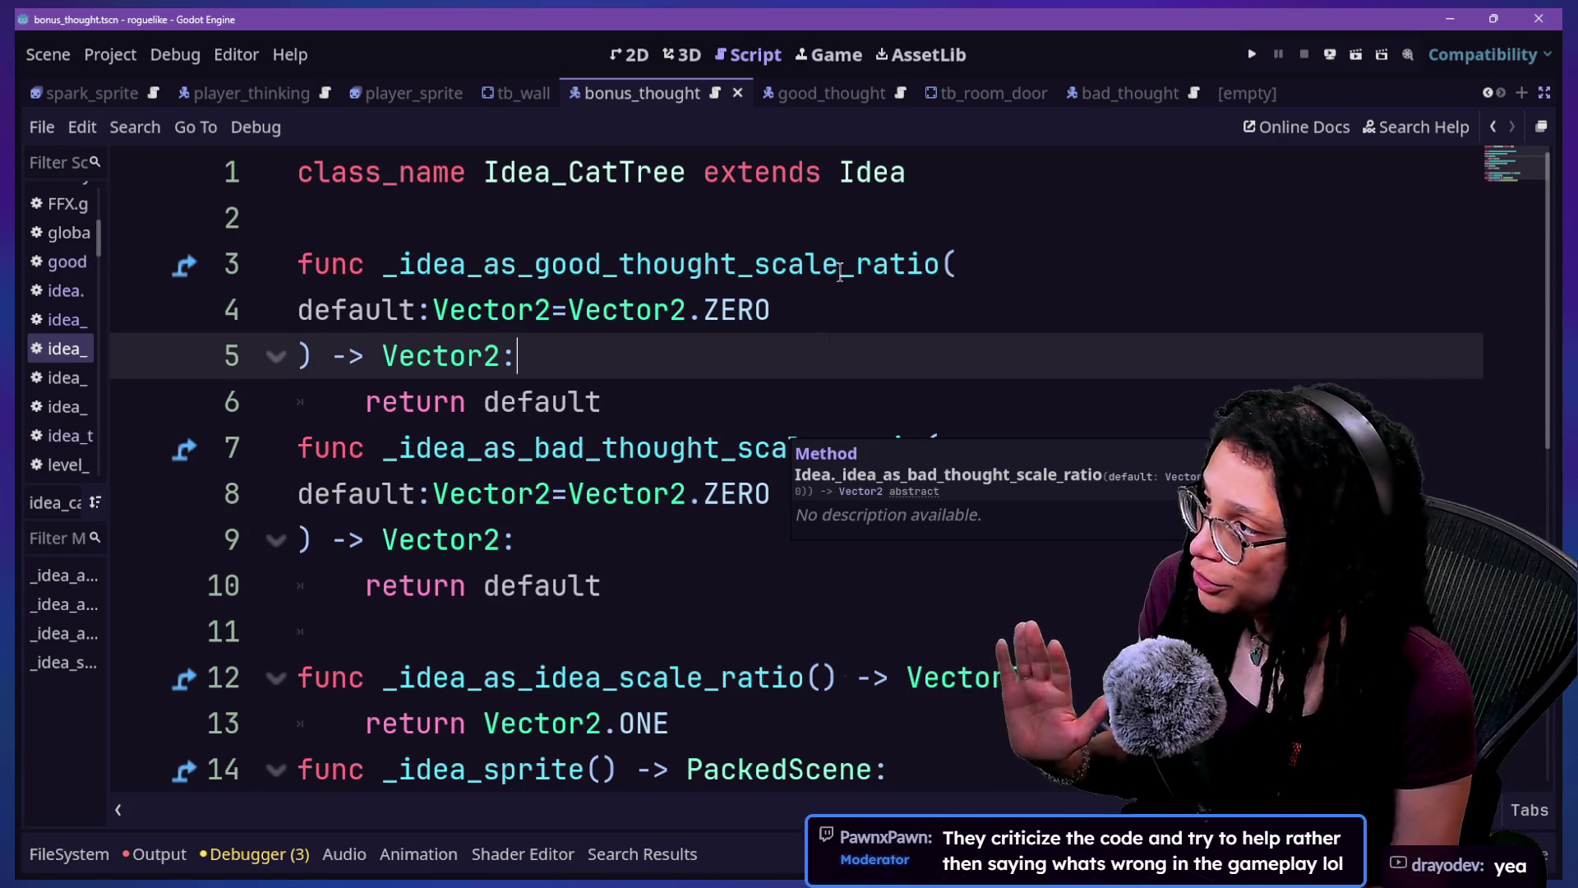
pyautogui.press('Down')
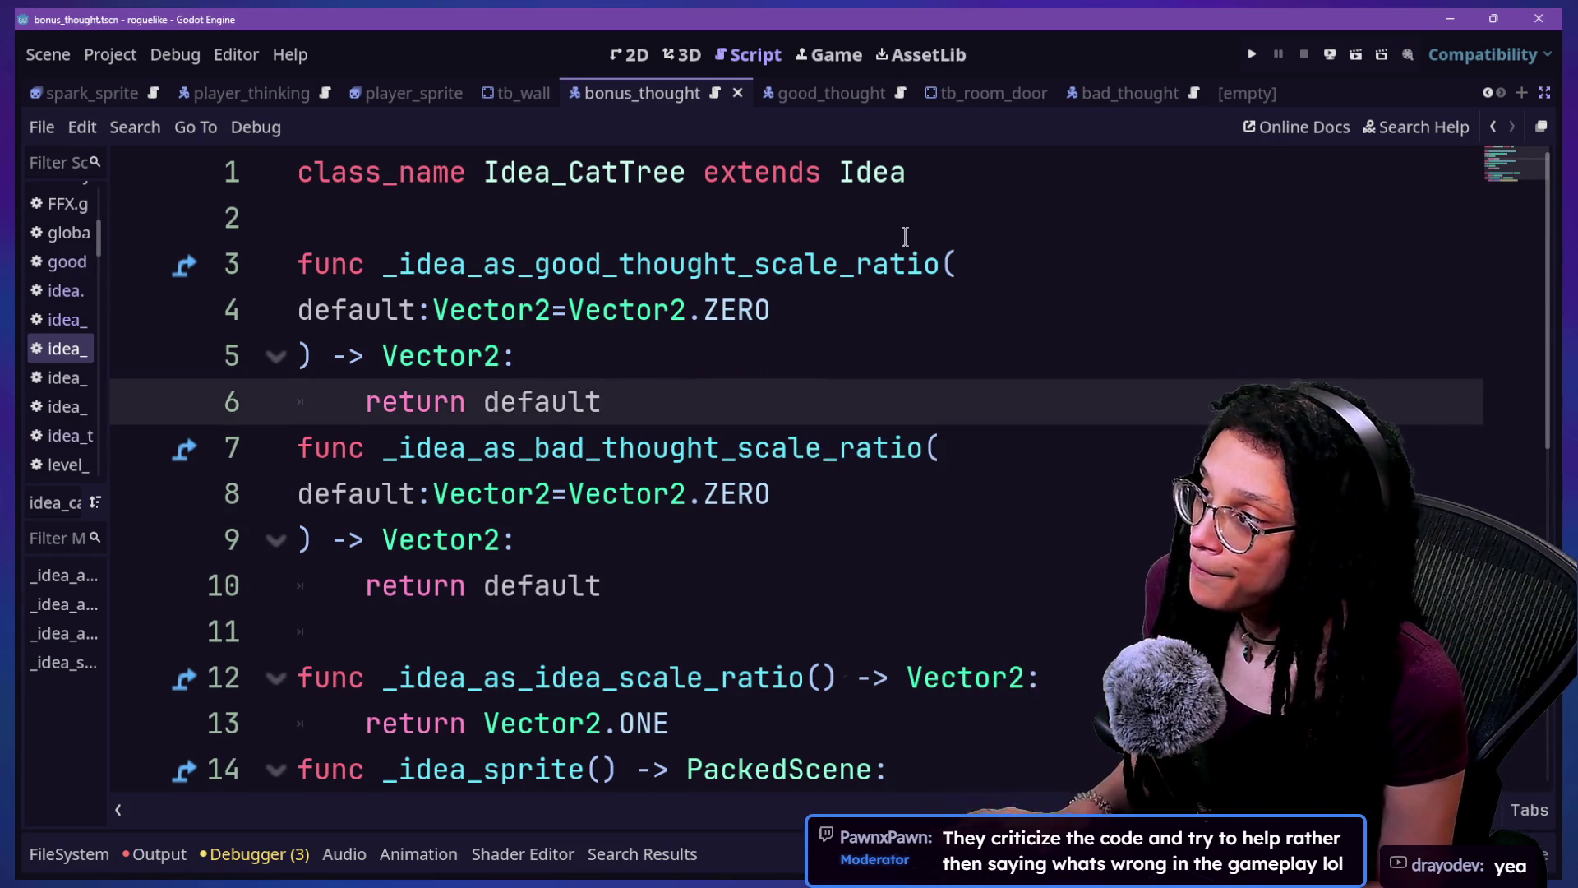
pyautogui.keyDown('ctrl'); pyautogui.click(872, 173); pyautogui.keyUp('ctrl')
pyautogui.hotkey('ctrl', 's')
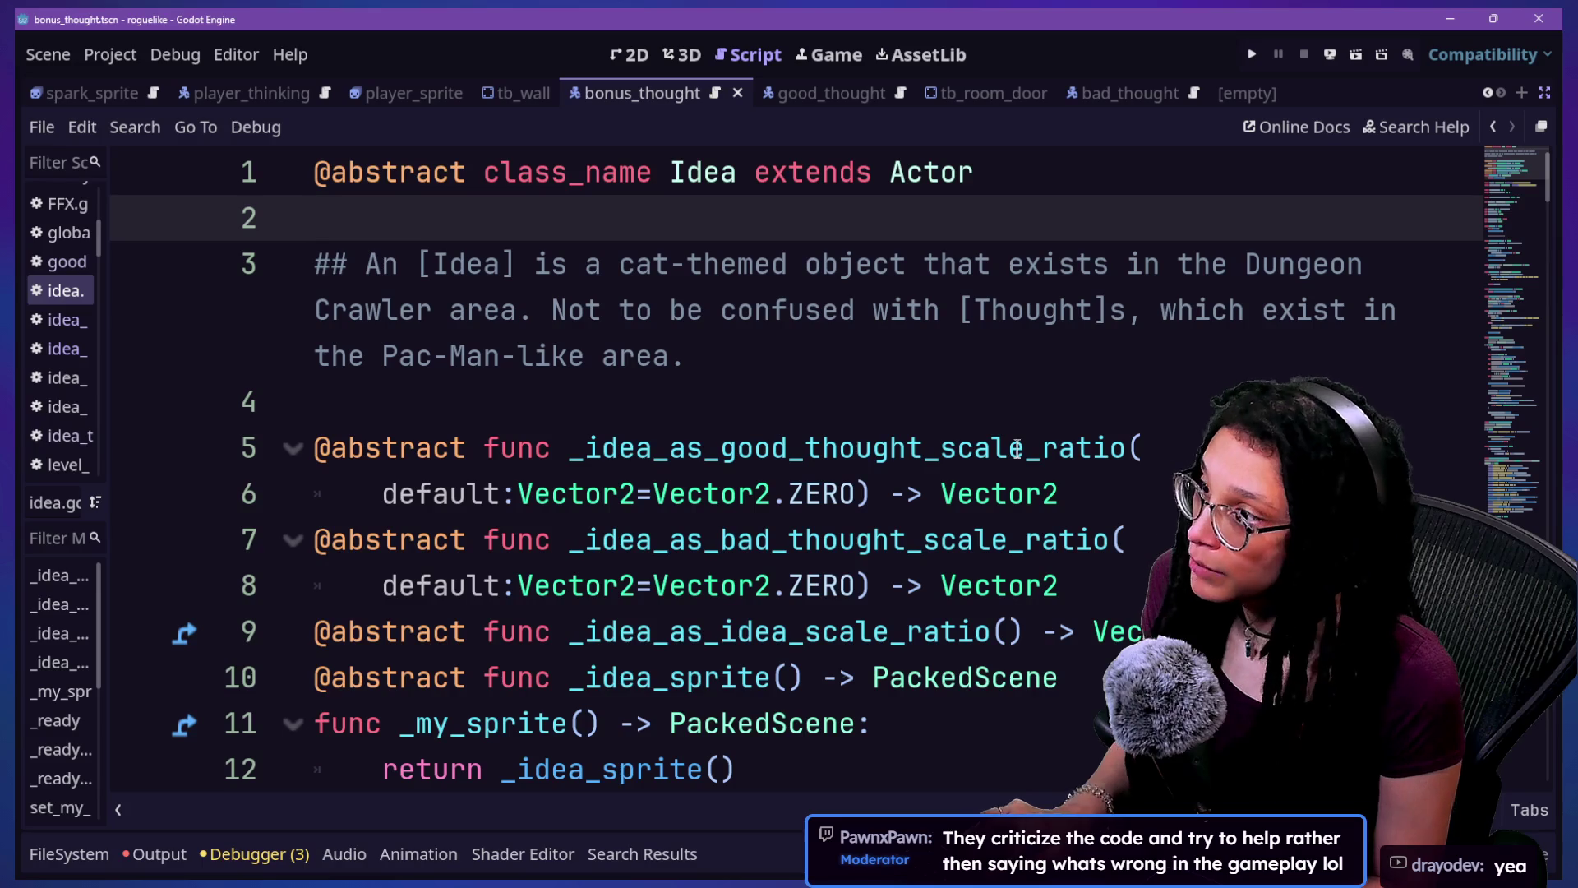
pyautogui.scroll(-1, 1128, 539)
# Search the project for idea_as_thought, open the first Abstract_thought.gd match and run the game
pyautogui.hotkey('ctrl', 'shift', 'f')
pyautogui.write('idea_as_thought')
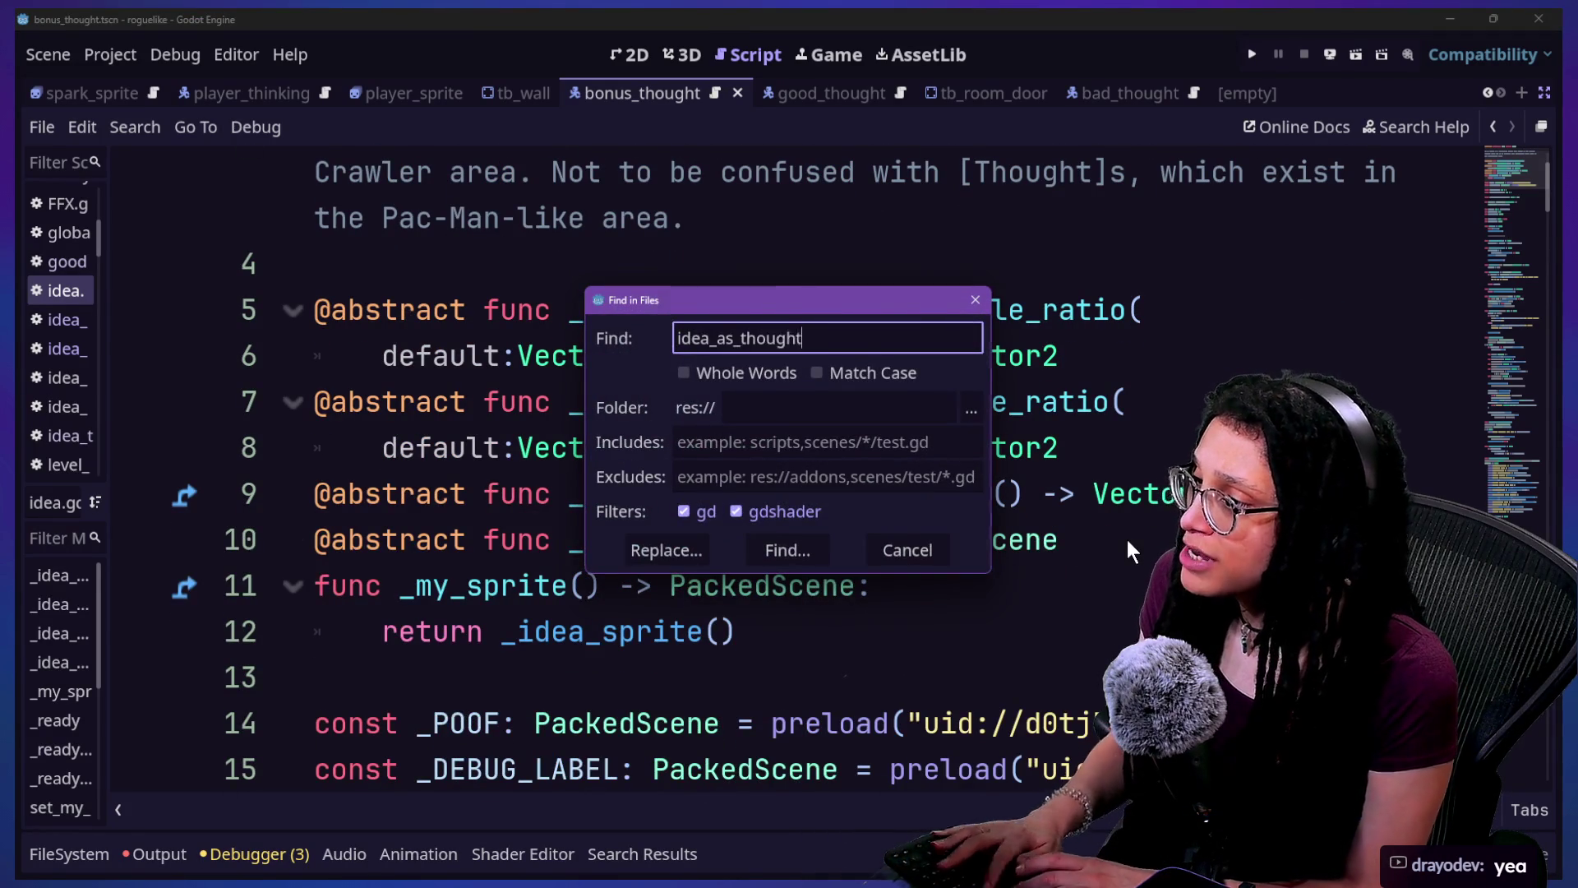
pyautogui.press('Return')
pyautogui.click(478, 584)
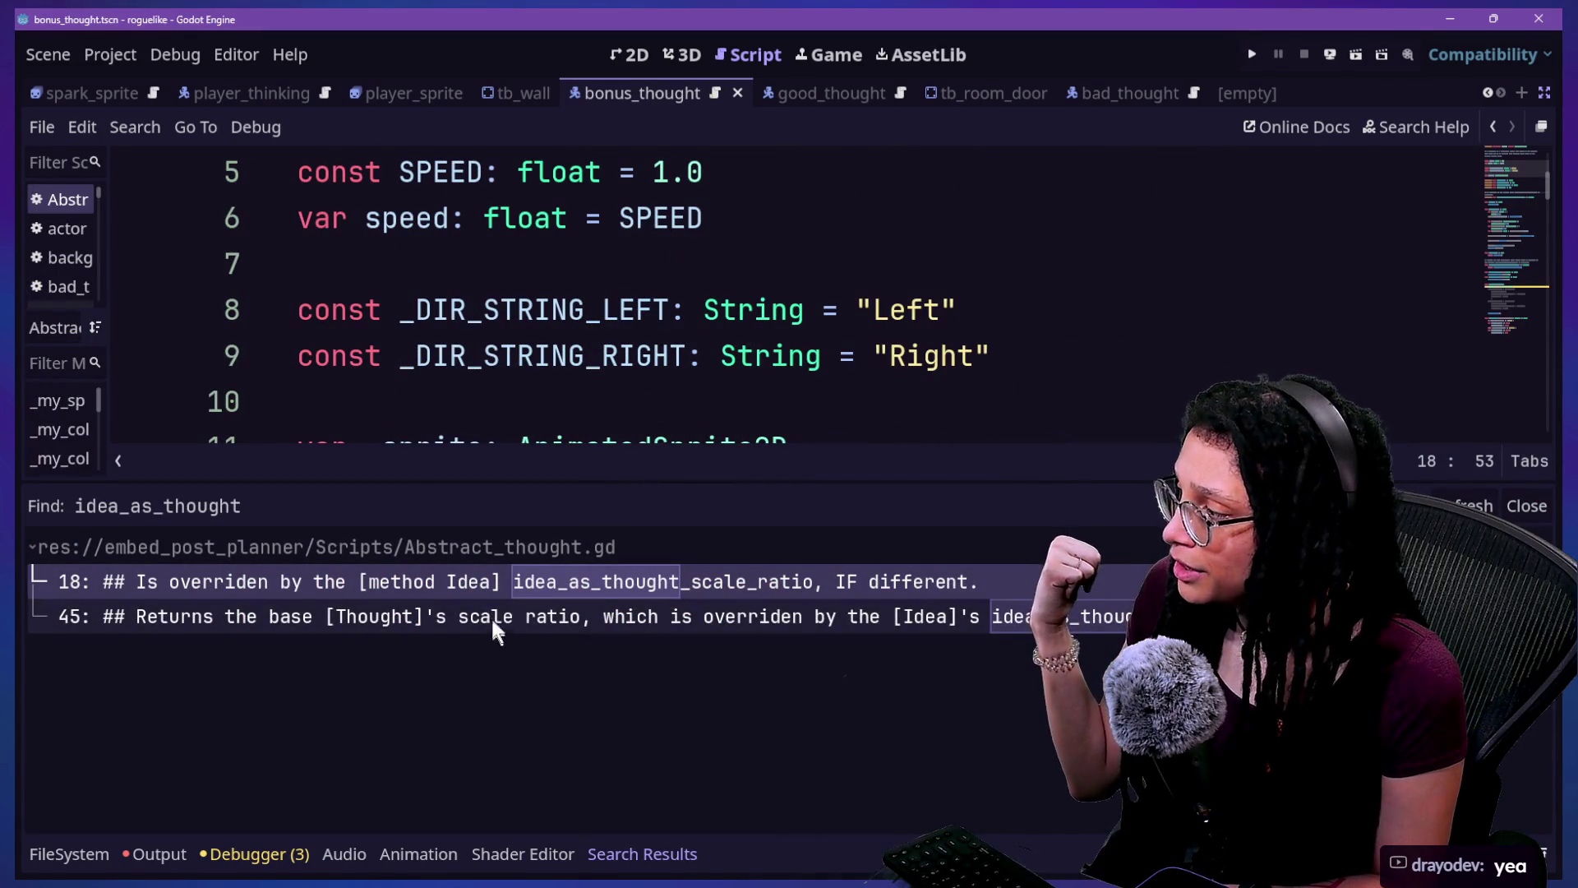
pyautogui.click(620, 309)
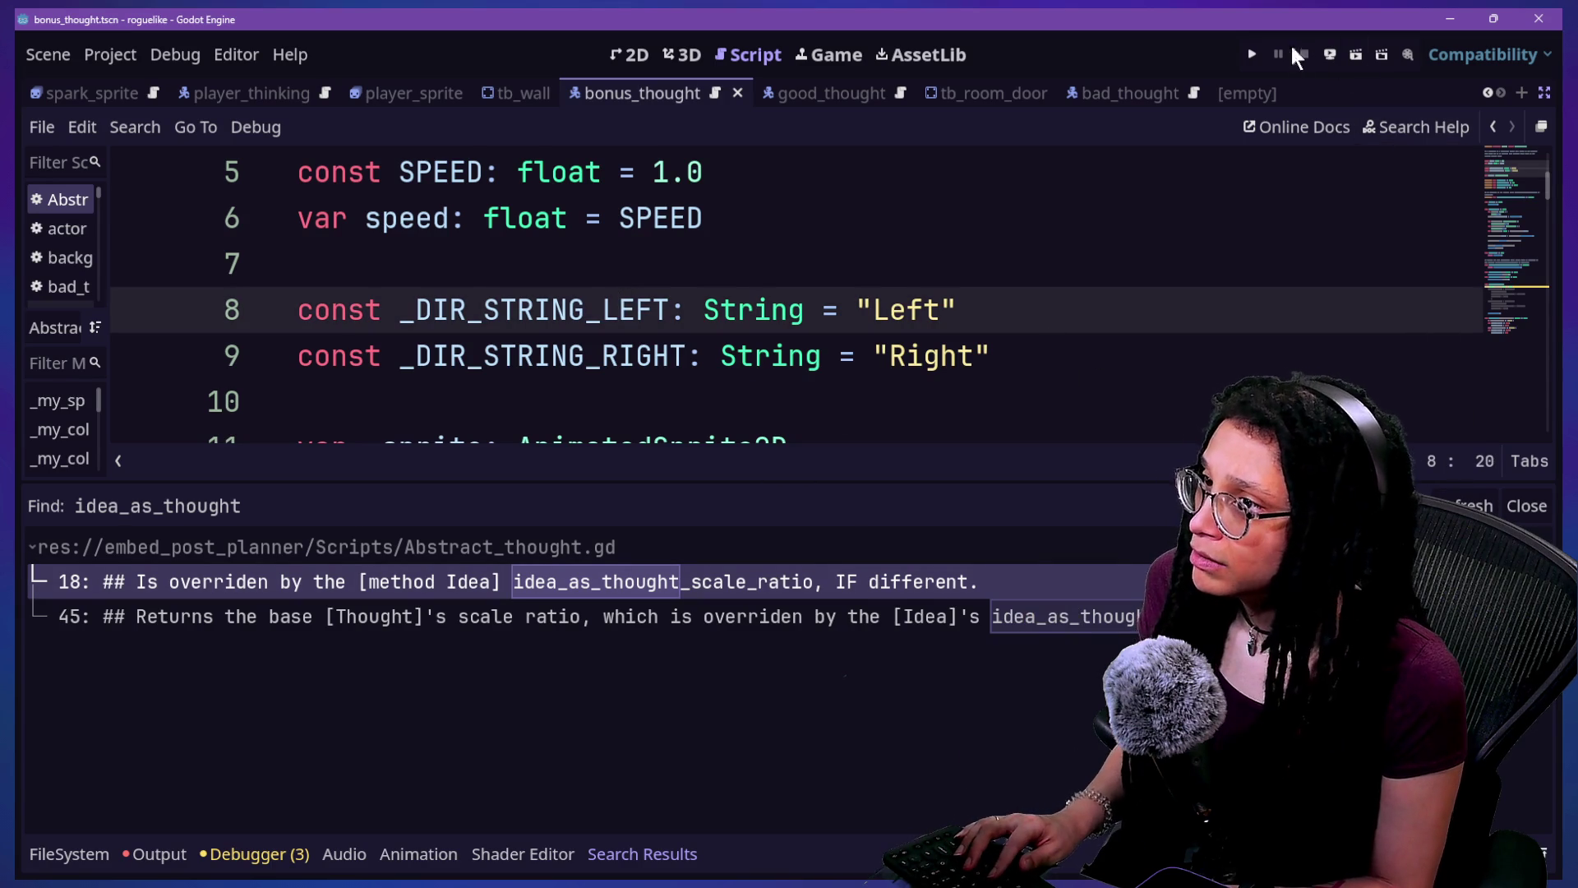
pyautogui.click(1253, 55)
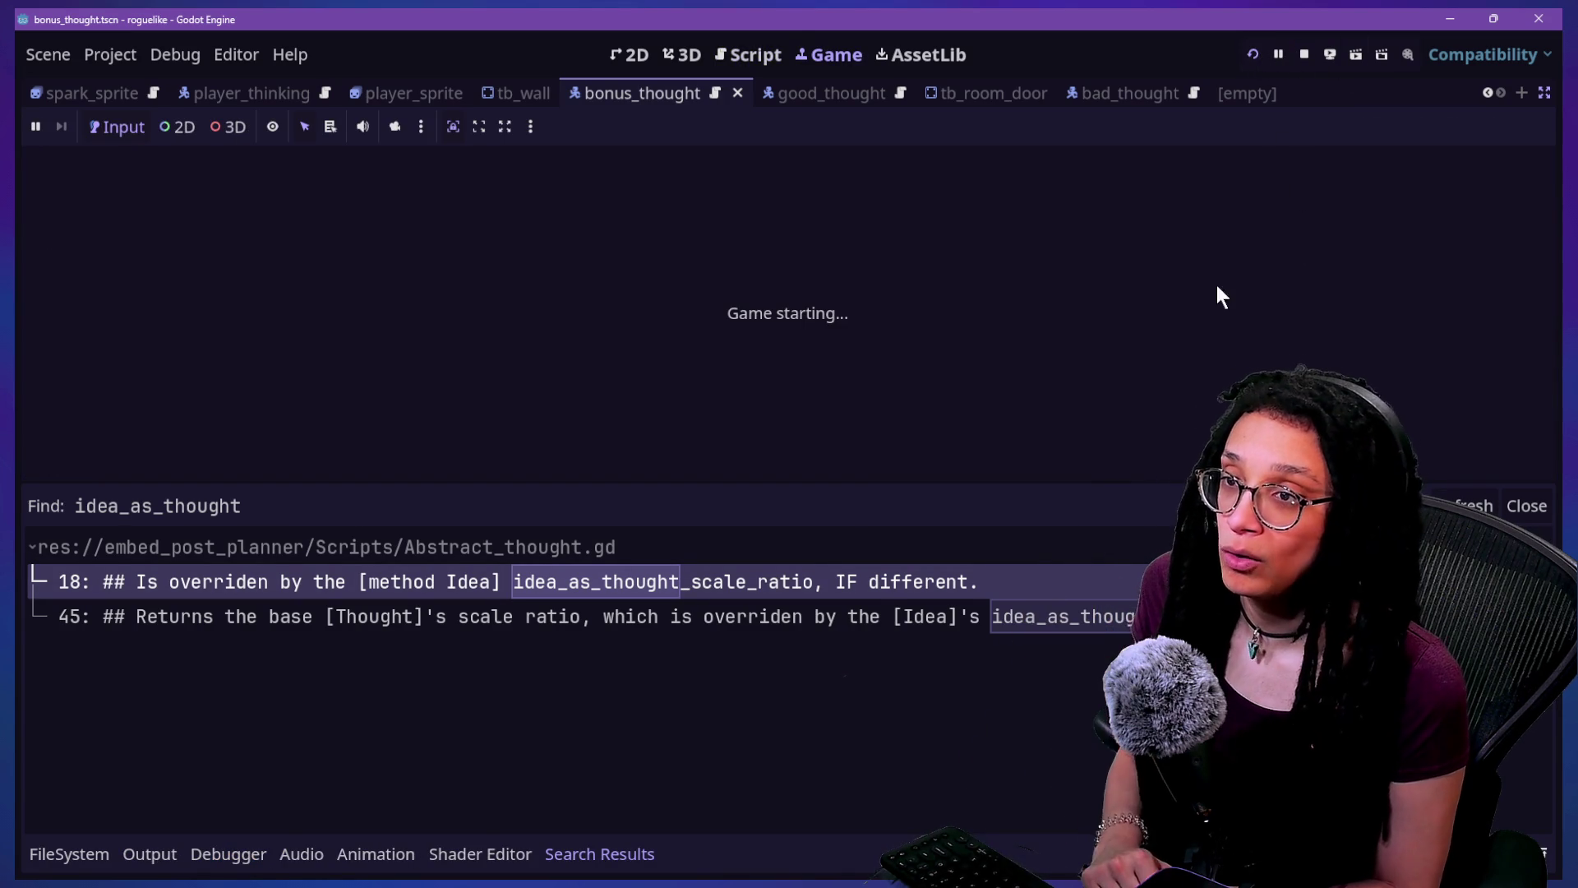
pyautogui.click(862, 289)
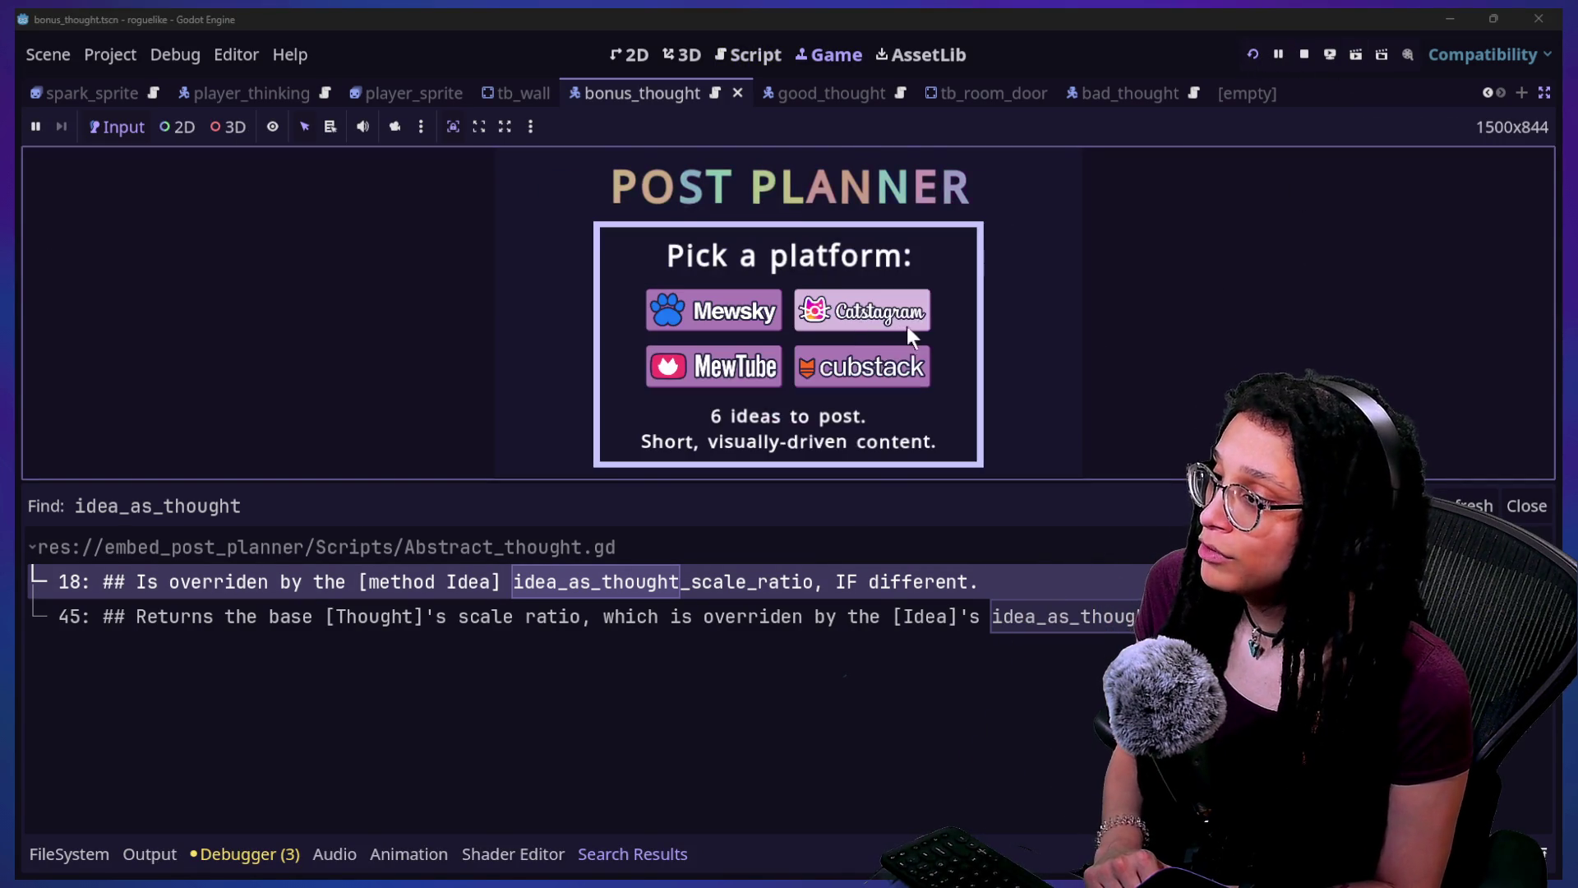
pyautogui.click(944, 321)
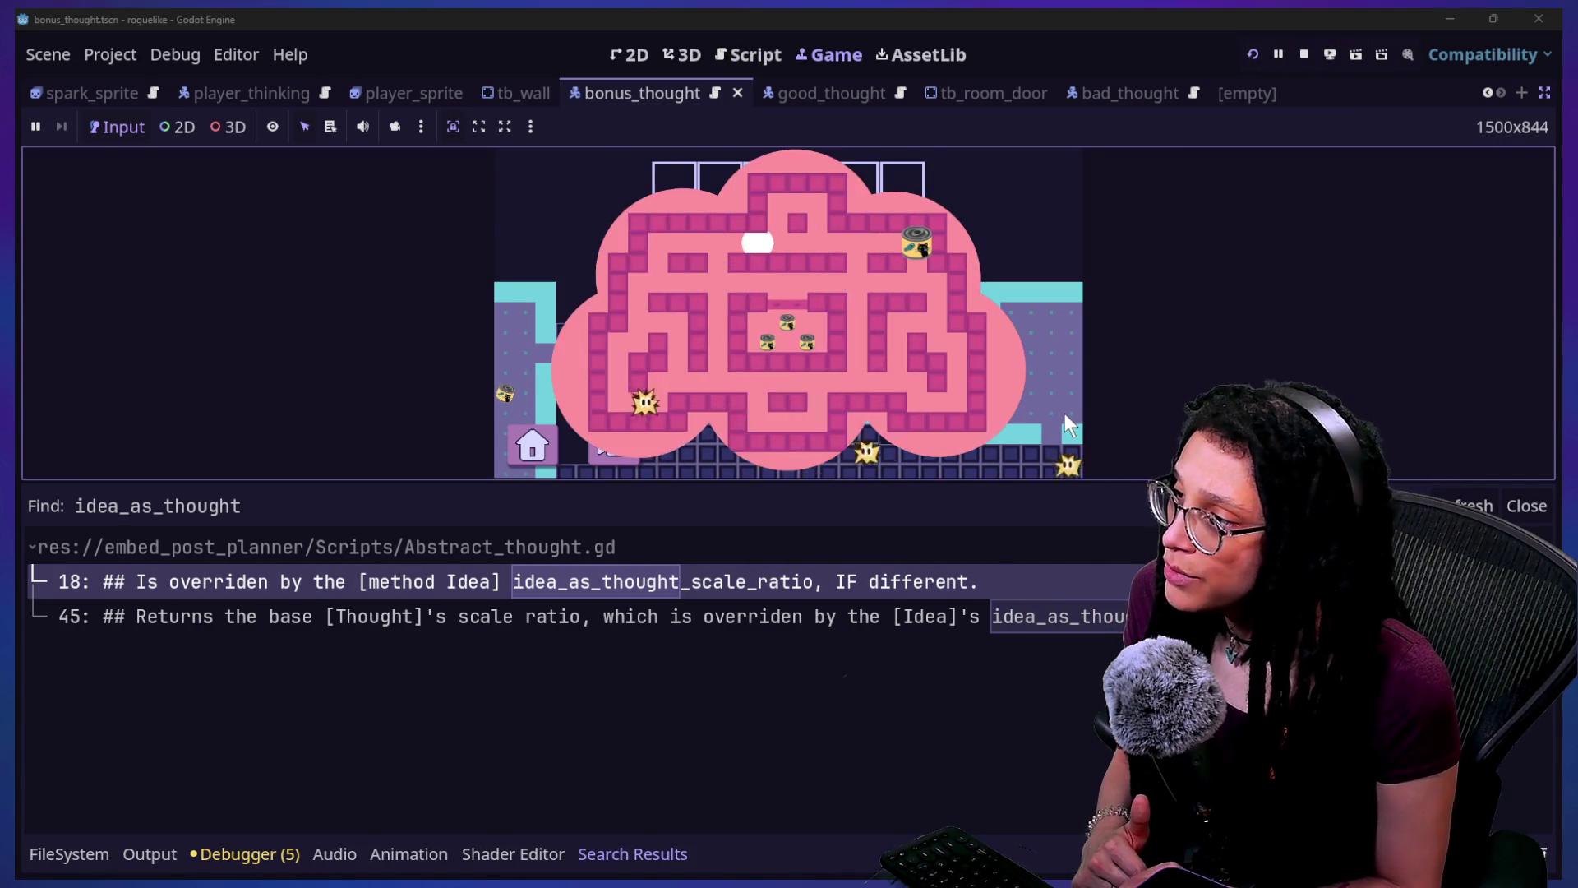
pyautogui.press('Right')
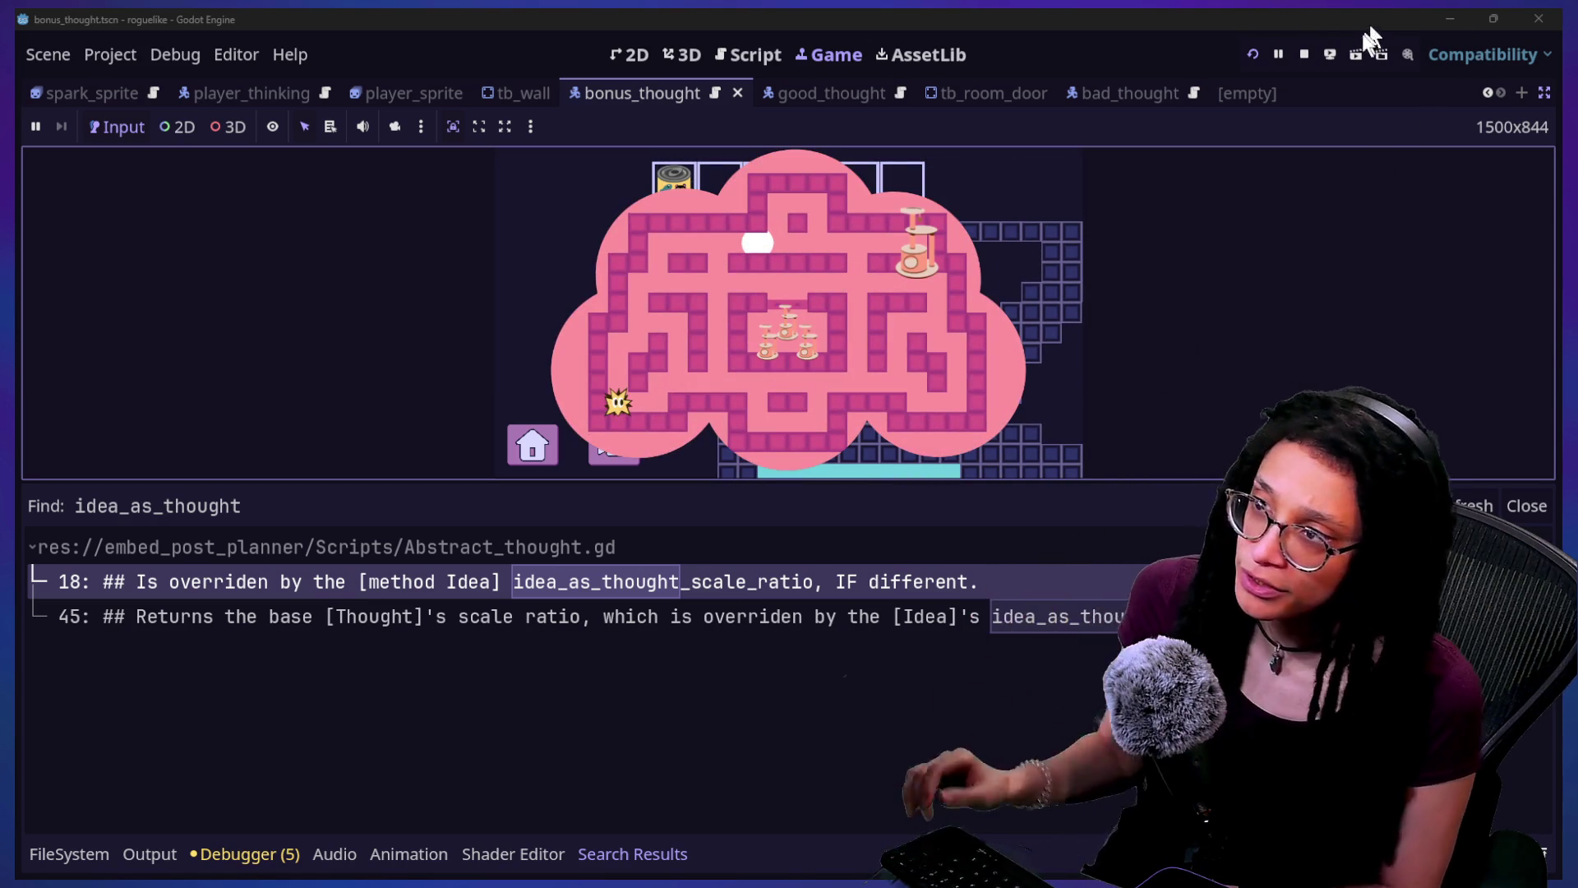
pyautogui.click(1305, 55)
pyautogui.click(899, 414)
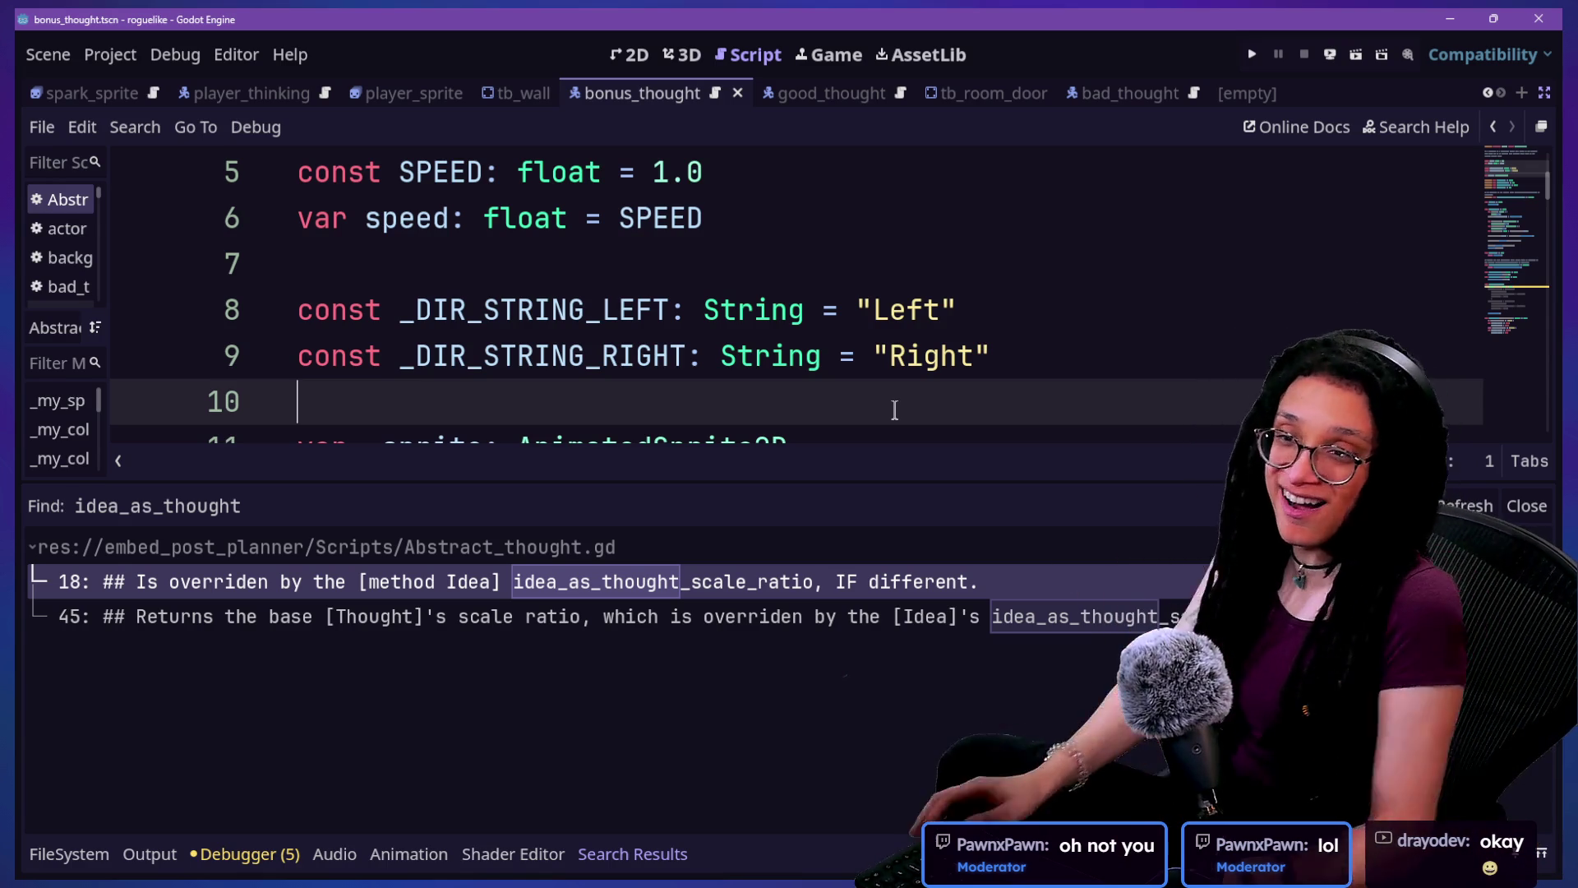
pyautogui.scroll(-1, 683, 291)
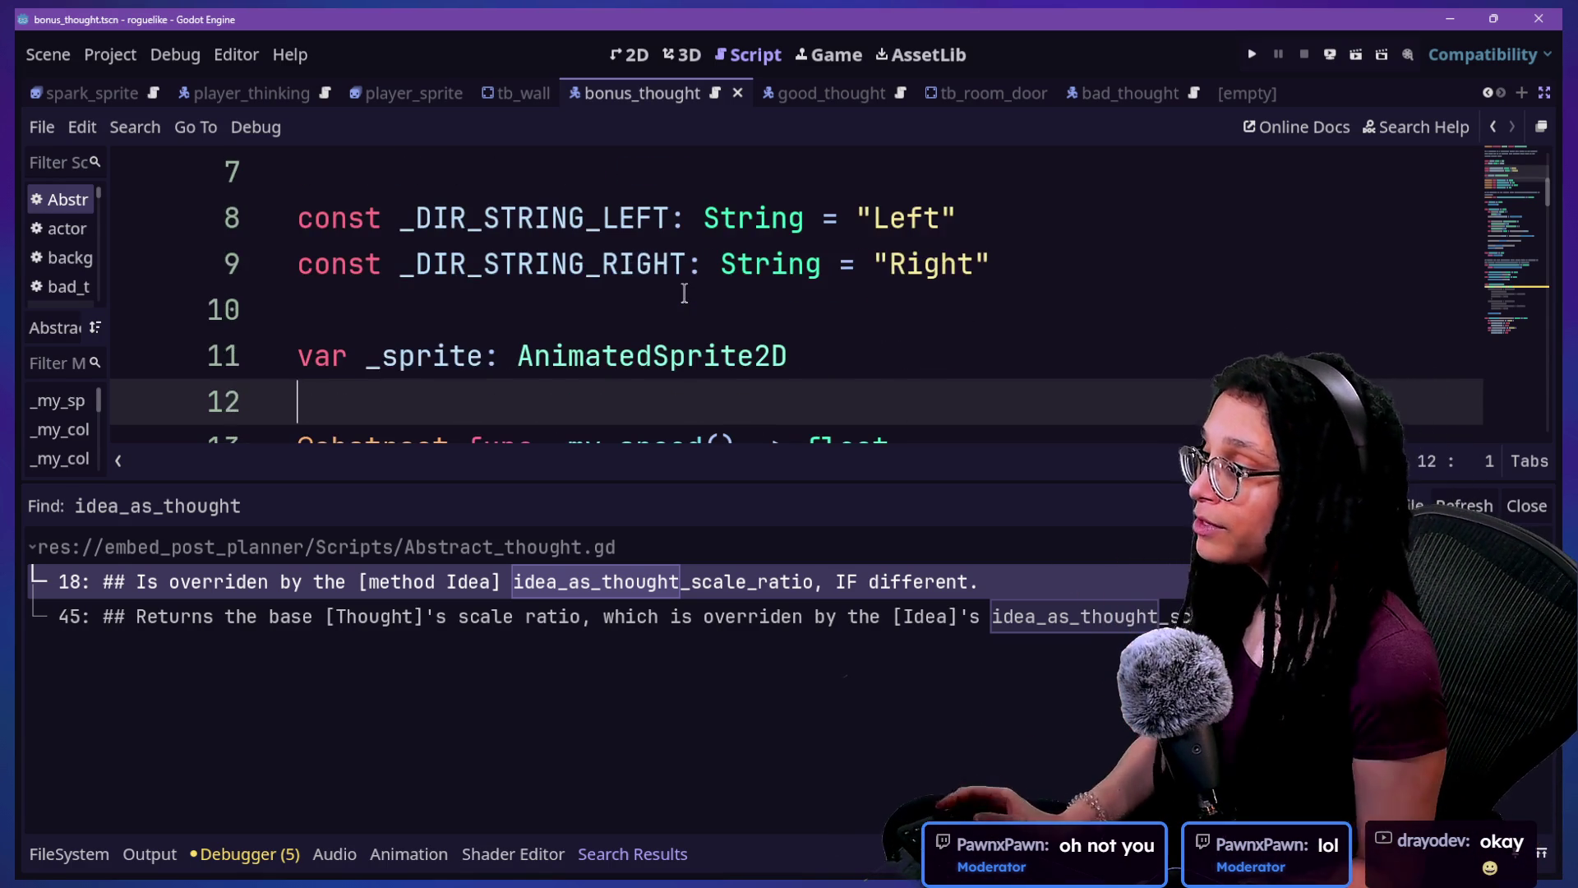
# Shrink the script text and collapse the search results so Abstract_thought.gd's declarations fill the editor
pyautogui.press('Up')
pyautogui.press('Up')
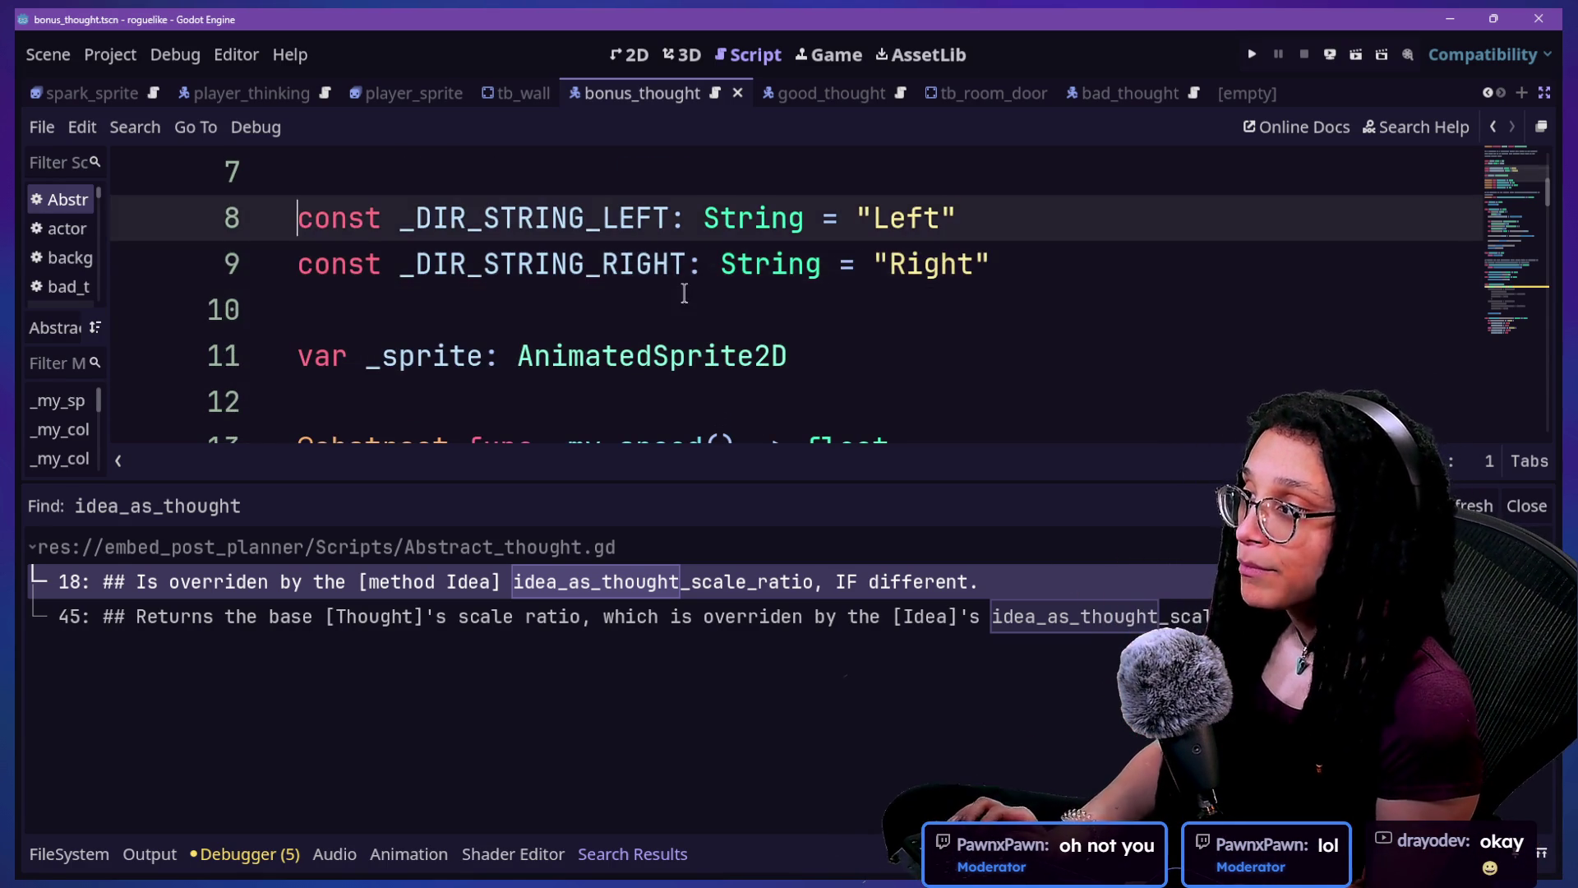
pyautogui.press('Up')
pyautogui.press('Up')
pyautogui.press('Down')
pyautogui.press('Down')
pyautogui.press('Up')
pyautogui.press('Up')
pyautogui.press('Up')
pyautogui.press('Down')
pyautogui.press('Down')
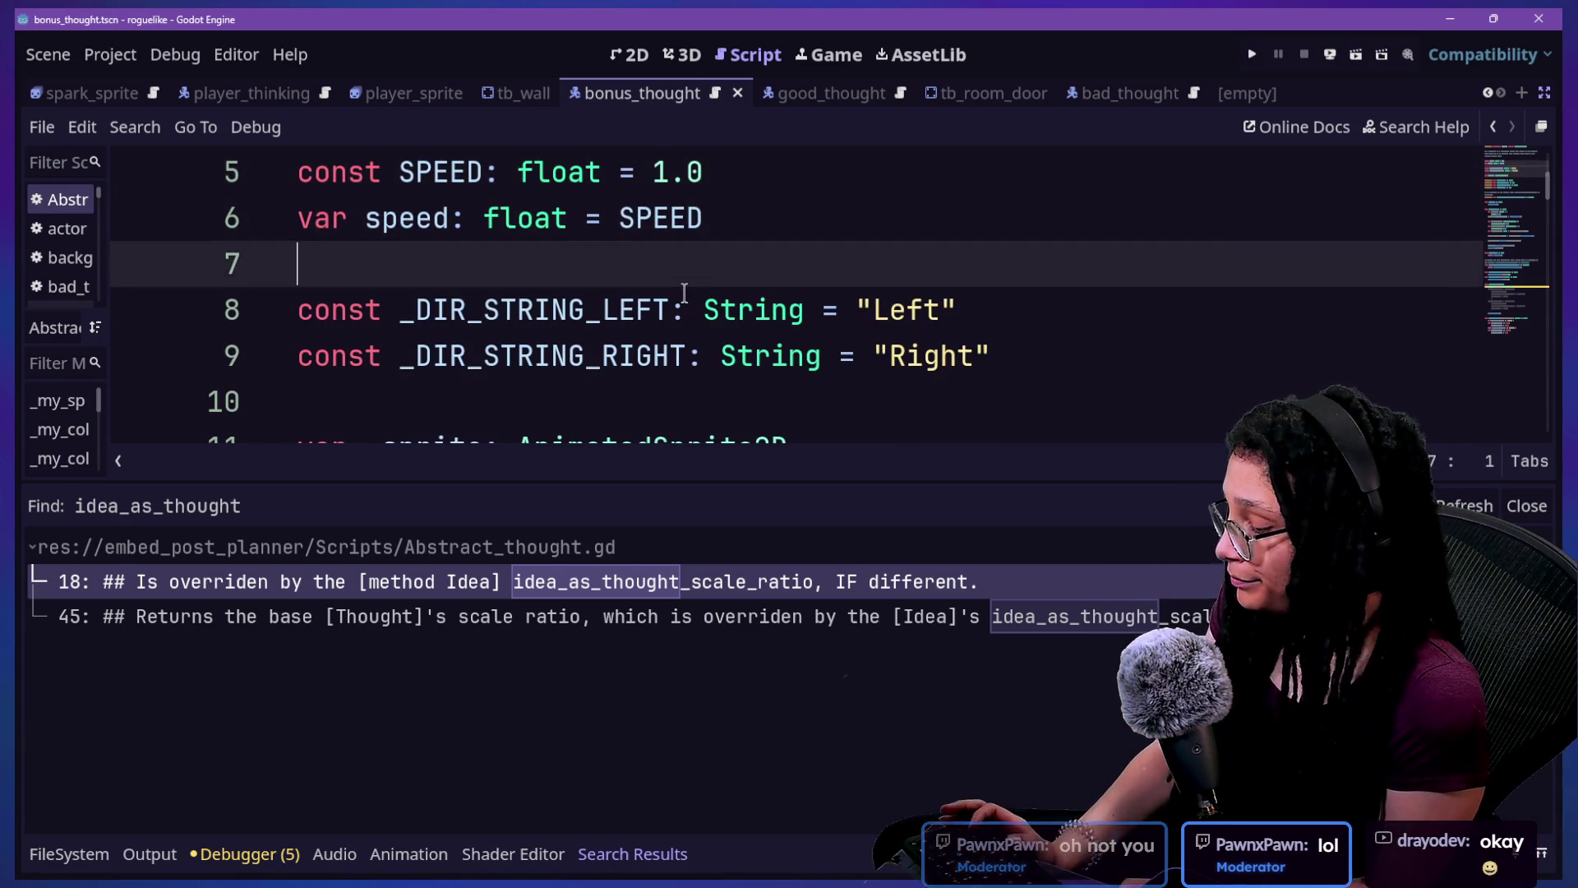
pyautogui.hotkey('ctrl', '-')
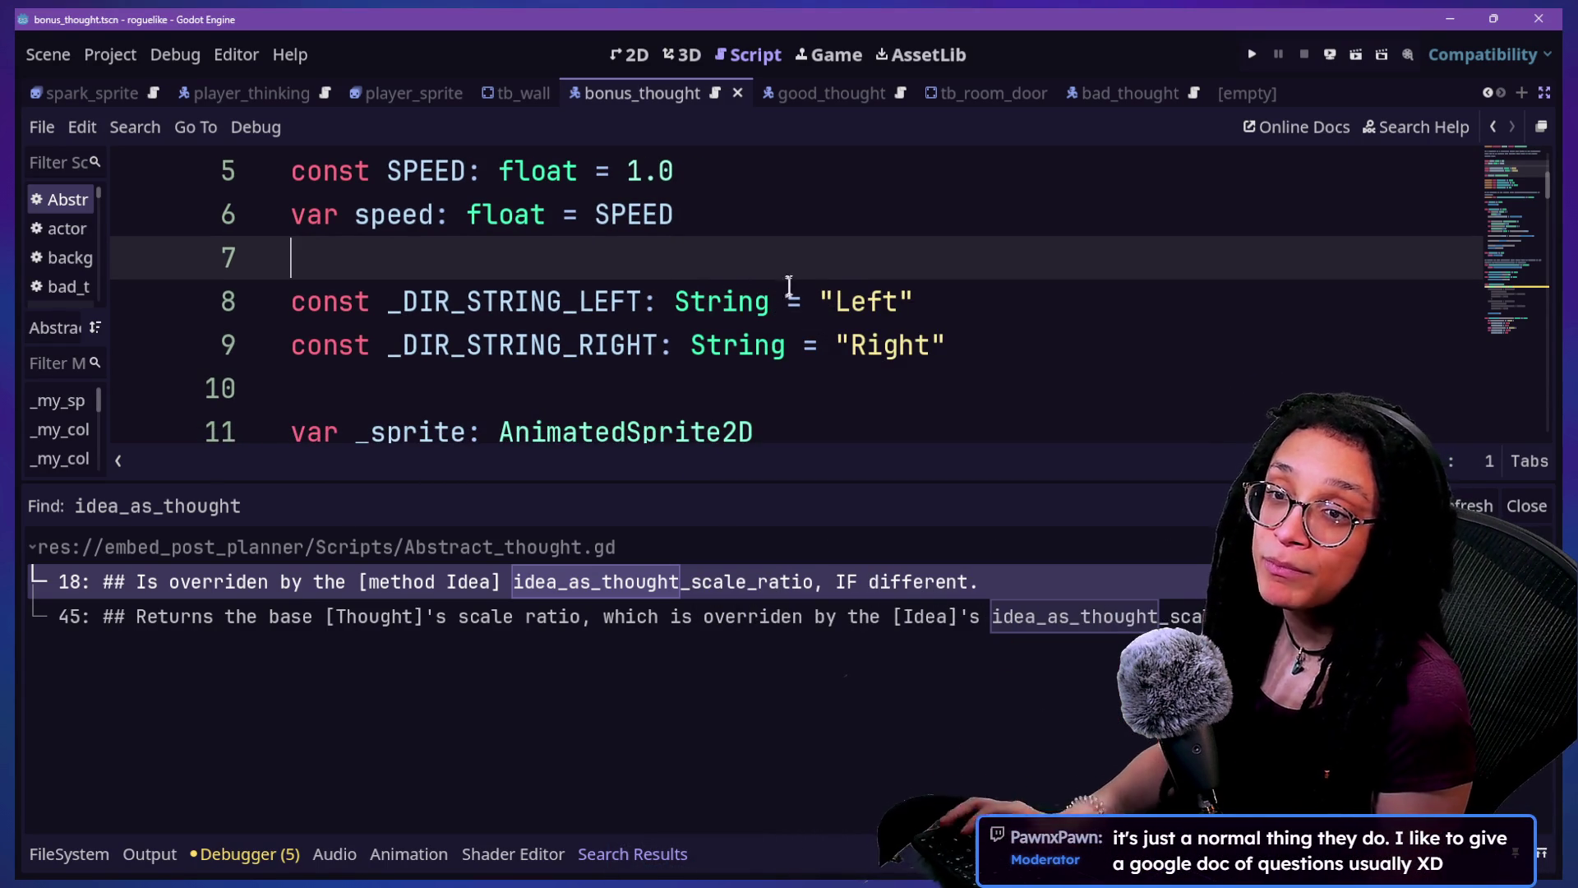
pyautogui.click(850, 299)
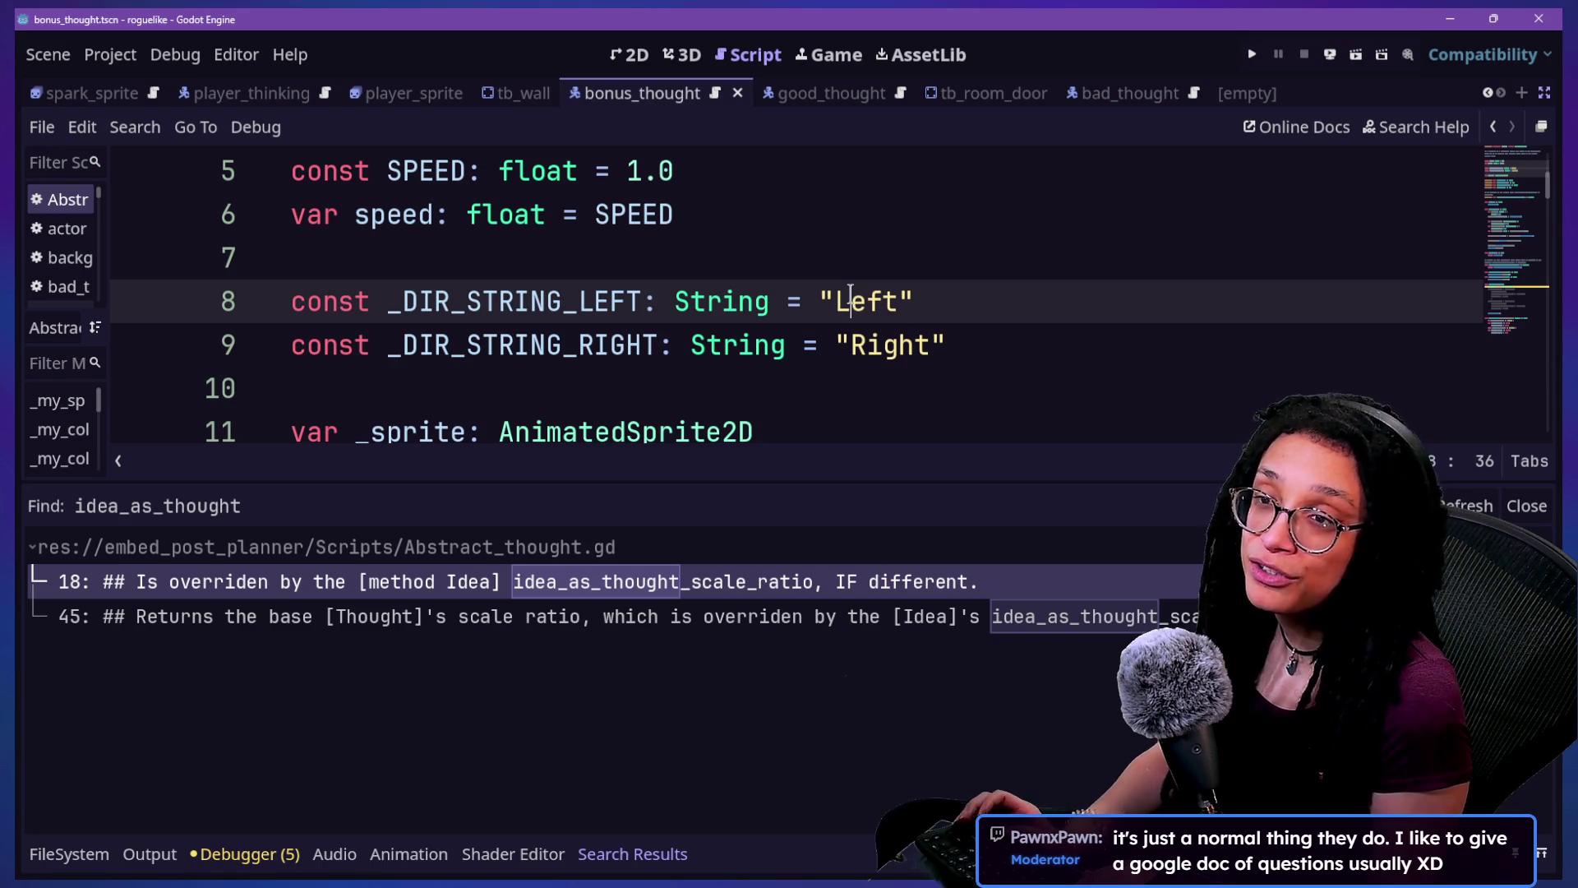
pyautogui.click(149, 853)
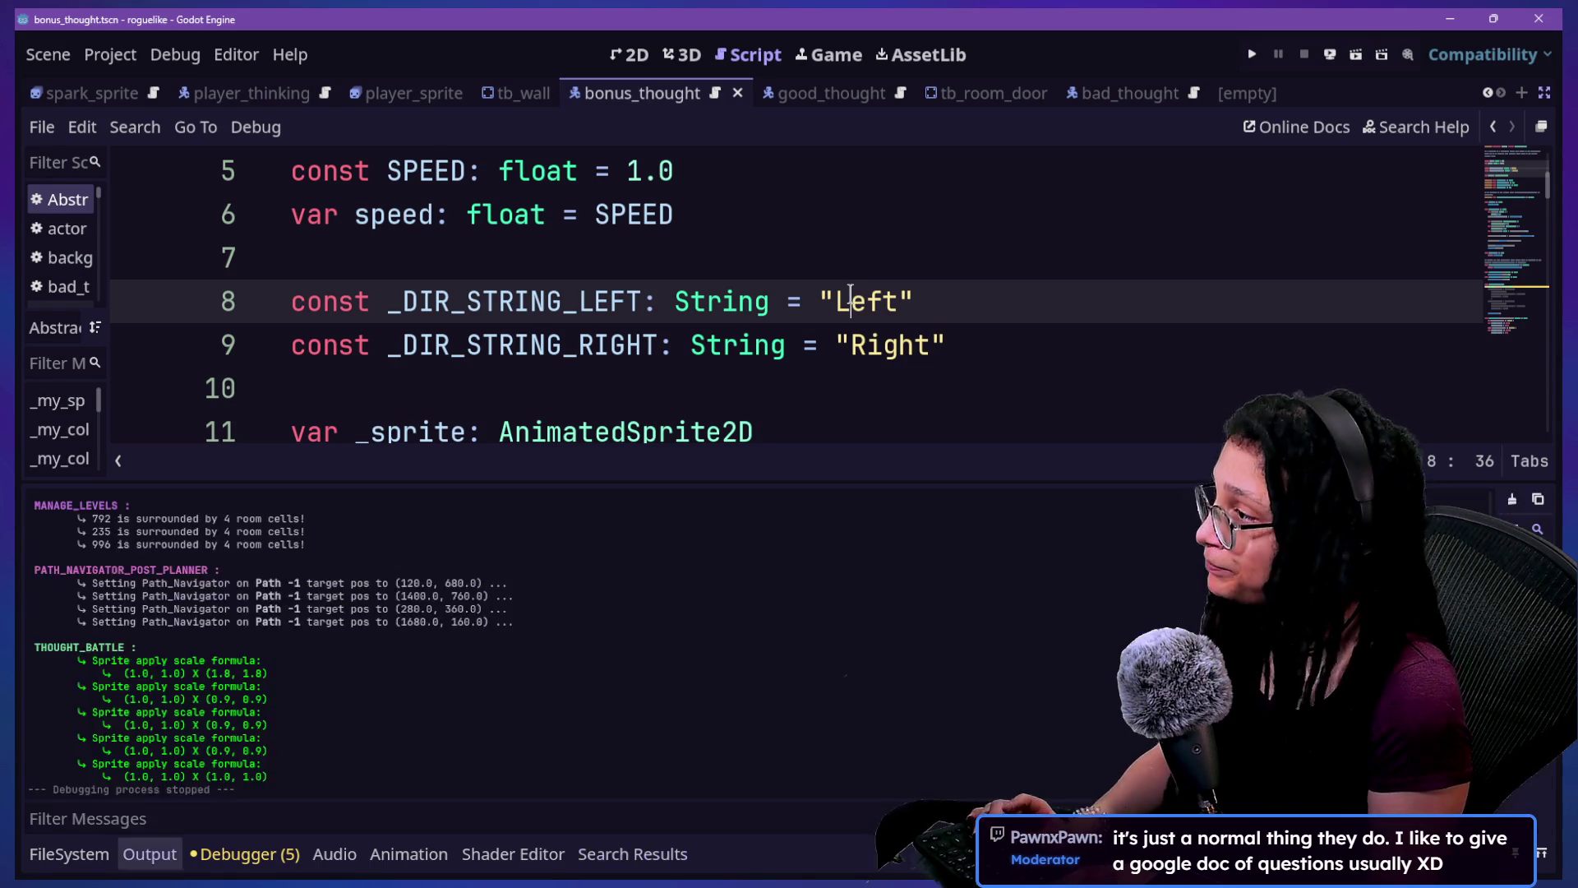
pyautogui.click(648, 482)
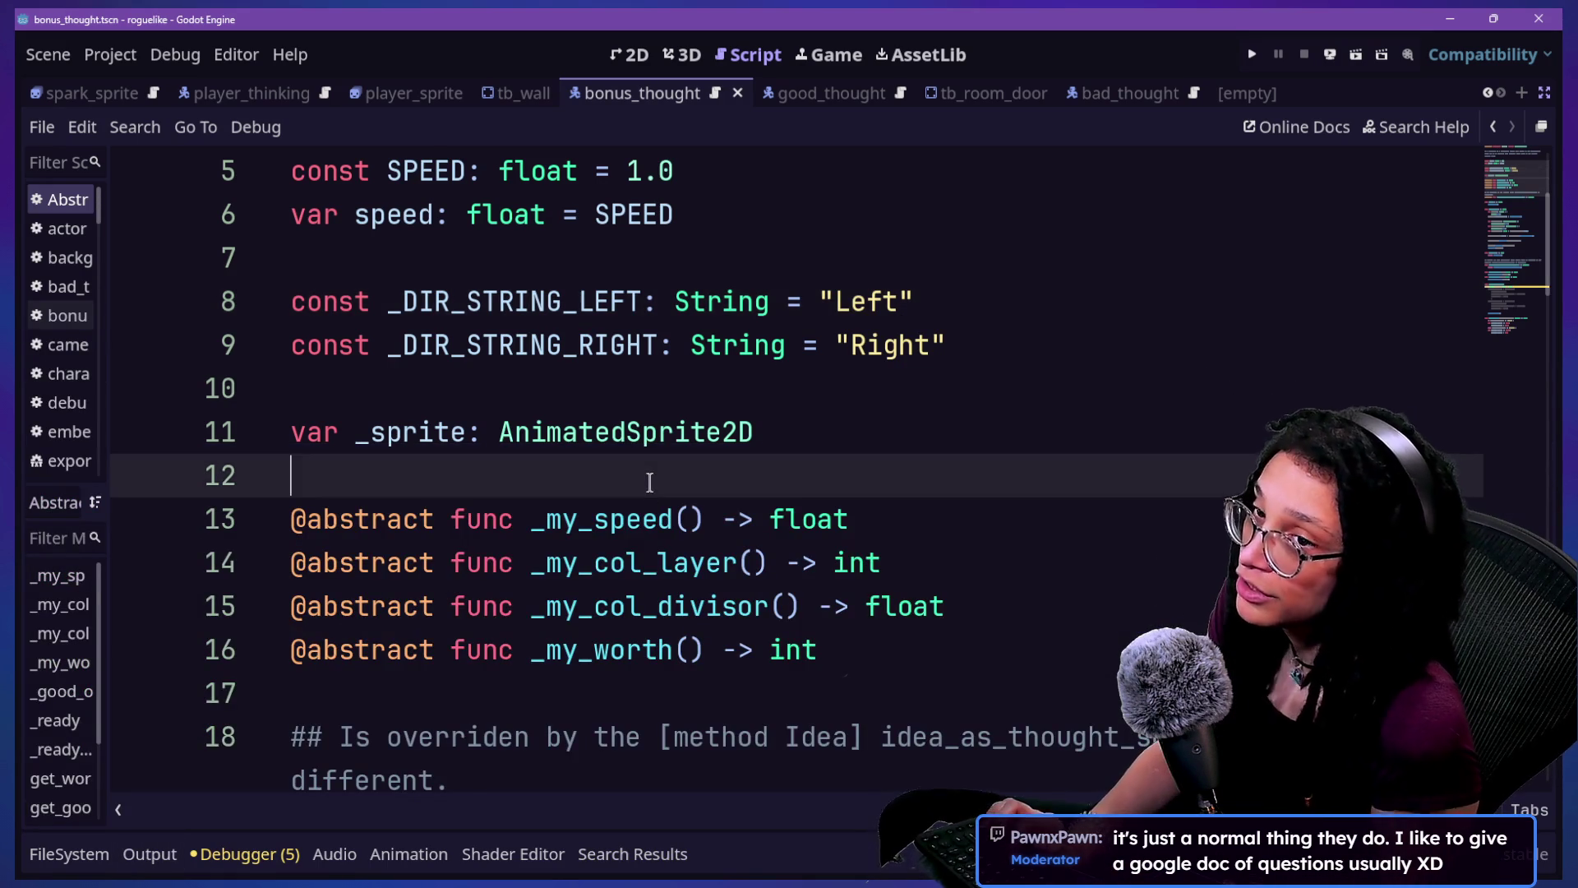
pyautogui.scroll(2, 637, 376)
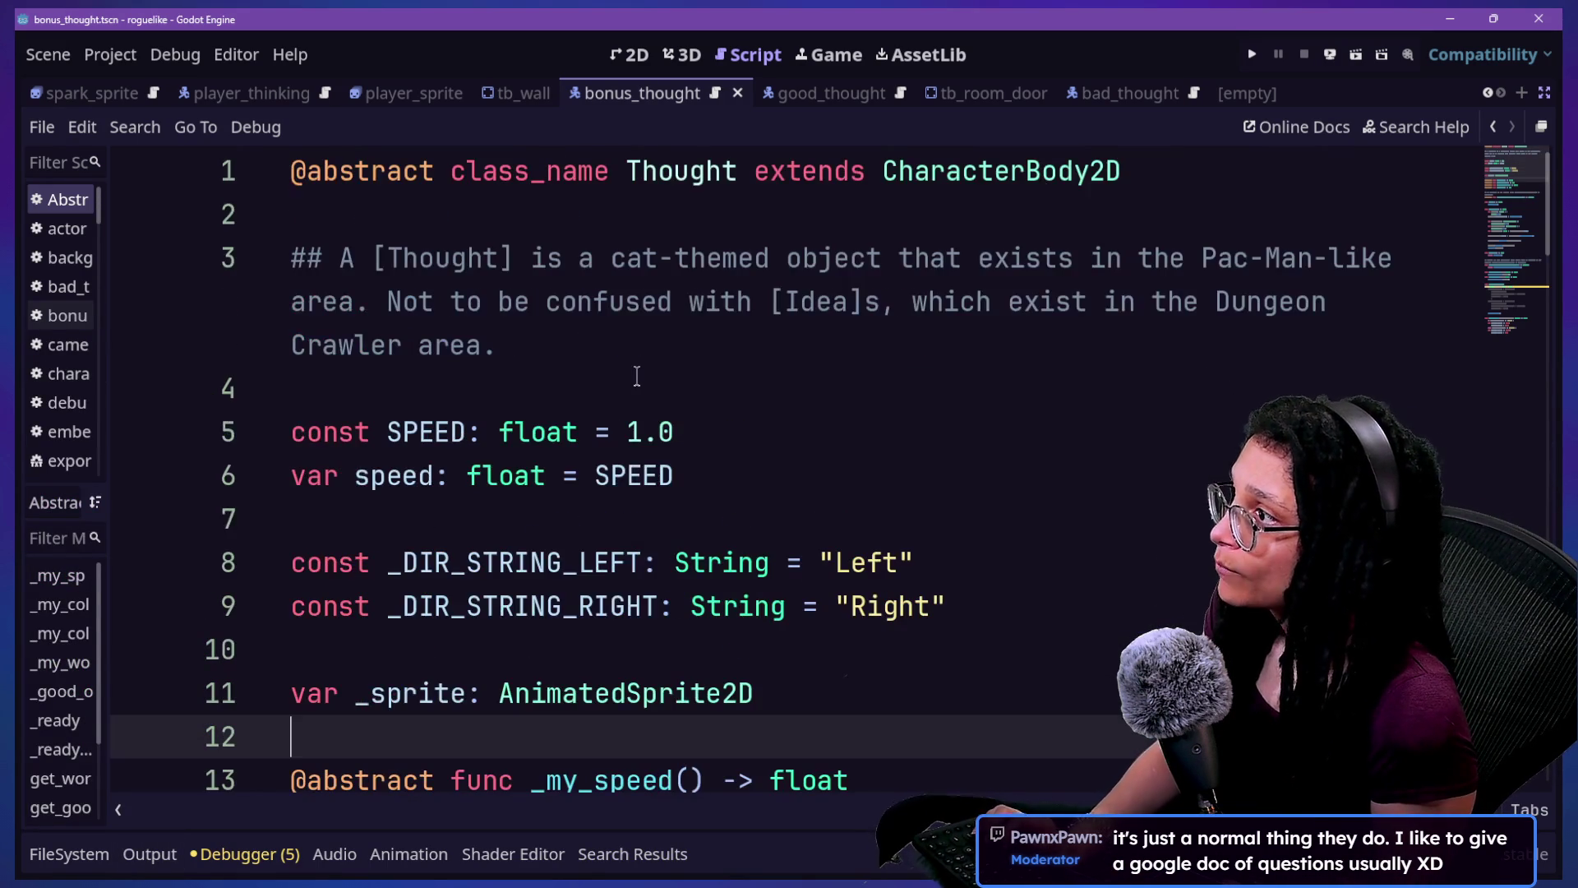
pyautogui.scroll(-2, 636, 376)
pyautogui.scroll(-5, 637, 377)
pyautogui.scroll(6, 636, 376)
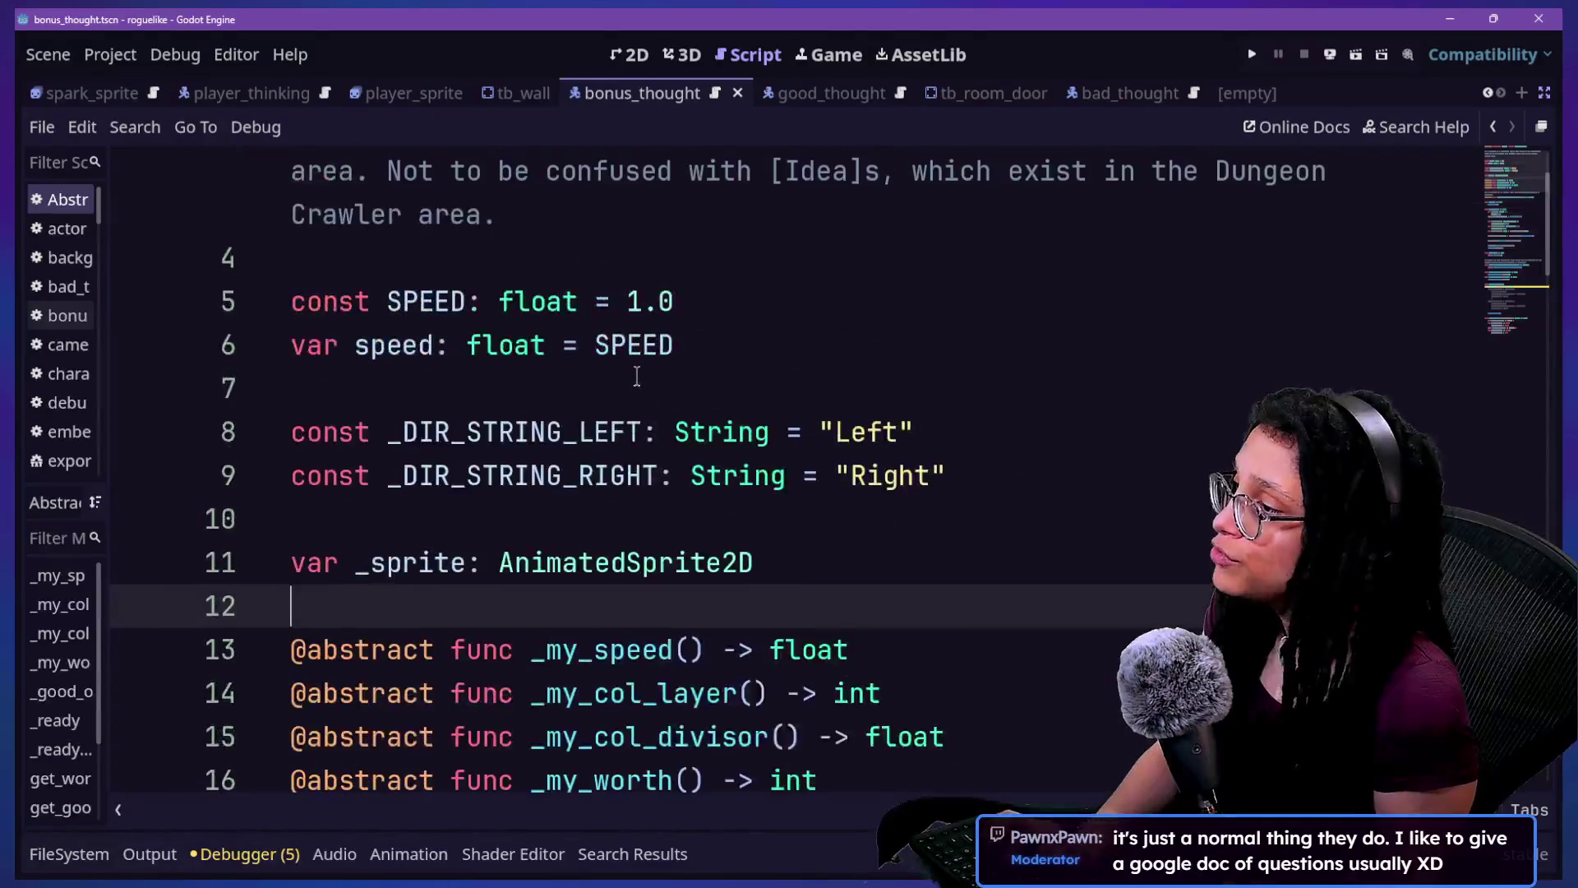
pyautogui.scroll(-4, 637, 377)
pyautogui.scroll(5, 636, 375)
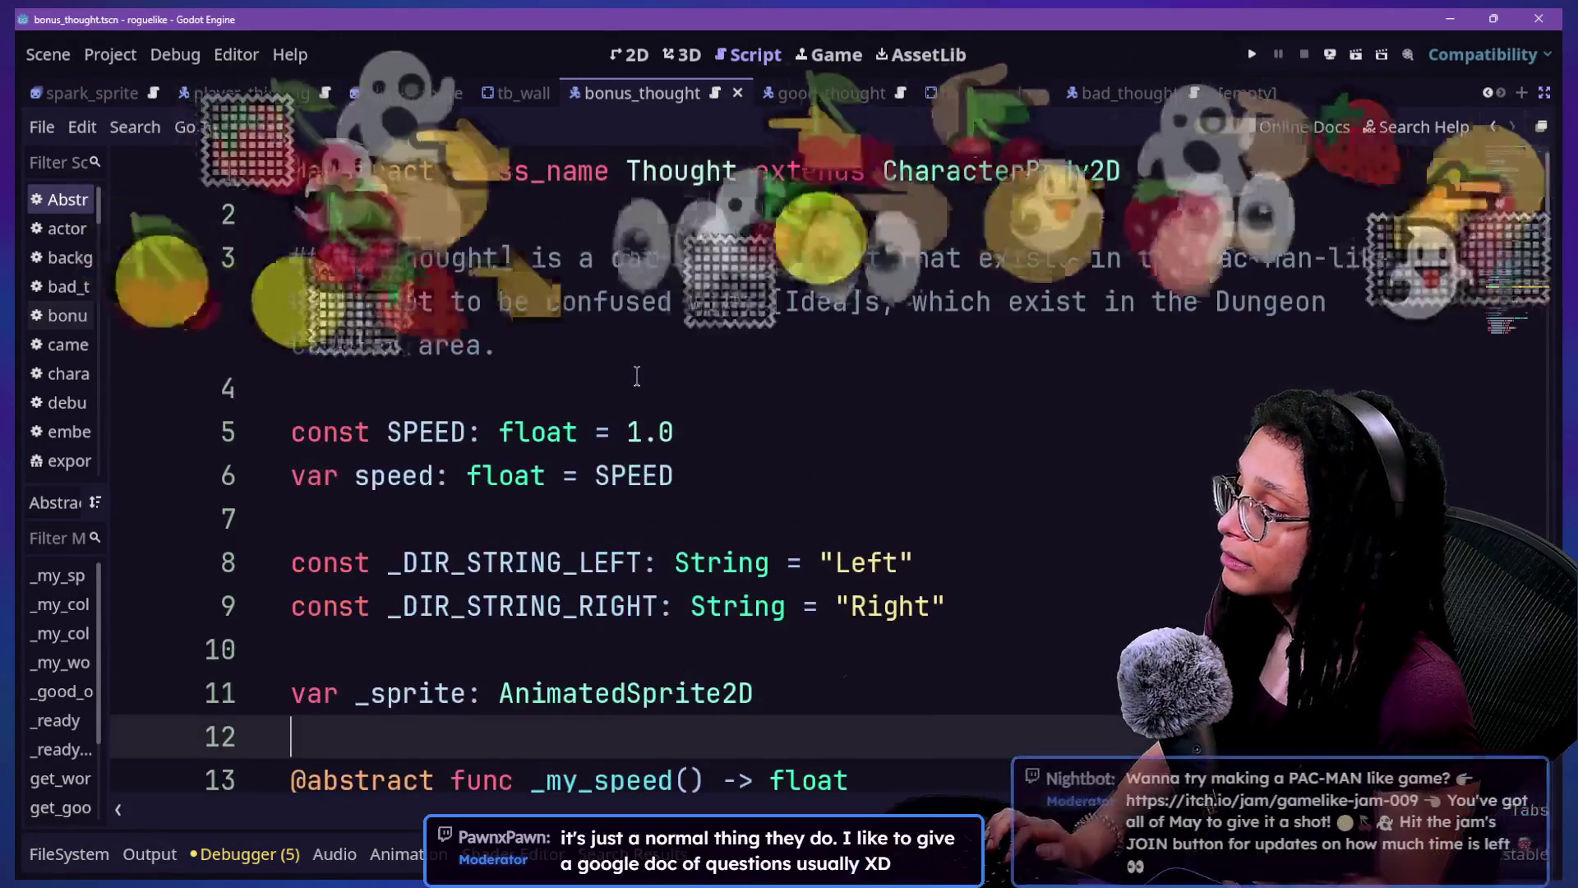
# Open thought_battle.gd through quick file search and start an in-script find
pyautogui.hotkey('shift', 'alt', 'o')
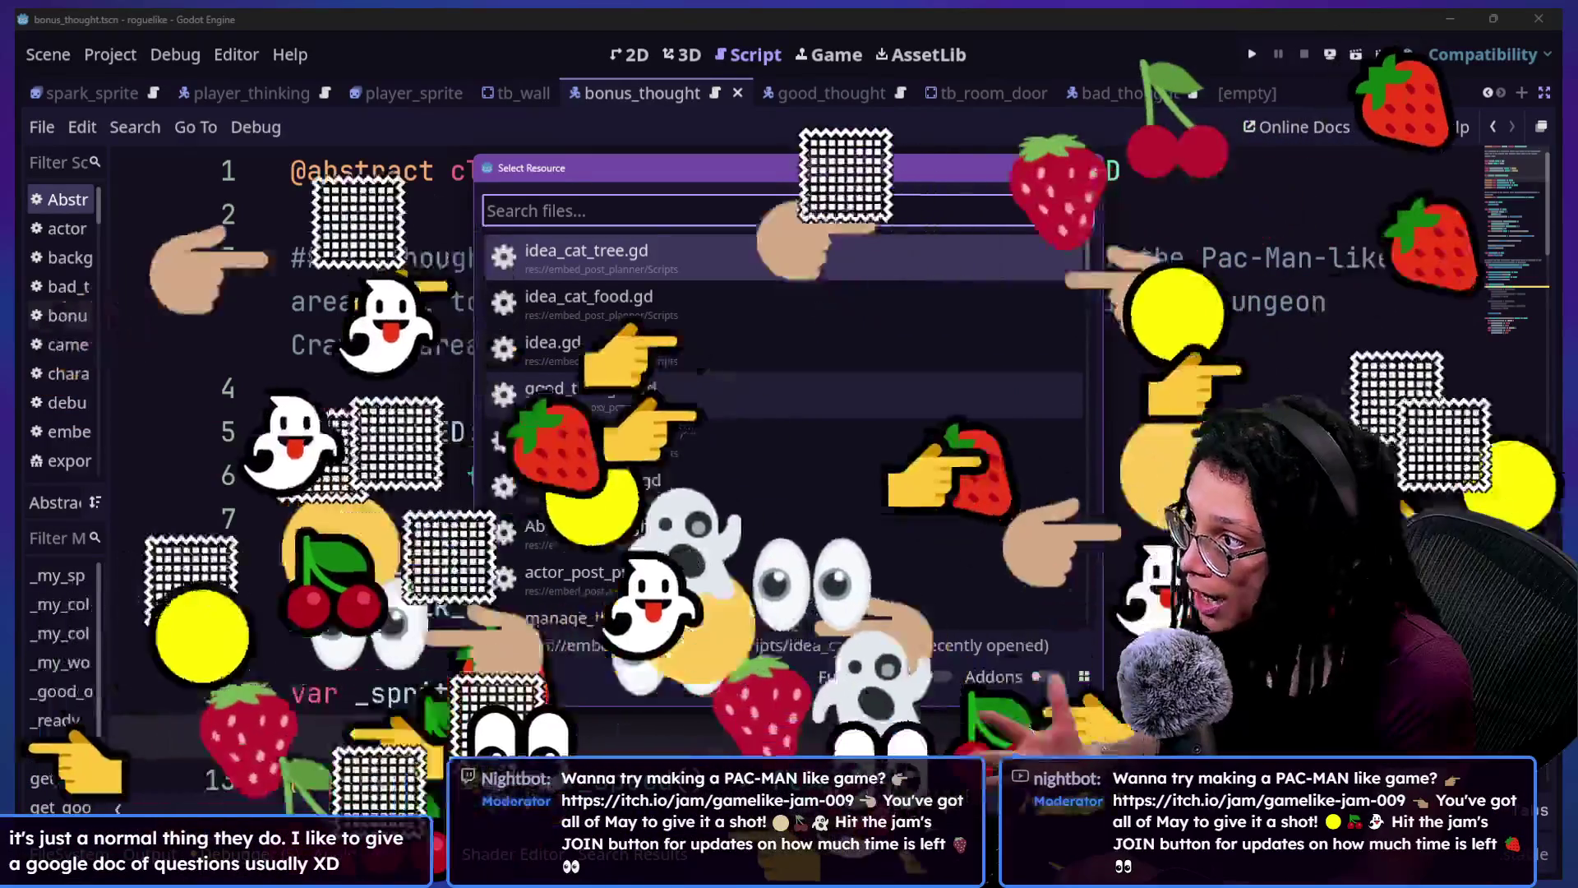
pyautogui.write('thought_battle')
pyautogui.press('Return')
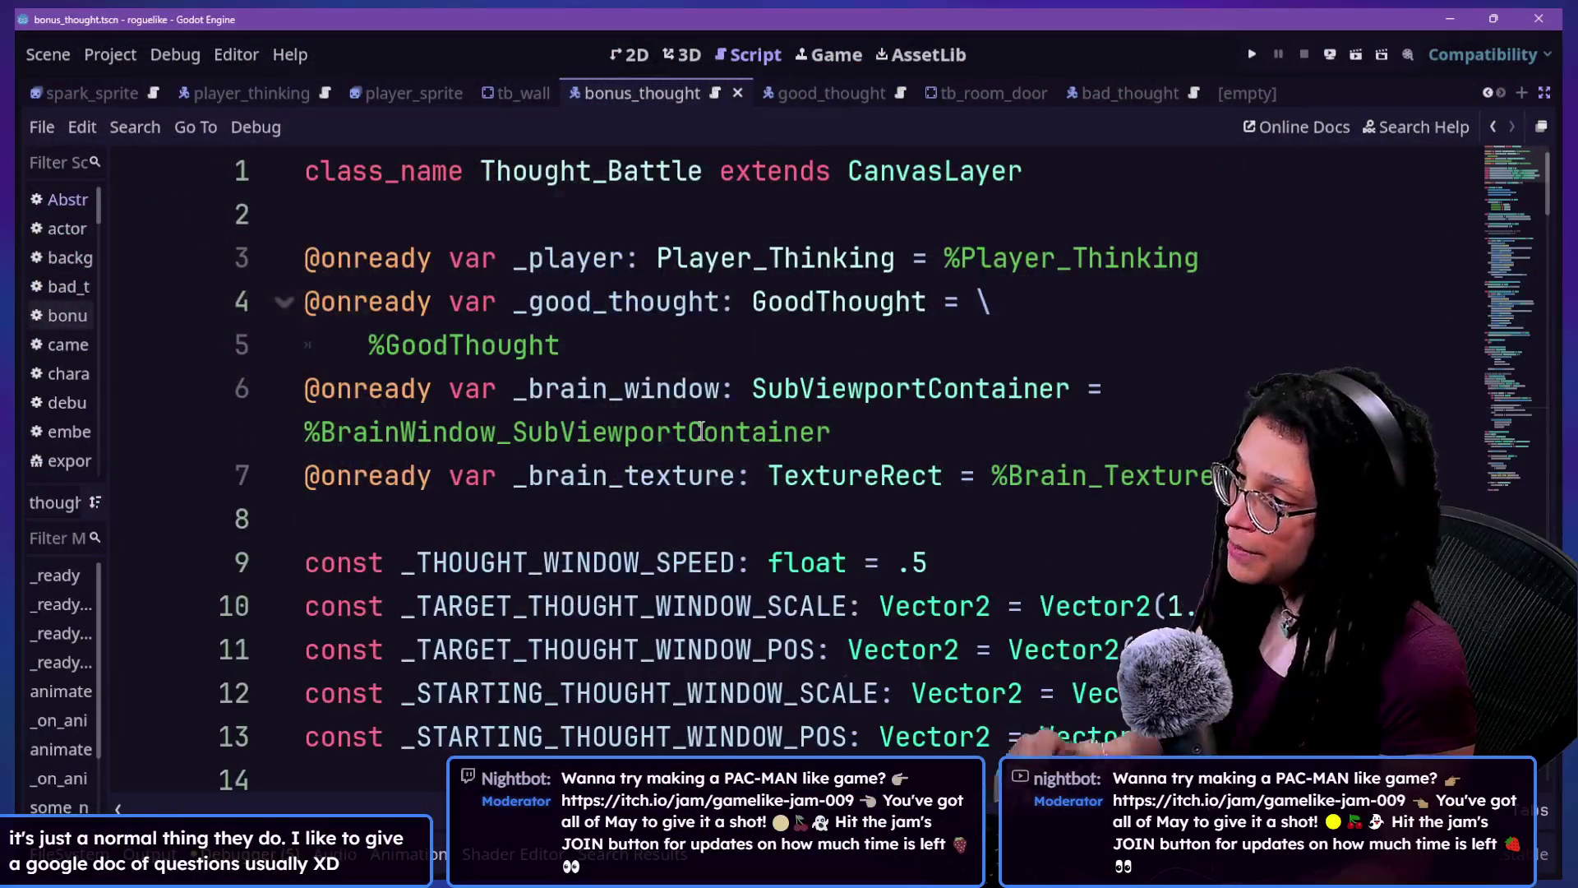
pyautogui.scroll(-8, 636, 372)
pyautogui.scroll(-8, 665, 401)
pyautogui.scroll(-6, 700, 432)
pyautogui.scroll(-10, 700, 433)
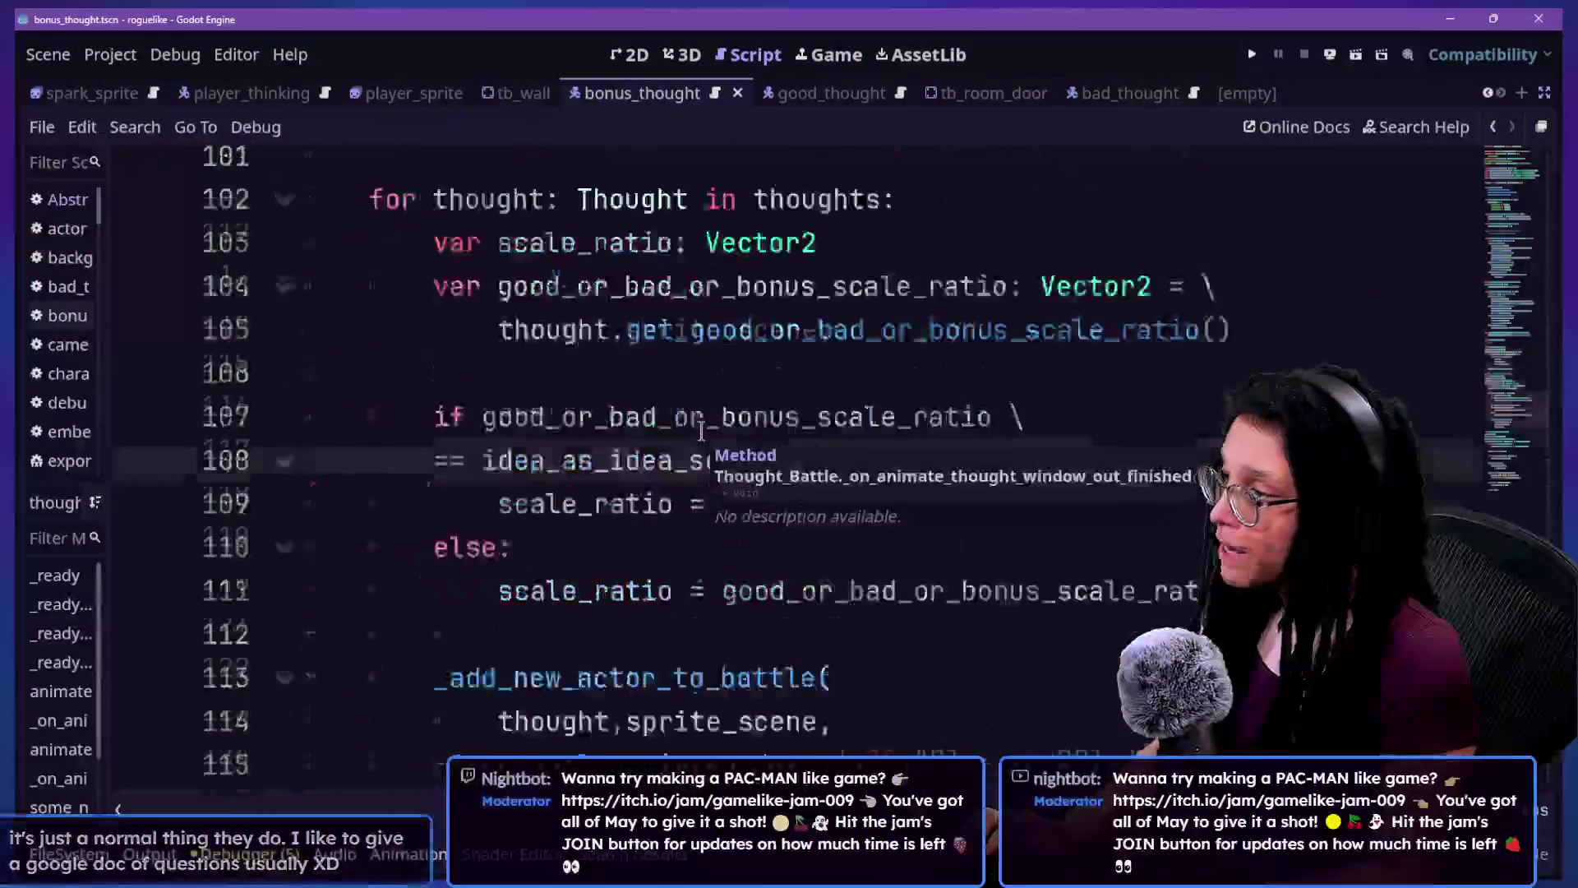
pyautogui.scroll(-8, 700, 432)
pyautogui.scroll(-1, 701, 431)
pyautogui.scroll(-2, 701, 431)
pyautogui.click(702, 429)
pyautogui.hotkey('ctrl', 'f')
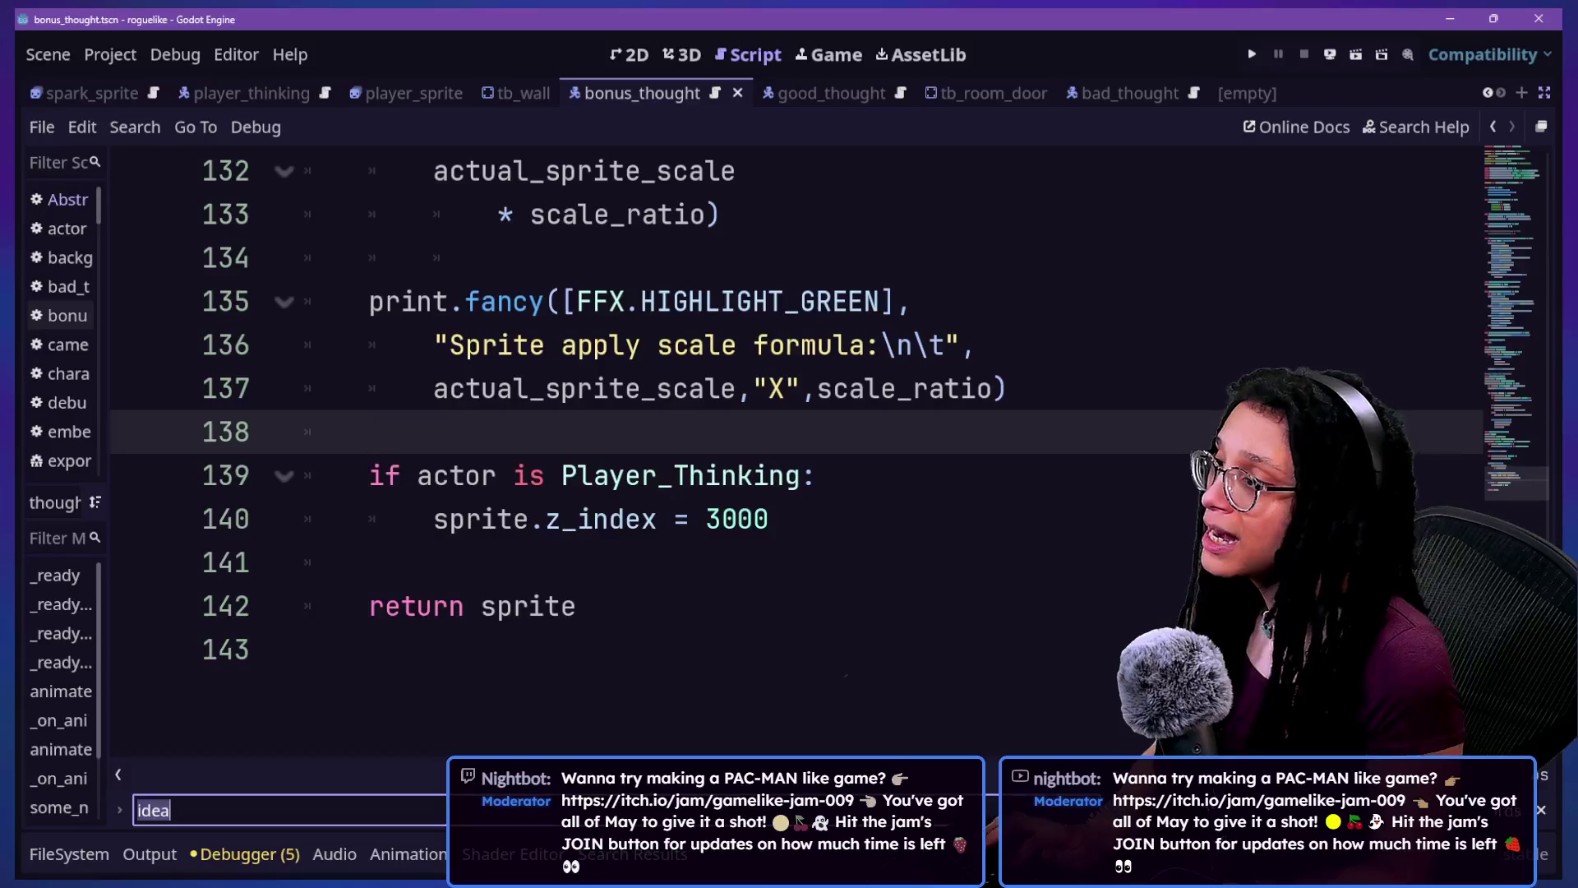
pyautogui.write('thought_as')
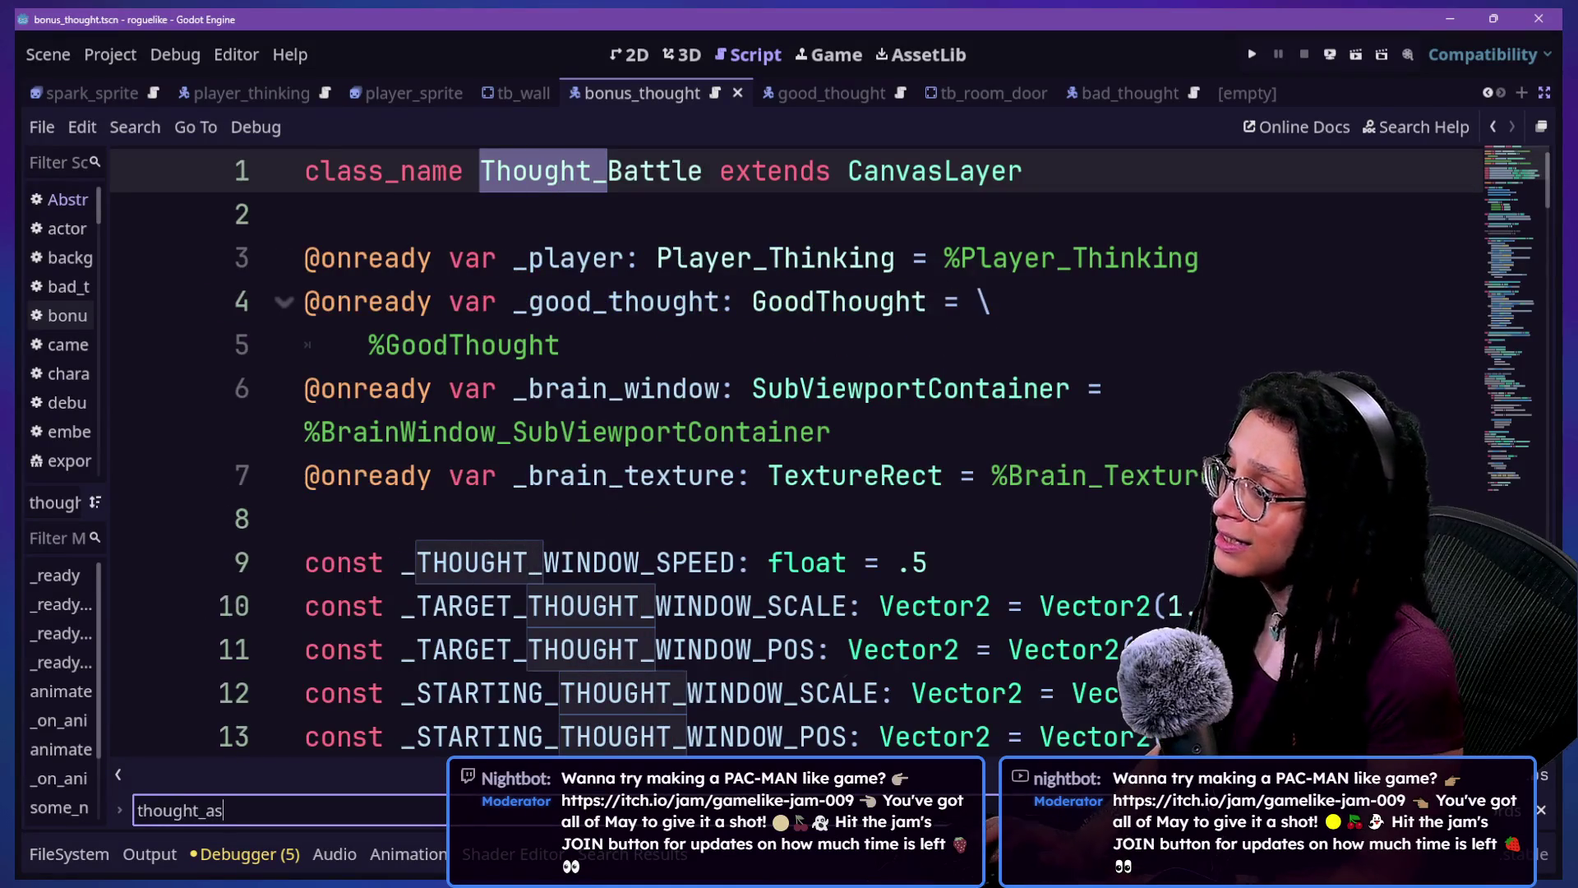
pyautogui.scroll(-1, 793, 551)
pyautogui.scroll(-13, 792, 551)
pyautogui.scroll(-13, 793, 552)
pyautogui.scroll(1, 793, 551)
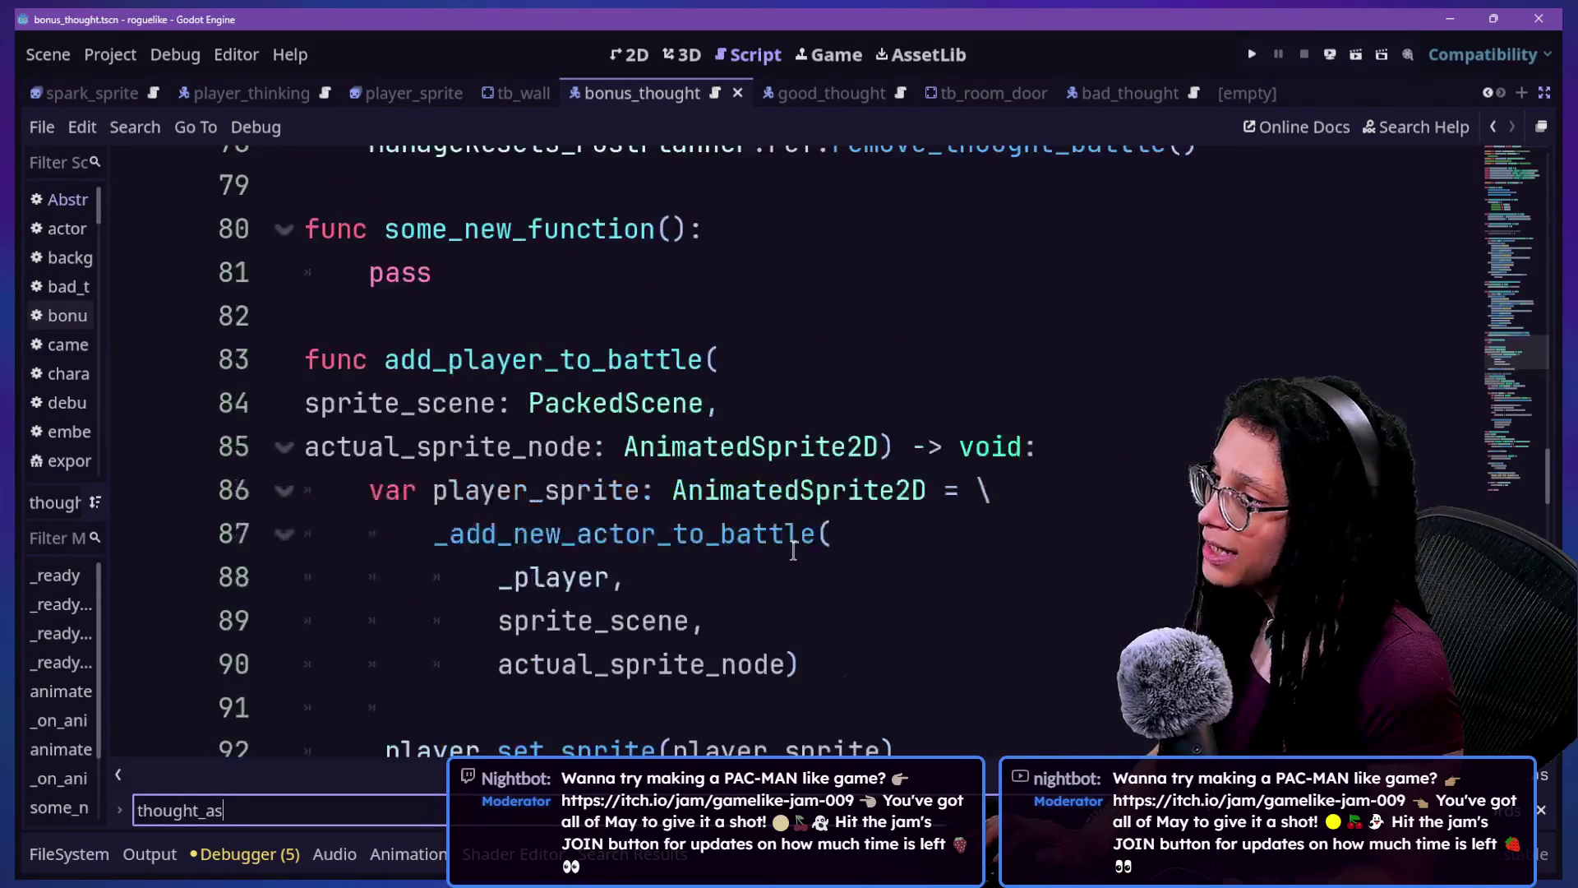
pyautogui.scroll(-10, 793, 551)
pyautogui.scroll(-1, 792, 552)
# Search for 'idea_as' and land in add_ideas_to_battle around lines 96-105
pyautogui.hotkey('ctrl', 'a')
pyautogui.write('idea')
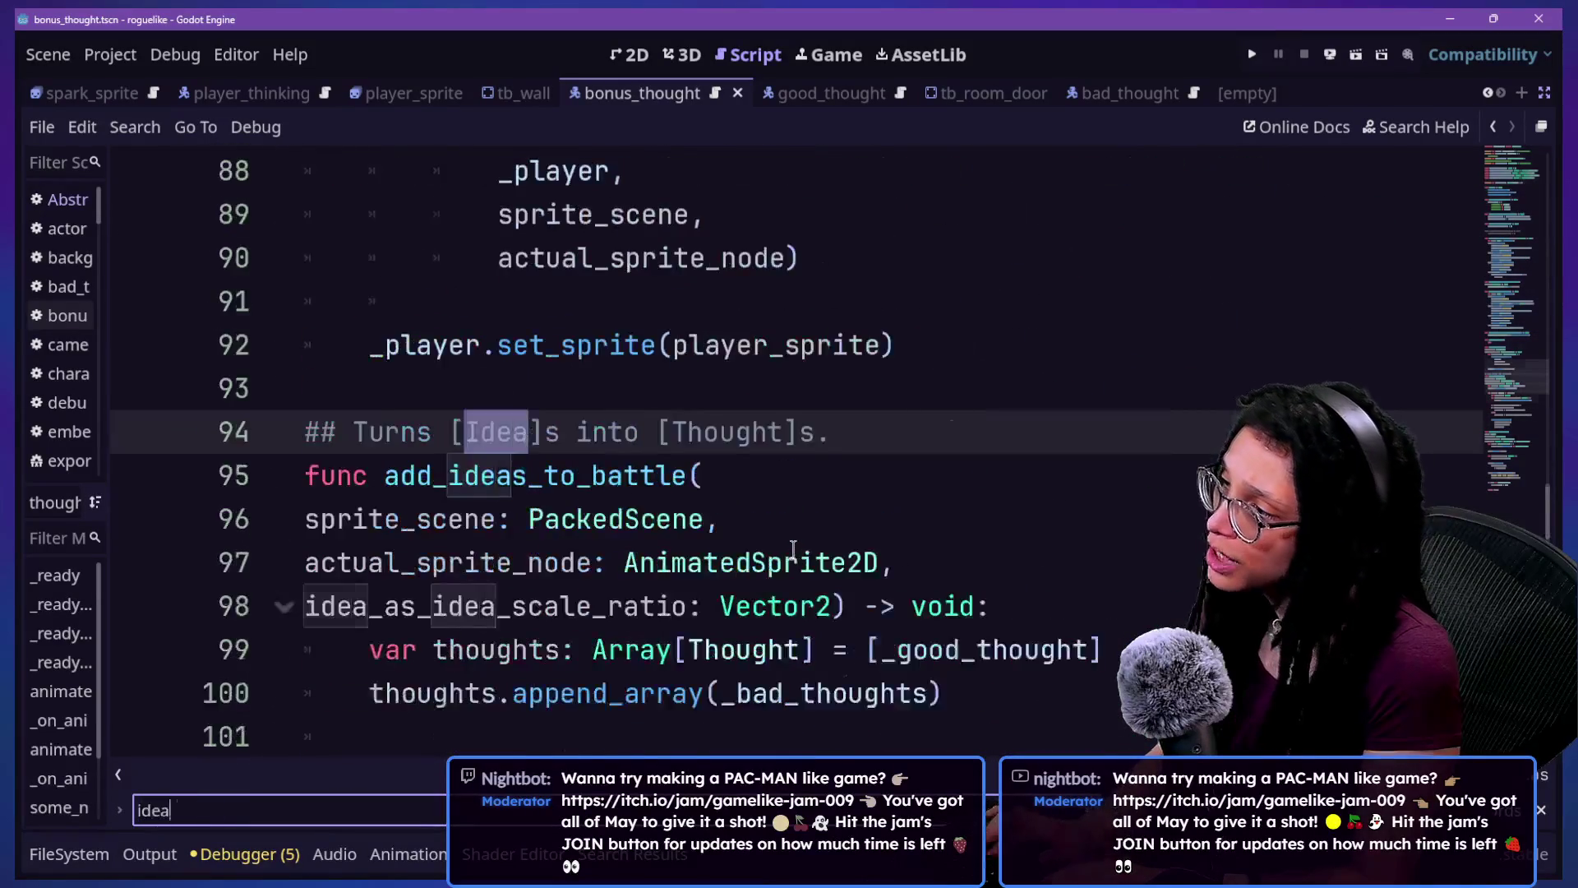
pyautogui.write('_as_')
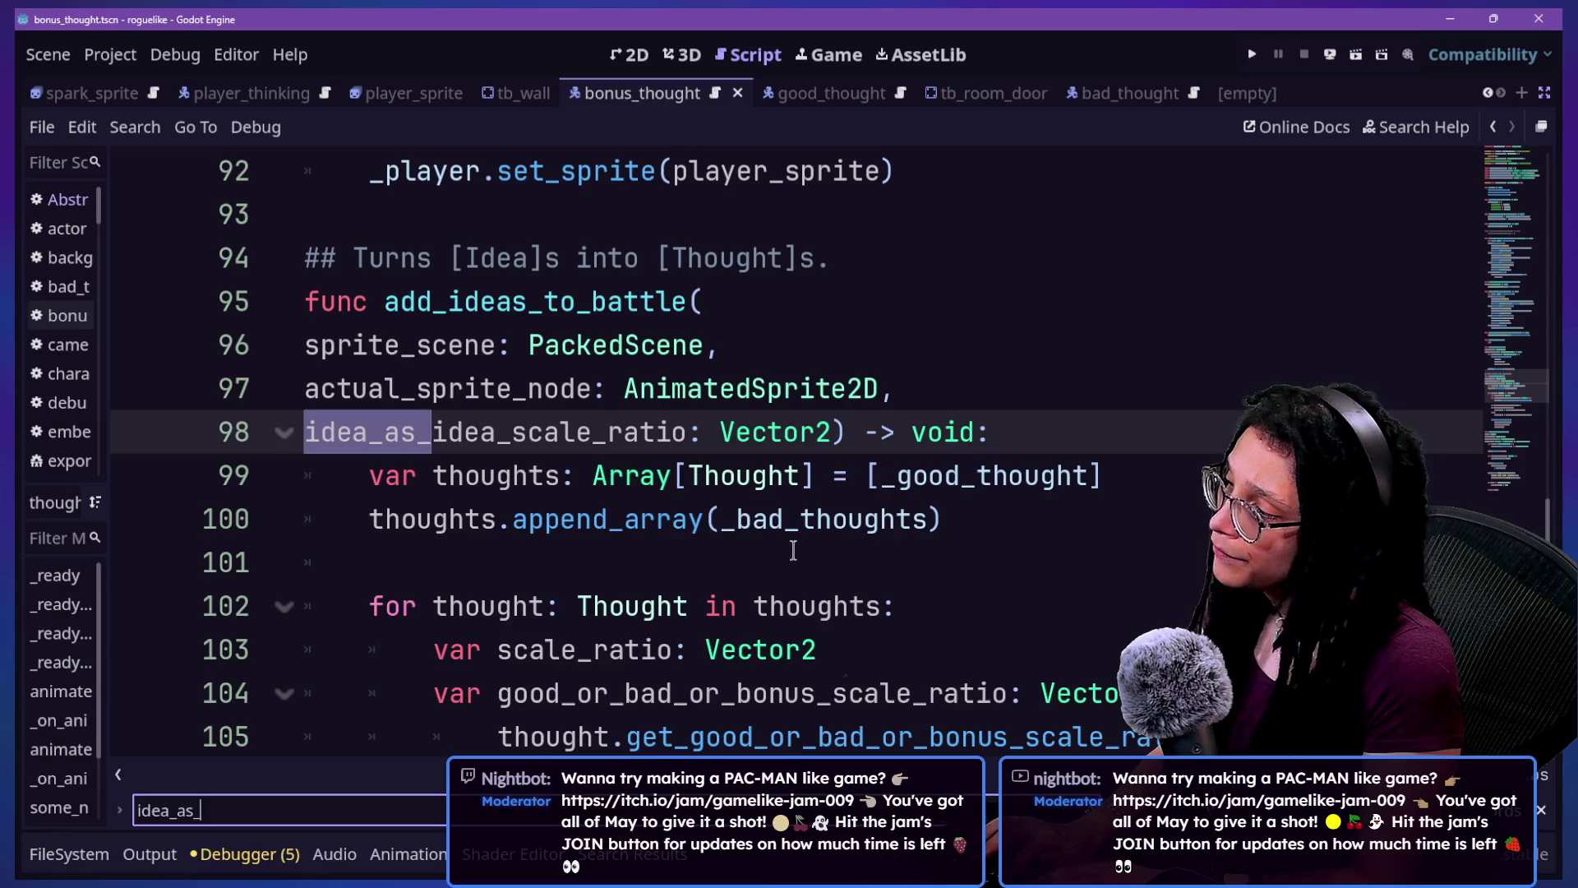
pyautogui.scroll(-2, 695, 360)
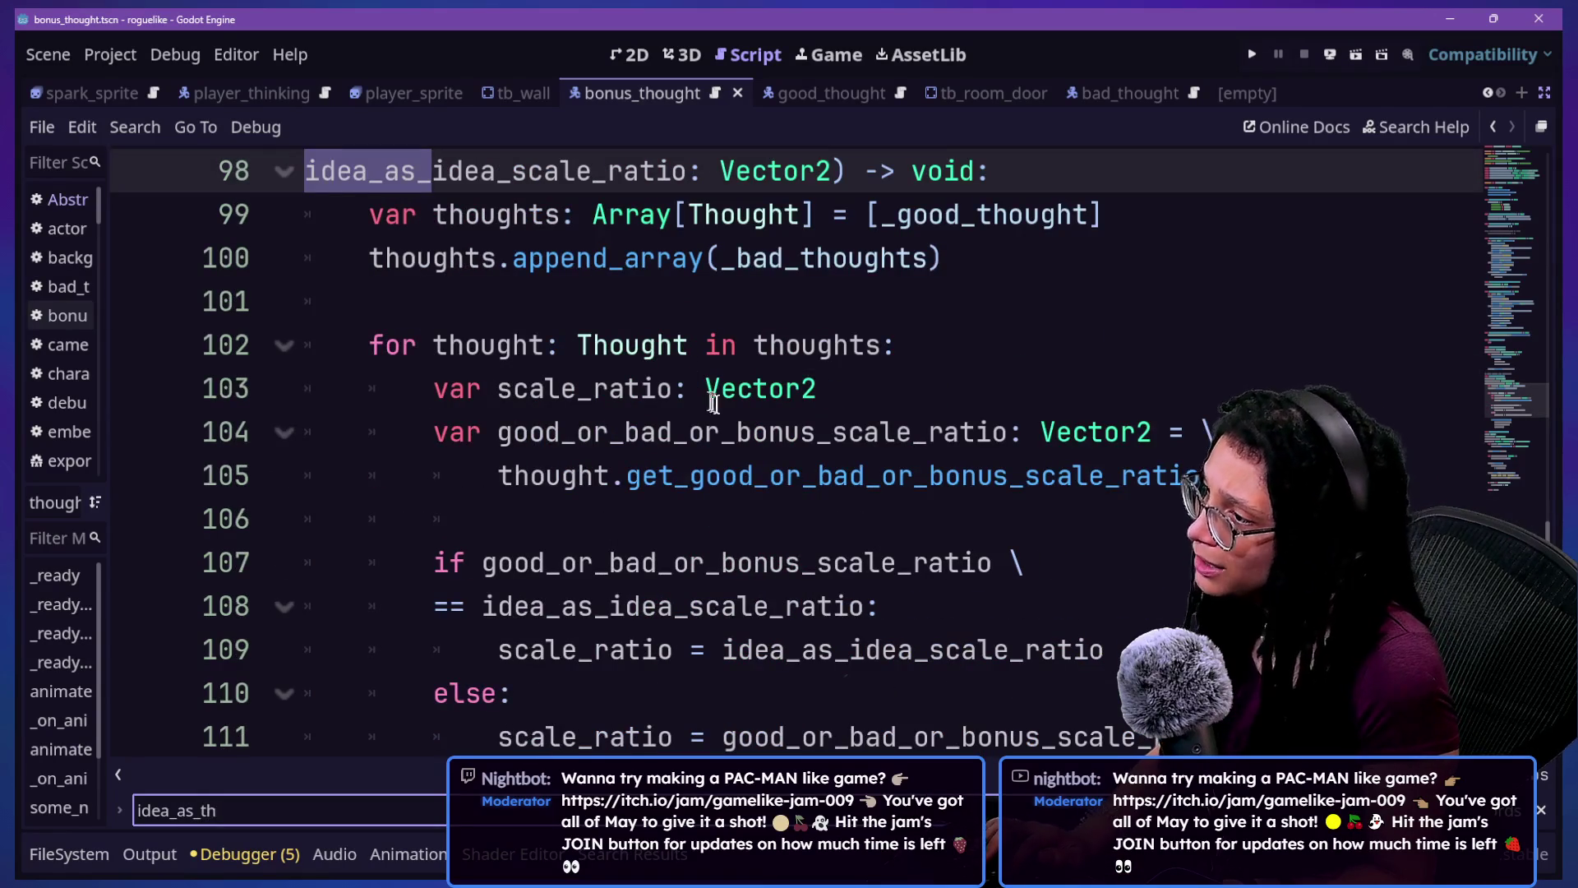
pyautogui.click(845, 479)
pyautogui.scroll(-1, 846, 487)
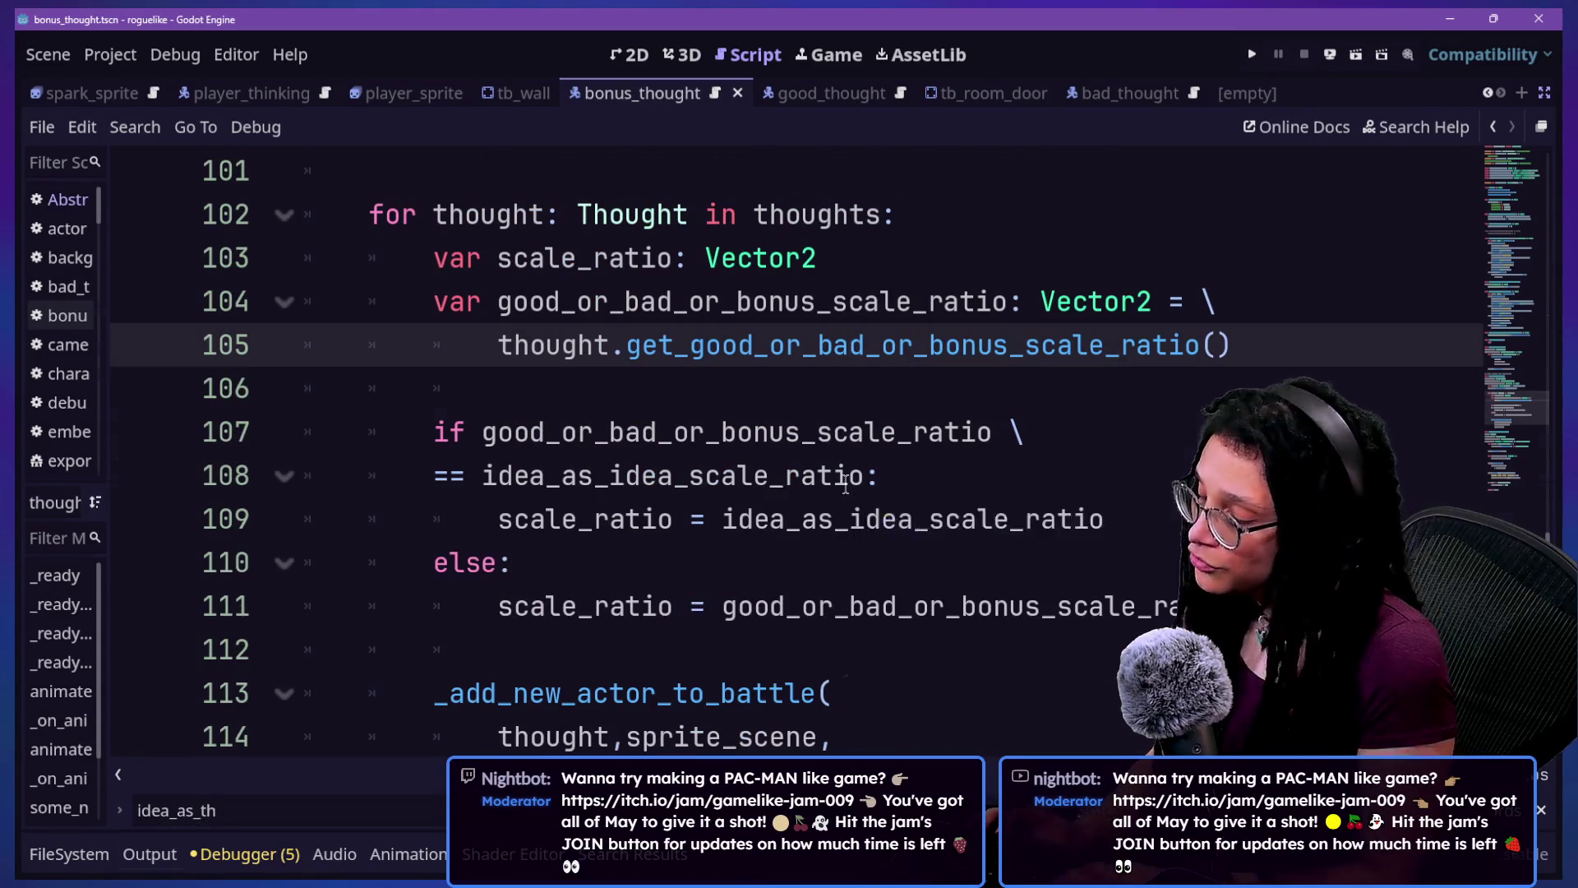
pyautogui.scroll(1, 845, 487)
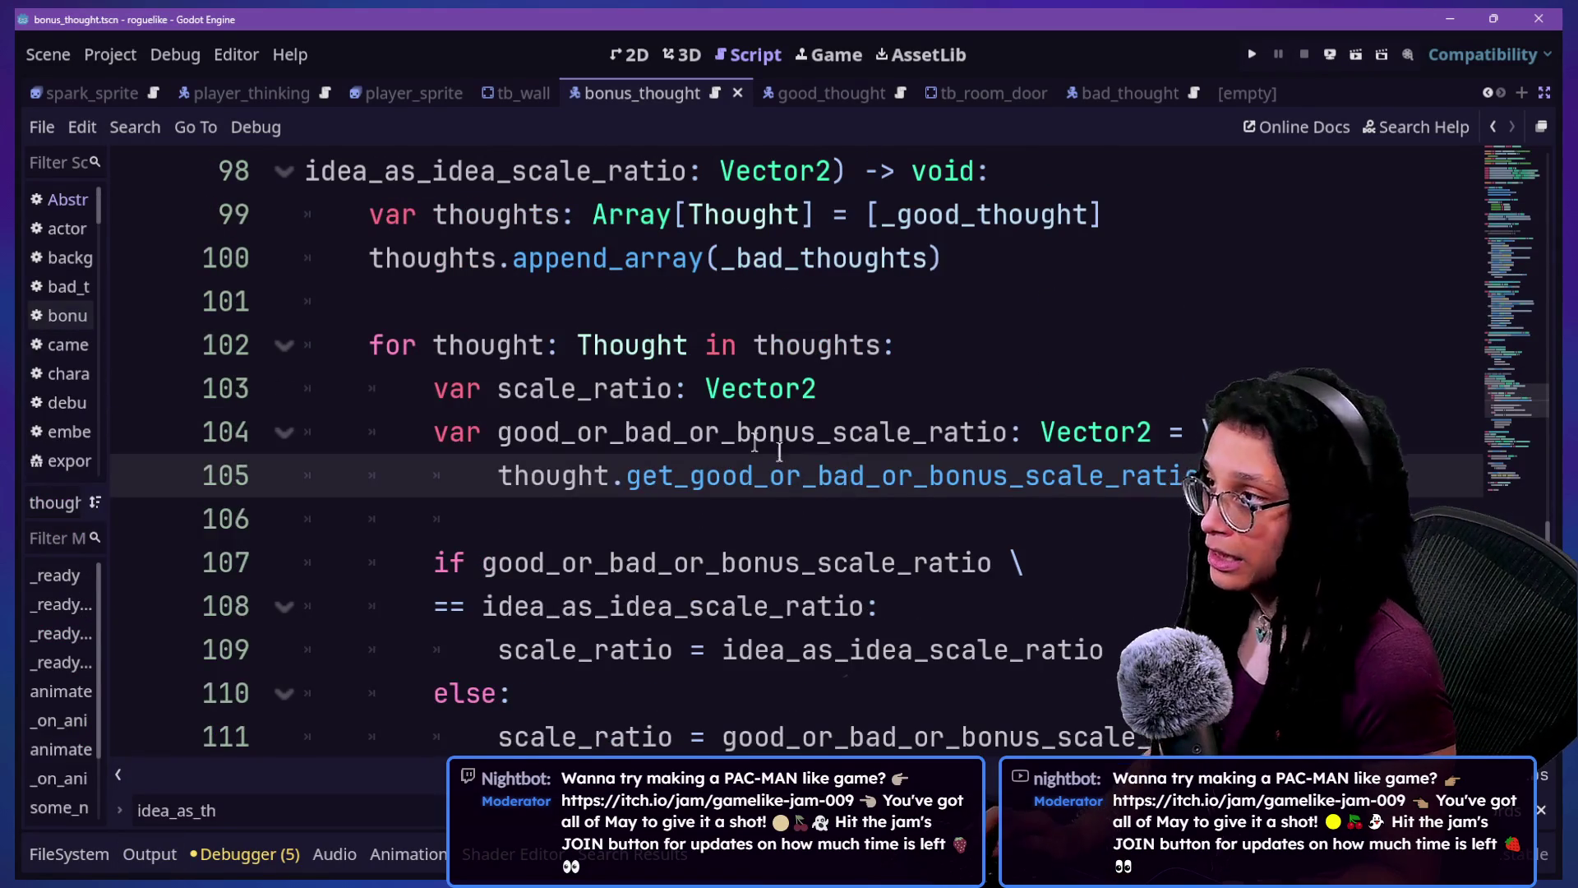
pyautogui.scroll(1, 817, 473)
pyautogui.scroll(1, 754, 444)
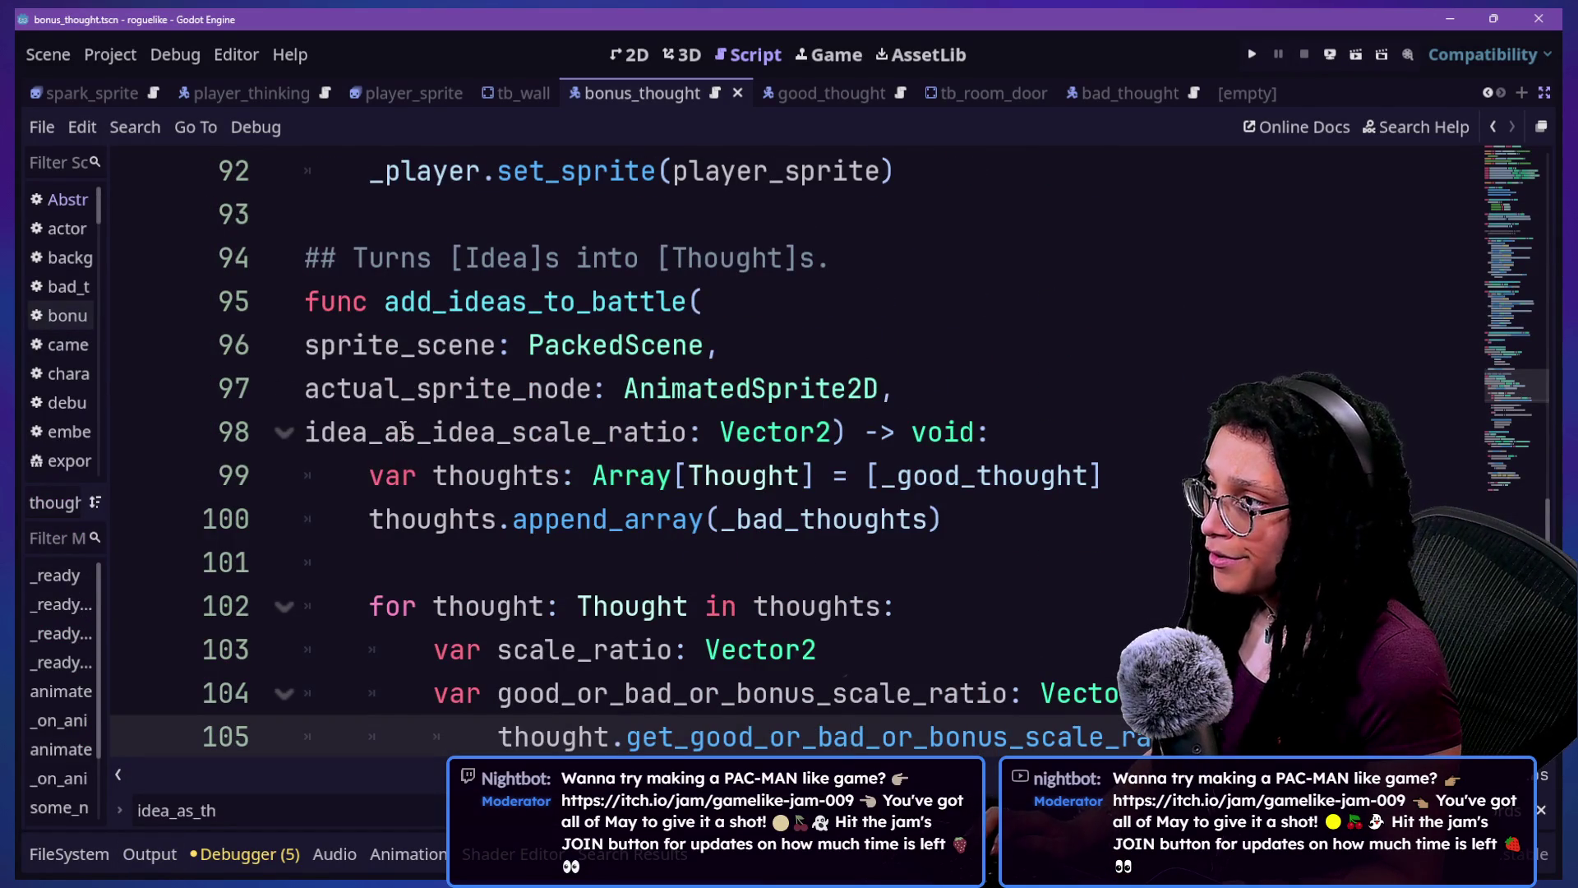
pyautogui.moveTo(306, 348)
pyautogui.mouseDown()
pyautogui.moveTo(658, 554)
pyautogui.moveTo(510, 522)
pyautogui.mouseUp()
pyautogui.click(510, 521)
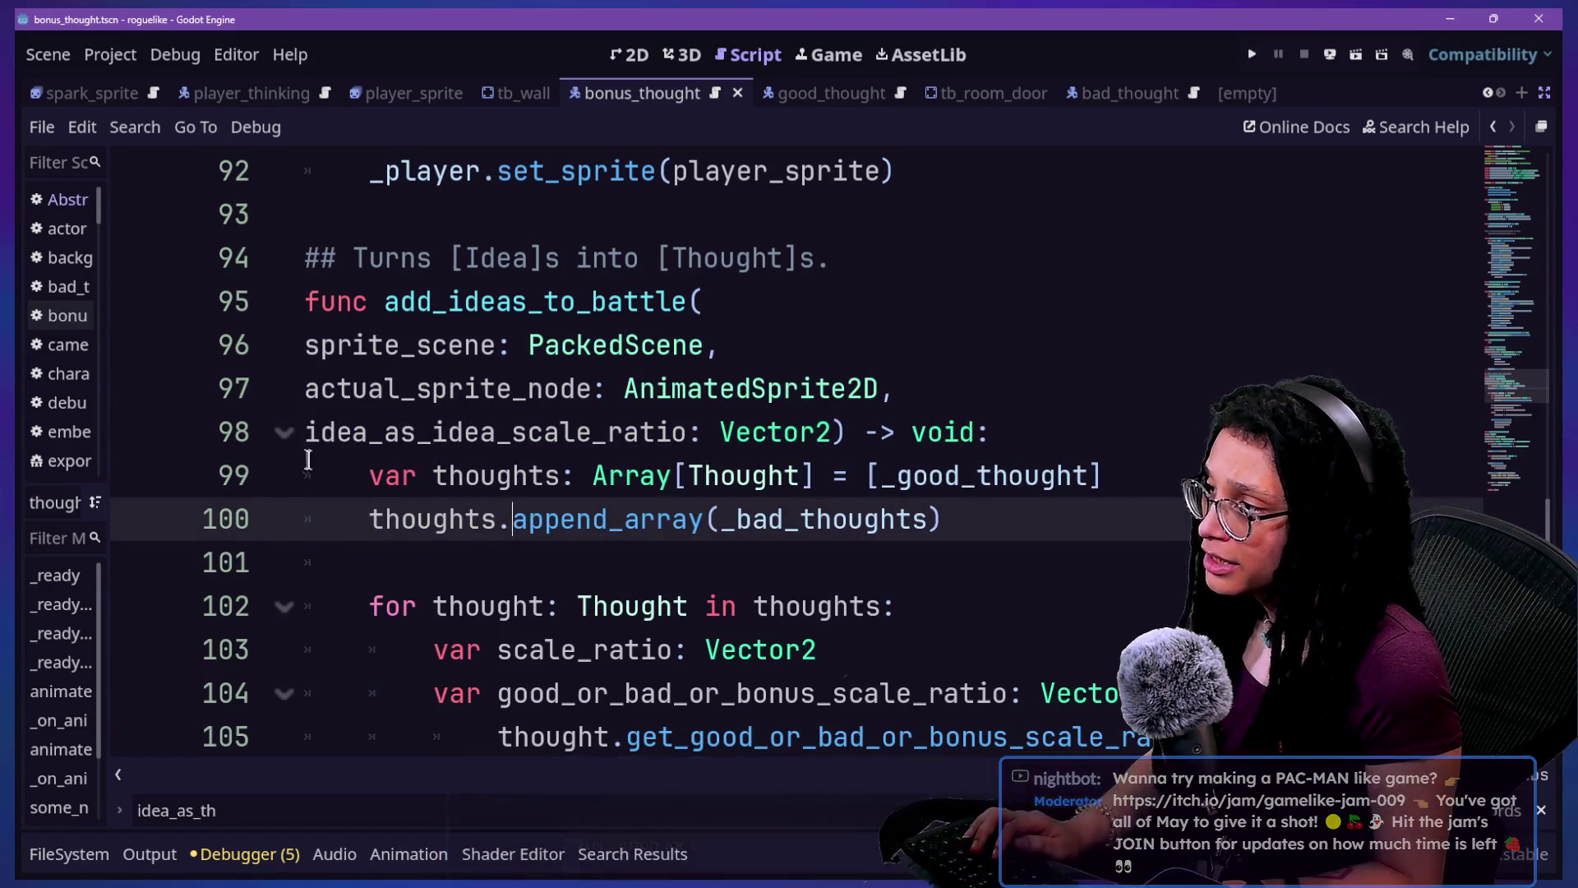
# Examine the idea_as_idea_scale_ratio Vector2 parameter on line 98
pyautogui.moveTo(305, 435); pyautogui.dragTo(420, 434)
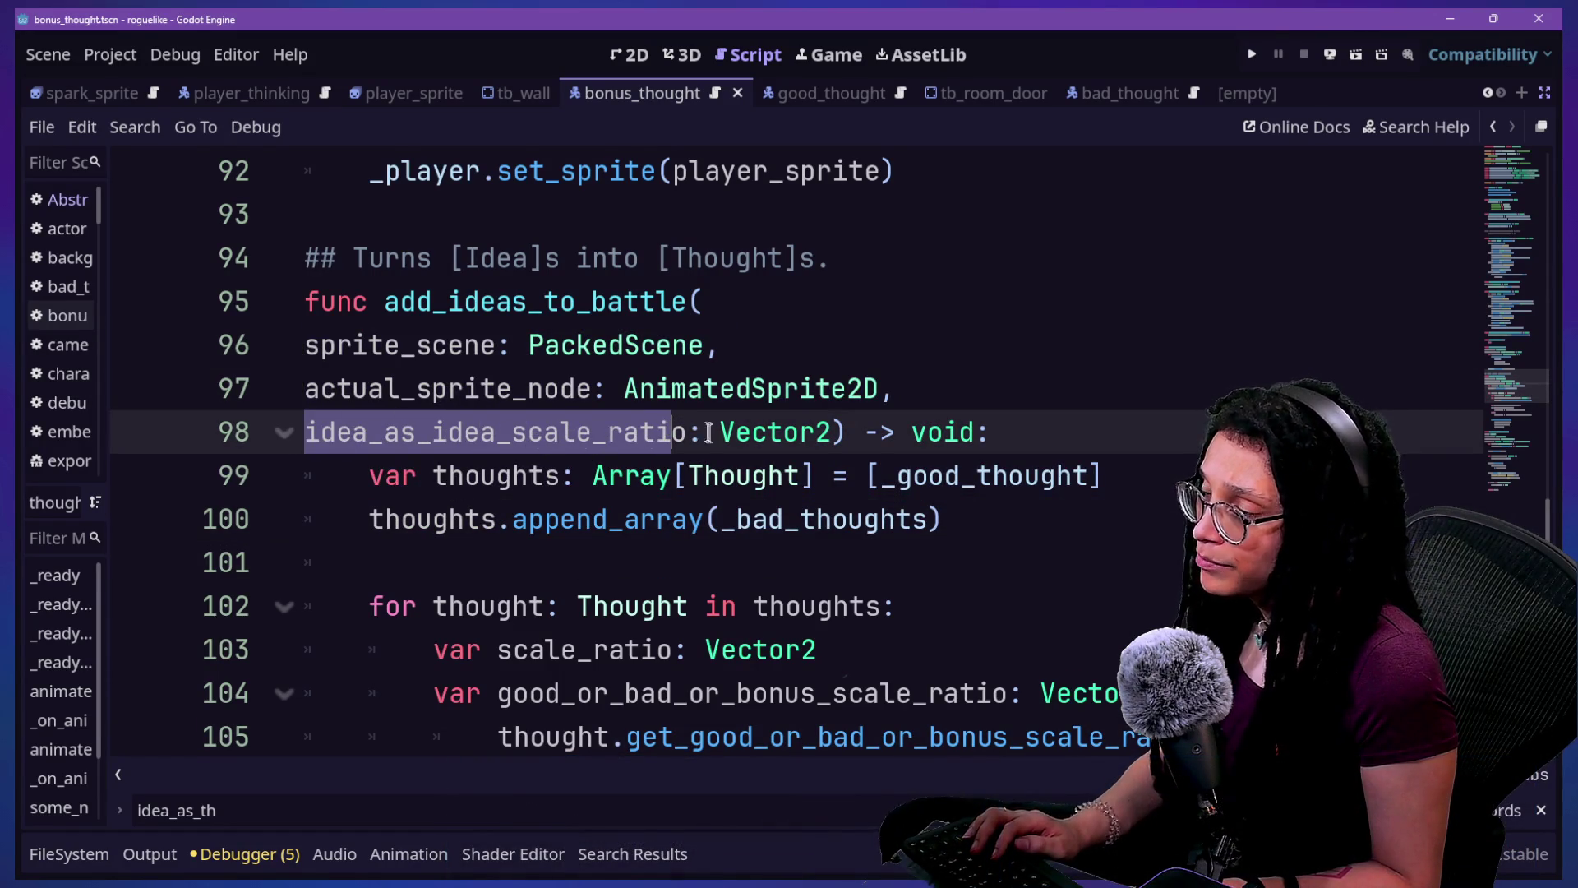
pyautogui.click(870, 434)
pyautogui.moveTo(821, 435); pyautogui.dragTo(229, 438)
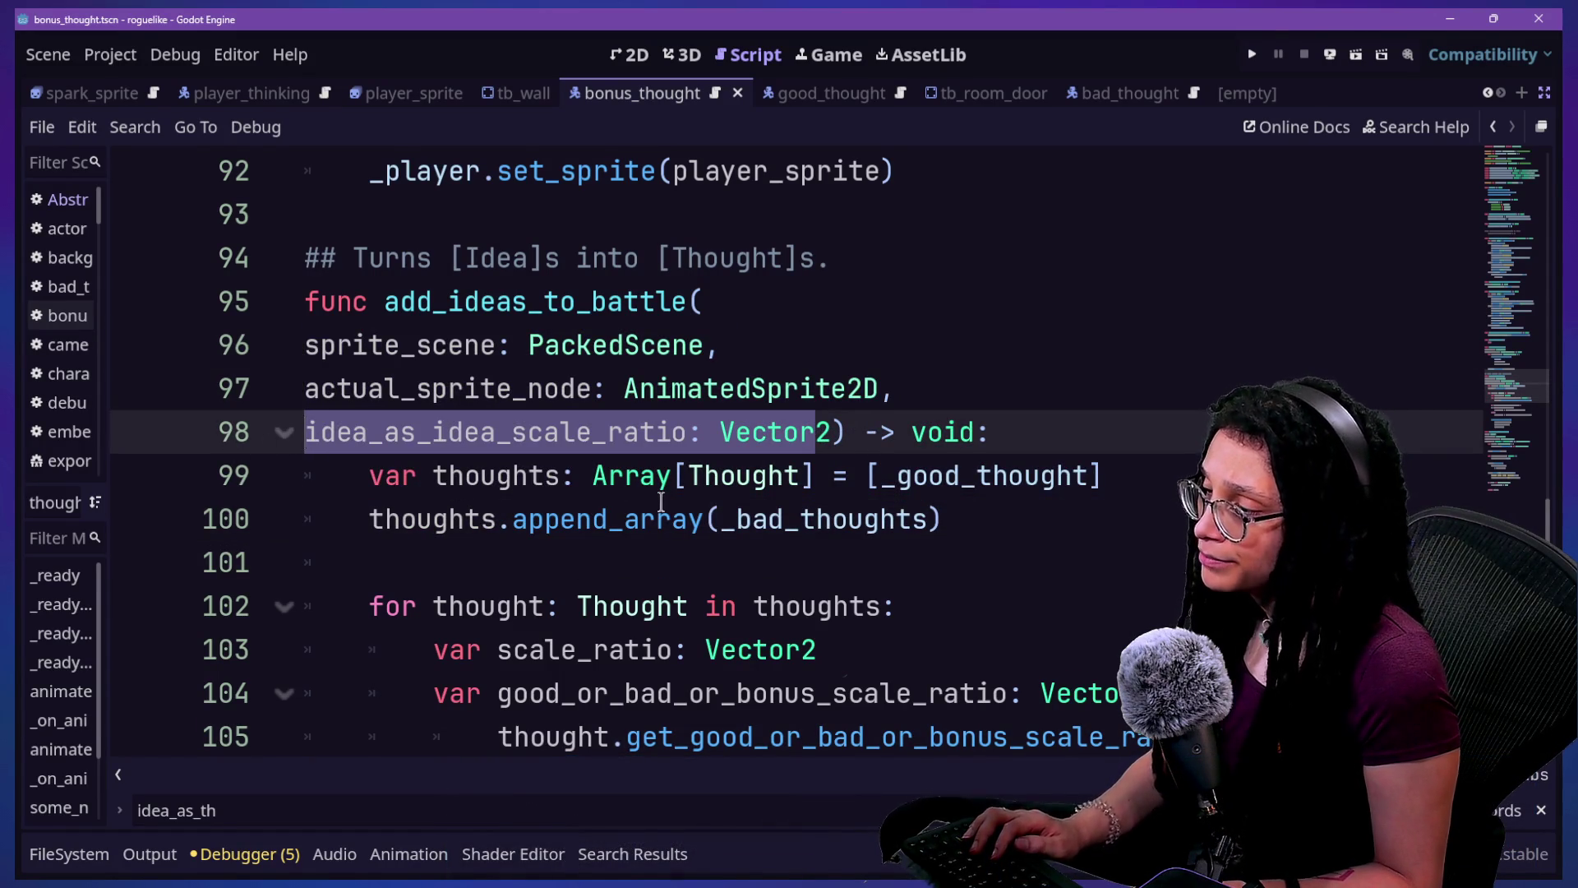
pyautogui.scroll(-2, 661, 499)
pyautogui.scroll(-1, 661, 500)
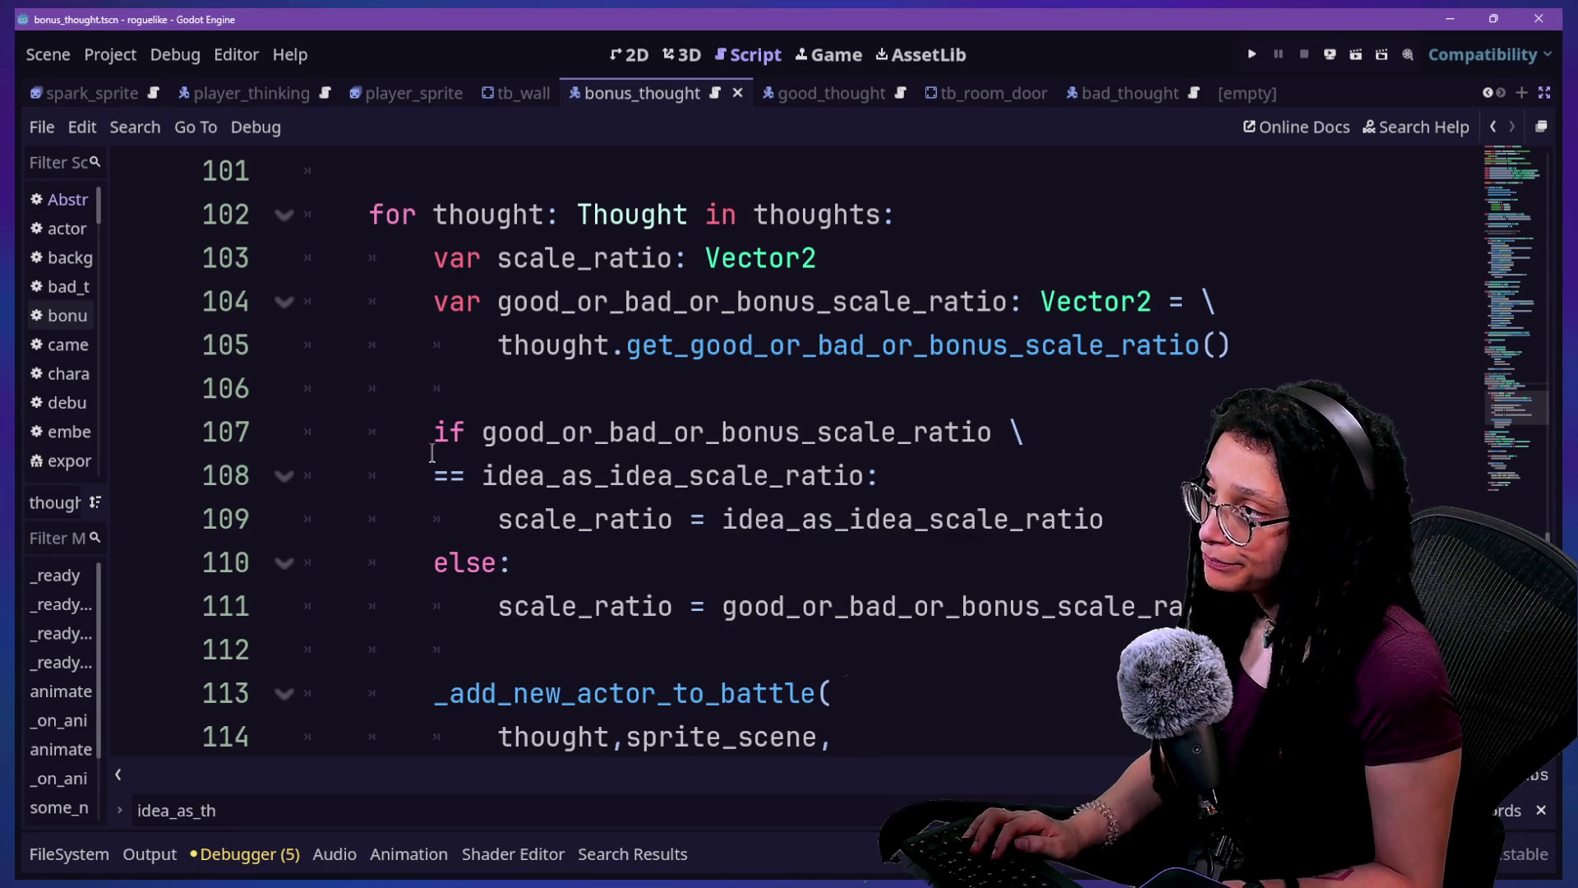
pyautogui.scroll(2, 431, 453)
pyautogui.scroll(1, 431, 453)
pyautogui.moveTo(352, 431); pyautogui.dragTo(594, 433)
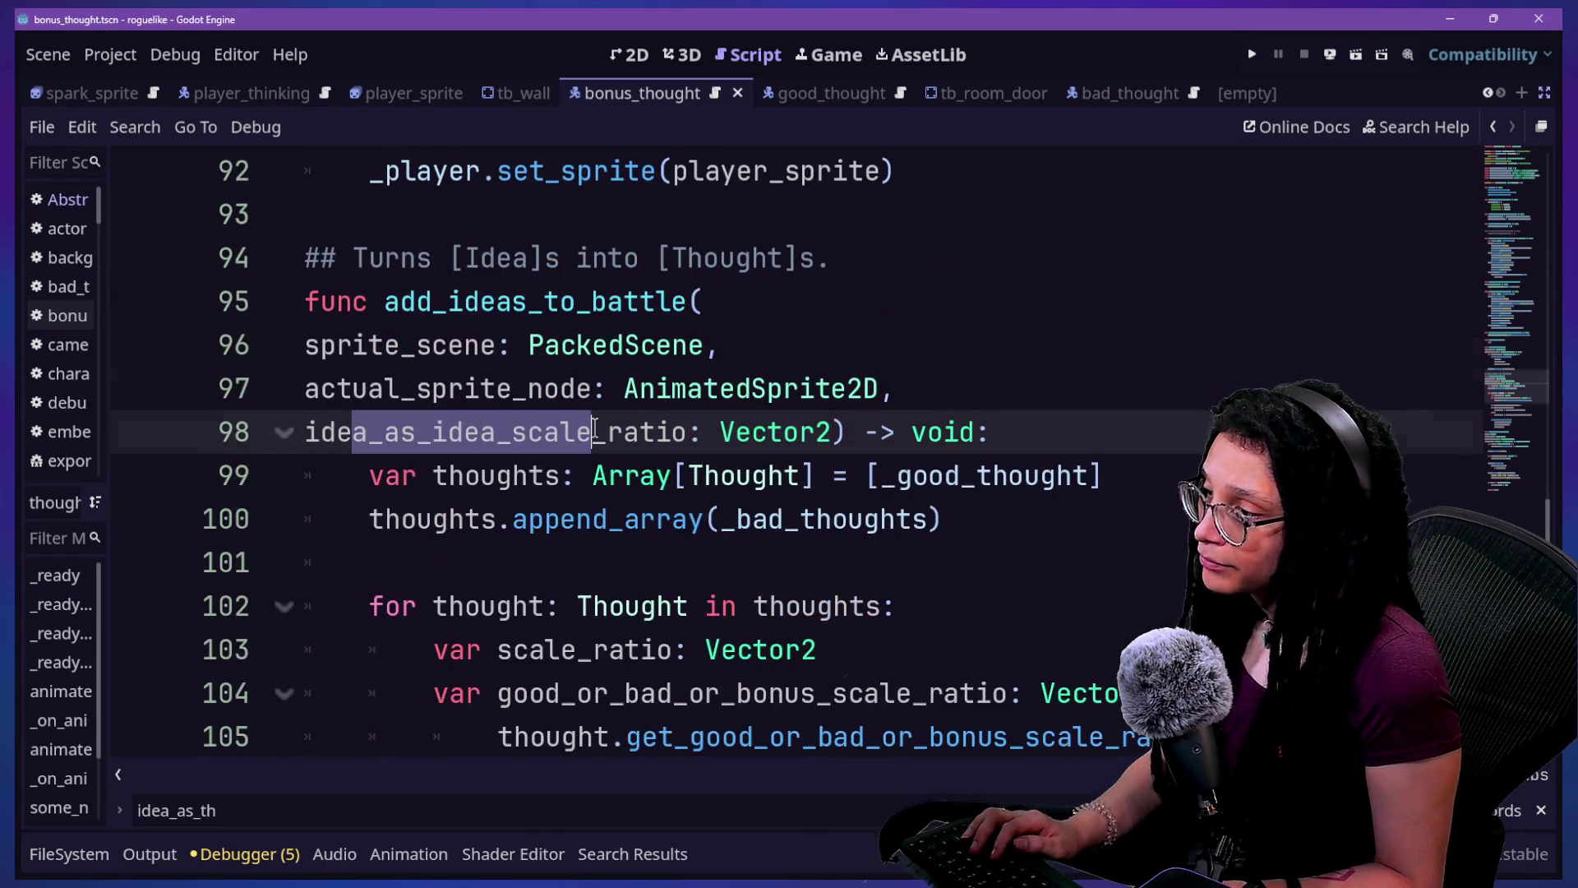
pyautogui.scroll(-3, 594, 431)
pyautogui.scroll(-1, 595, 433)
pyautogui.moveTo(435, 256)
pyautogui.mouseDown()
pyautogui.moveTo(518, 518)
pyautogui.moveTo(1232, 475)
pyautogui.moveTo(274, 232)
pyautogui.mouseUp()
pyautogui.click(695, 308)
# Examine the scale-ratio if/else block and jump to get_good_or_bad_or_bonus_scale_ratio's definition
pyautogui.moveTo(513, 256); pyautogui.dragTo(1469, 447)
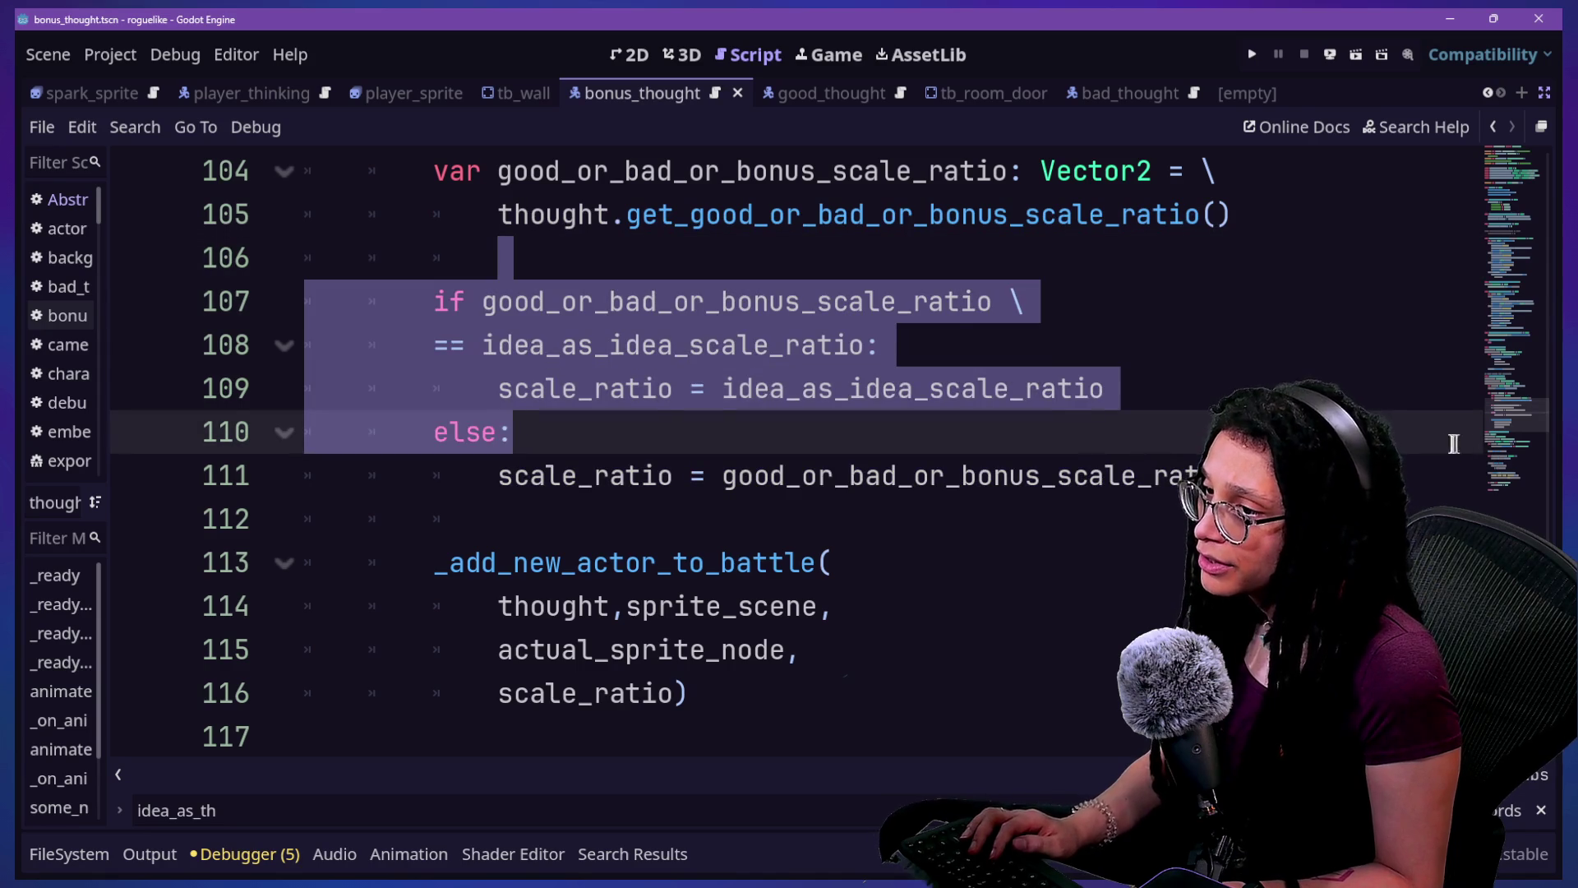
pyautogui.click(1459, 441)
pyautogui.moveTo(498, 518); pyautogui.dragTo(634, 260)
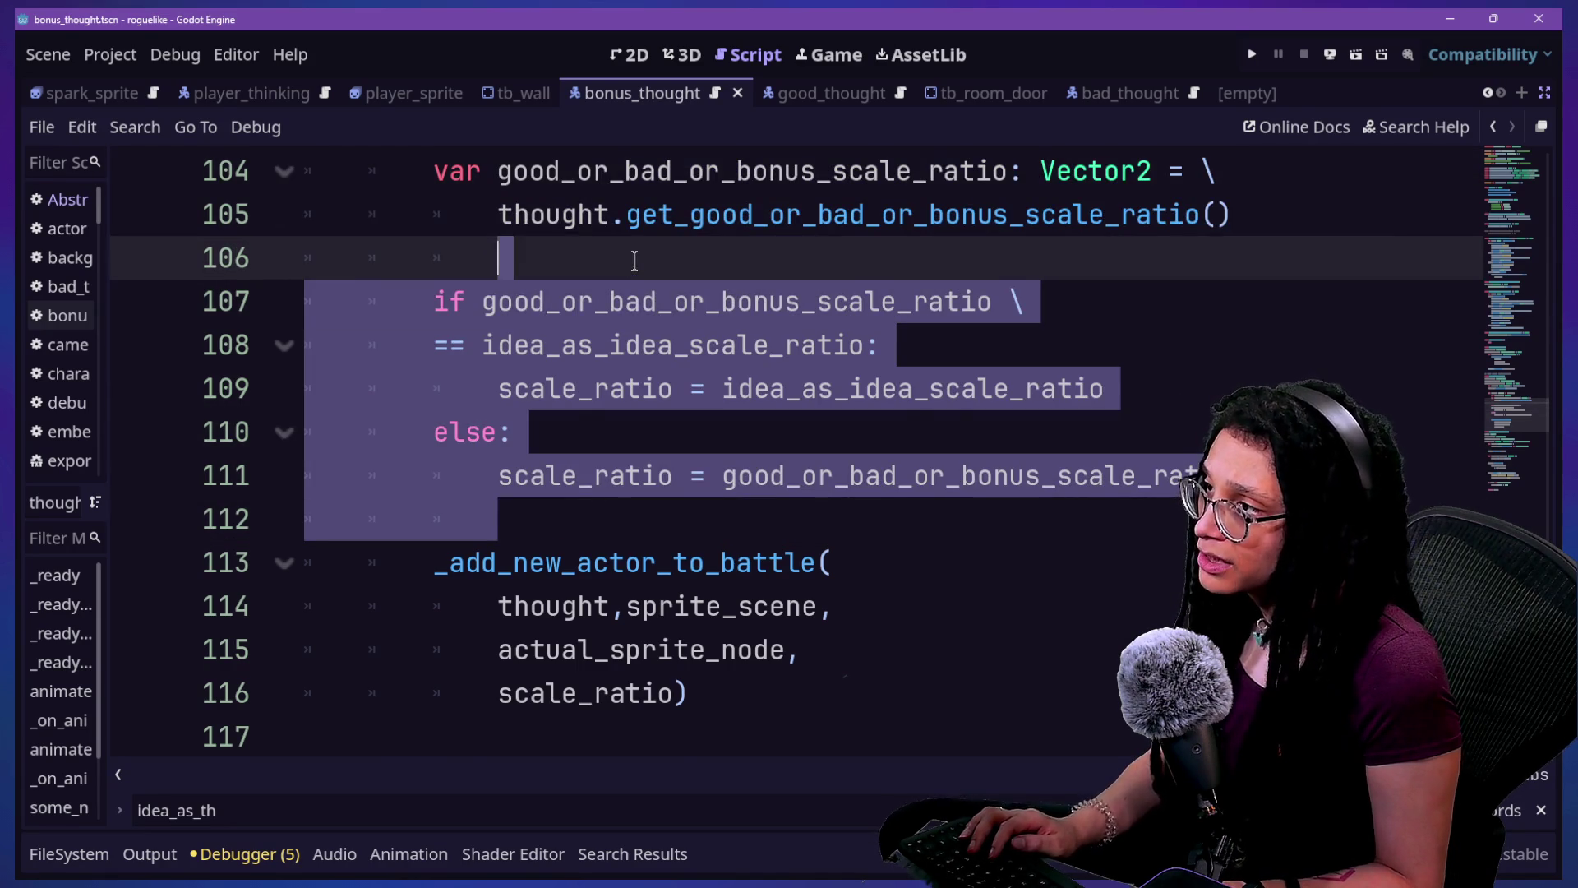
pyautogui.scroll(-1, 634, 261)
pyautogui.scroll(2, 633, 260)
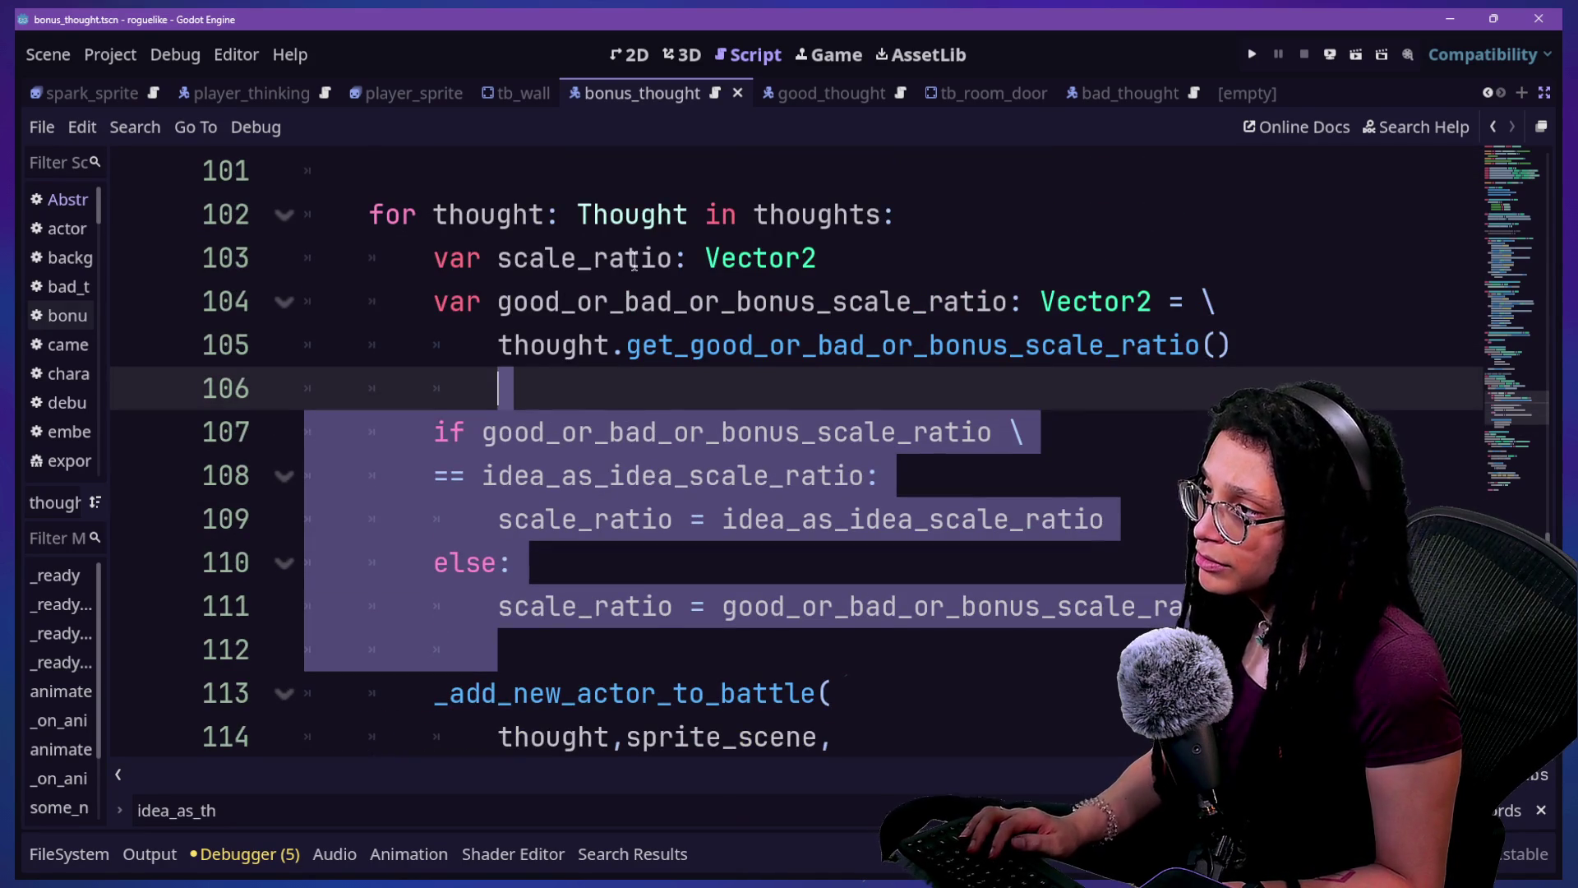
pyautogui.click(566, 347)
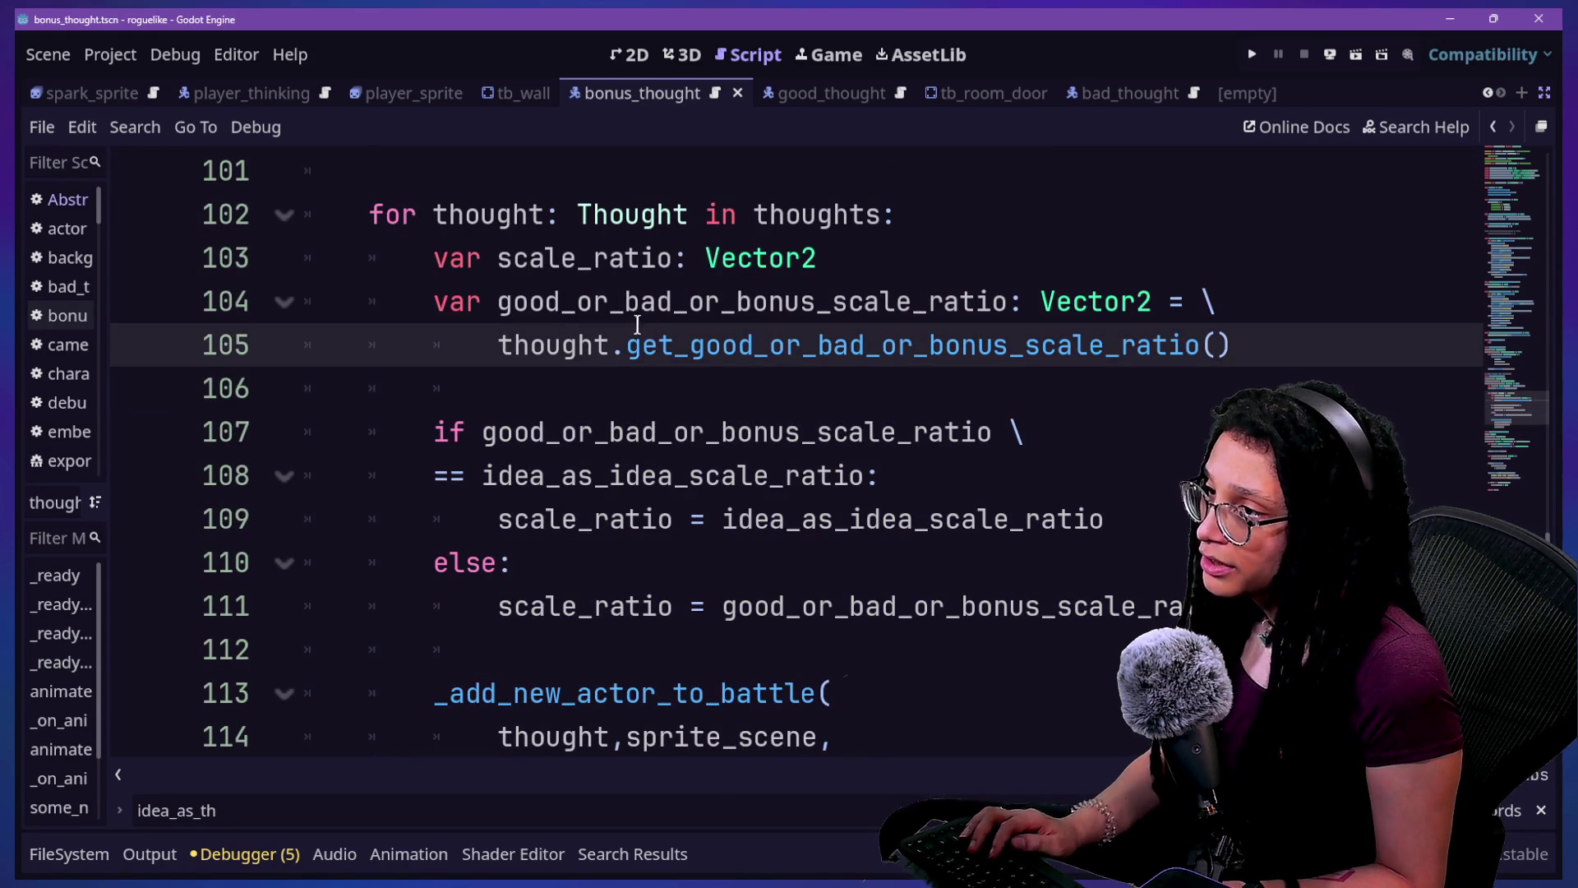
pyautogui.keyDown('ctrl'); pyautogui.click(866, 346); pyautogui.keyUp('ctrl')
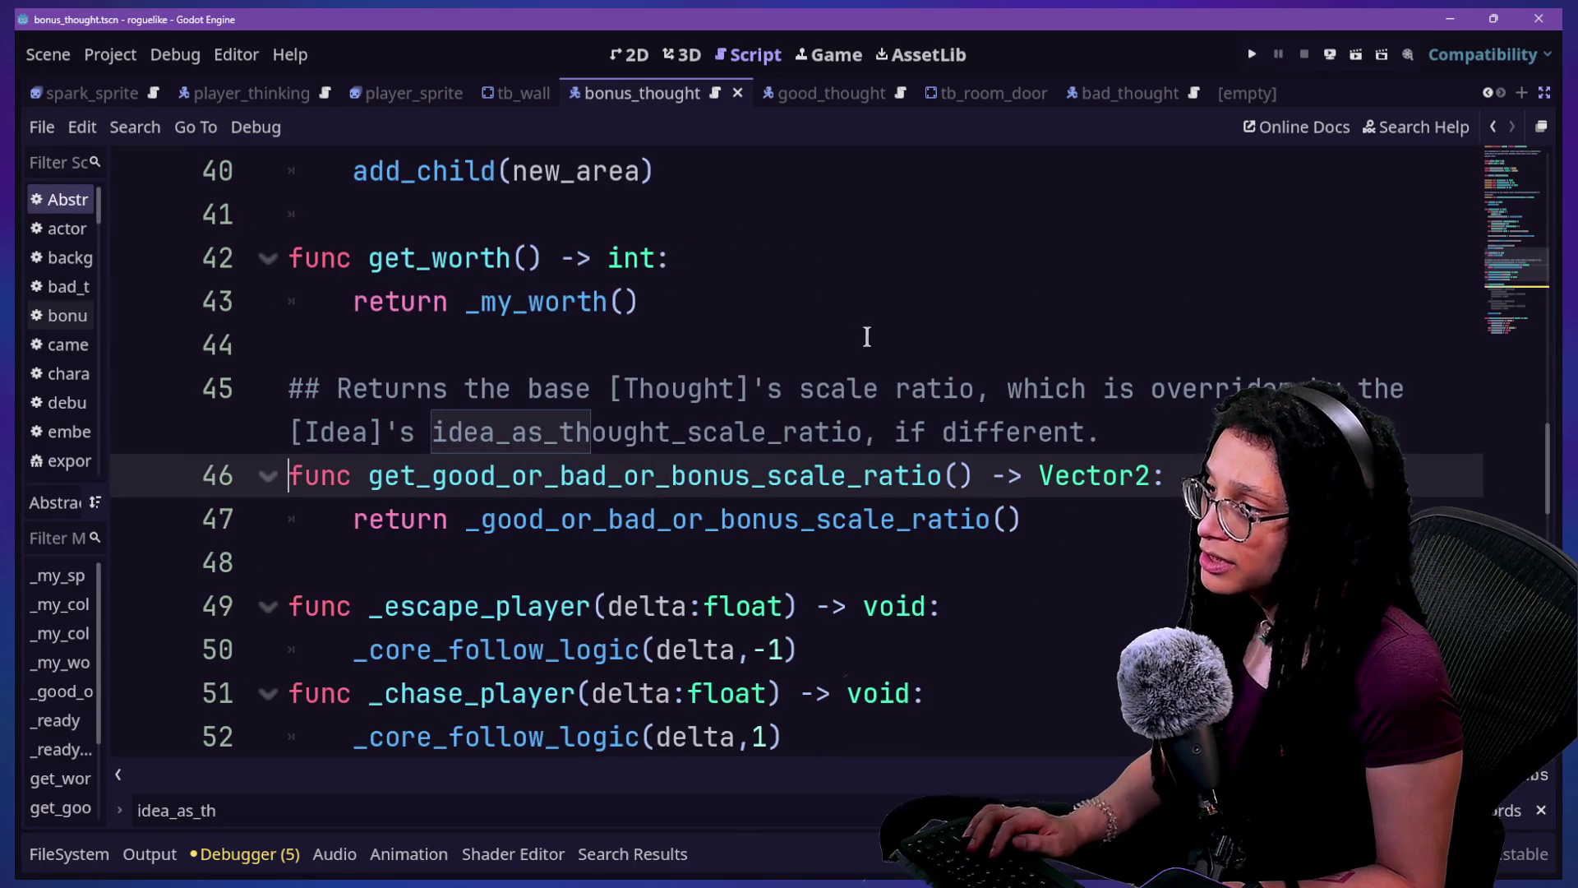
# Jump to the abstract _good_or_bad_or_bonus_scale_ratio declaration, then bring up quick file-open
pyautogui.keyDown('ctrl'); pyautogui.click(515, 517); pyautogui.keyUp('ctrl')
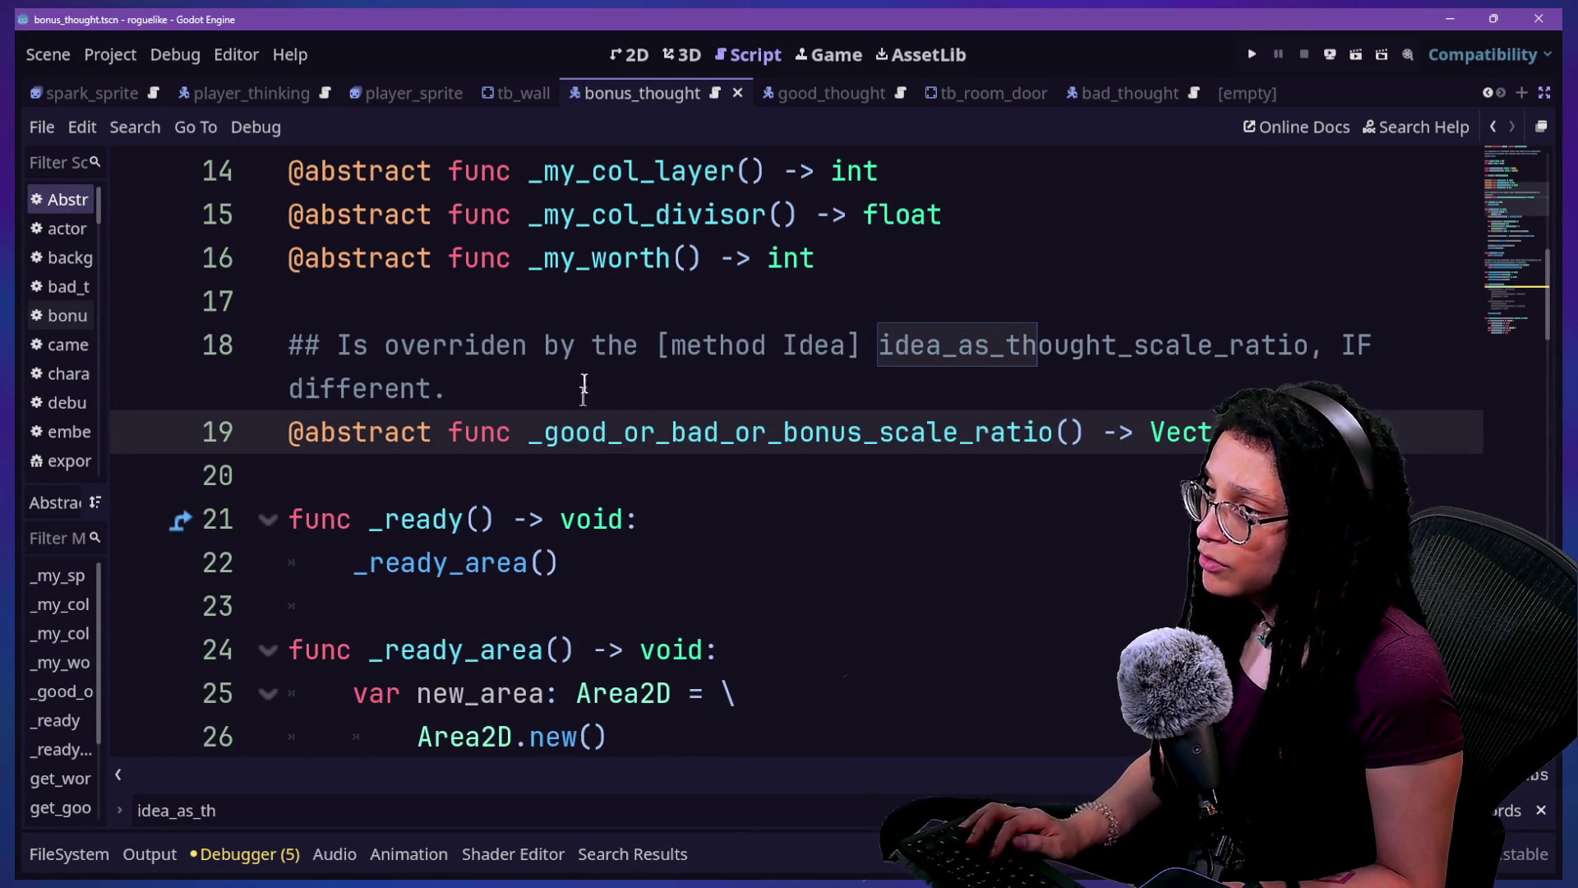
pyautogui.scroll(3, 764, 284)
pyautogui.scroll(-2, 765, 285)
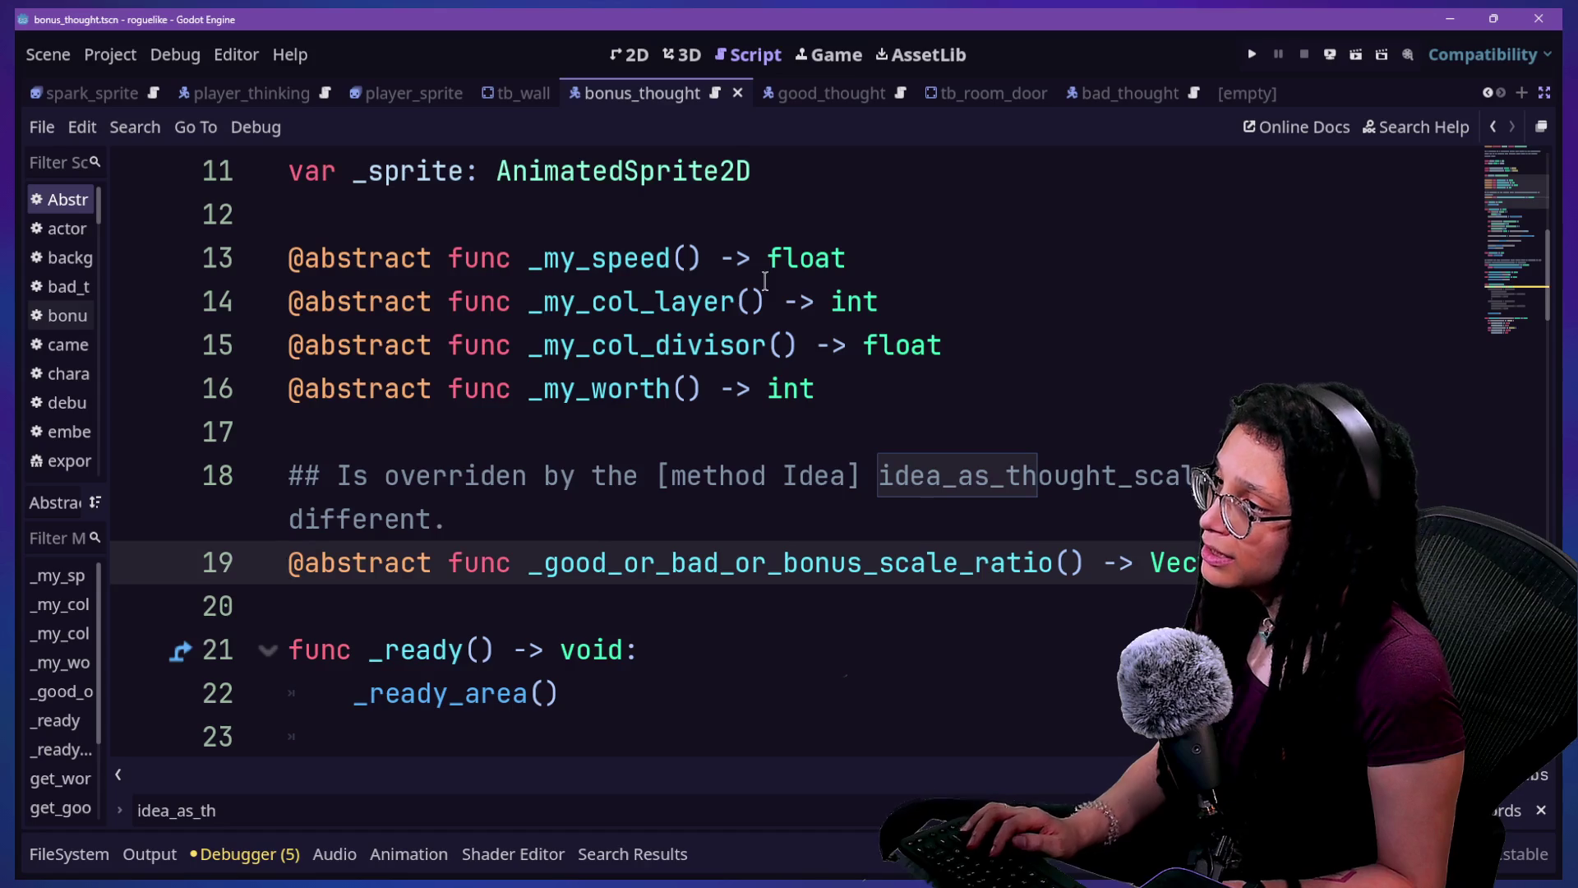
pyautogui.scroll(1, 764, 284)
pyautogui.scroll(3, 765, 284)
pyautogui.scroll(-1, 764, 281)
pyautogui.scroll(-3, 764, 281)
pyautogui.scroll(2, 765, 281)
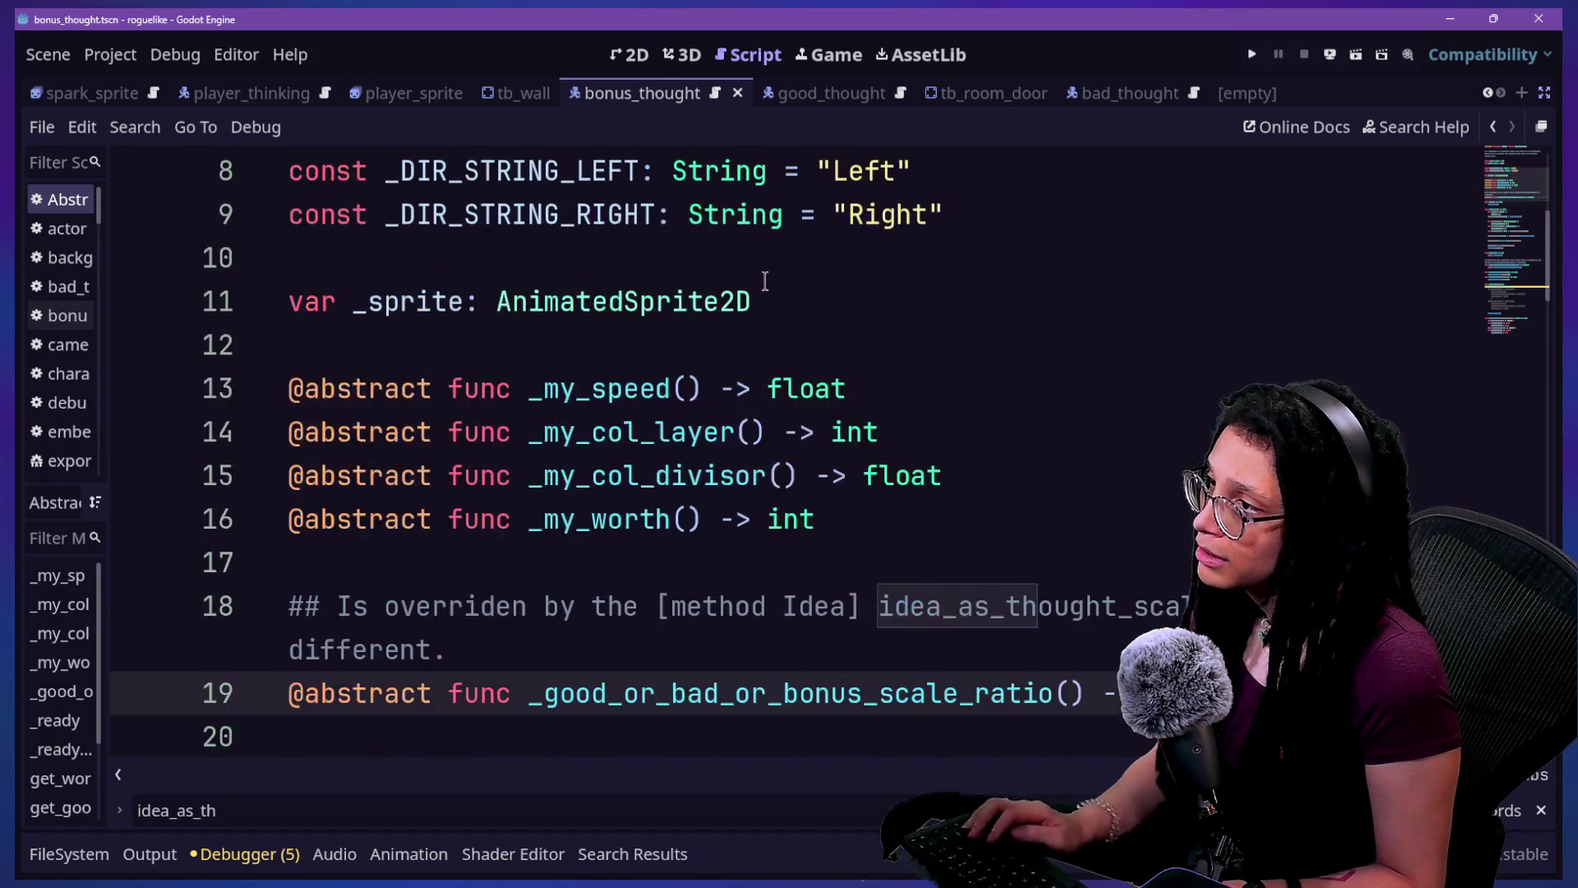
pyautogui.hotkey('ctrl', 'alt', 'o')
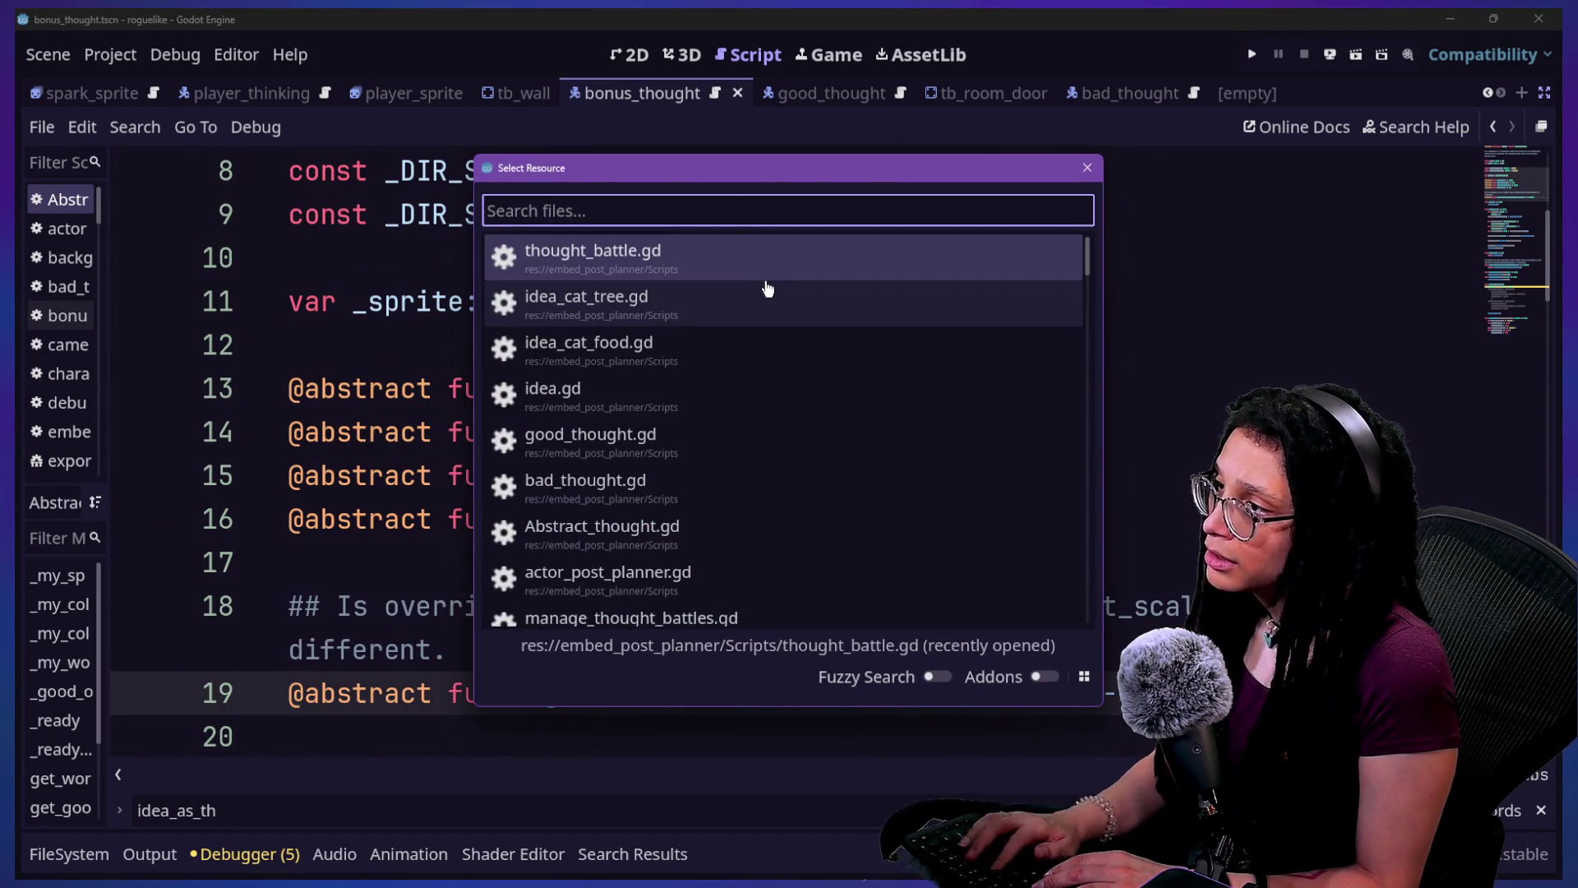
# Open good_thought.gd from the quick file-open search
pyautogui.press('Escape')
pyautogui.hotkey('ctrl', 'alt', 'o')
pyautogui.write('thought')
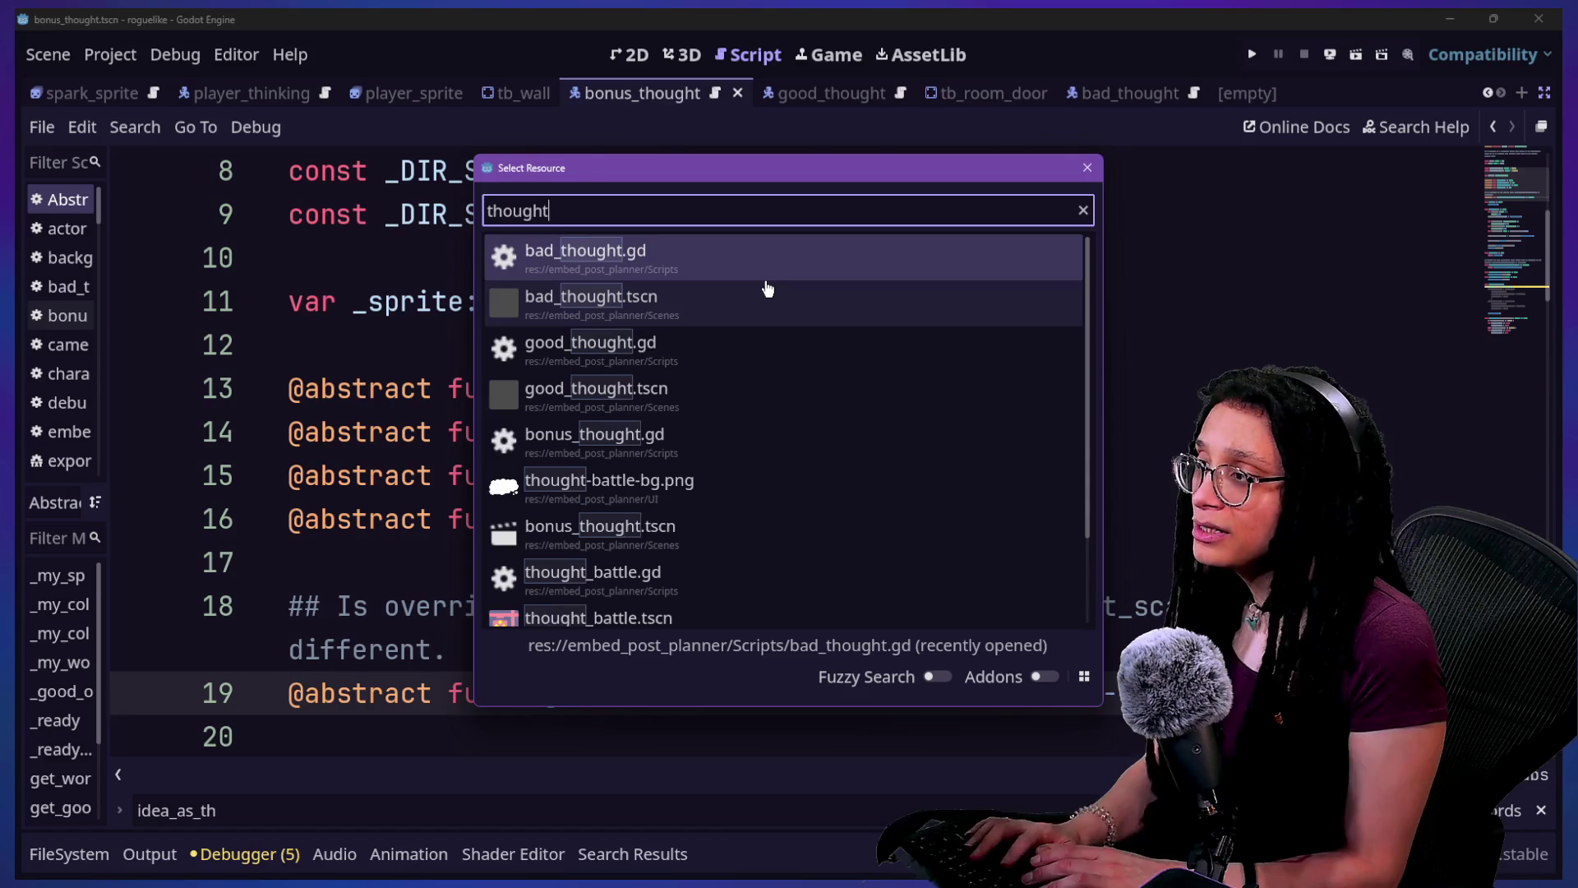
pyautogui.press('Escape')
pyautogui.scroll(-1, 1208, 205)
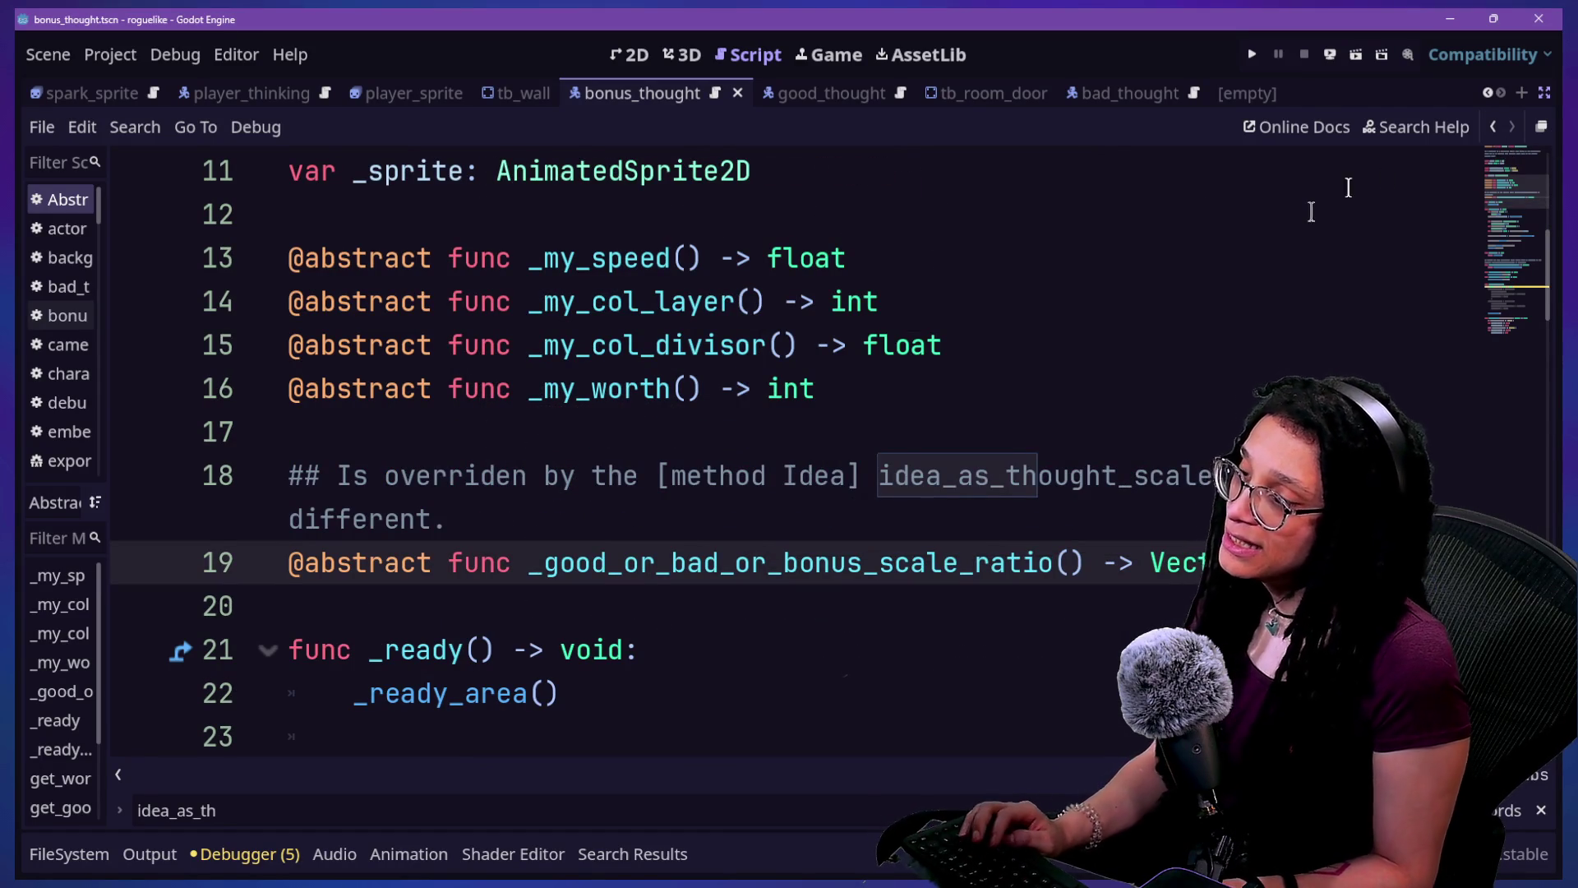
pyautogui.hotkey('shift', 'alt', 'o')
pyautogui.write('good_')
pyautogui.press('Return')
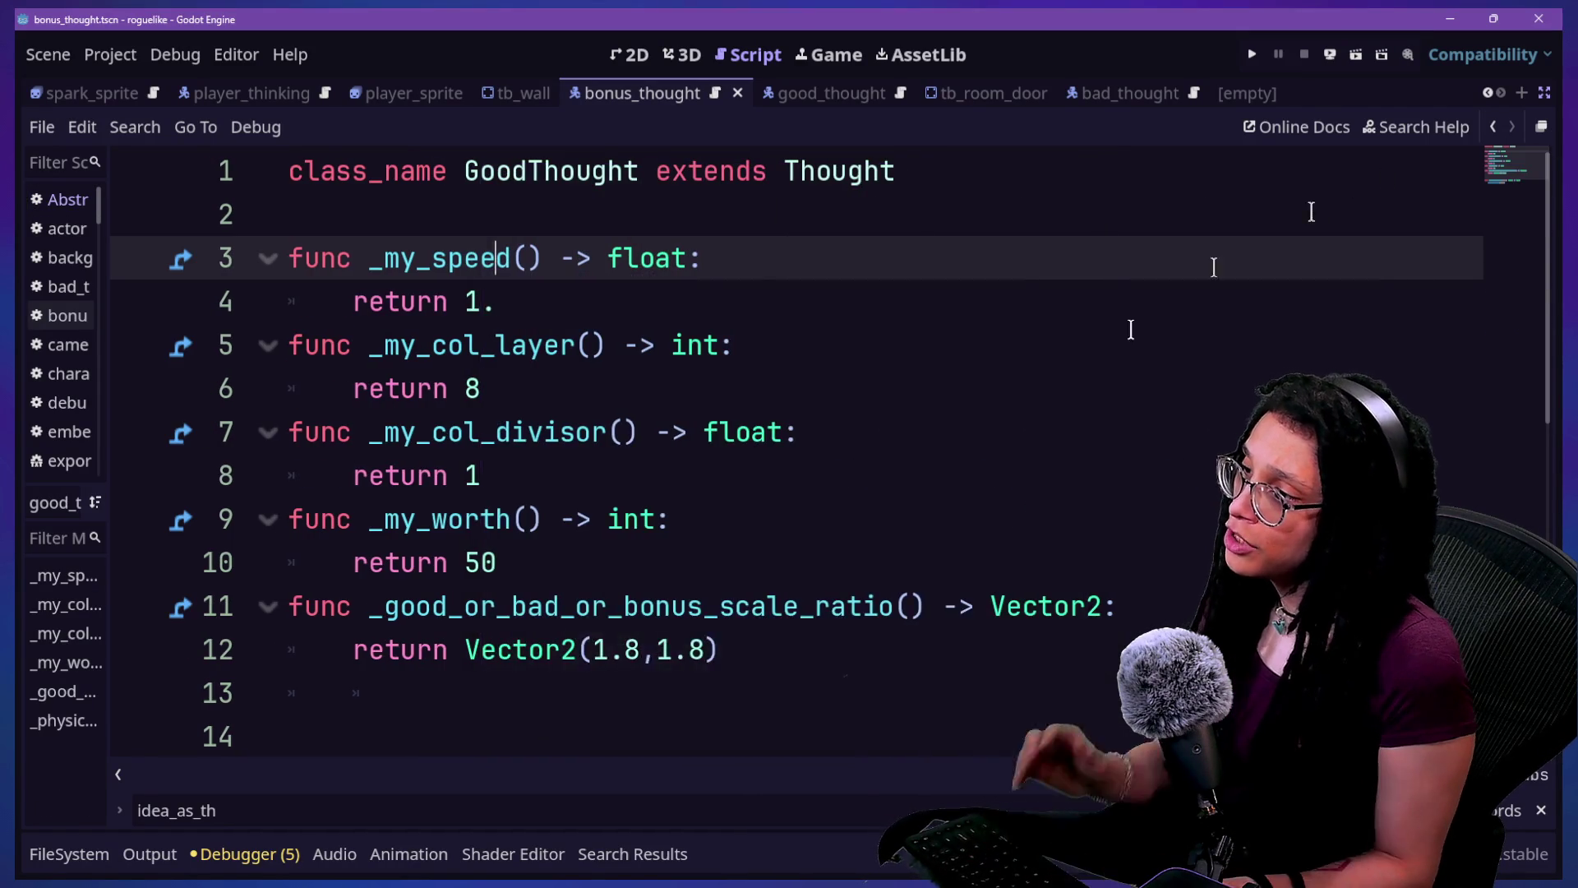
# Check GoodThought's Vector2(1.8,1.8) scale ratio and go back to the abstract Thought script
pyautogui.moveTo(590, 630); pyautogui.dragTo(687, 649)
pyautogui.press('Right')
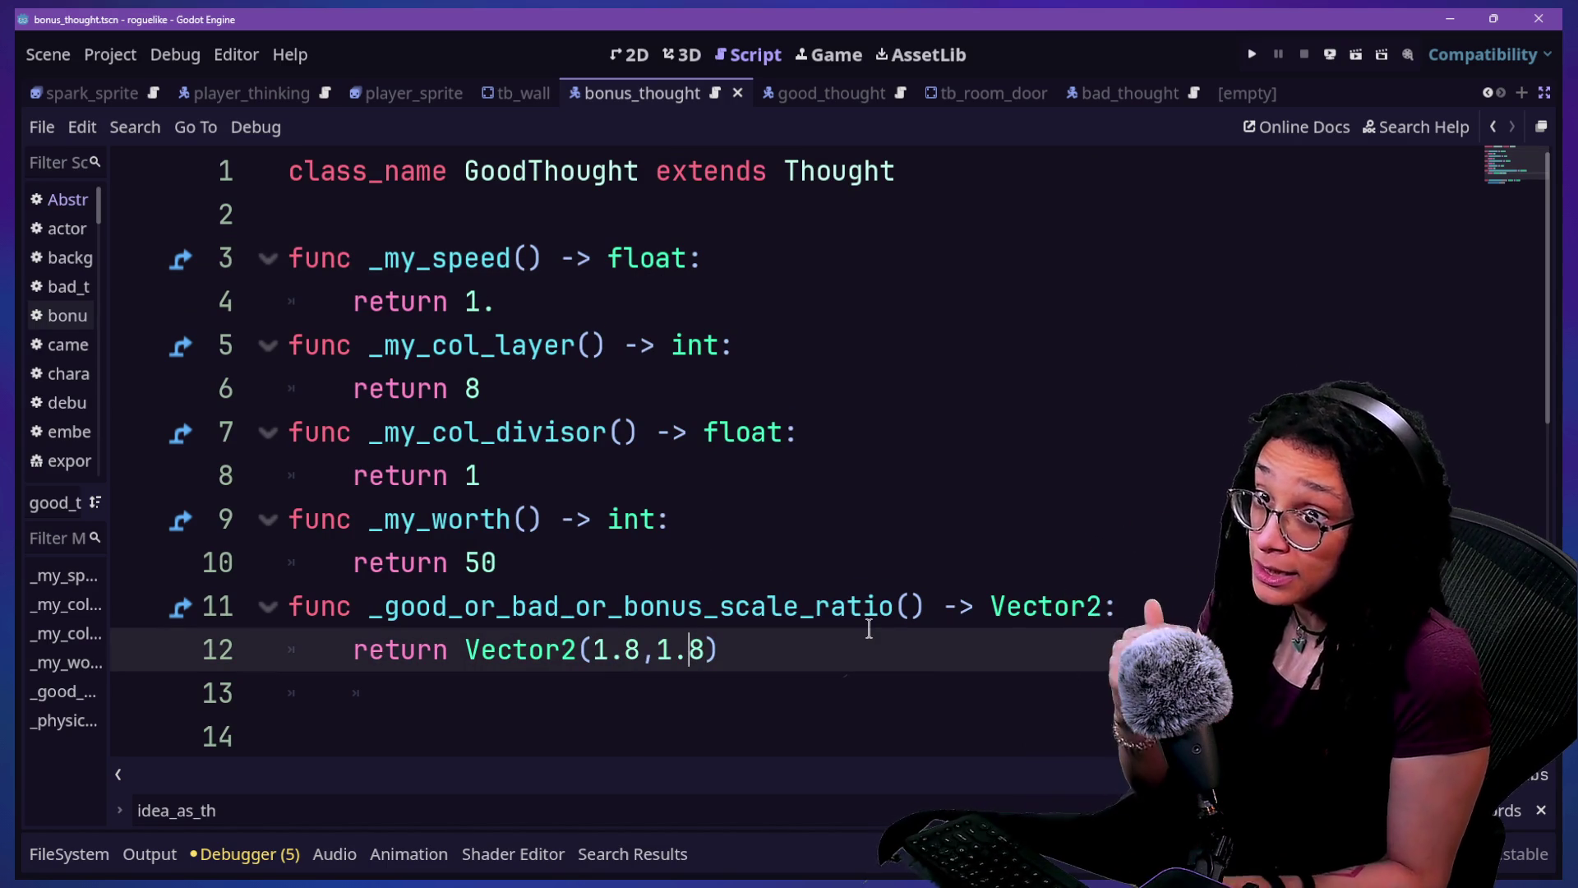
pyautogui.click(1494, 130)
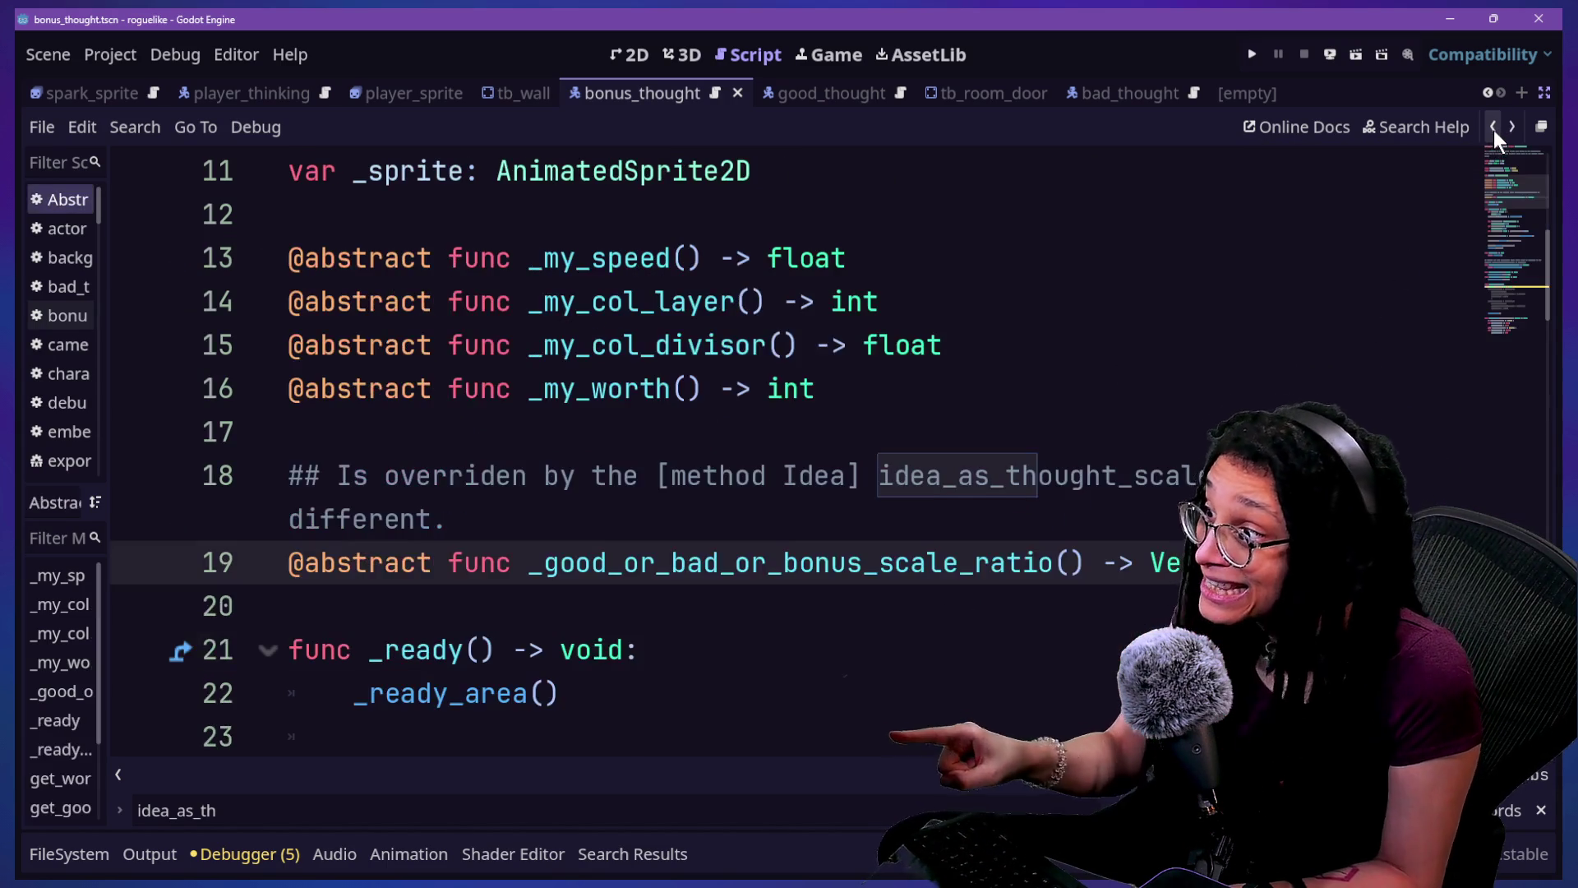
# Delete the outdated '## Is overriden by…' doc comment above the abstract scale-ratio declaration
pyautogui.moveTo(445, 519); pyautogui.dragTo(451, 448)
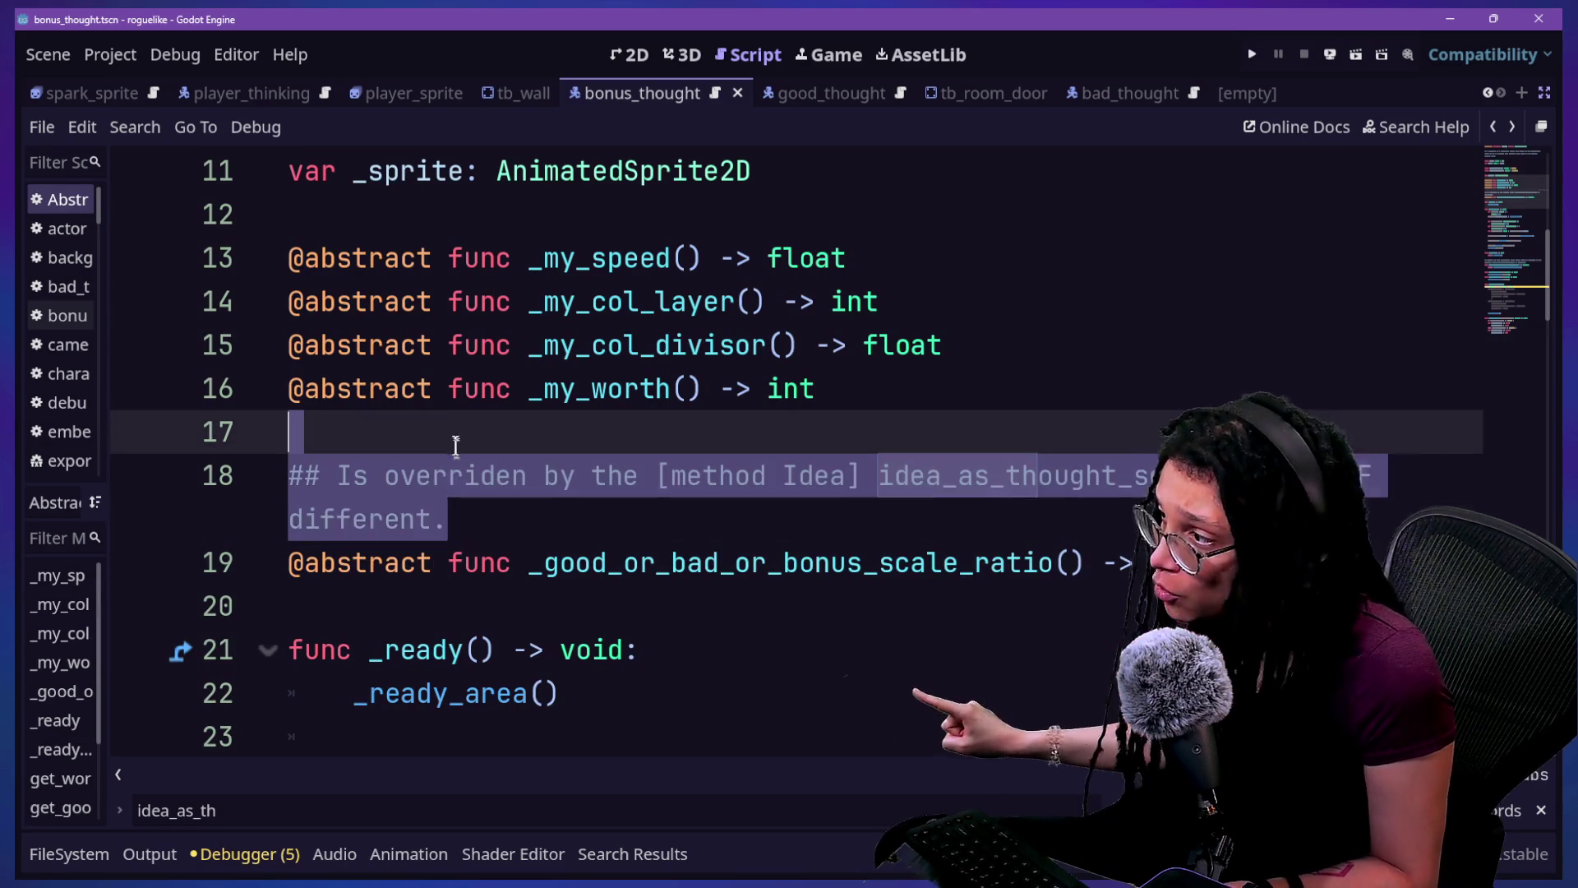
pyautogui.press('Delete')
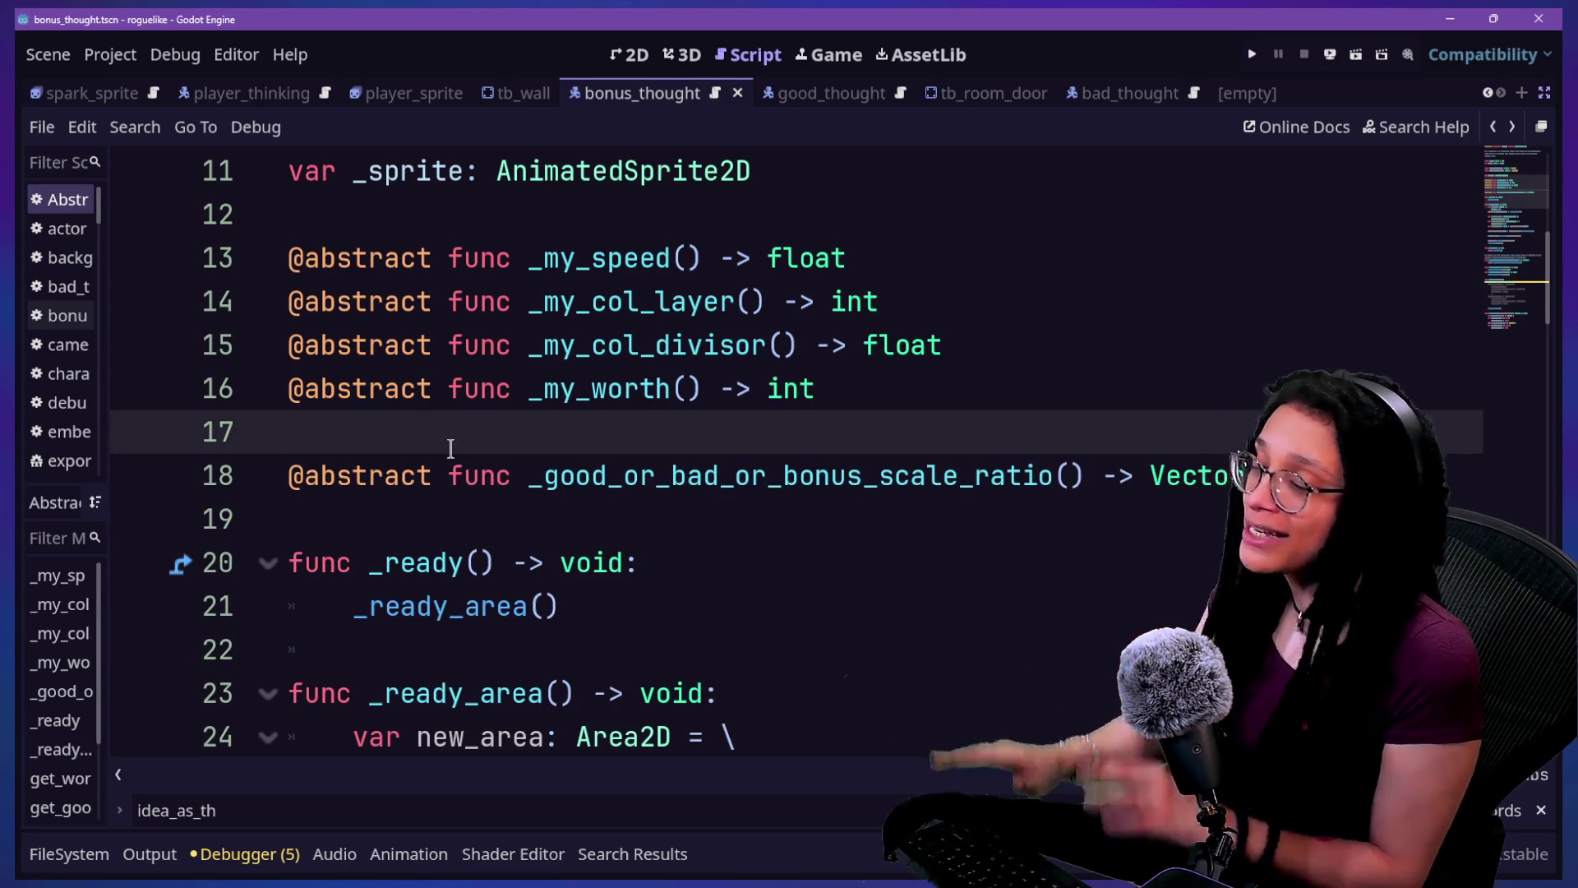
pyautogui.hotkey('ctrl', 'alt', 'o')
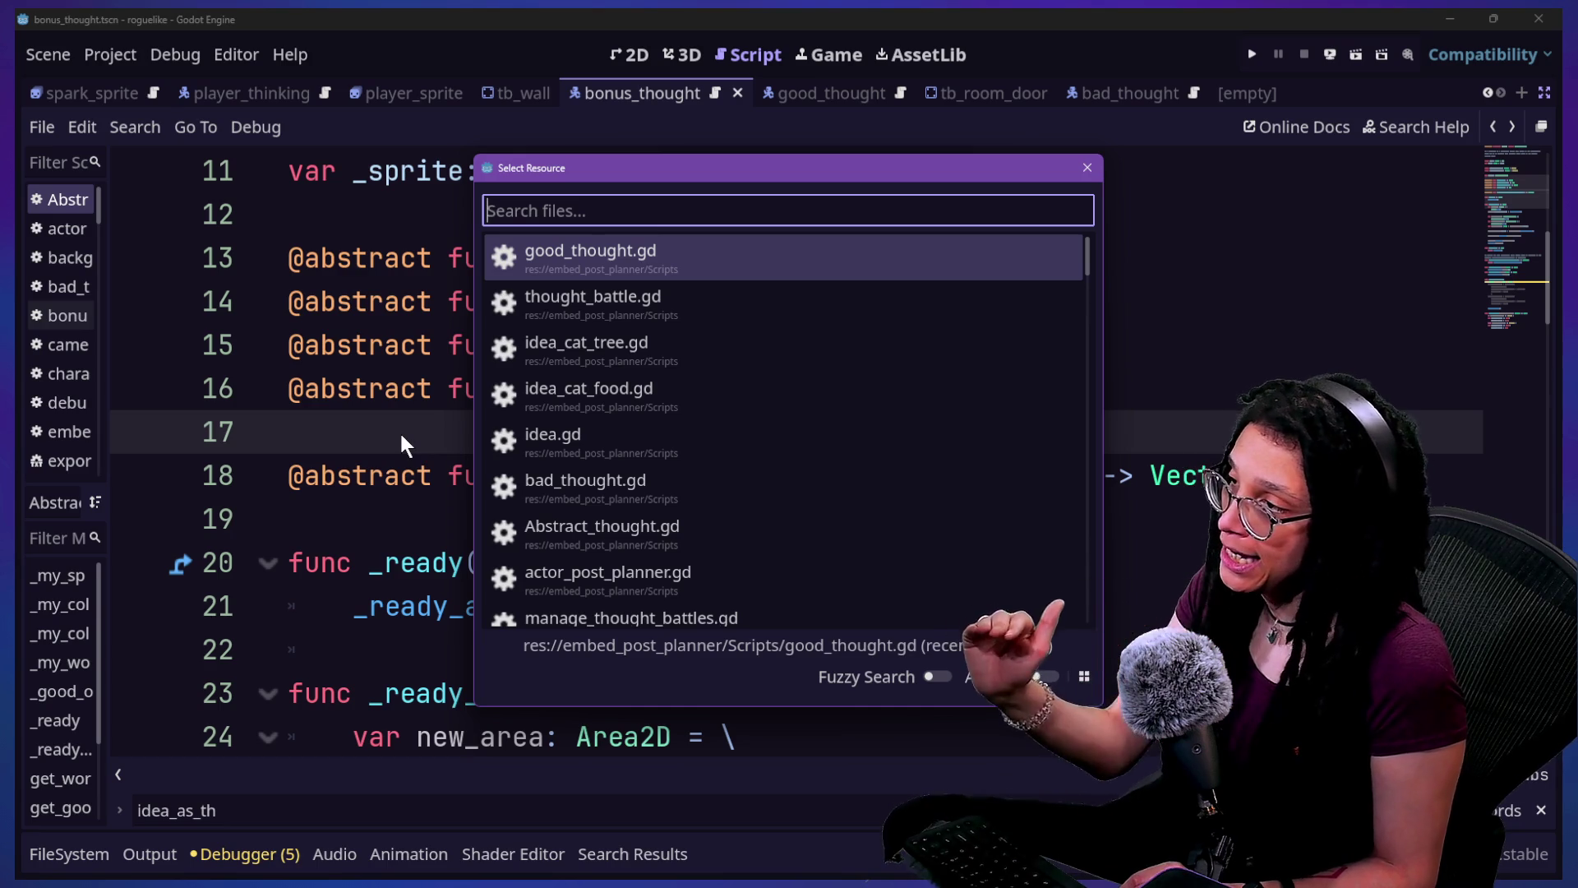
pyautogui.press('Escape')
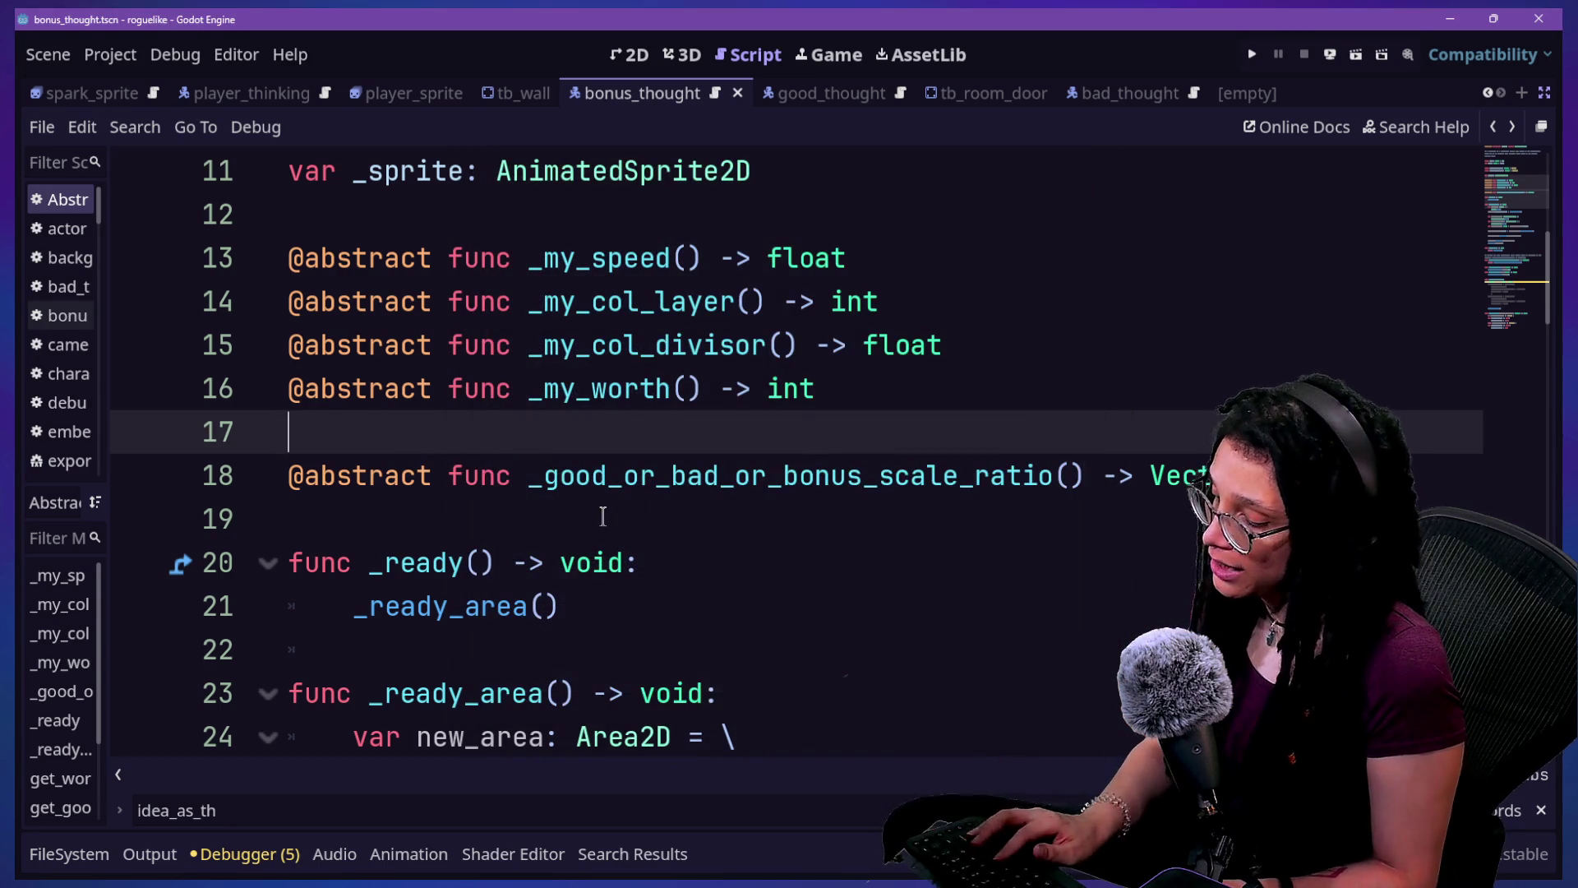
# Find 'override' and delete the outdated doc comment above the scale-ratio getter
pyautogui.hotkey('ctrl', 'f')
pyautogui.write('override')
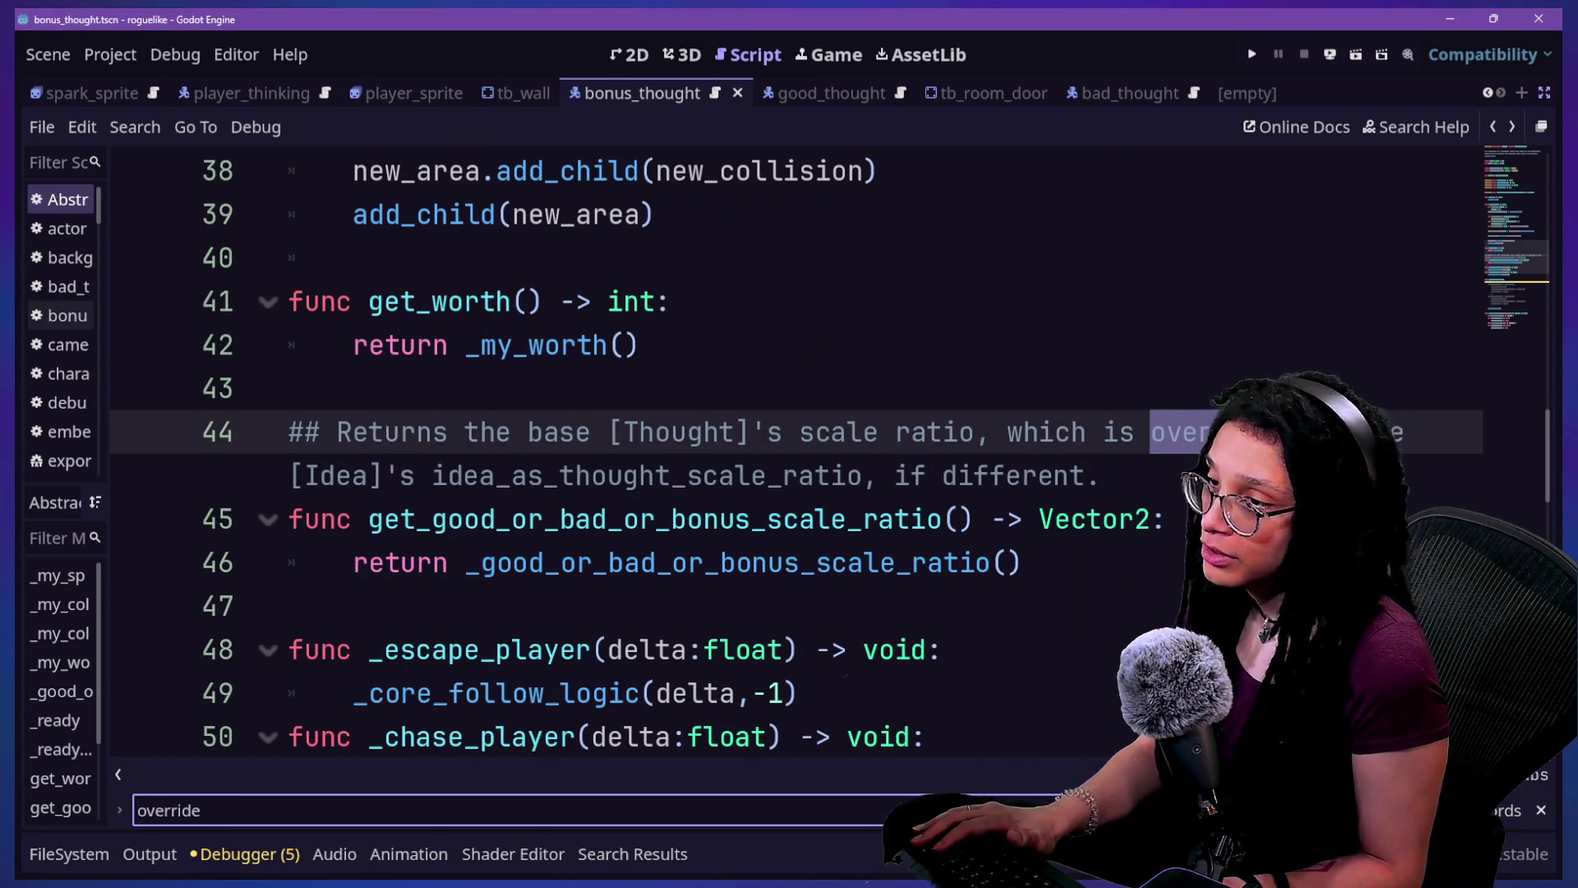
pyautogui.moveTo(1100, 475); pyautogui.dragTo(580, 406)
pyautogui.press('BackSpace')
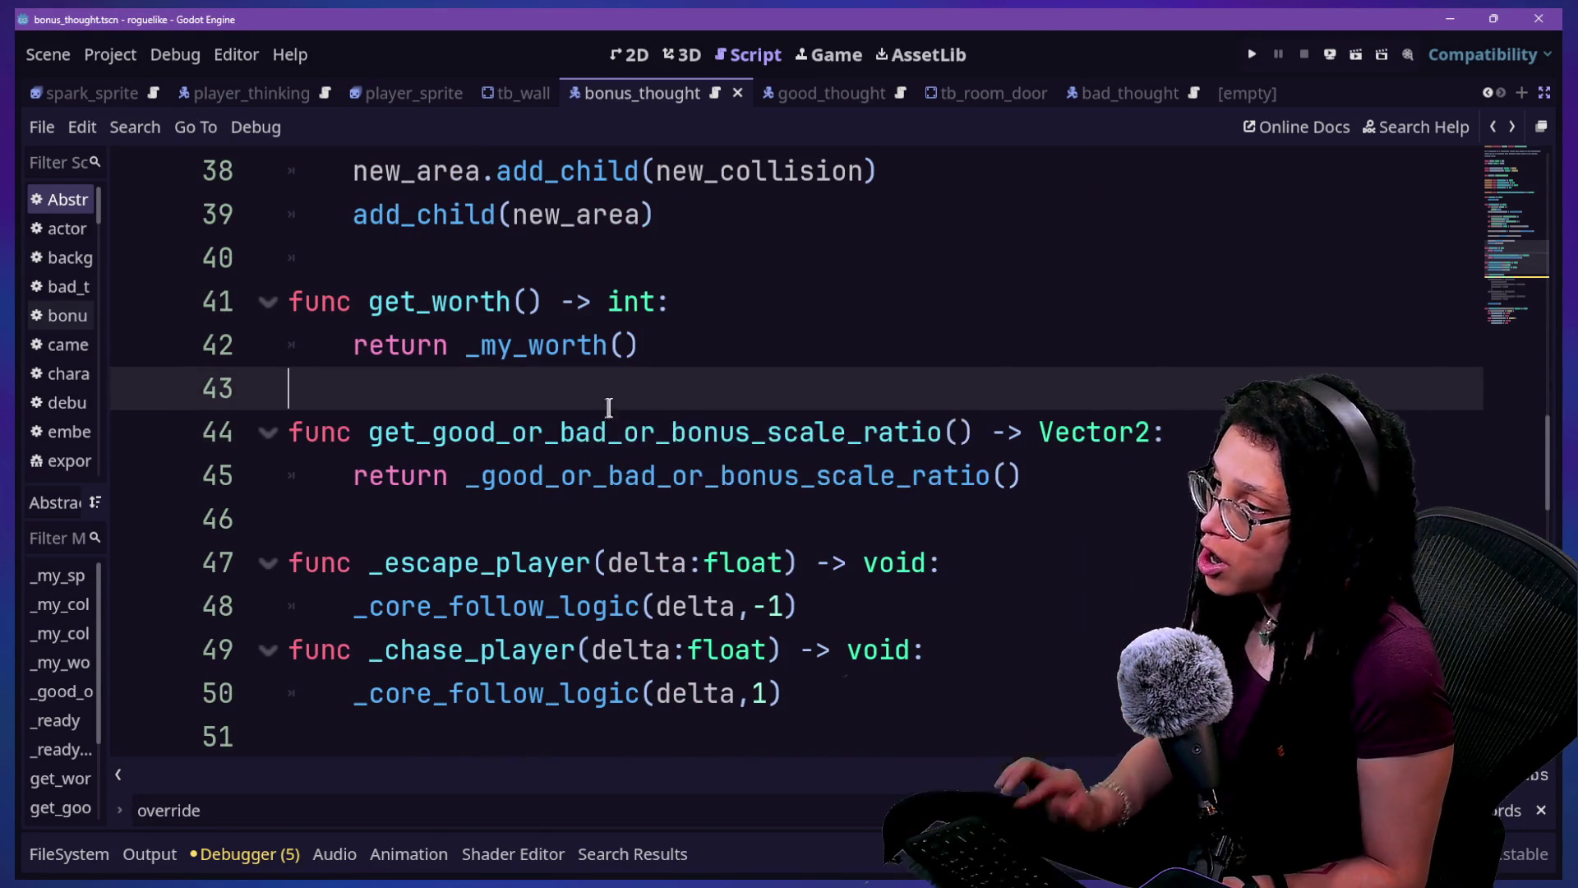
pyautogui.press('Up')
pyautogui.hotkey('alt', 'shift', 'o')
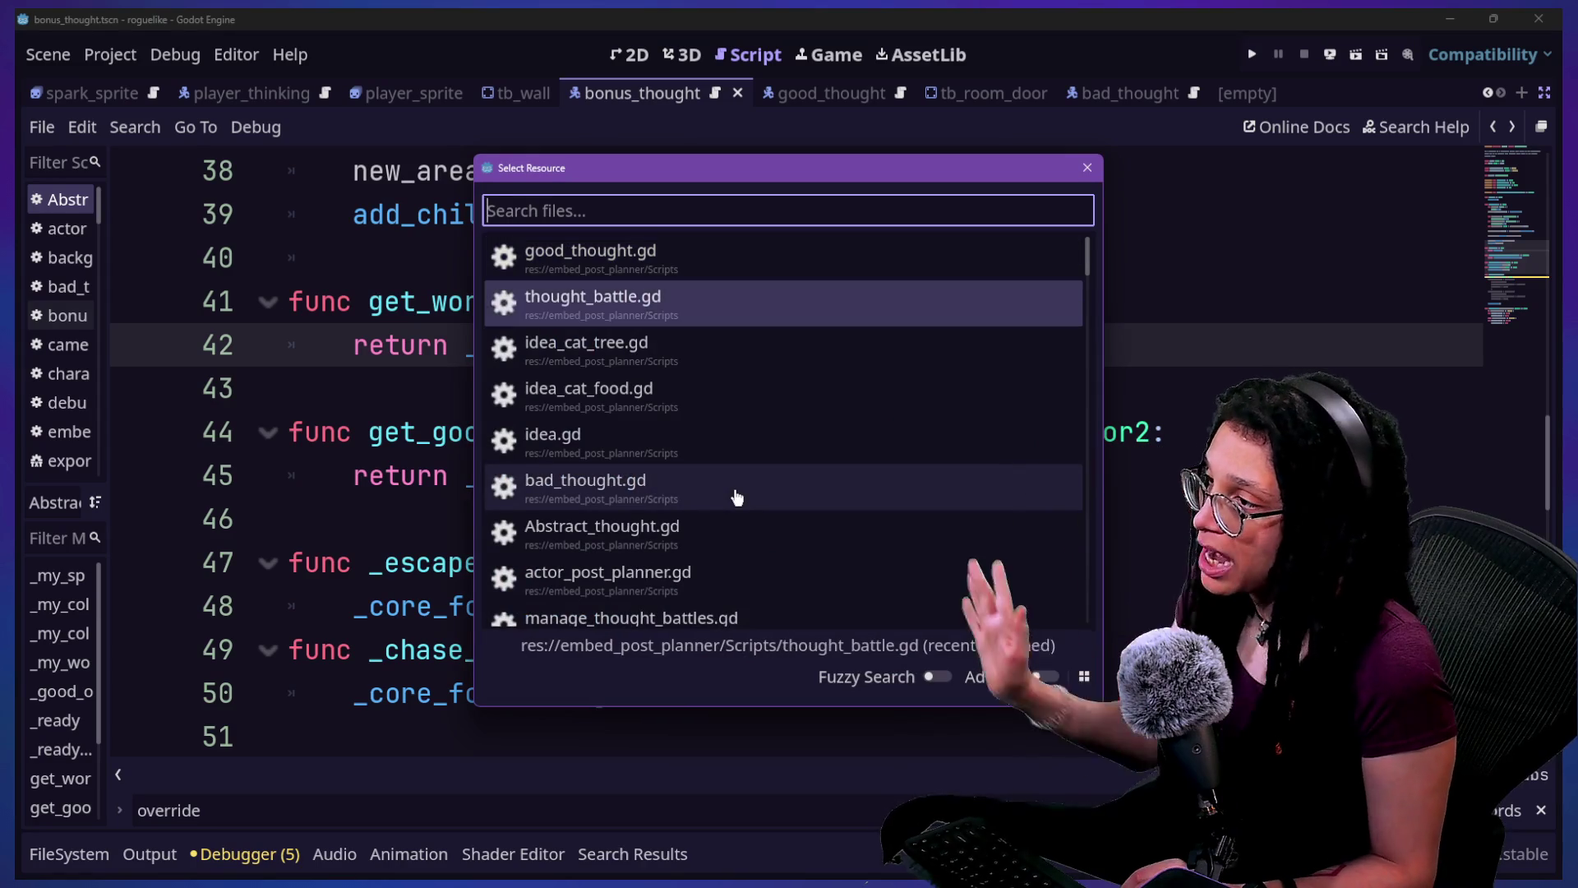
pyautogui.press('Return')
pyautogui.rightClick(503, 563)
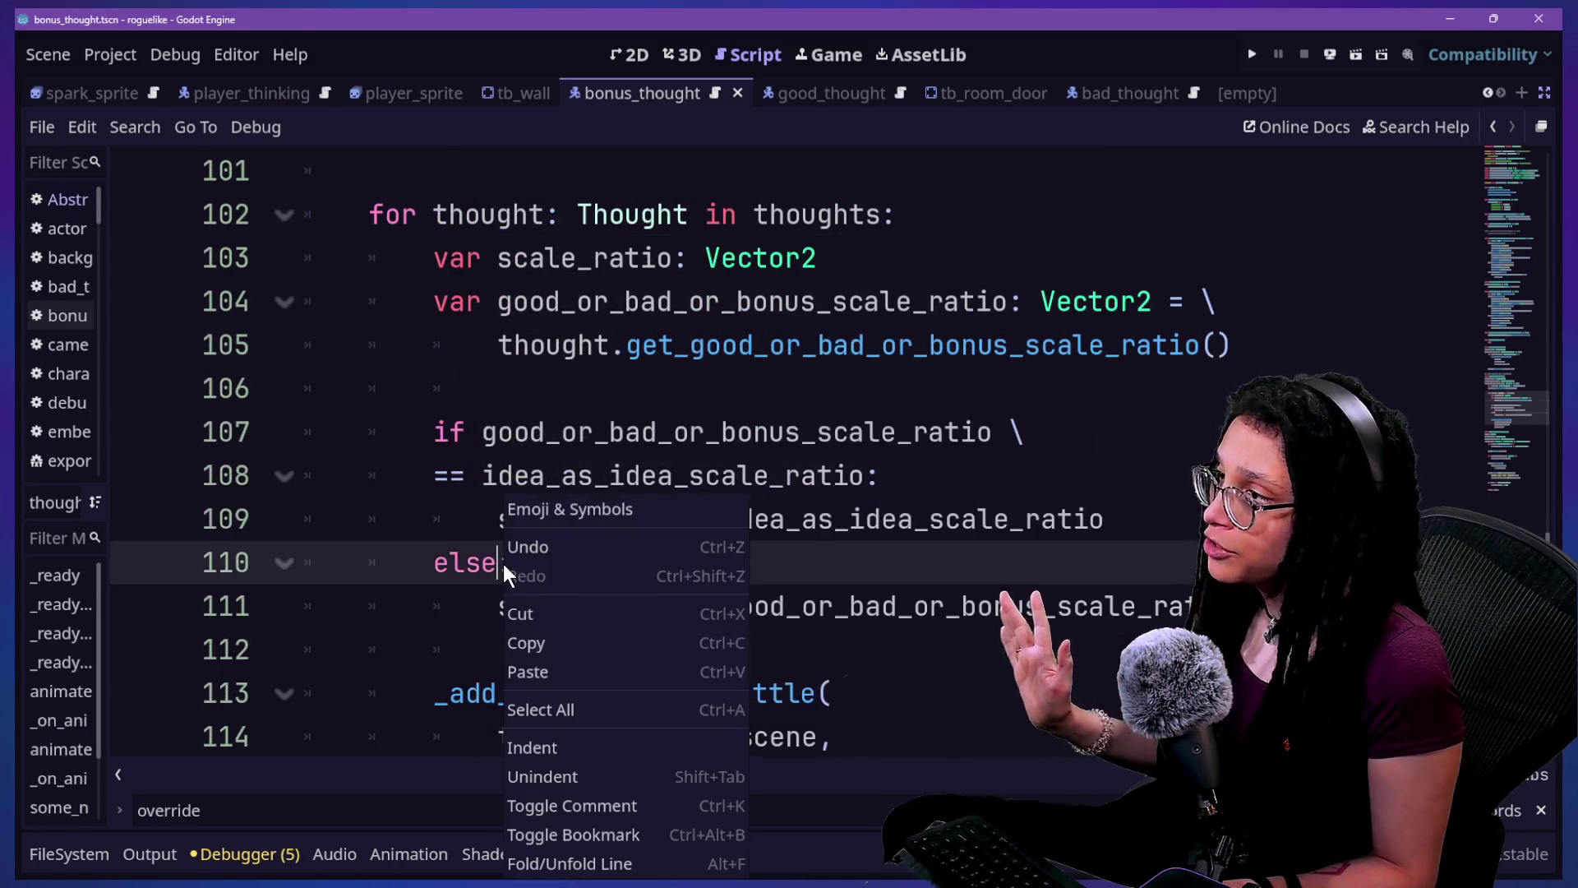
pyautogui.click(517, 444)
pyautogui.moveTo(600, 301); pyautogui.dragTo(969, 345)
pyautogui.click(969, 346)
pyautogui.moveTo(700, 309); pyautogui.dragTo(941, 348)
pyautogui.click(941, 349)
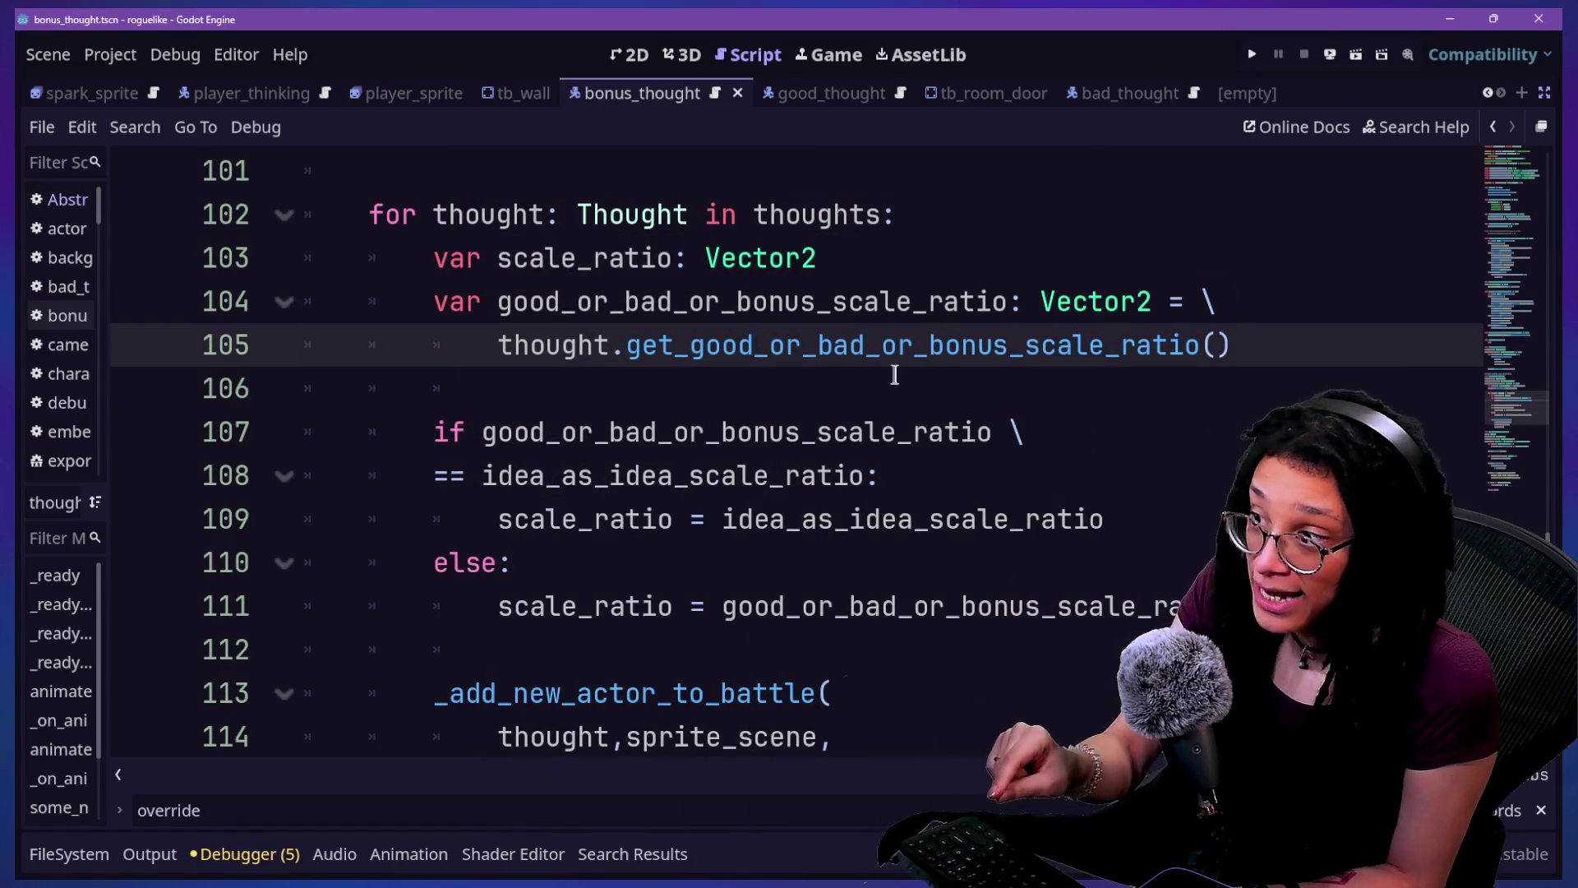
pyautogui.scroll(-1, 893, 375)
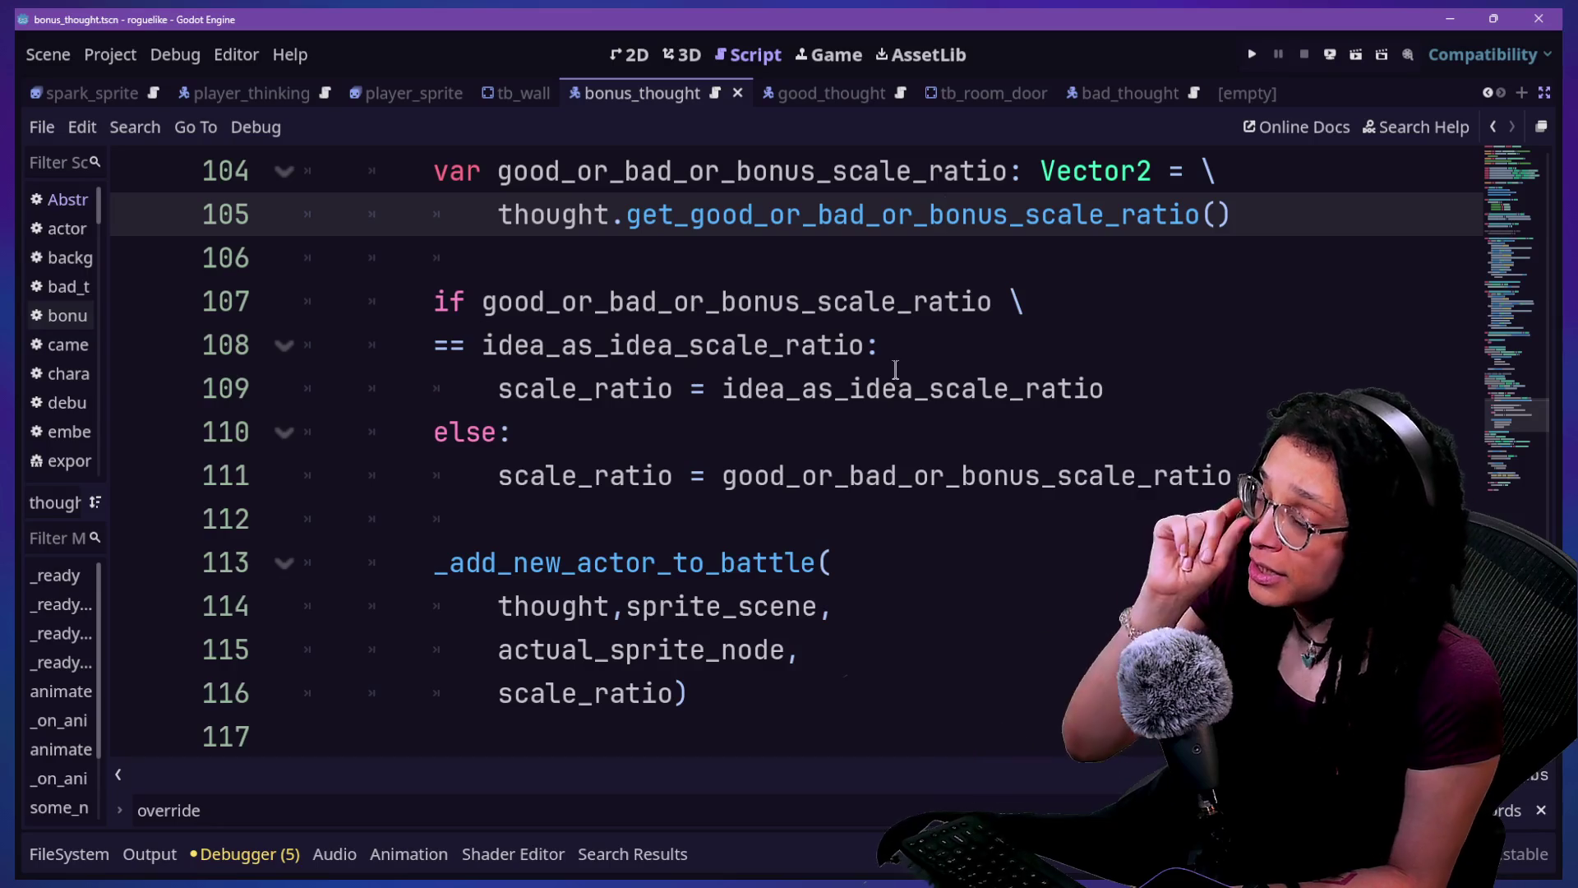
pyautogui.moveTo(482, 301); pyautogui.dragTo(1104, 431)
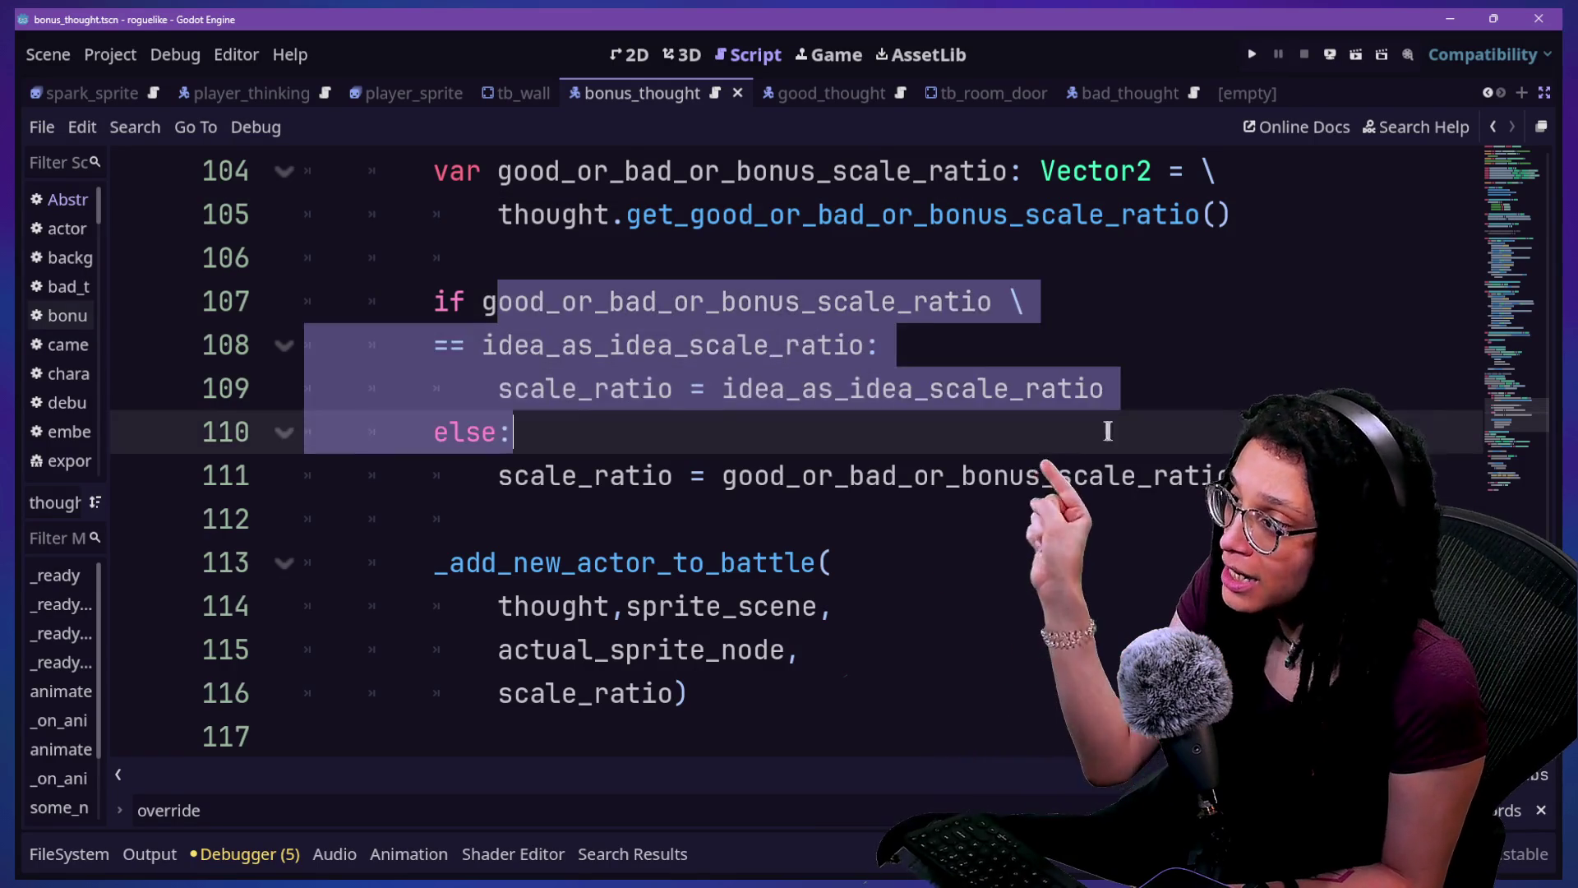
pyautogui.moveTo(1221, 476); pyautogui.dragTo(1066, 247)
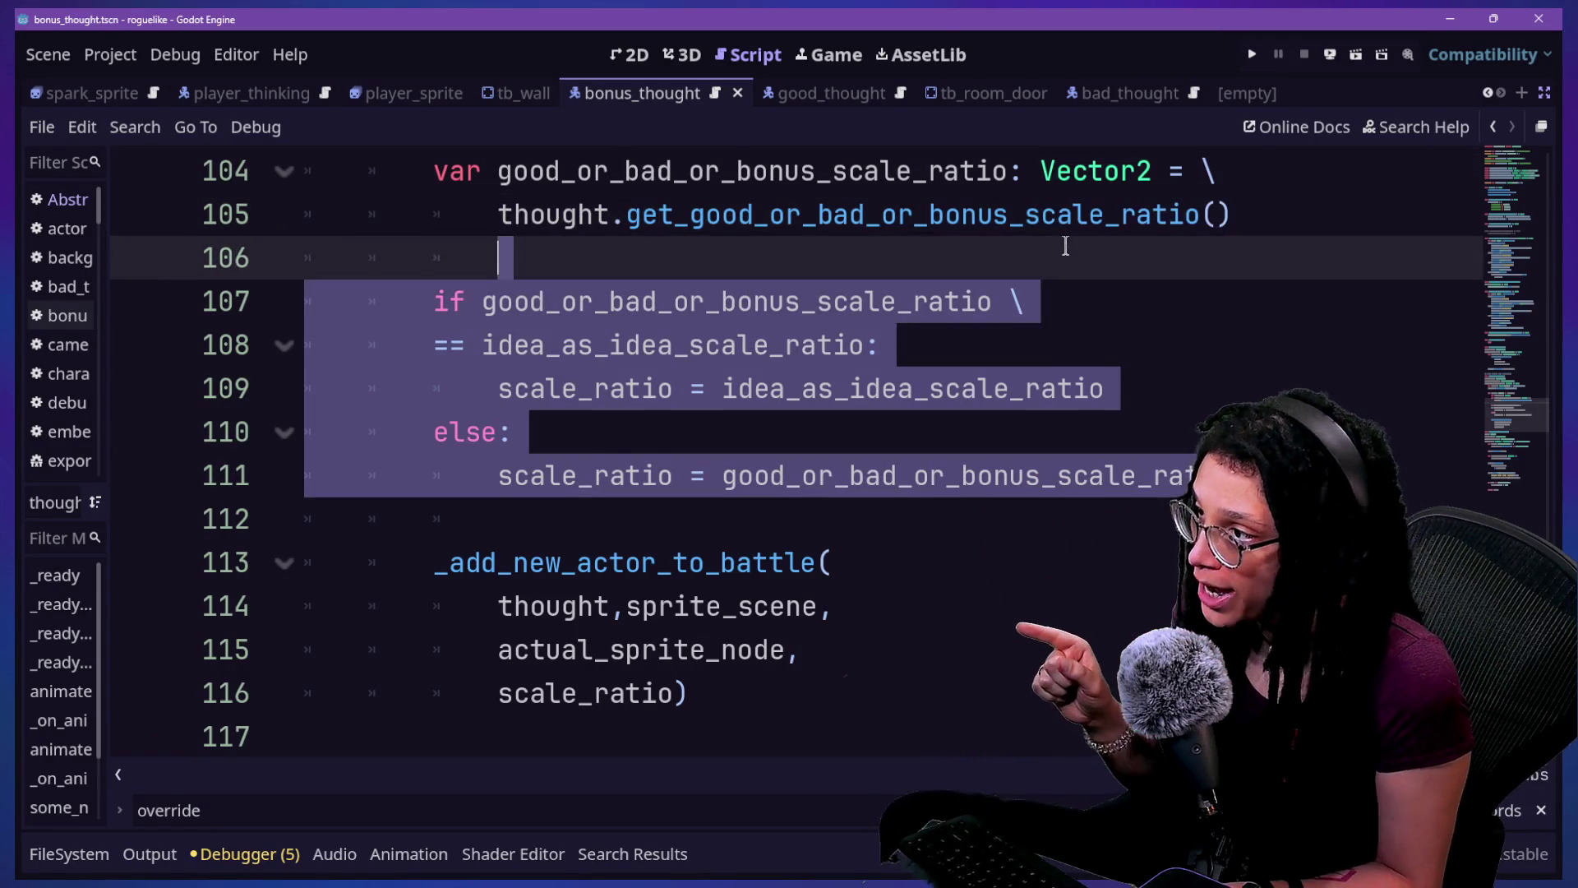
pyautogui.press('BackSpace')
pyautogui.press('BackSpace')
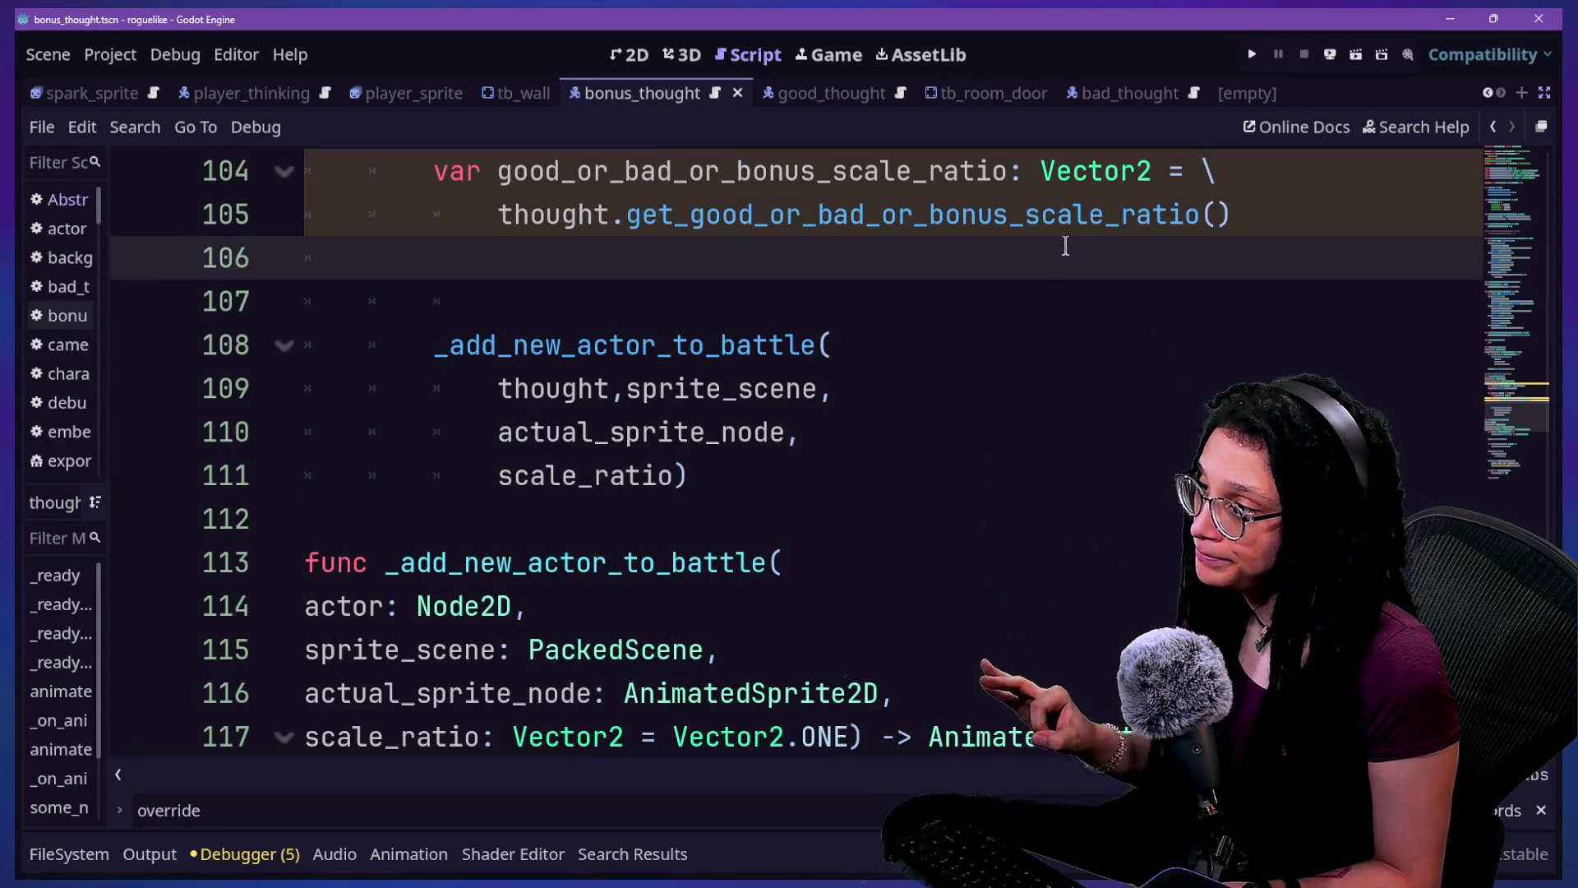
pyautogui.scroll(1, 1066, 247)
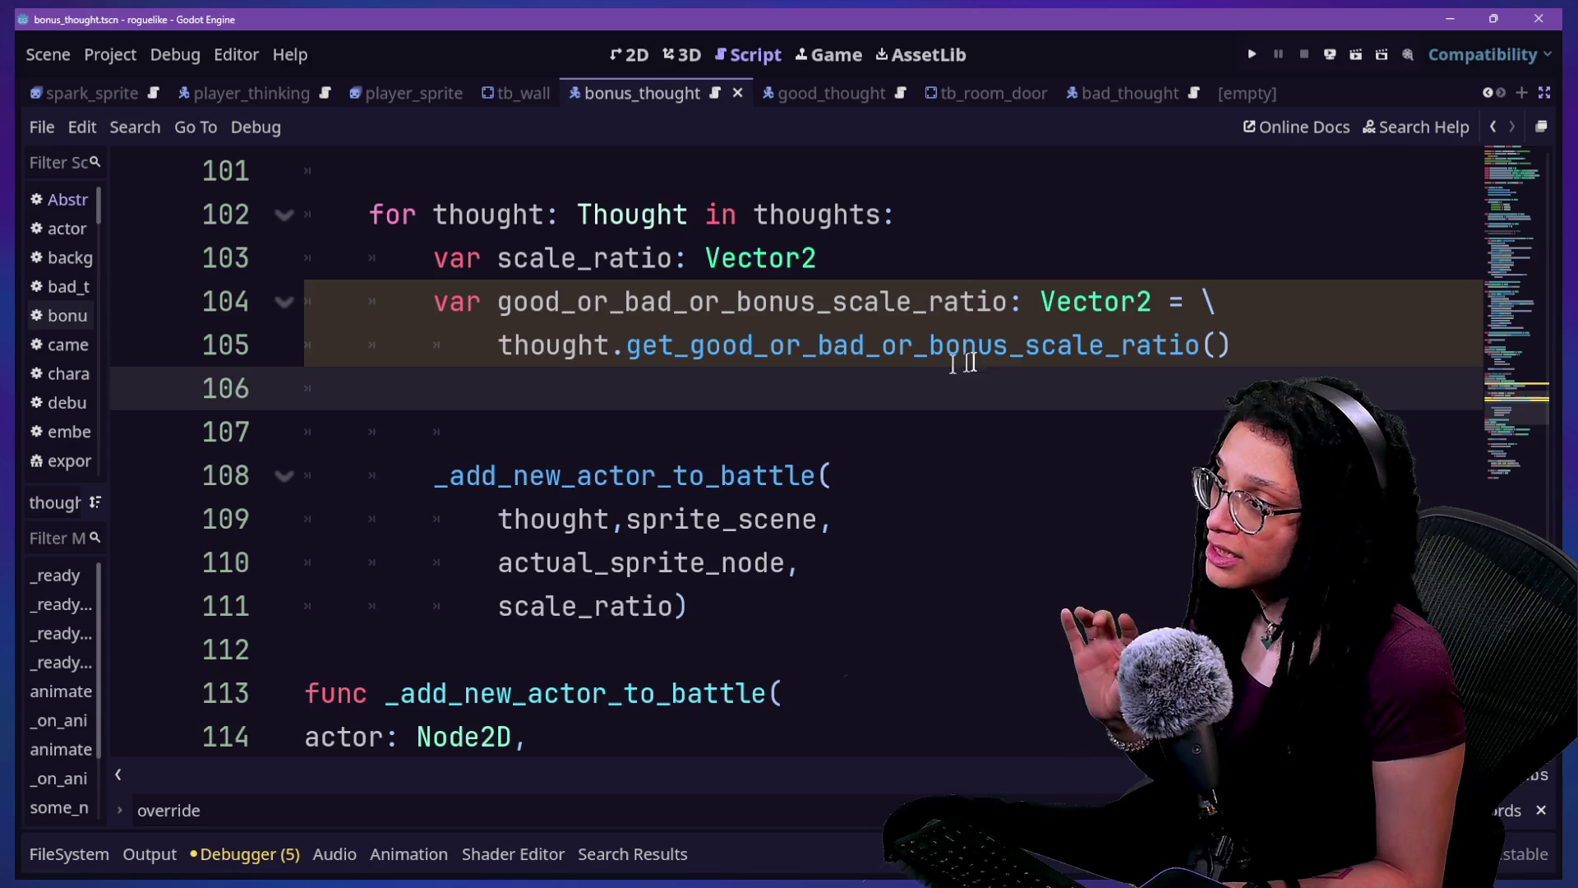
pyautogui.scroll(-3, 1014, 353)
pyautogui.scroll(-1, 457, 581)
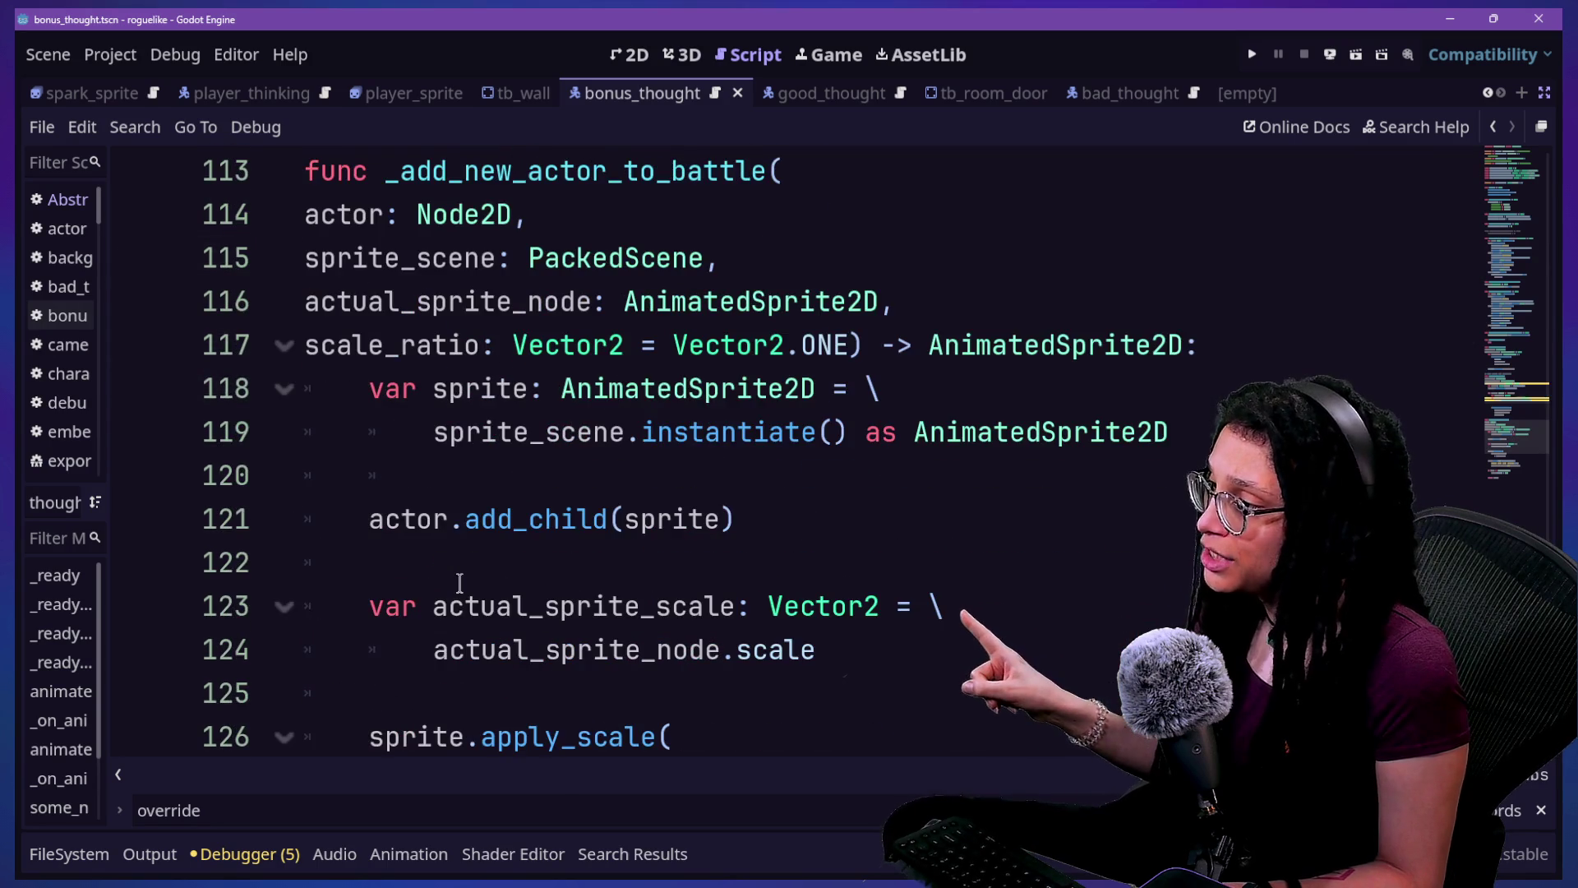
pyautogui.scroll(-2, 458, 582)
pyautogui.moveTo(439, 520)
pyautogui.mouseDown()
pyautogui.moveTo(722, 519)
pyautogui.moveTo(679, 561)
pyautogui.mouseUp()
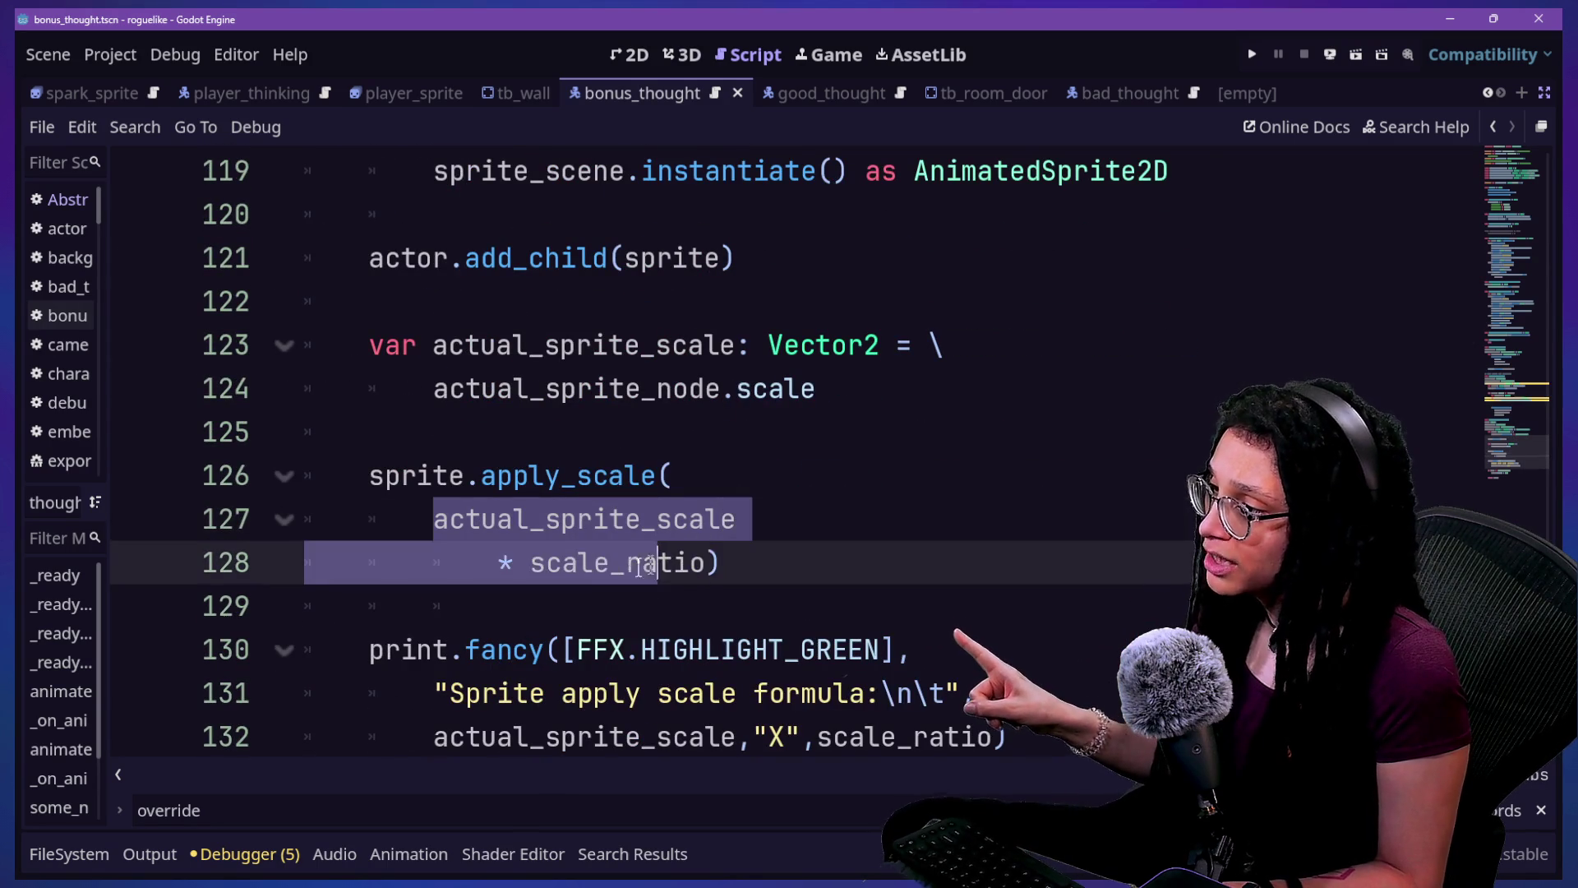
pyautogui.press('BackSpace')
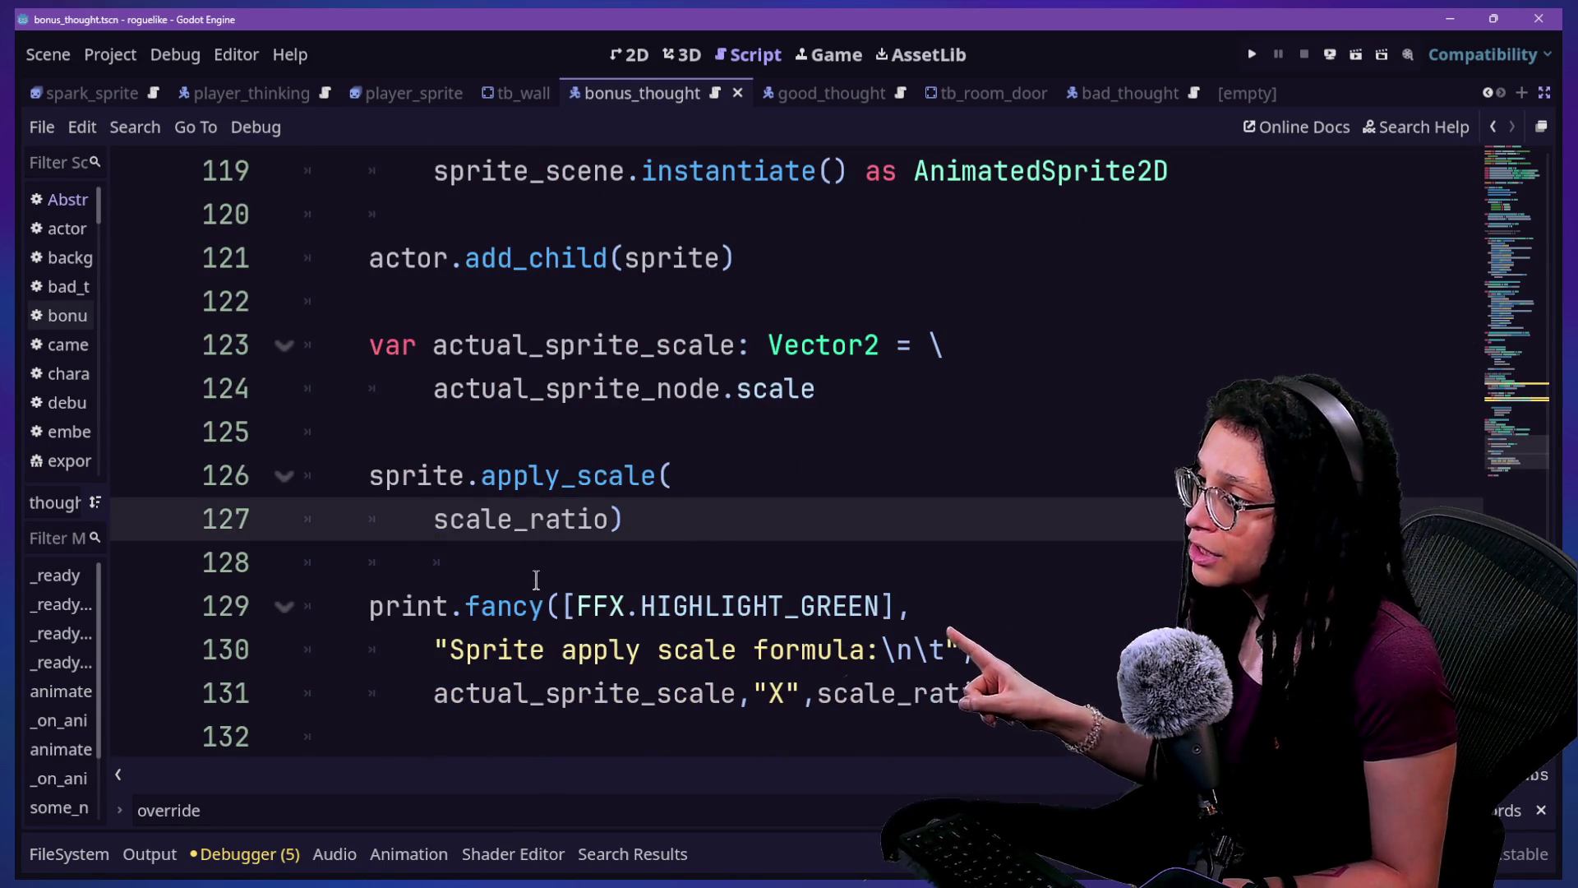
pyautogui.scroll(2, 535, 579)
pyautogui.scroll(1, 536, 579)
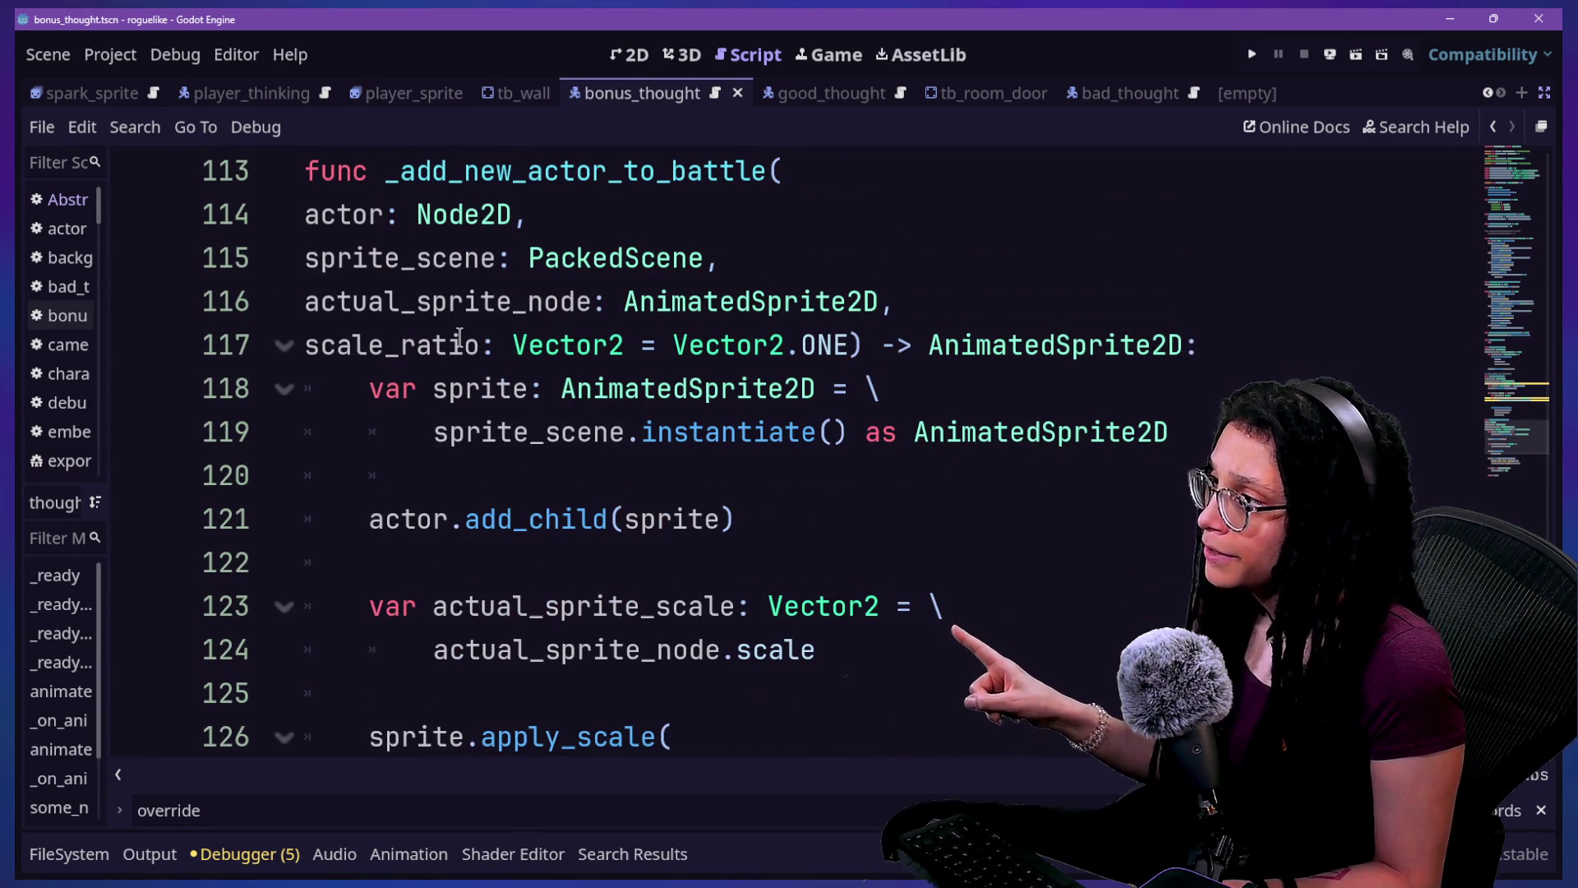
pyautogui.scroll(-1, 460, 339)
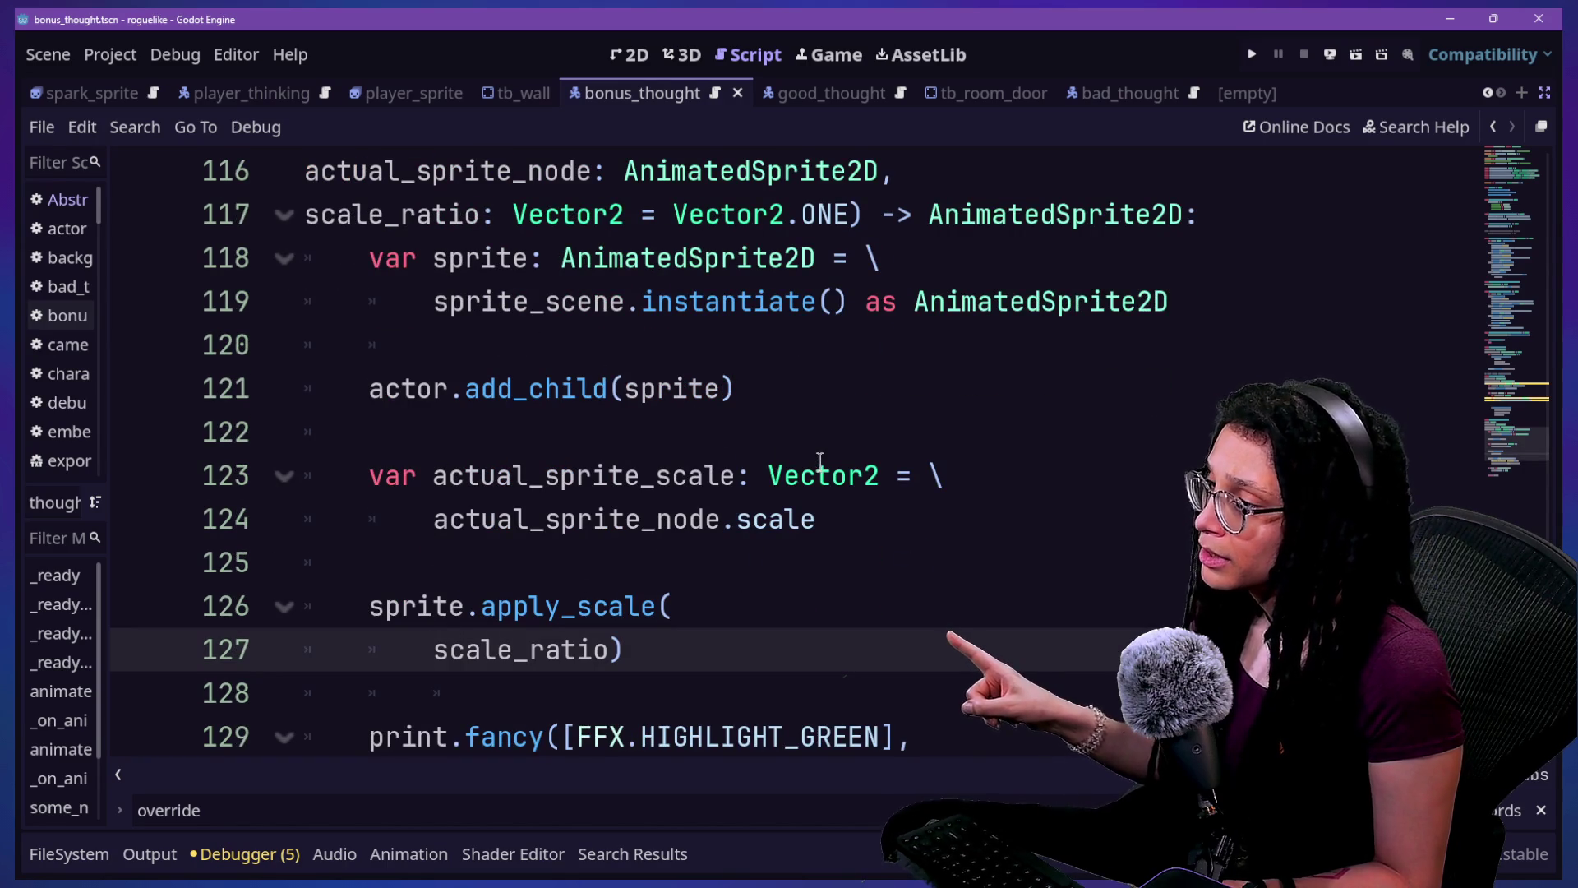
pyautogui.moveTo(815, 518); pyautogui.dragTo(786, 433)
pyautogui.click(757, 431)
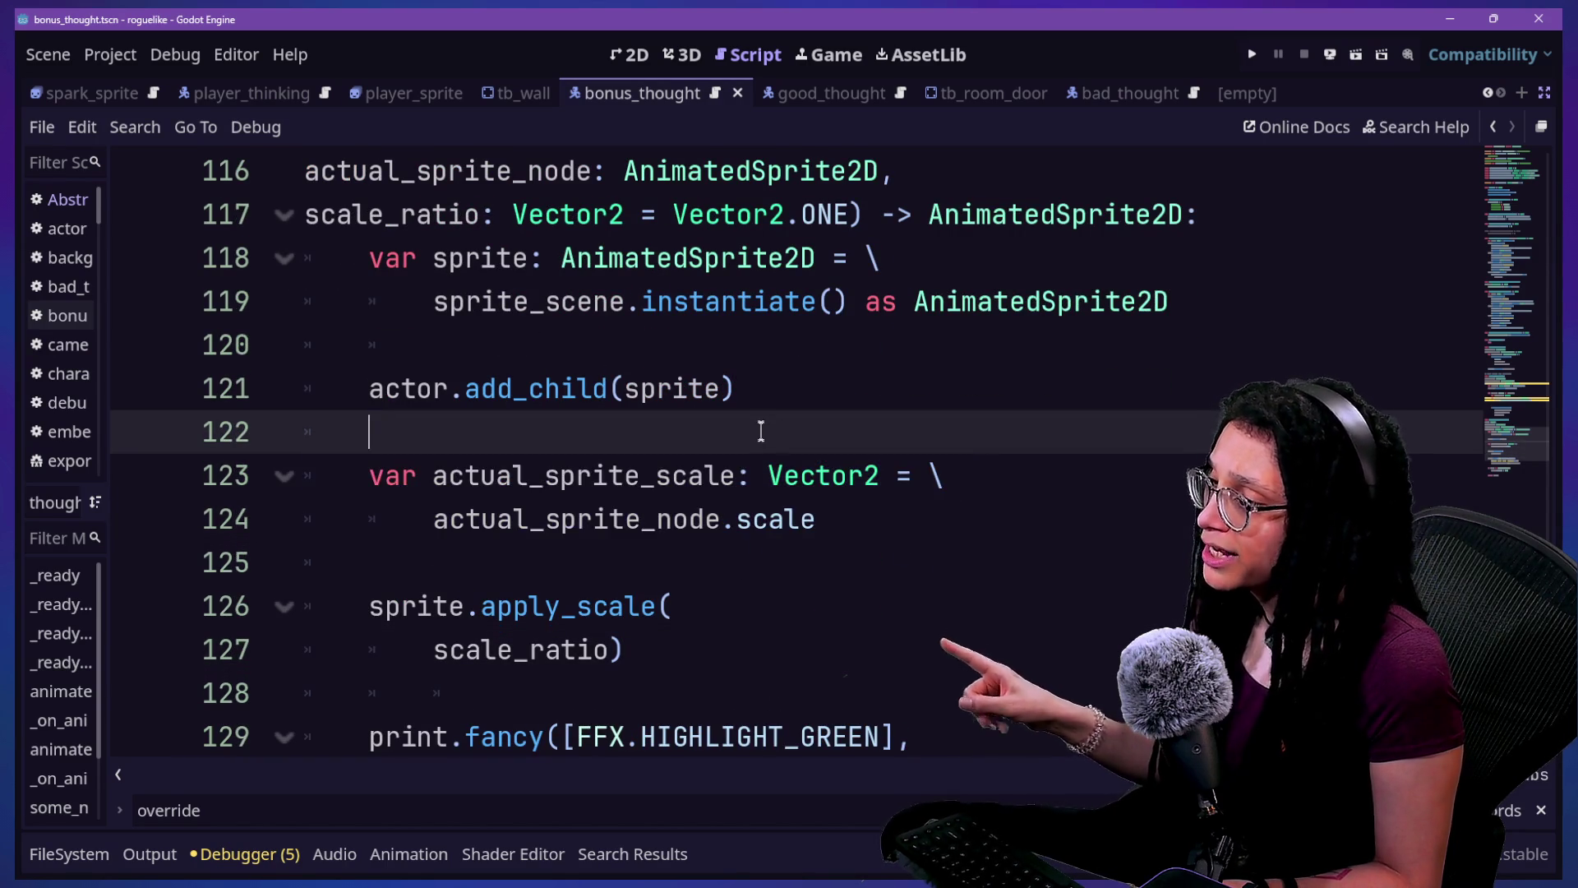
pyautogui.click(862, 515)
pyautogui.doubleClick(733, 475)
pyautogui.hotkey('ctrl', 'c')
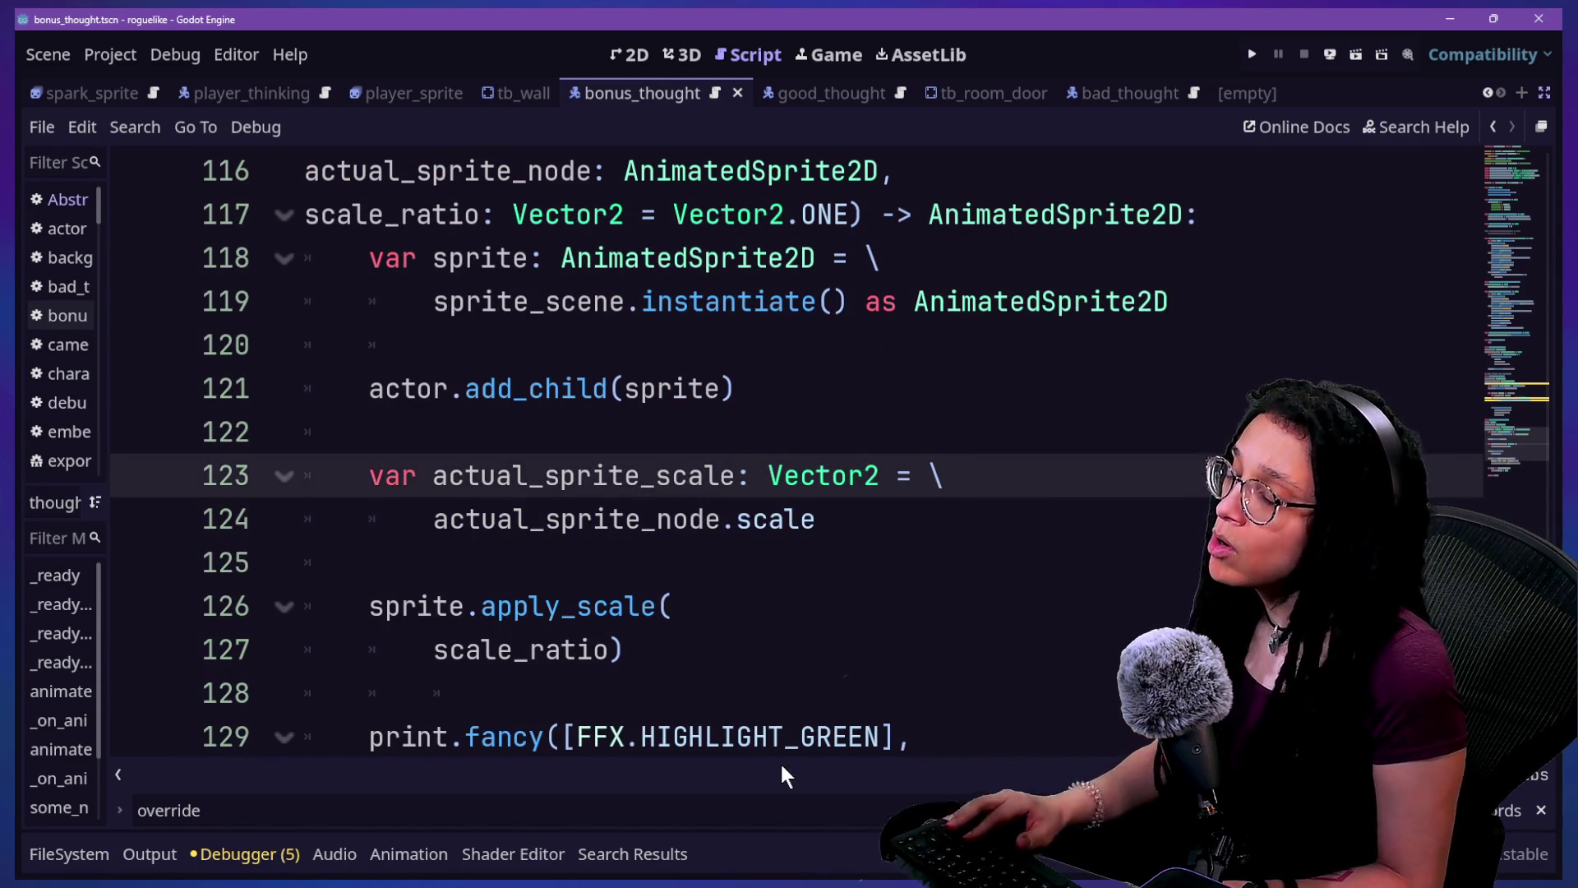
# Insert actual_sprite_scale before scale_ratio in apply_scale, moving the multiplication onto its own line
pyautogui.click(433, 650)
pyautogui.hotkey('ctrl', 'v')
pyautogui.press('Return')
pyautogui.write('*')
# Highlight the actual_sprite_scale declaration to show where the name is used
pyautogui.moveTo(433, 475); pyautogui.dragTo(740, 475)
pyautogui.click(367, 474)
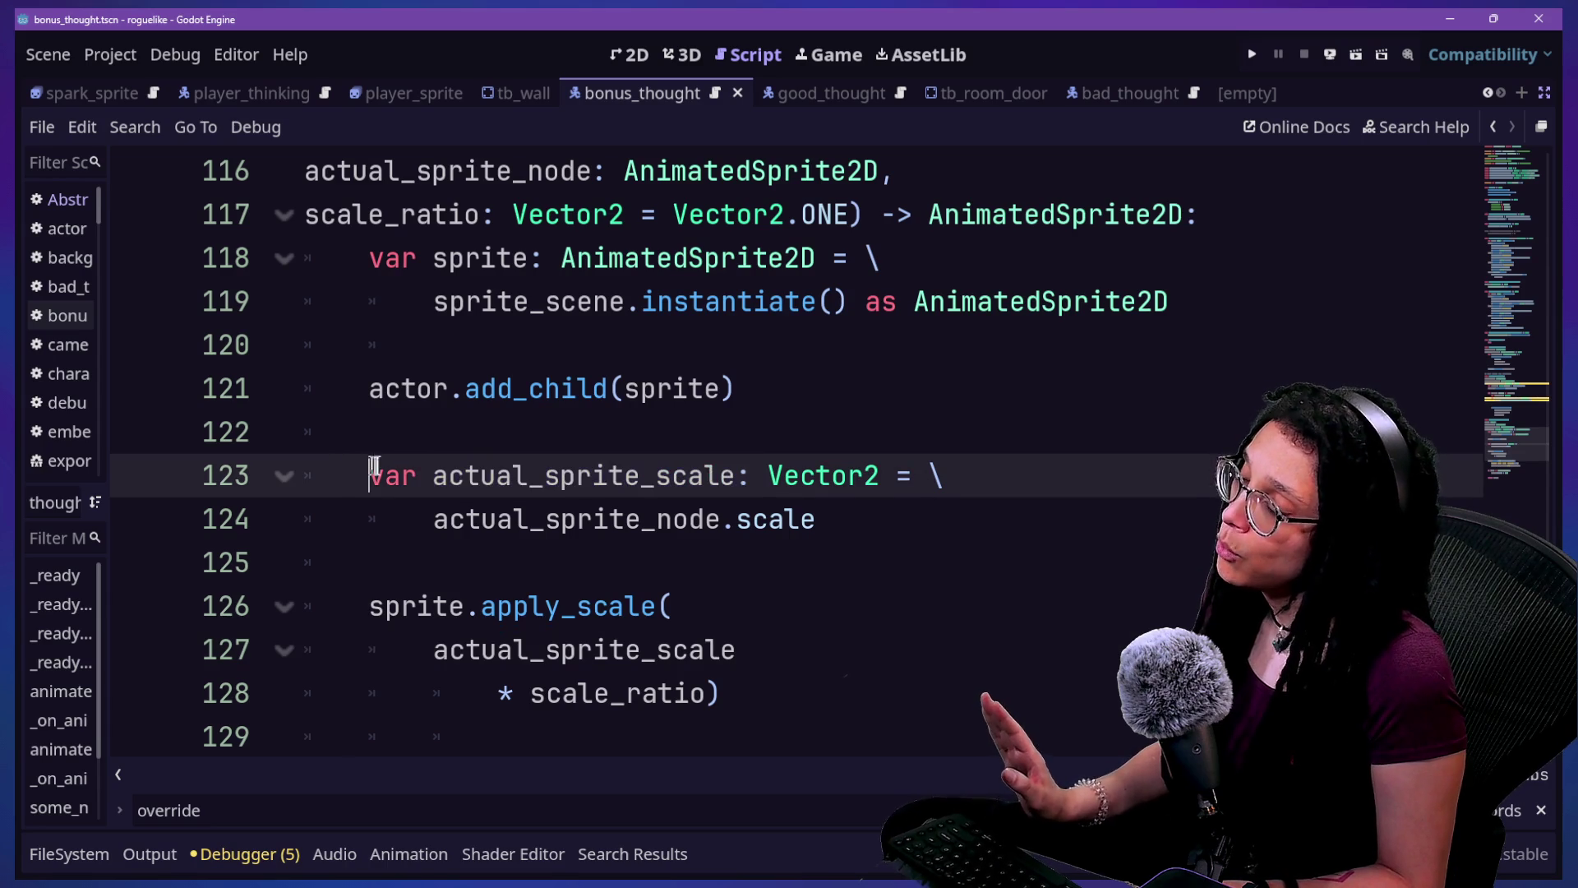
pyautogui.moveTo(435, 474); pyautogui.dragTo(740, 475)
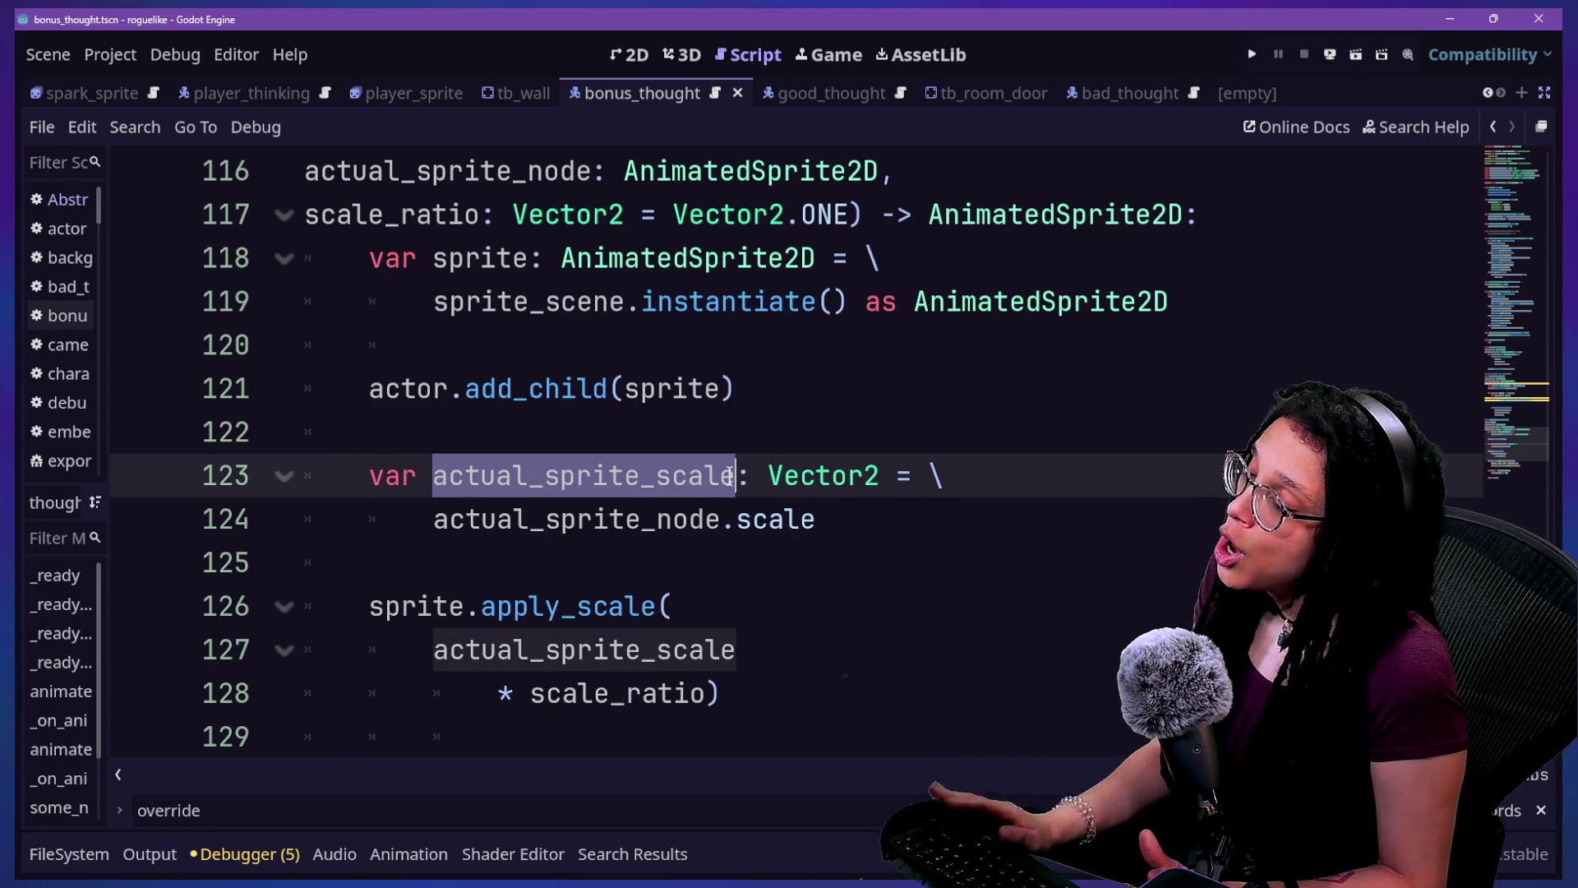
pyautogui.scroll(2, 735, 475)
pyautogui.scroll(2, 735, 475)
pyautogui.scroll(1, 728, 475)
pyautogui.moveTo(727, 475)
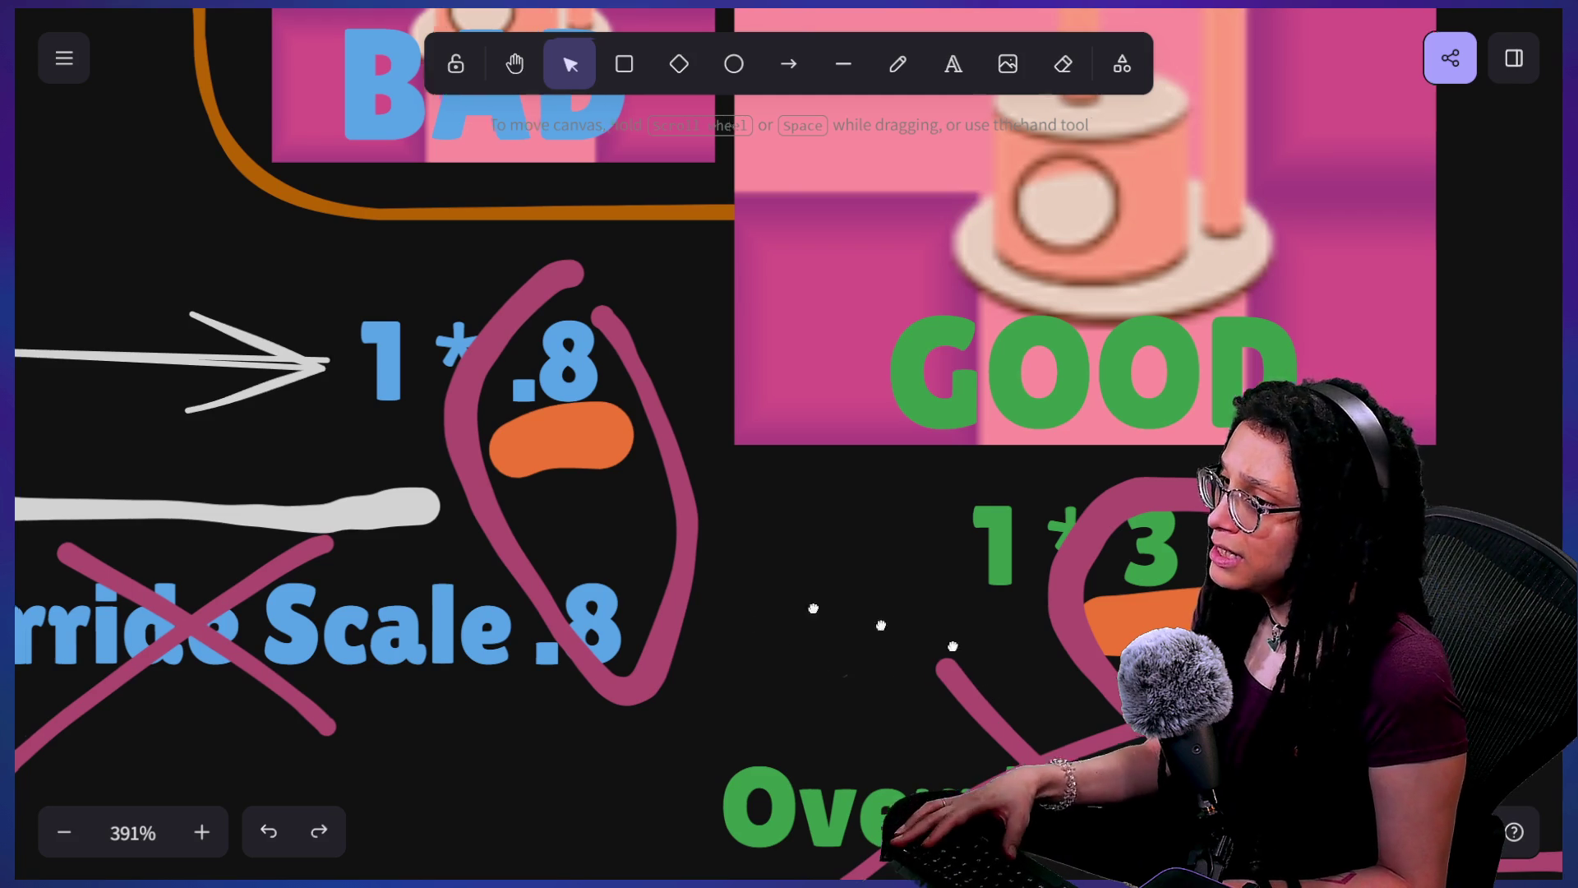
# Review the Excalidraw scale diagram: the 1/1 = 1 area, the '= 1' text and the BAD/GOOD panels
pyautogui.moveTo(770, 638); pyautogui.dragTo(1089, 675)
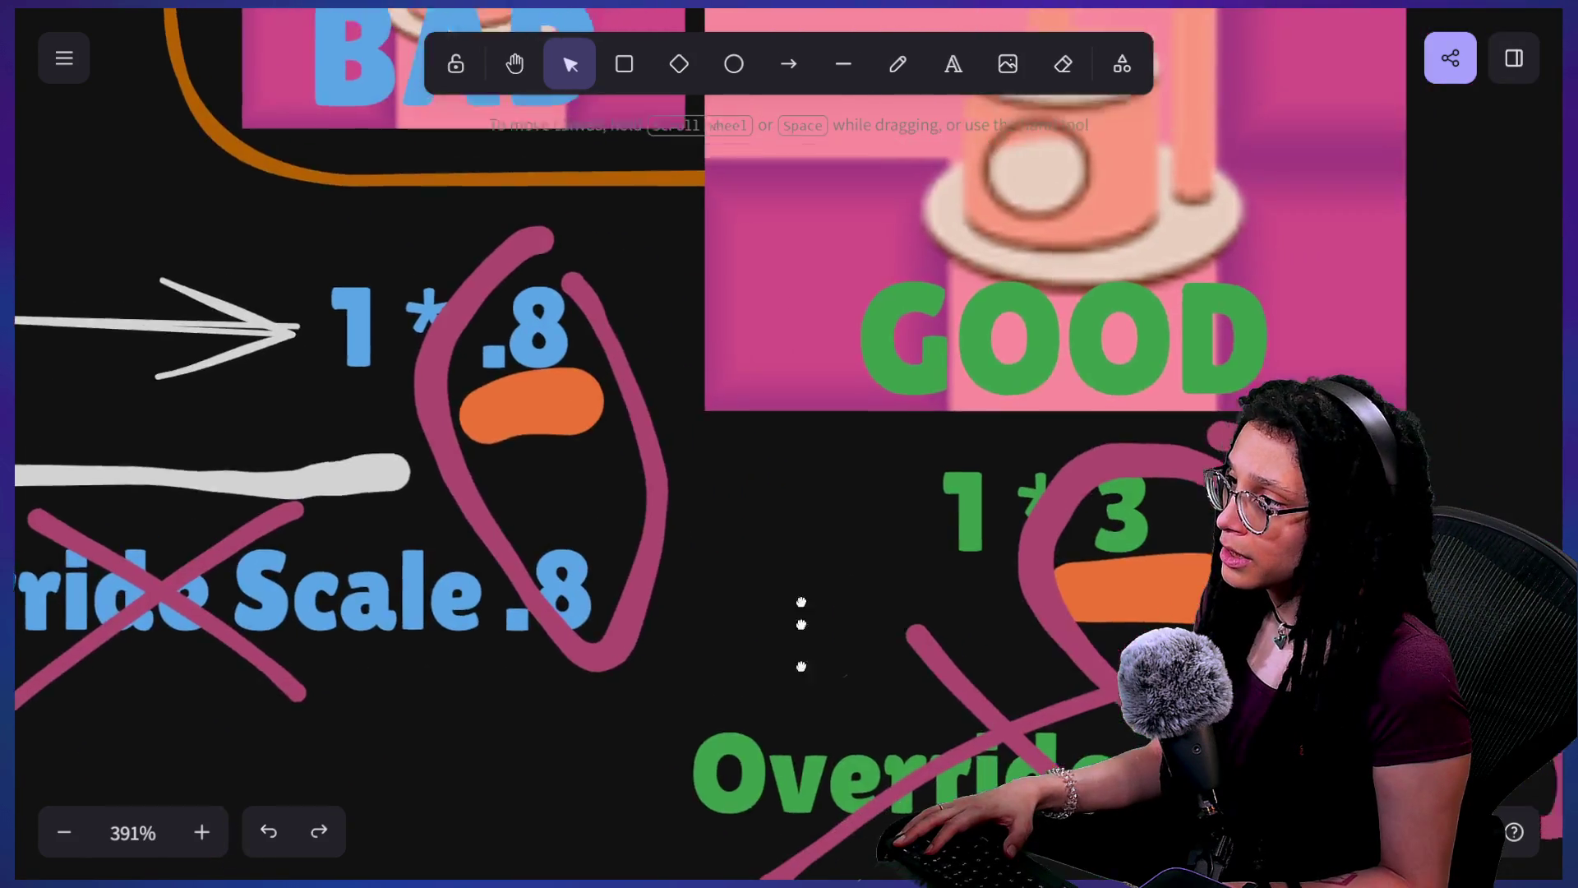
pyautogui.moveTo(1091, 676); pyautogui.dragTo(846, 676)
pyautogui.moveTo(855, 385)
pyautogui.mouseDown()
pyautogui.moveTo(643, 420)
pyautogui.moveTo(528, 360)
pyautogui.moveTo(593, 368)
pyautogui.mouseUp()
pyautogui.click(298, 362)
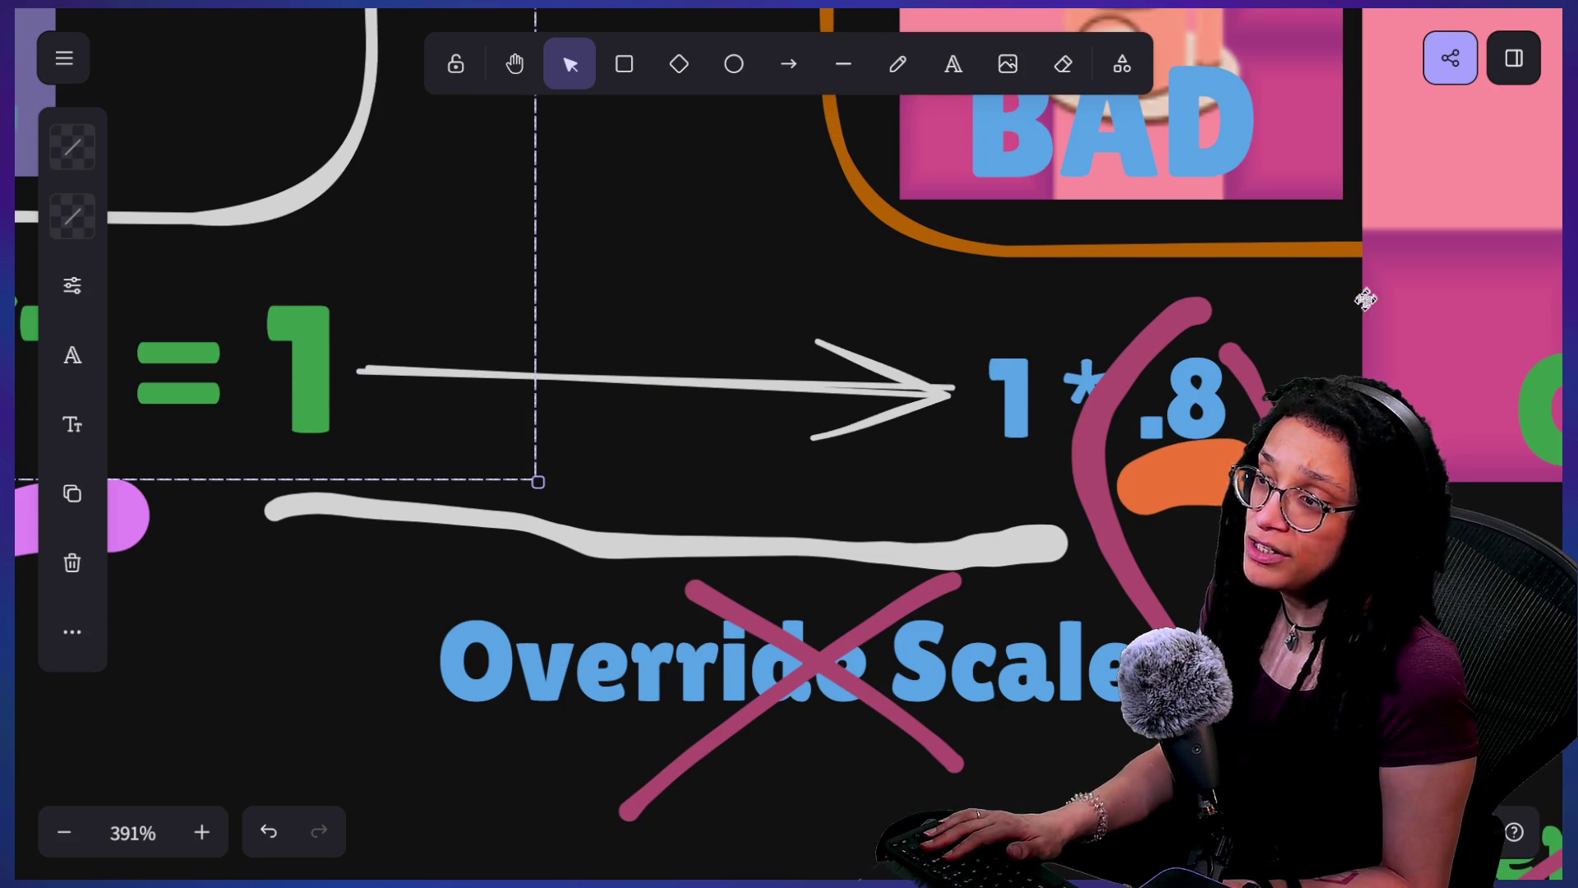
pyautogui.scroll(-5, 491, 565)
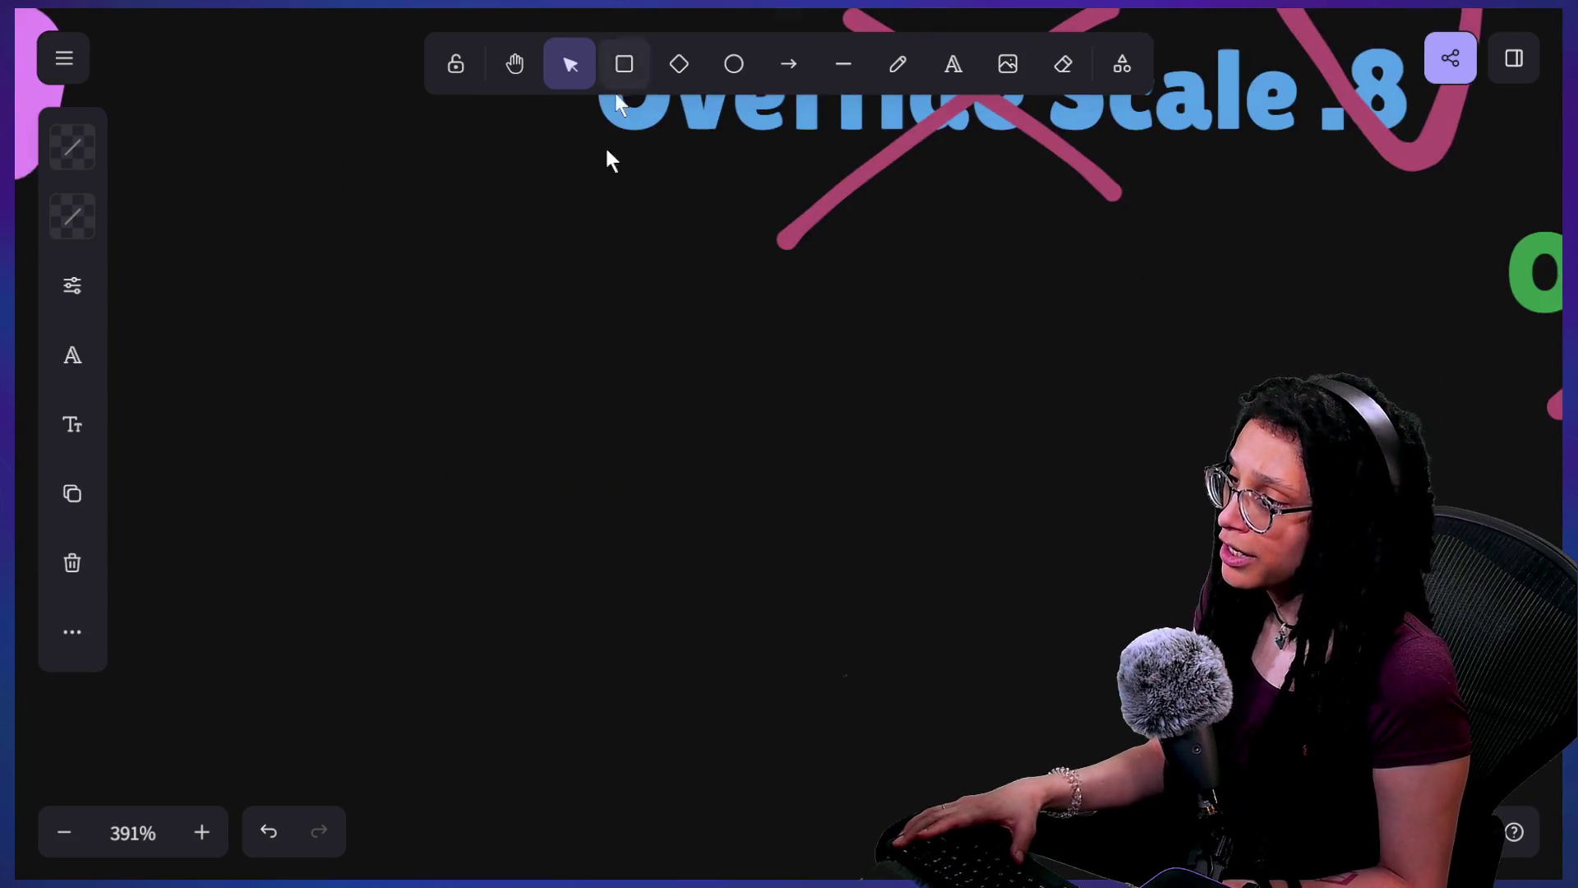
pyautogui.scroll(3, 554, 645)
pyautogui.scroll(2, 673, 460)
pyautogui.scroll(4, 804, 298)
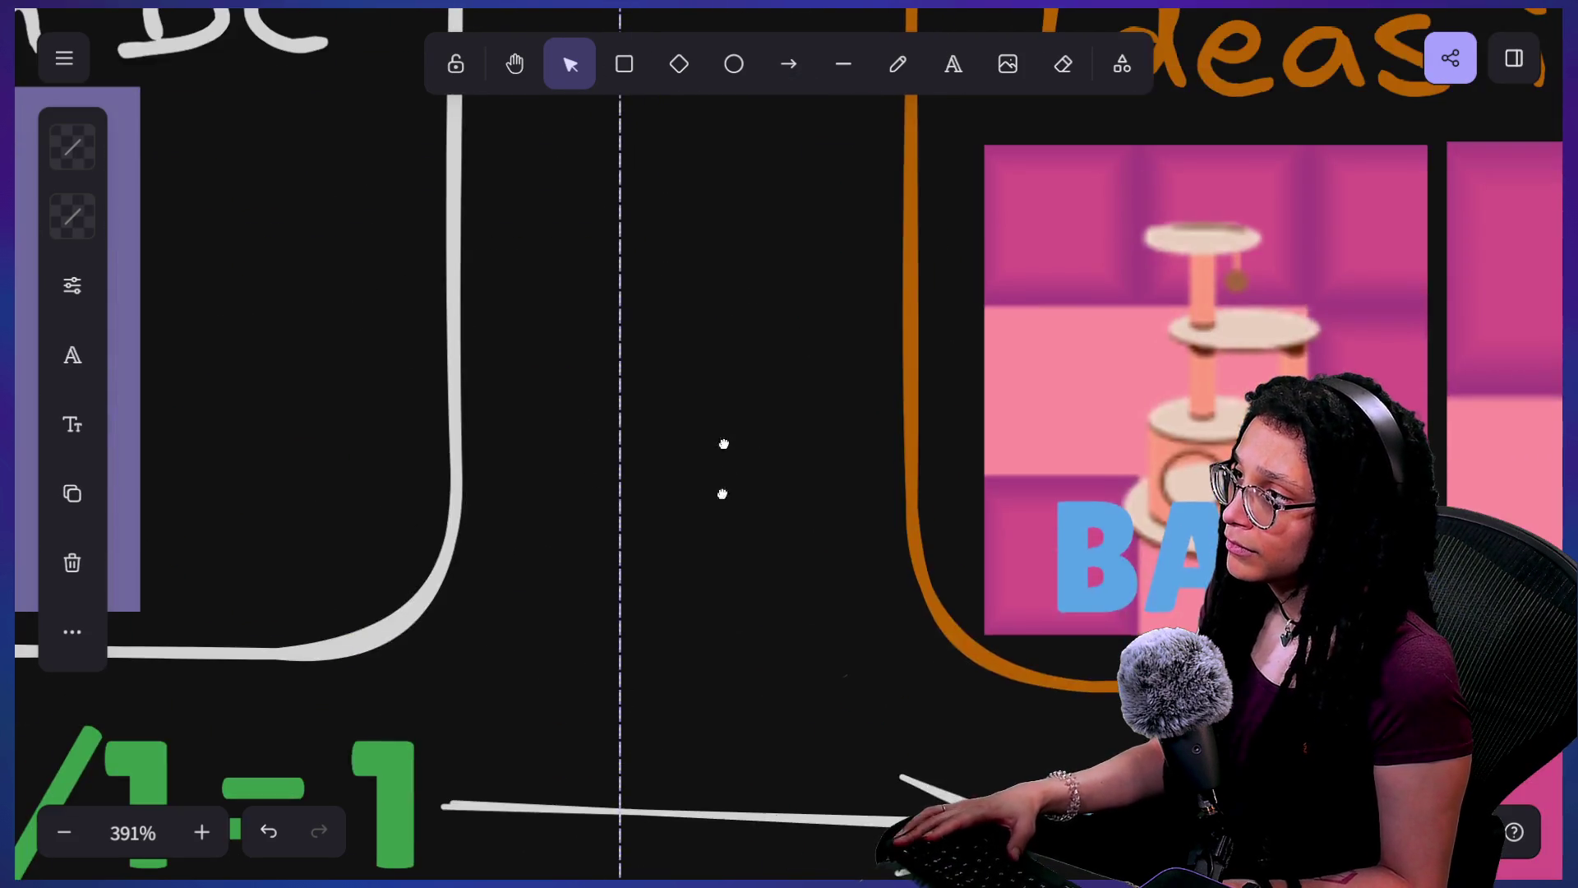
pyautogui.scroll(3, 723, 441)
pyautogui.scroll(3, 786, 504)
pyautogui.scroll(3, 729, 500)
pyautogui.hscroll(-1, 796, 877)
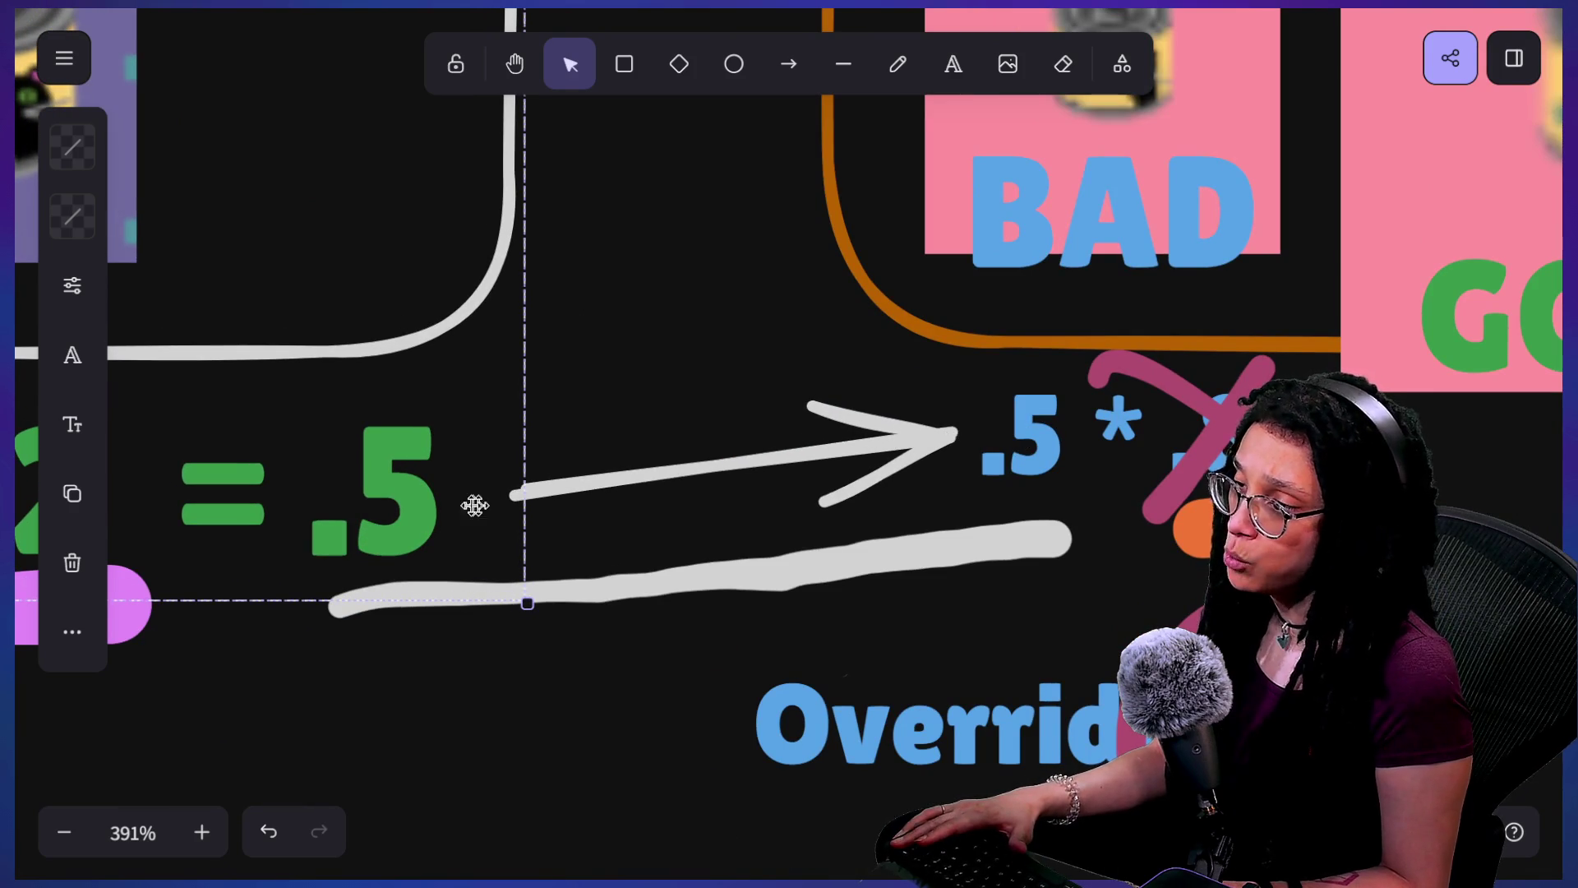
pyautogui.moveTo(1088, 462); pyautogui.dragTo(677, 493)
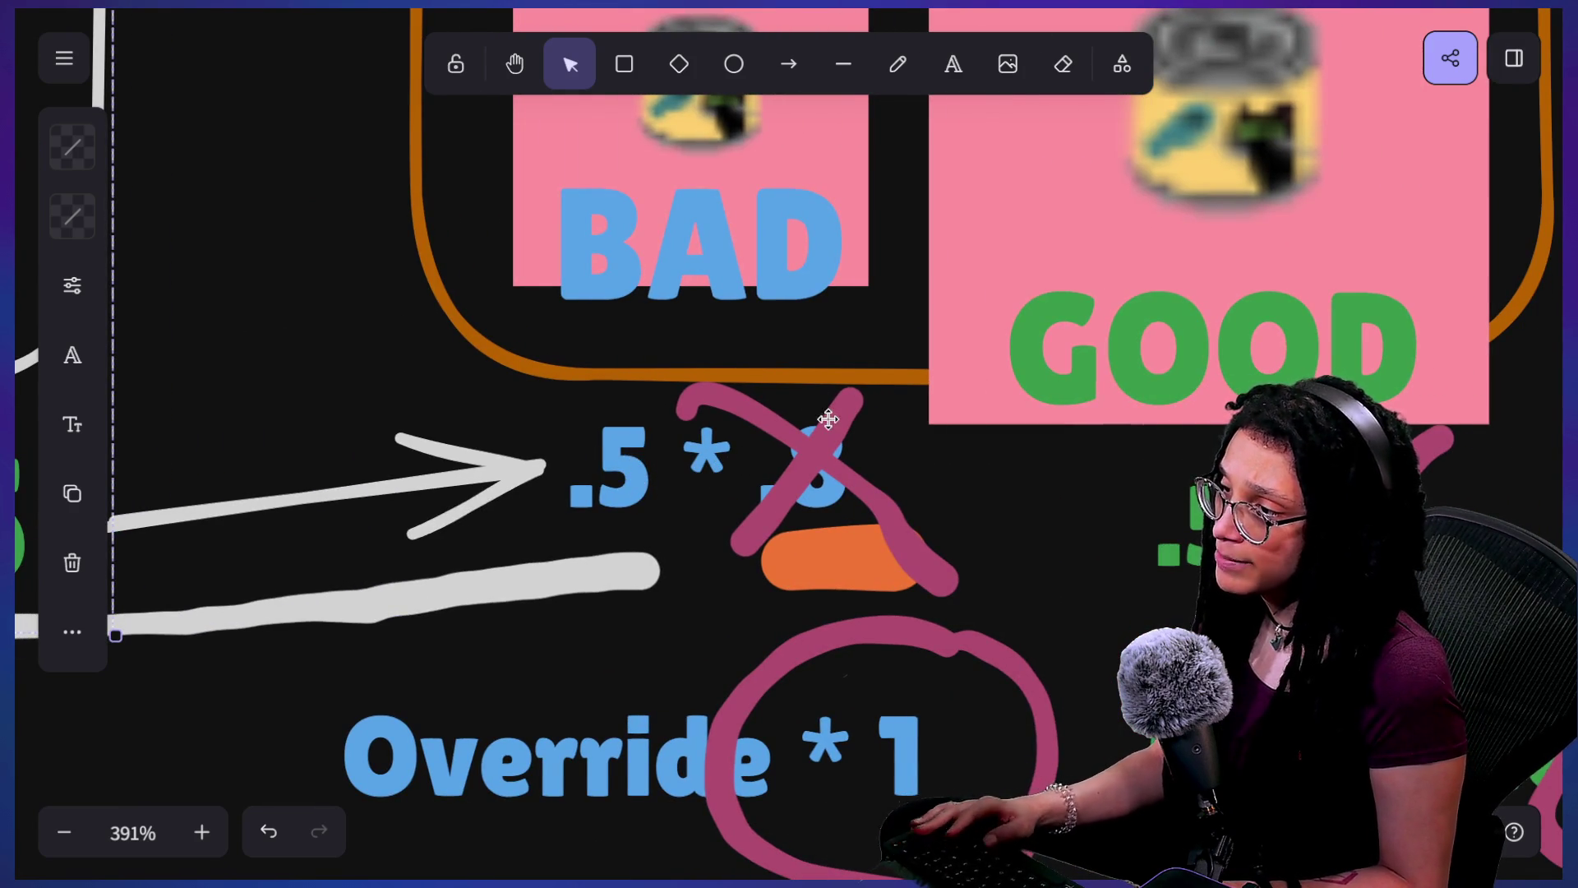
# Back in Godot, select the actual_sprite_scale * scale_ratio argument of the apply_scale call
pyautogui.hotkey('alt', 'Tab')
pyautogui.click(552, 457)
pyautogui.scroll(-6, 553, 463)
pyautogui.moveTo(402, 523); pyautogui.dragTo(886, 490)
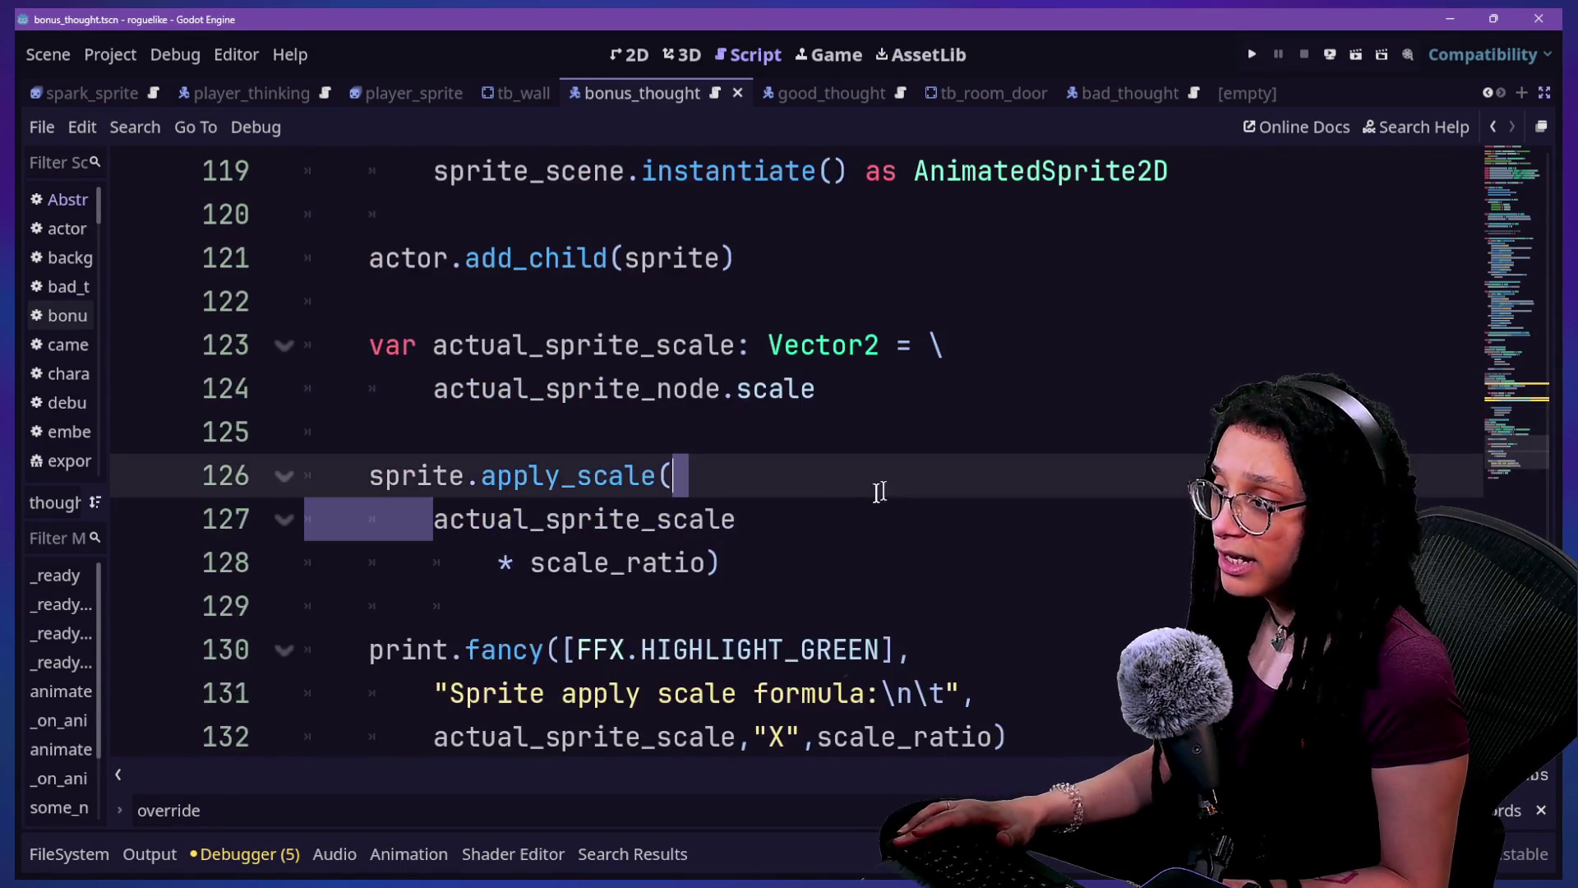
pyautogui.click(493, 564)
pyautogui.moveTo(465, 519); pyautogui.dragTo(610, 545)
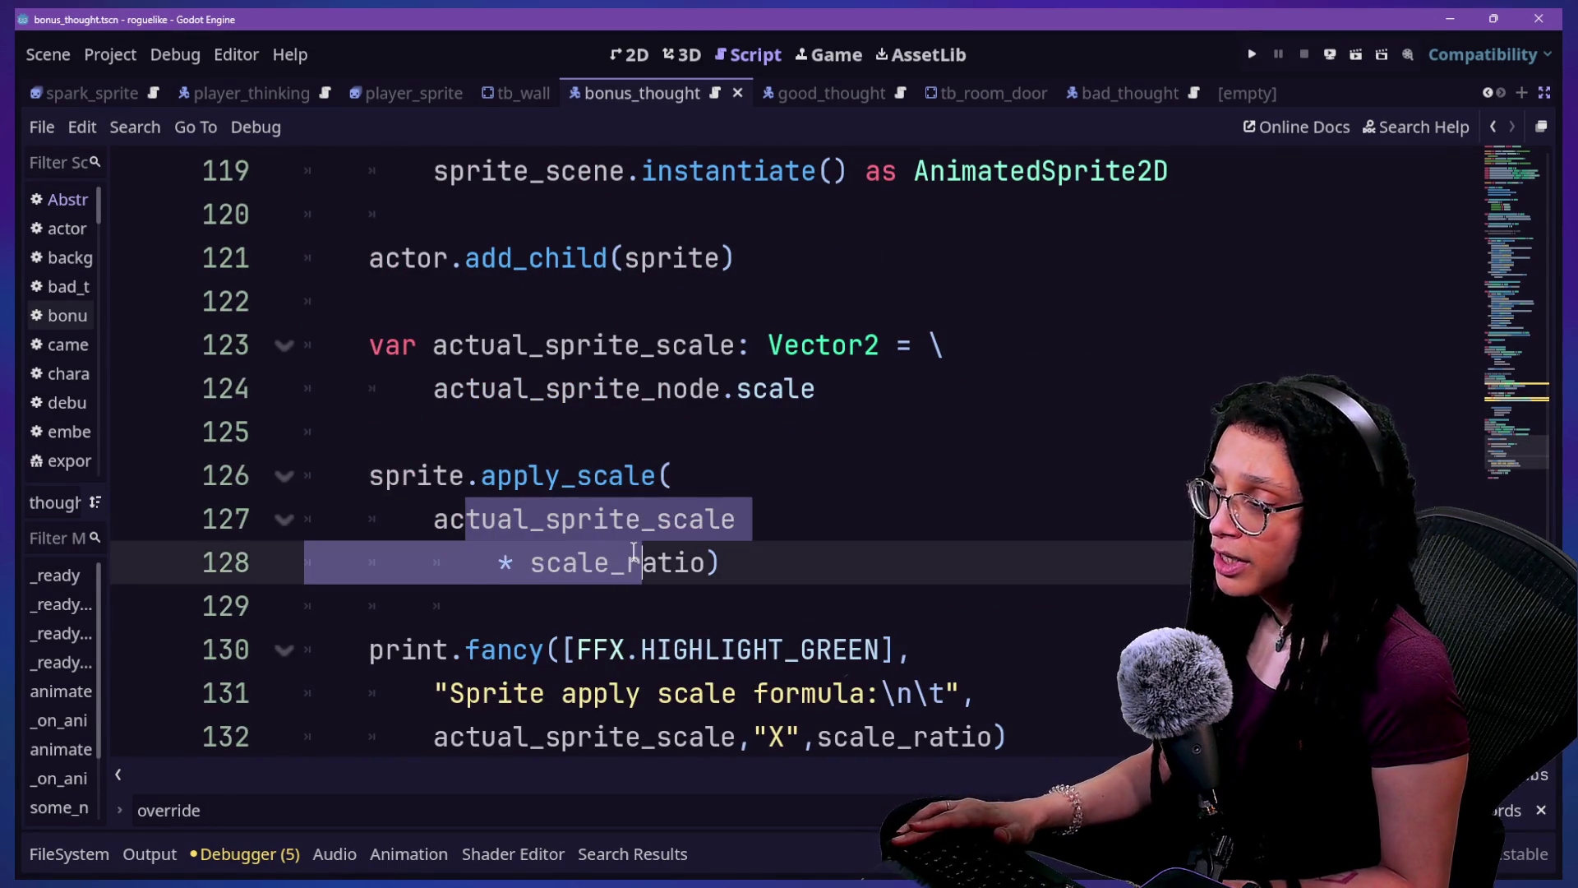
pyautogui.scroll(4, 636, 551)
pyautogui.scroll(2, 635, 551)
pyautogui.scroll(1, 635, 550)
pyautogui.scroll(-1, 635, 552)
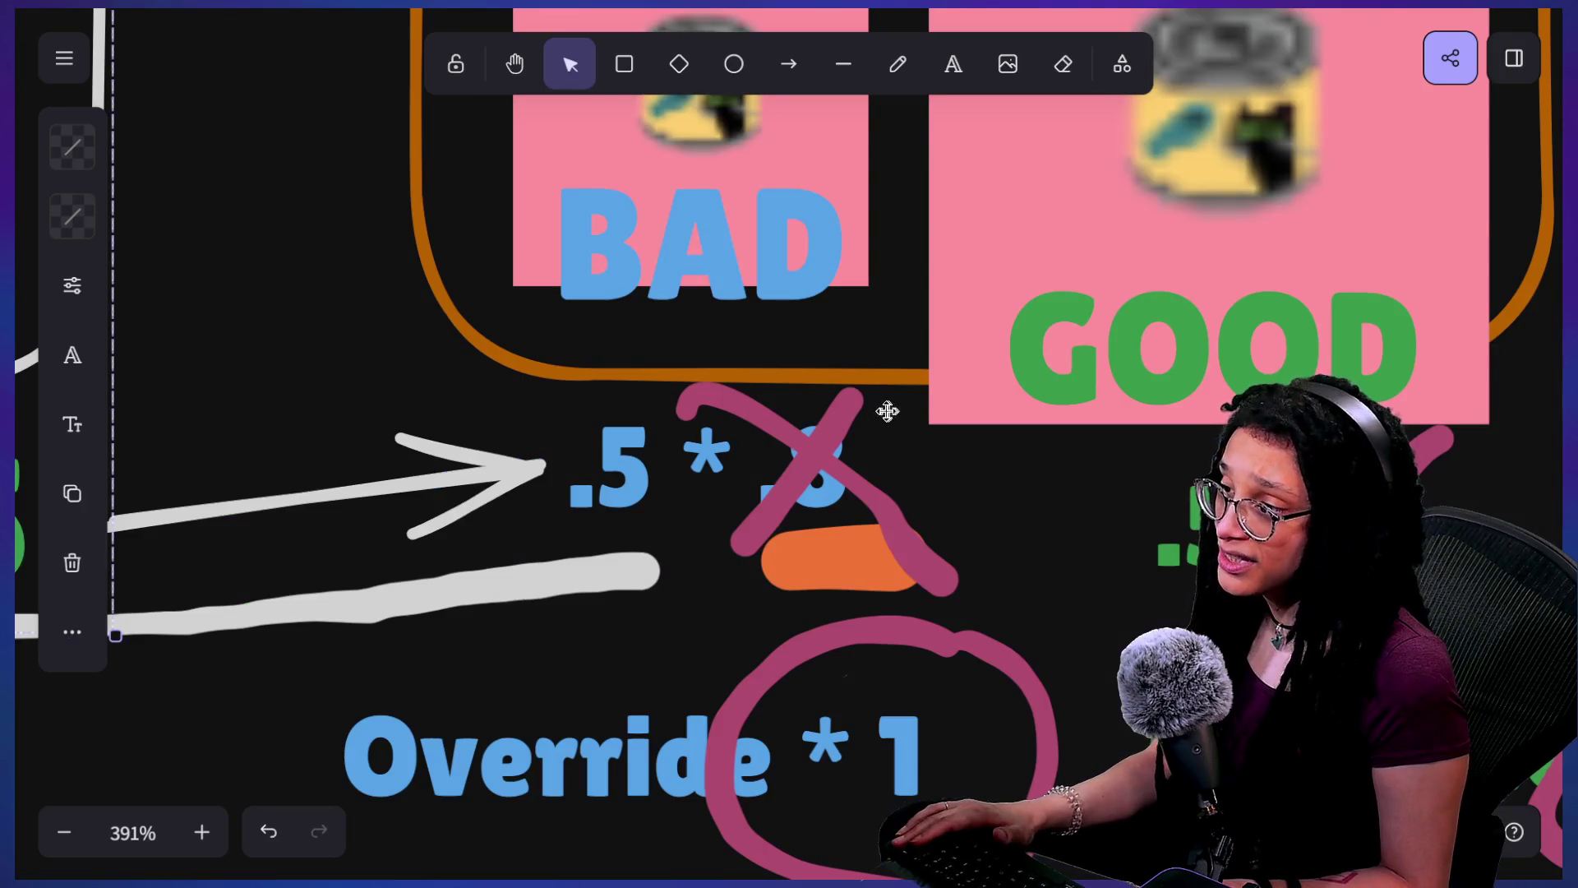
# Nudge the crossed-out .5 expression lower and begin editing the 'Override * 1' label
pyautogui.moveTo(888, 410); pyautogui.dragTo(881, 402)
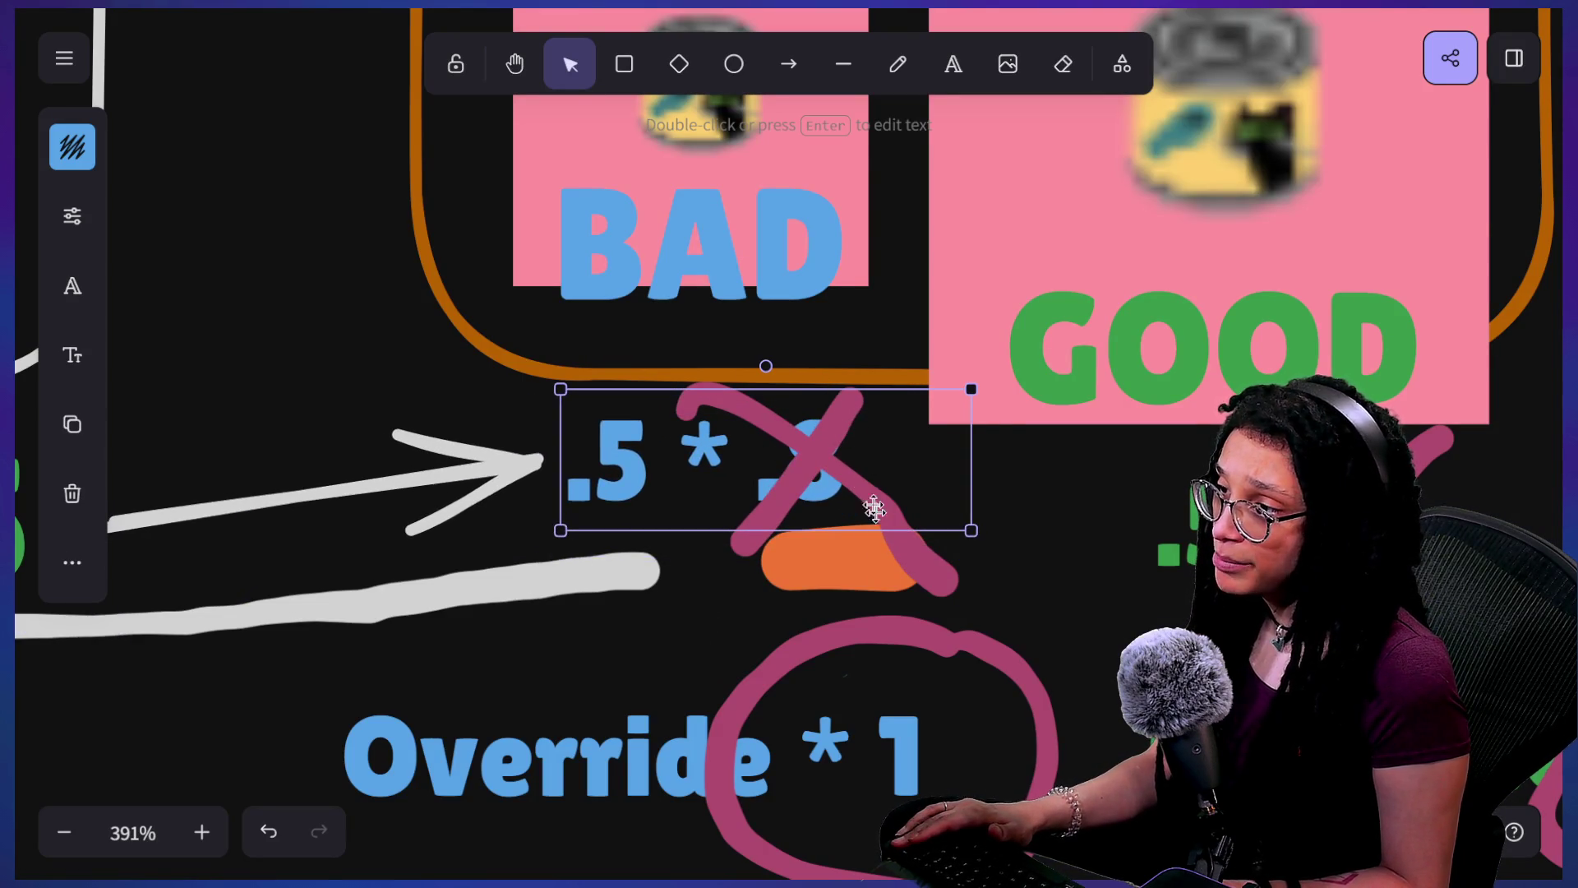
pyautogui.moveTo(879, 523); pyautogui.dragTo(815, 456)
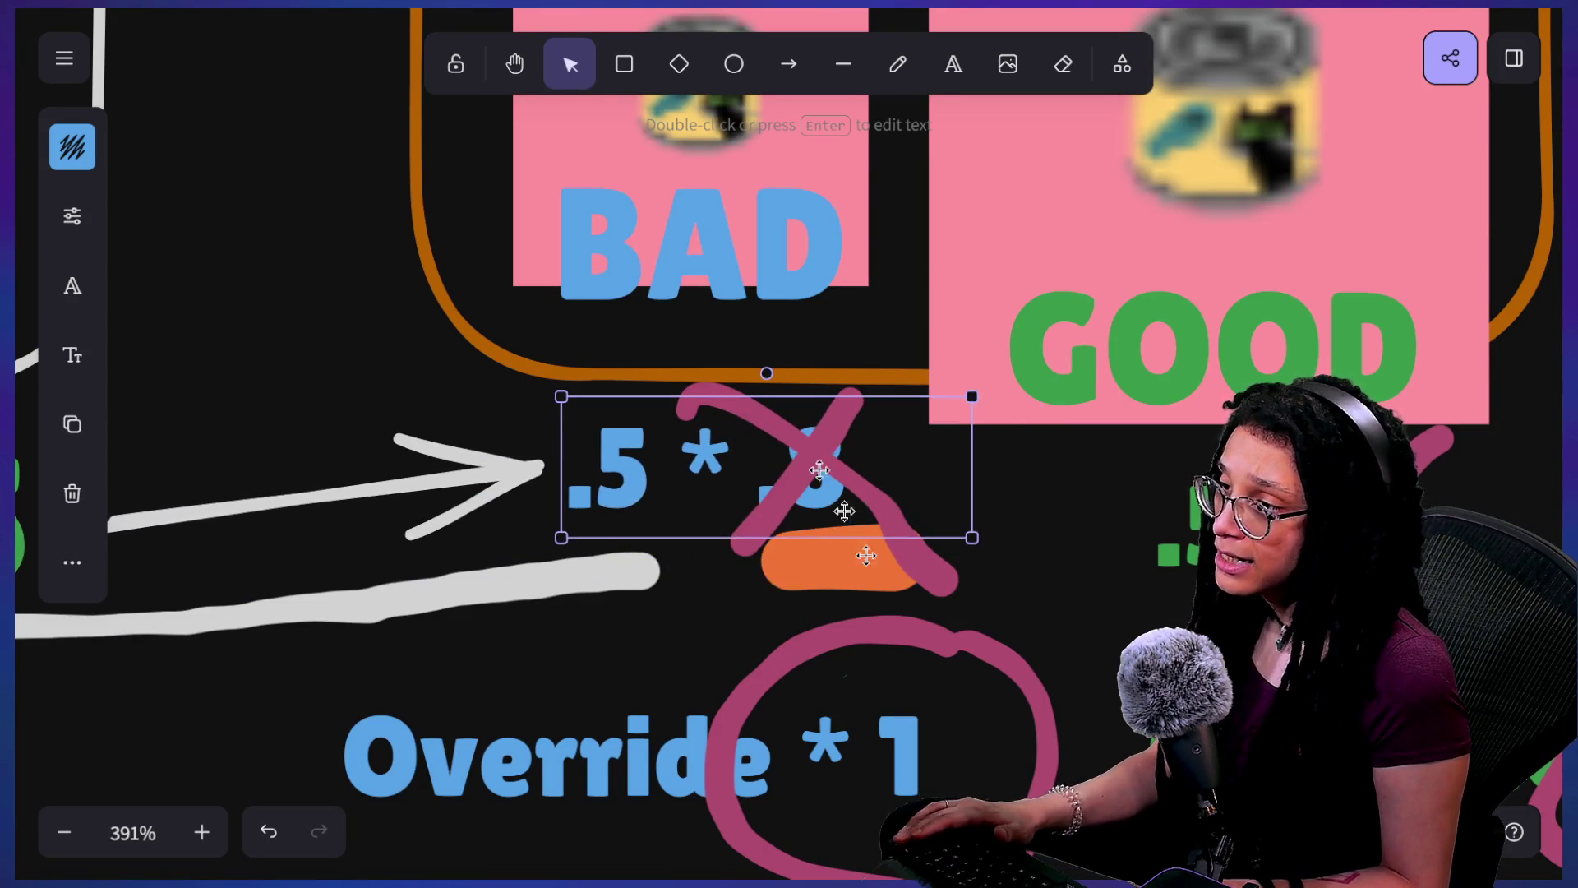
pyautogui.scroll(-2, 815, 456)
pyautogui.moveTo(824, 679); pyautogui.dragTo(759, 641)
pyautogui.hscroll(1, 803, 653)
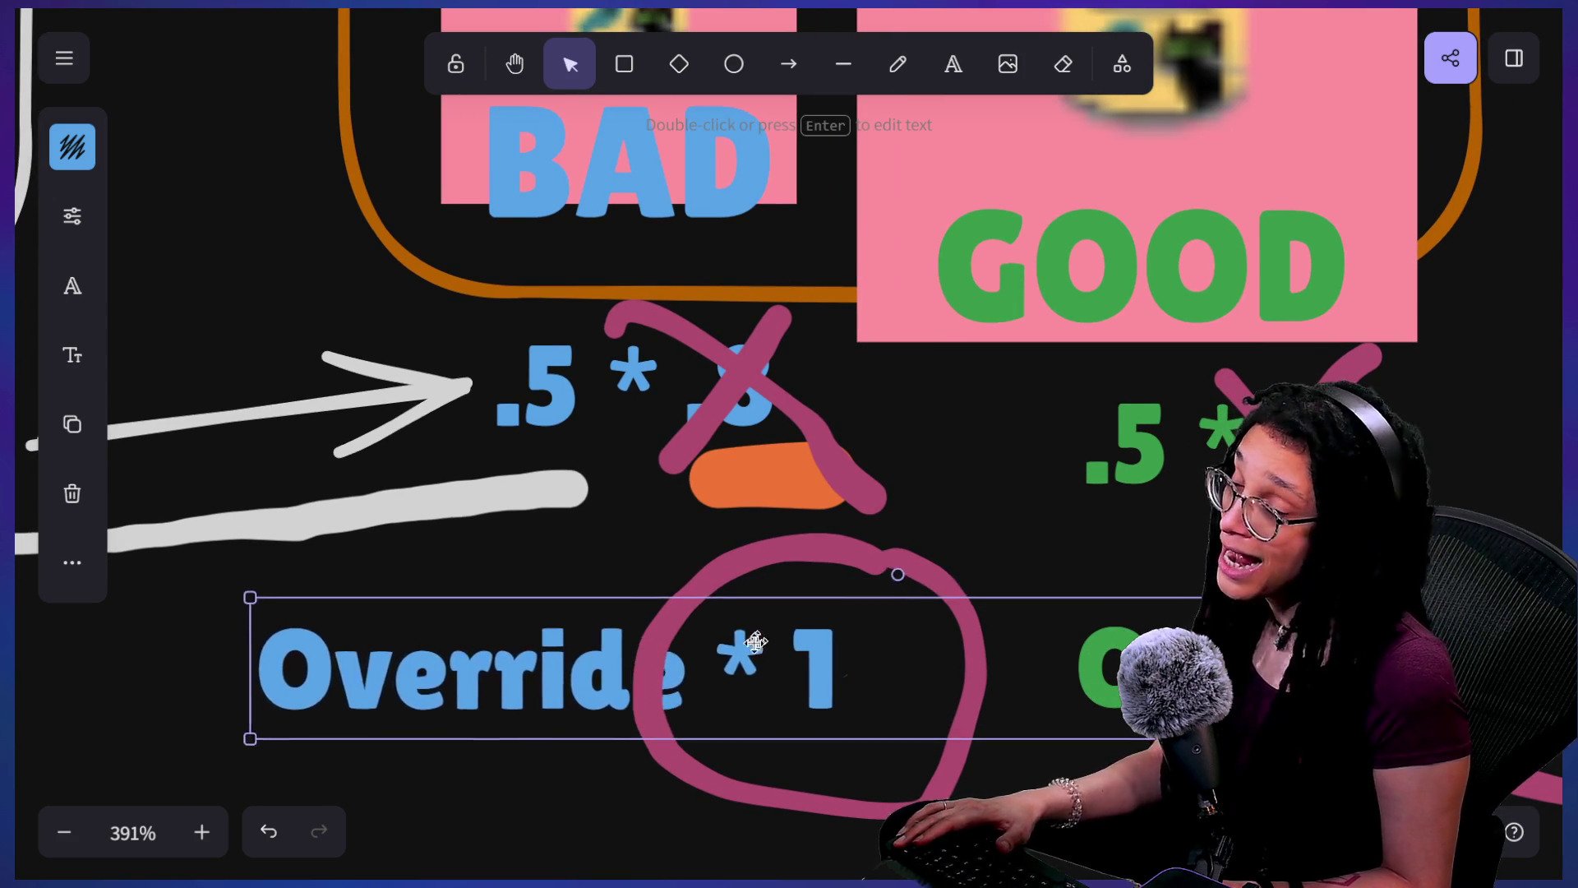
pyautogui.doubleClick(763, 642)
pyautogui.press('Right')
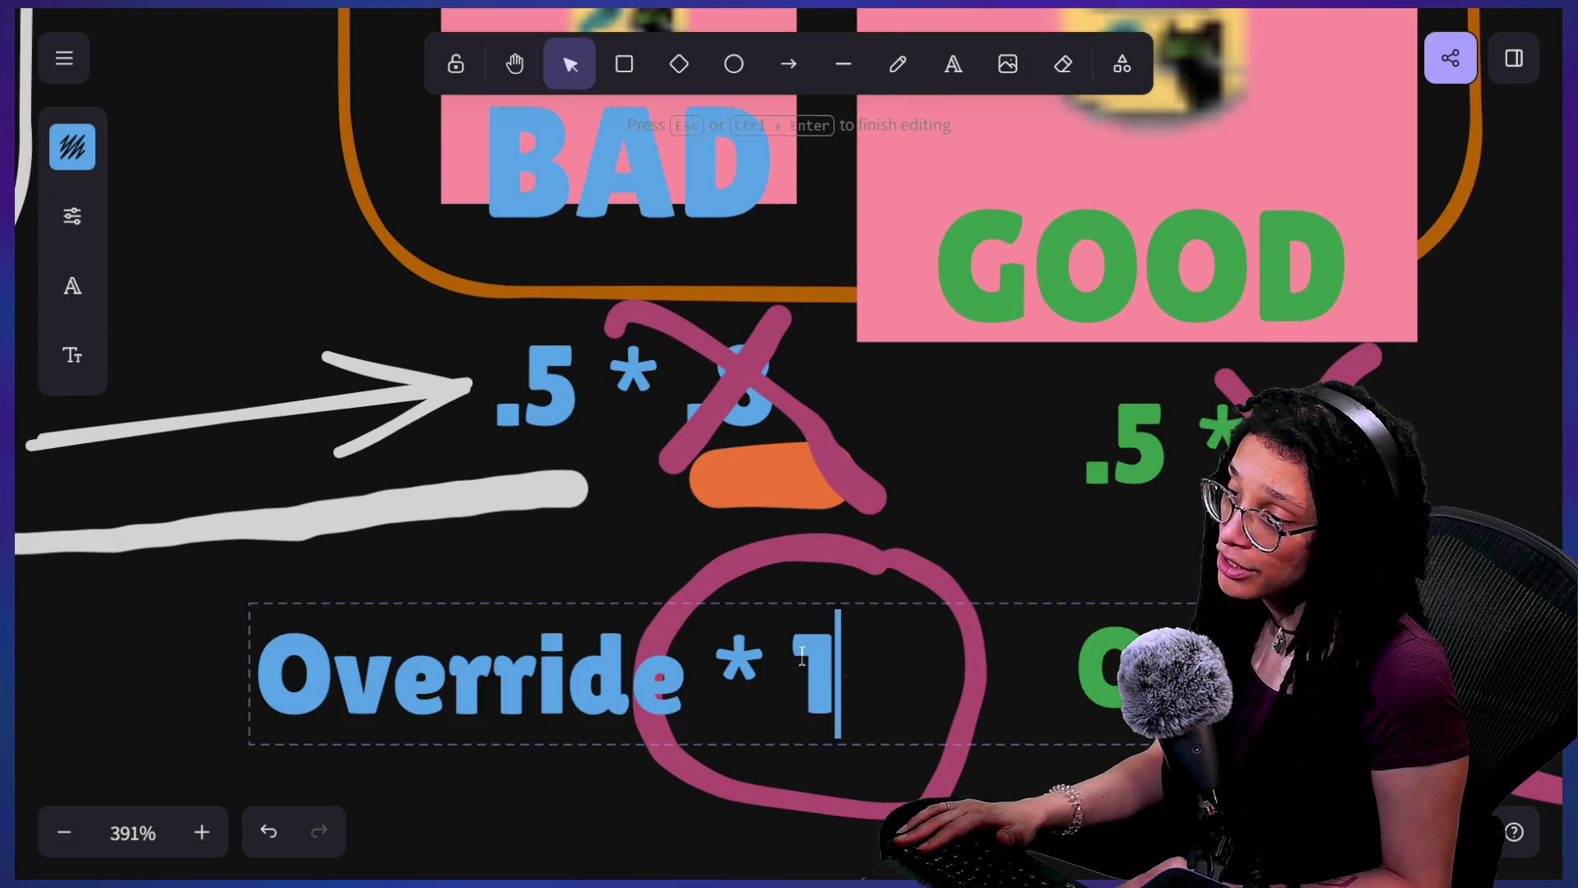
pyautogui.doubleClick(506, 695)
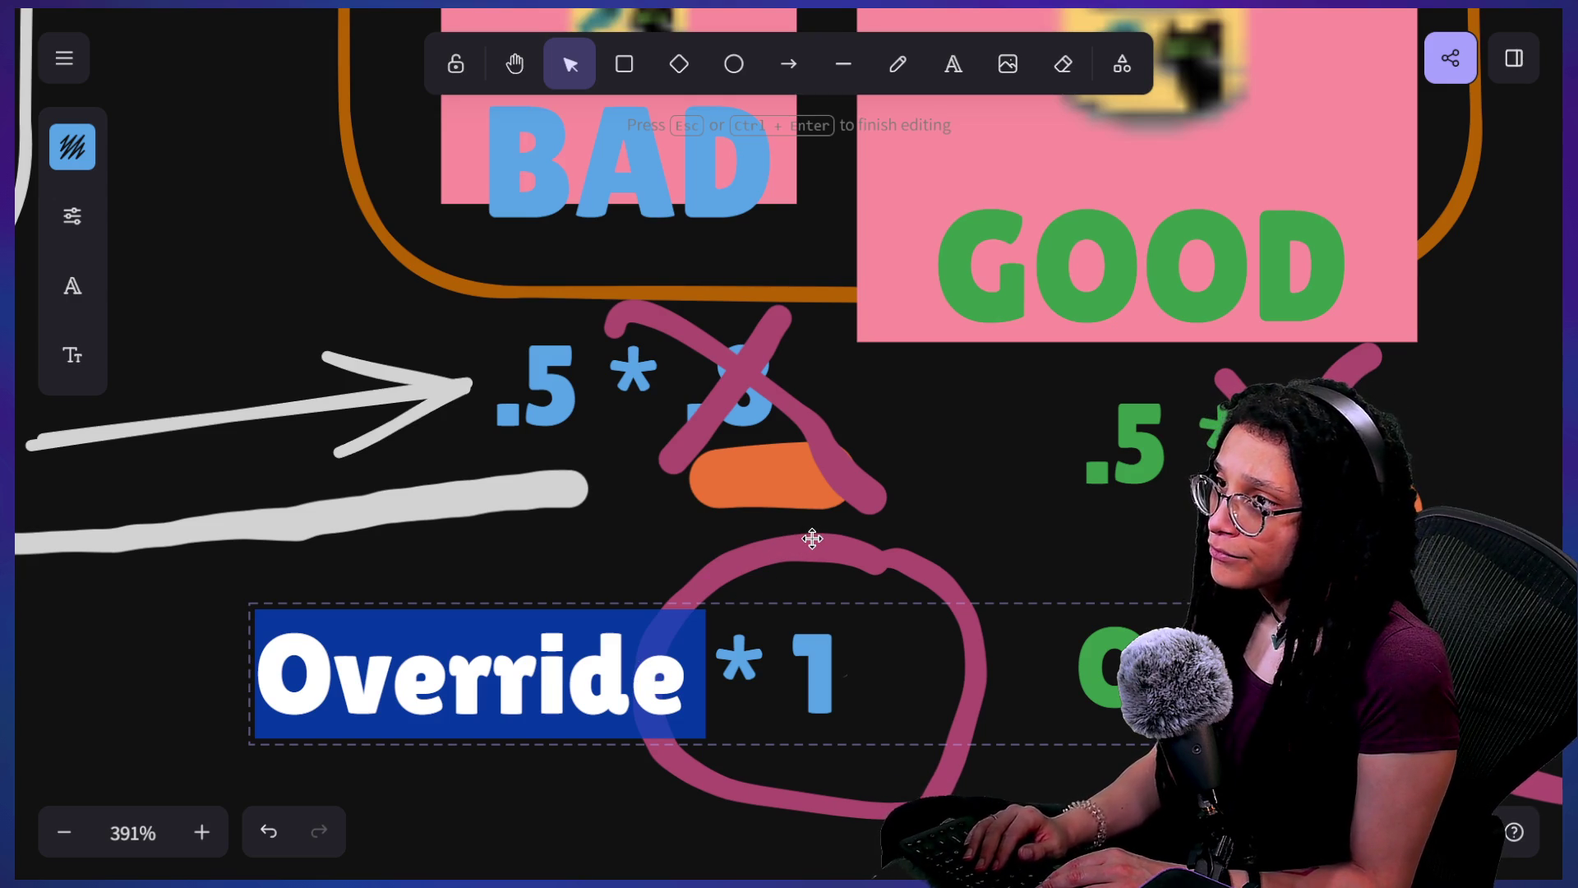
pyautogui.click(950, 459)
# Replace 'Override' so the label reads 'idea_as_bad = .8 * 1'
pyautogui.doubleClick(501, 698)
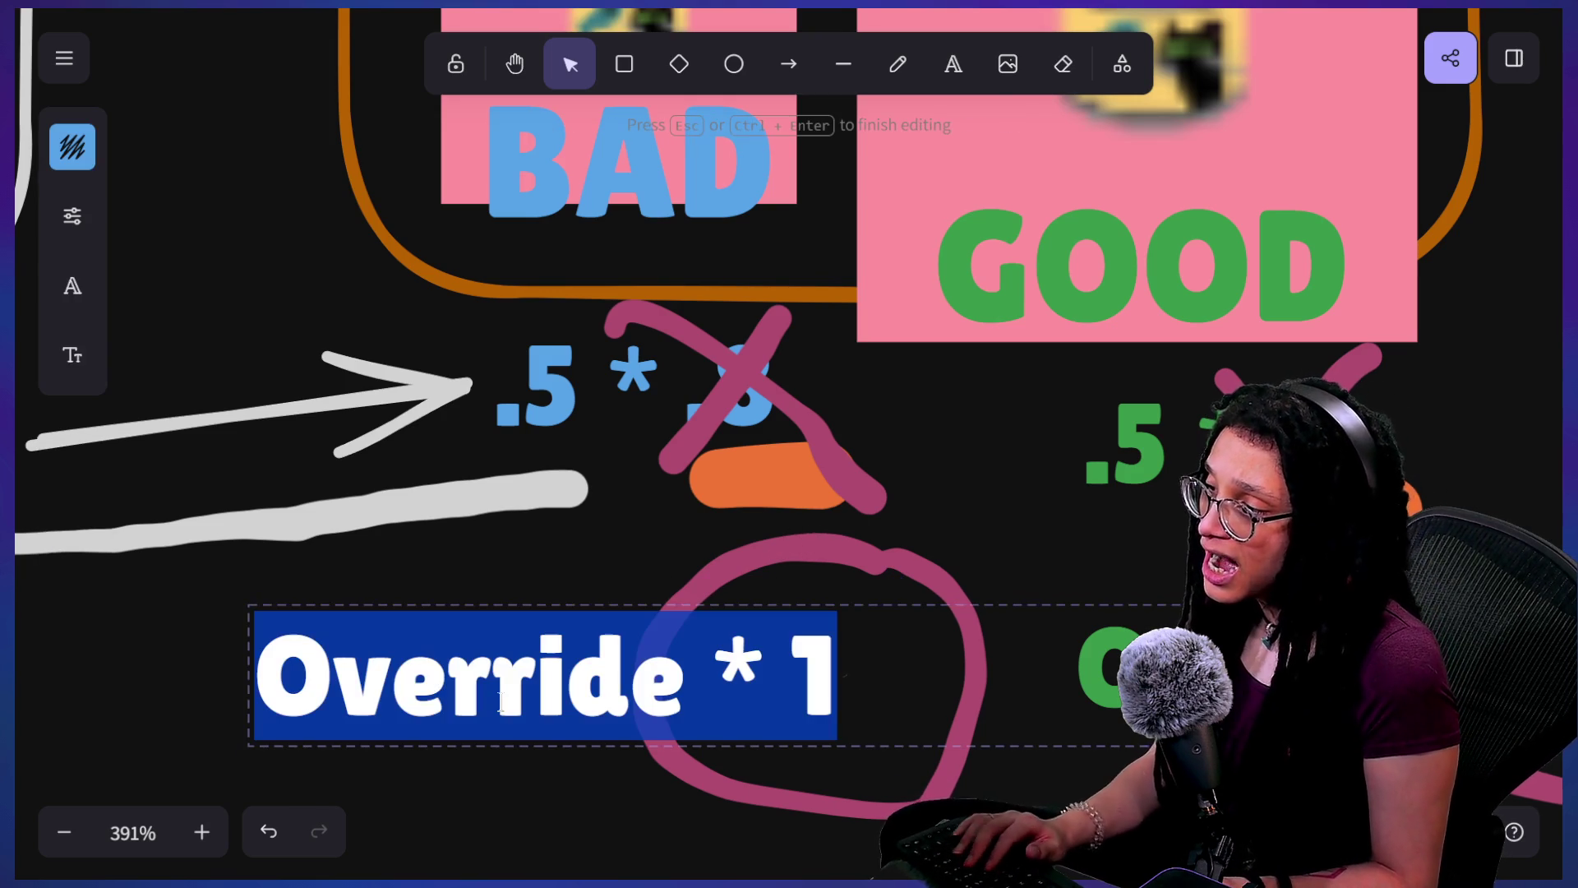
pyautogui.press('Left')
pyautogui.press('Delete')
pyautogui.press('Delete')
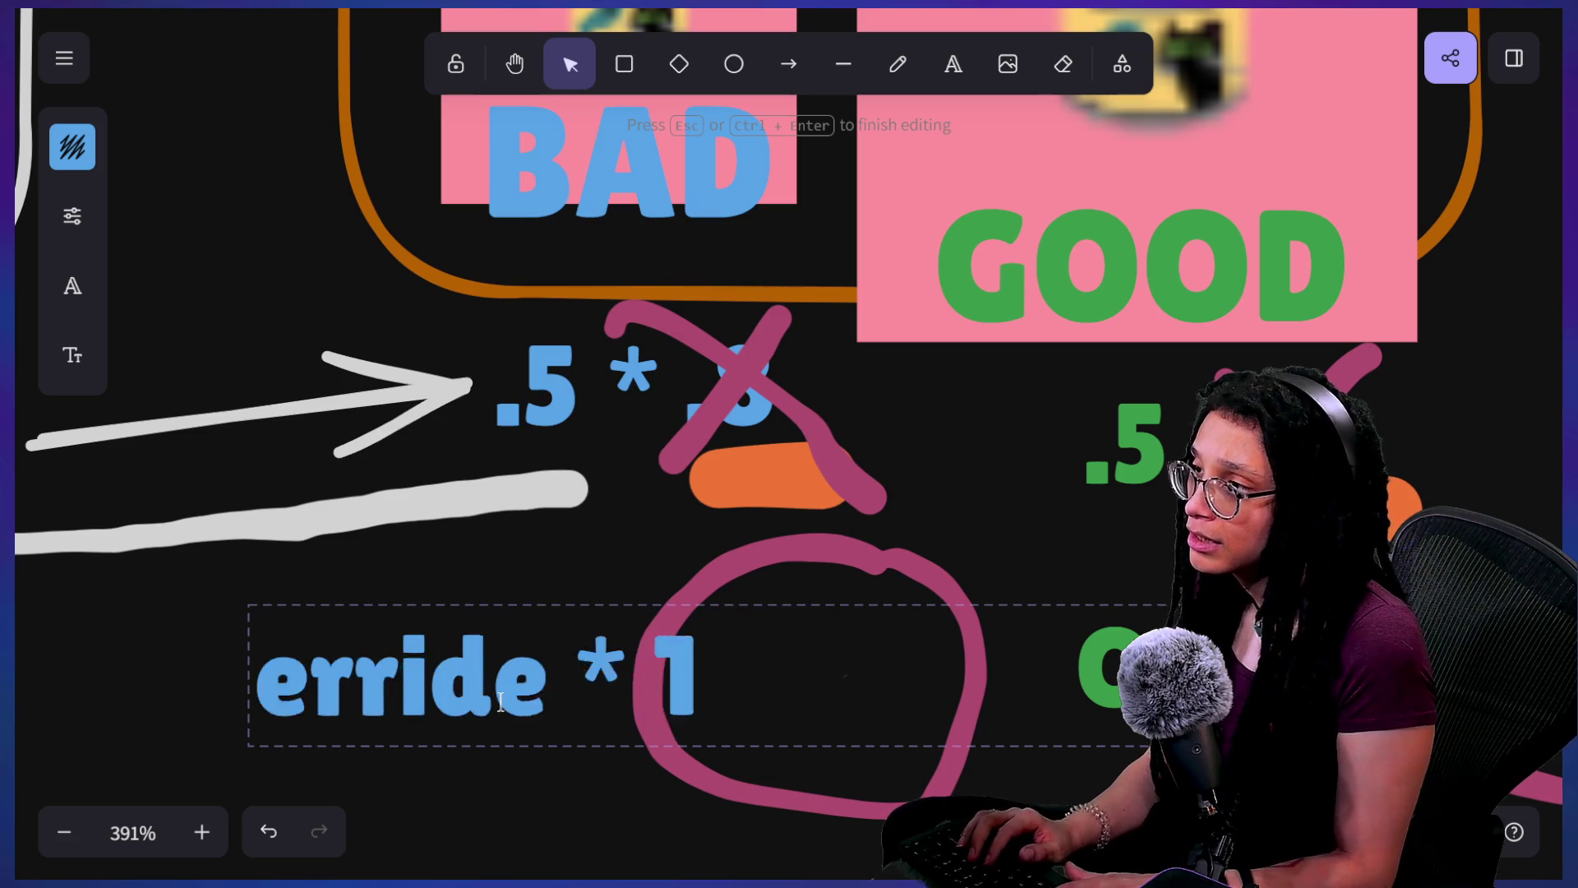
pyautogui.press('Delete')
pyautogui.press('Delete')
pyautogui.press('Delete')
pyautogui.press('Delete')
pyautogui.press('Delete')
pyautogui.press('Delete')
pyautogui.write('idae')
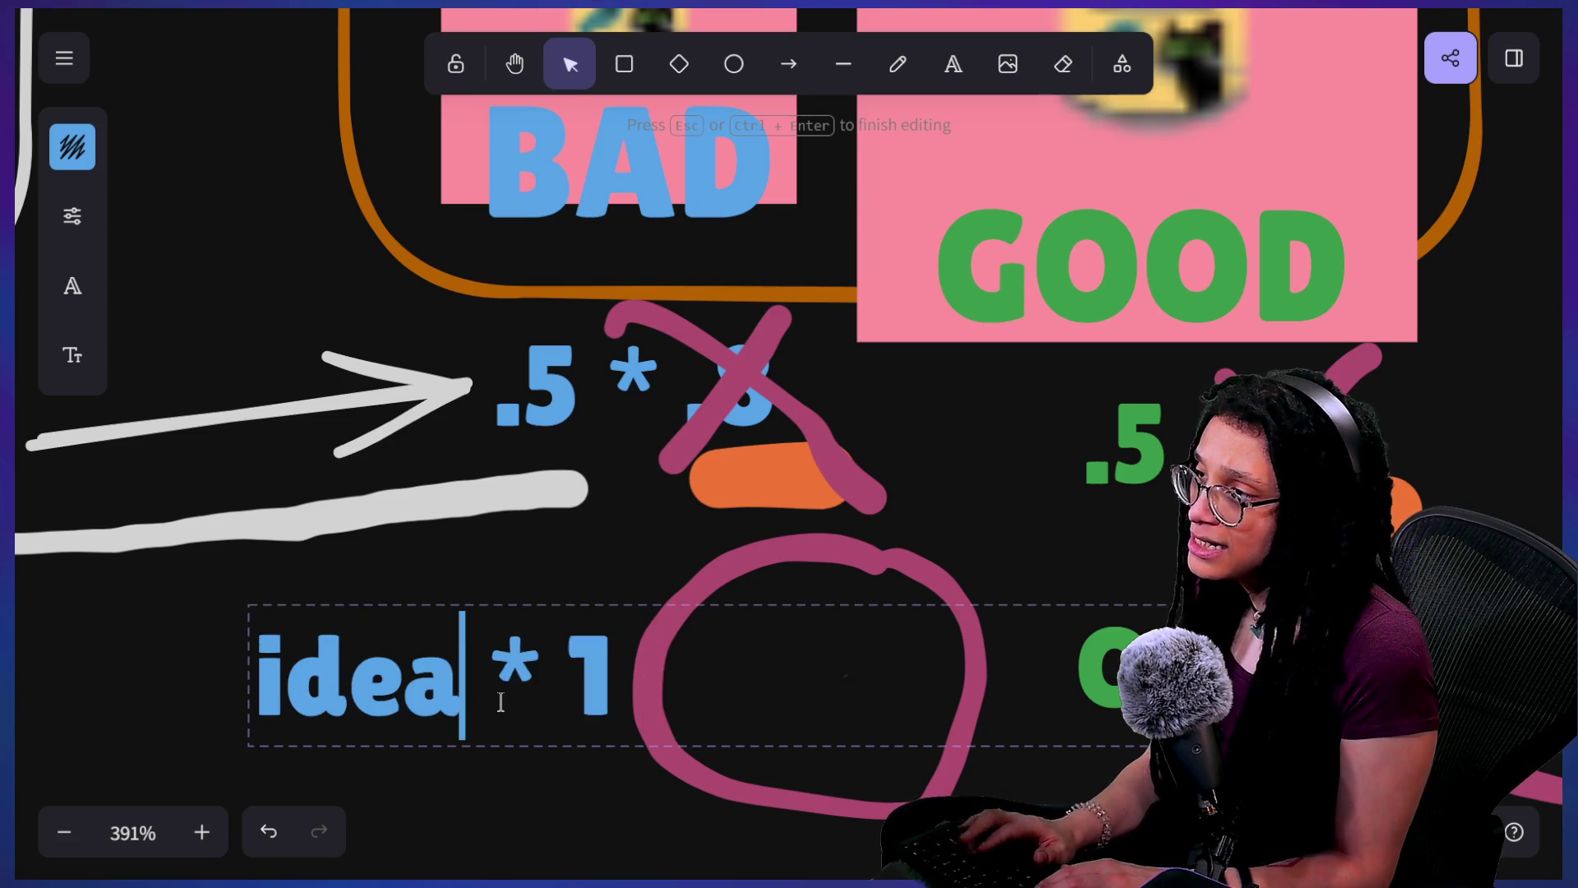
pyautogui.write('_as_bad')
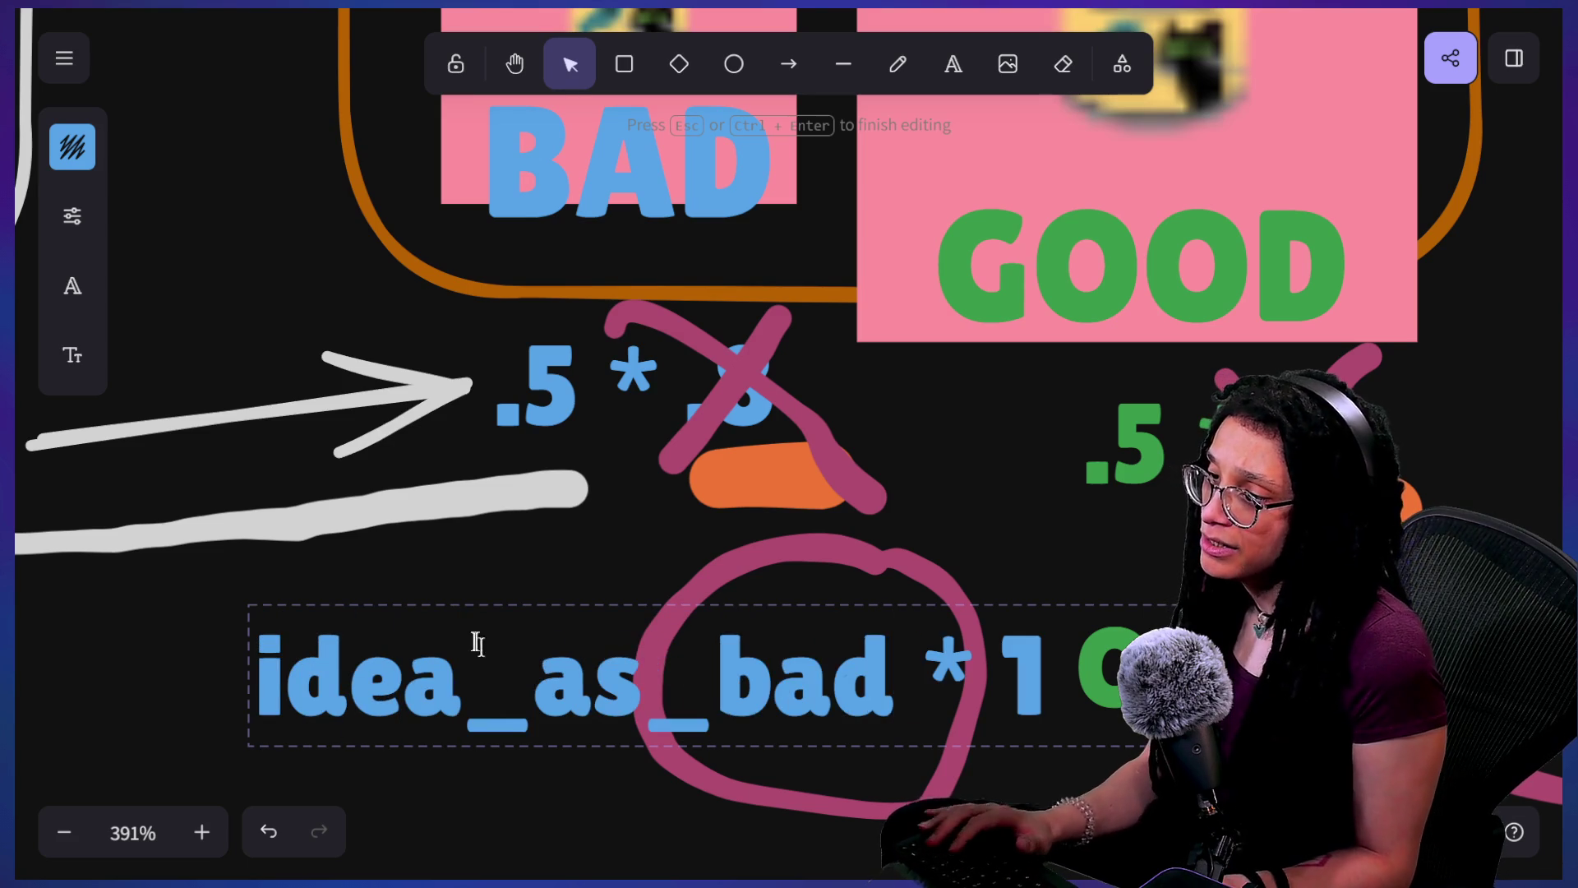
pyautogui.write(' =')
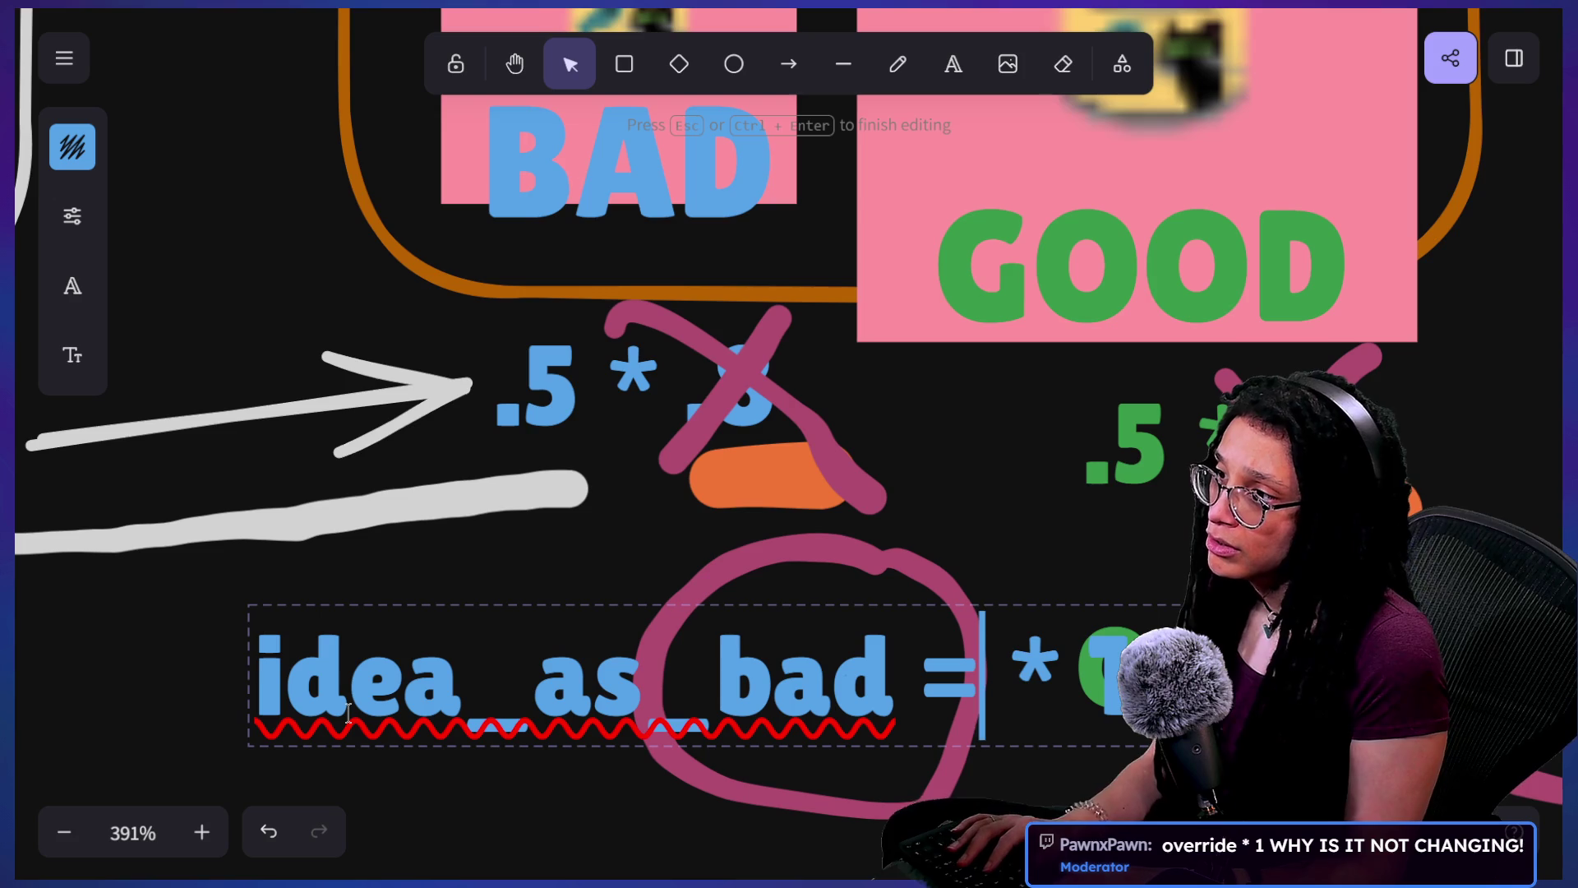
pyautogui.press('Delete')
pyautogui.press('Delete')
pyautogui.press('Delete')
pyautogui.write('.7')
pyautogui.press('BackSpace')
pyautogui.write('8')
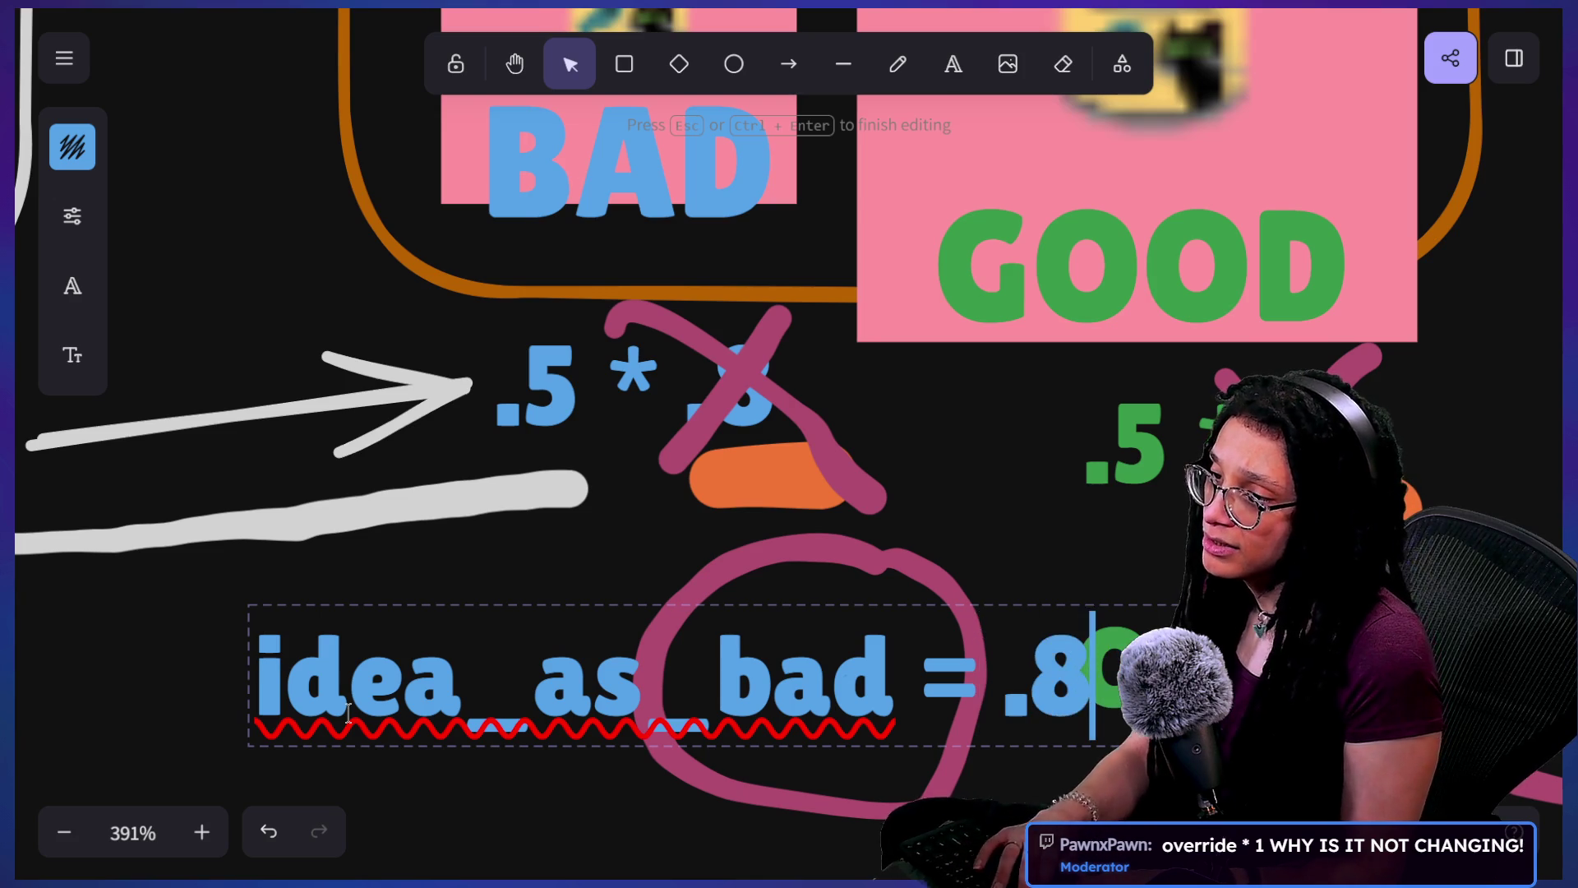
pyautogui.click(740, 585)
# Move the idea_as_bad label left and down, then deselect it
pyautogui.moveTo(353, 722)
pyautogui.mouseDown()
pyautogui.moveTo(52, 751)
pyautogui.moveTo(49, 730)
pyautogui.mouseUp()
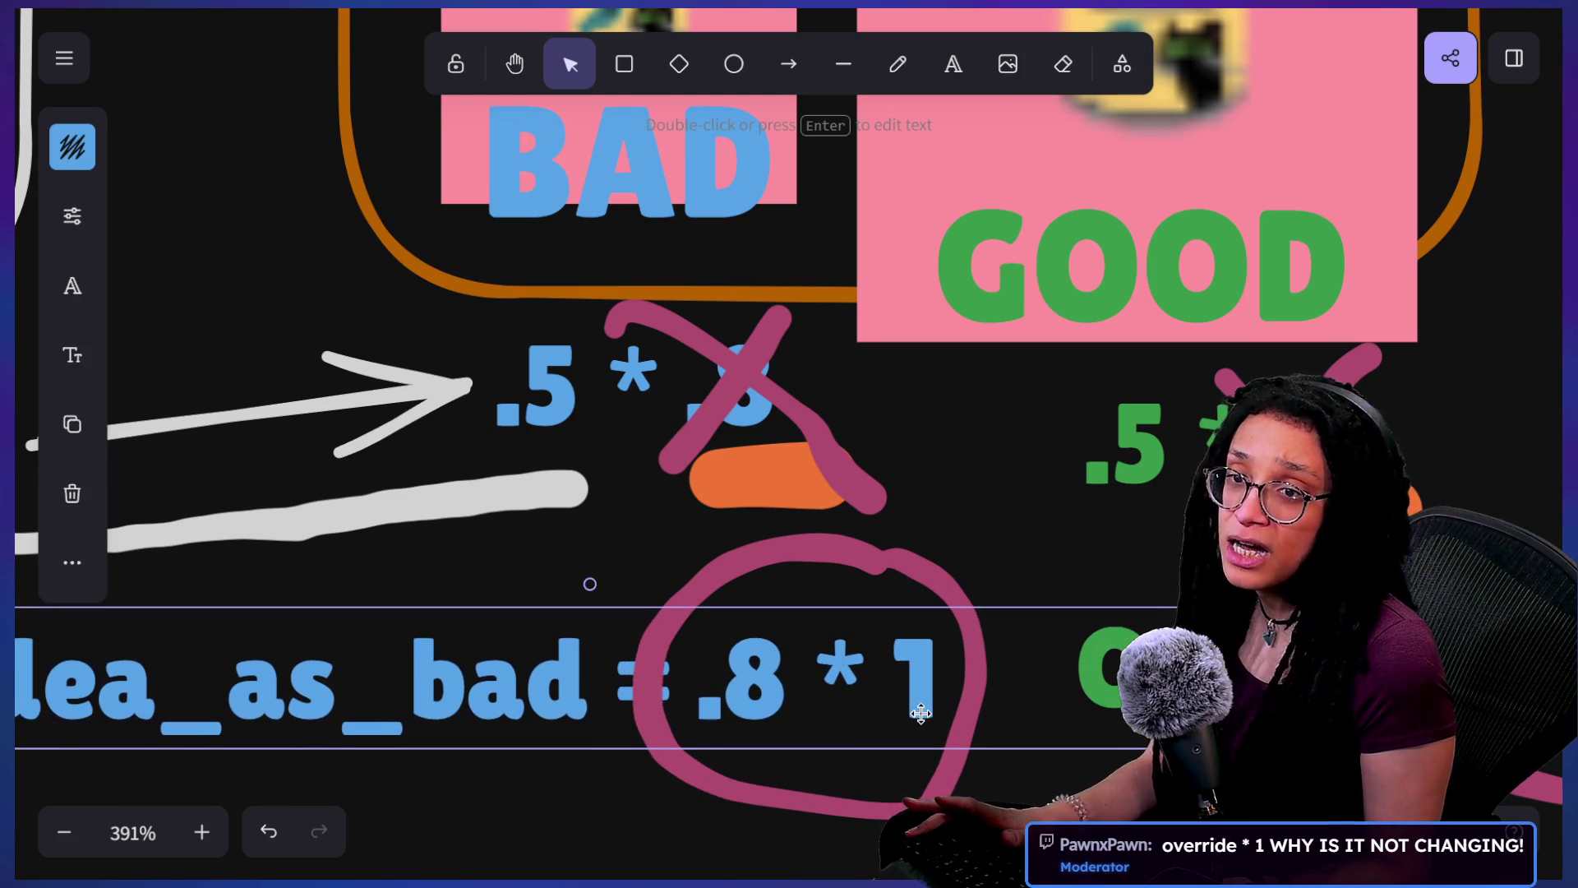
pyautogui.click(924, 507)
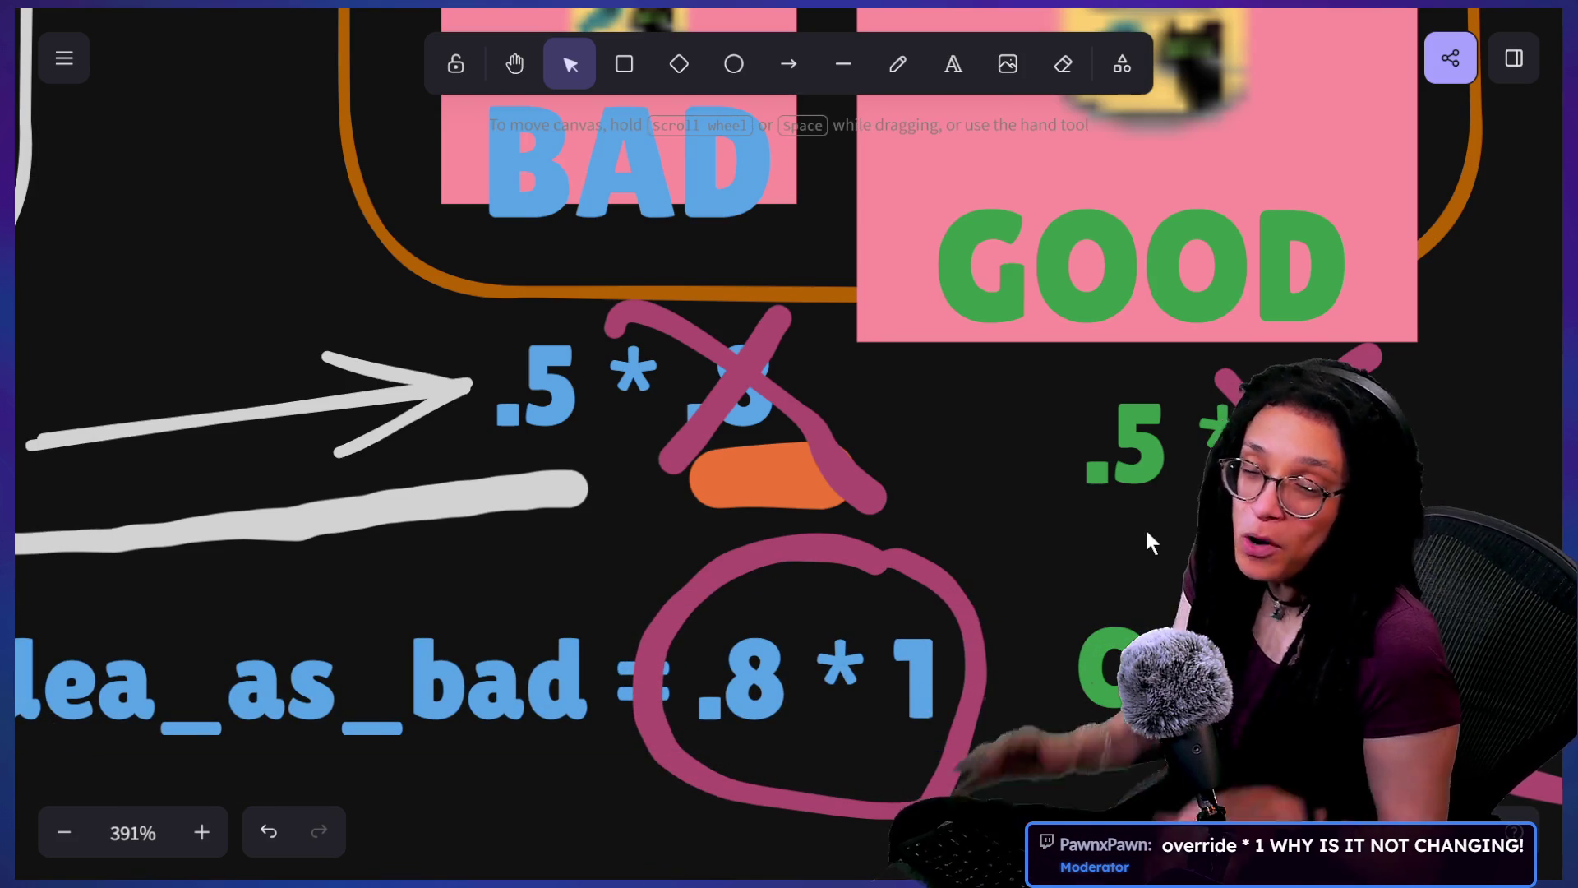
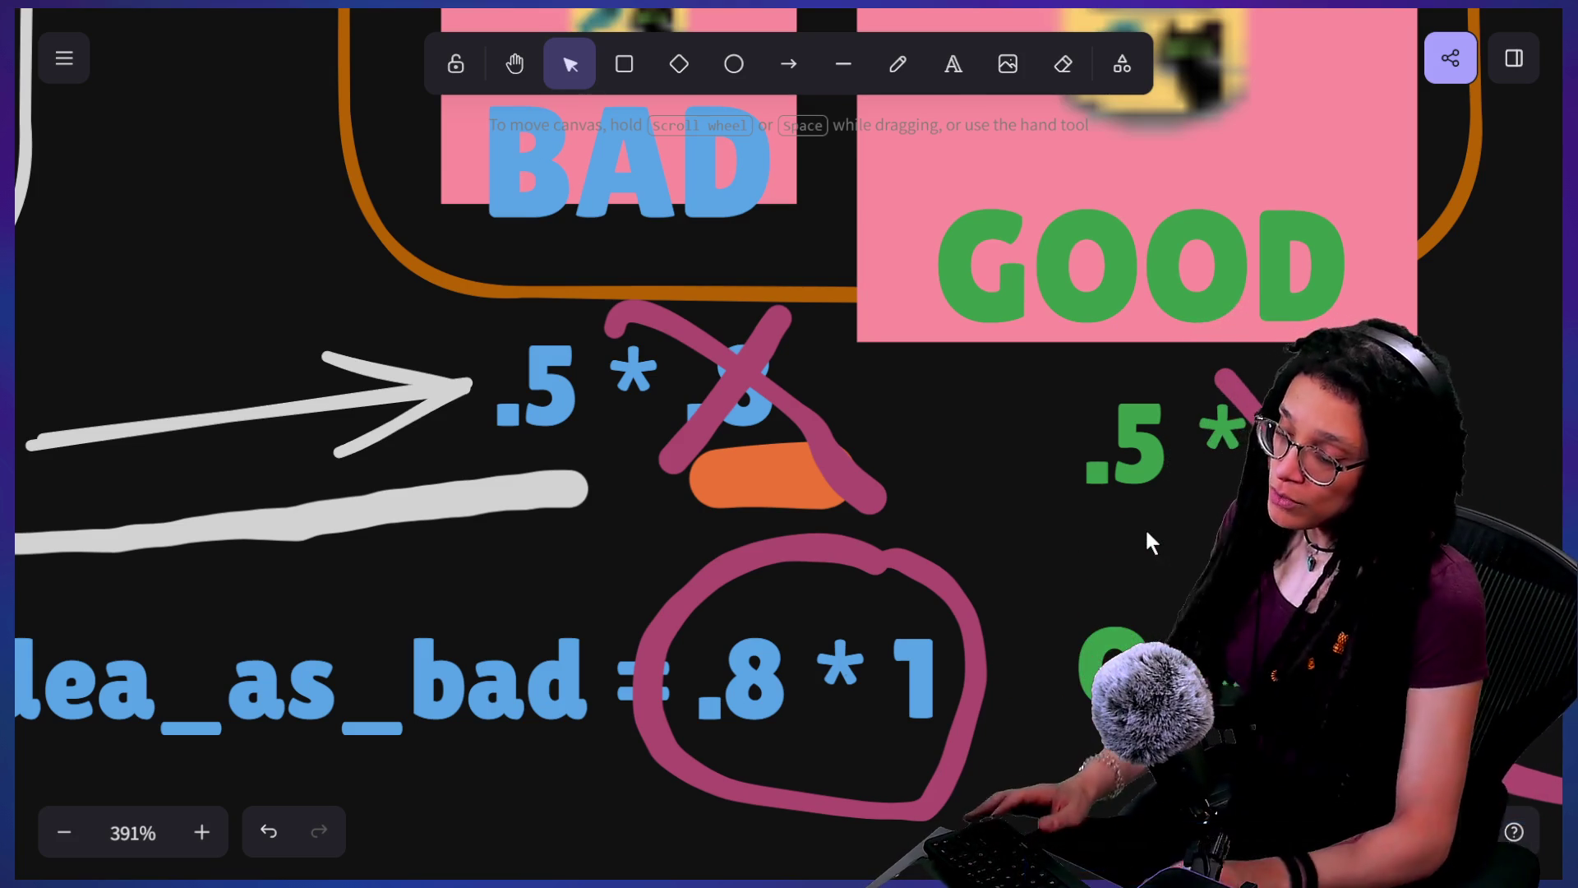
# Multiply 1.1 by 0.8 in Calculator to get 0.88, then bring the whiteboard back in front
pyautogui.hotkey('alt', 'Tab')
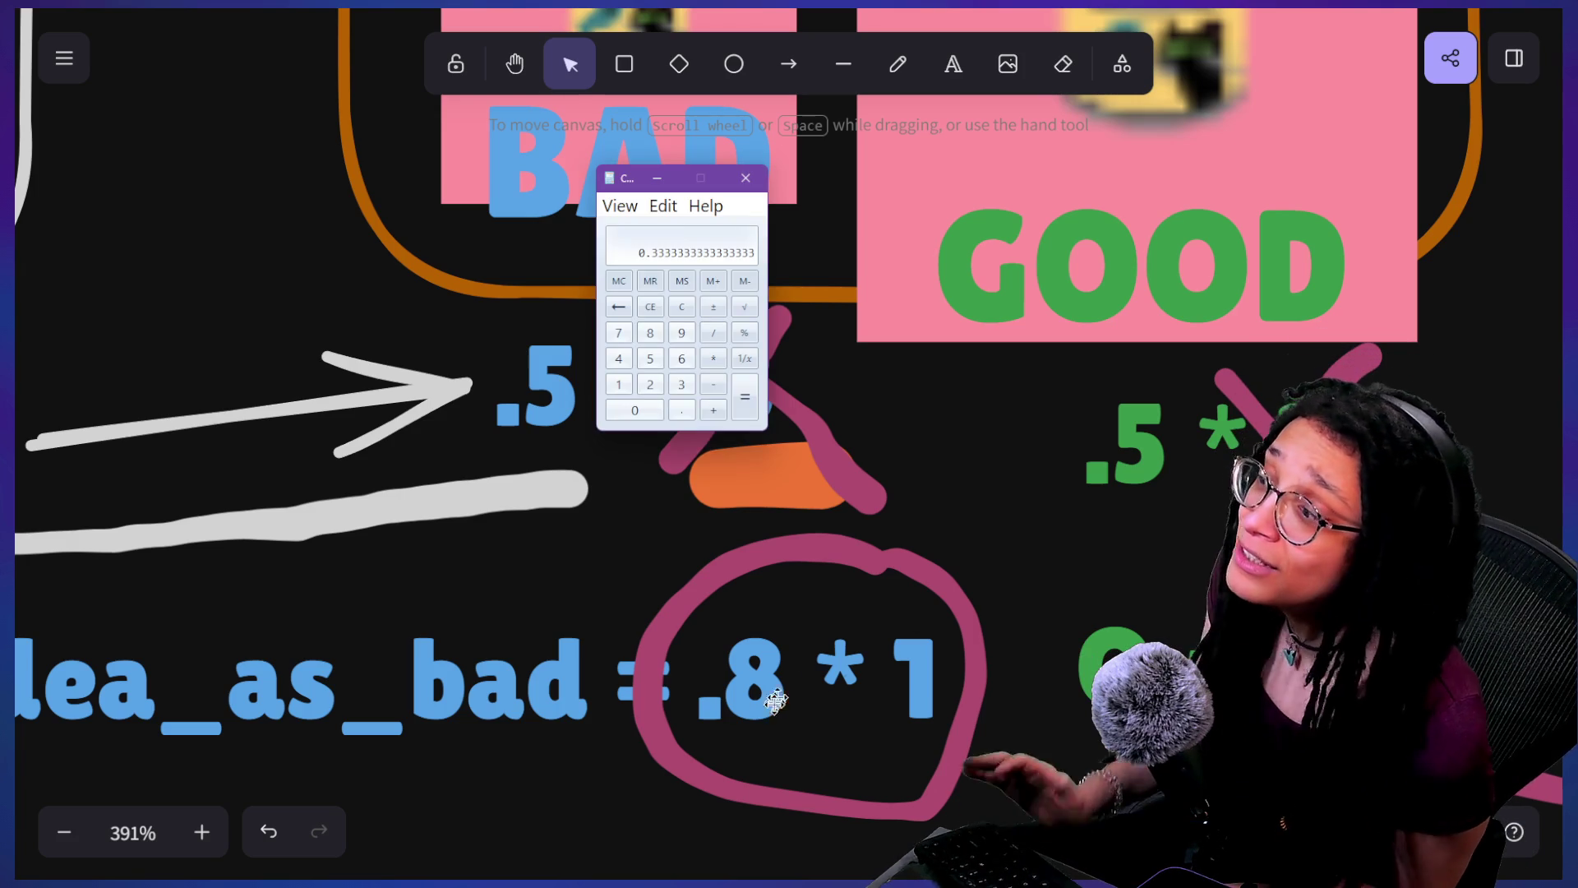
pyautogui.click(622, 387)
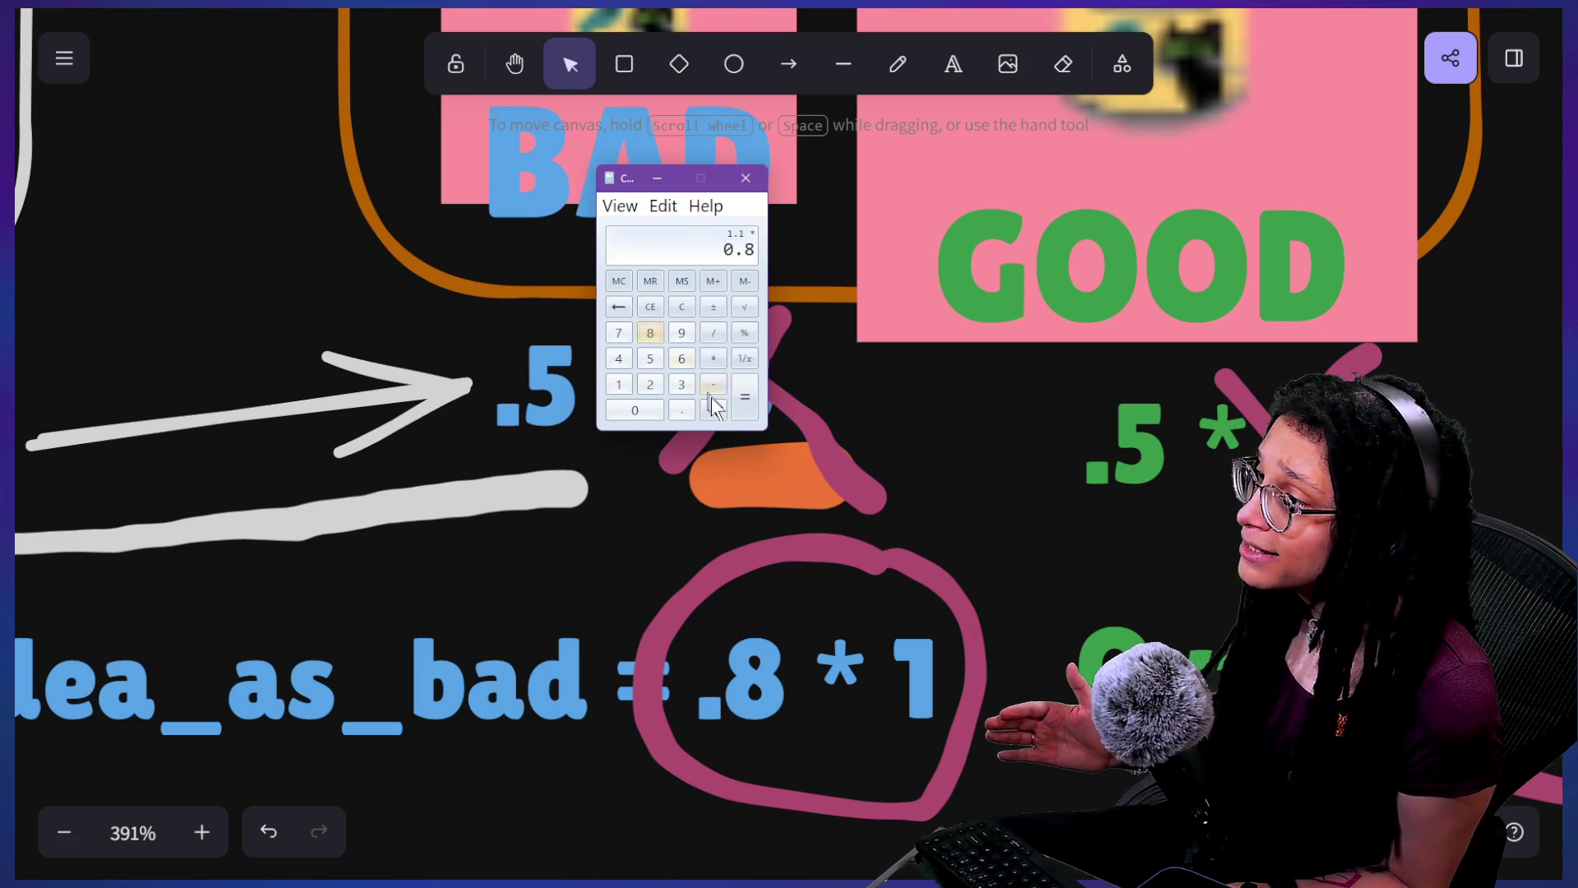
pyautogui.click(746, 406)
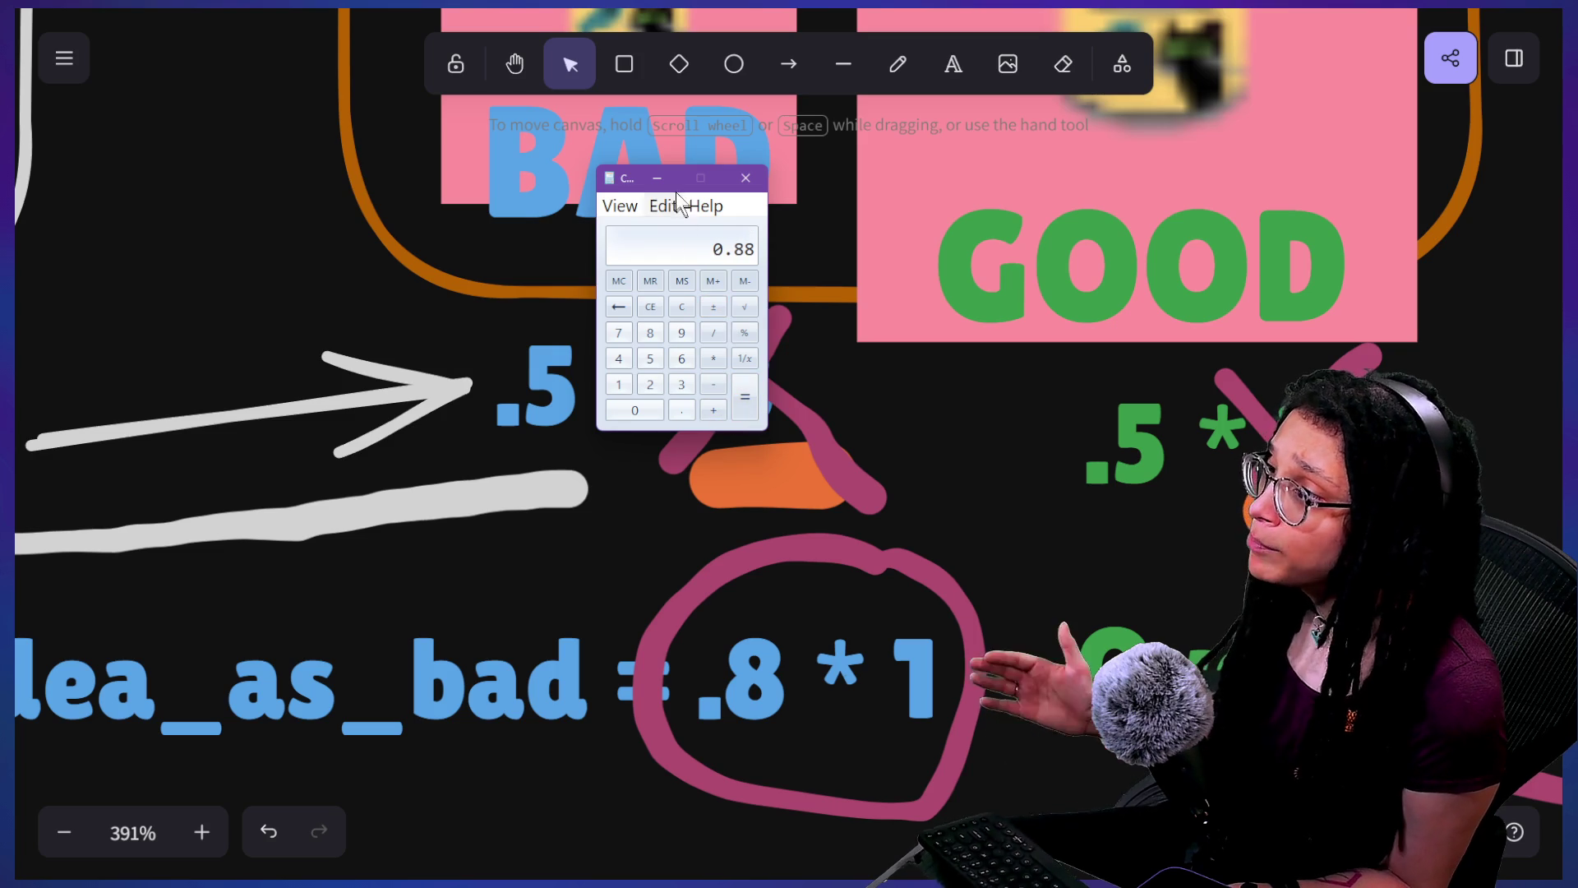
pyautogui.moveTo(635, 191); pyautogui.dragTo(662, 328)
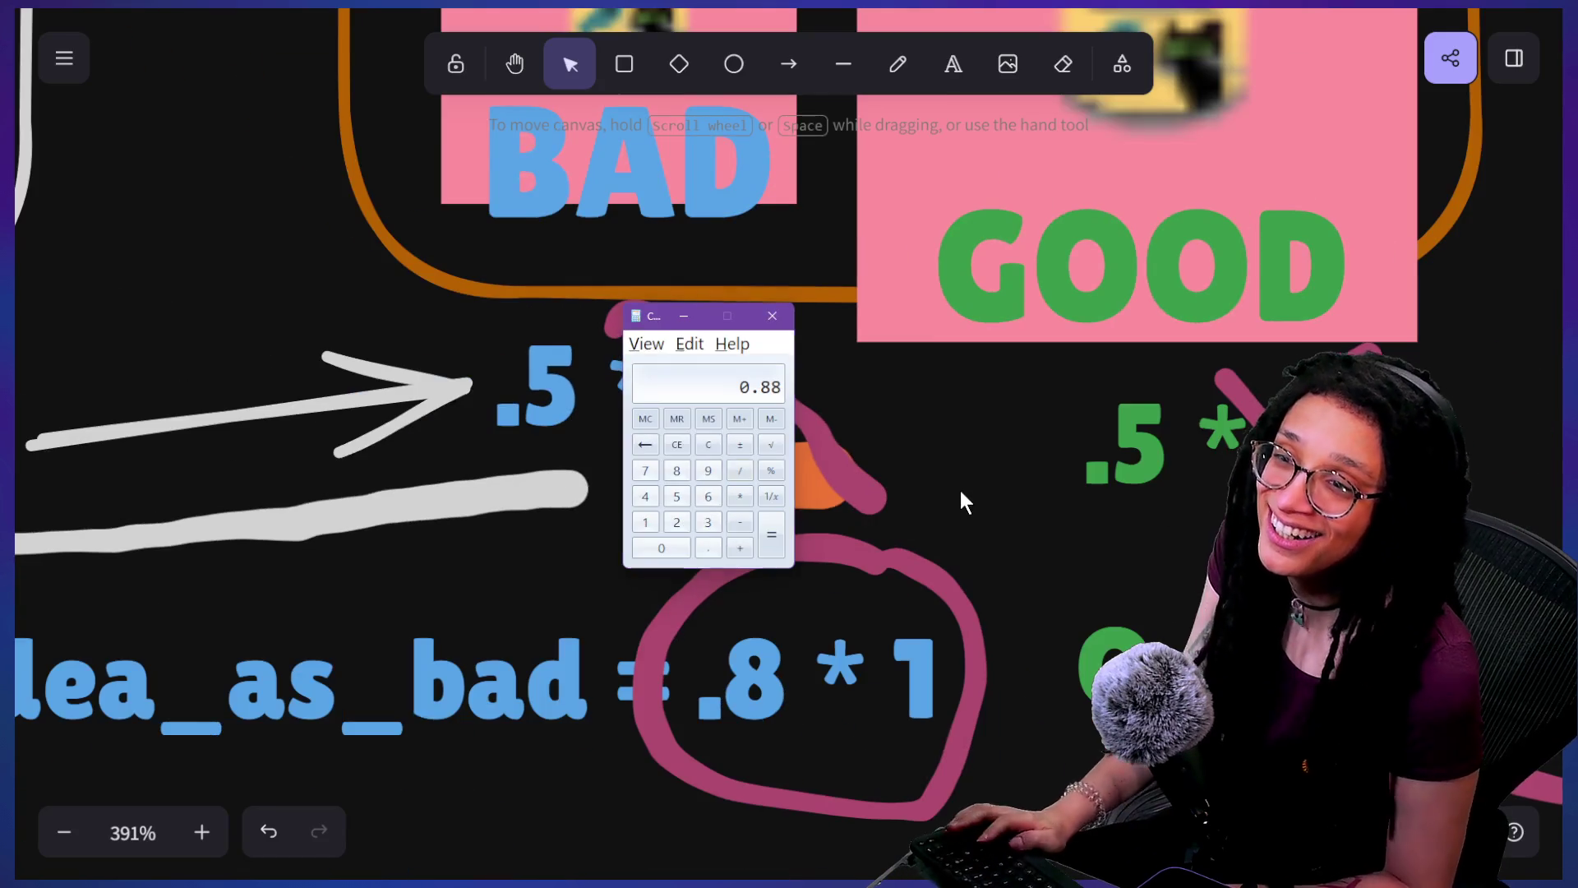
pyautogui.click(960, 491)
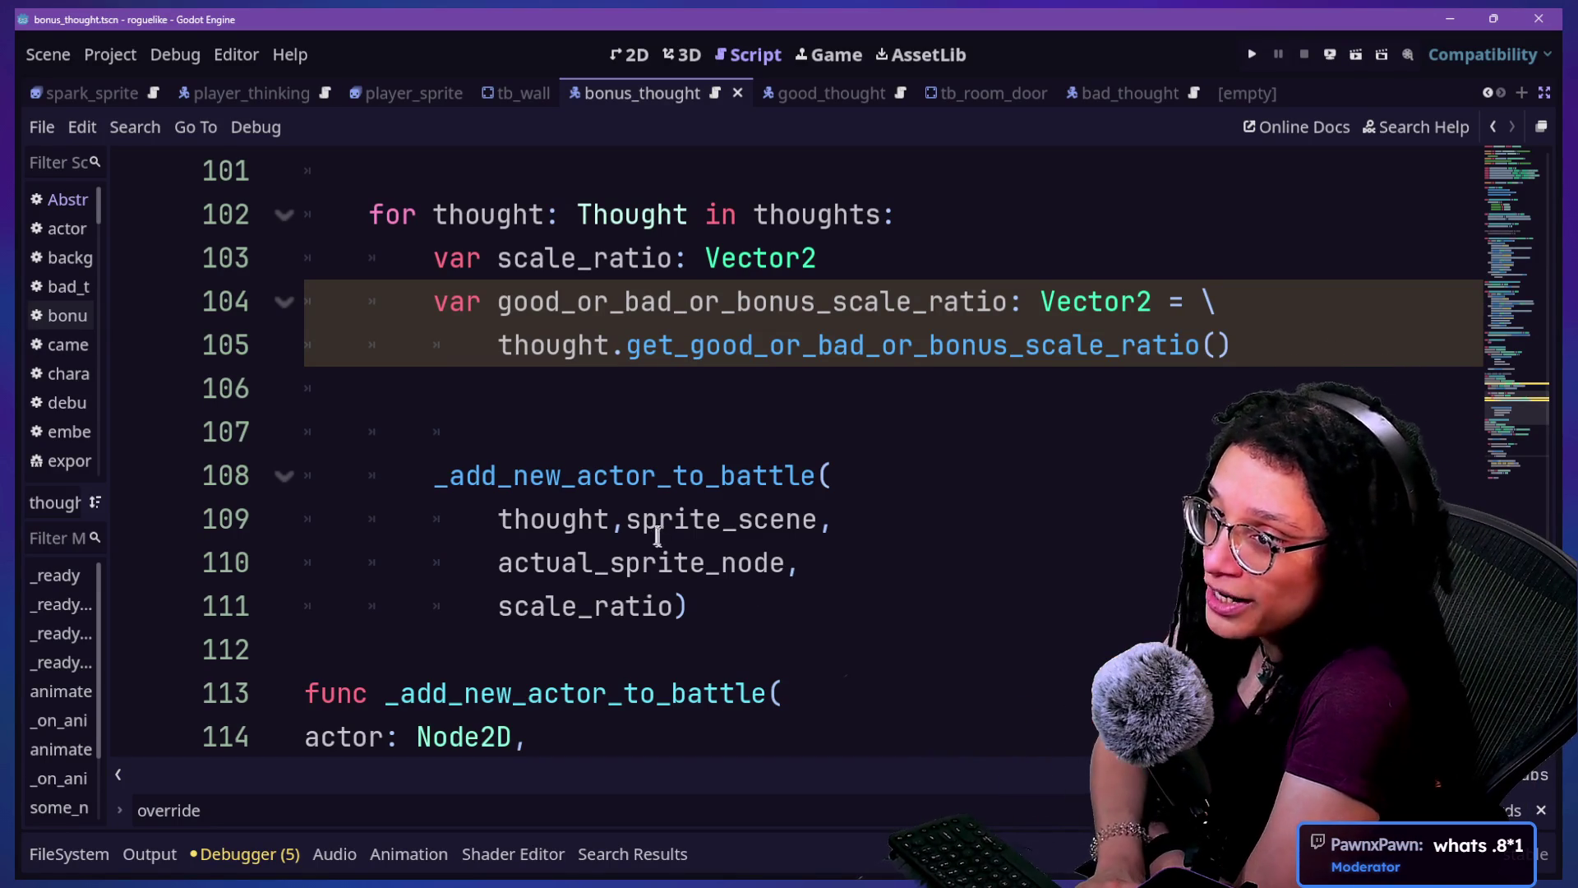
pyautogui.click(1001, 540)
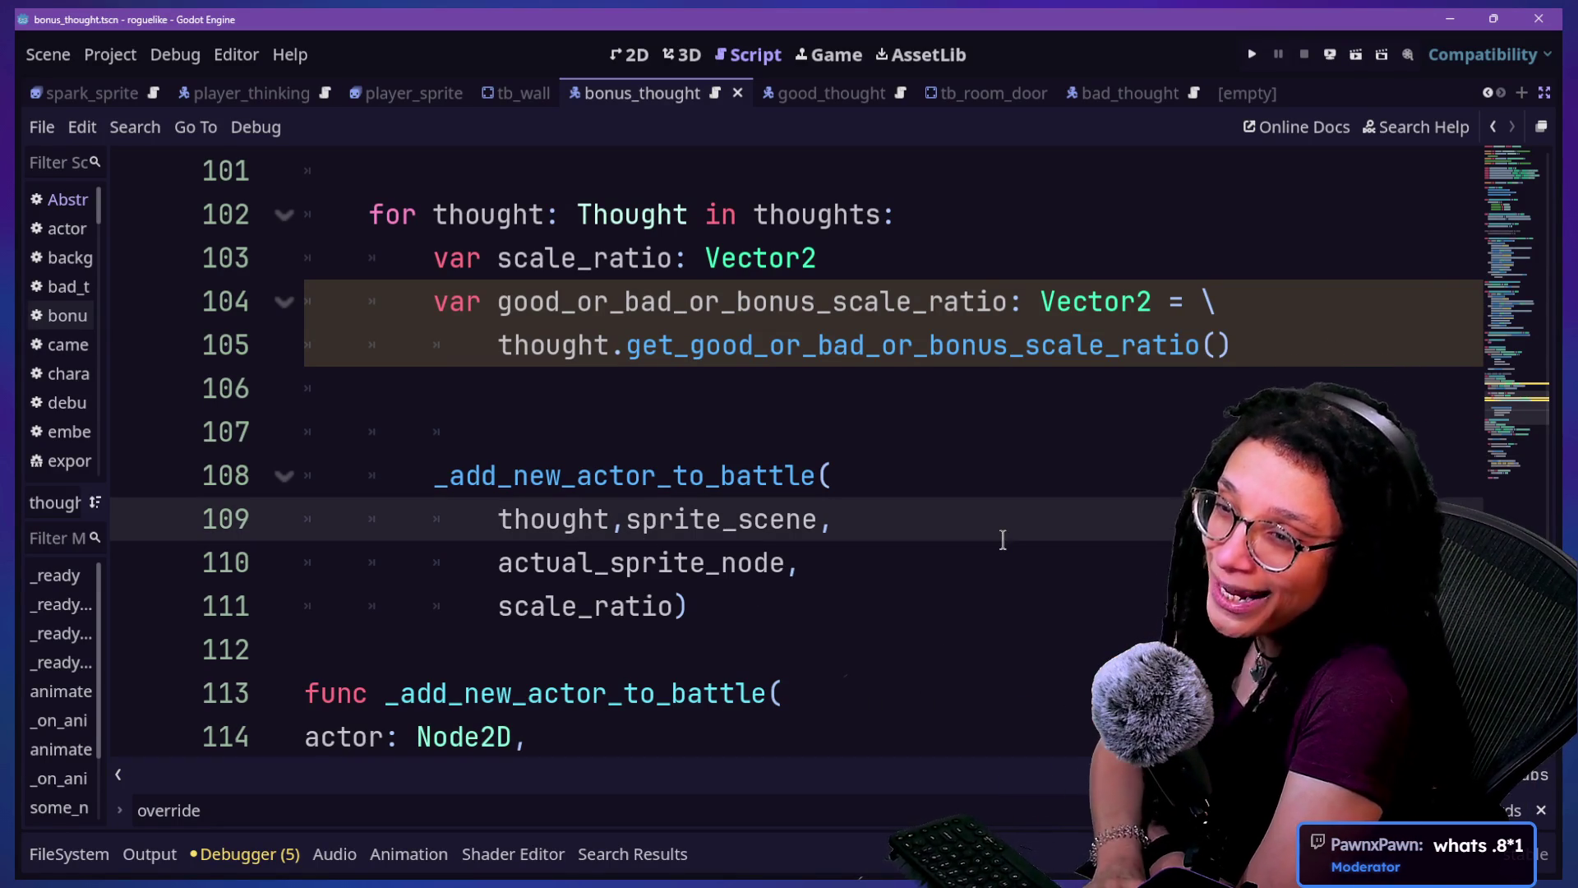
pyautogui.click(1027, 493)
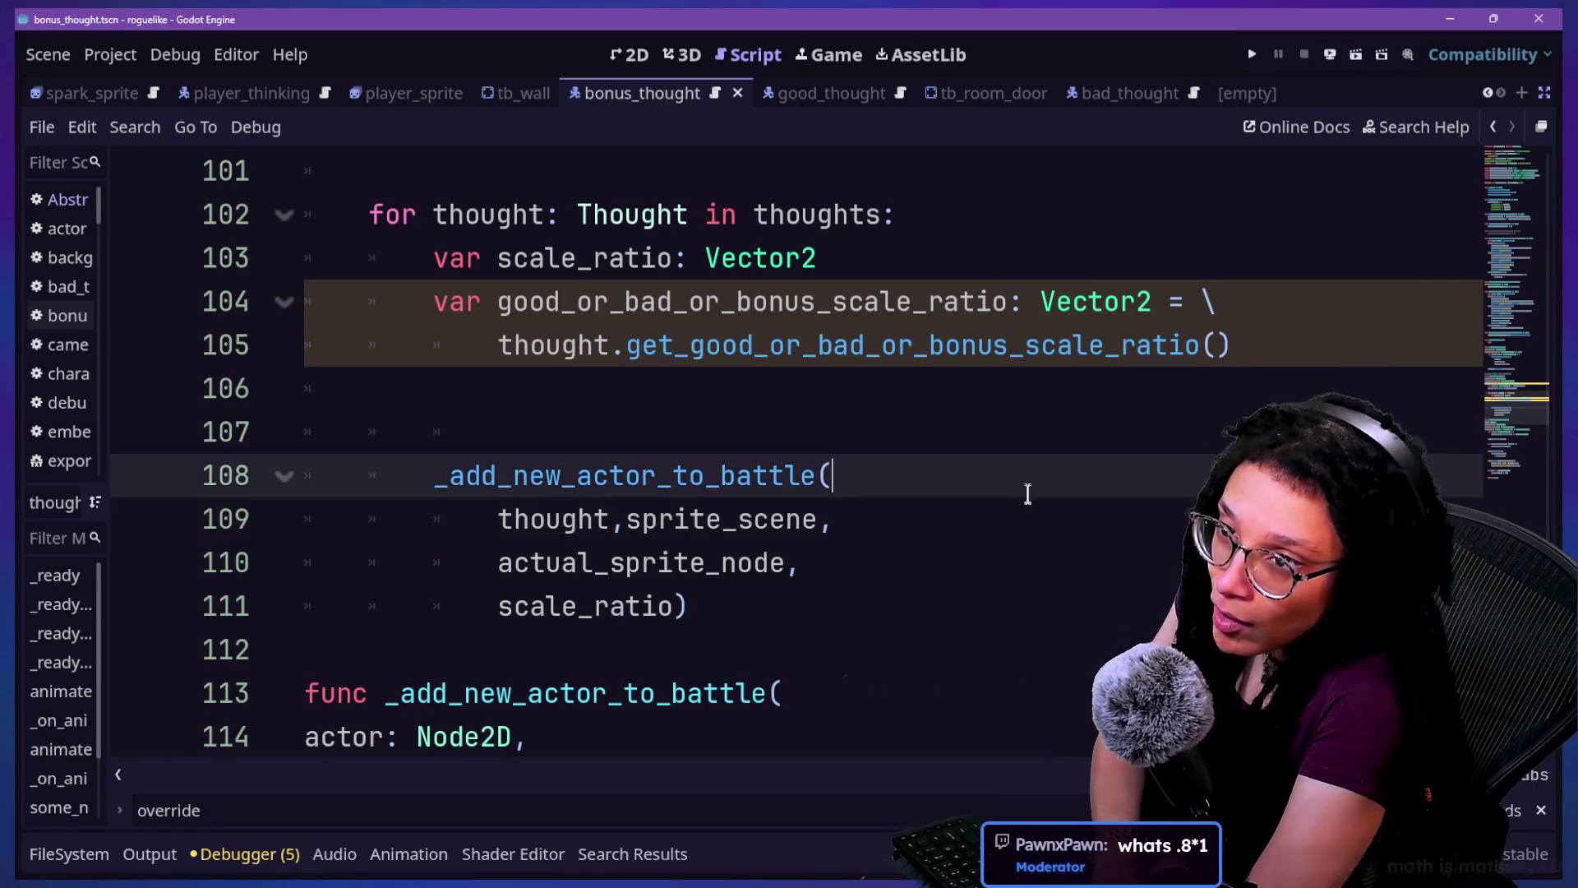
pyautogui.click(1024, 389)
pyautogui.click(967, 481)
pyautogui.click(954, 571)
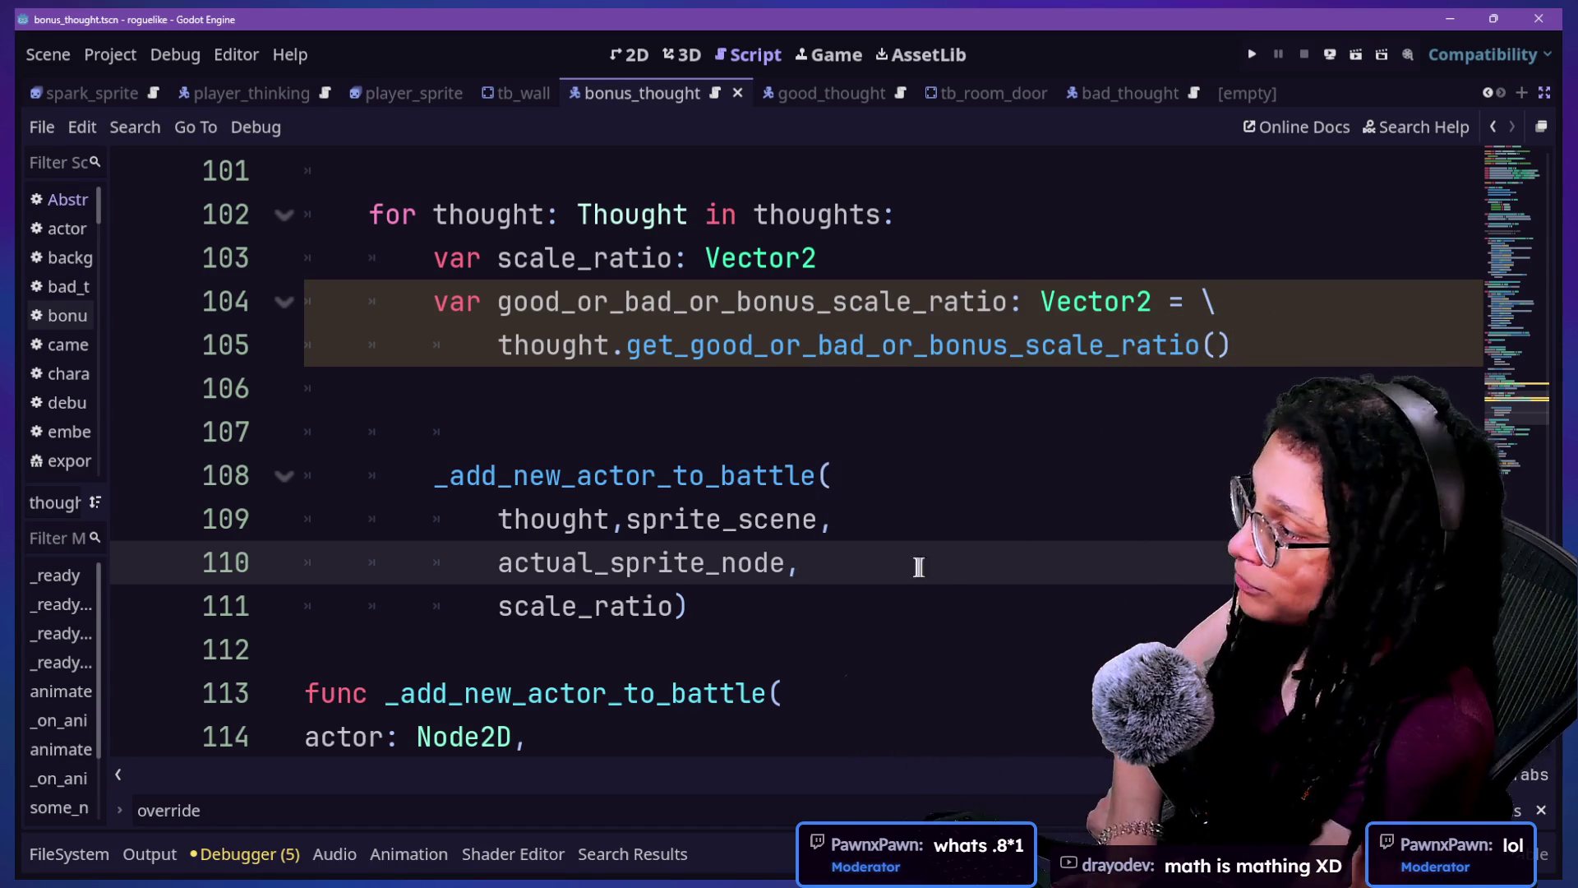
pyautogui.click(887, 475)
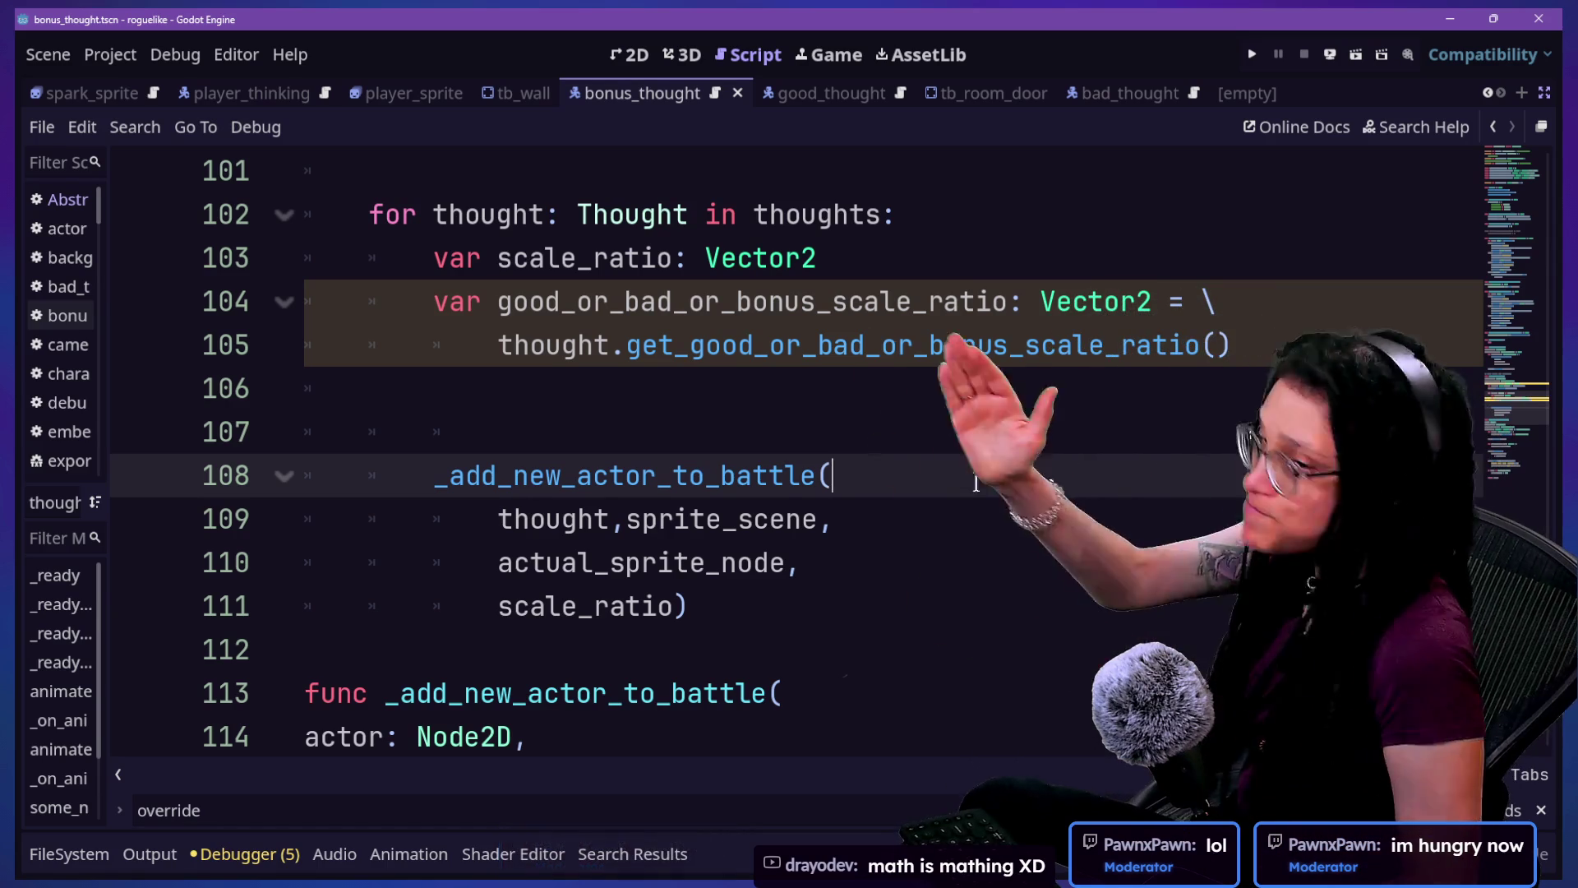
pyautogui.click(548, 474)
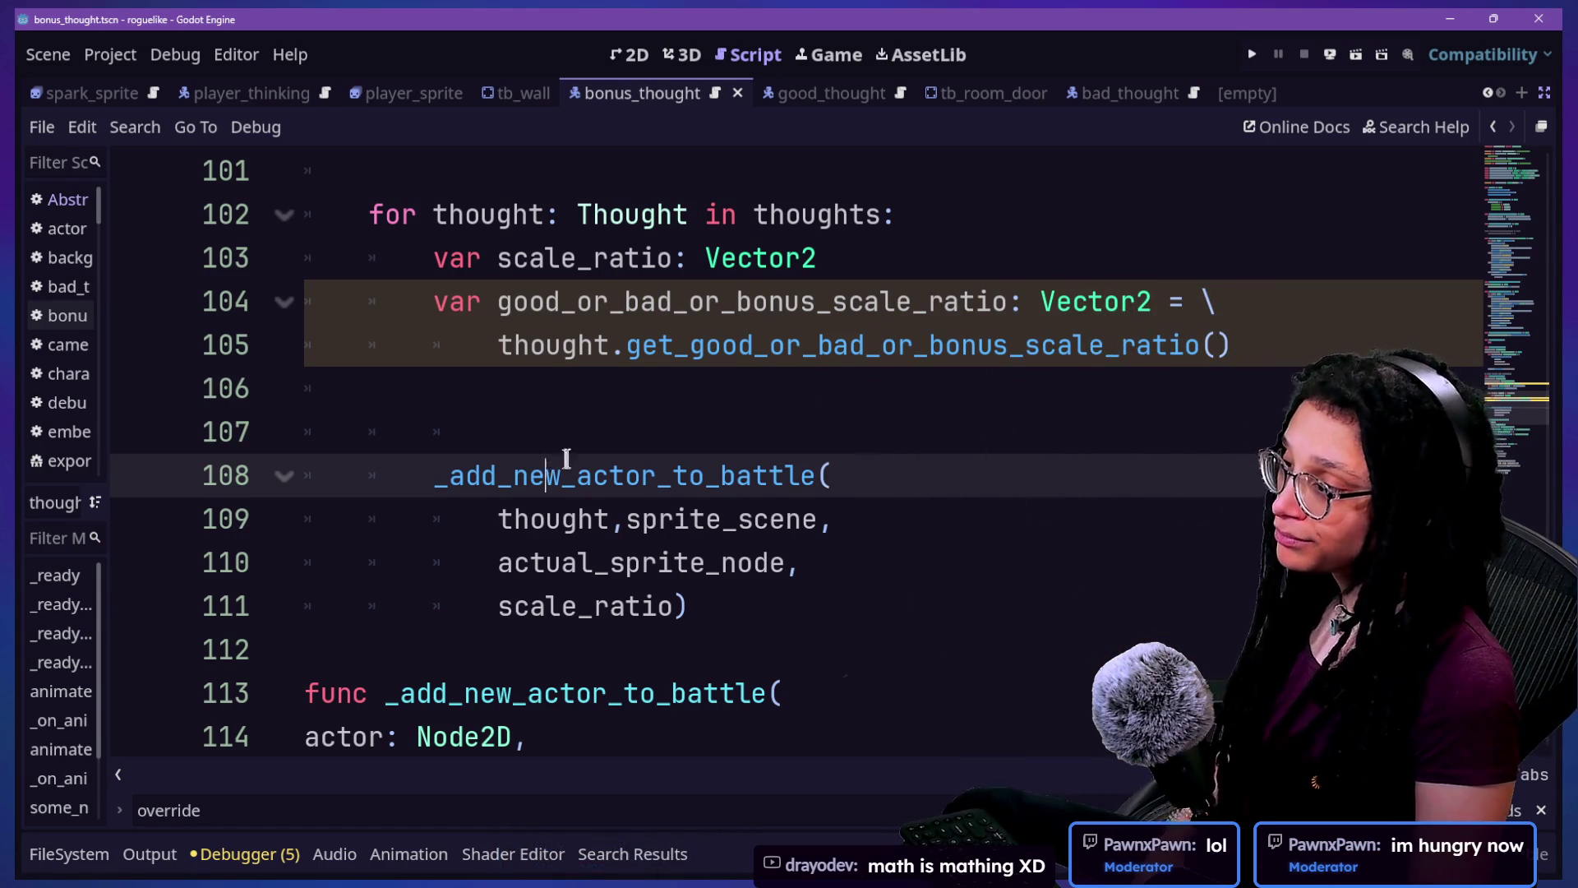
pyautogui.click(964, 419)
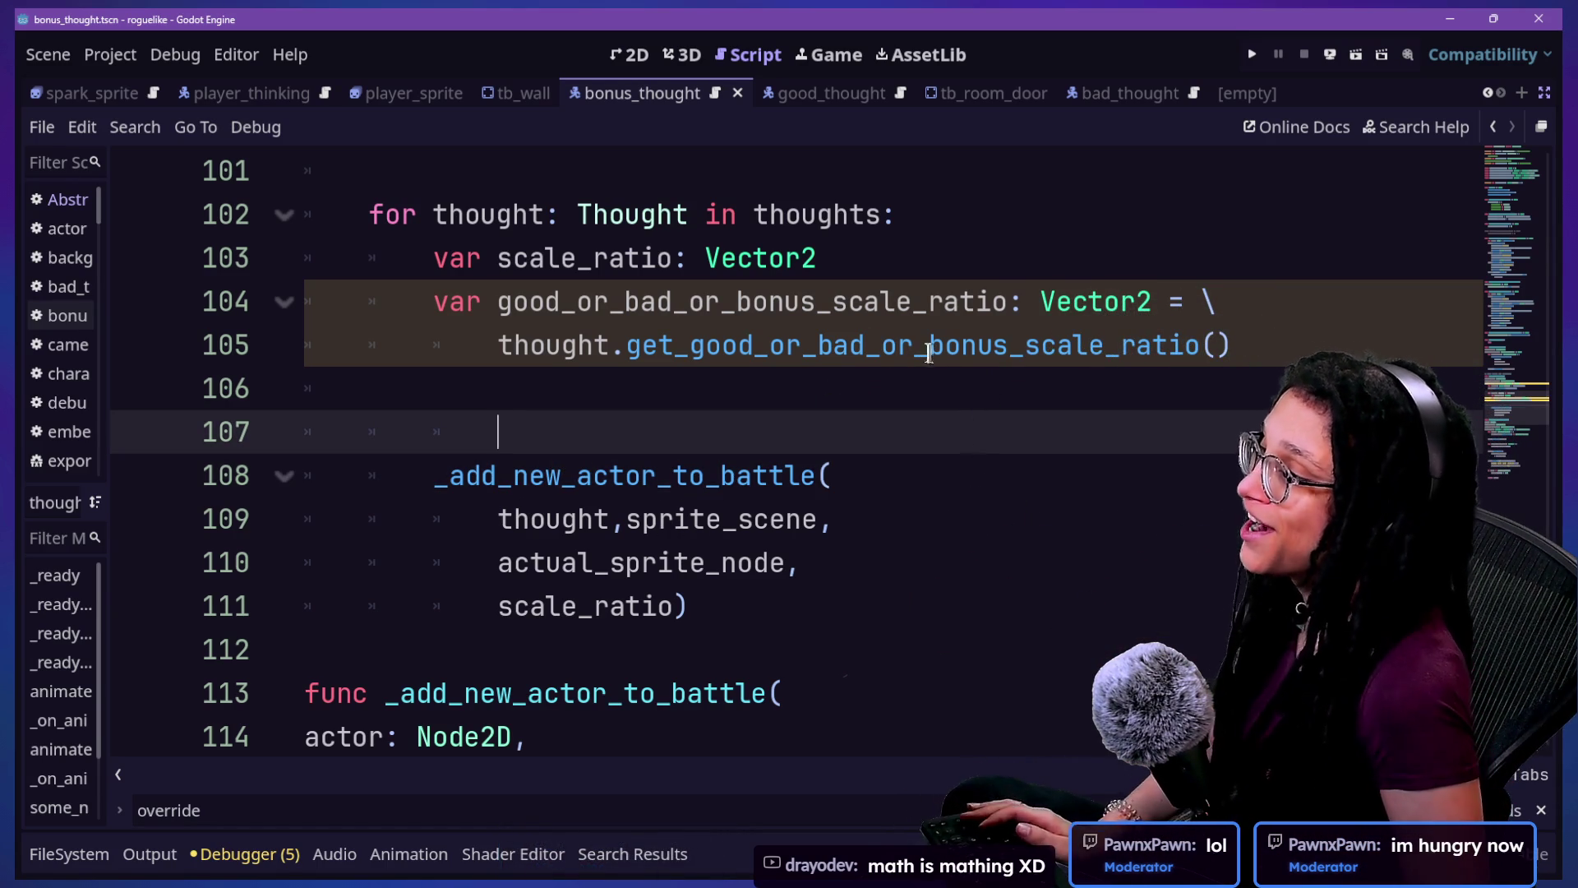
pyautogui.click(927, 348)
pyautogui.scroll(5, 920, 350)
pyautogui.scroll(-2, 920, 351)
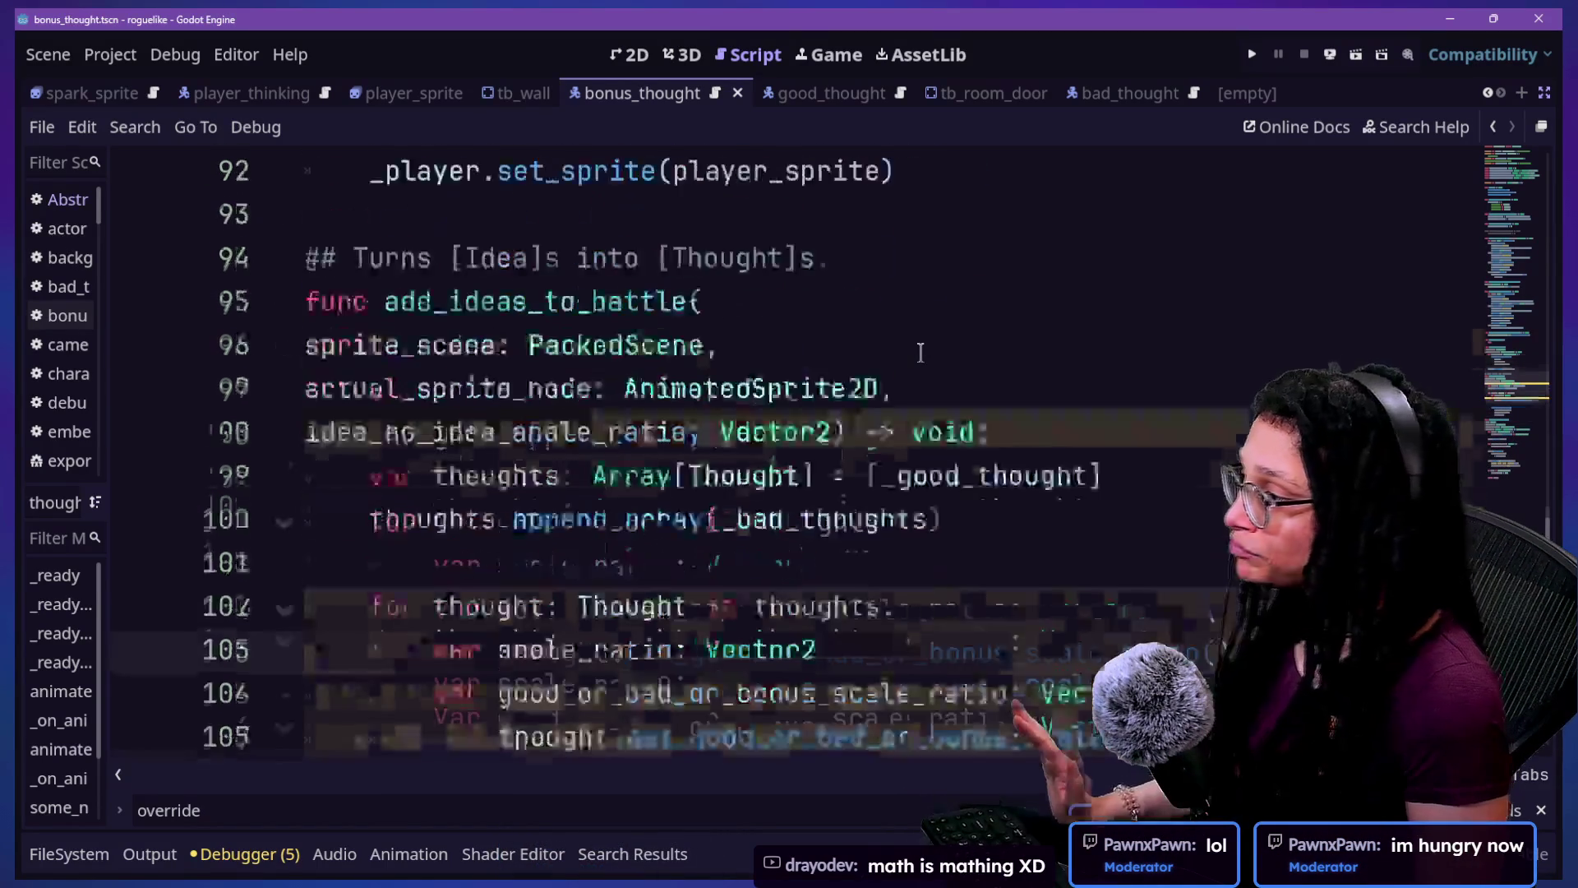
pyautogui.scroll(-2, 919, 352)
pyautogui.scroll(-1, 920, 351)
pyautogui.scroll(-4, 919, 351)
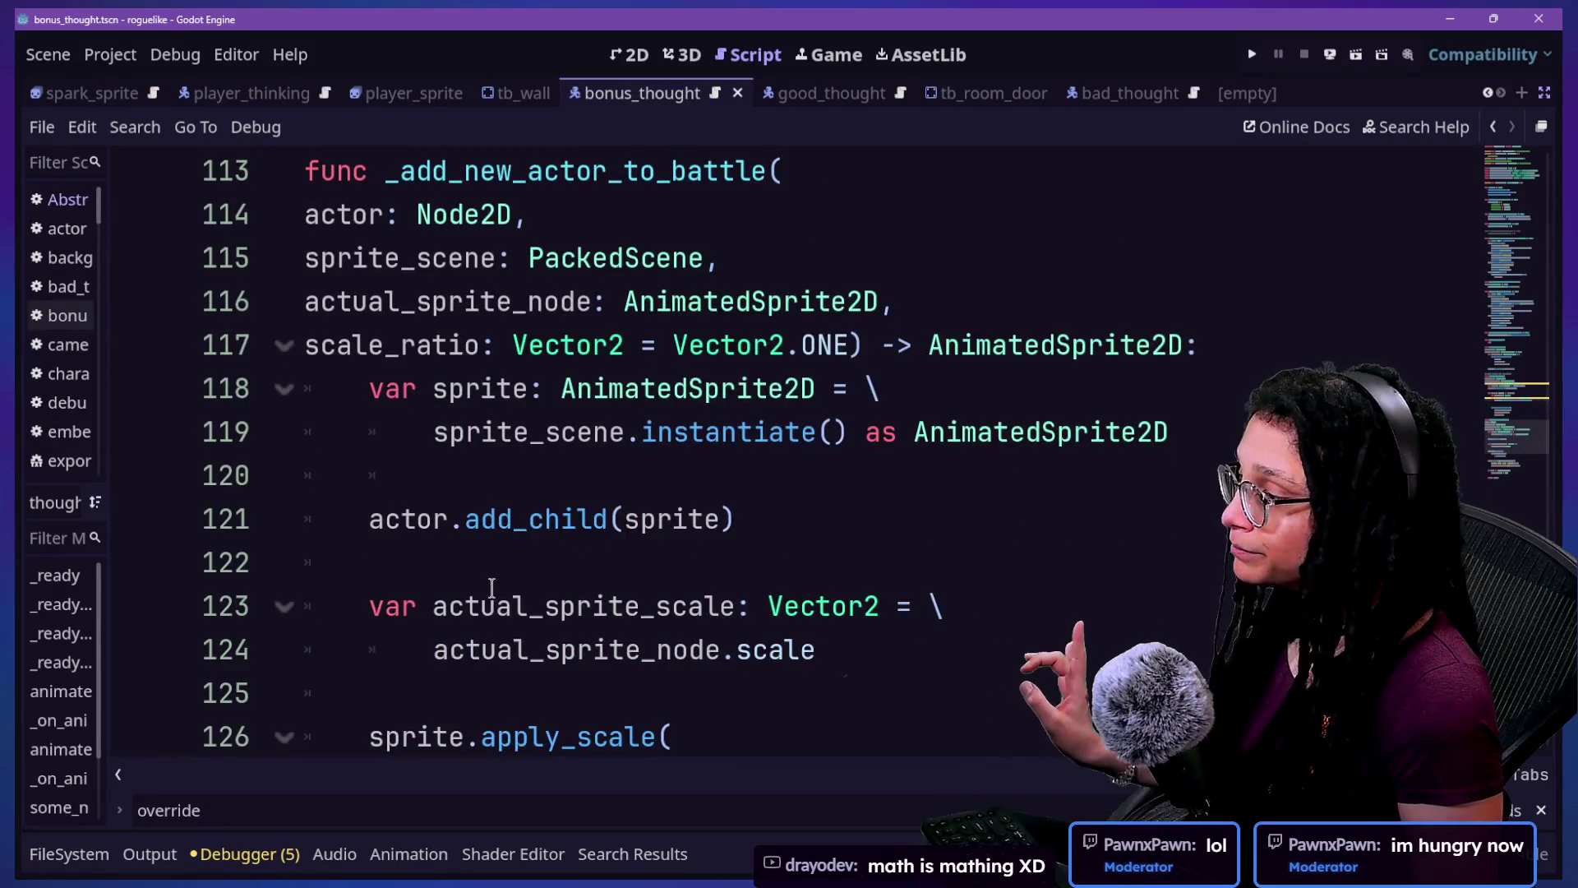
pyautogui.scroll(-2, 447, 475)
# Review the apply_scale call against the whiteboard and discard a half-written comment line above it
pyautogui.click(447, 475)
pyautogui.moveTo(723, 563); pyautogui.dragTo(527, 475)
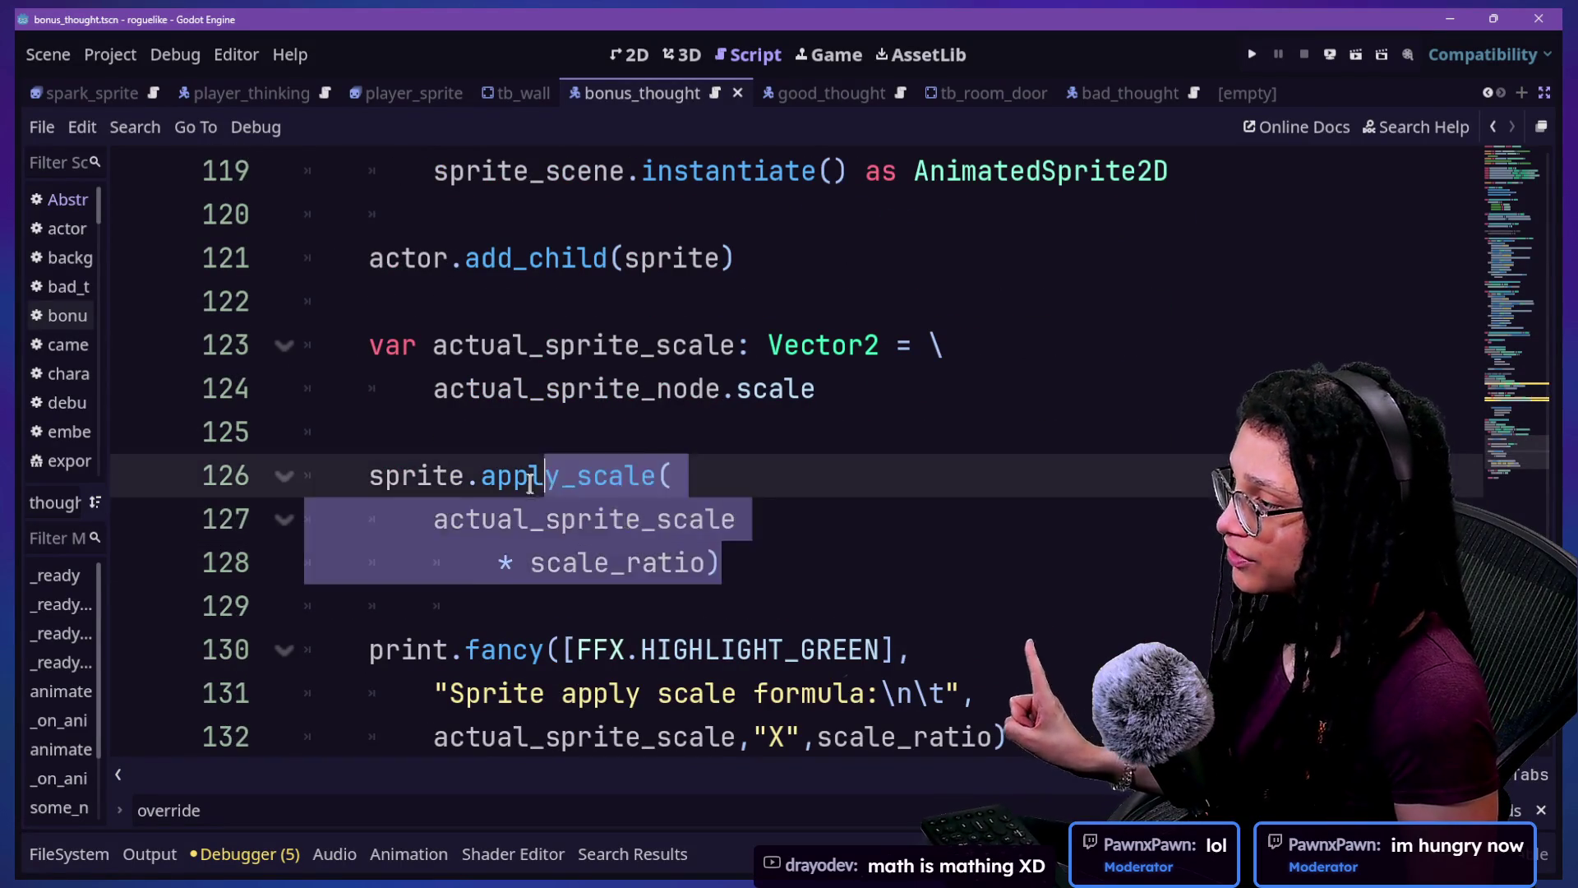
pyautogui.click(581, 514)
pyautogui.hotkey('alt', 'Tab')
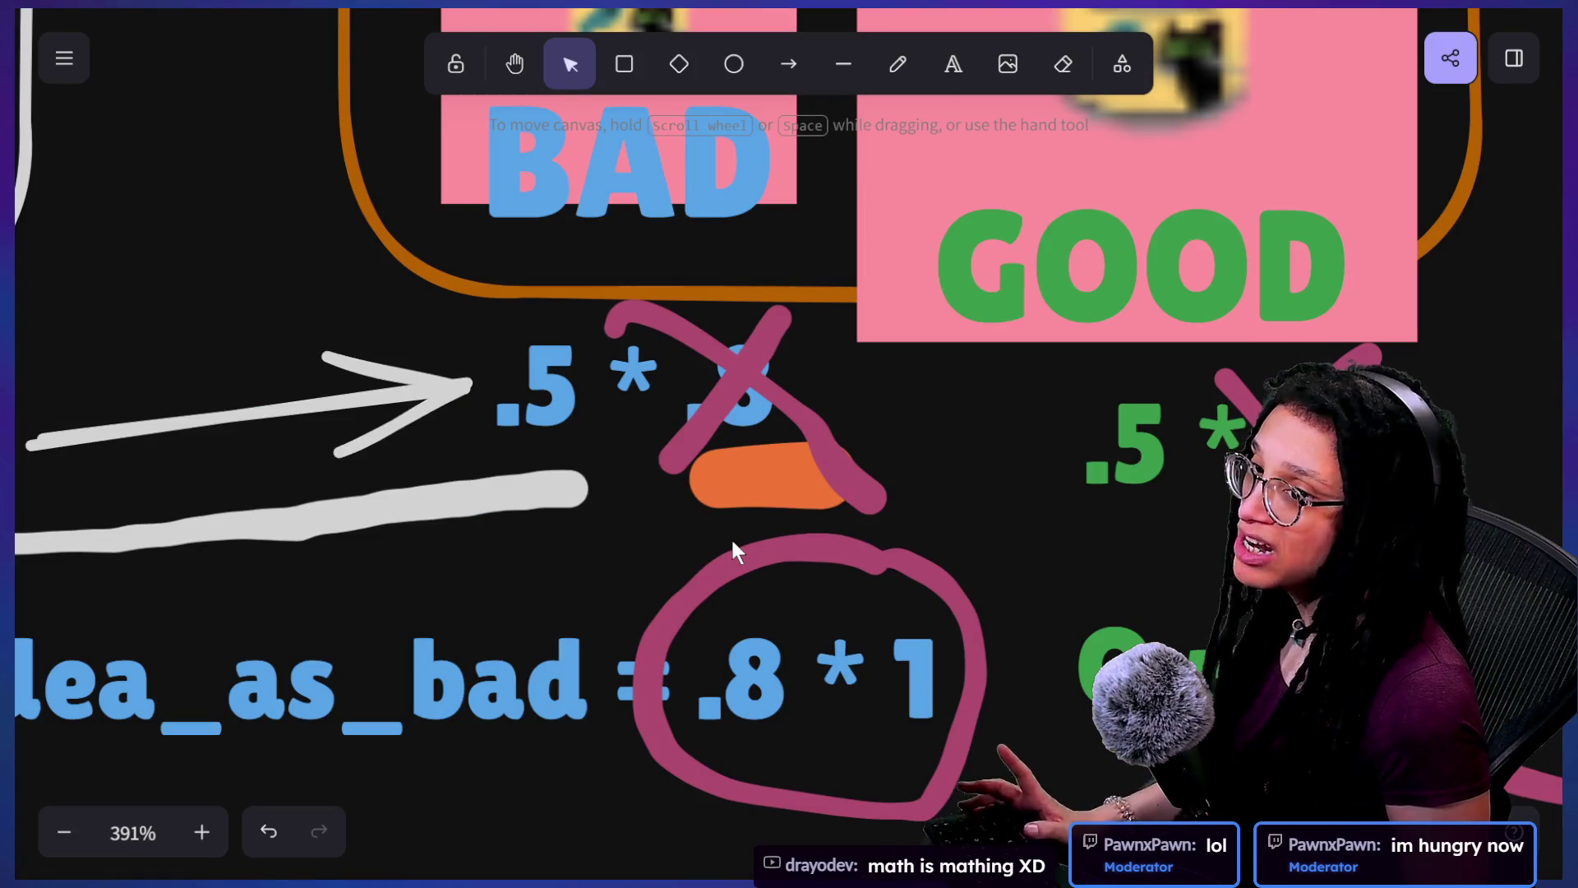
pyautogui.hscroll(-2, 730, 552)
pyautogui.hscroll(-5, 732, 551)
pyautogui.hotkey('alt', 'Tab')
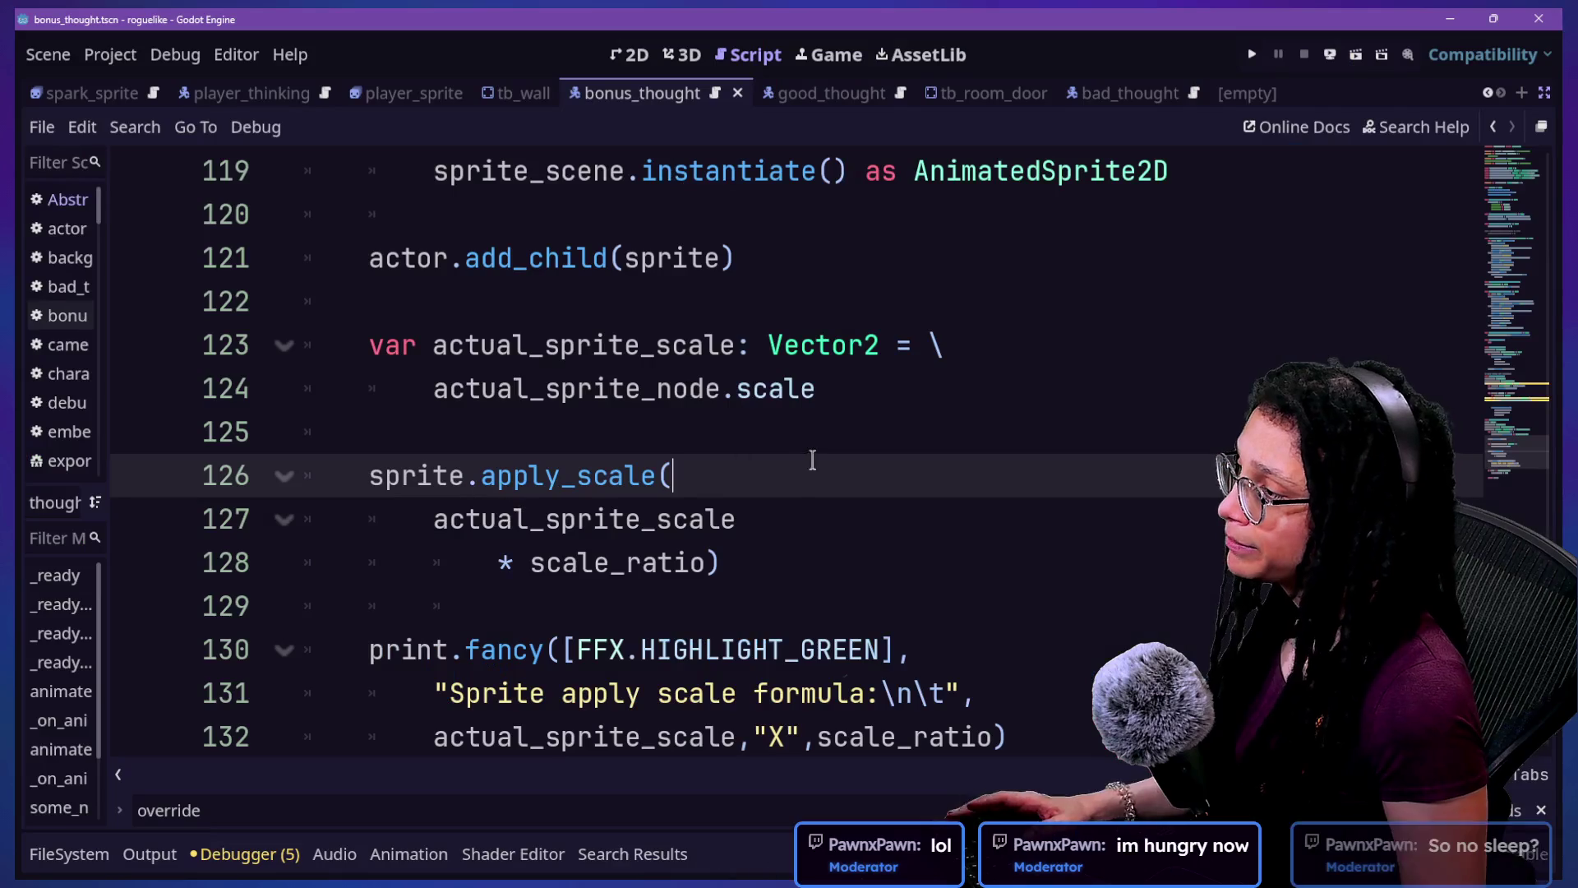
pyautogui.click(793, 439)
pyautogui.press('Return')
pyautogui.write('# actual sprite scale carr')
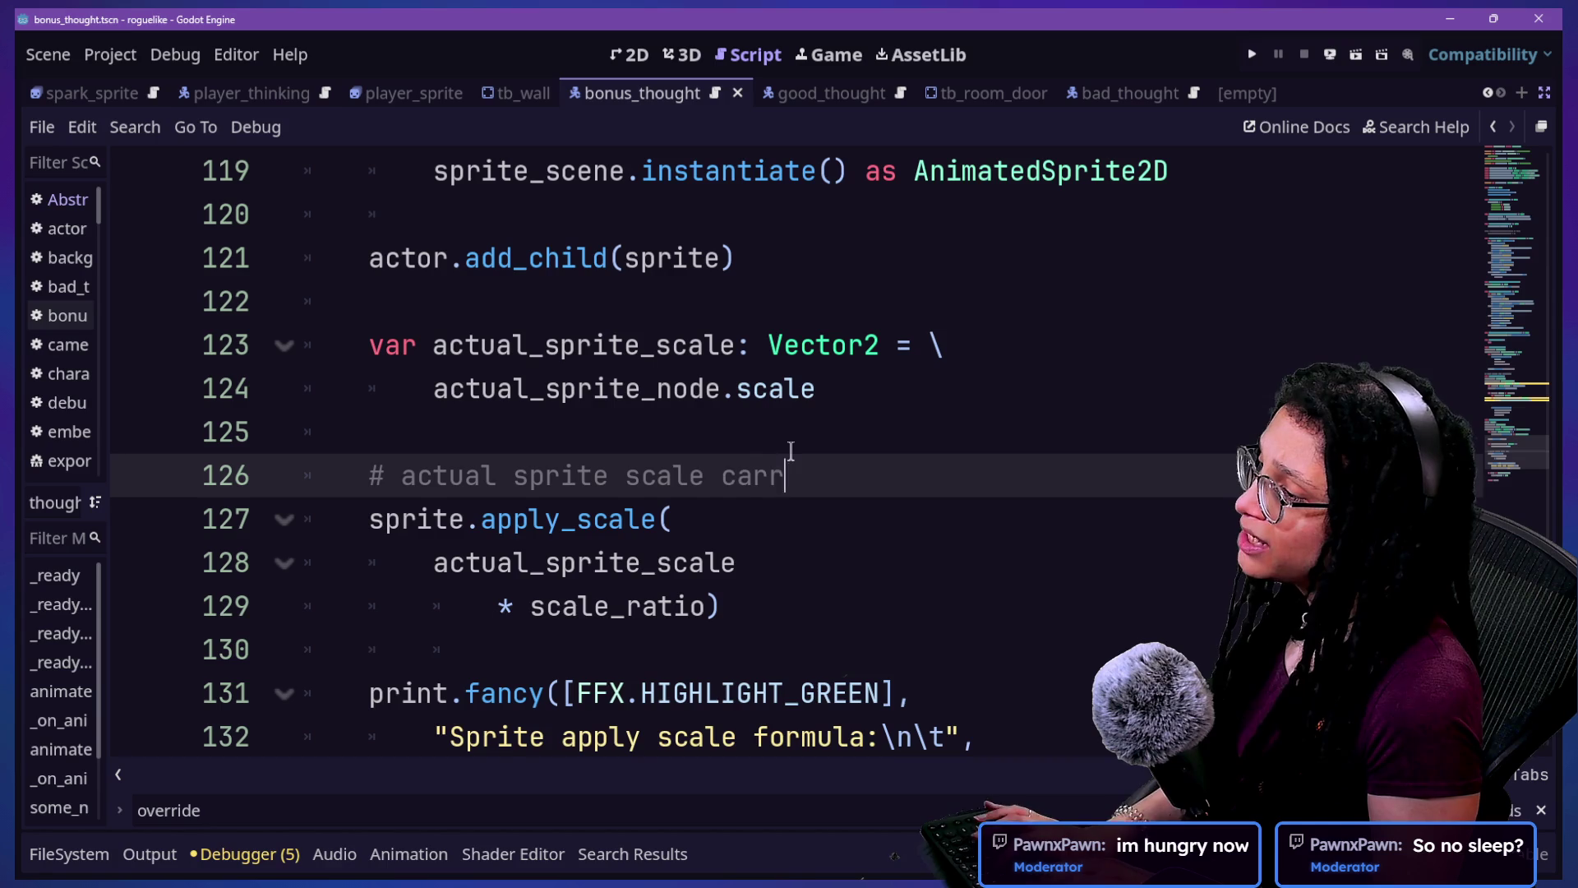
pyautogui.moveTo(1018, 483); pyautogui.dragTo(345, 465)
pyautogui.press('BackSpace')
pyautogui.press('BackSpace')
# Add a # comment after actual_sprite_scale noting the sprite scale carries over from the idea
pyautogui.click(895, 534)
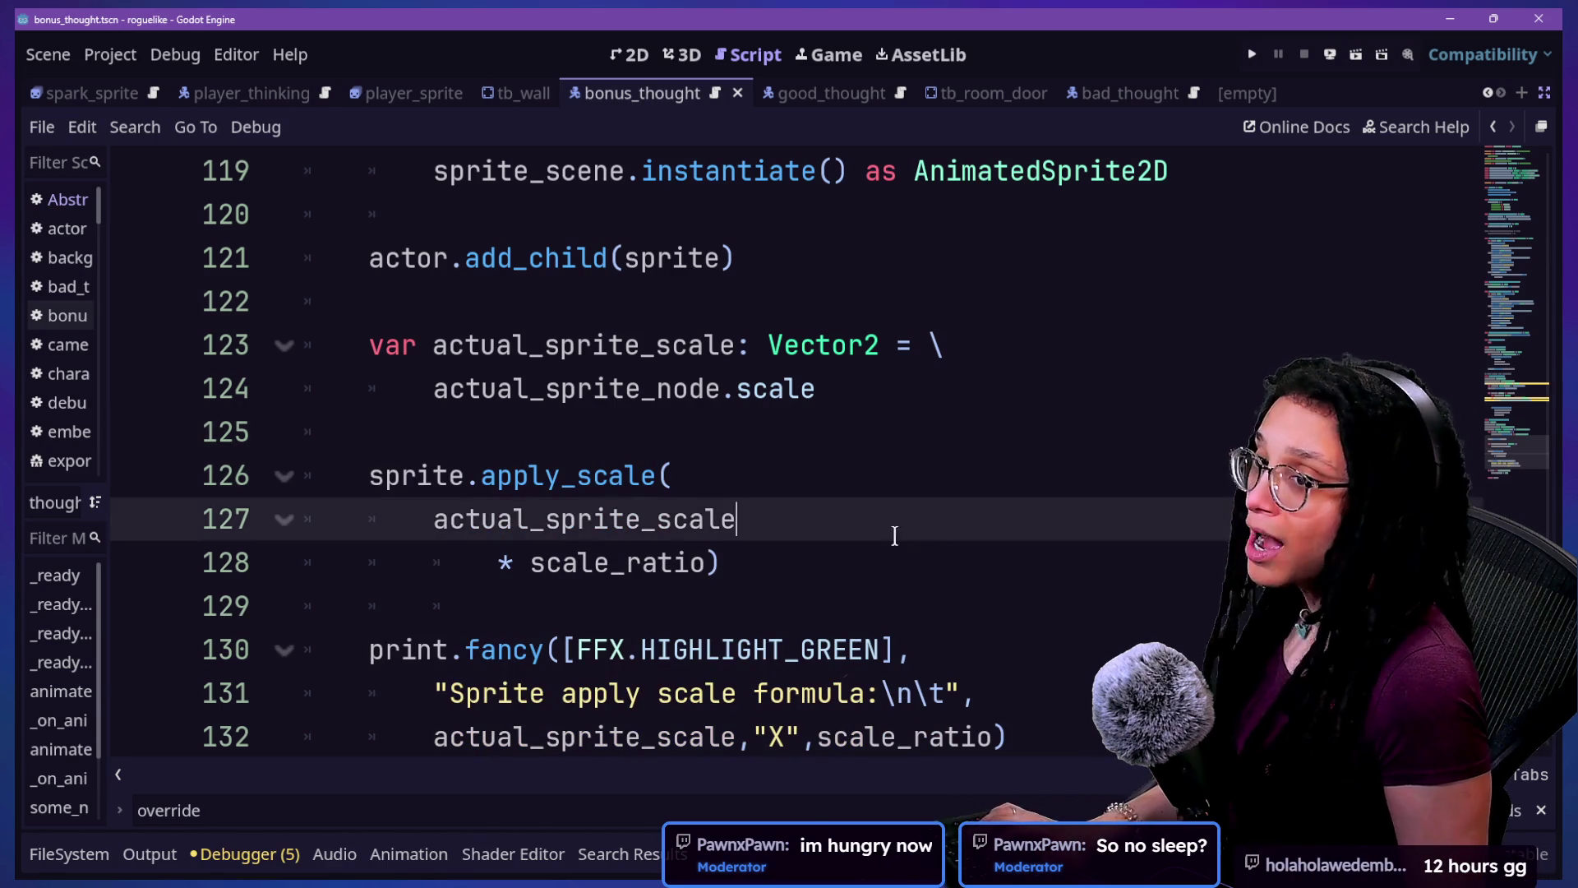
pyautogui.write('# carries over from')
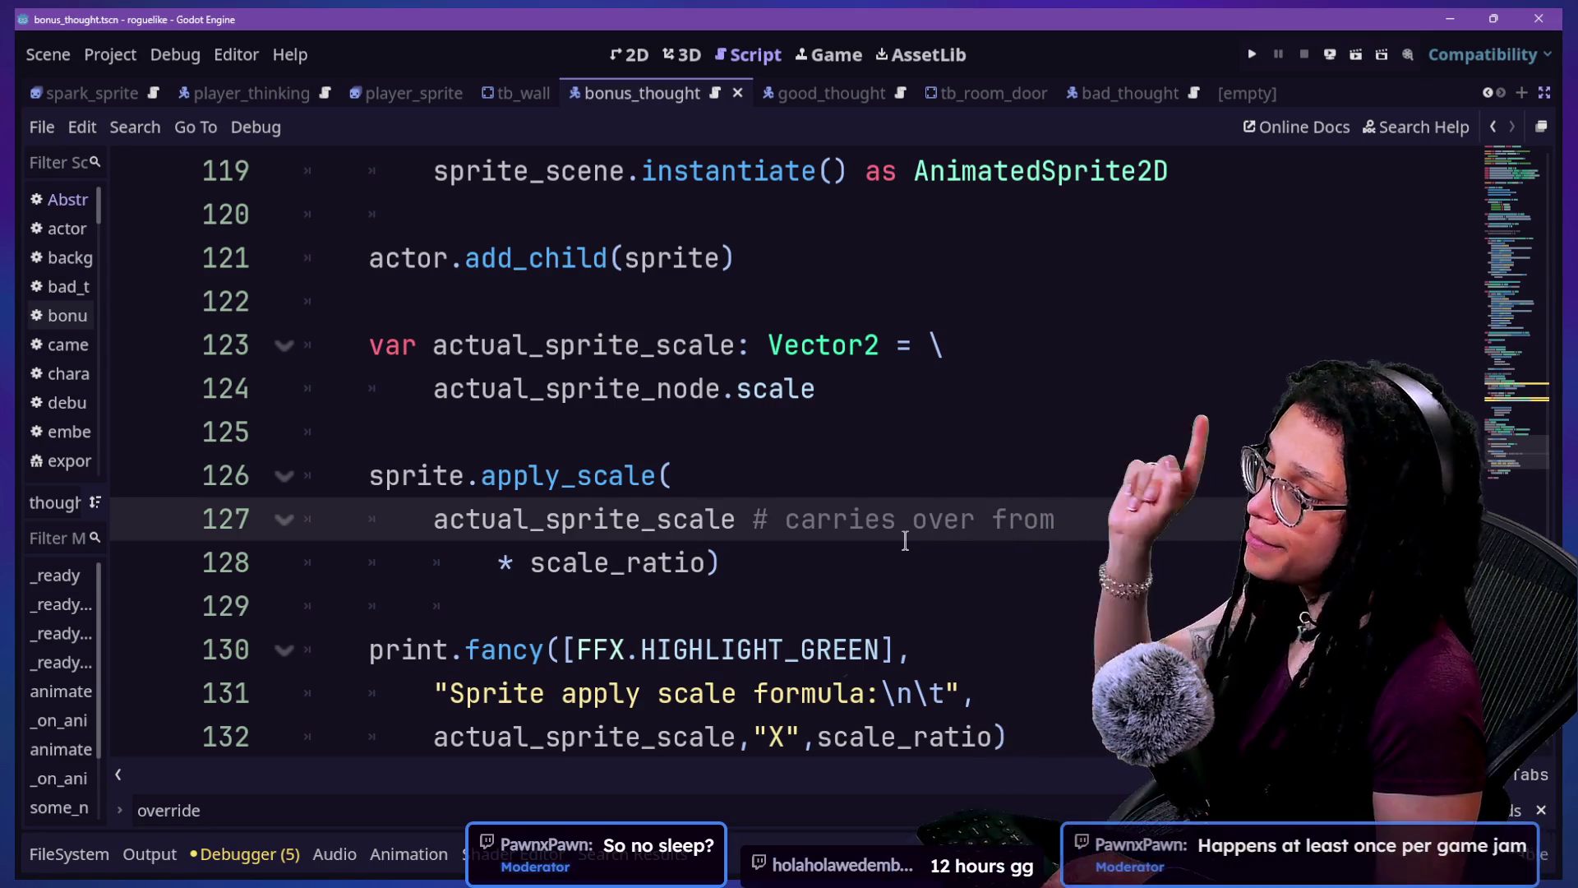
pyautogui.press('BackSpace')
pyautogui.press('BackSpace')
pyautogui.press('BackSpace')
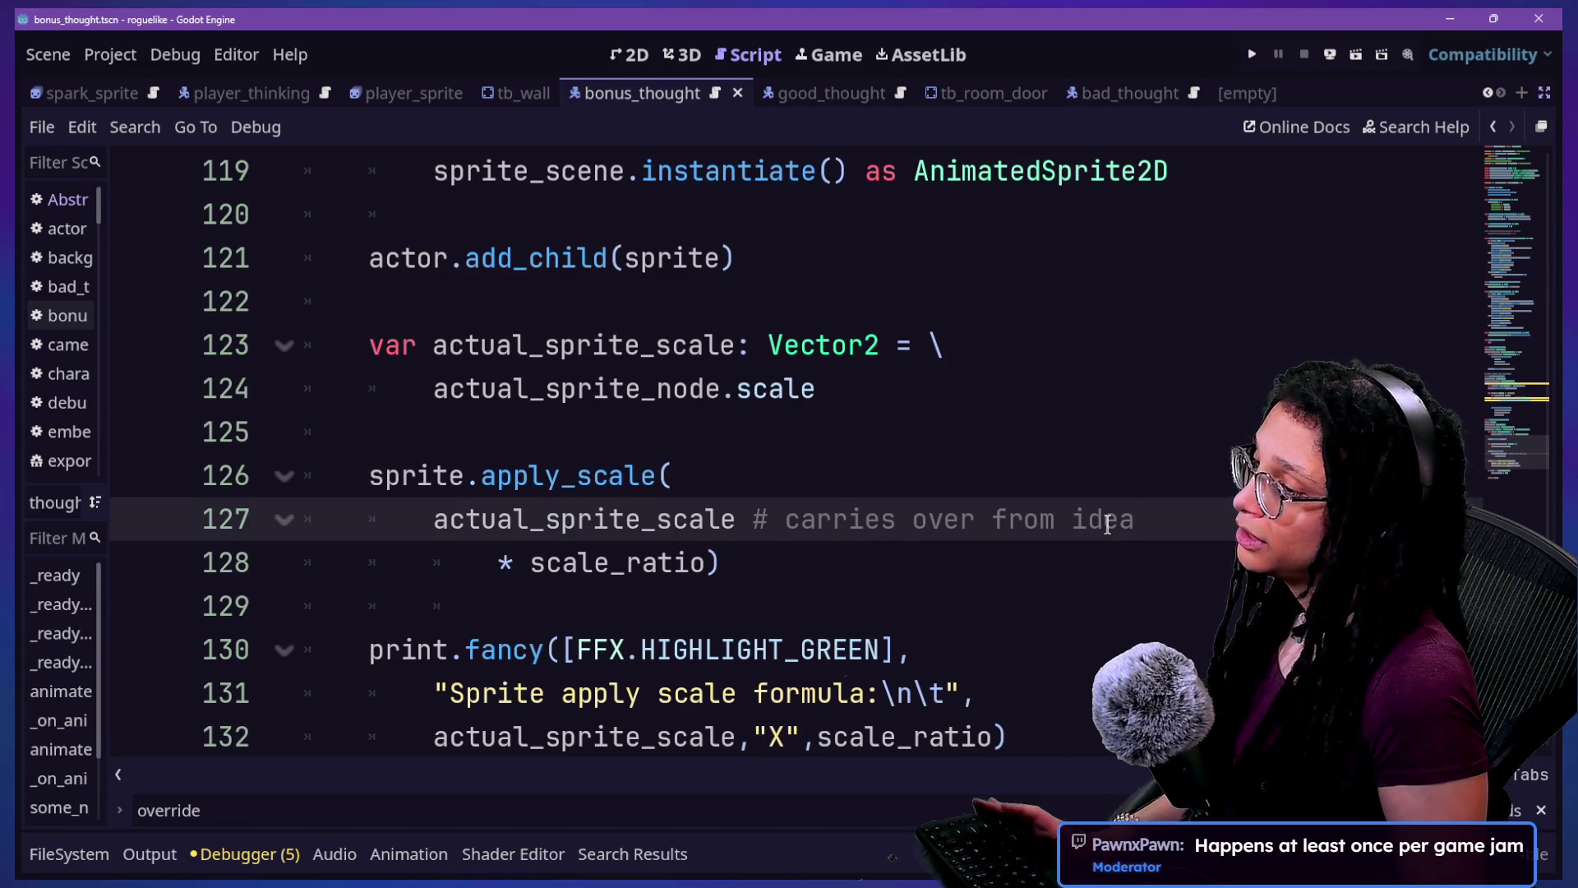
pyautogui.press('BackSpace')
pyautogui.press('BackSpace')
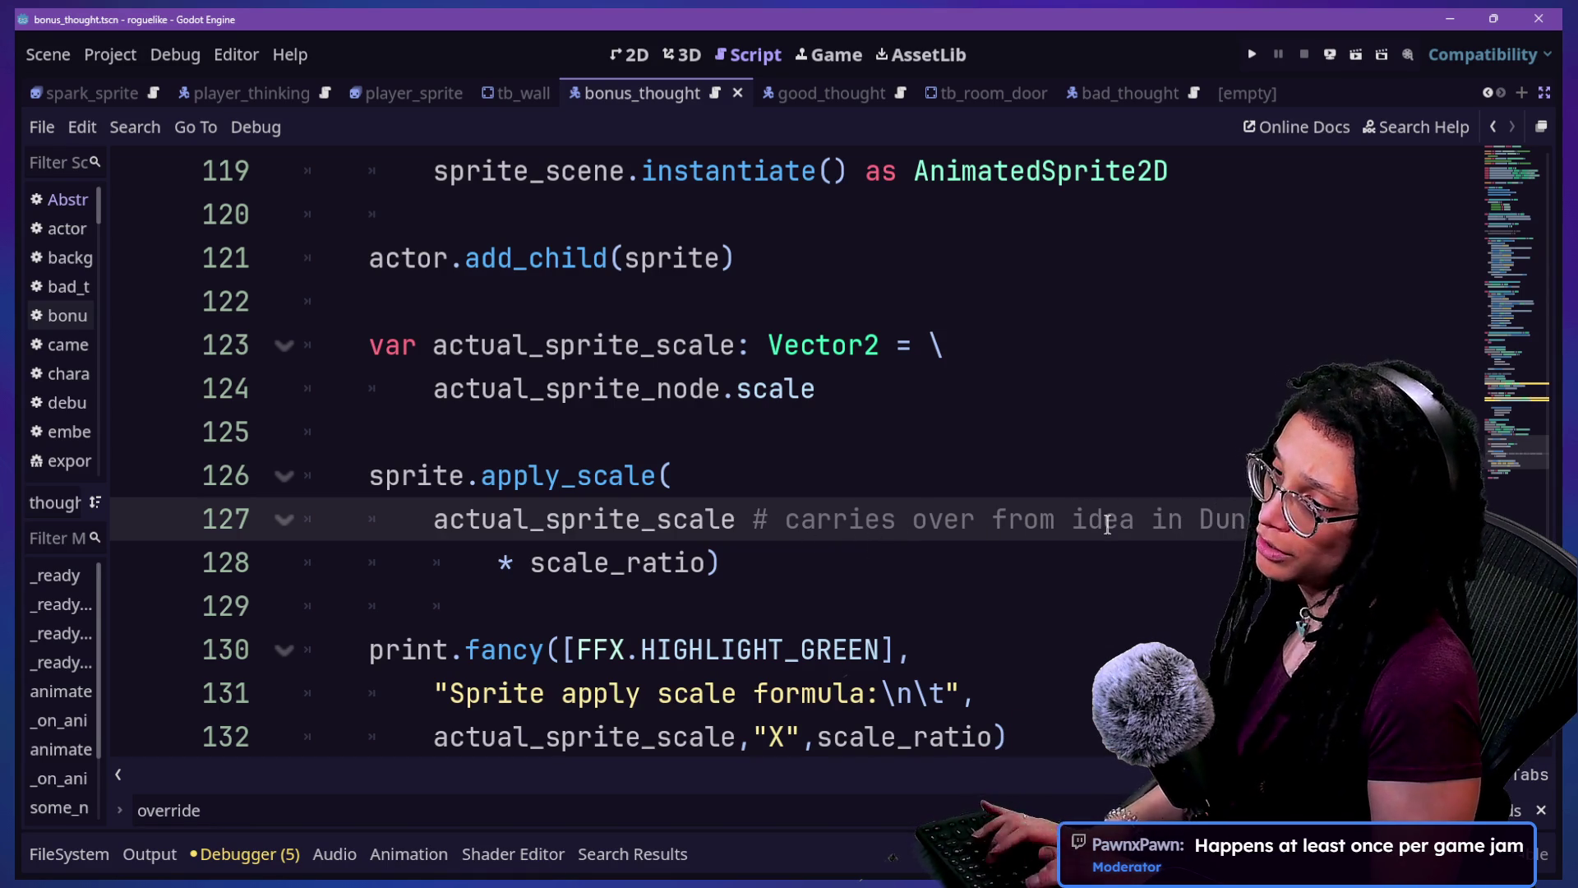
pyautogui.click(951, 554)
pyautogui.click(1135, 518)
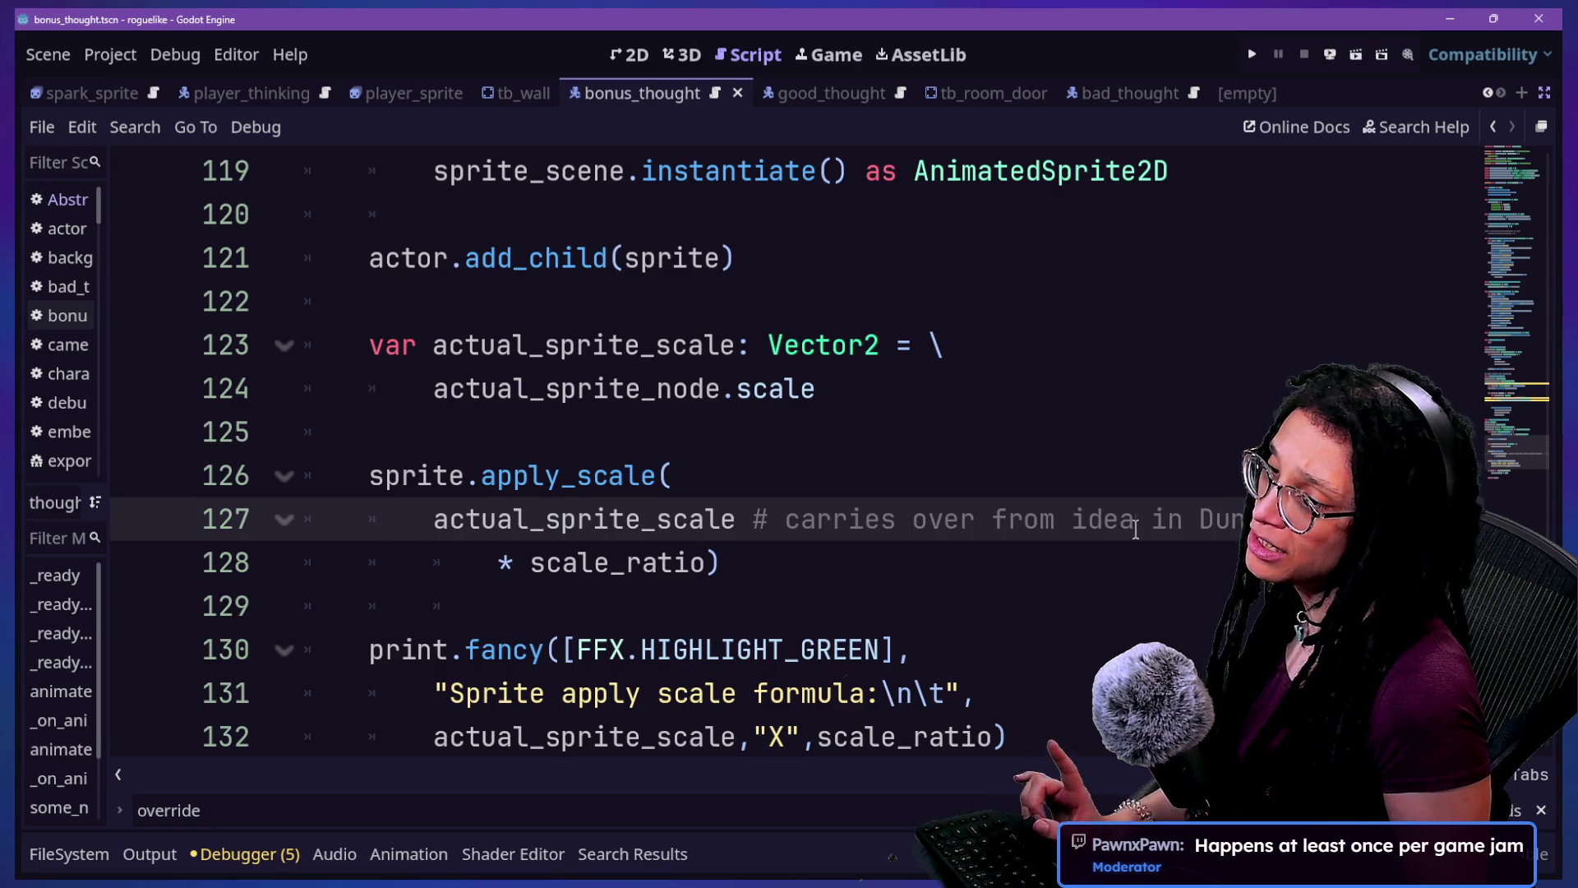
pyautogui.scroll(-1, 951, 431)
# Delete the 'might change that' note from the line 128 comment
pyautogui.click(835, 442)
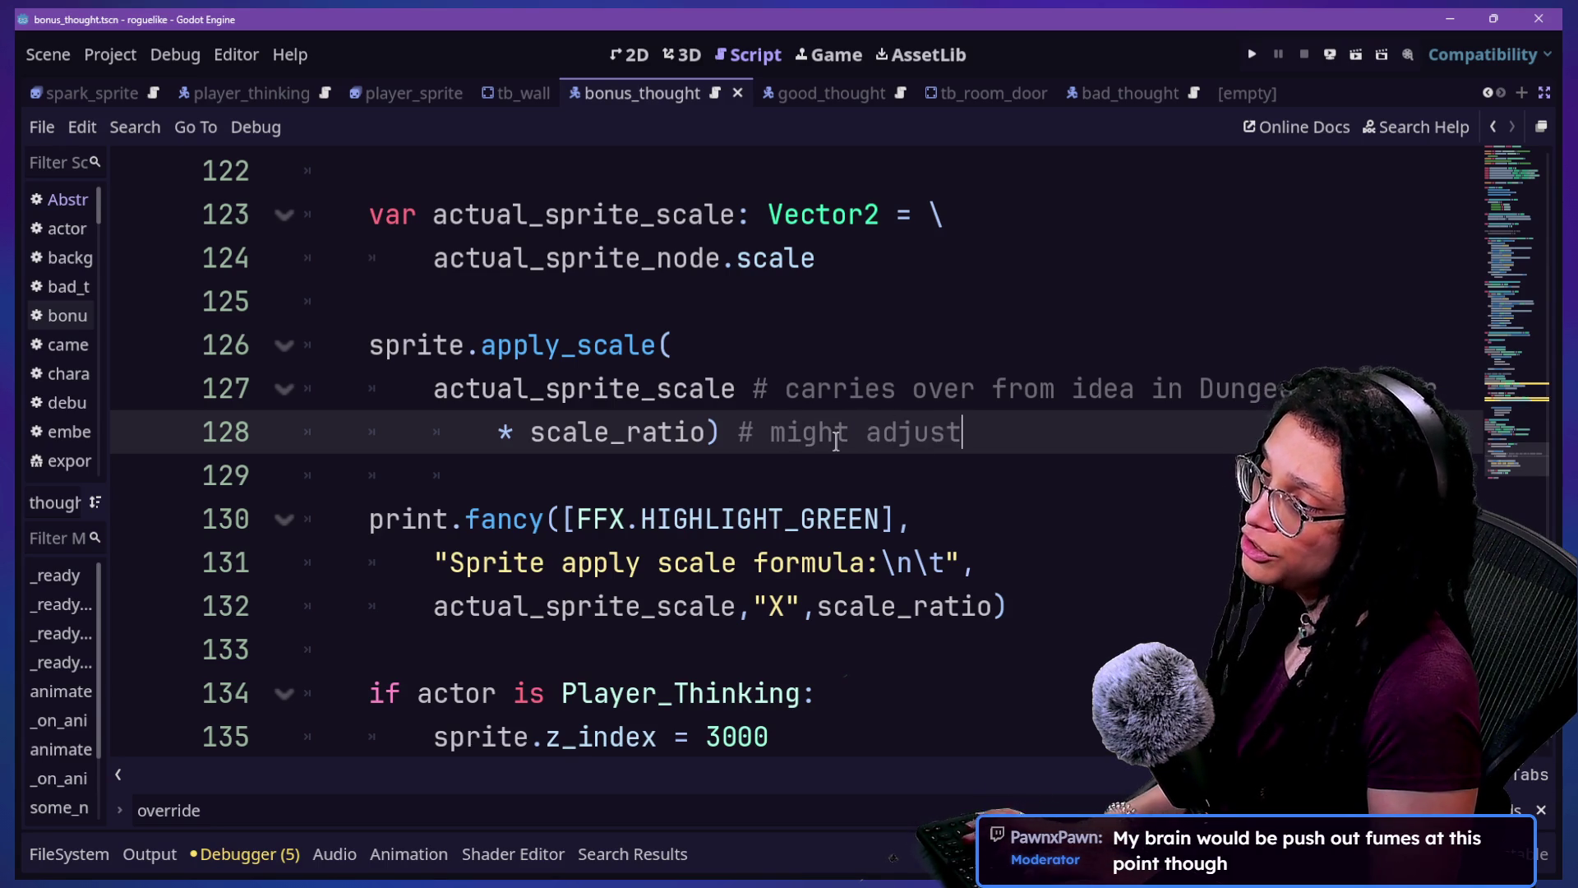
pyautogui.press('BackSpace')
pyautogui.press('BackSpace')
pyautogui.press('BackSpace')
pyautogui.write('change')
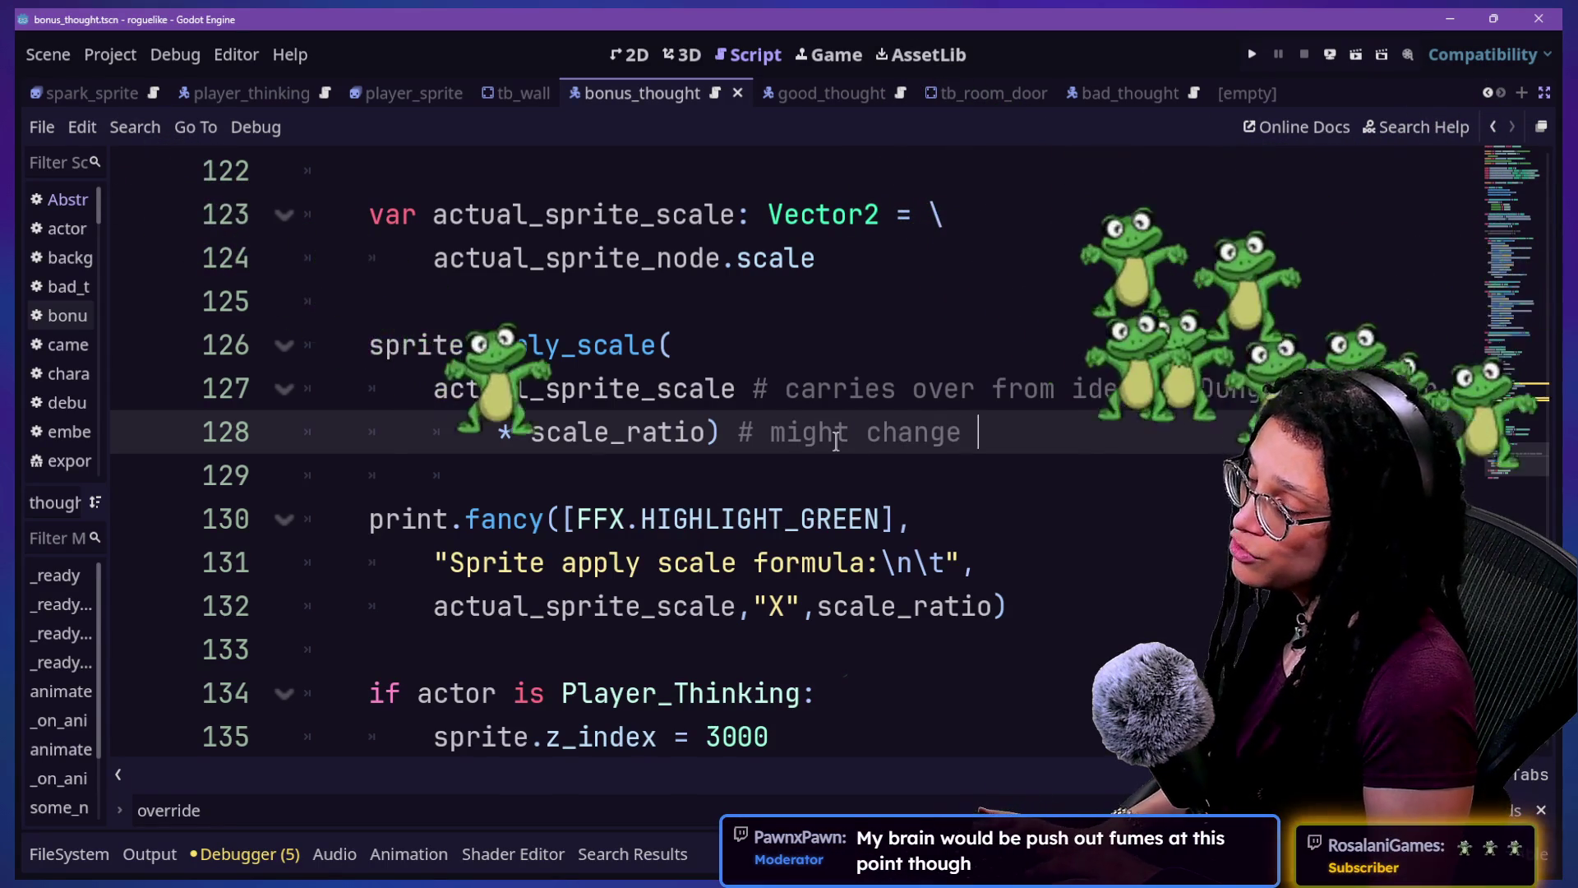
pyautogui.write(' that')
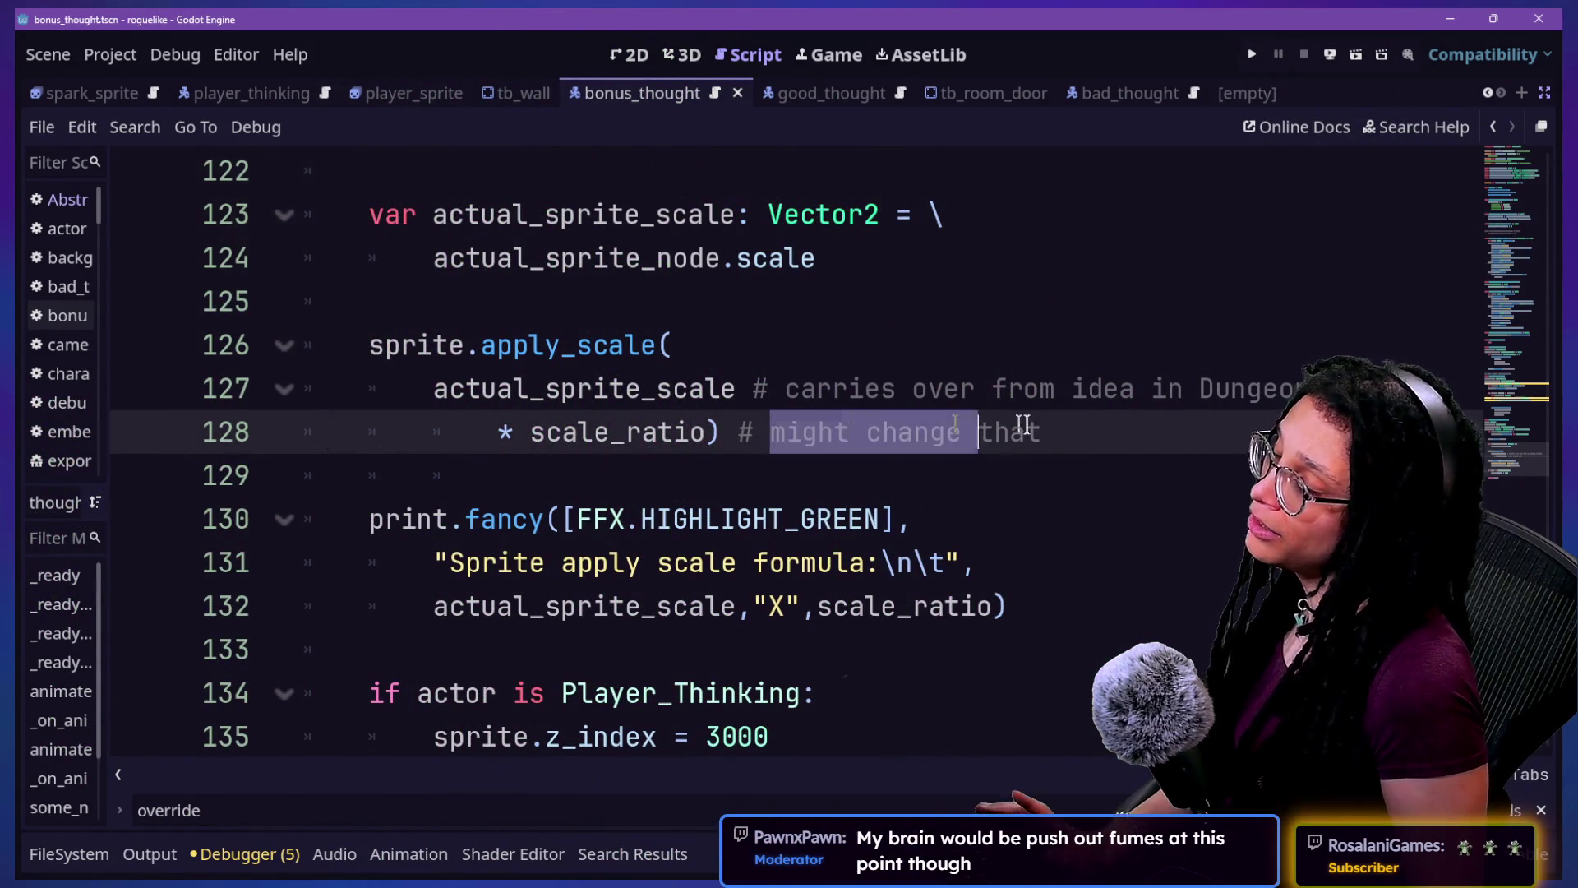
pyautogui.moveTo(771, 432); pyautogui.dragTo(1093, 430)
pyautogui.press('BackSpace')
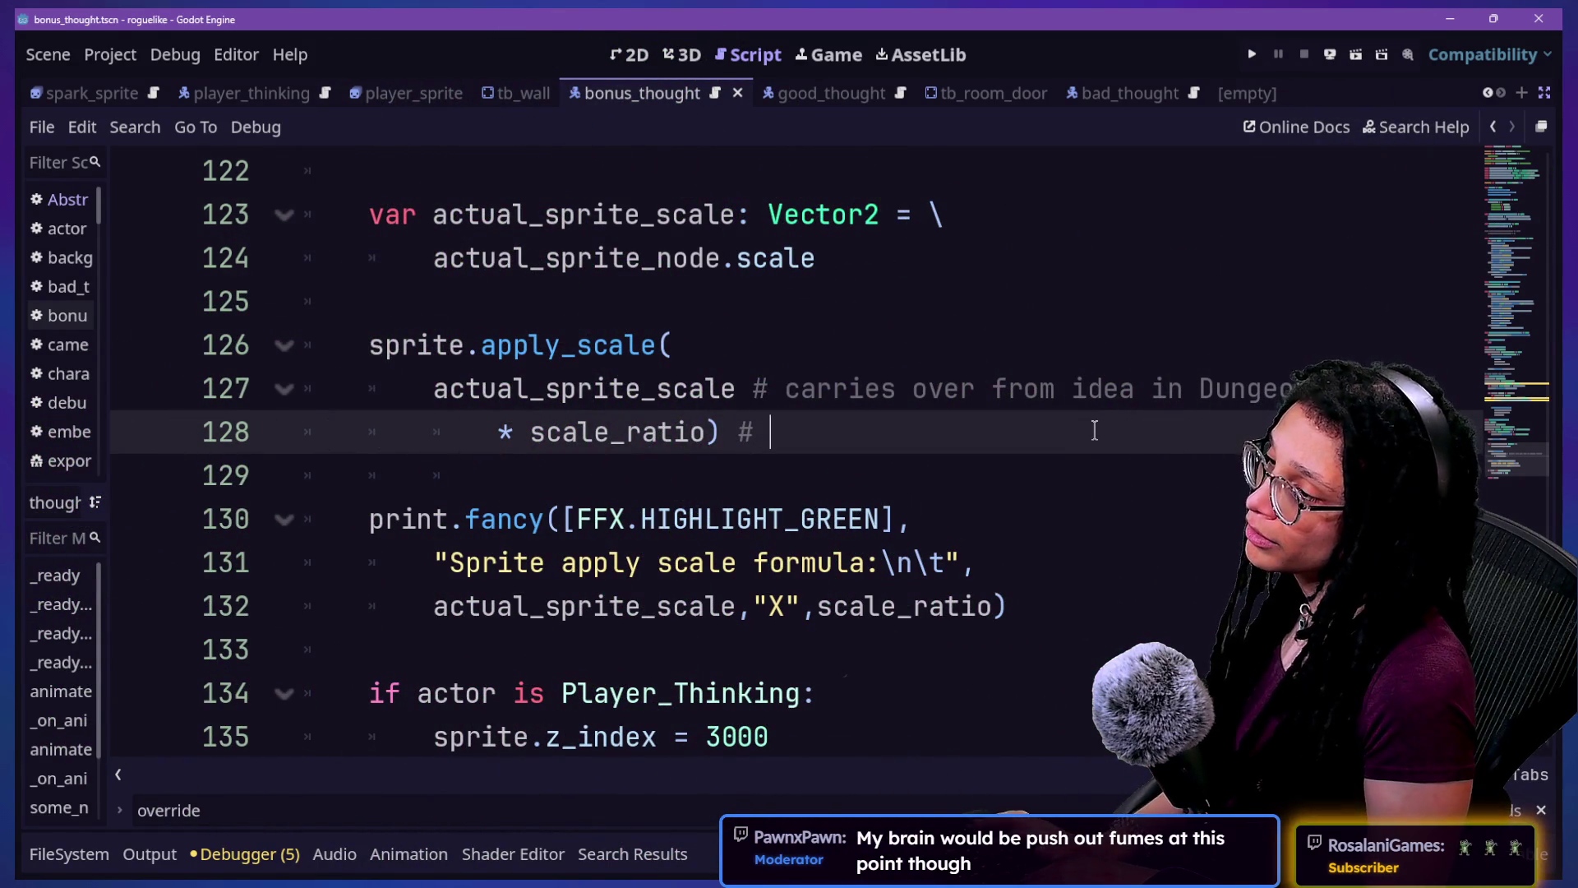
pyautogui.scroll(3, 1093, 429)
pyautogui.scroll(2, 1094, 431)
pyautogui.scroll(1, 1094, 430)
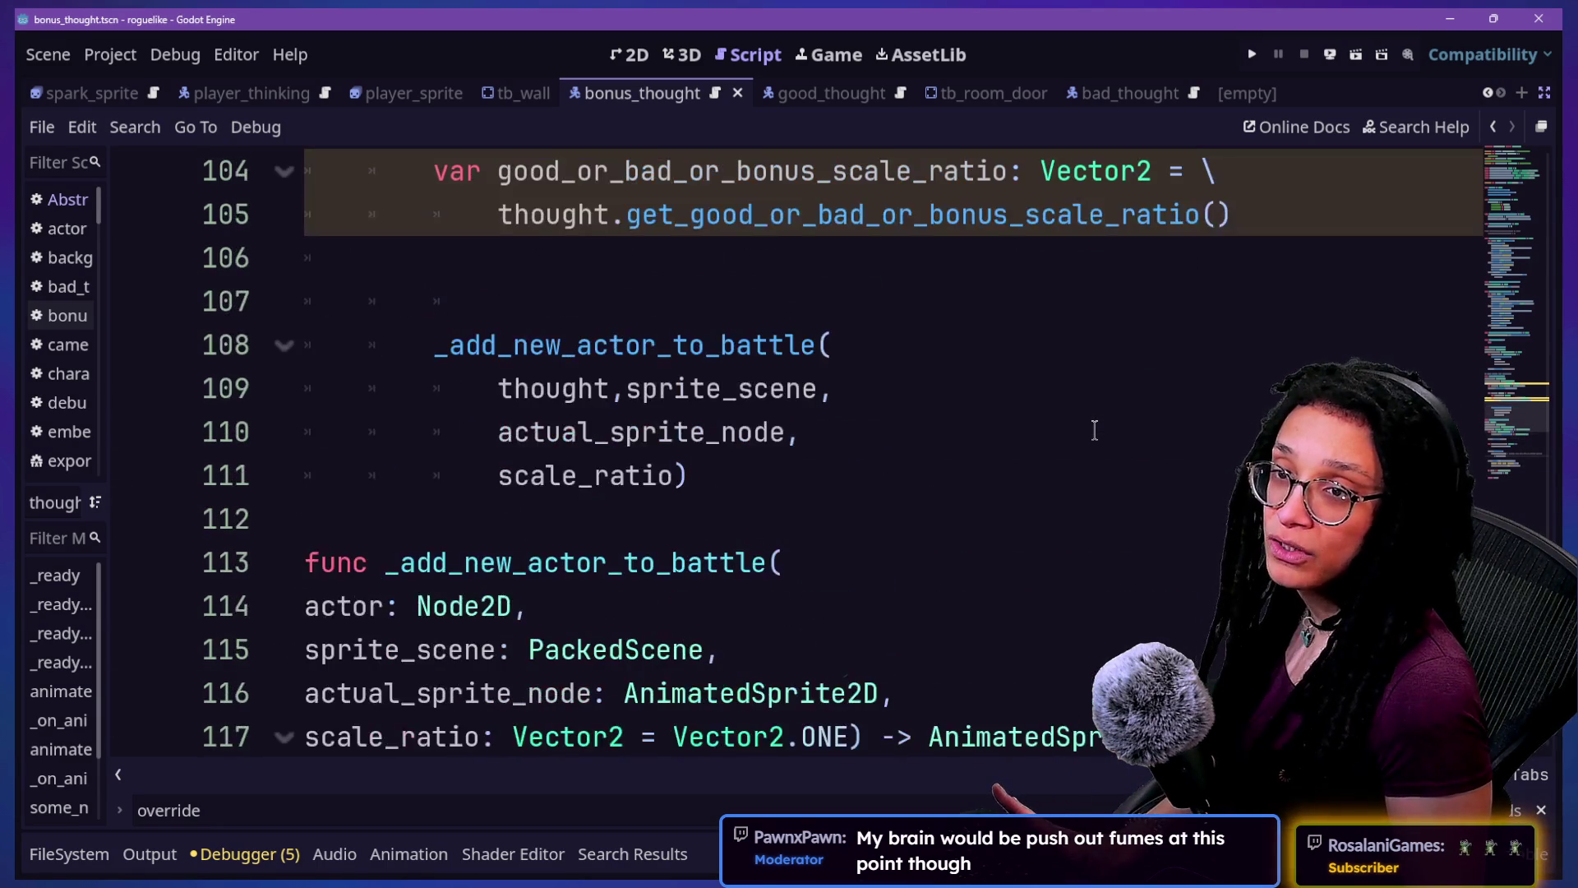
# Delete the empty line 106 between the getter call and the actor-creation call
pyautogui.press('Down')
pyautogui.press('Down')
pyautogui.press('Down')
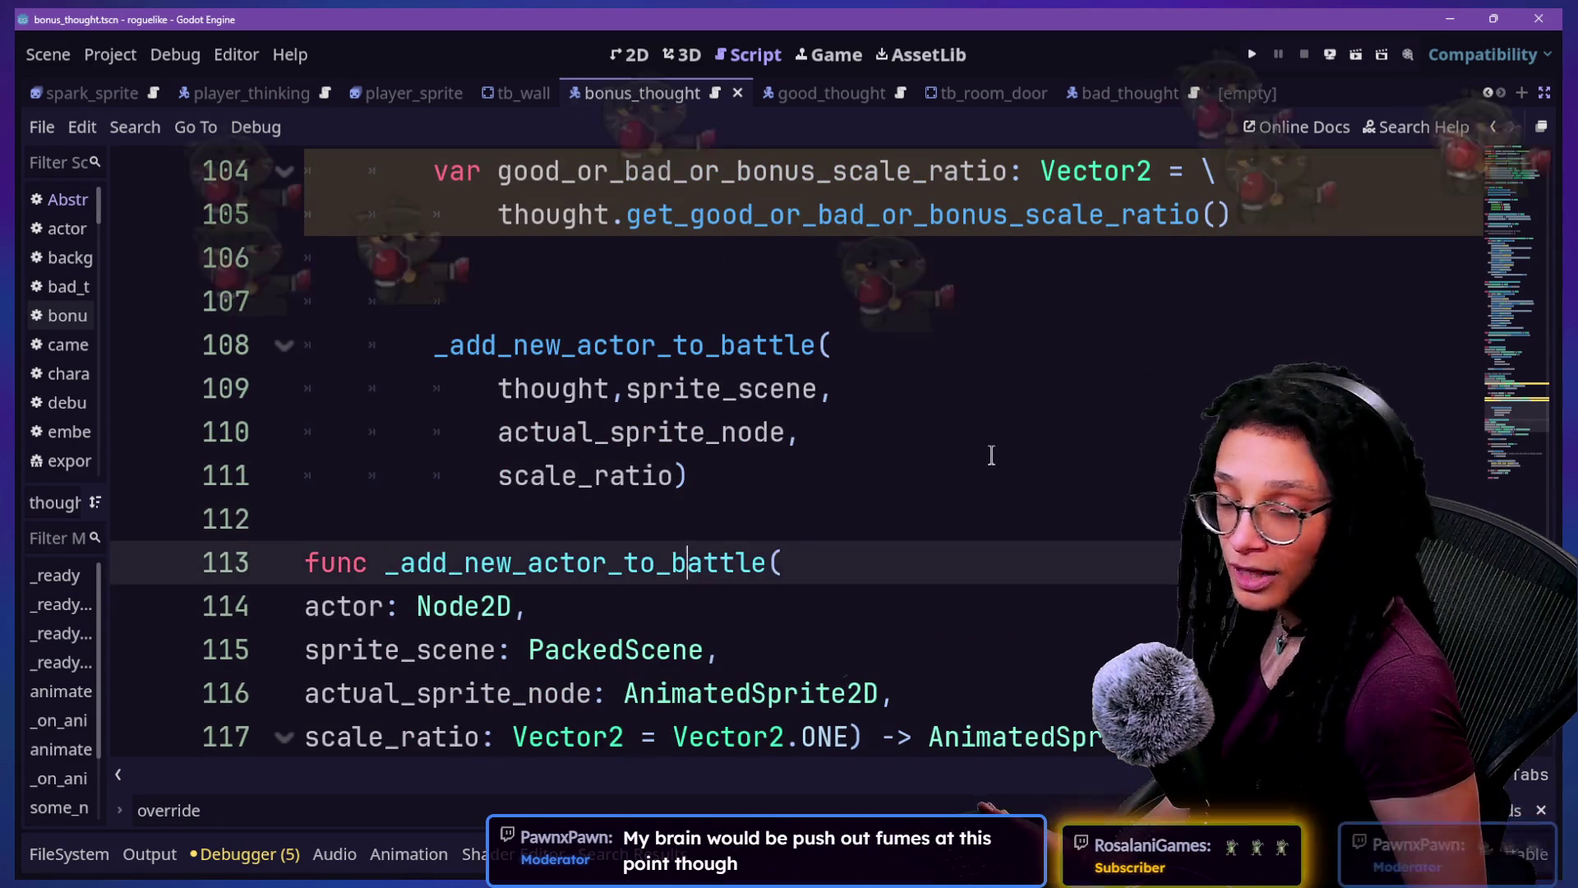
pyautogui.press('Up')
pyautogui.press('Up')
pyautogui.press('Up')
pyautogui.press('Down')
pyautogui.press('Down')
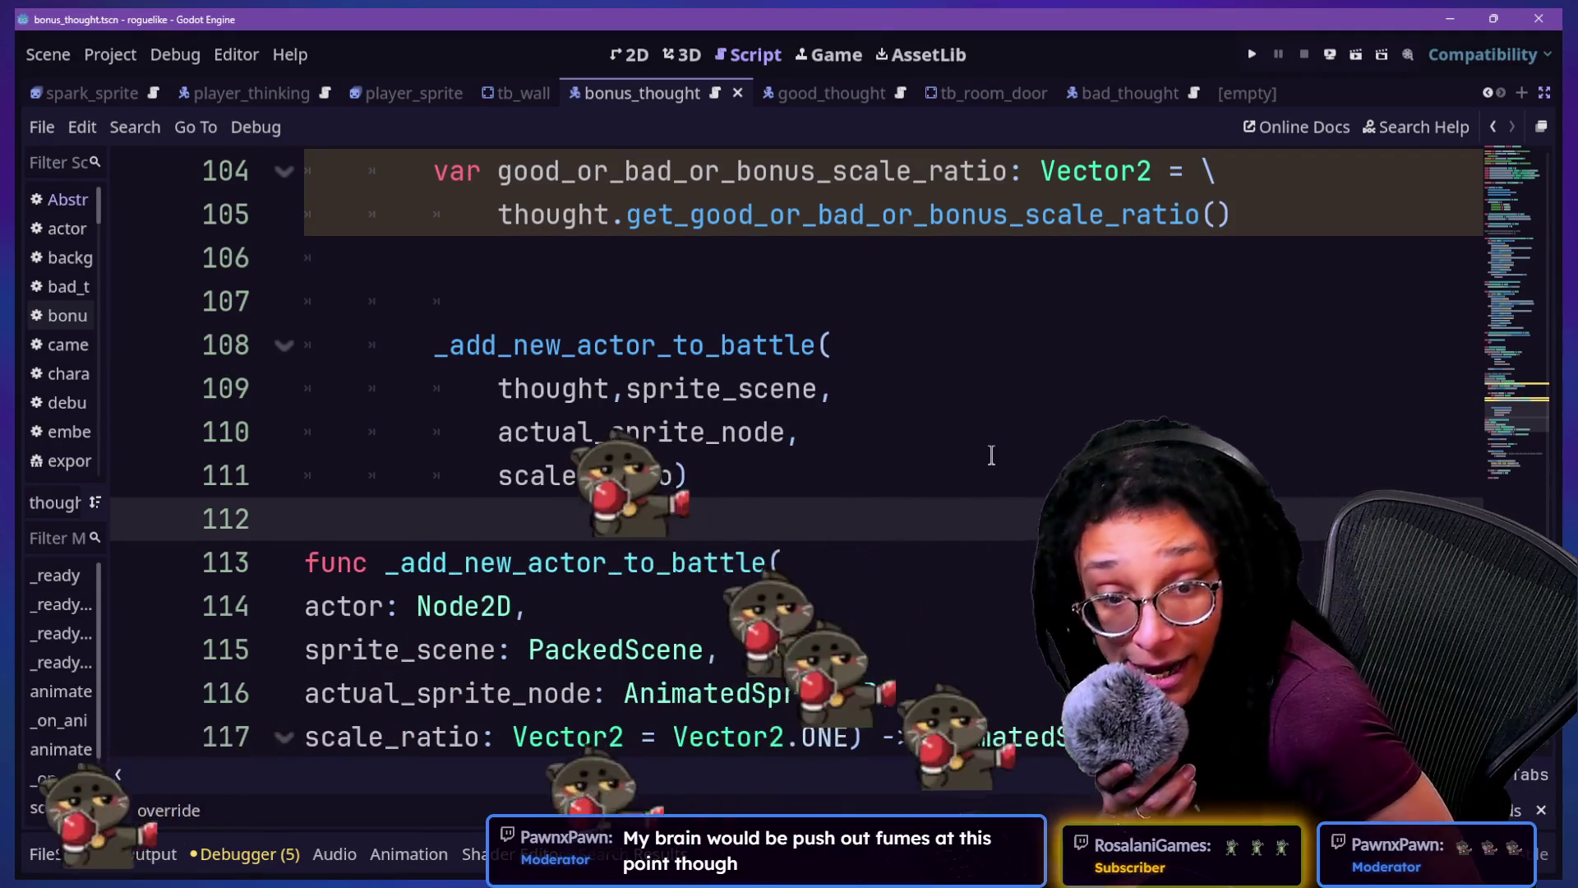
pyautogui.press('Down')
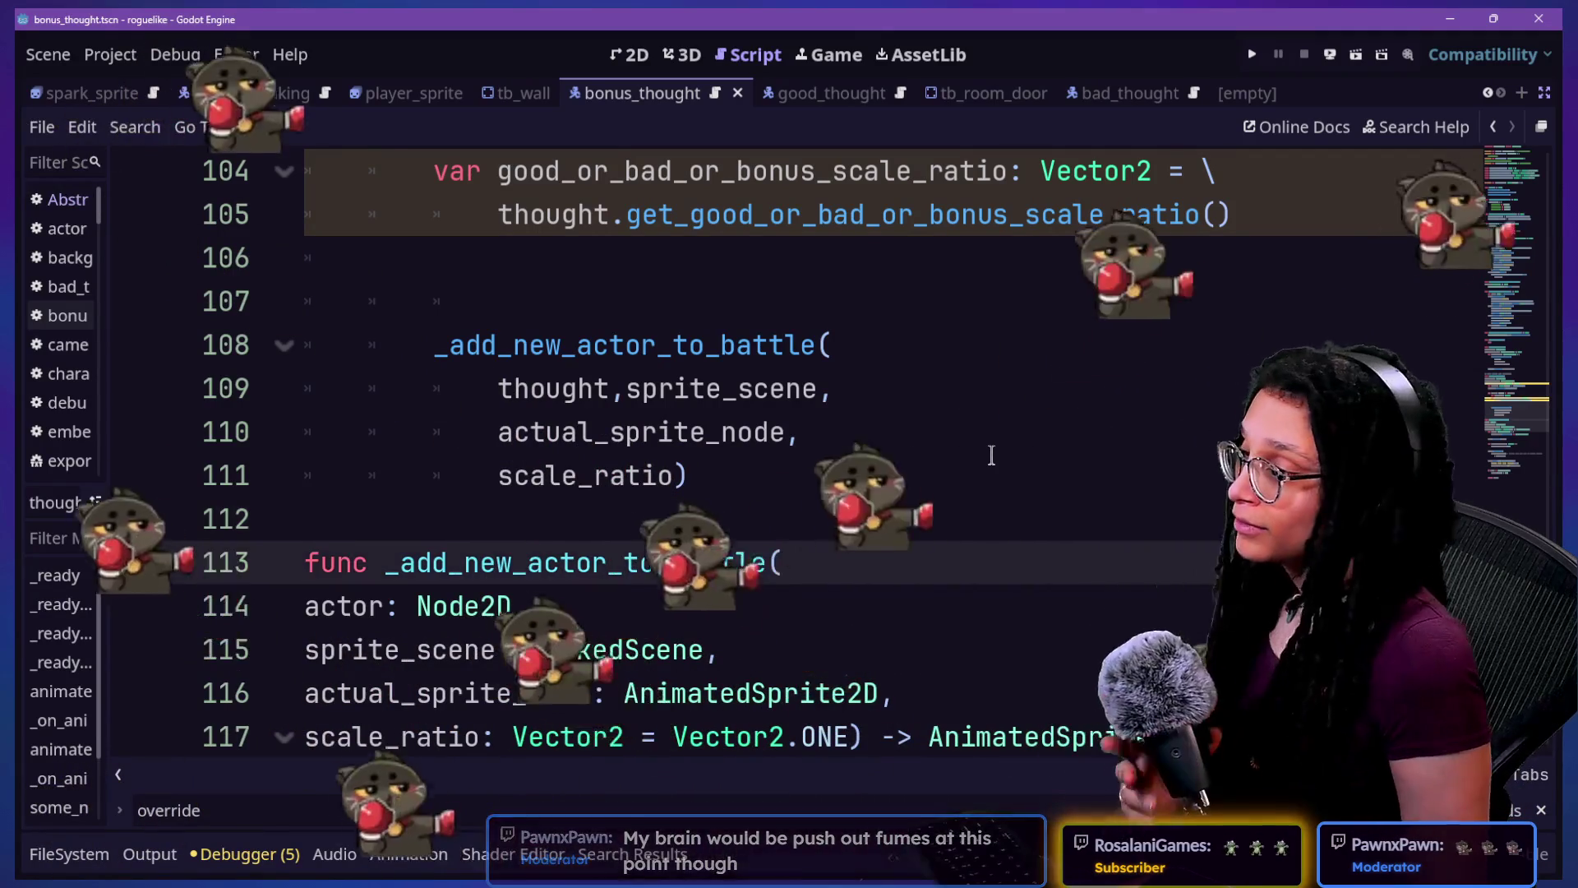
pyautogui.press('Up')
pyautogui.press('Up')
pyautogui.press('Up')
pyautogui.press('Up')
pyautogui.scroll(1, 990, 456)
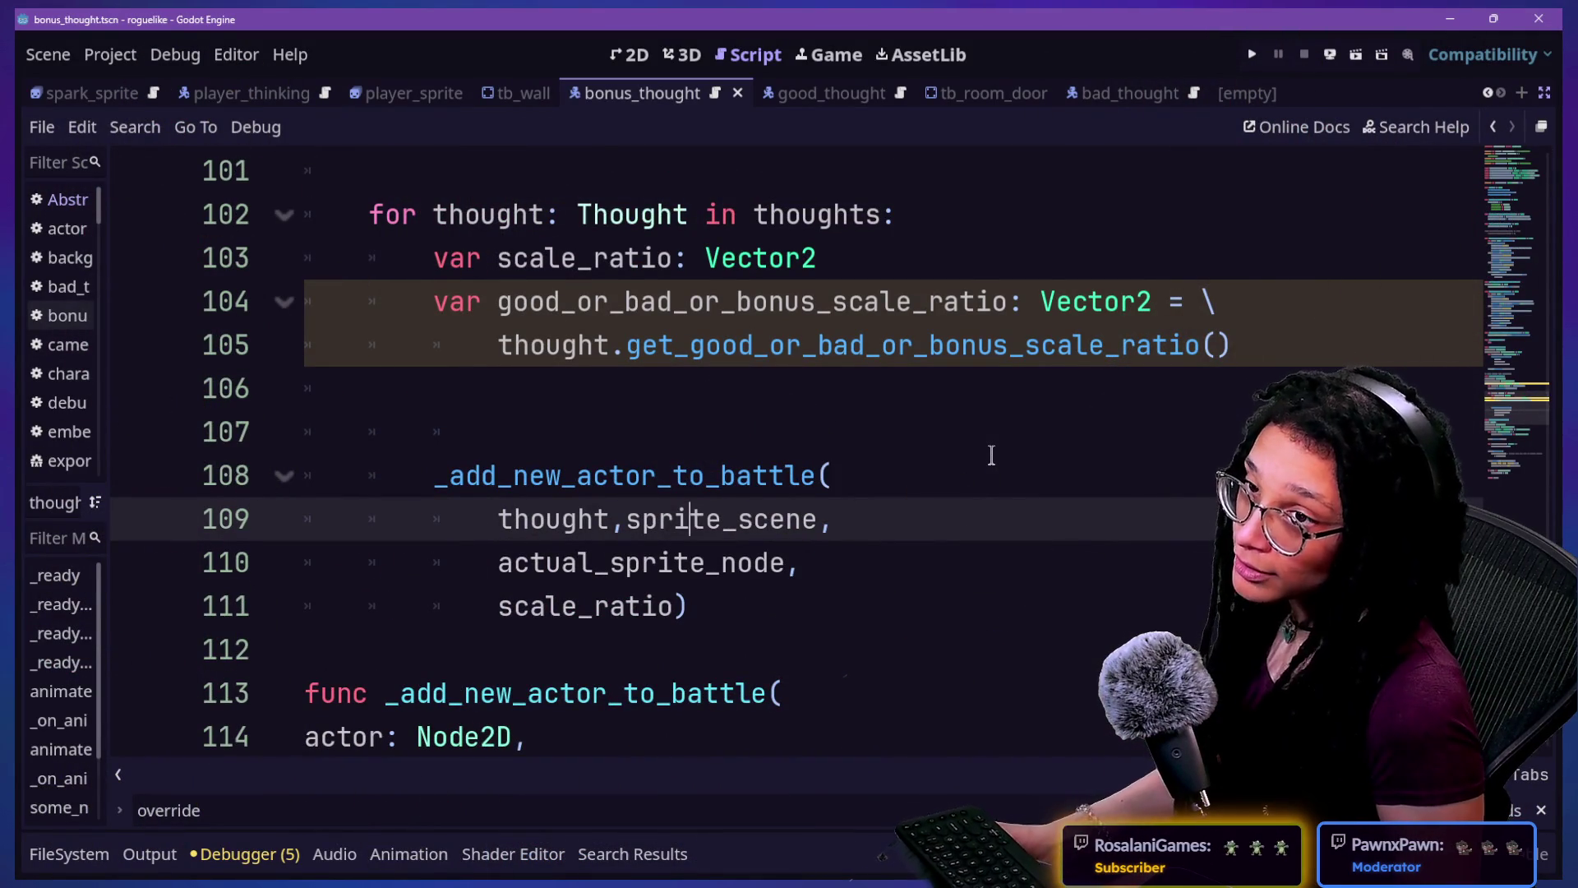
pyautogui.press('Up')
pyautogui.press('Up')
pyautogui.press('Up')
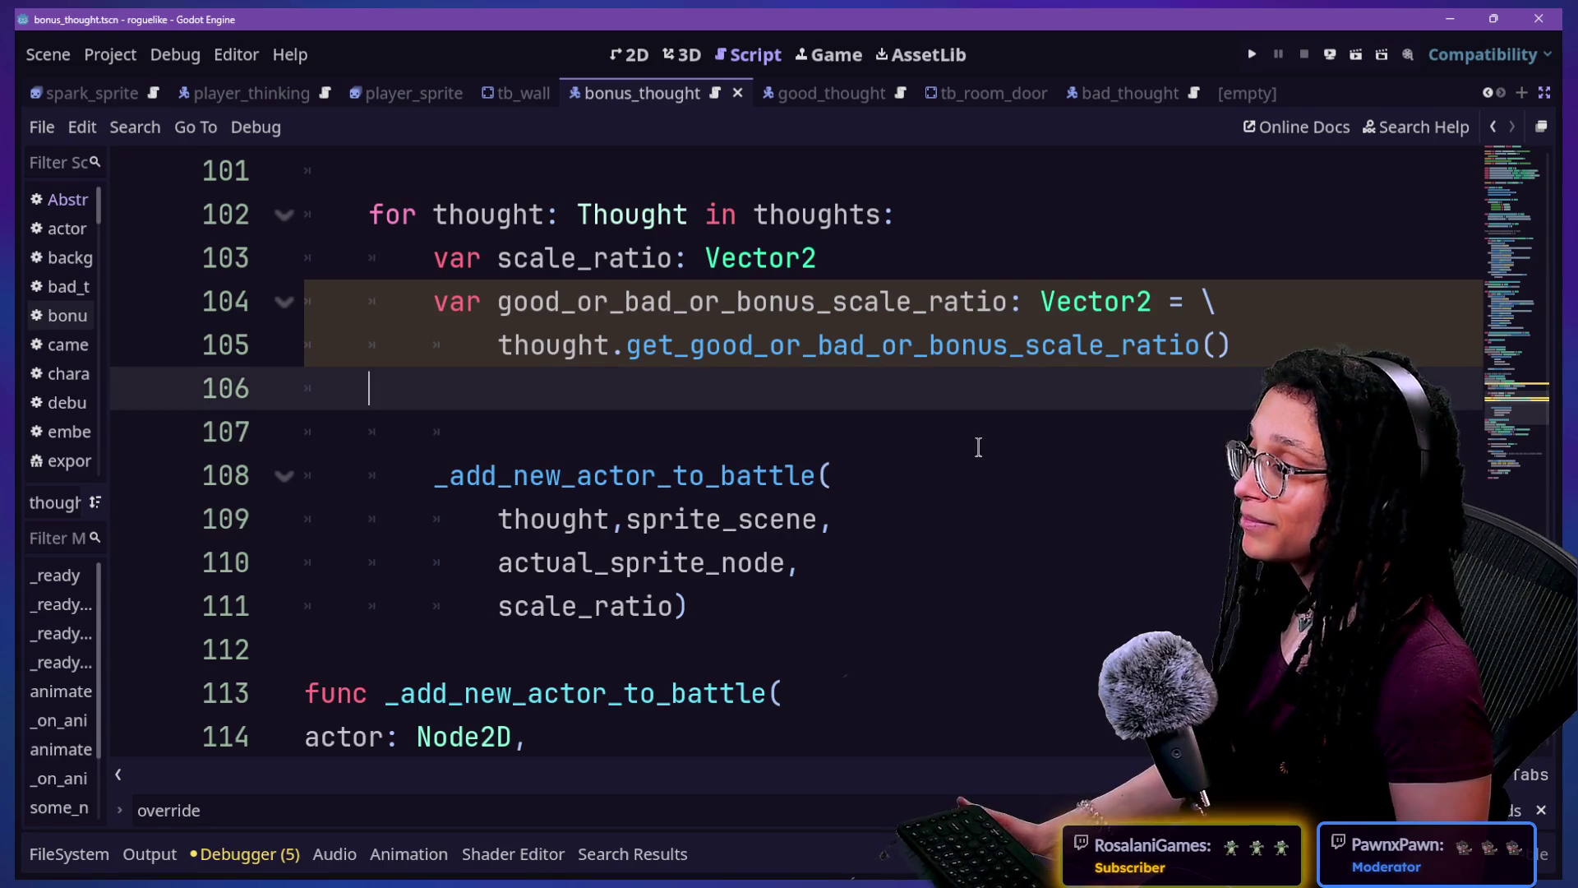
pyautogui.press('BackSpace')
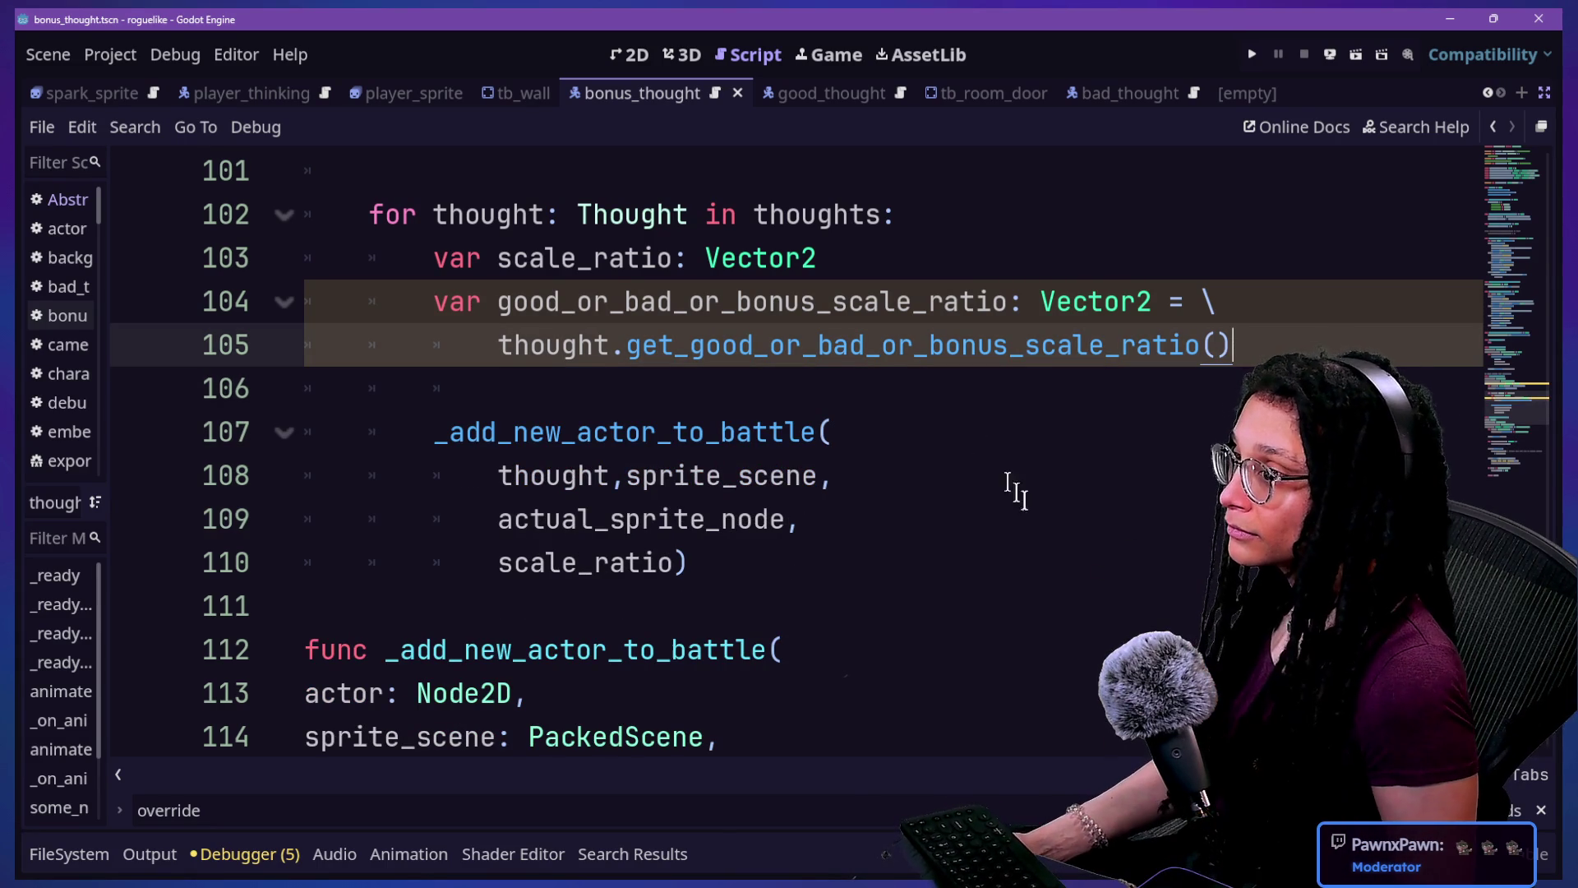
# Review the scale-ratio variable lines 104-105, then switch to the Excalidraw ratio notes
pyautogui.click(499, 261)
pyautogui.click(1067, 332)
pyautogui.moveTo(461, 328); pyautogui.dragTo(1011, 352)
pyautogui.click(1011, 349)
pyautogui.moveTo(530, 303); pyautogui.dragTo(1033, 352)
pyautogui.click(1033, 351)
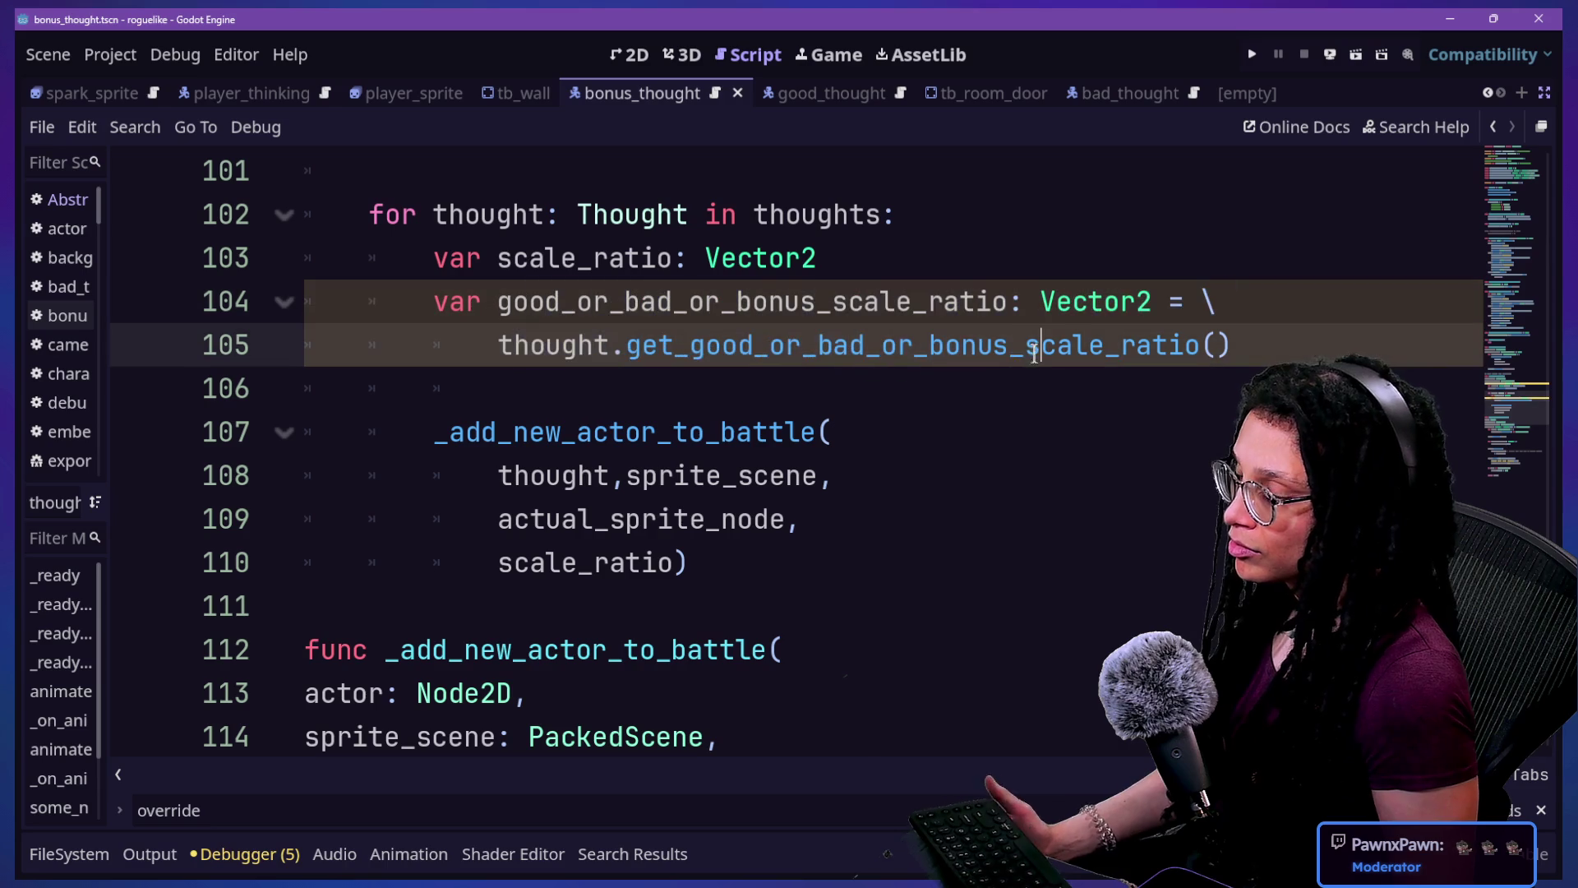
pyautogui.click(679, 299)
pyautogui.hotkey('alt', 'Tab')
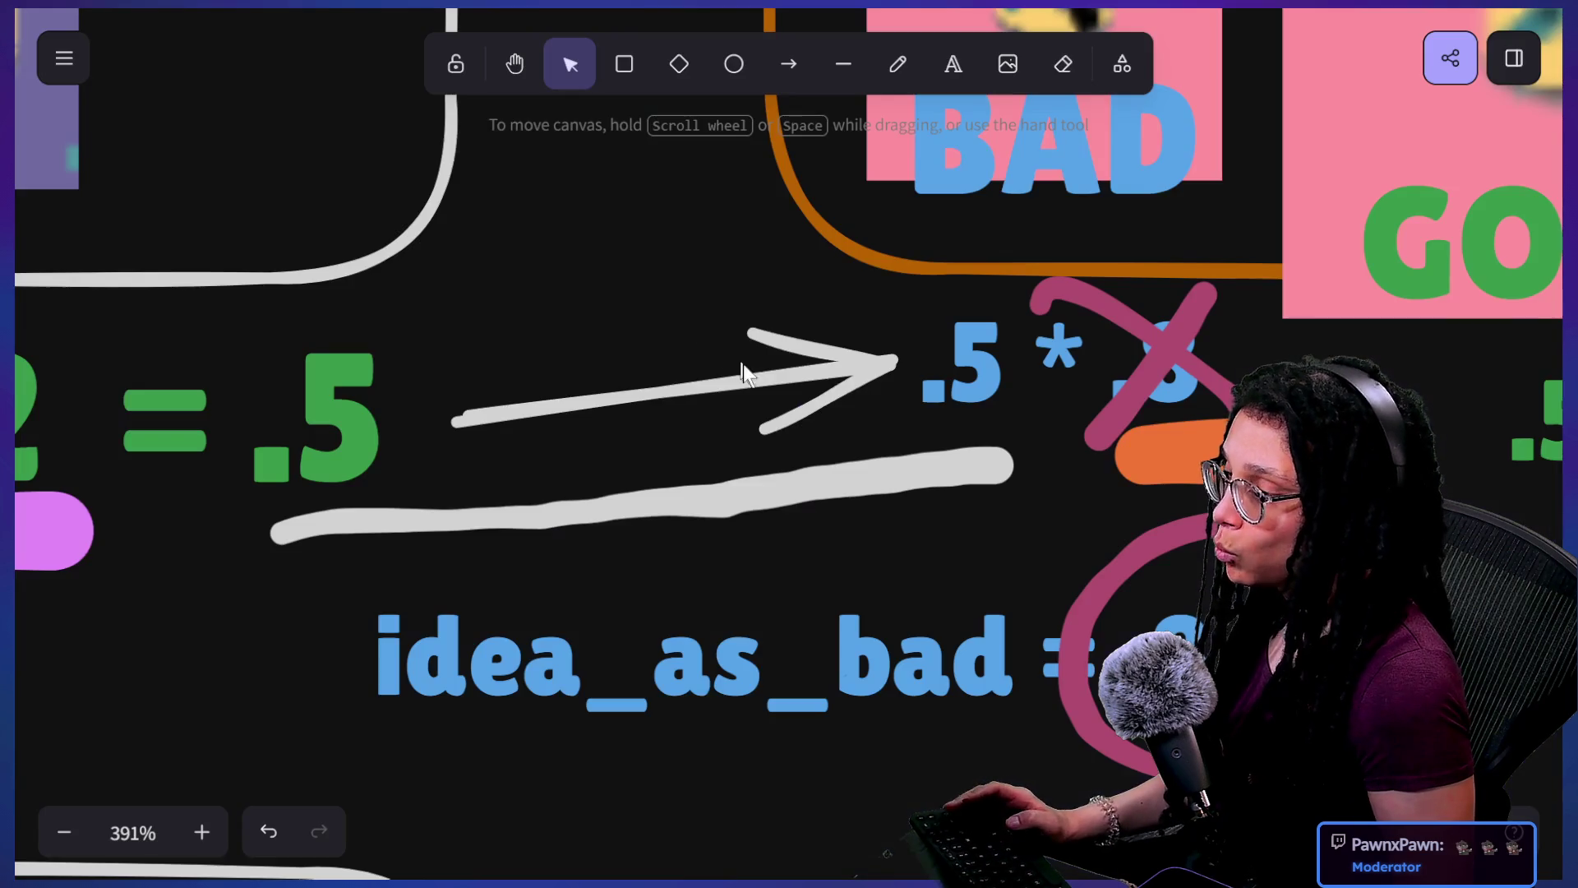
# Pan to the ratio calculations, nudge the .5 * .8 and green notes, then undo the moves
pyautogui.moveTo(809, 514)
pyautogui.mouseDown()
pyautogui.moveTo(503, 493)
pyautogui.moveTo(556, 670)
pyautogui.moveTo(646, 672)
pyautogui.moveTo(547, 762)
pyautogui.mouseUp()
pyautogui.moveTo(944, 528)
pyautogui.mouseDown()
pyautogui.moveTo(801, 493)
pyautogui.moveTo(730, 440)
pyautogui.mouseUp()
pyautogui.moveTo(681, 523); pyautogui.dragTo(469, 527)
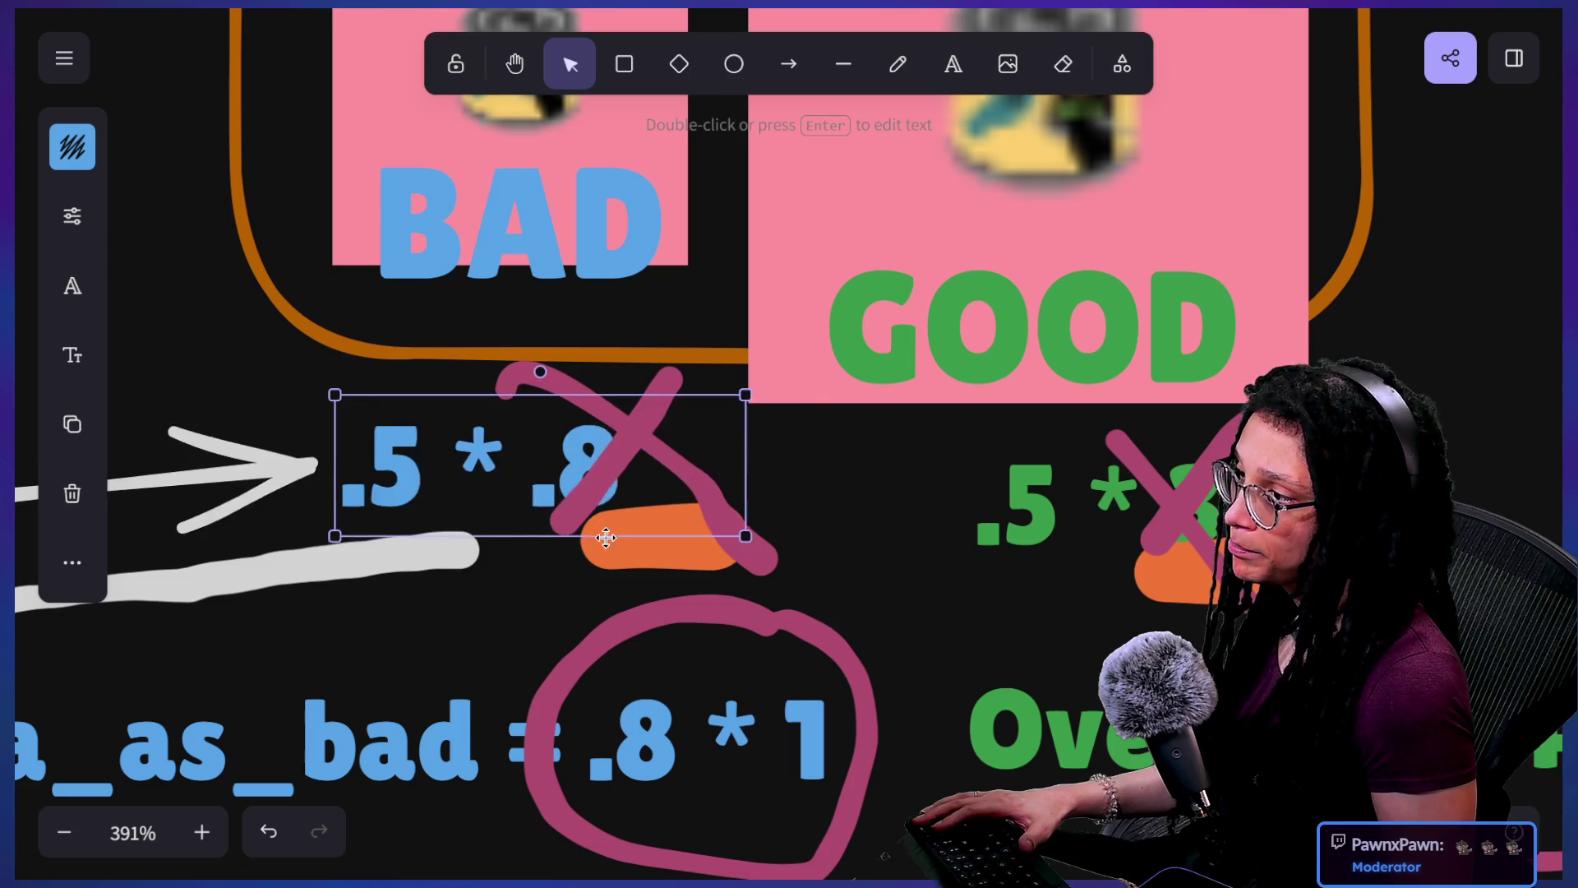
pyautogui.moveTo(699, 475); pyautogui.dragTo(846, 546)
pyautogui.hotkey('ctrl', 'z')
pyautogui.moveTo(1061, 506); pyautogui.dragTo(897, 533)
pyautogui.hotkey('ctrl', 'z')
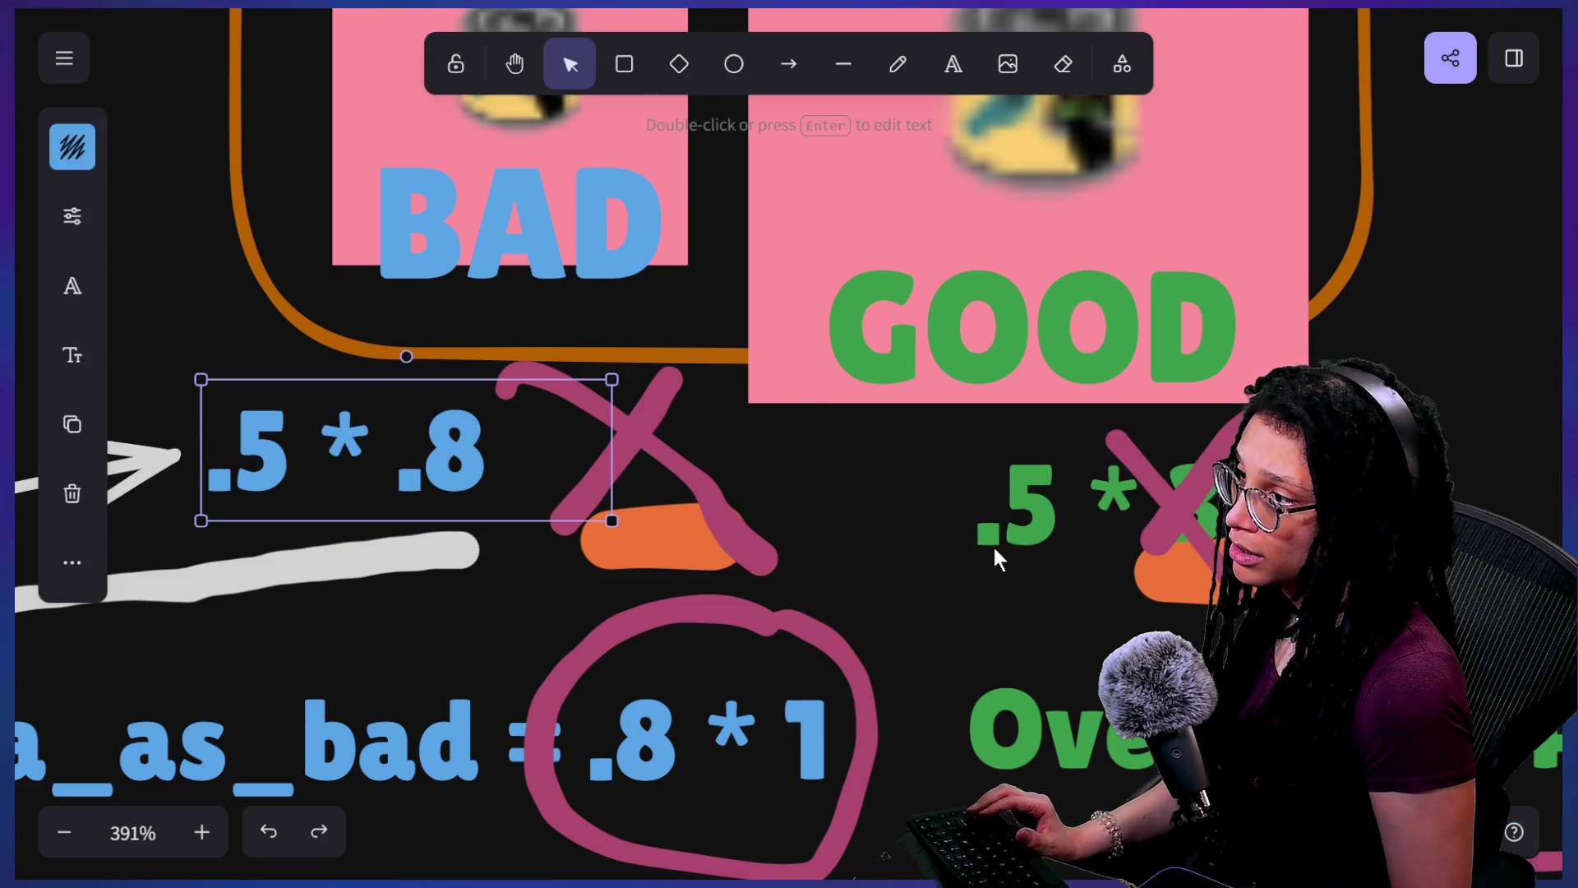
pyautogui.hotkey('ctrl', 'z')
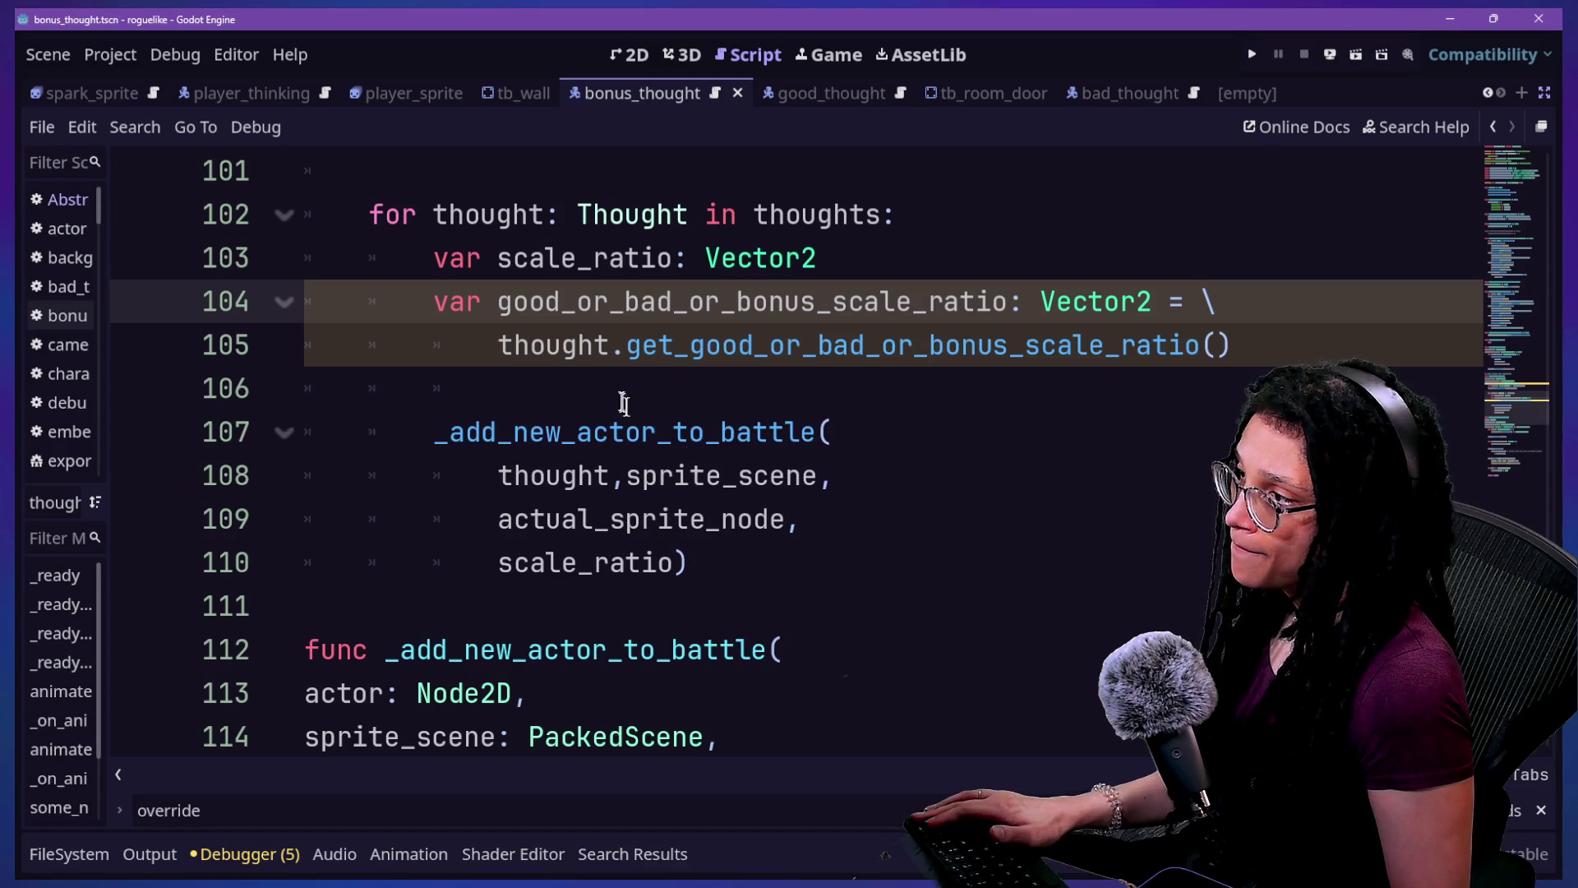
# Open a commented line above the good_or_bad_or_bonus_scale_ratio getter call in the thoughts loop
pyautogui.click(810, 351)
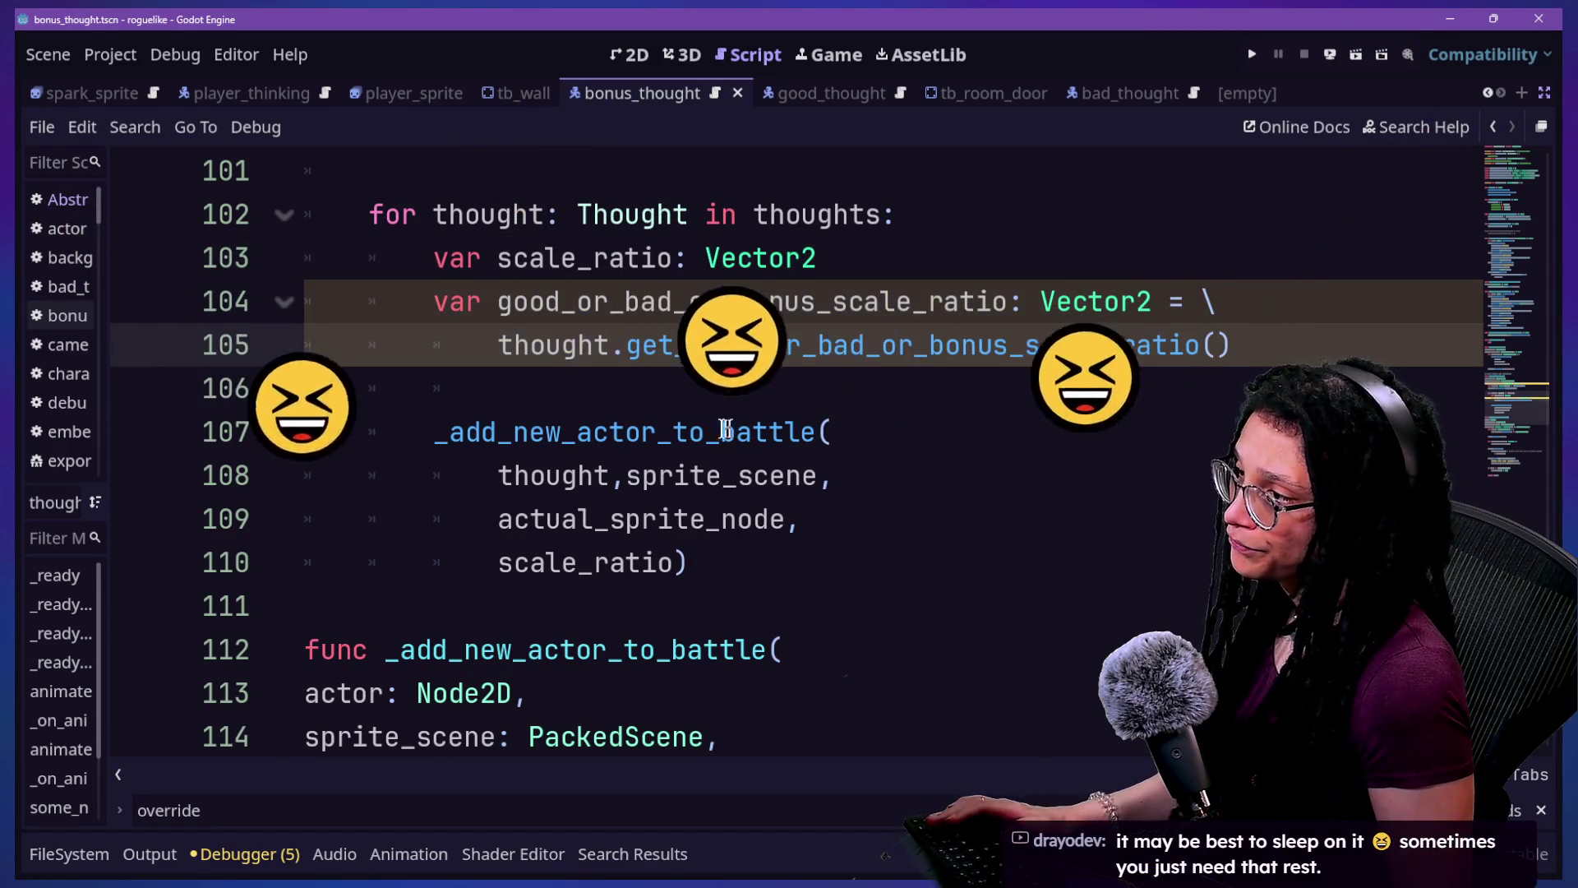
pyautogui.click(929, 256)
pyautogui.press('Return')
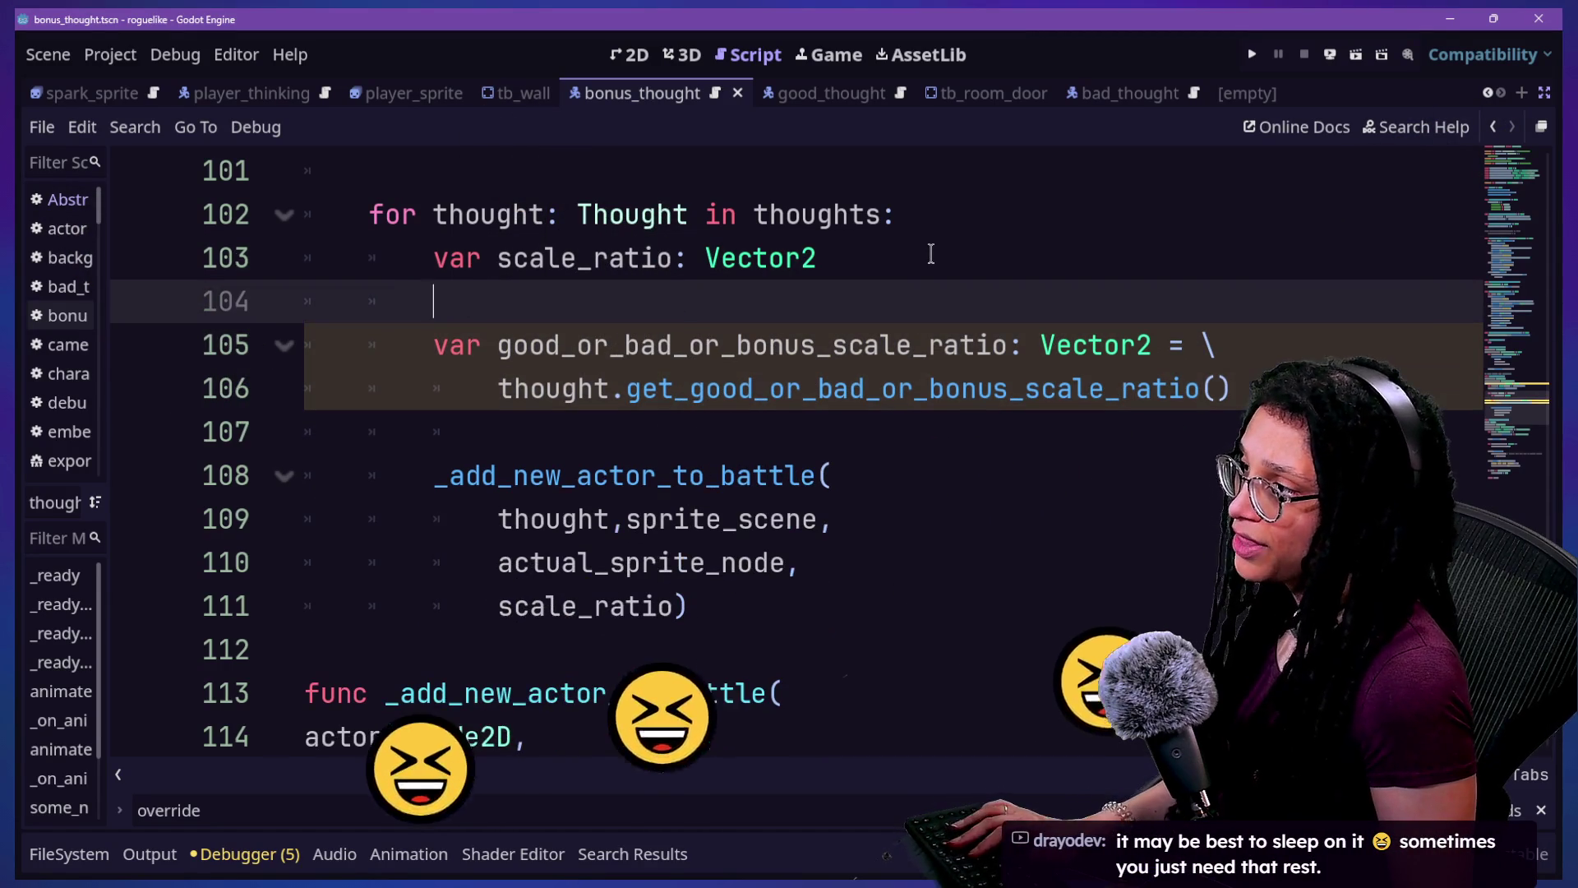
pyautogui.write('##')
pyautogui.press('BackSpace')
pyautogui.press('BackSpace')
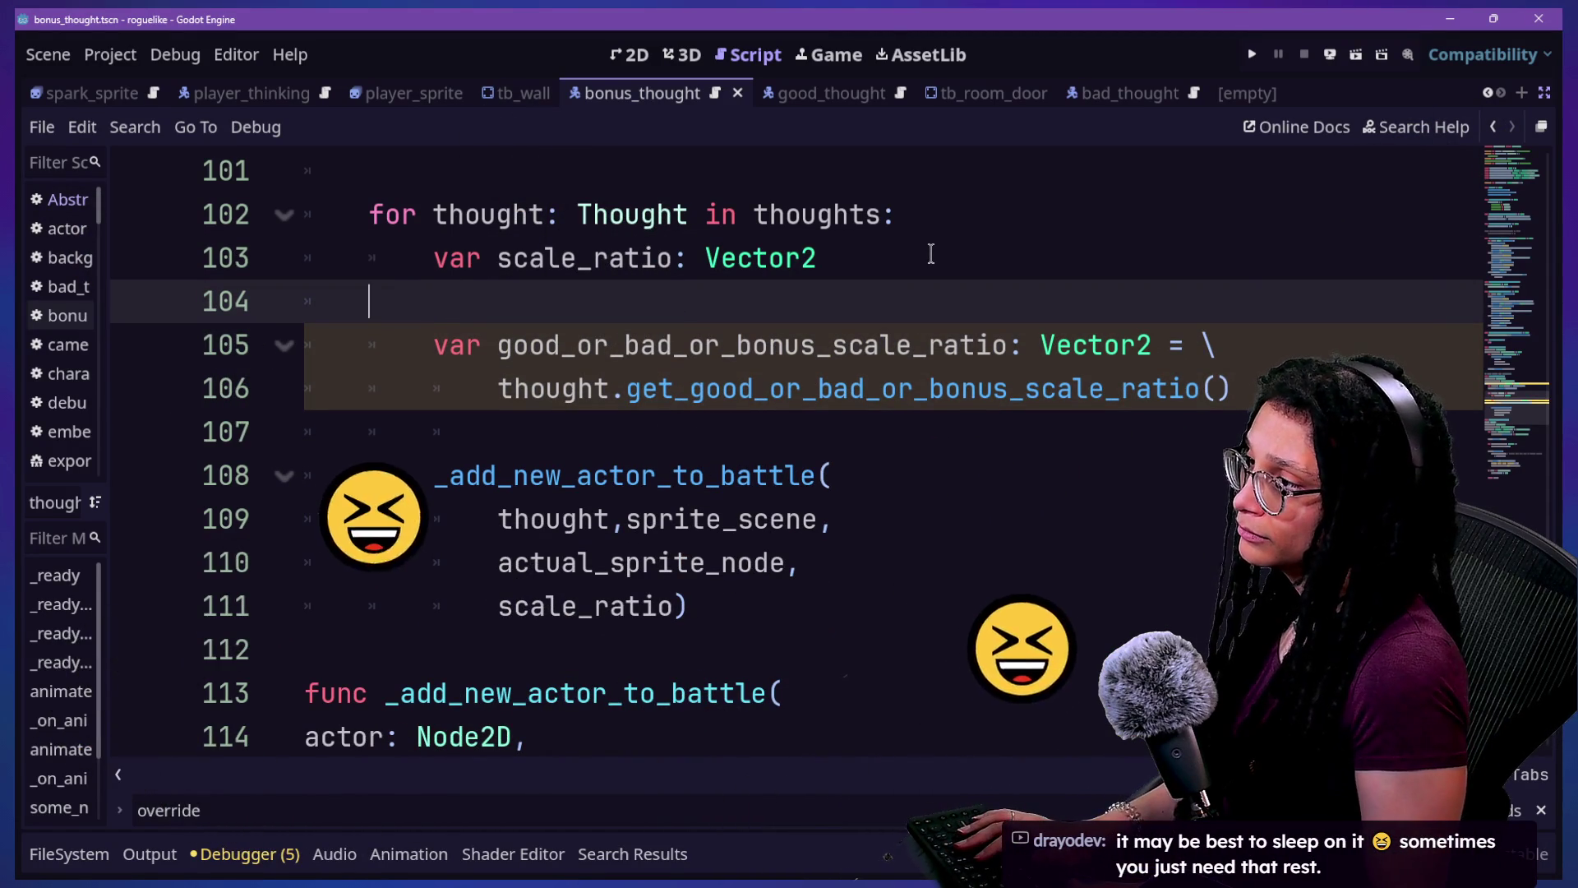
pyautogui.press('BackSpace')
pyautogui.press('Return')
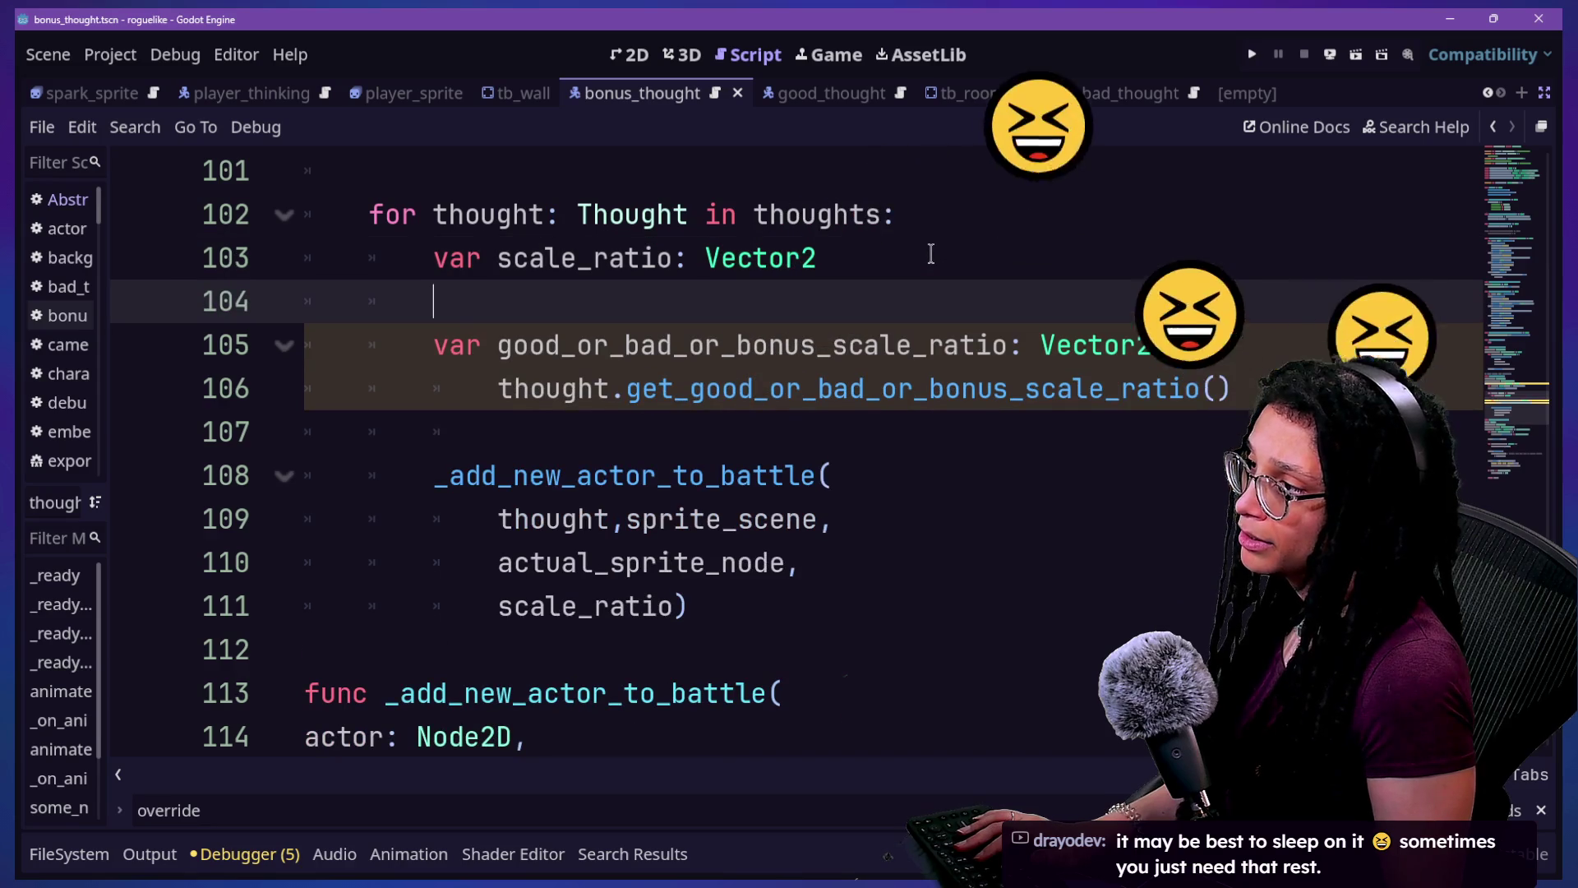
pyautogui.write('#')
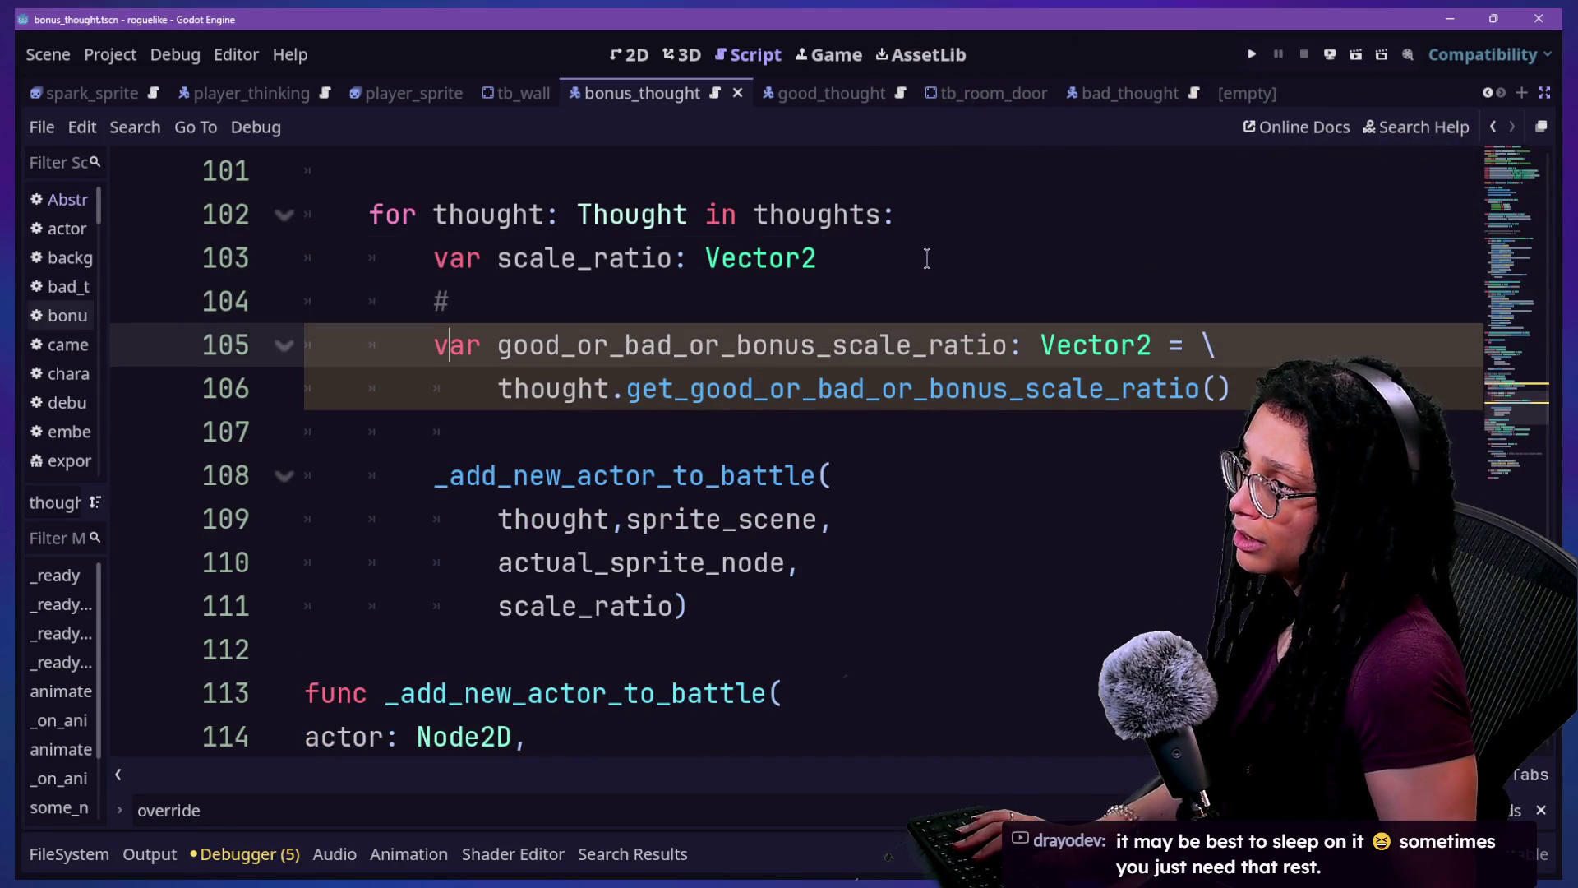
pyautogui.press('Home')
pyautogui.press('Return')
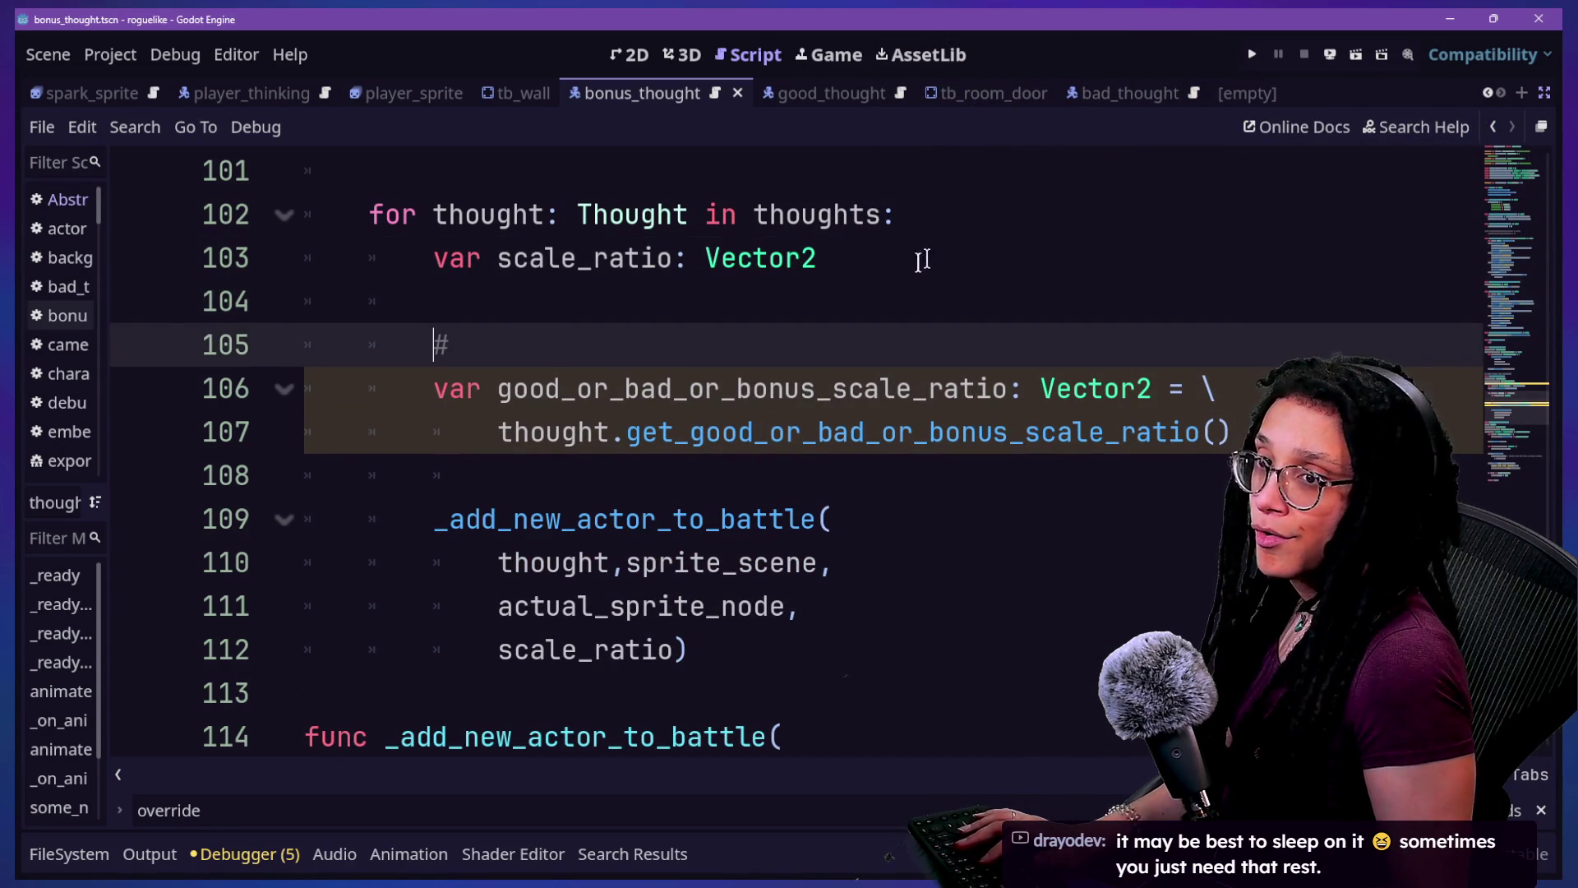
pyautogui.click(850, 287)
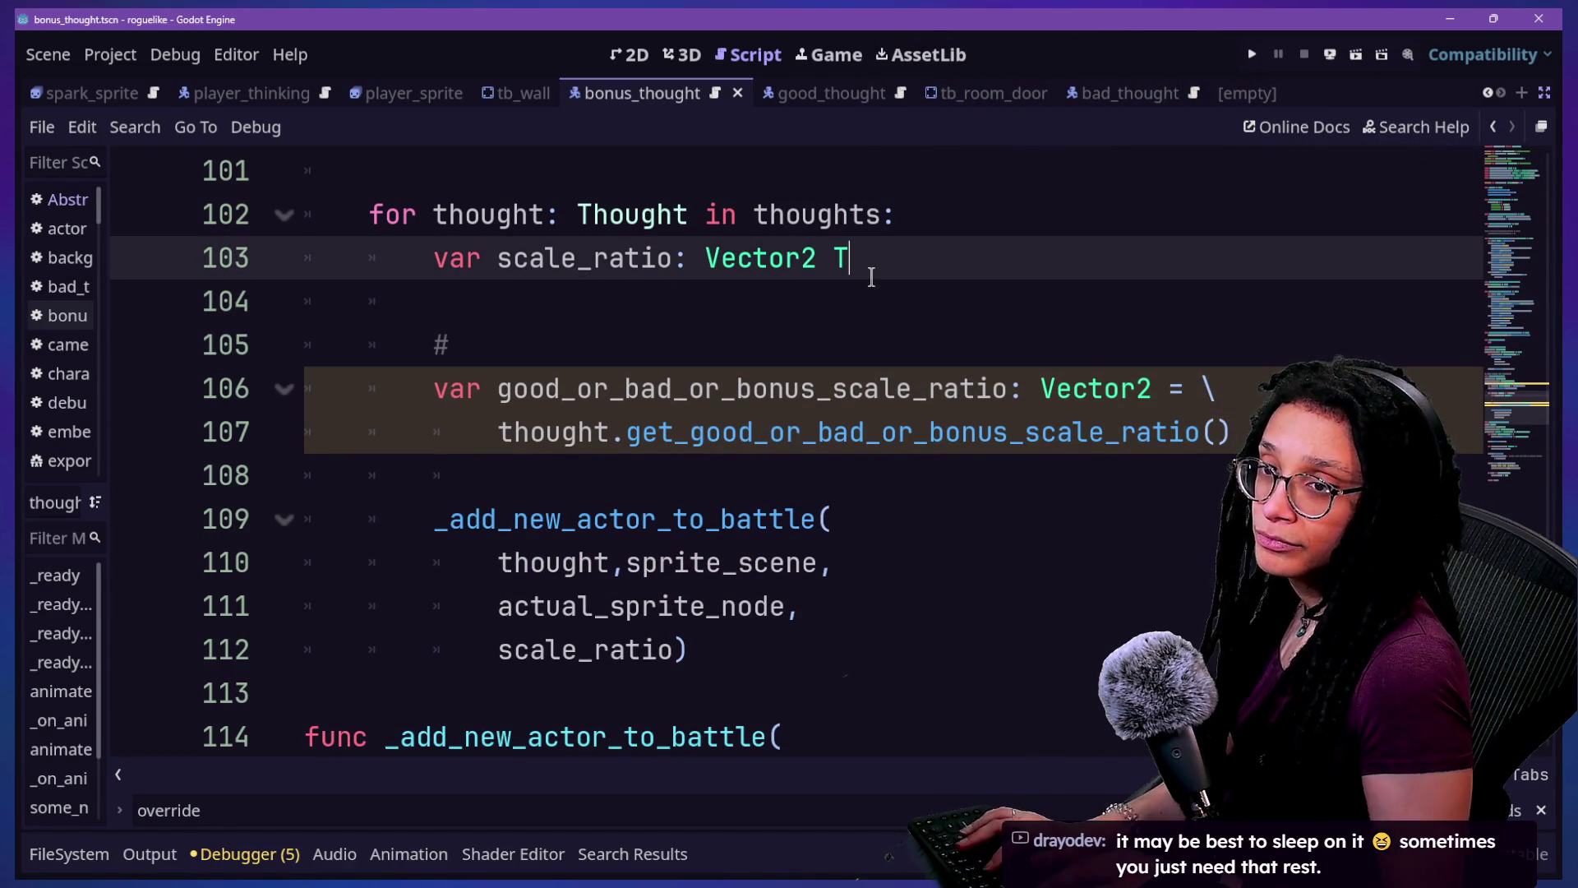
pyautogui.write('he')
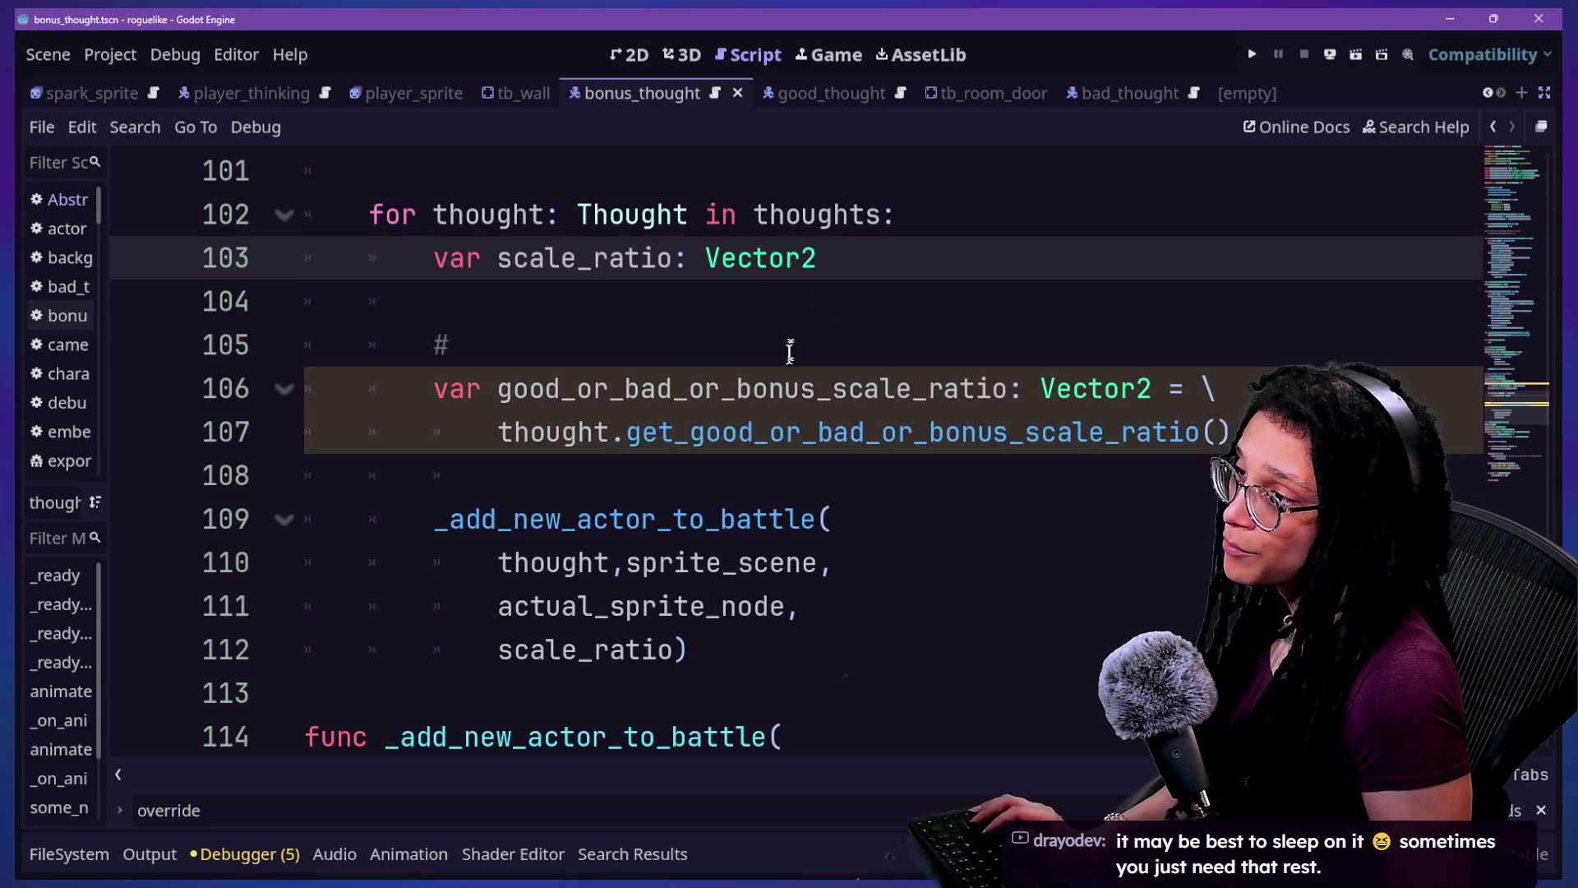
pyautogui.click(787, 350)
pyautogui.write('The')
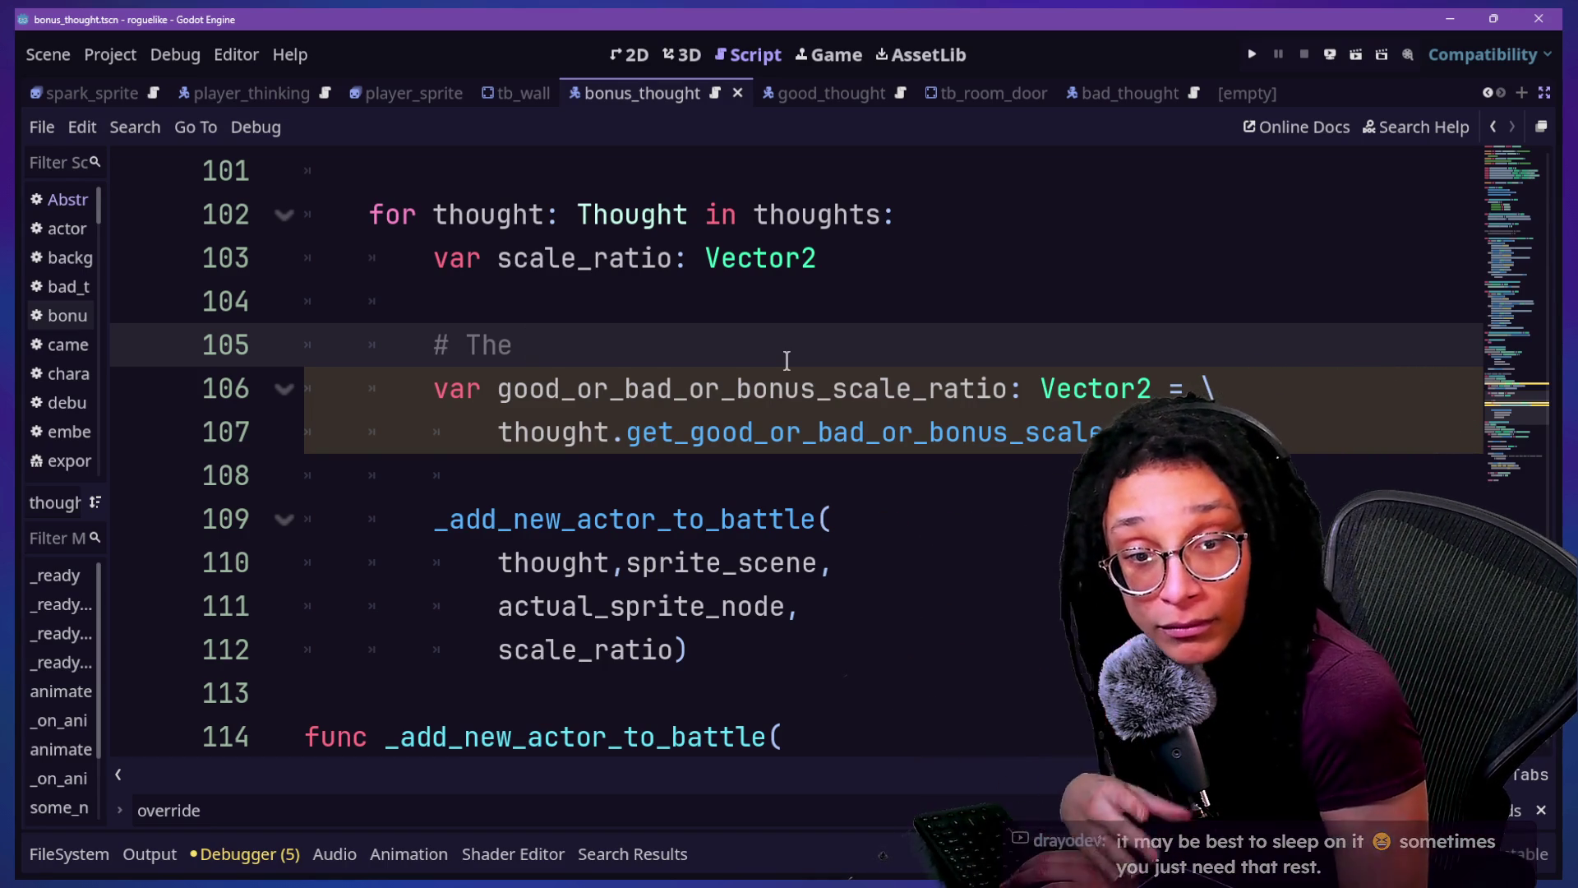
pyautogui.write('i')
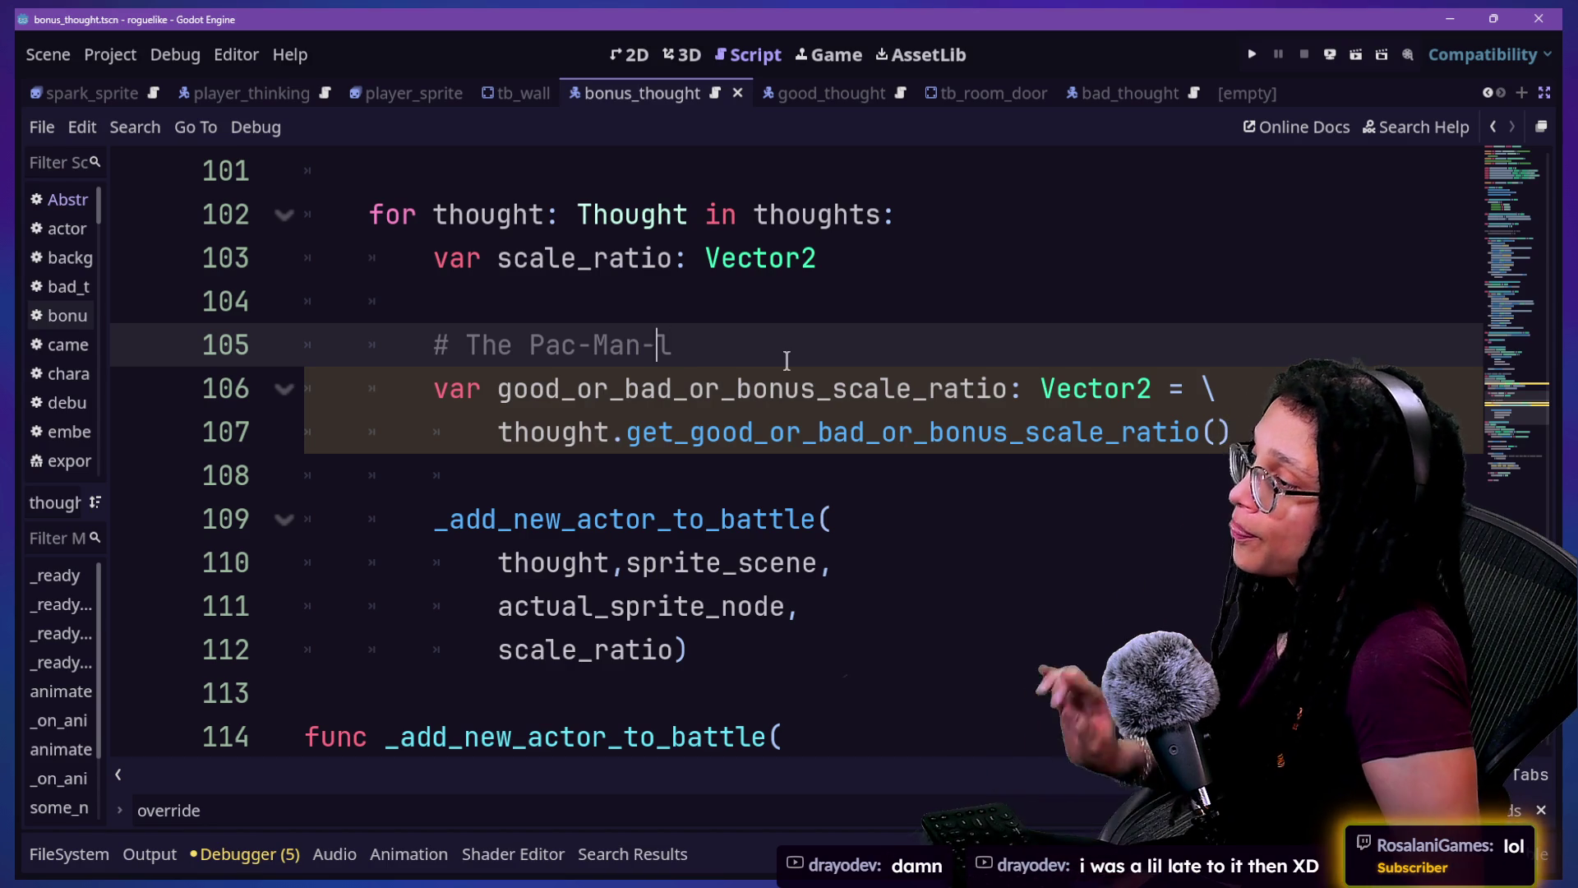
# Reword the comment to 'Either the good or bad modified size for "Pac-Man"'
pyautogui.press('Left')
pyautogui.press('Left')
pyautogui.press('Left')
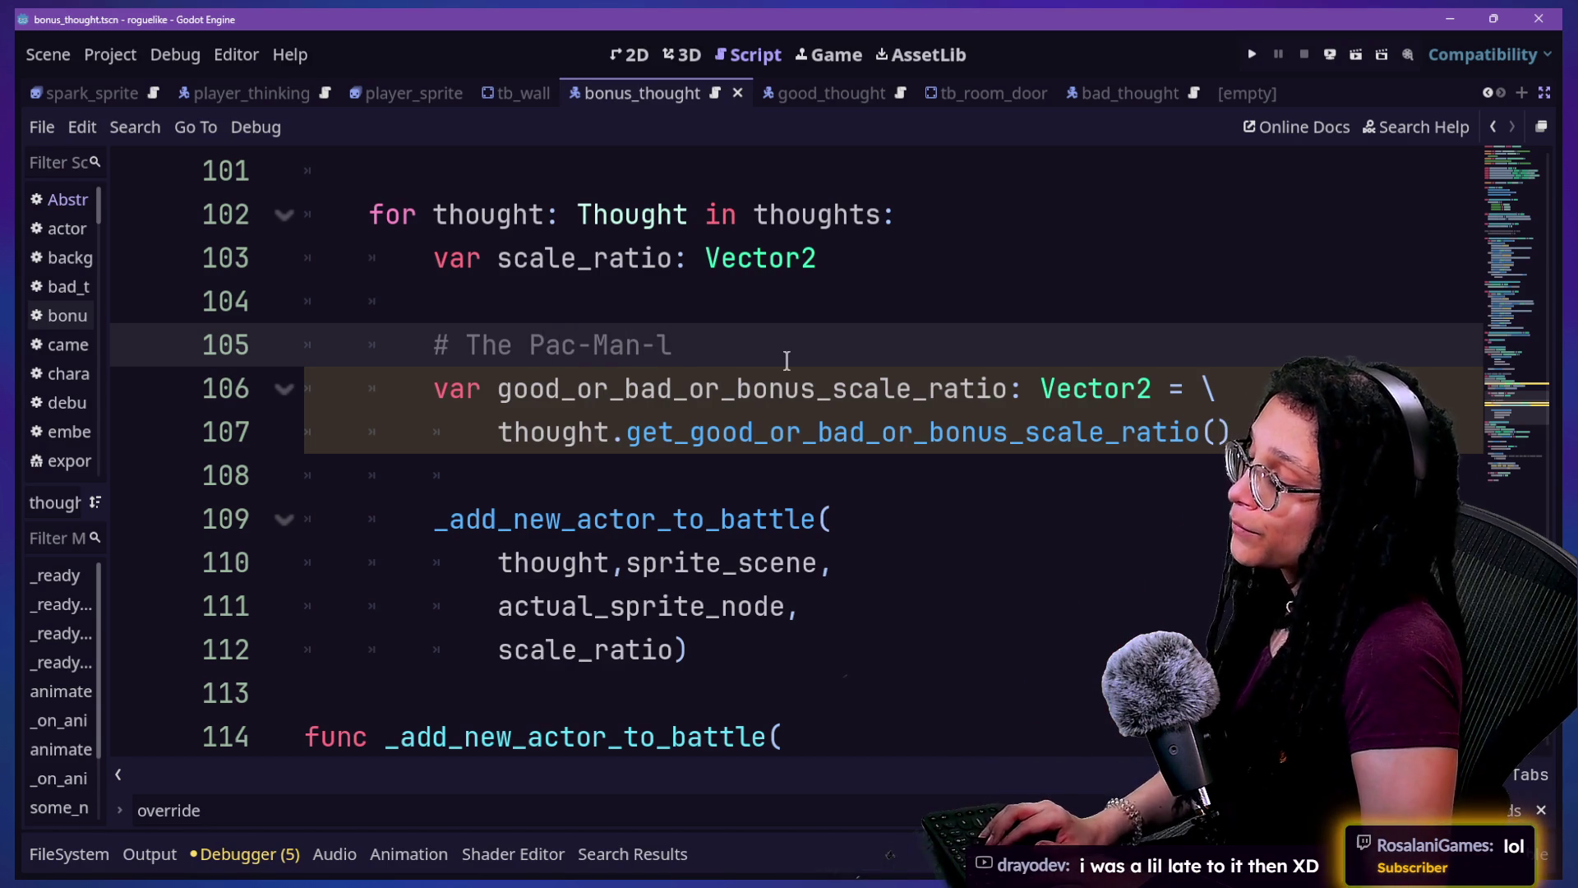
pyautogui.write('di')
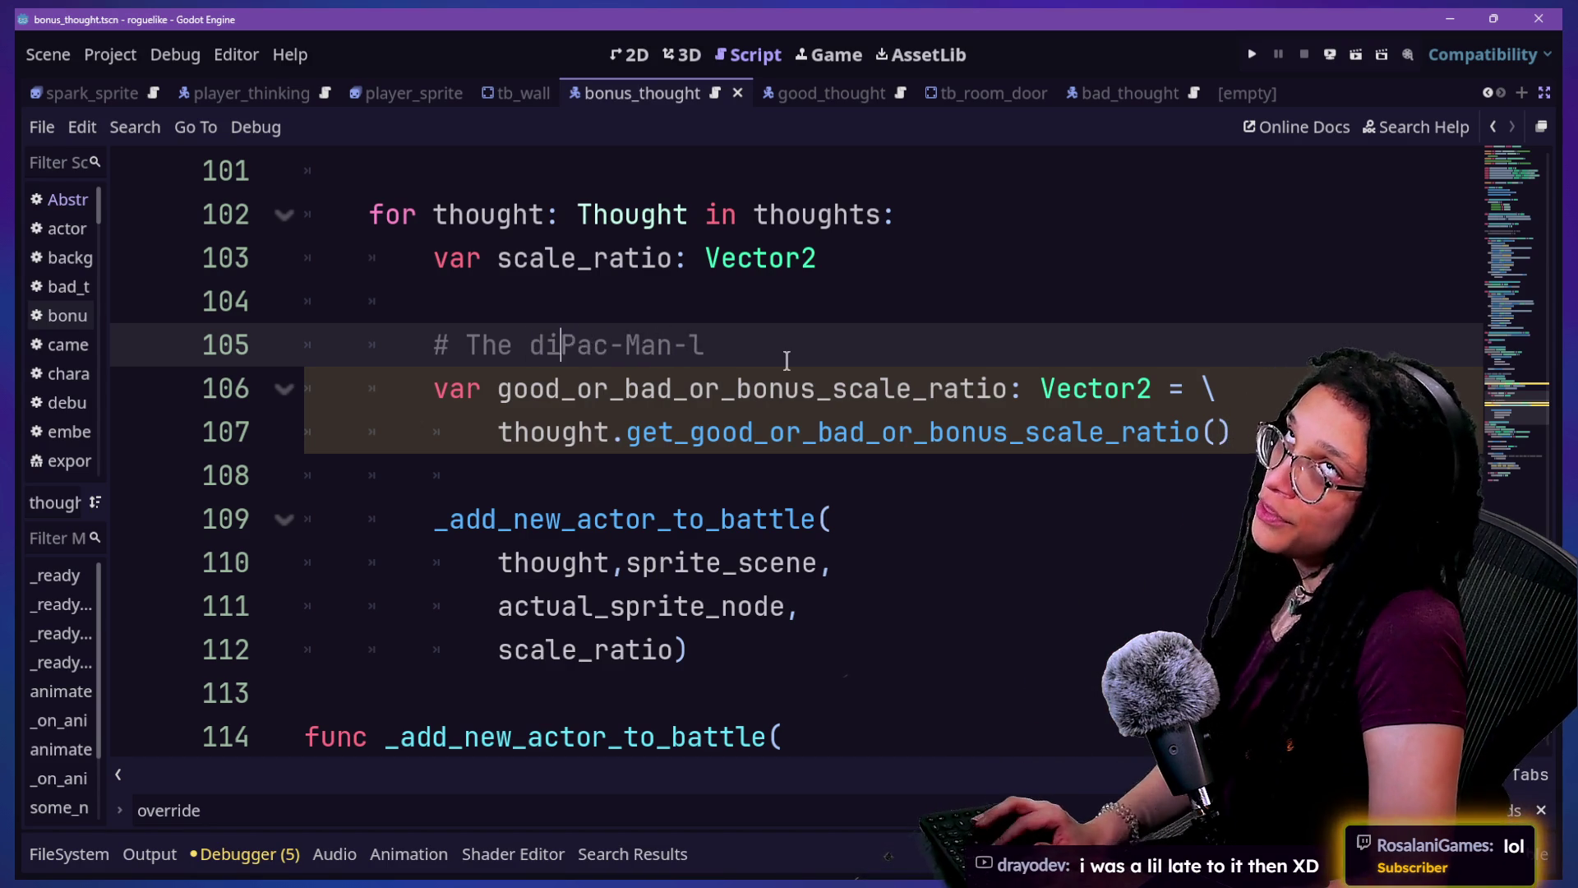
pyautogui.write('fference betw')
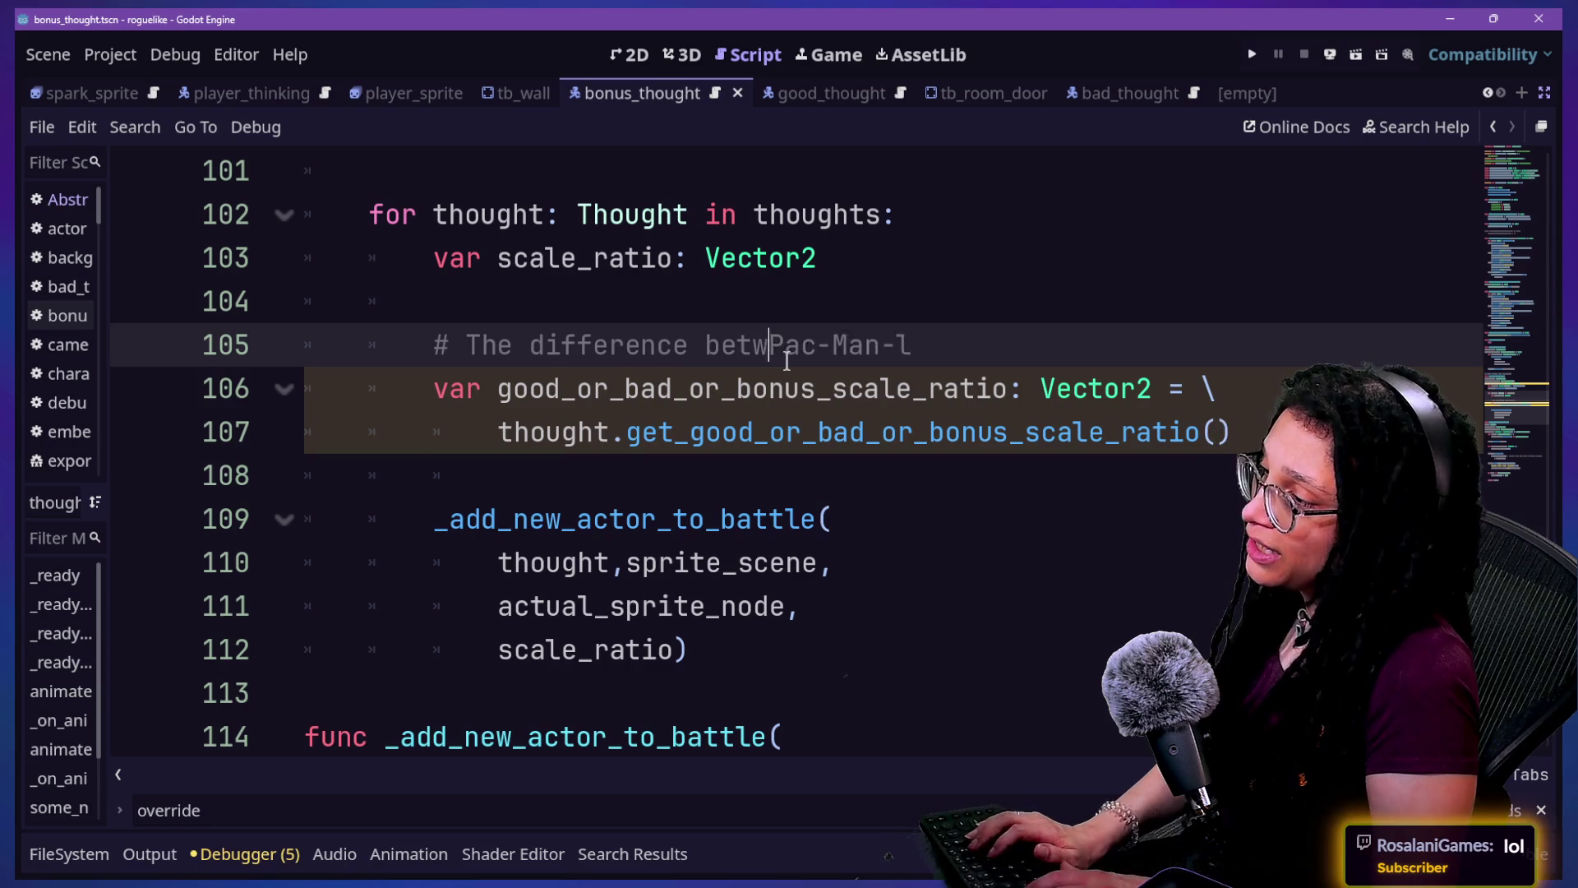
pyautogui.press('BackSpace')
pyautogui.press('BackSpace')
pyautogui.press('BackSpace')
pyautogui.write('good and bad sizes in')
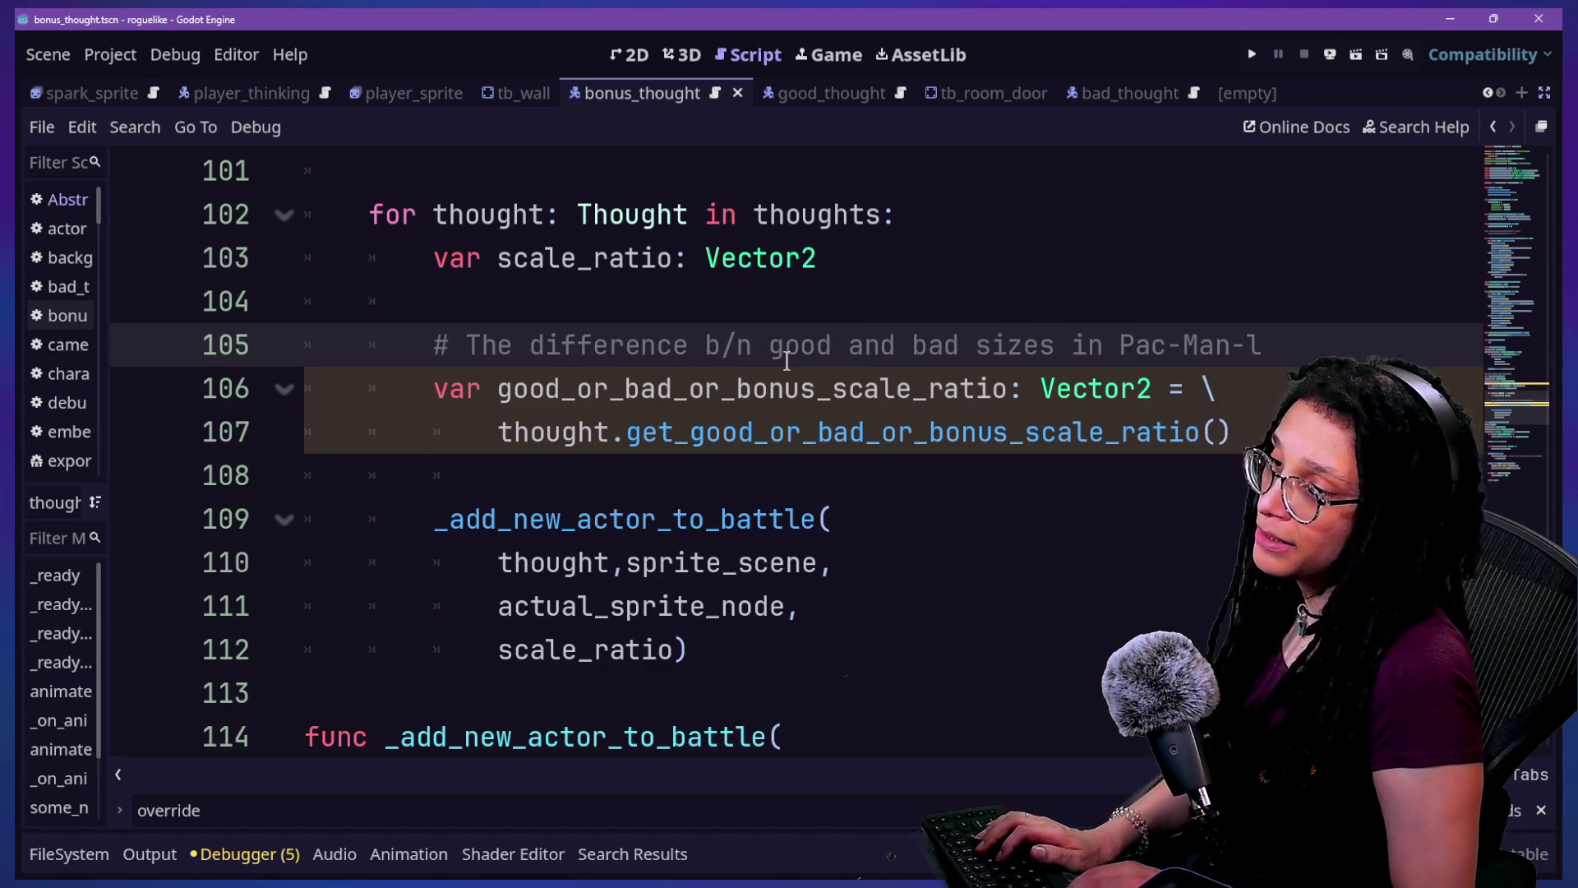
pyautogui.press('BackSpace')
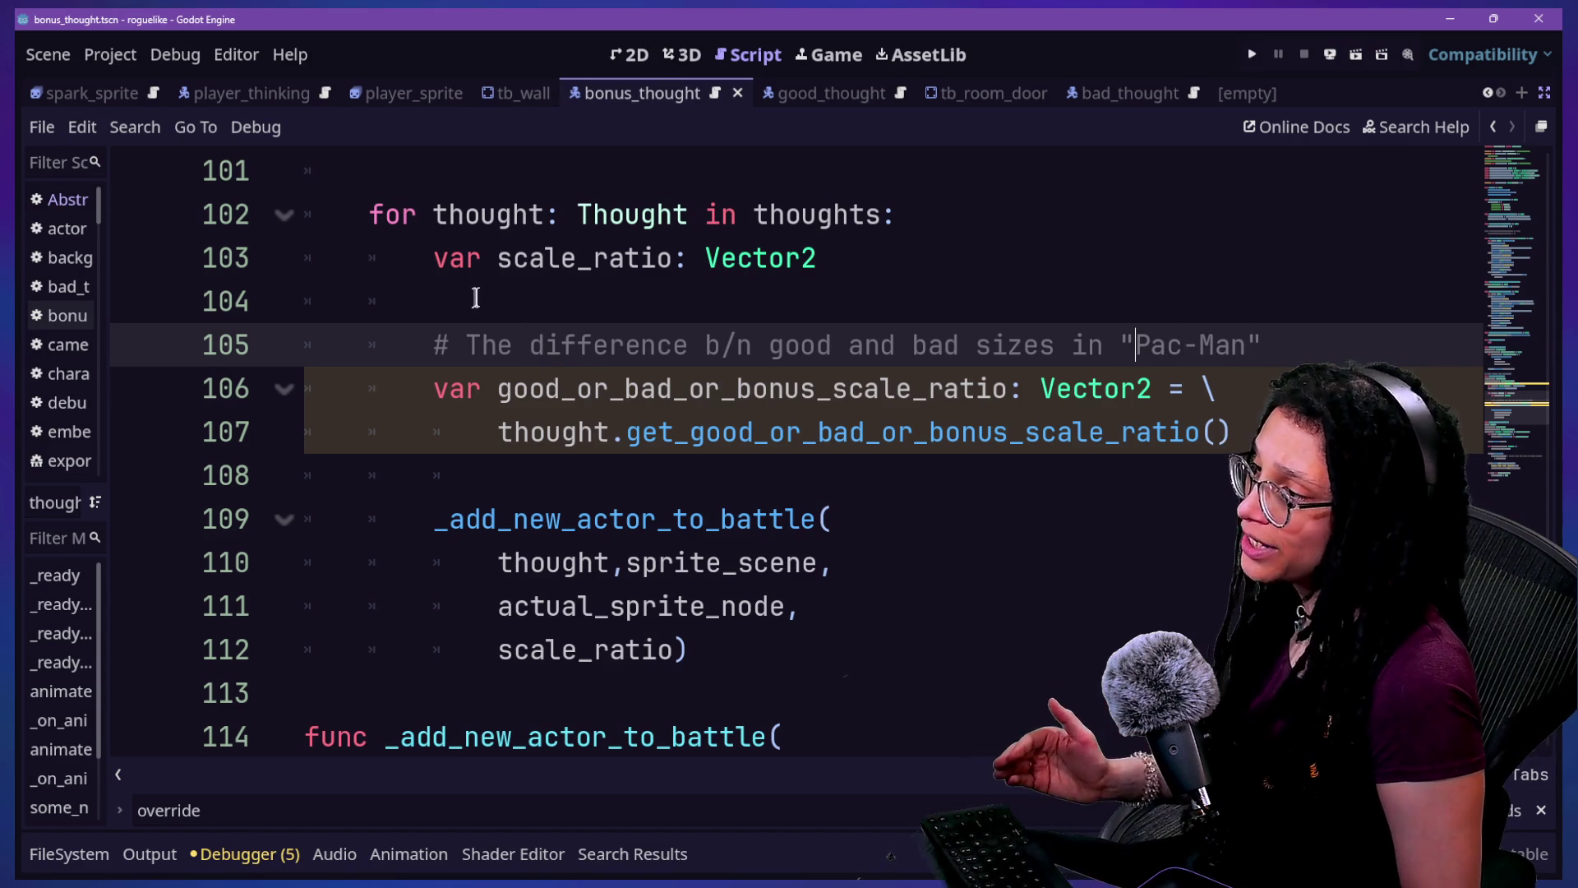
pyautogui.moveTo(530, 347); pyautogui.dragTo(698, 354)
pyautogui.press('BackSpace')
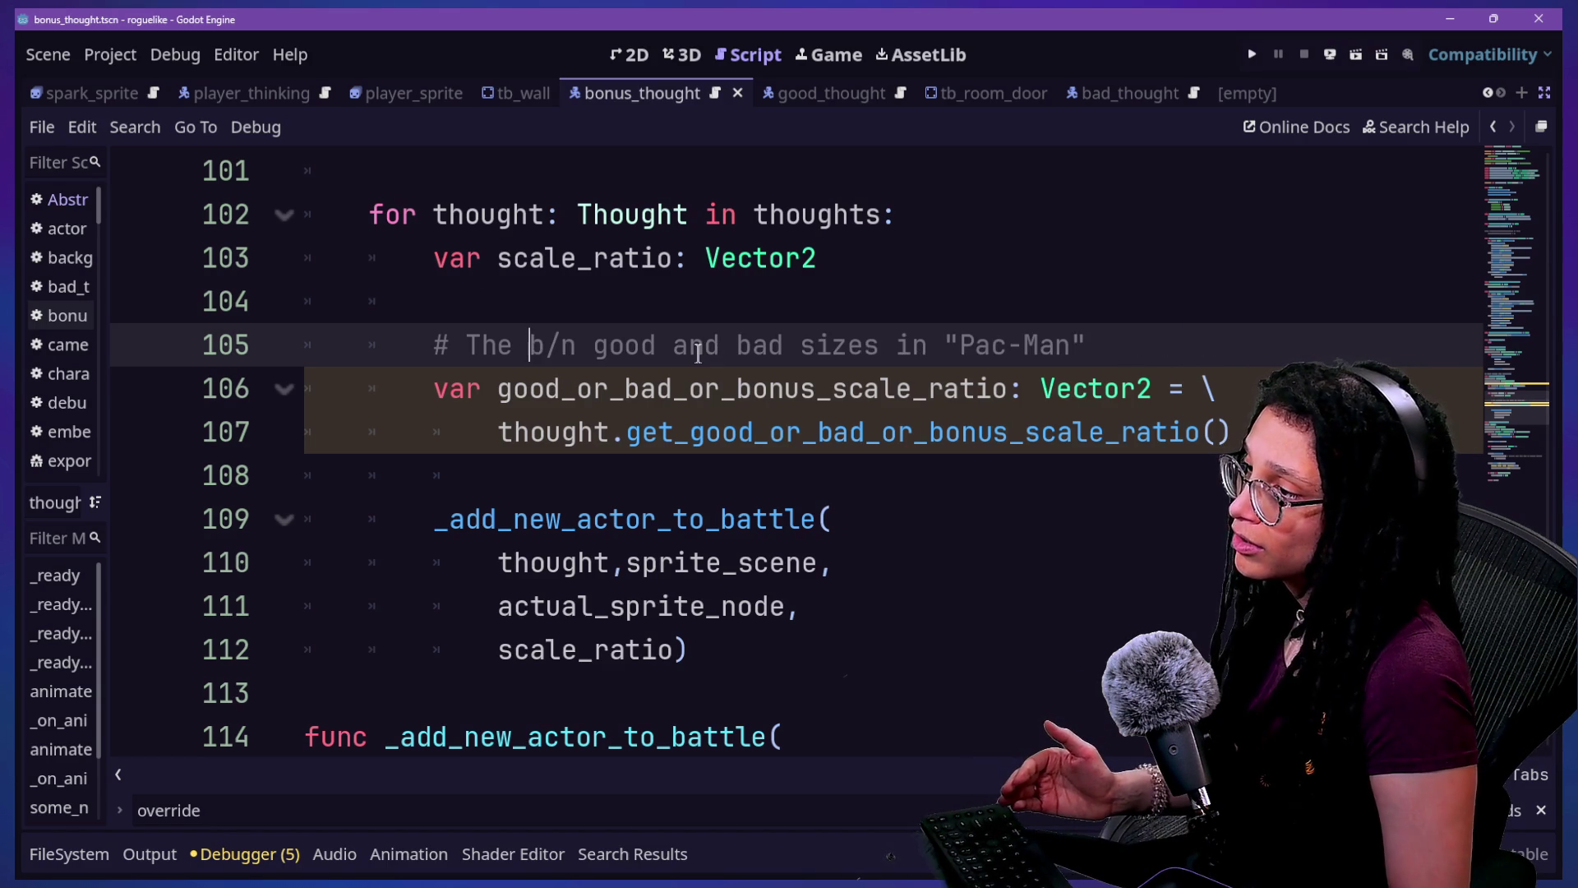
pyautogui.press('BackSpace')
pyautogui.press('BackSpace')
pyautogui.press('BackSpace')
pyautogui.press('BackSpace')
pyautogui.write('EIther the')
pyautogui.press('Delete')
pyautogui.press('Delete')
pyautogui.press('Delete')
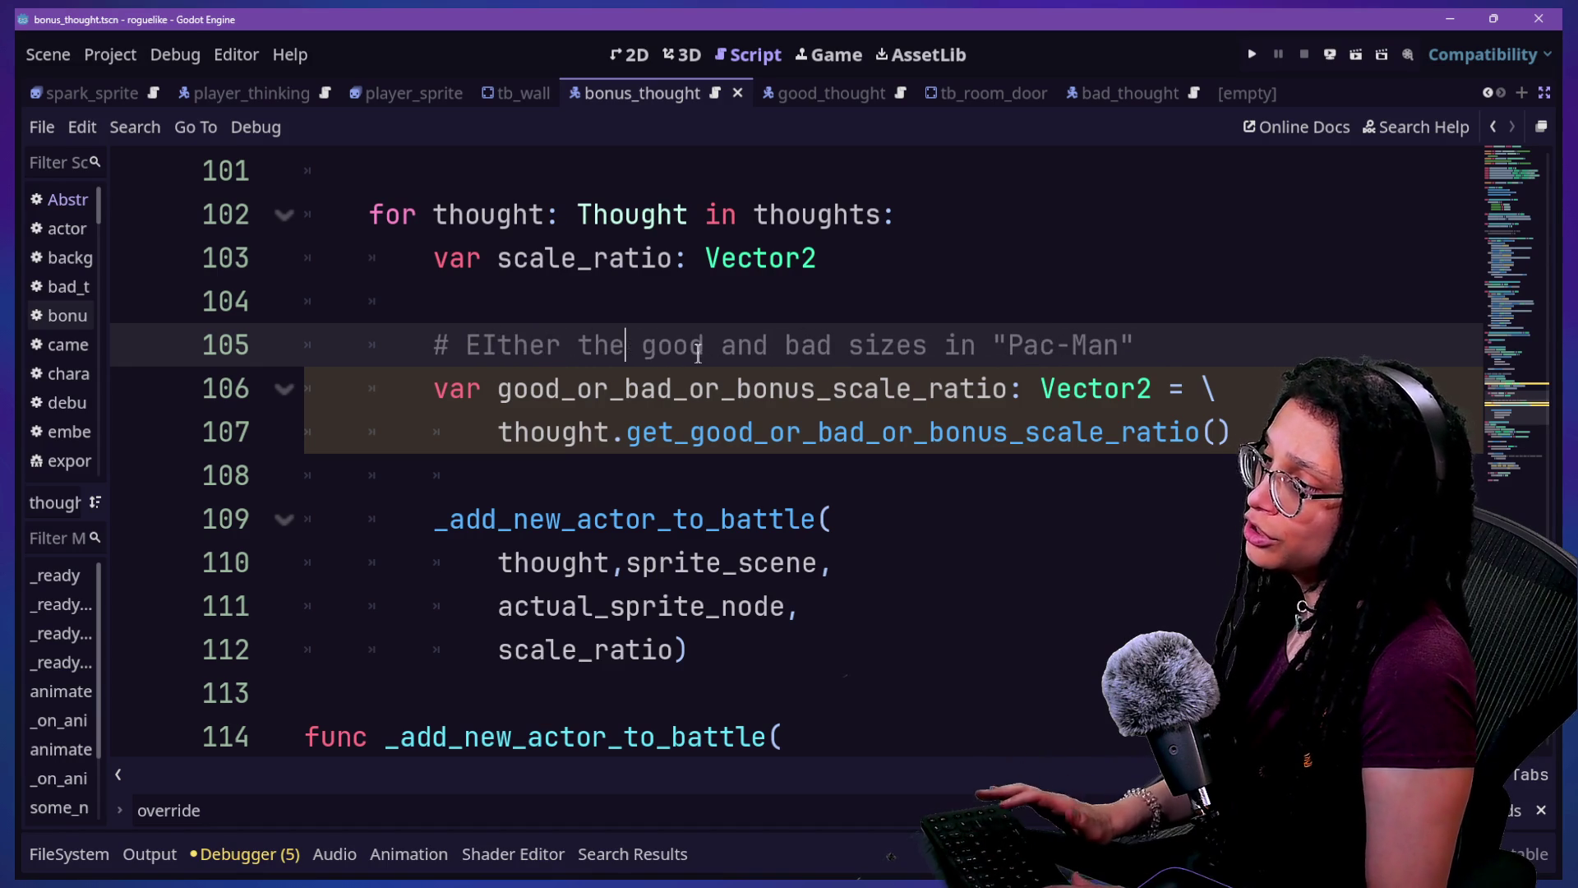
pyautogui.click(482, 342)
pyautogui.press('Delete')
pyautogui.write('i')
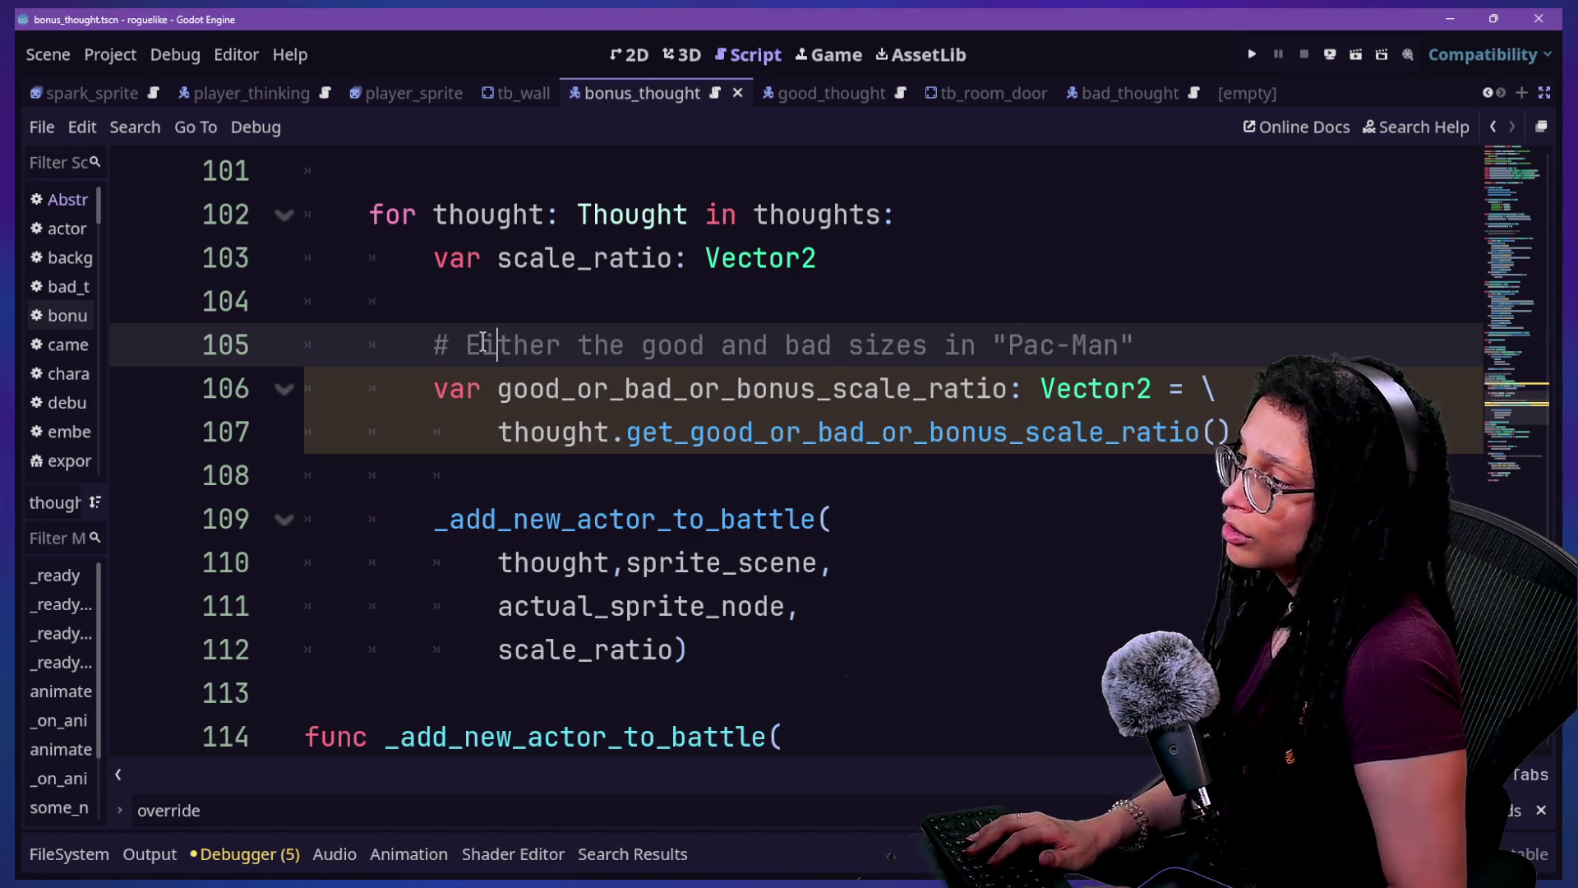
pyautogui.doubleClick(745, 348)
pyautogui.write('i')
pyautogui.press('BackSpace')
pyautogui.write('or')
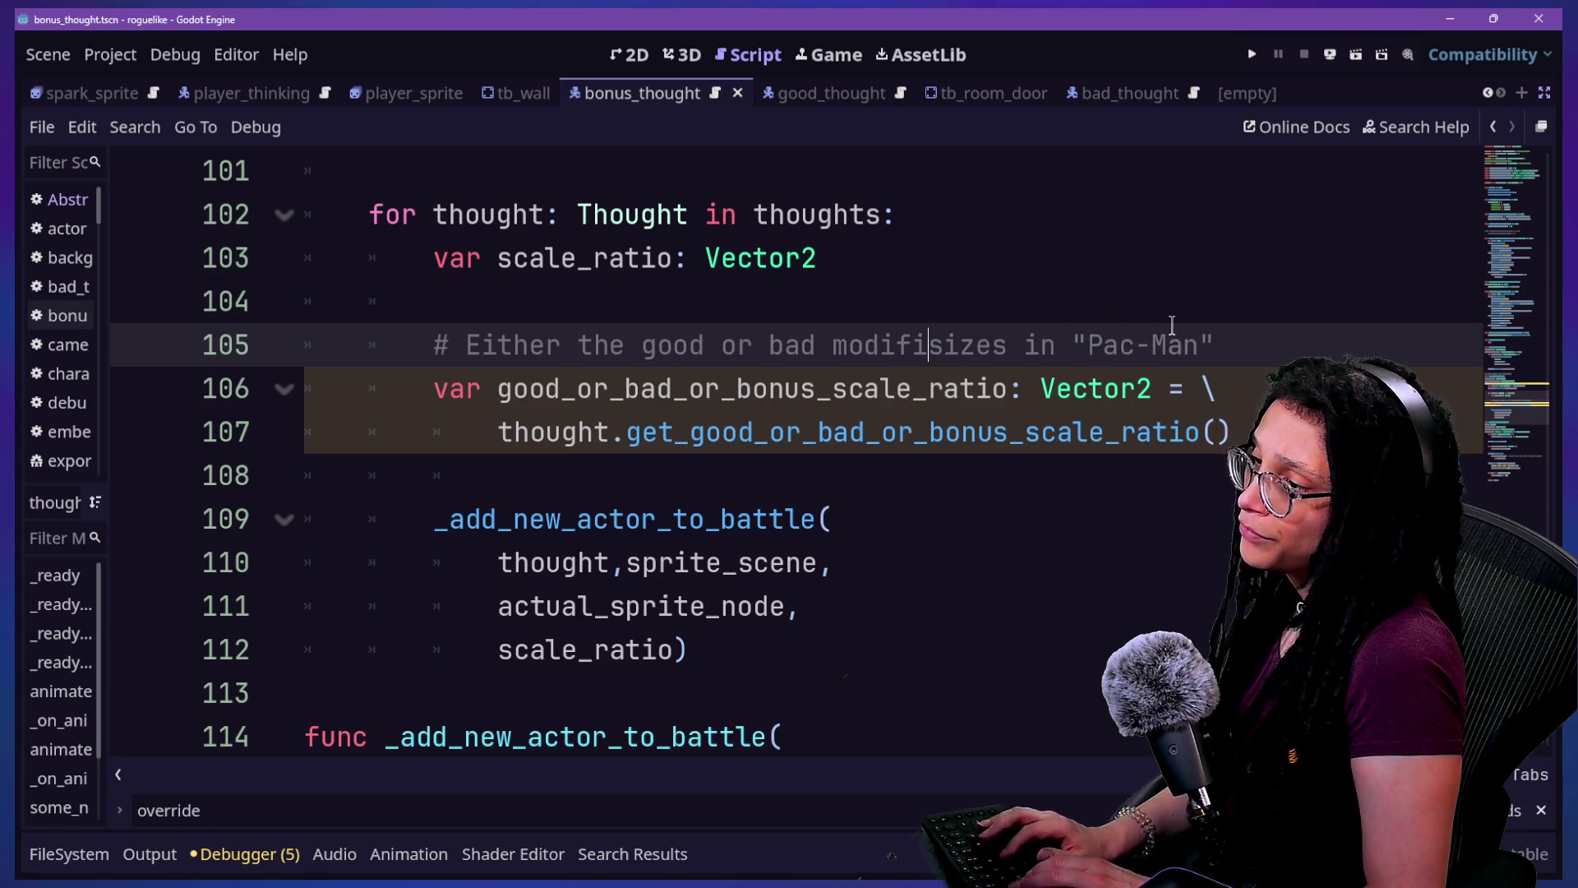
pyautogui.write(' s')
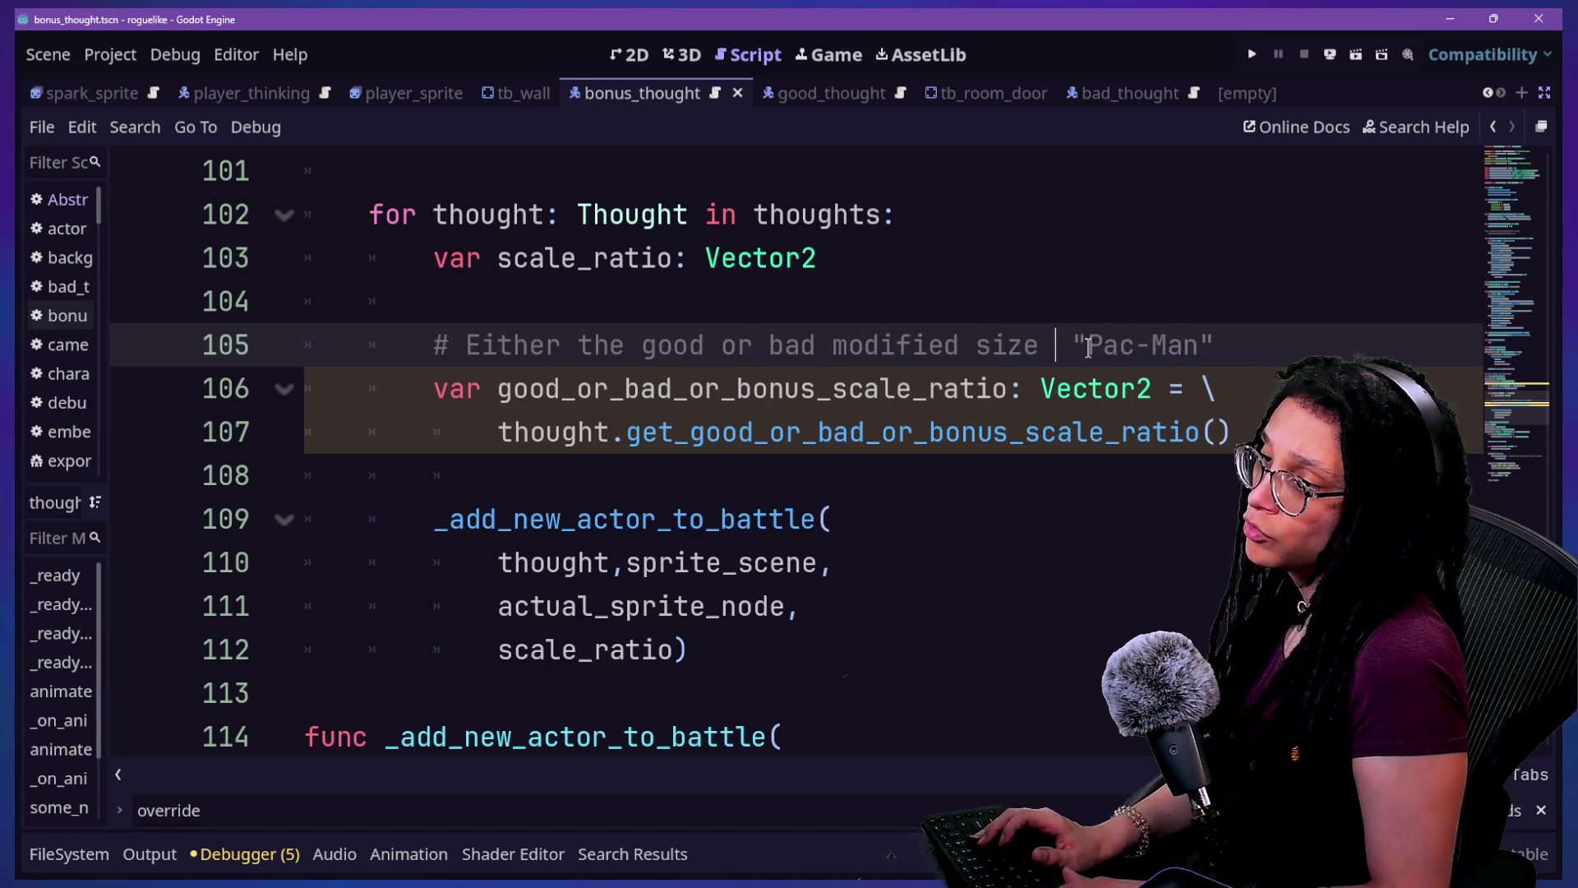
# Insert a blank line before the _add_new_actor_to_battle call
pyautogui.press('Down')
pyautogui.press('Down')
pyautogui.press('Down')
pyautogui.click(703, 522)
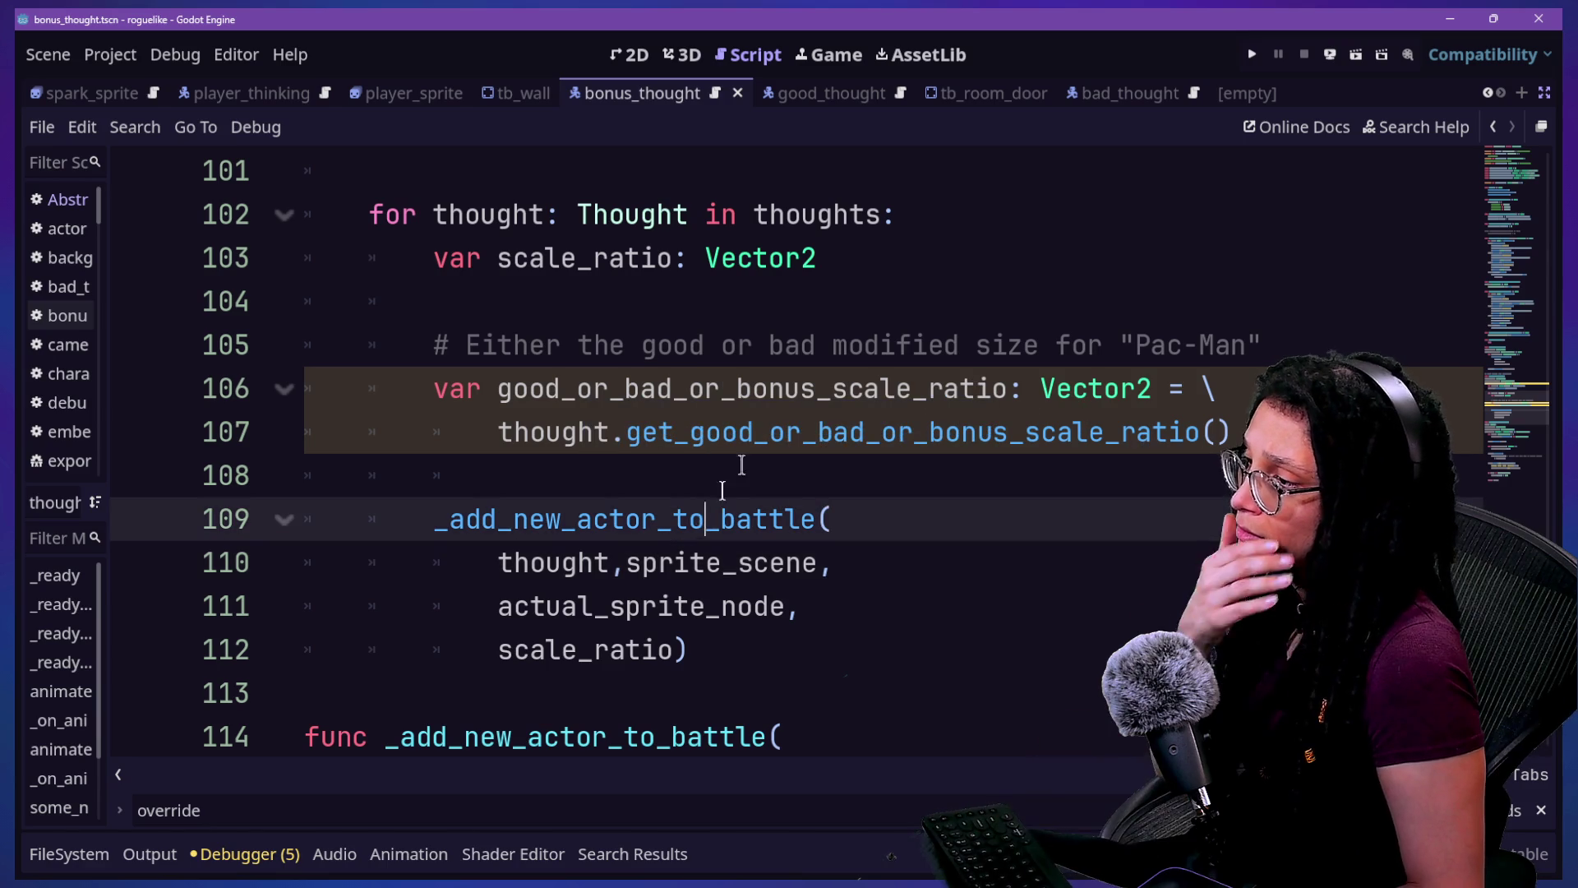
pyautogui.click(810, 345)
pyautogui.click(864, 390)
pyautogui.click(1029, 515)
pyautogui.click(1037, 479)
pyautogui.press('Return')
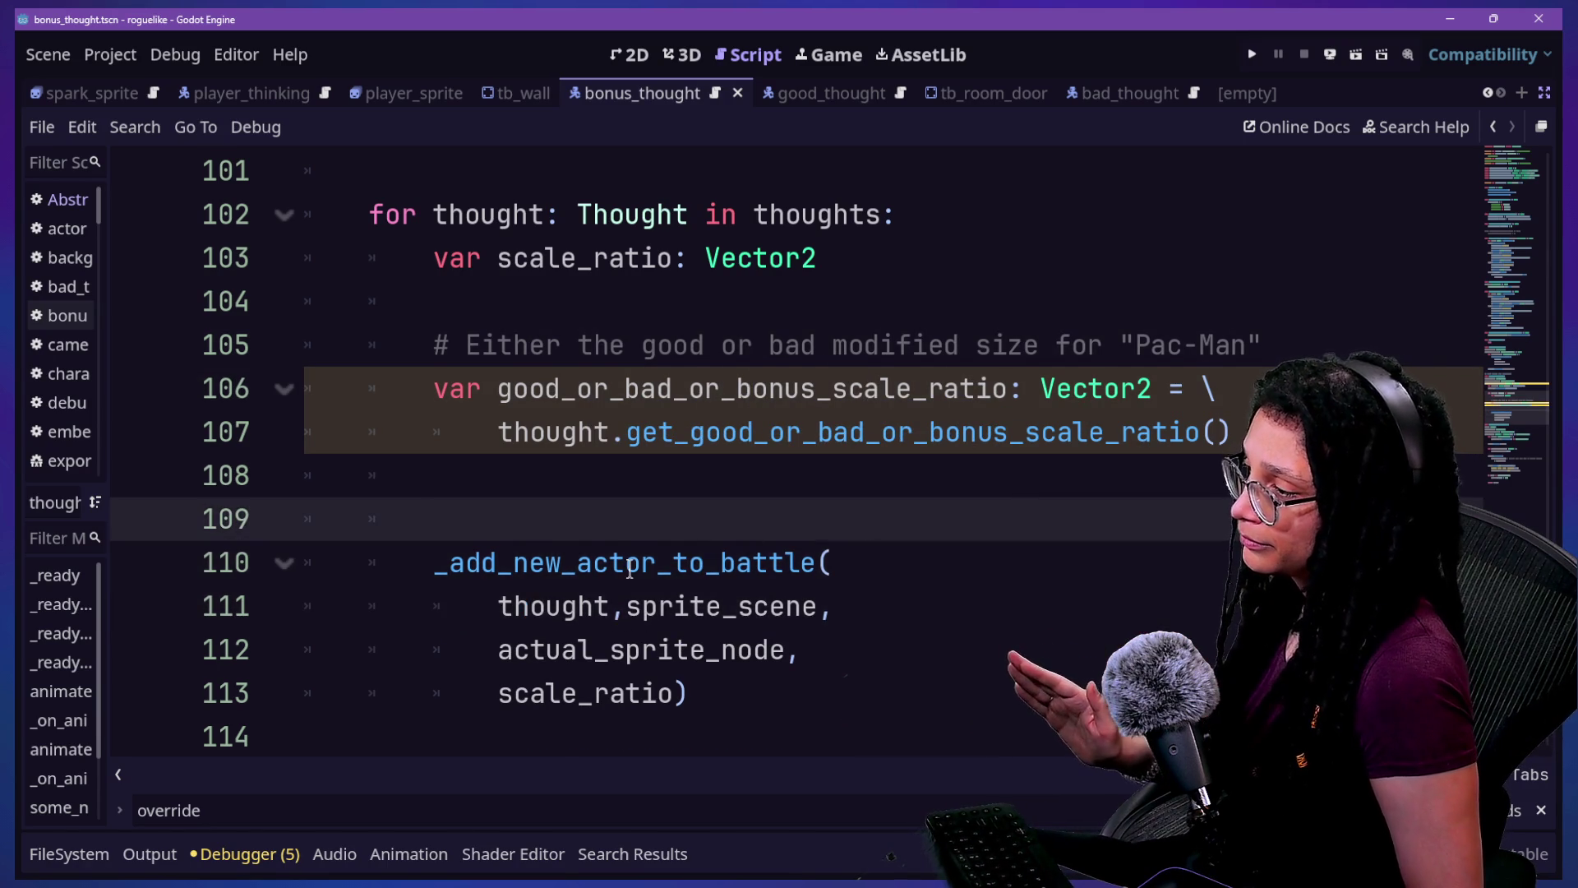
pyautogui.scroll(-2, 629, 568)
pyautogui.scroll(1, 628, 568)
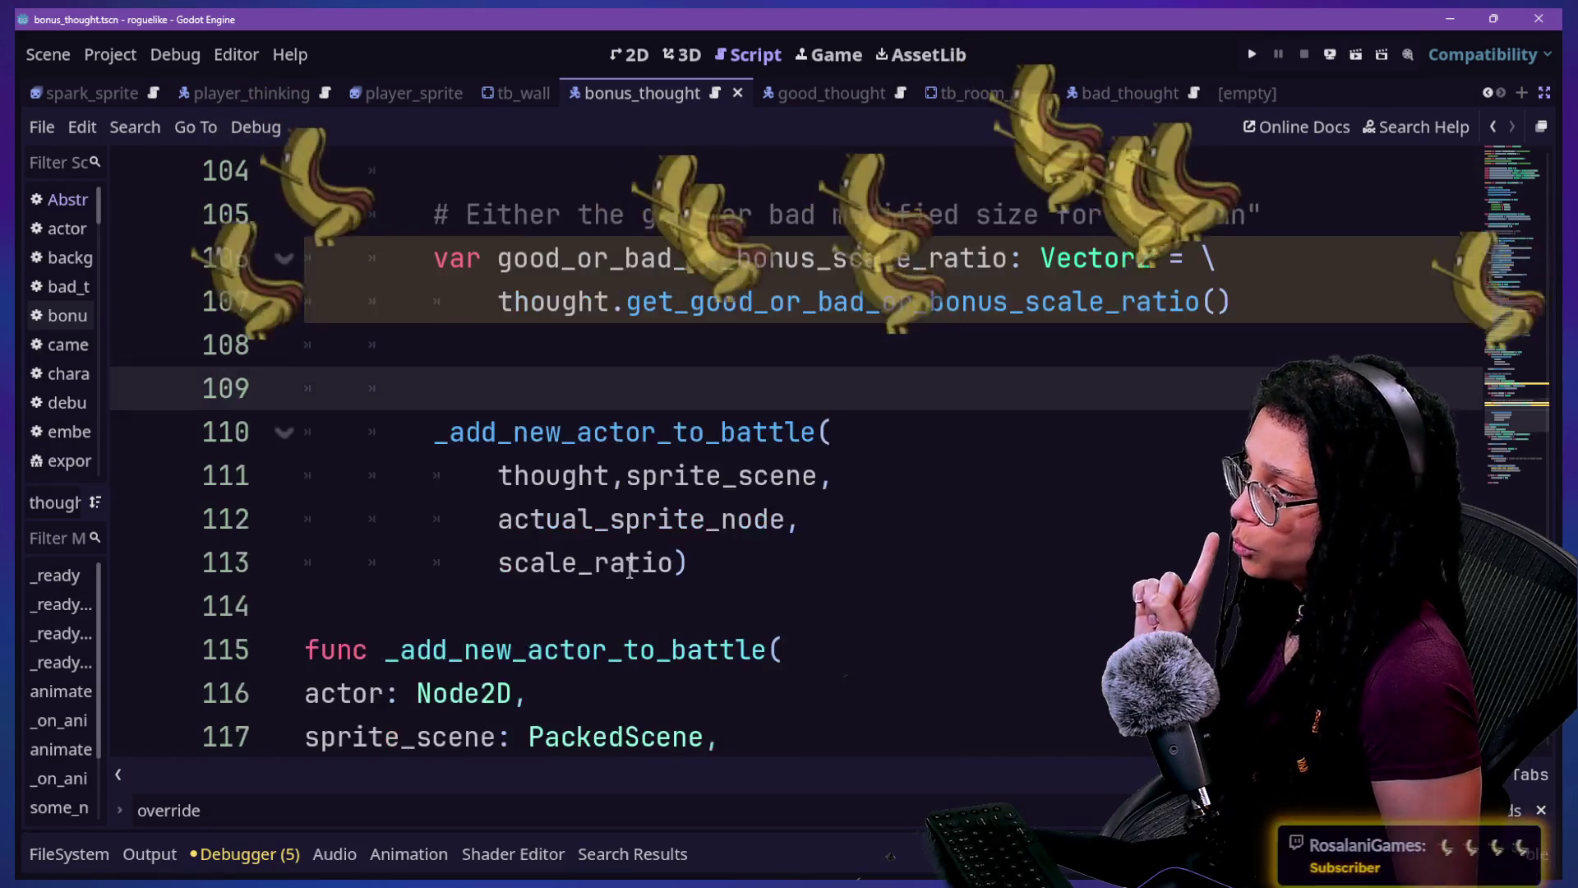
pyautogui.scroll(1, 629, 568)
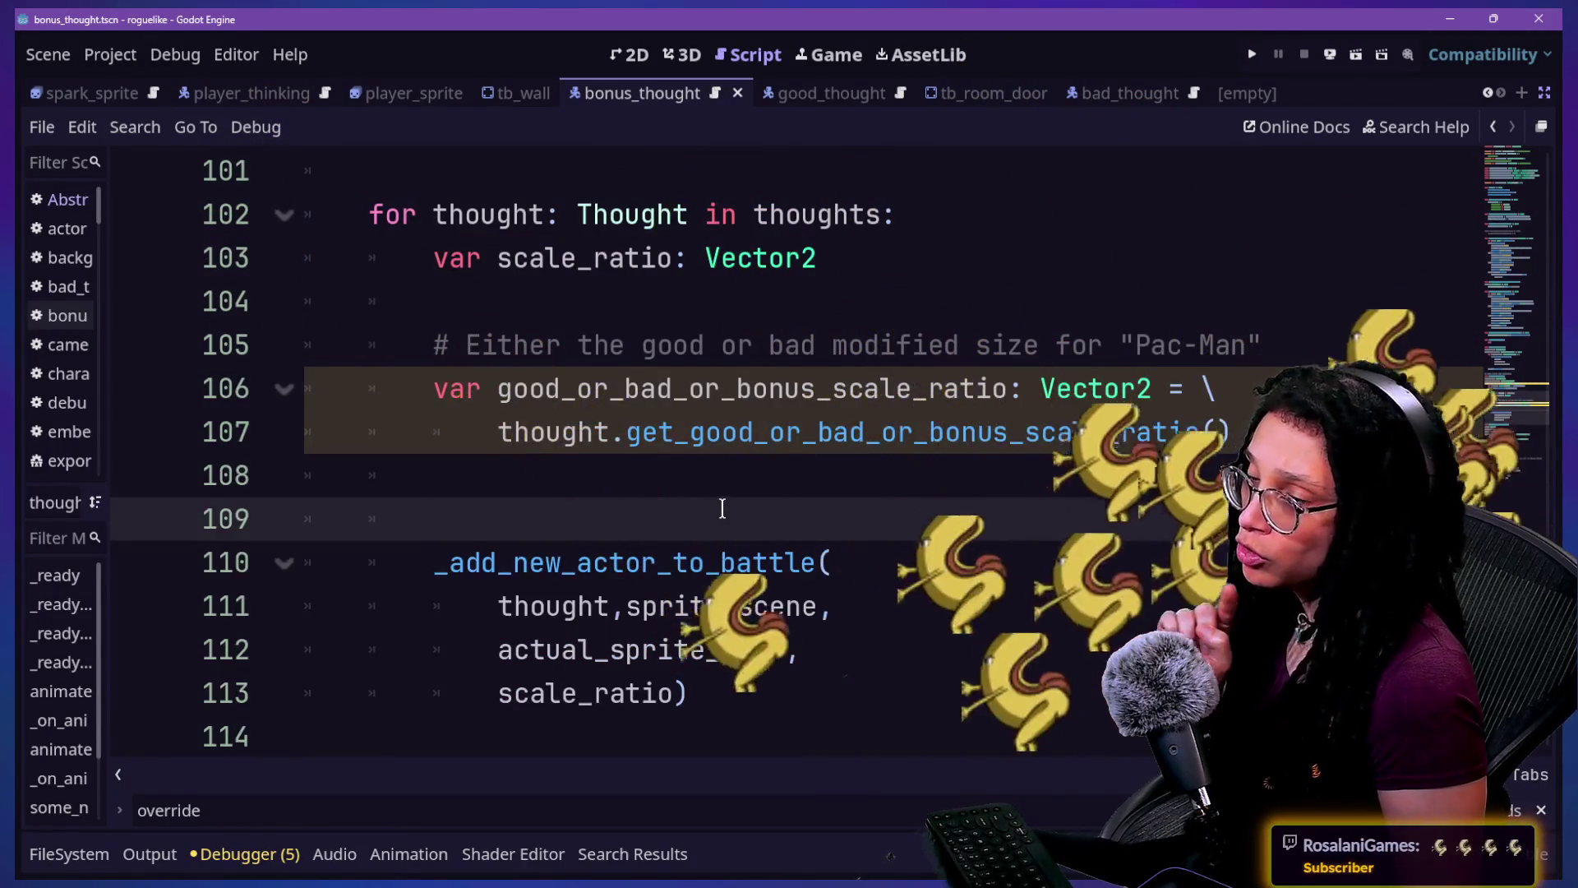
# Check the idea_as_idea_scale_ratio parameter, then open new lines below the getter call
pyautogui.press('BackSpace')
pyautogui.press('BackSpace')
pyautogui.press('BackSpace')
pyautogui.scroll(3, 721, 507)
pyautogui.scroll(1, 352, 539)
pyautogui.moveTo(305, 563); pyautogui.dragTo(706, 566)
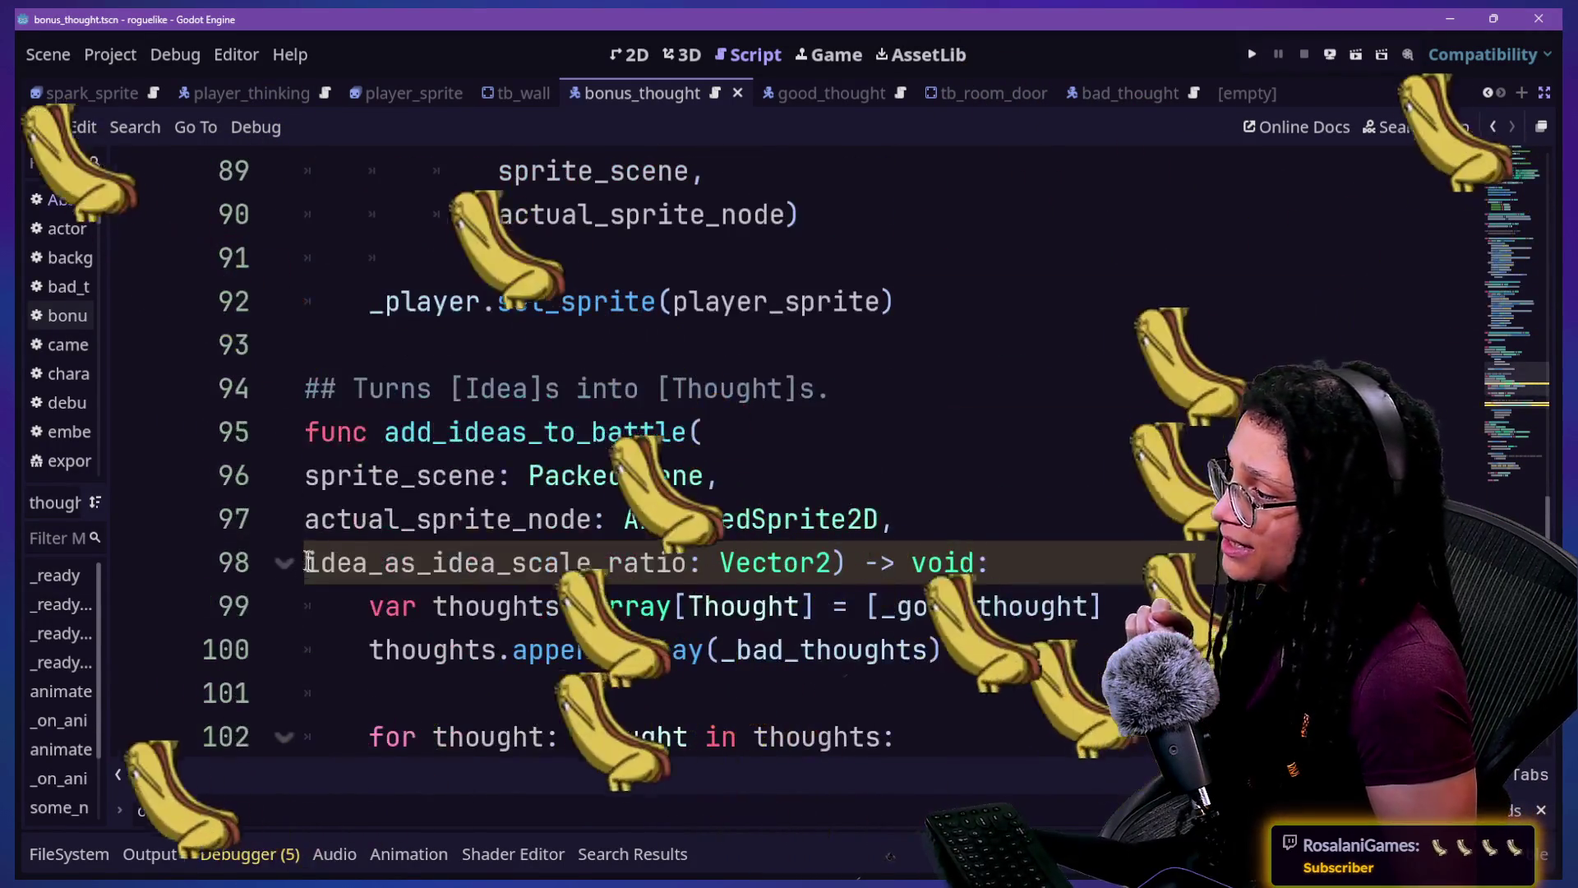
pyautogui.scroll(-1, 706, 566)
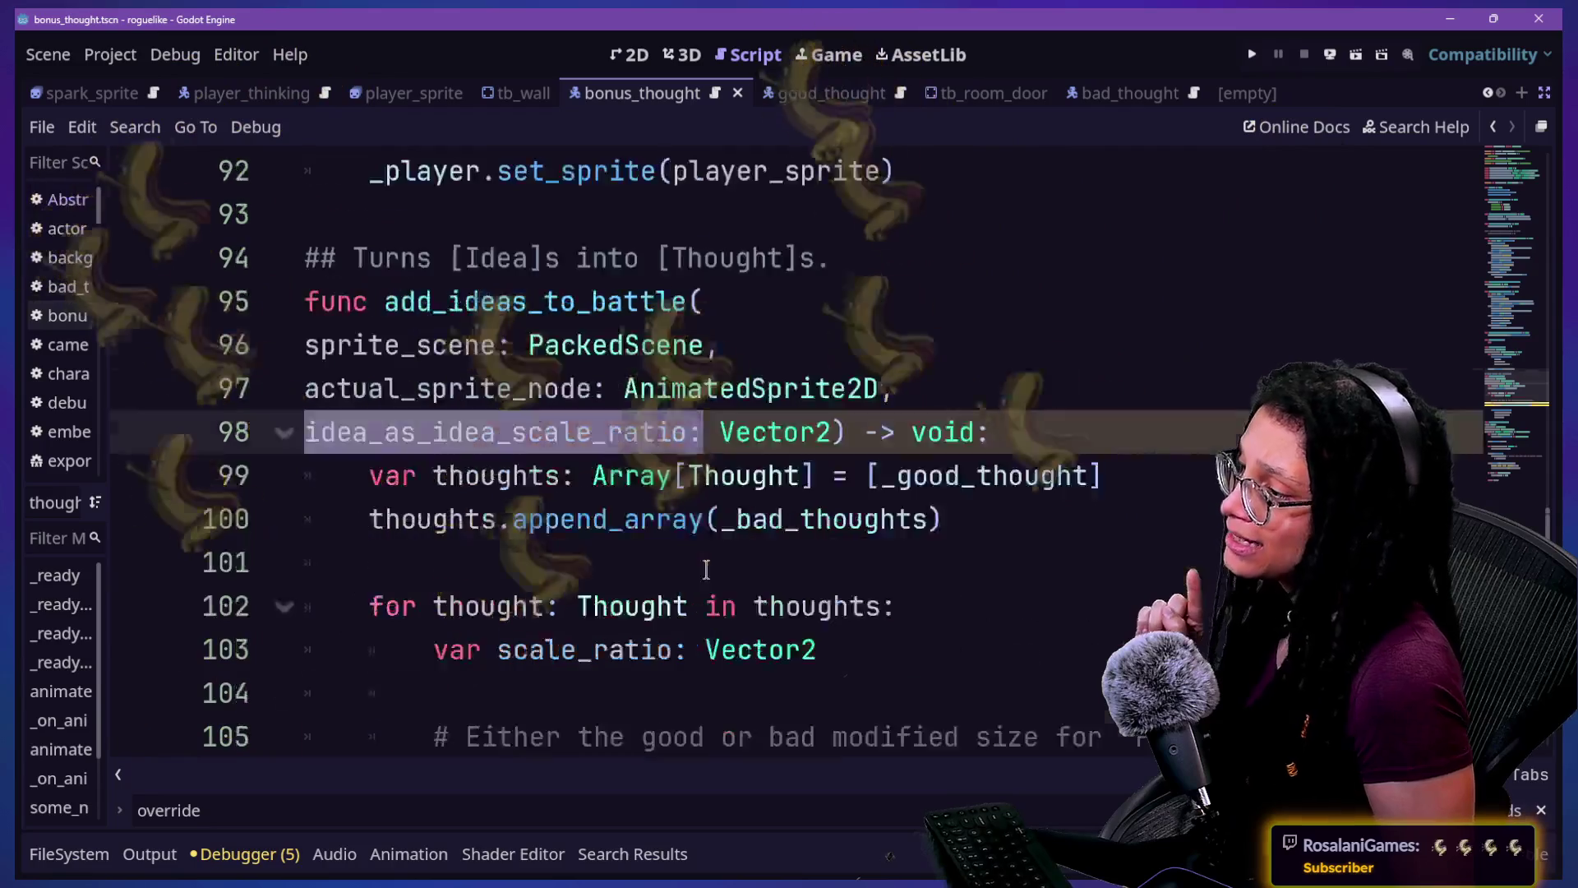
pyautogui.scroll(-3, 707, 566)
pyautogui.scroll(1, 729, 561)
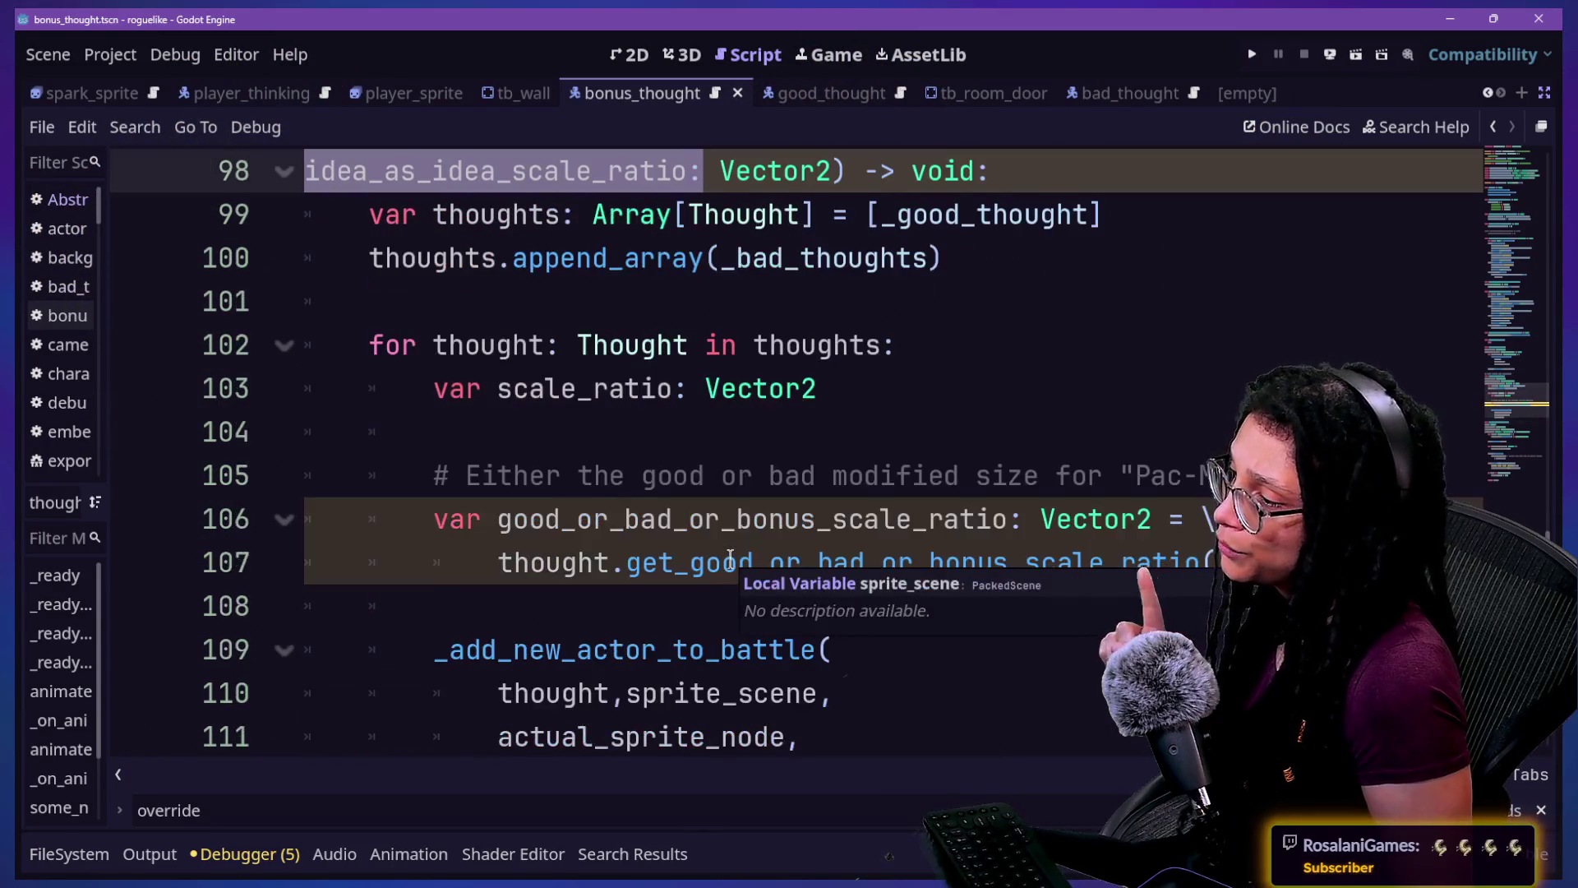
pyautogui.scroll(-1, 729, 561)
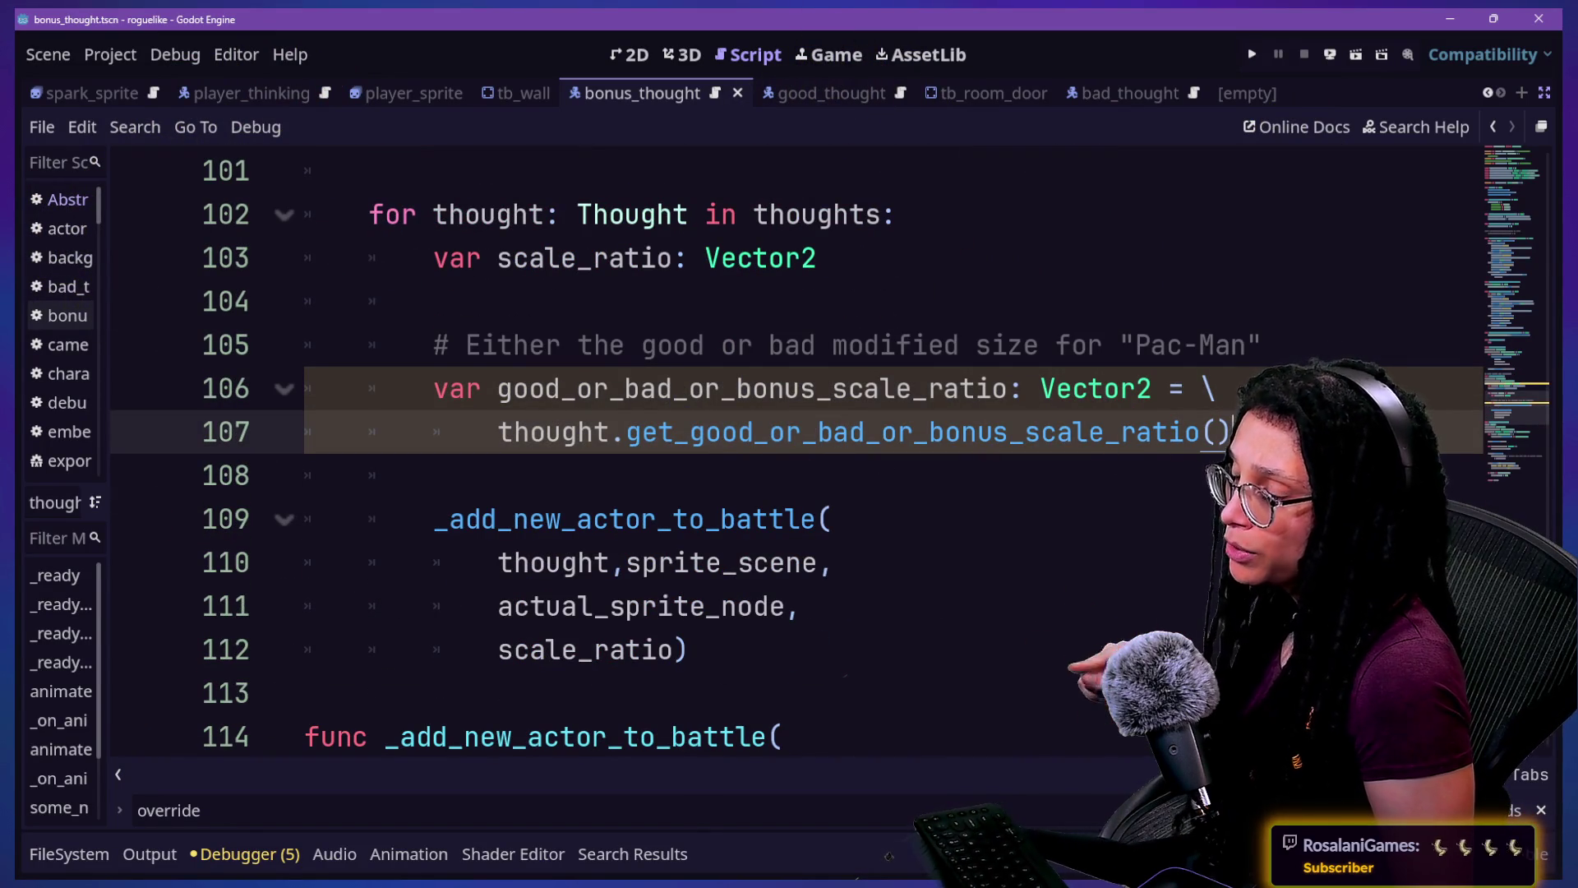
pyautogui.press('Return')
pyautogui.press('Return')
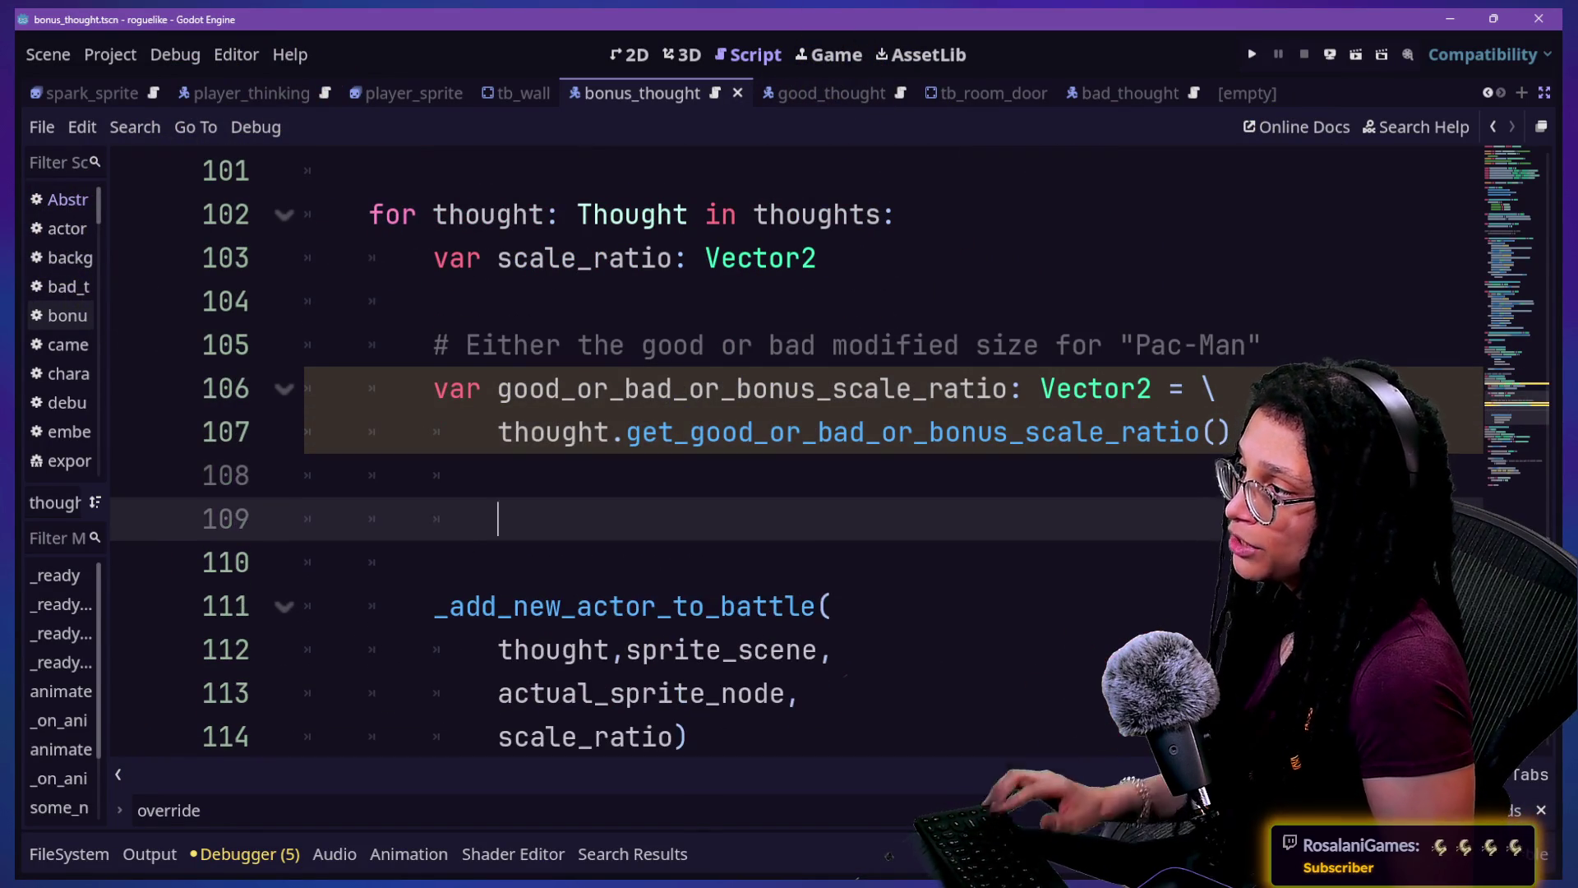
pyautogui.write('ale')
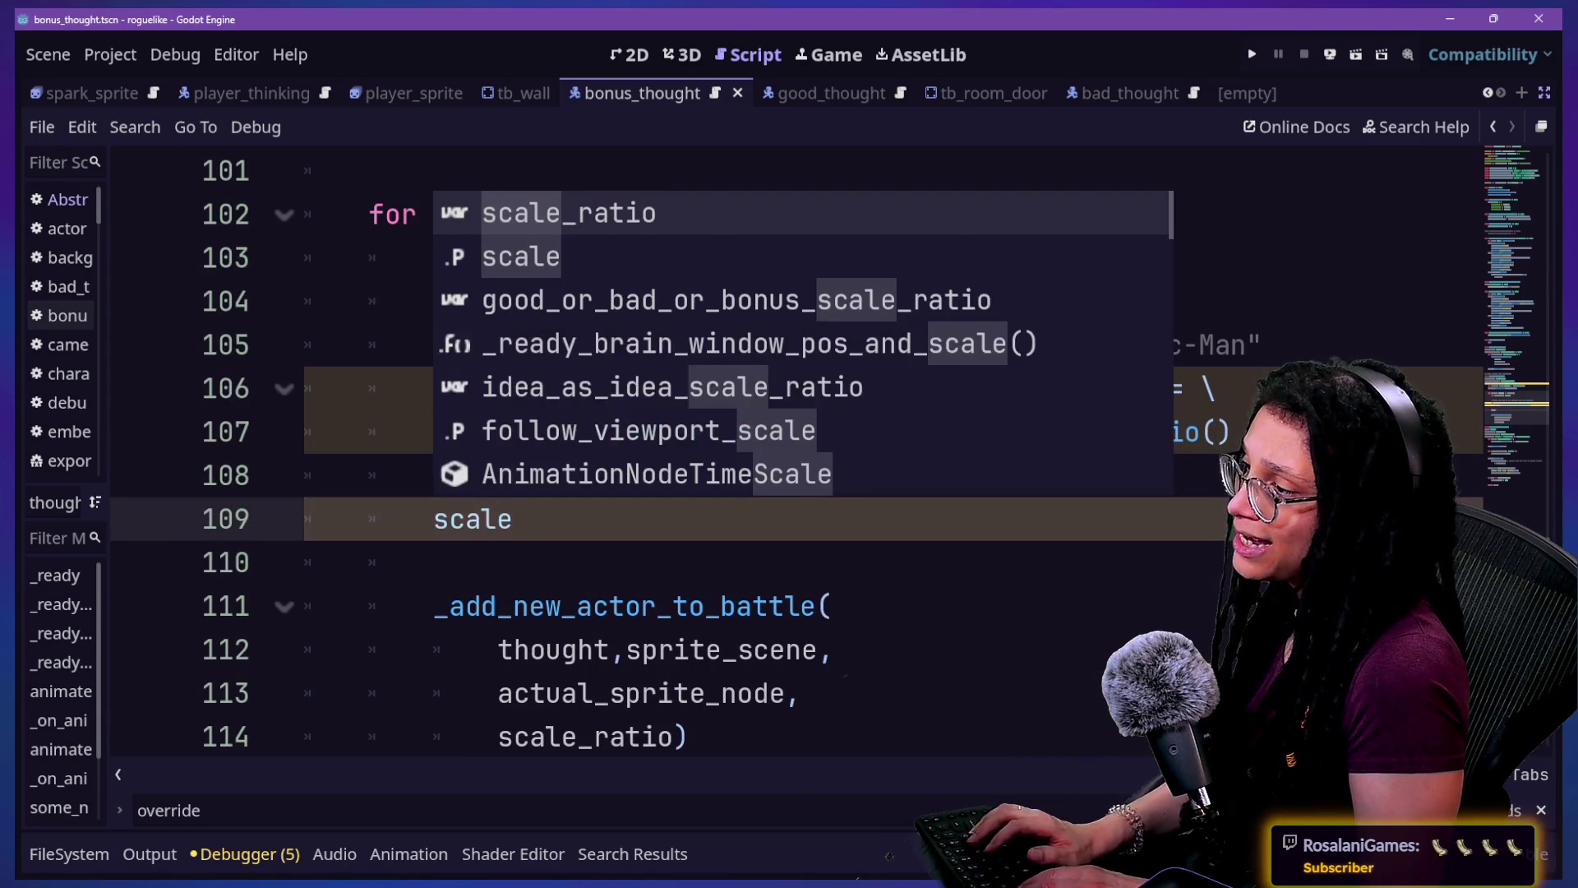
pyautogui.write('_ration = goo')
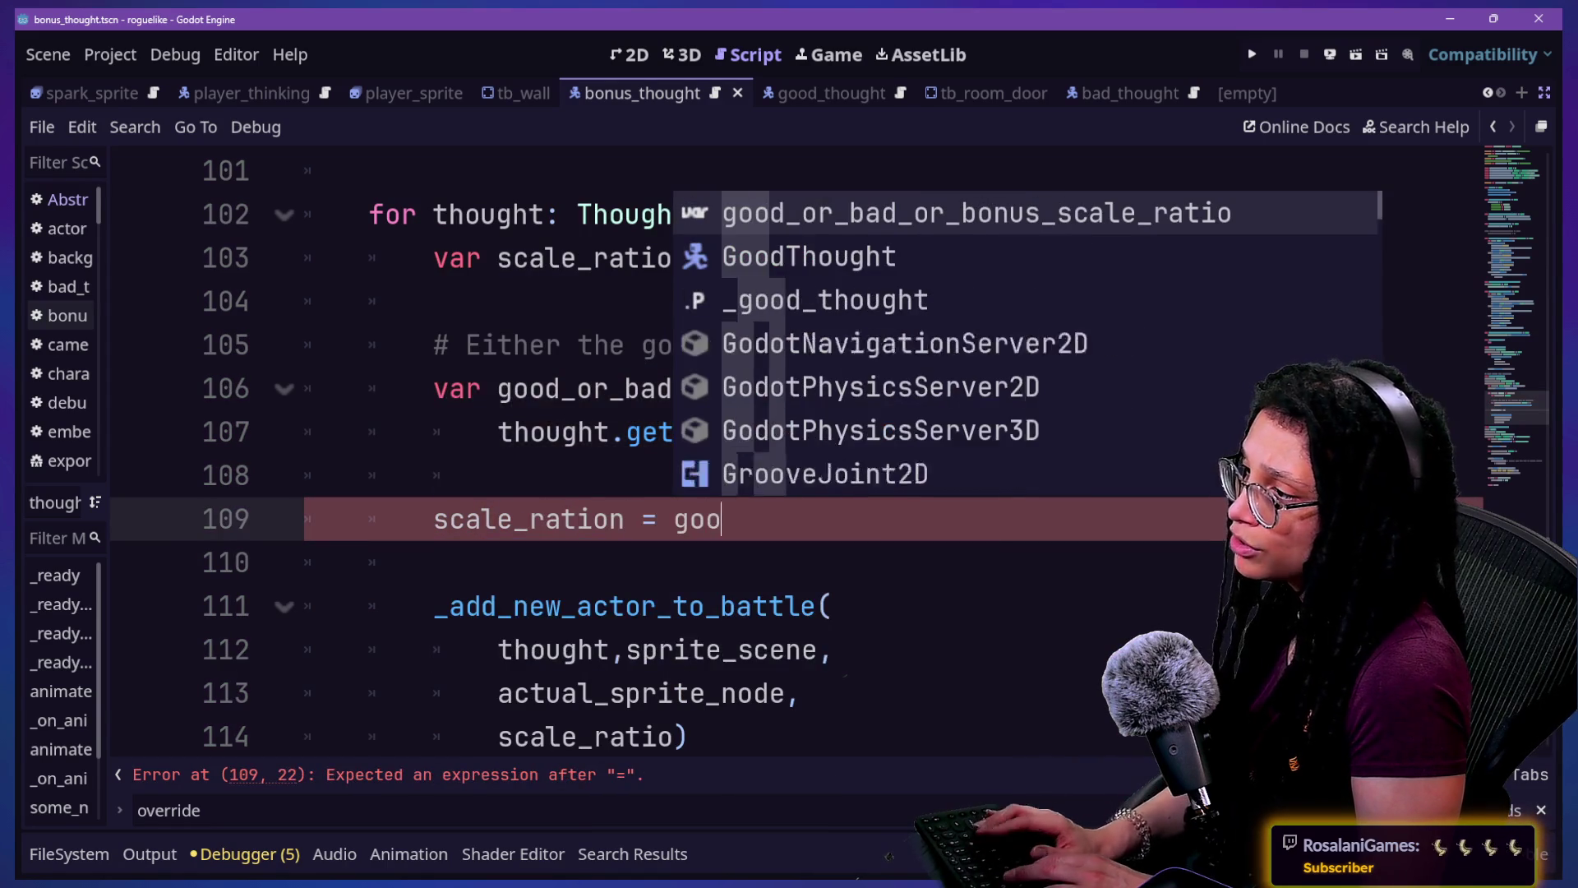
pyautogui.write('d')
# Write 'scale_ratio = good_or_bad_or_bonus_scale_ratio *' continuing on the next line, and save
pyautogui.press('Return')
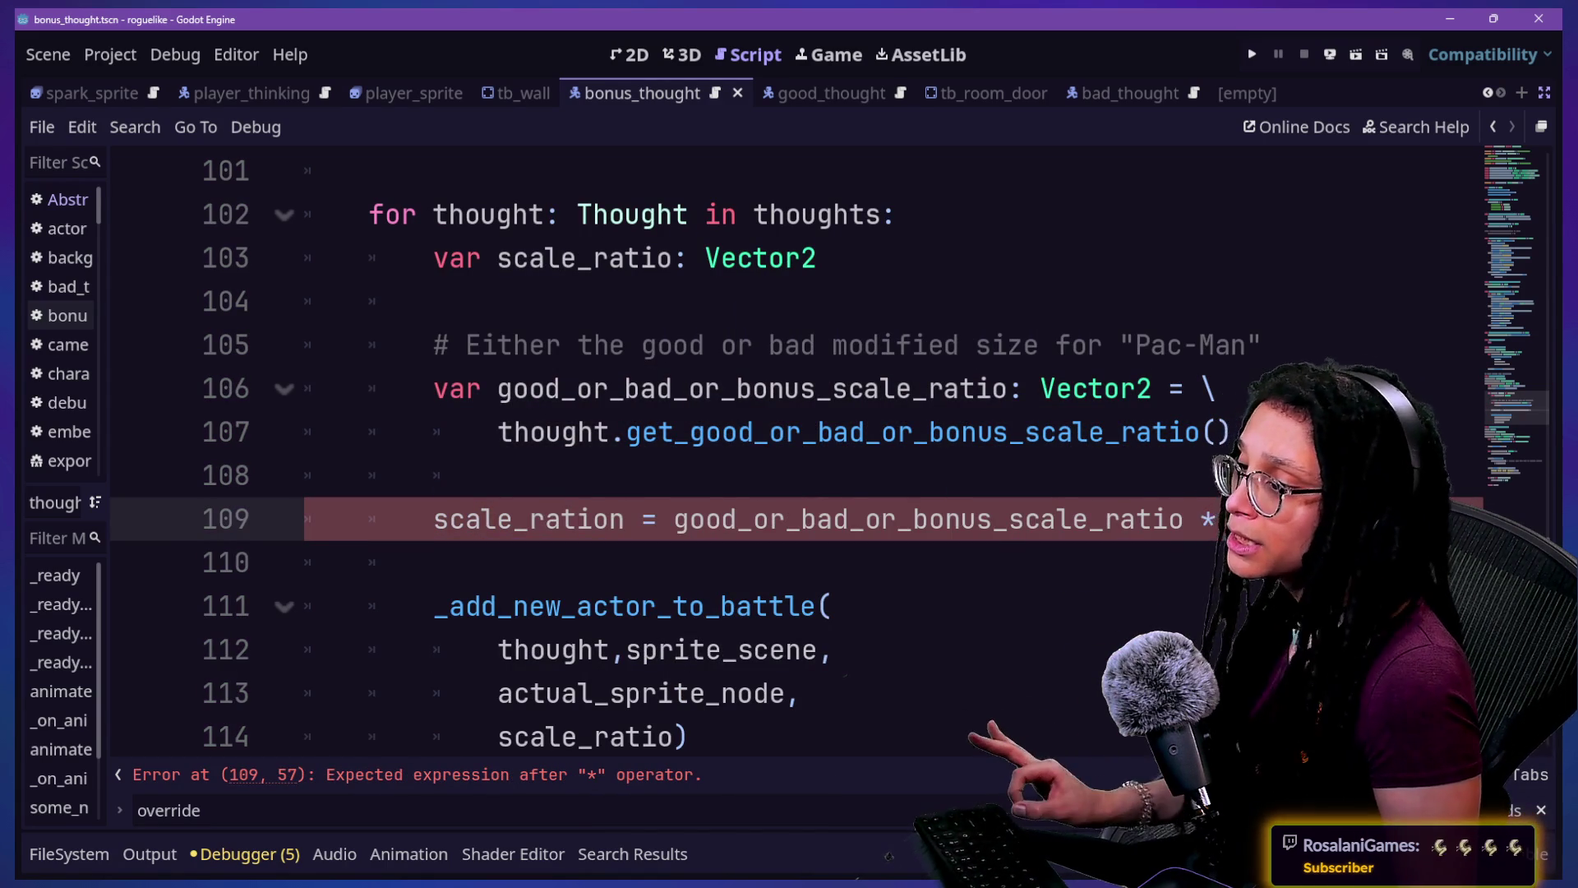
pyautogui.scroll(1, 642, 477)
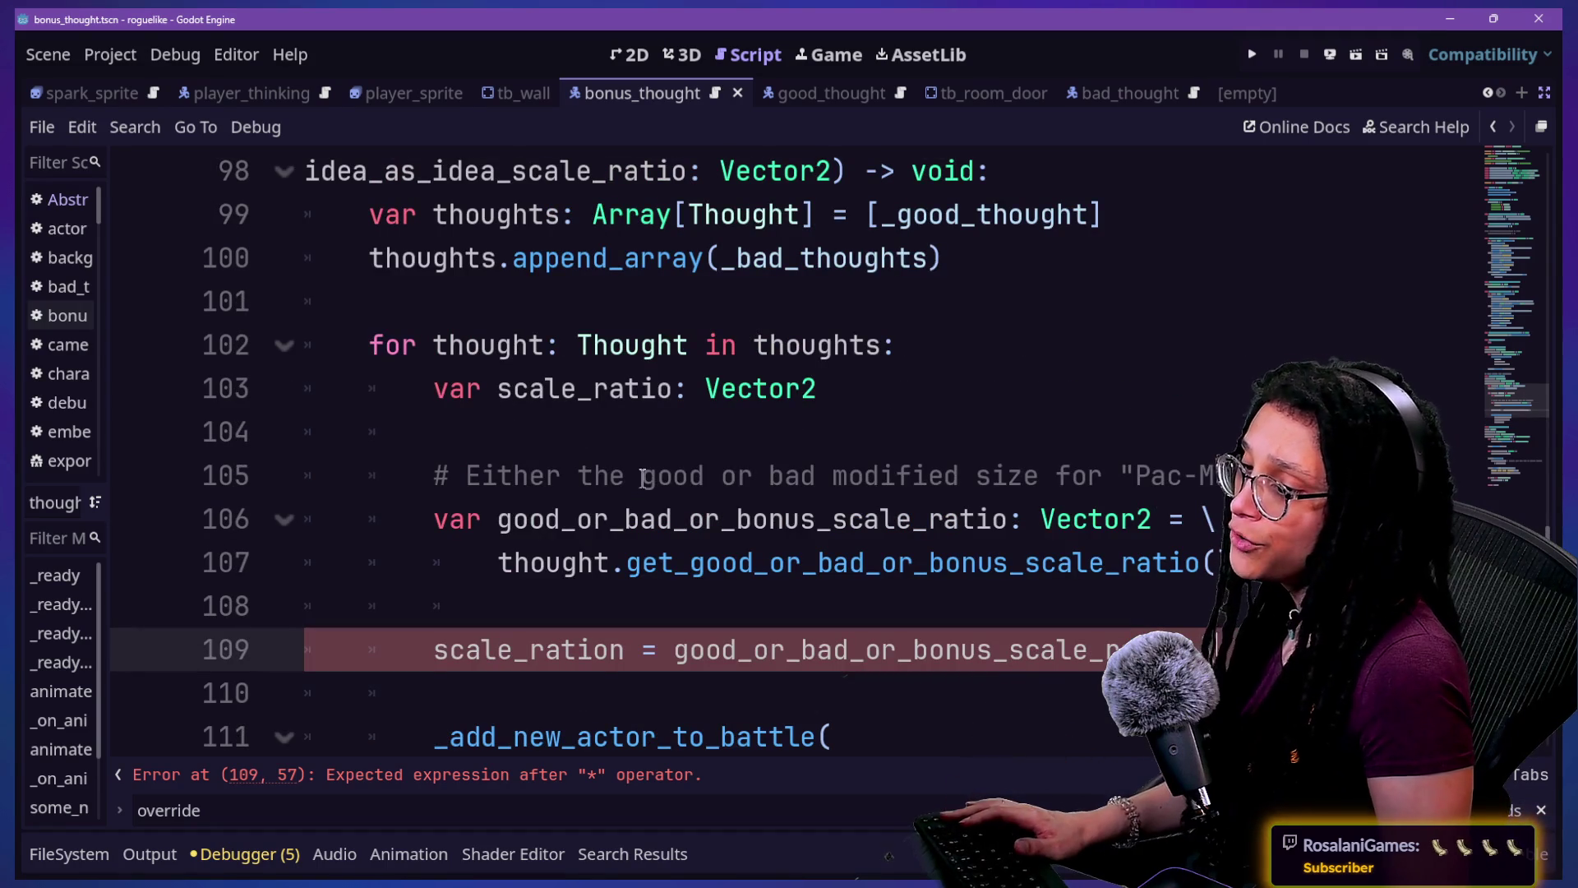
pyautogui.write('\\')
pyautogui.press('Return')
pyautogui.write('(')
pyautogui.press('BackSpace')
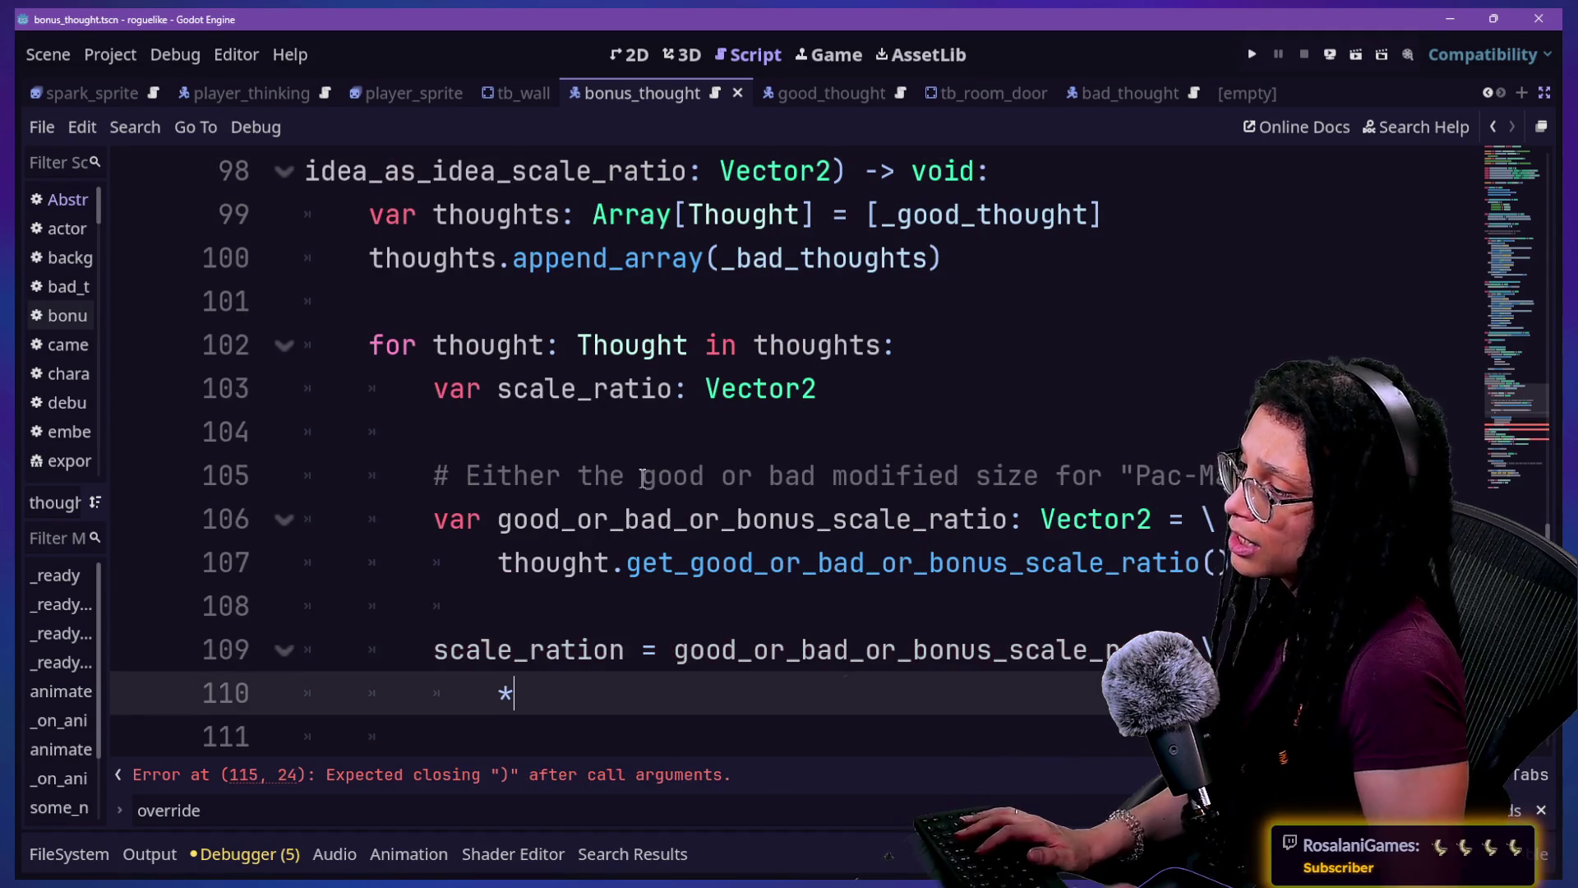
pyautogui.click(627, 650)
pyautogui.press('BackSpace')
pyautogui.hotkey('ctrl', 's')
pyautogui.scroll(2, 563, 518)
pyautogui.scroll(1, 564, 520)
pyautogui.scroll(1, 563, 518)
pyautogui.scroll(-1, 386, 545)
pyautogui.scroll(-1, 386, 546)
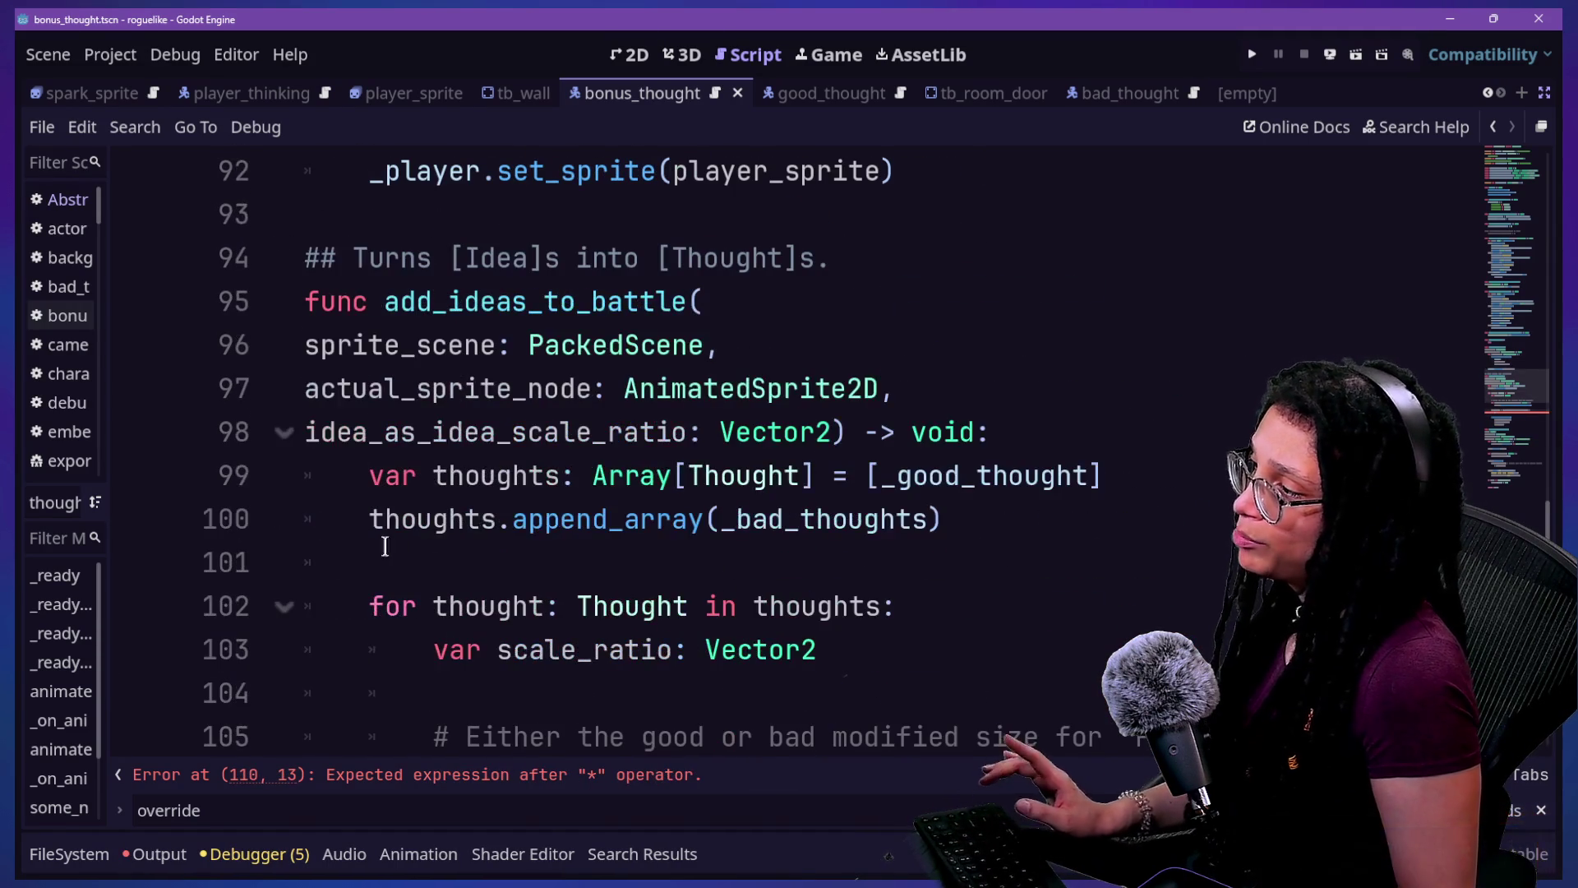
# Review the parameters, the thoughts array with _good_thought, and the _bad_thoughts append
pyautogui.moveTo(416, 433); pyautogui.dragTo(593, 431)
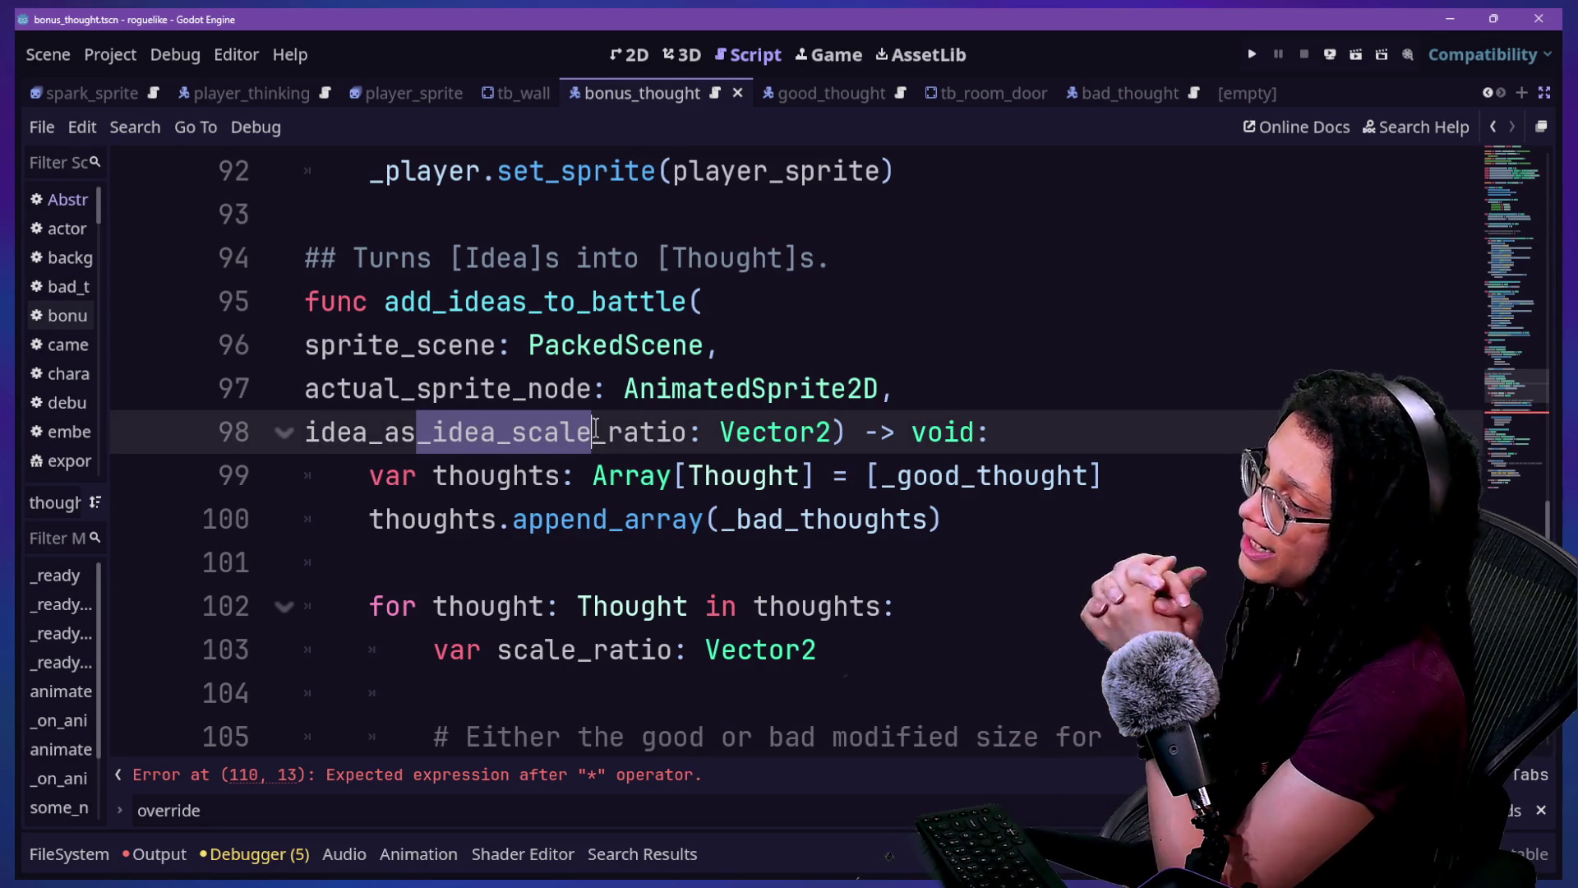
pyautogui.click(669, 476)
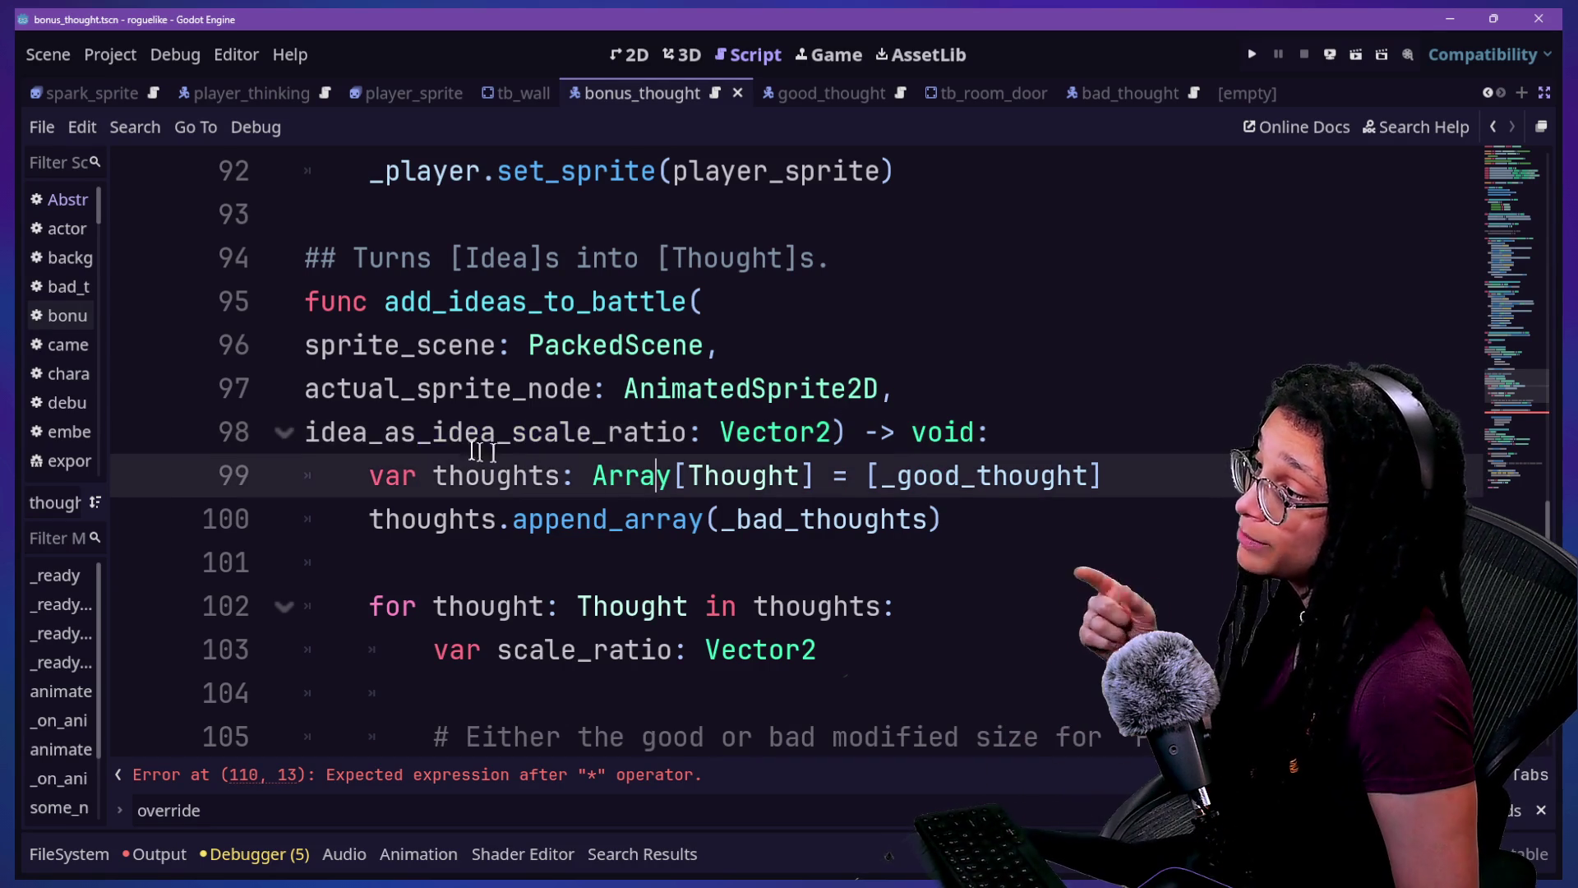
pyautogui.moveTo(442, 462); pyautogui.dragTo(694, 476)
pyautogui.click(967, 518)
pyautogui.moveTo(967, 518); pyautogui.dragTo(638, 475)
pyautogui.click(637, 477)
pyautogui.moveTo(897, 476); pyautogui.dragTo(1103, 476)
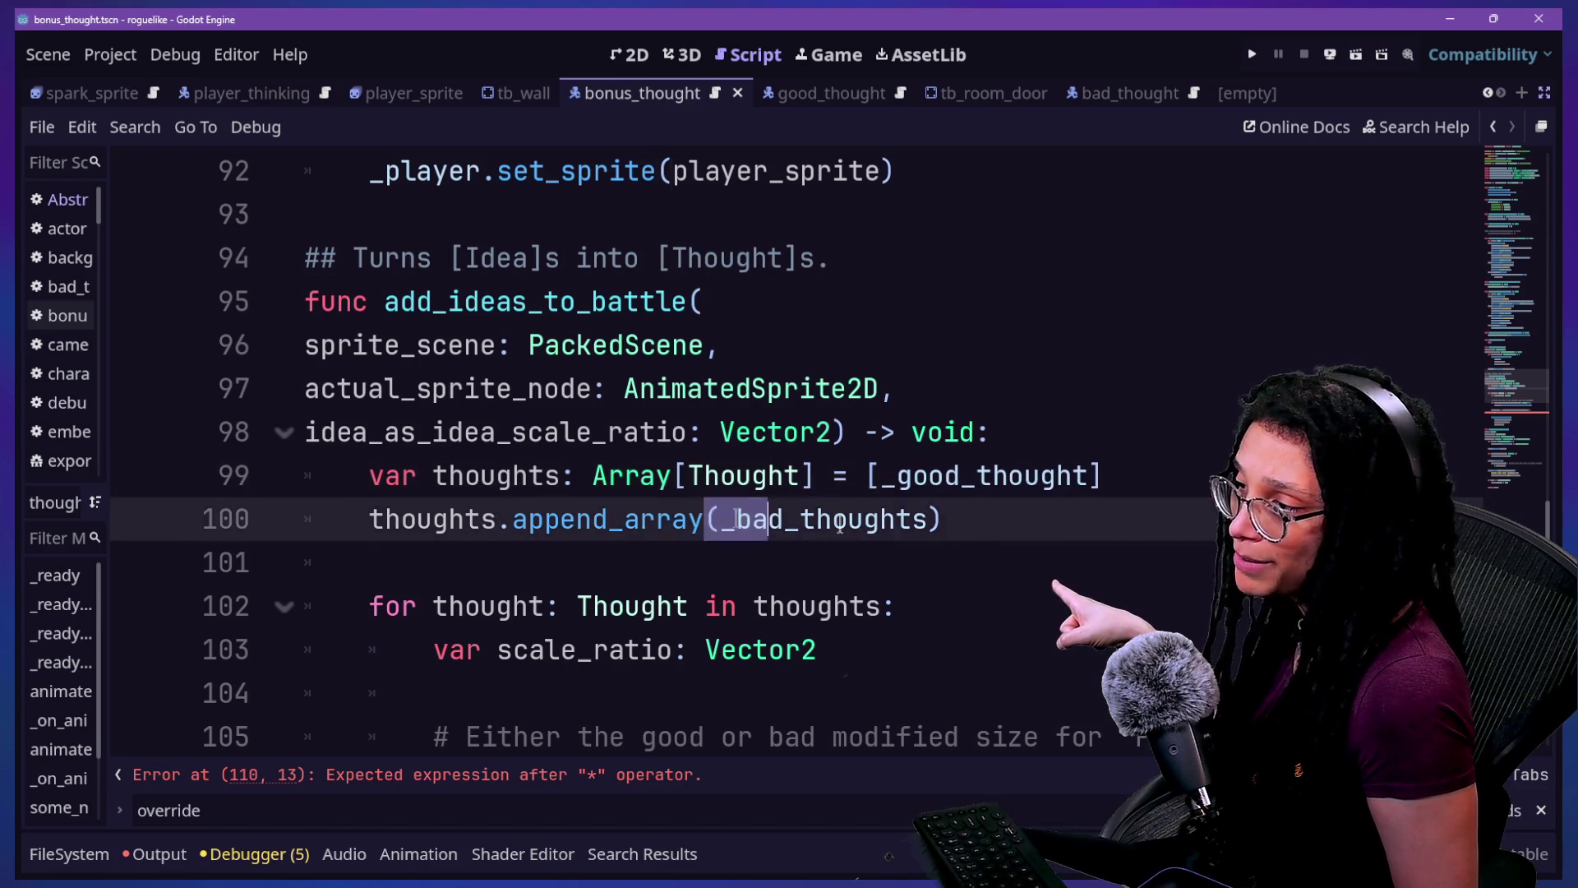
pyautogui.moveTo(709, 519); pyautogui.dragTo(1052, 546)
pyautogui.click(1052, 544)
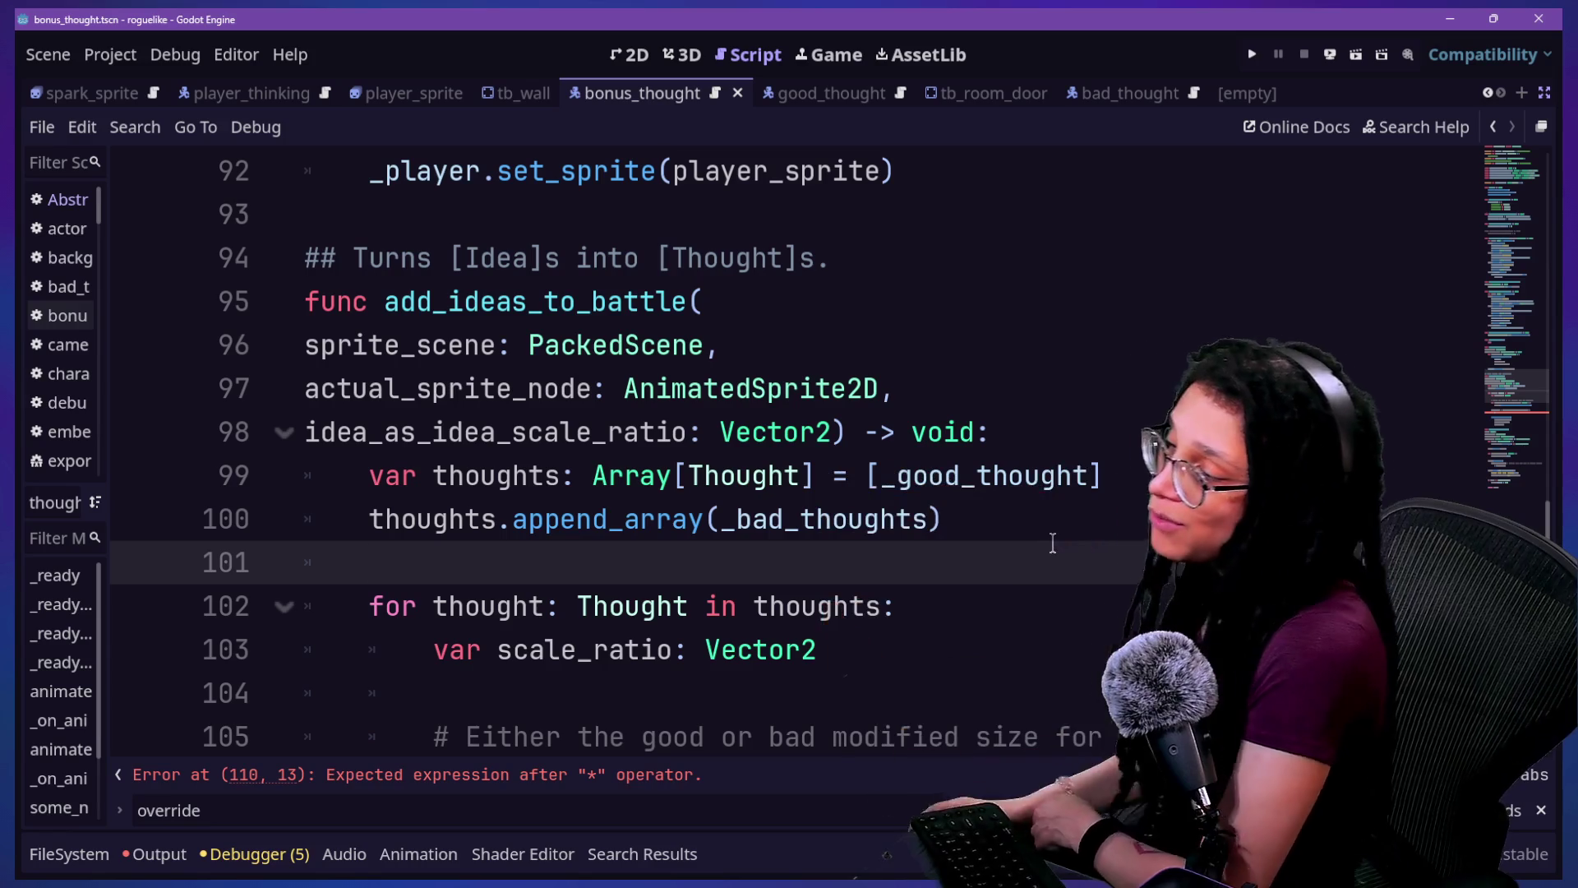
# Open blank lines at the start of add_ideas_to_battle's body for a scale_ratio declaration
pyautogui.click(719, 475)
pyautogui.press('Down')
pyautogui.press('Down')
pyautogui.press('Down')
pyautogui.press('Down')
pyautogui.press('Down')
pyautogui.press('Down')
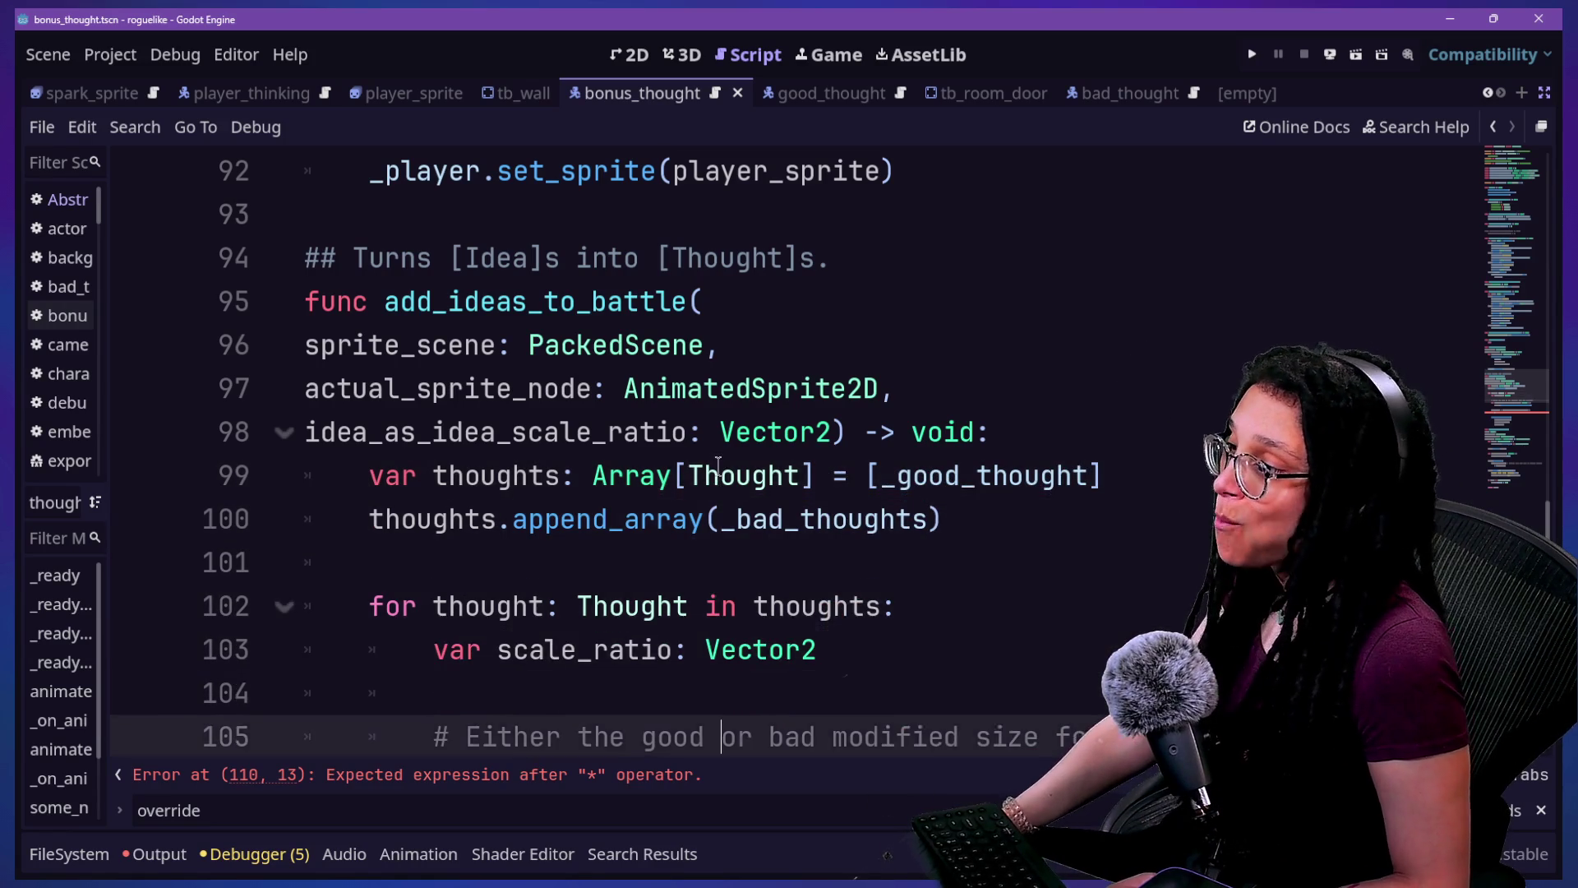
pyautogui.press('Down')
pyautogui.press('Down')
pyautogui.press('Down')
pyautogui.press('Down')
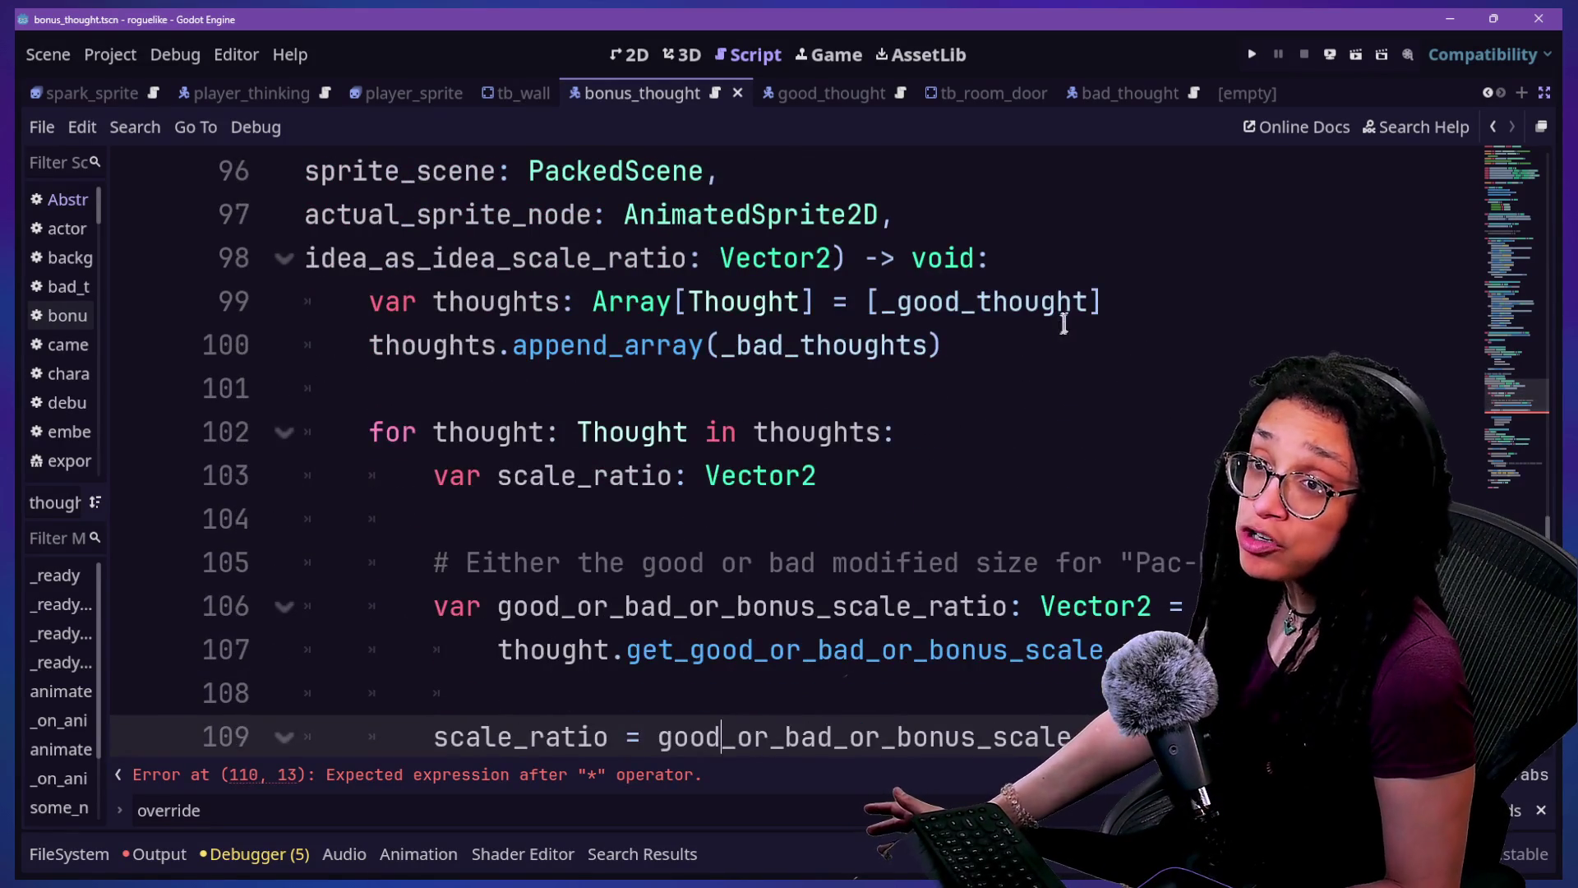
pyautogui.click(1135, 306)
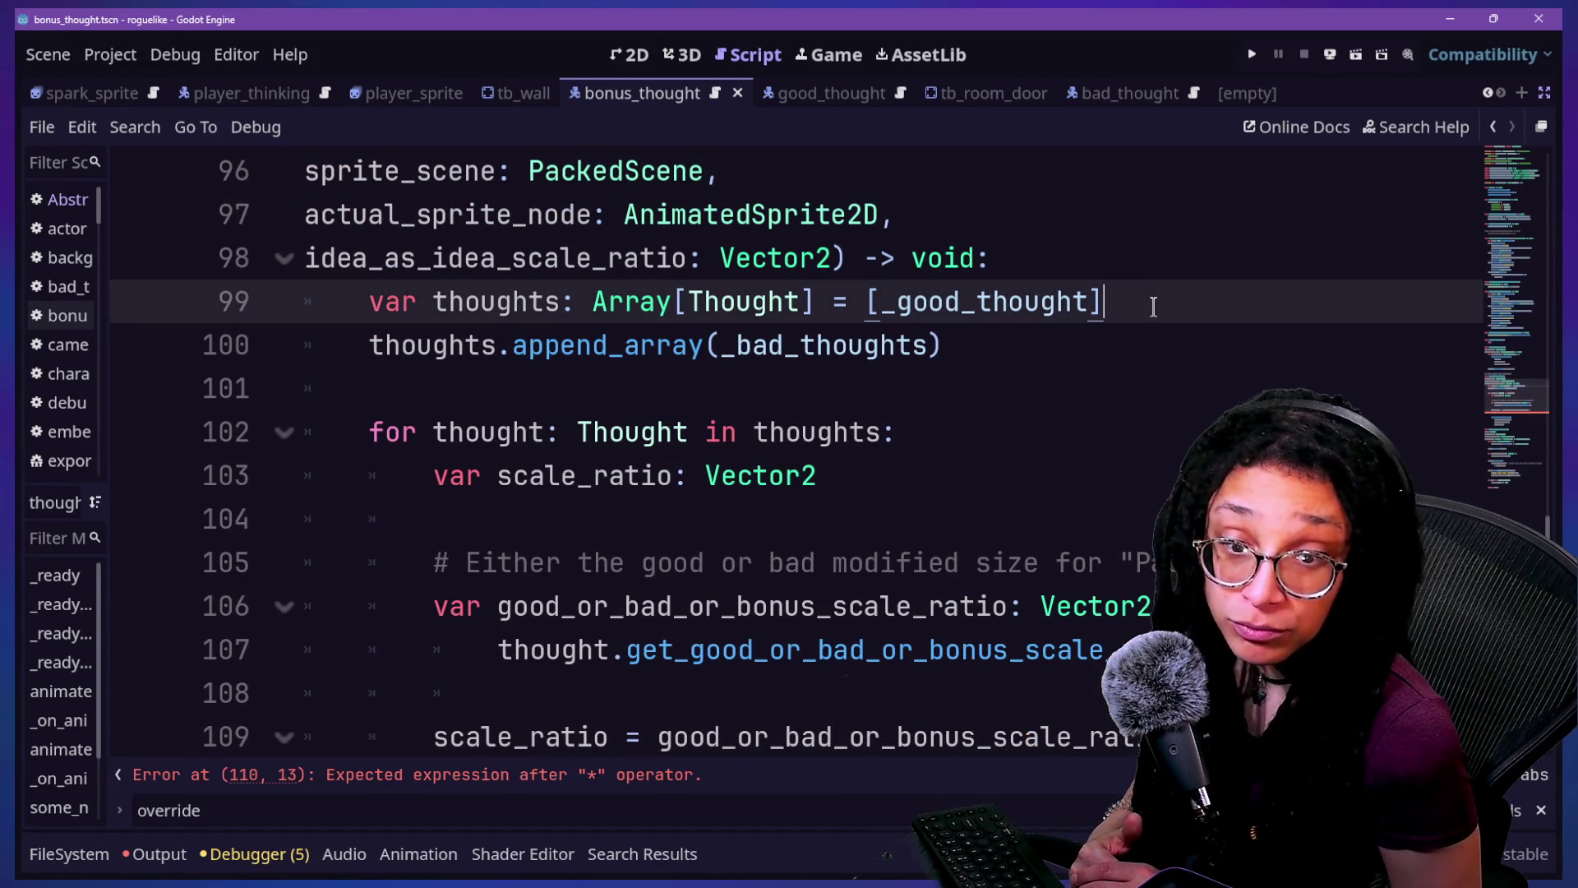
pyautogui.click(1099, 370)
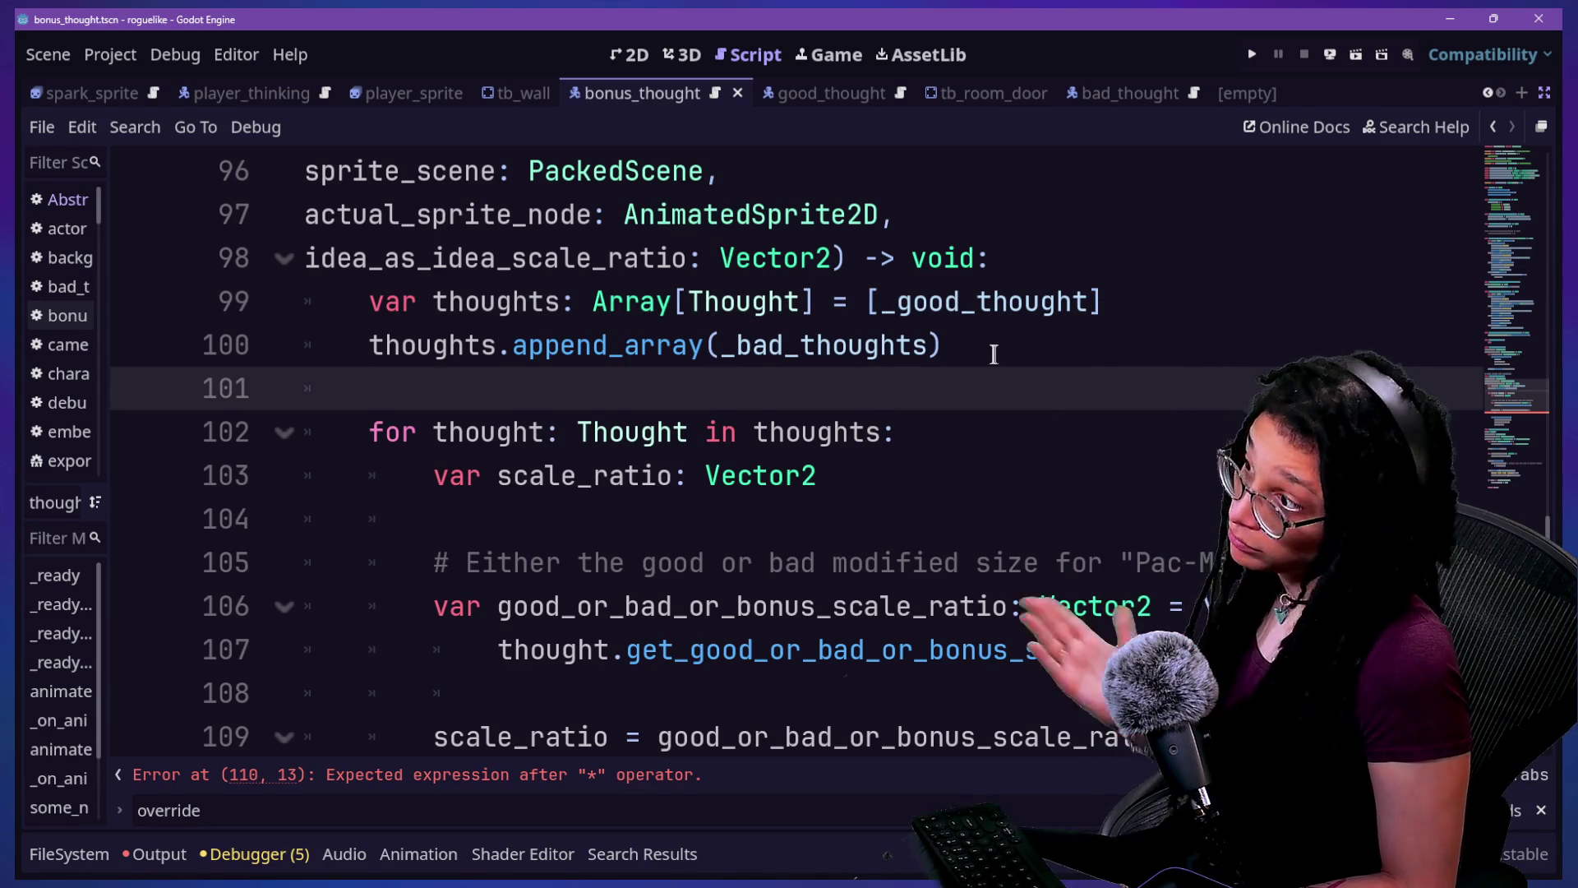
pyautogui.moveTo(867, 302); pyautogui.dragTo(976, 302)
pyautogui.moveTo(1092, 326); pyautogui.dragTo(1239, 335)
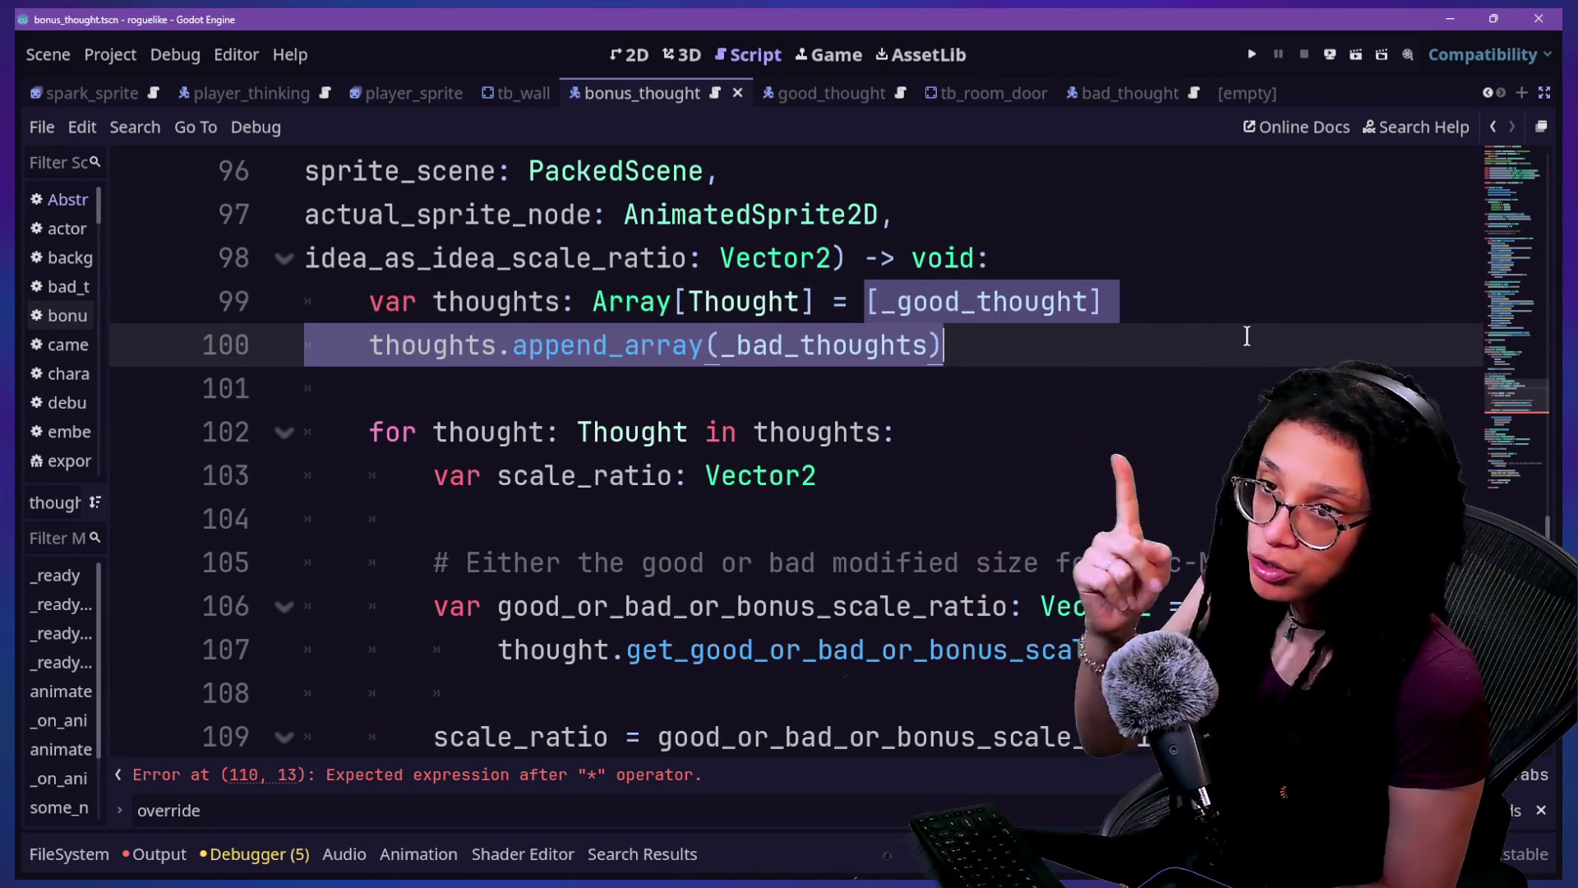
pyautogui.click(1102, 303)
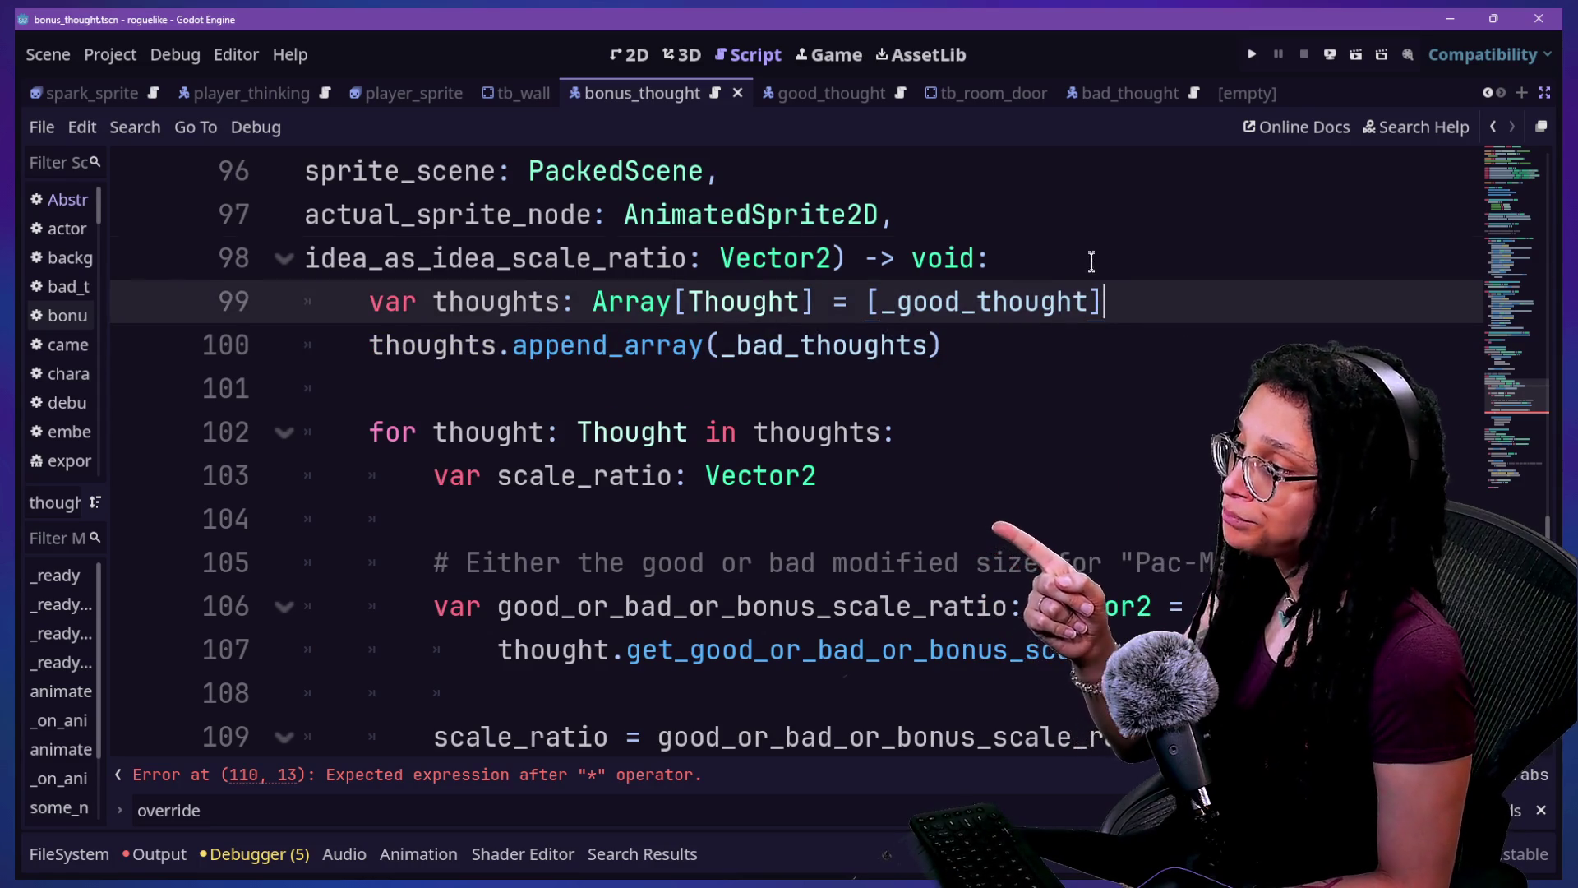
pyautogui.click(1088, 261)
pyautogui.press('Return')
pyautogui.press('Return')
pyautogui.press('Up')
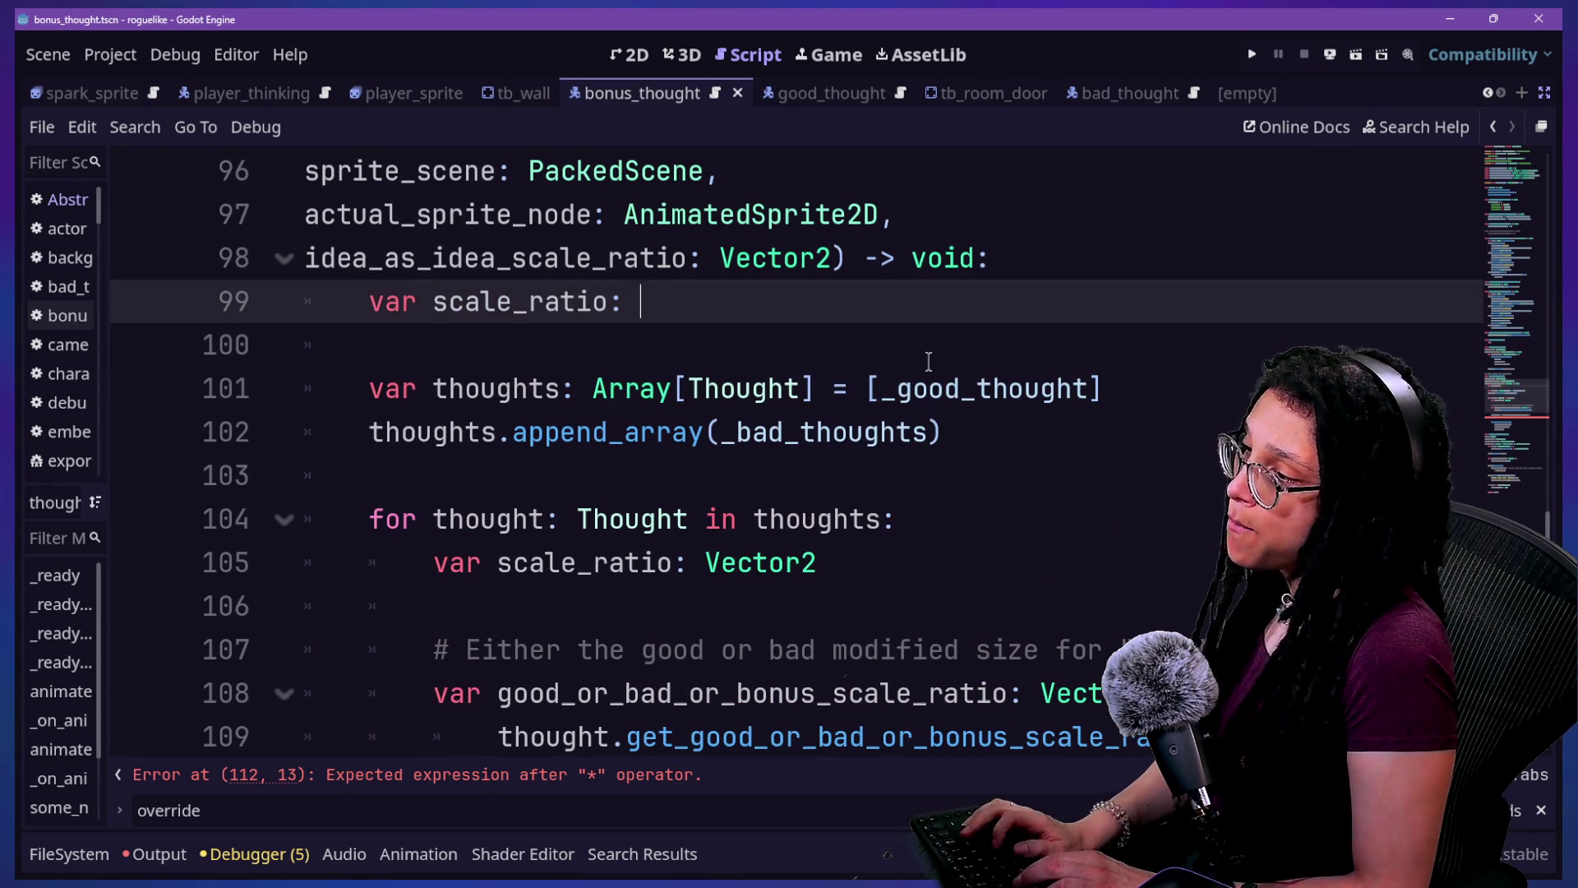
# Delete the duplicate scale_ratio declaration in the loop and finish the multiplication with 666
pyautogui.moveTo(820, 562); pyautogui.dragTo(909, 518)
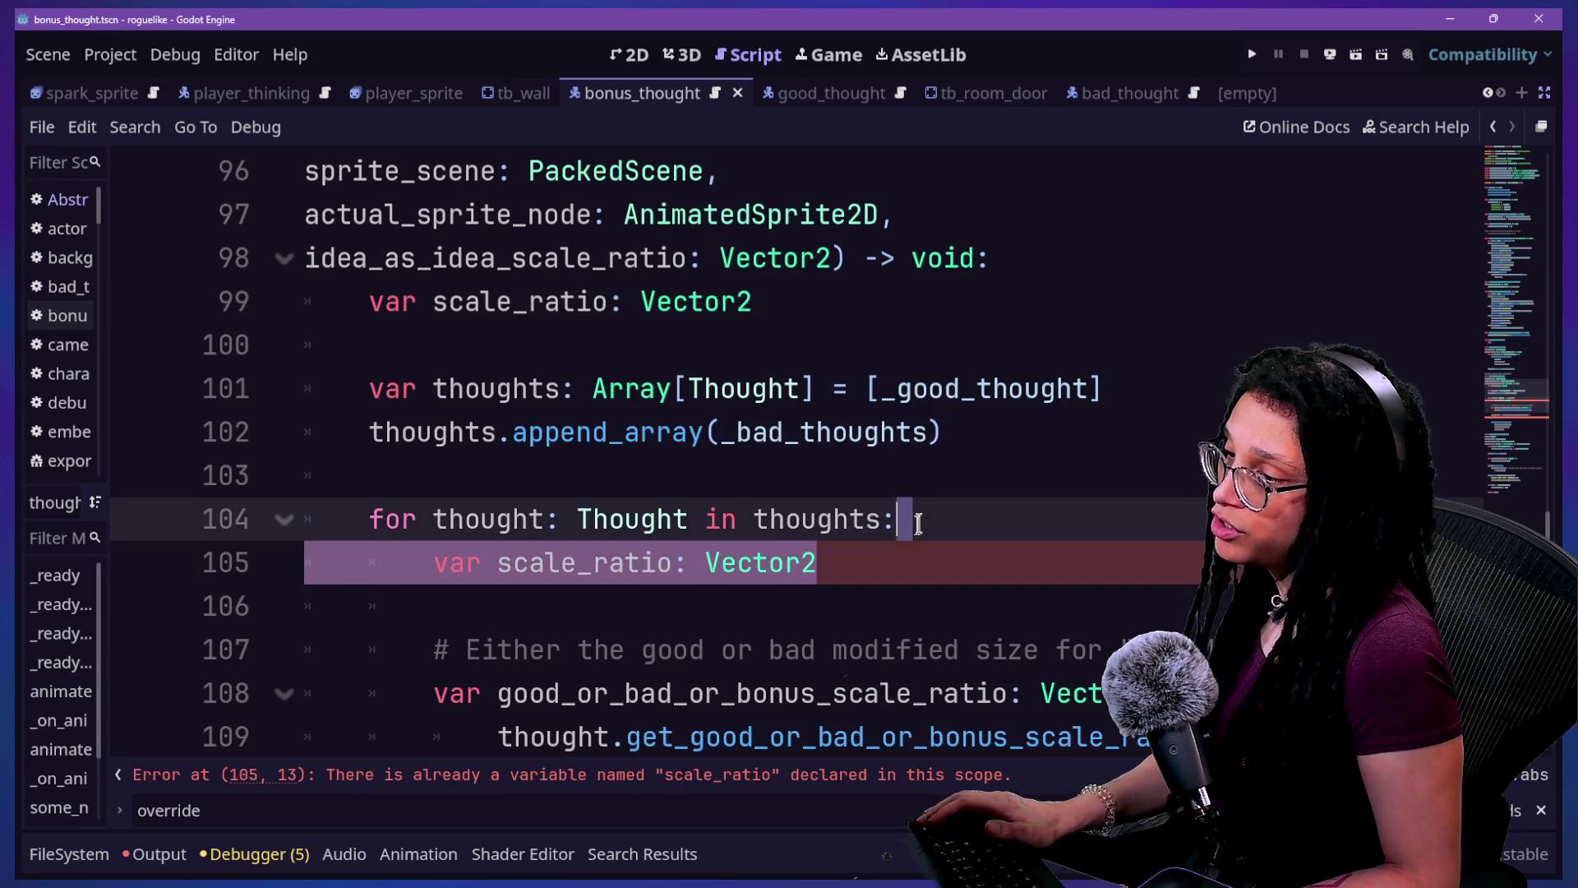
pyautogui.press('BackSpace')
pyautogui.click(539, 344)
pyautogui.click(704, 301)
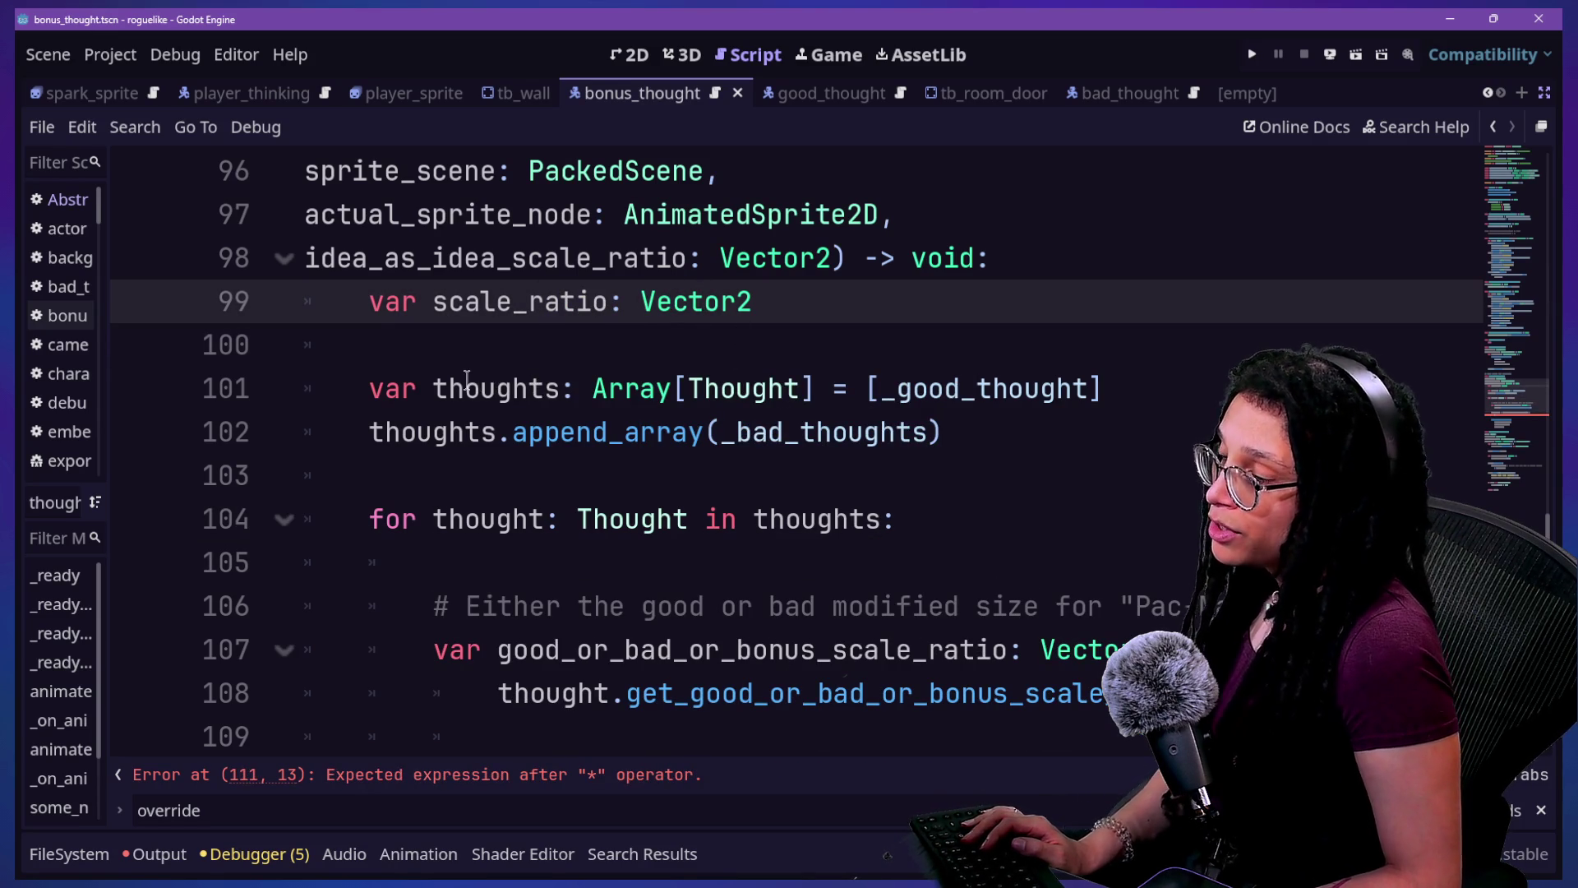
pyautogui.scroll(-2, 469, 377)
pyautogui.click(854, 563)
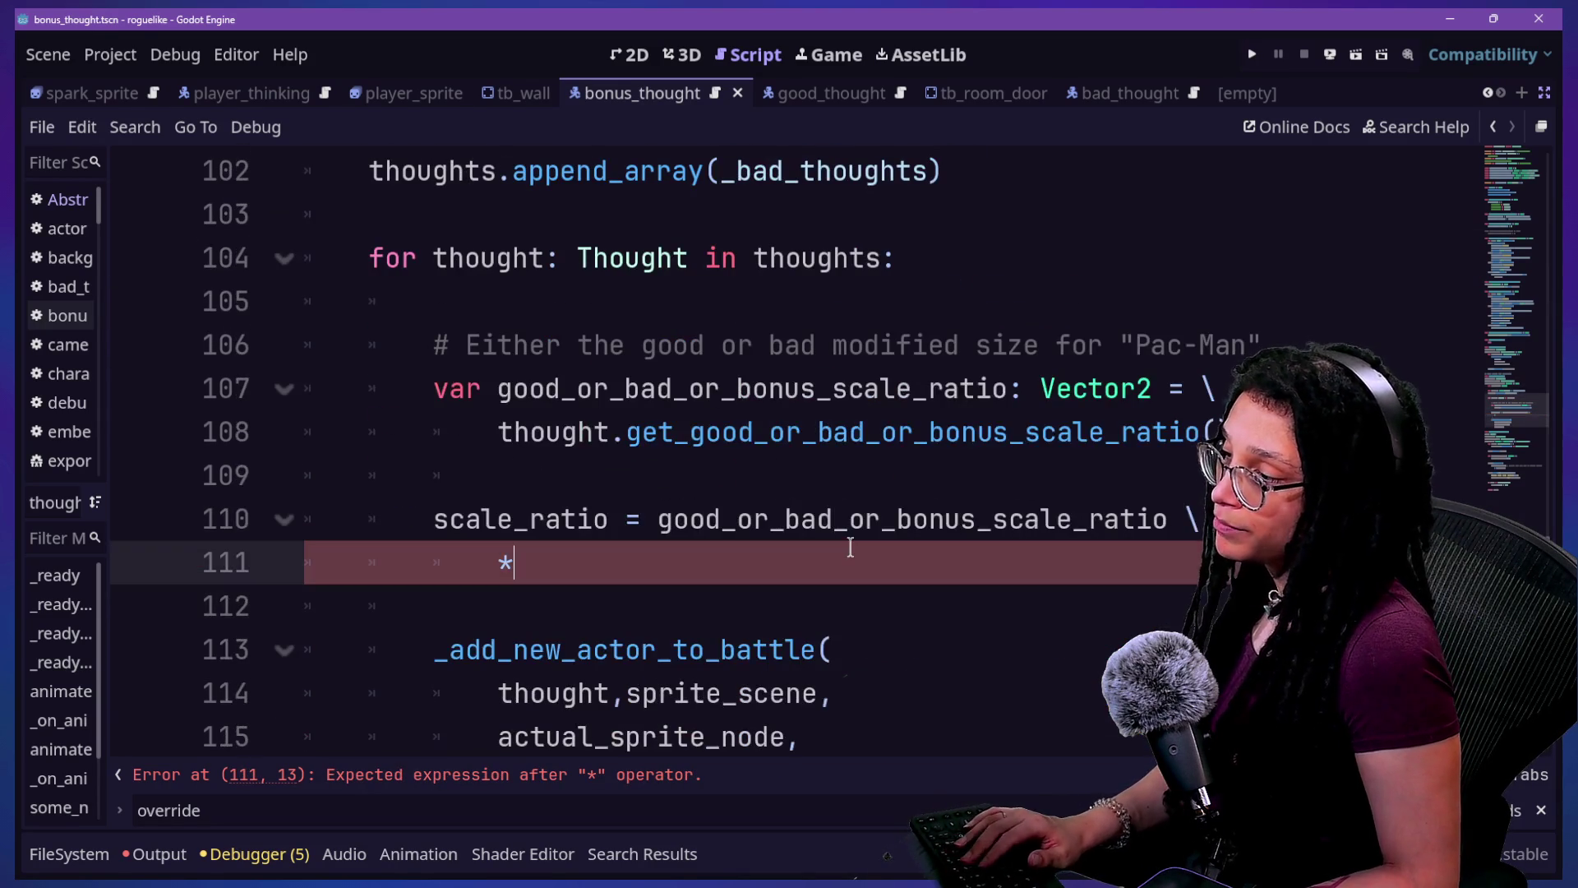
pyautogui.write('666')
pyautogui.scroll(3, 849, 549)
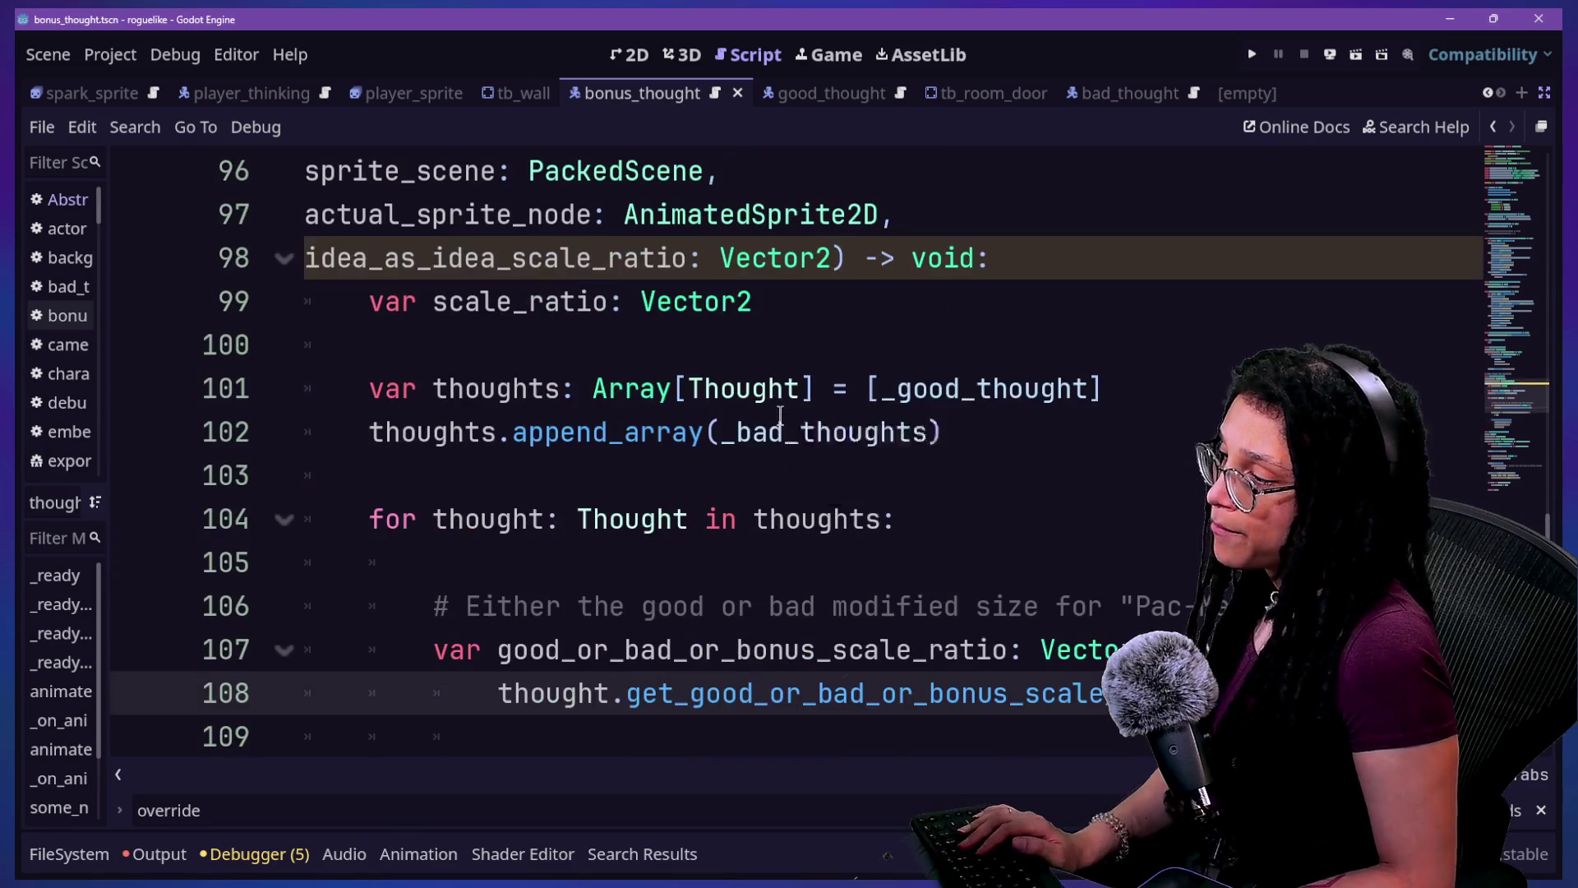
pyautogui.moveTo(528, 302); pyautogui.dragTo(661, 302)
# Remove _good_thought so the thoughts array starts empty
pyautogui.click(671, 303)
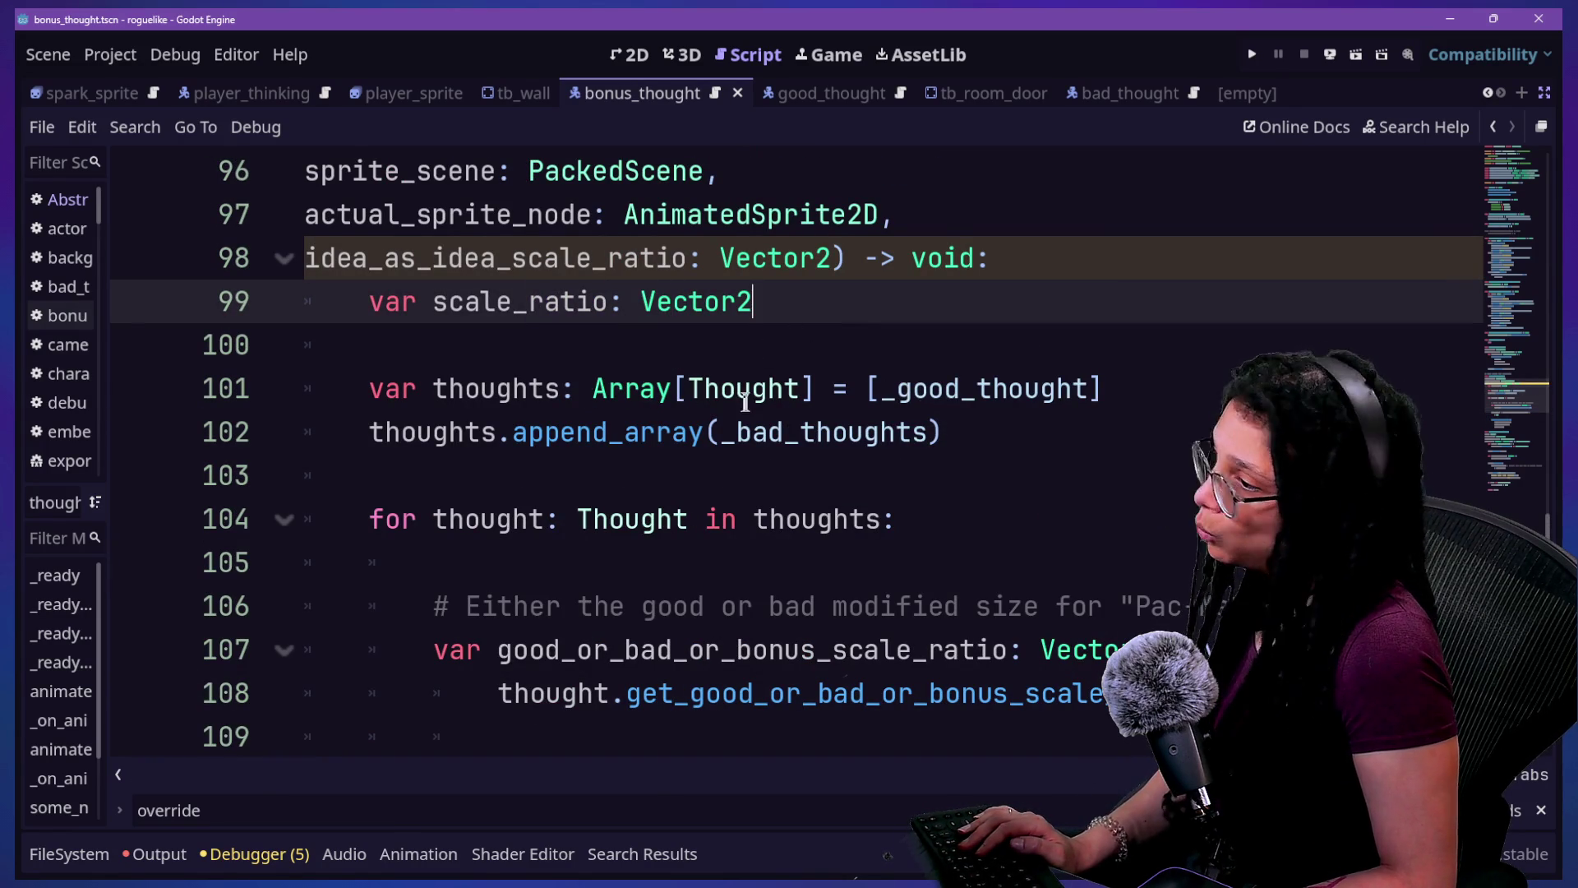
pyautogui.moveTo(870, 392); pyautogui.dragTo(1088, 392)
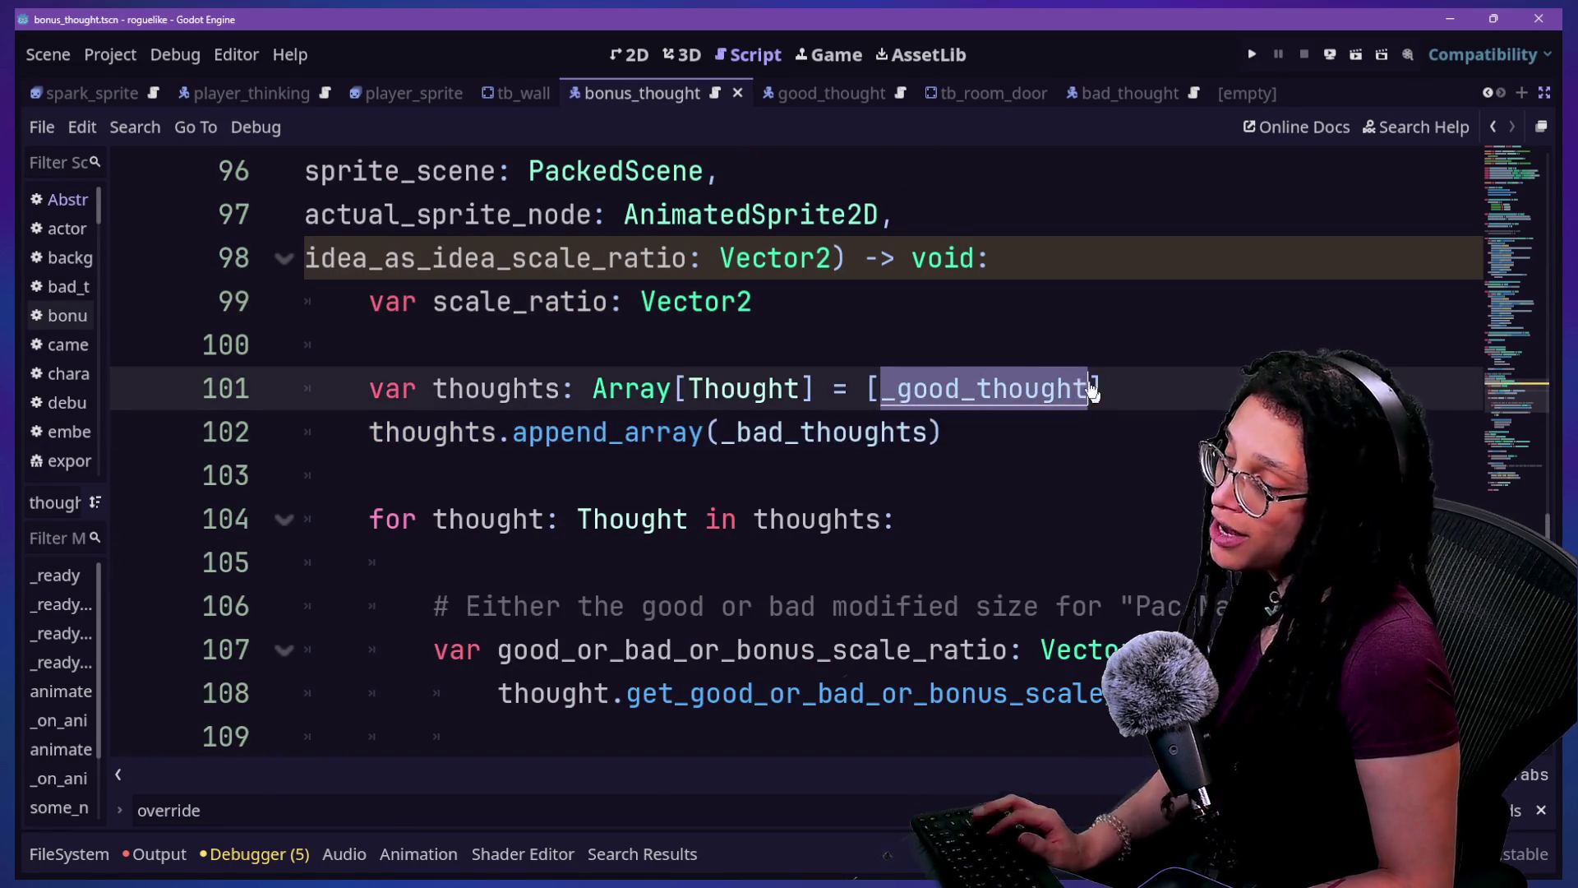
pyautogui.press('BackSpace')
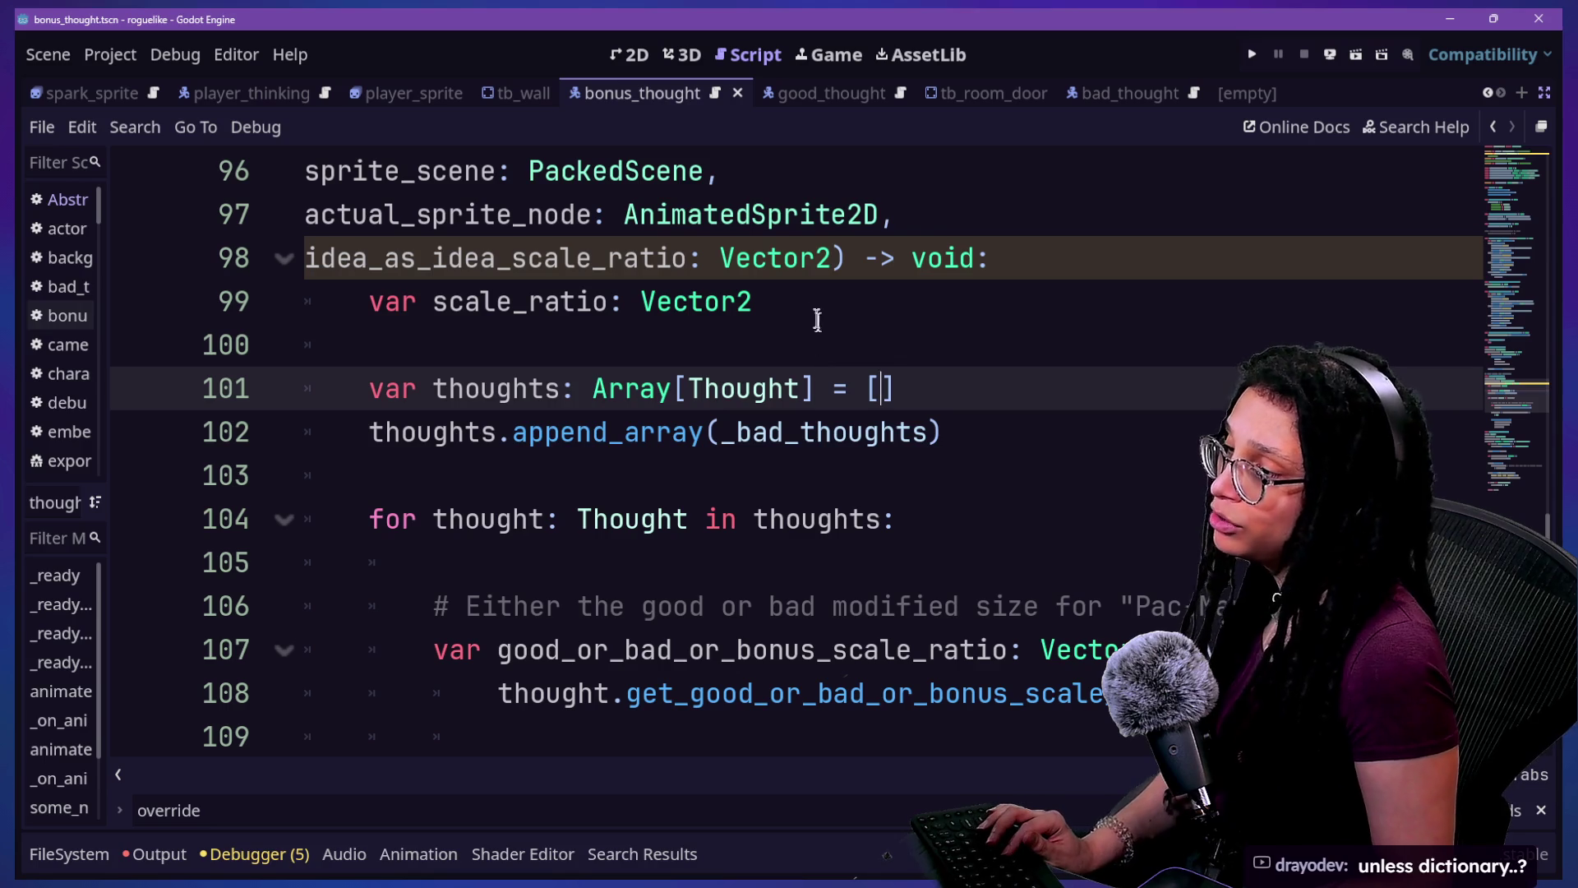
# Add indented blank lines below the 'var scale_ratio: Vector2' declaration and review the loop
pyautogui.click(815, 300)
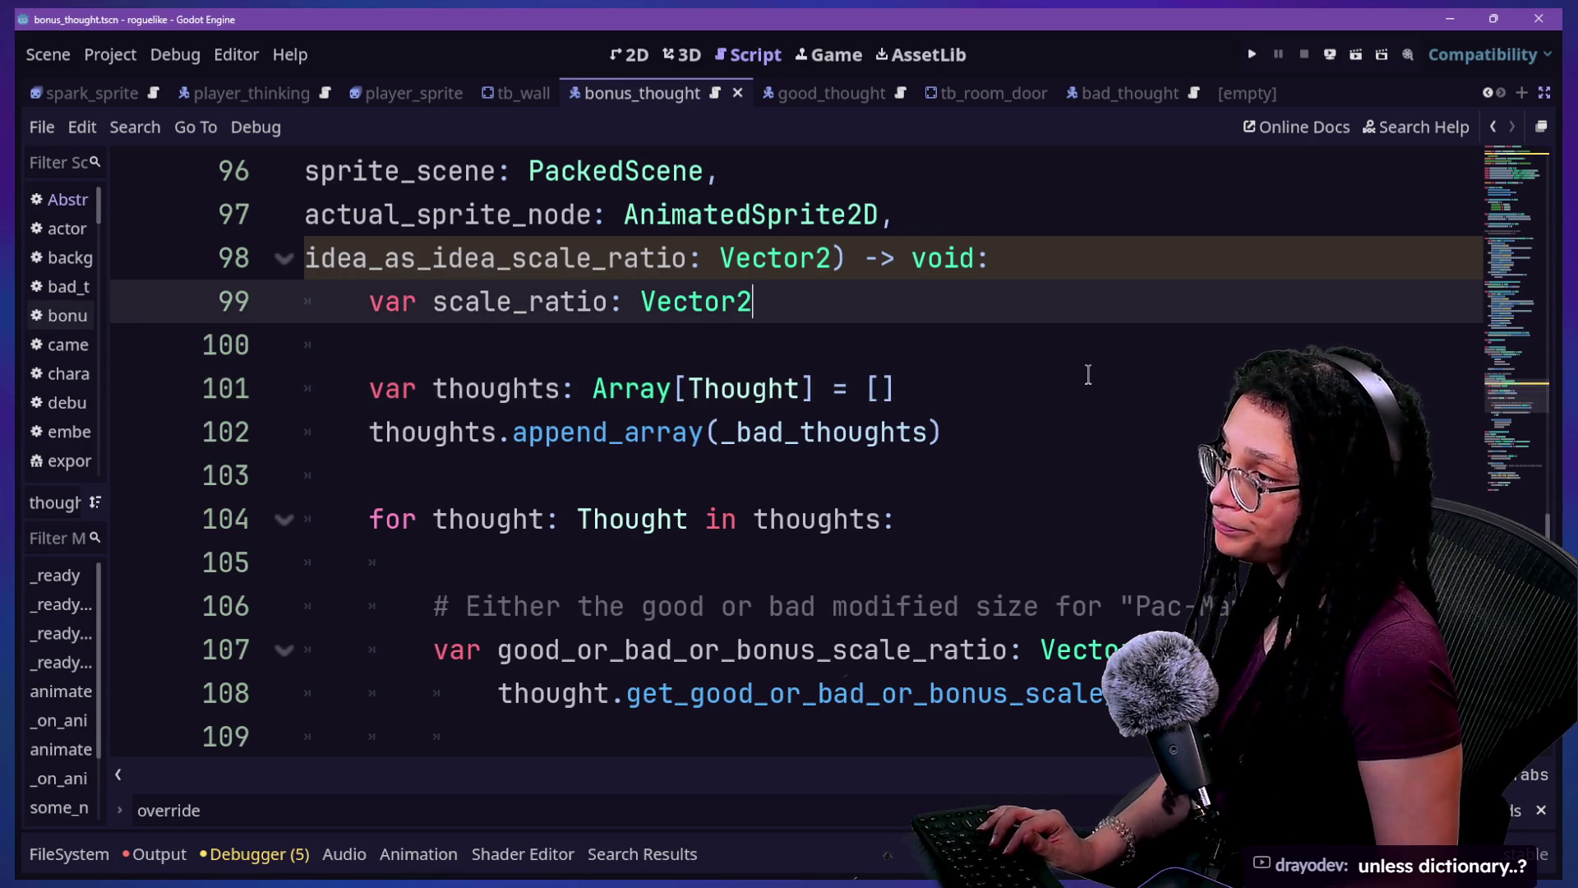
pyautogui.press('Return')
pyautogui.press('Return')
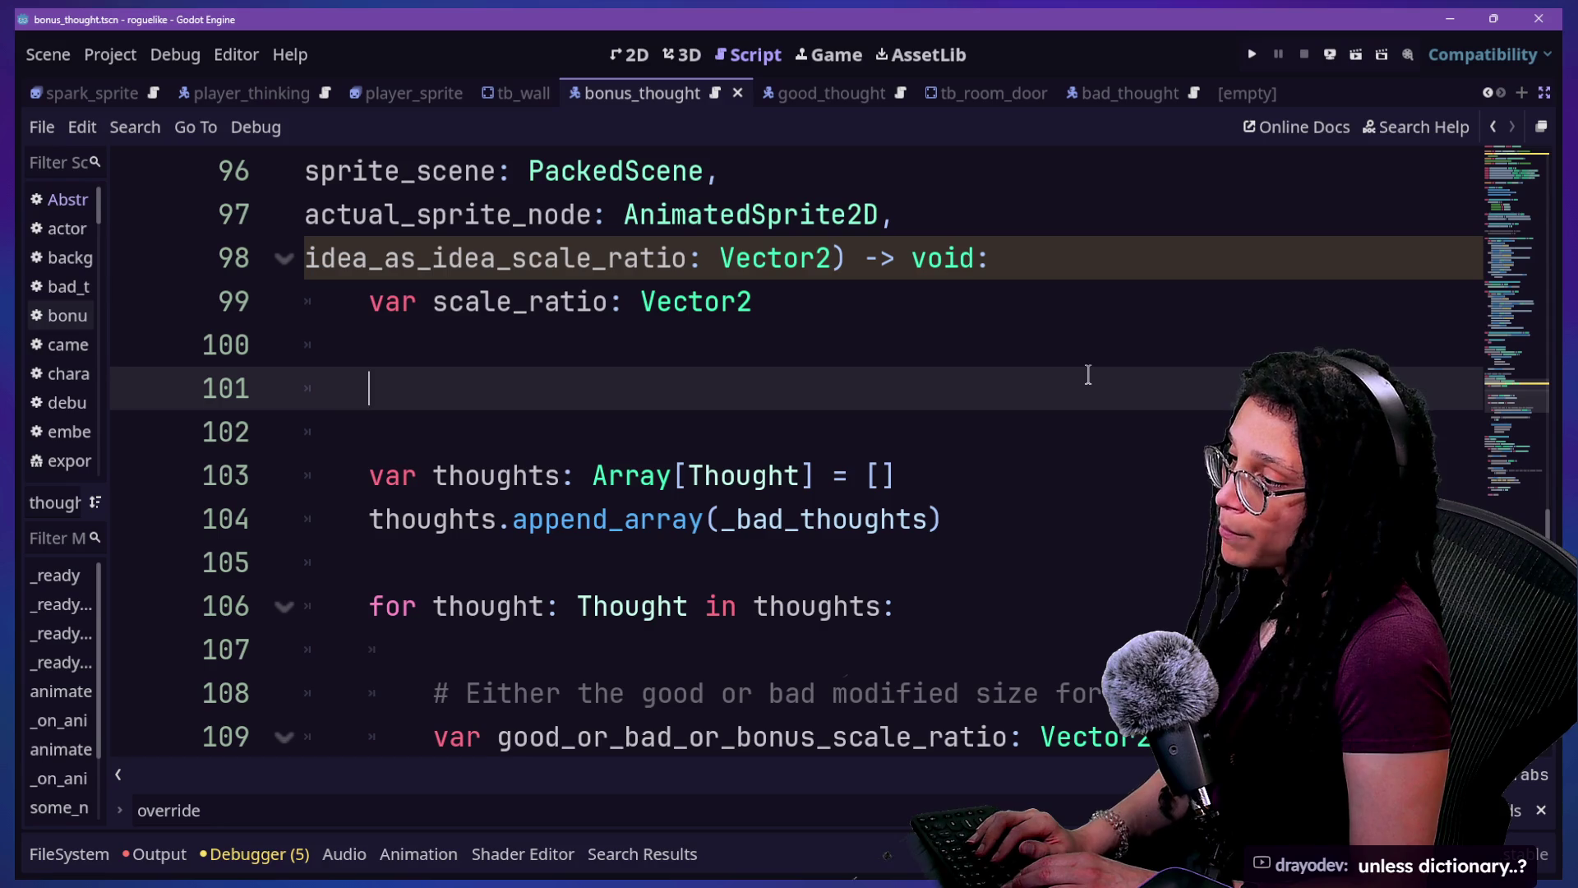
pyautogui.scroll(-3, 1088, 375)
pyautogui.scroll(-1, 1087, 375)
pyautogui.scroll(2, 1088, 375)
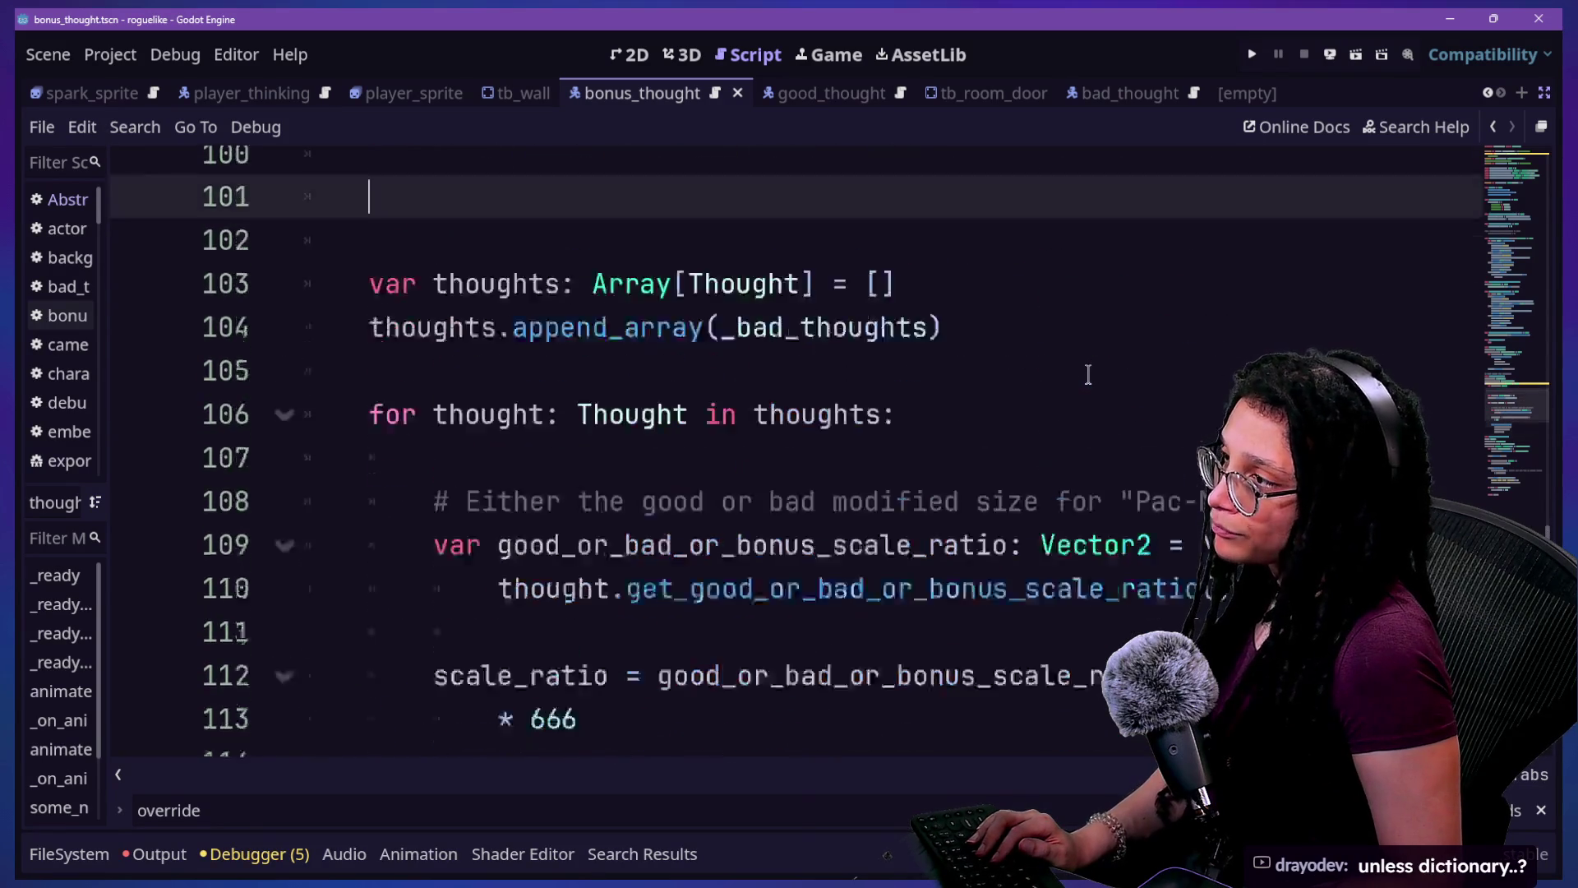
pyautogui.scroll(2, 1088, 374)
pyautogui.press('BackSpace')
pyautogui.press('BackSpace')
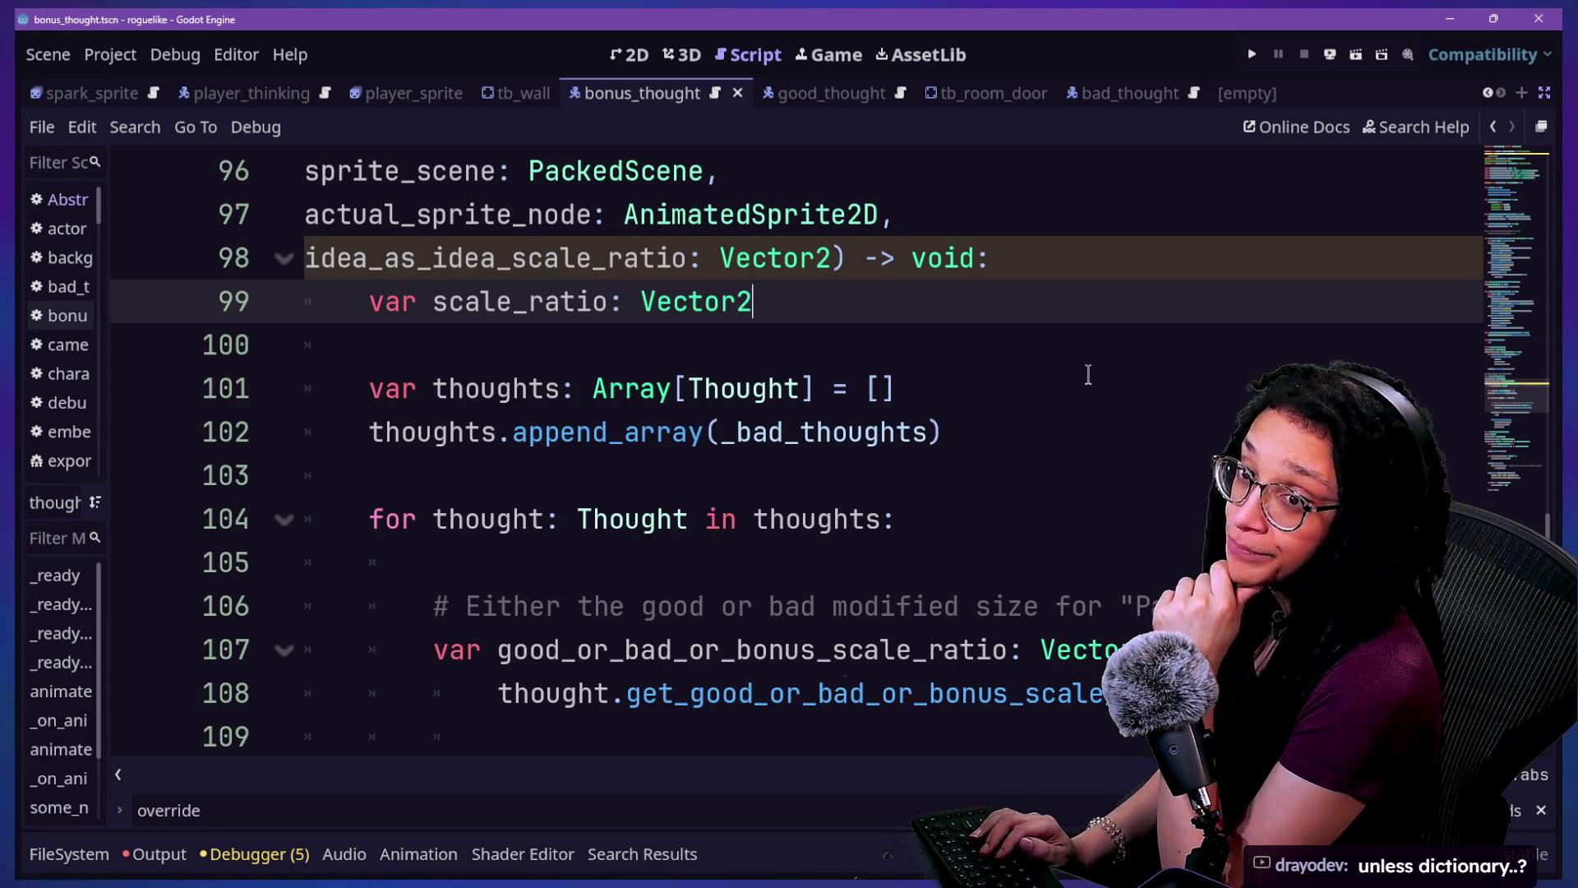
pyautogui.press('Return')
pyautogui.press('Return')
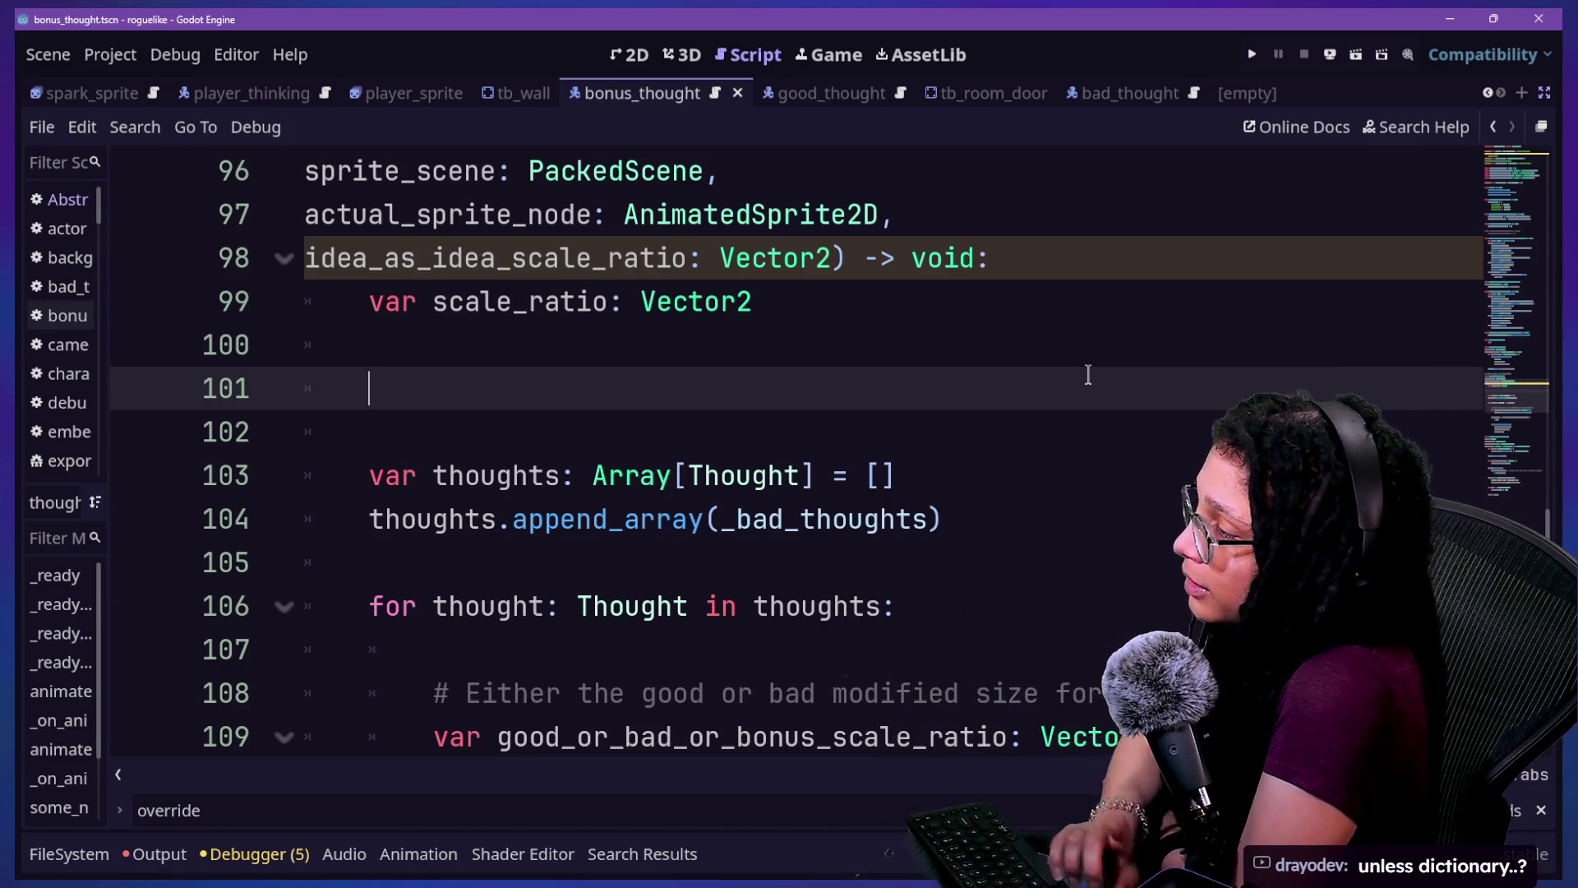
pyautogui.press('Down')
pyautogui.press('Down')
pyautogui.press('Down')
pyautogui.press('Down')
pyautogui.press('Down')
pyautogui.press('Down')
pyautogui.press('Down')
pyautogui.press('Down')
pyautogui.press('Down')
pyautogui.press('Down')
pyautogui.press('Down')
pyautogui.press('Down')
pyautogui.press('Down')
pyautogui.press('Up')
pyautogui.press('Up')
pyautogui.press('Up')
pyautogui.press('Up')
pyautogui.press('Down')
pyautogui.press('Down')
pyautogui.press('Down')
pyautogui.press('Down')
pyautogui.press('Down')
pyautogui.press('Down')
pyautogui.press('Up')
pyautogui.press('Up')
pyautogui.press('Up')
pyautogui.press('Up')
pyautogui.press('Up')
pyautogui.press('Up')
pyautogui.press('Up')
pyautogui.press('Down')
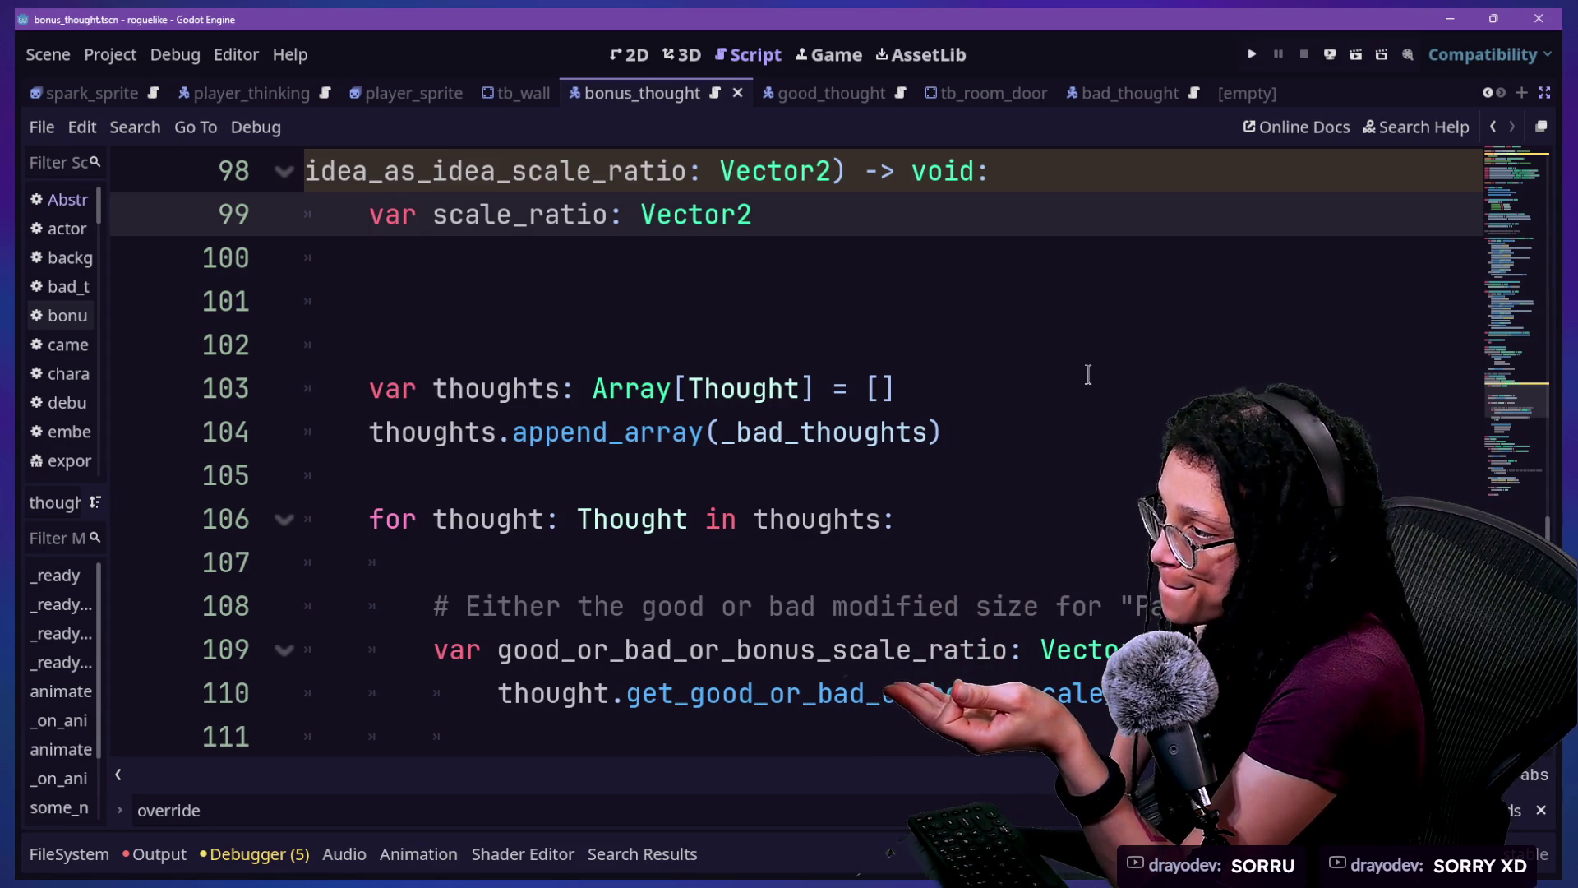
# Restore [_good_thought] in the array and write 'if thought is GoodThought:' at the top of the loop body
pyautogui.press('Down')
pyautogui.press('Down')
pyautogui.press('BackSpace')
pyautogui.press('BackSpace')
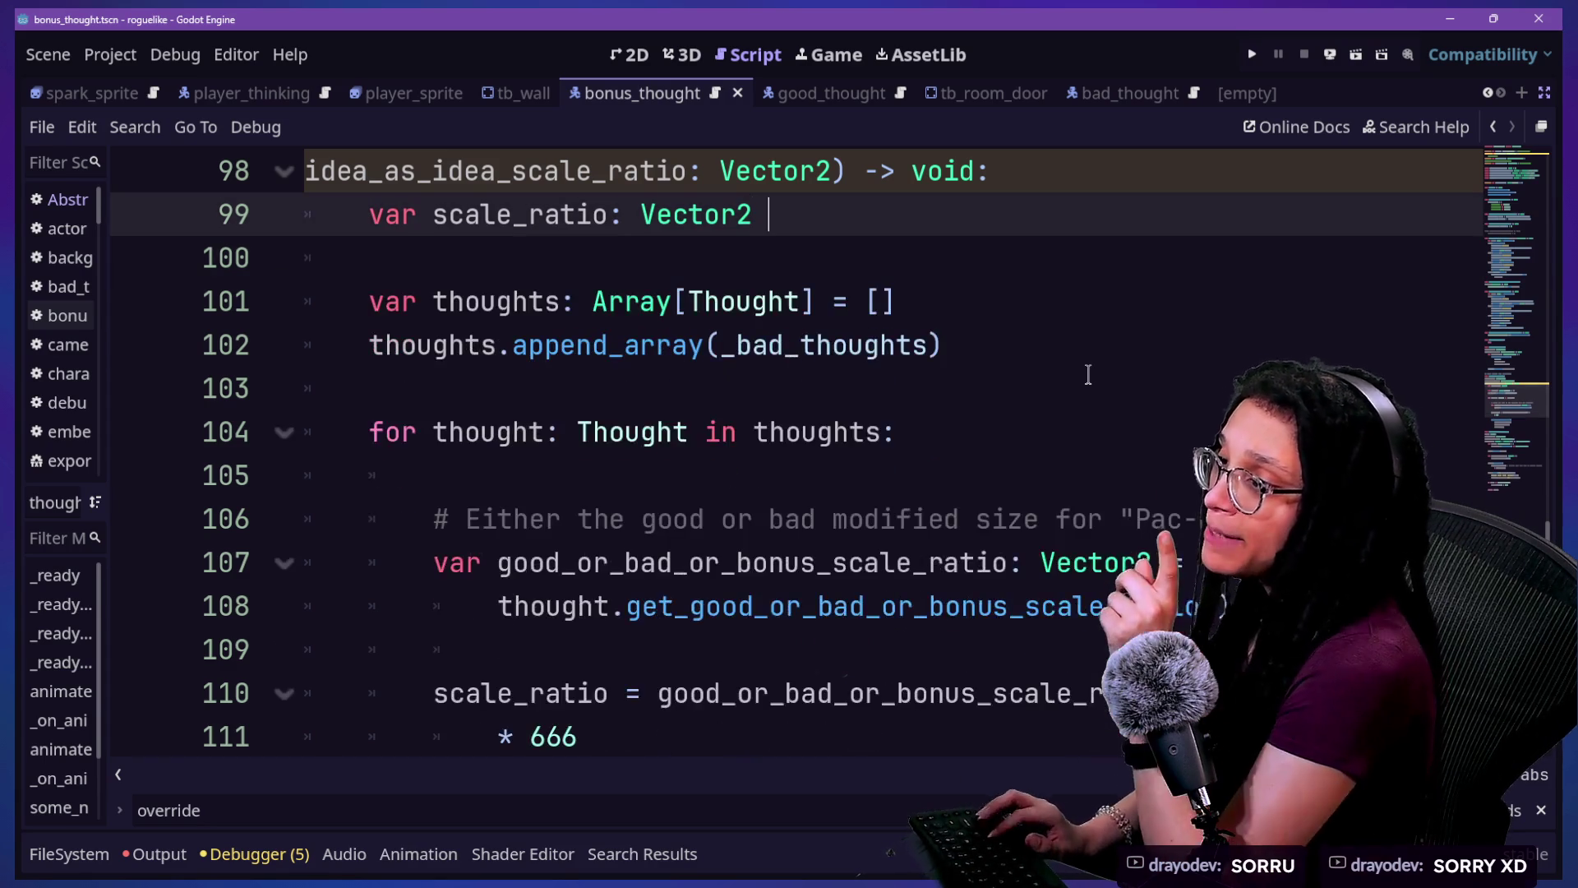
pyautogui.hotkey('ctrl', 'z')
pyautogui.hotkey('ctrl', 'z')
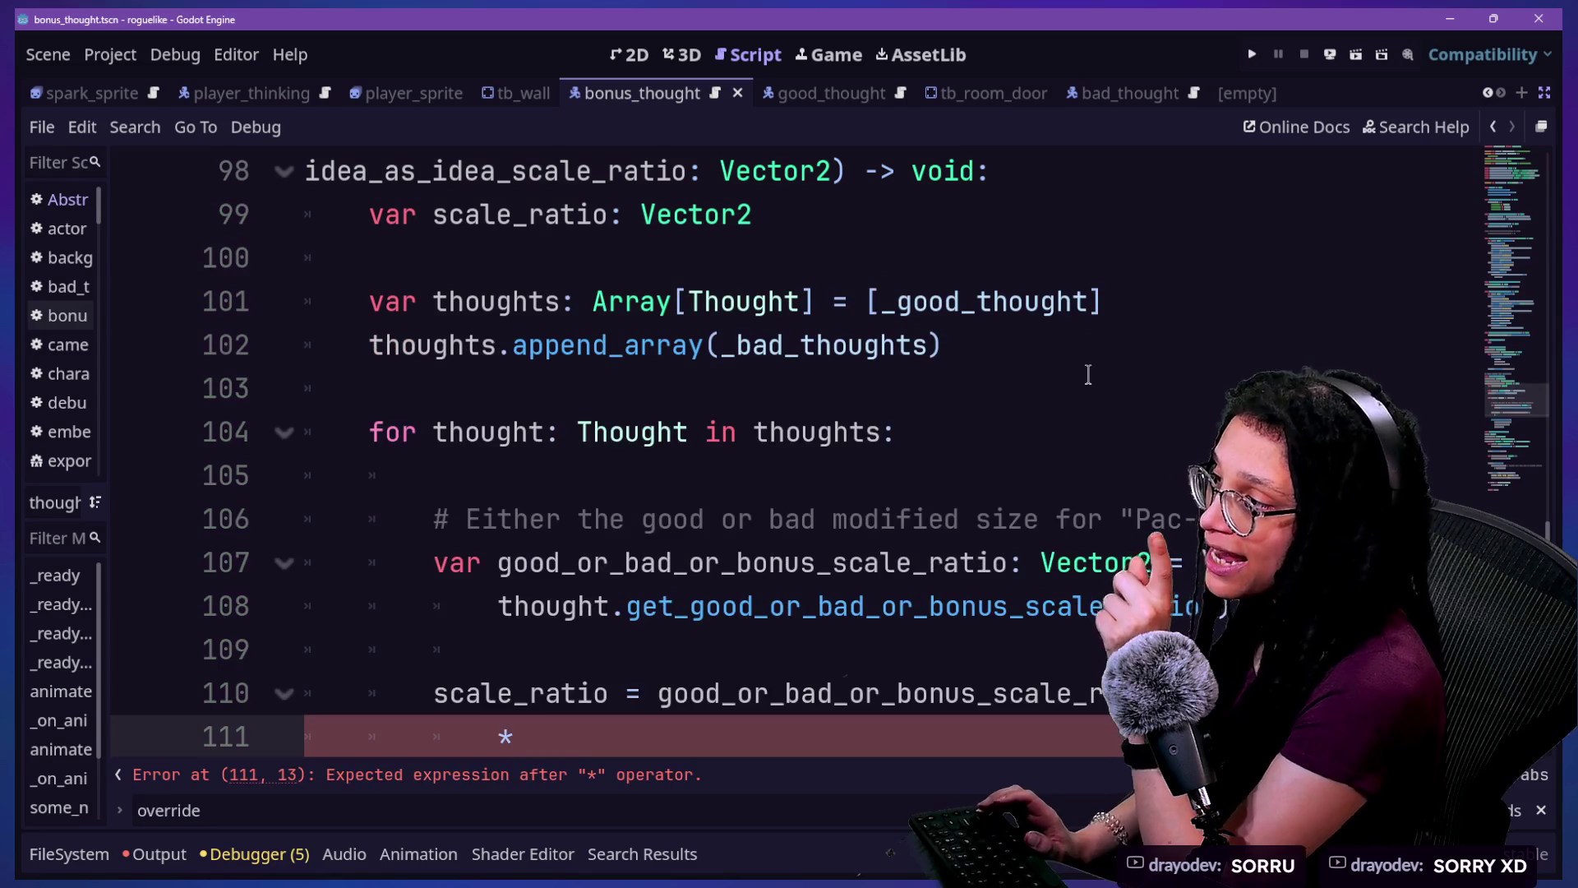
pyautogui.click(1050, 368)
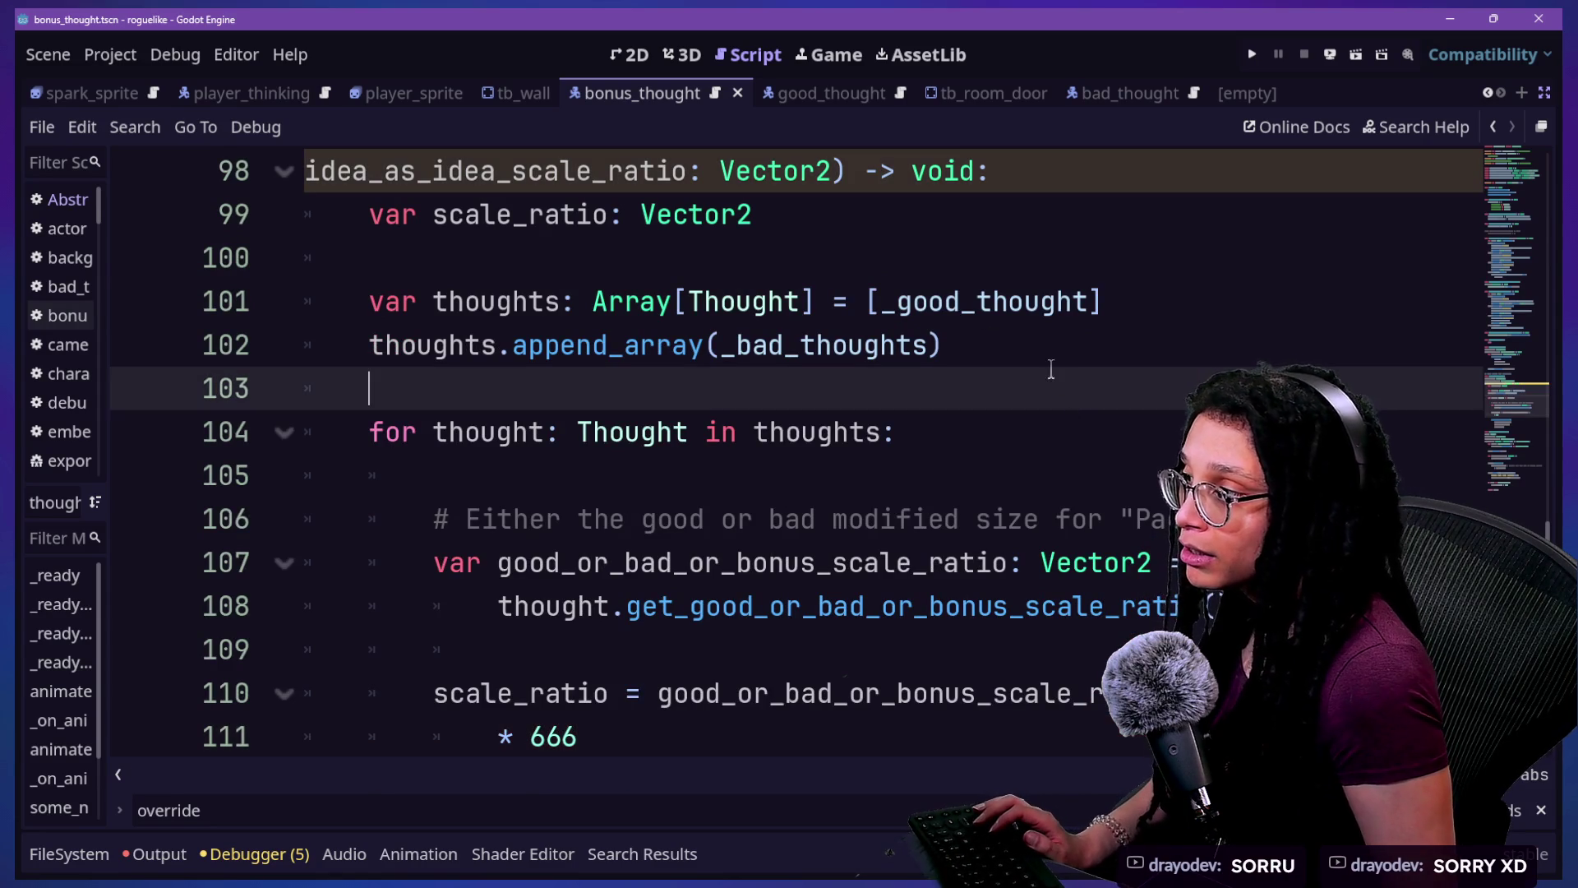
pyautogui.click(1070, 462)
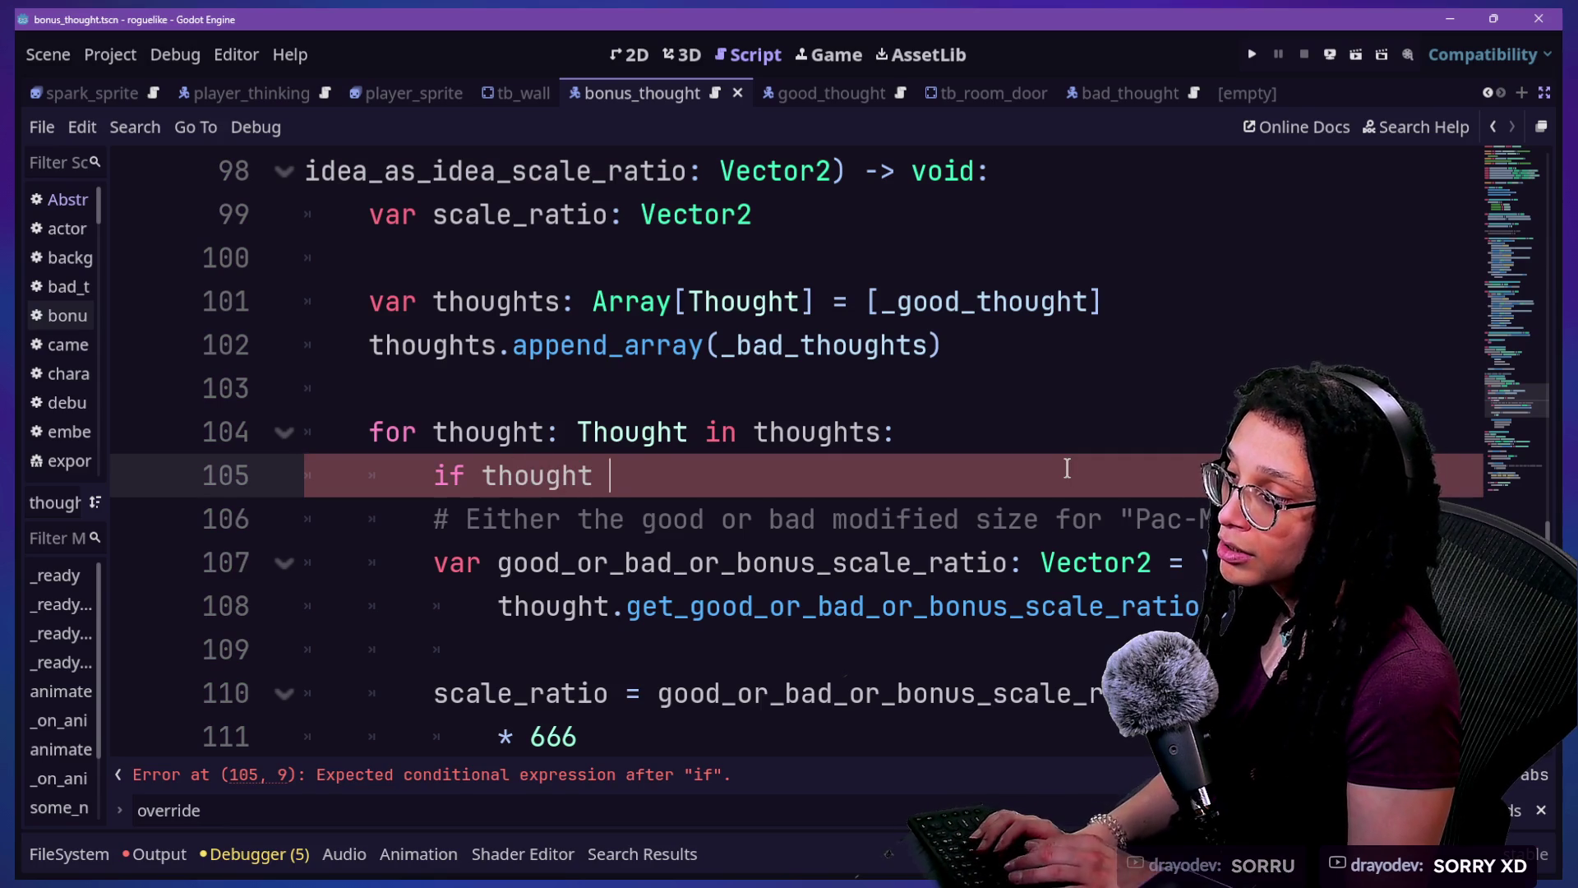
pyautogui.write('is Good')
pyautogui.press('Return')
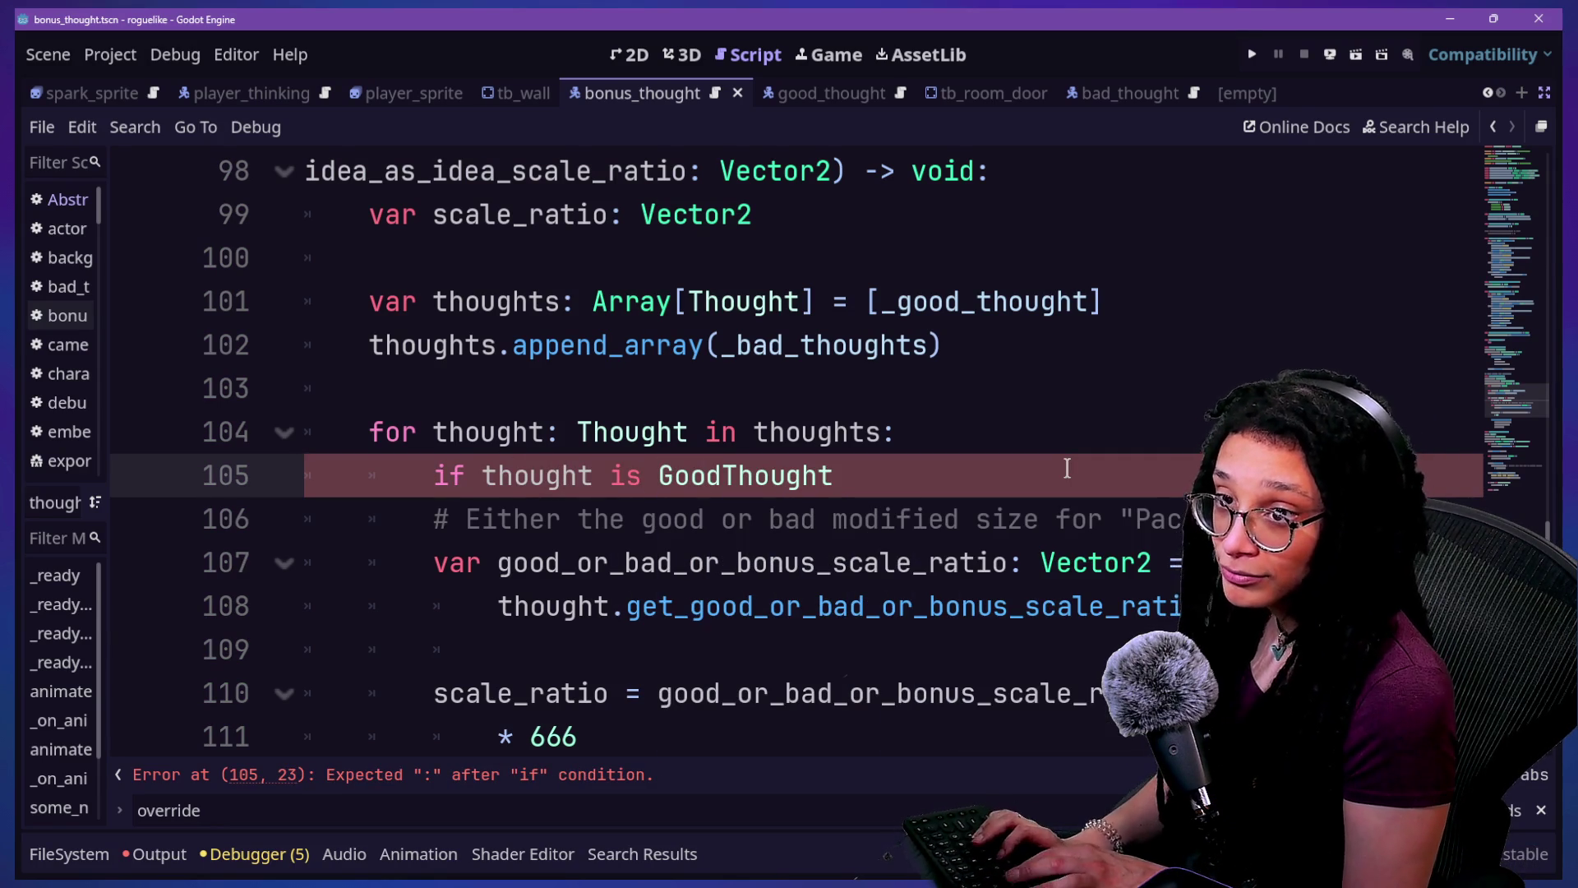
pyautogui.press('Return')
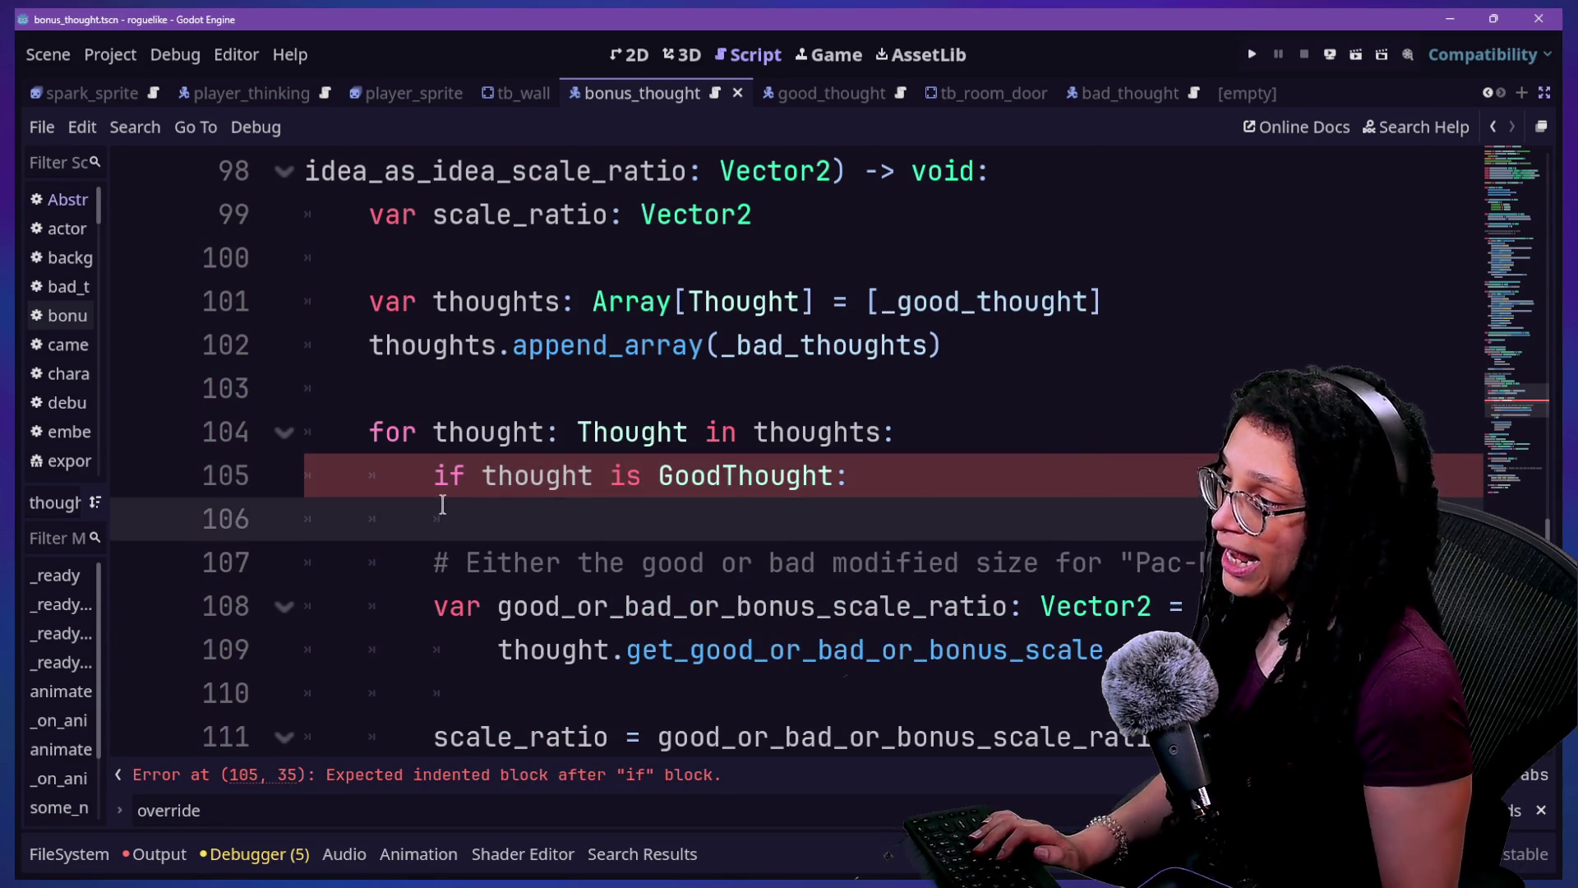
pyautogui.scroll(-2, 623, 404)
pyautogui.press('BackSpace')
pyautogui.press('BackSpace')
pyautogui.scroll(1, 623, 404)
pyautogui.scroll(1, 624, 452)
# Move the GoodThought check down so it follows the scale-ratio getter lines, tidying blank lines
pyautogui.press('Down')
pyautogui.press('Down')
pyautogui.press('Down')
pyautogui.press('End')
pyautogui.hotkey('shift', 'Up')
pyautogui.hotkey('shift', 'Up')
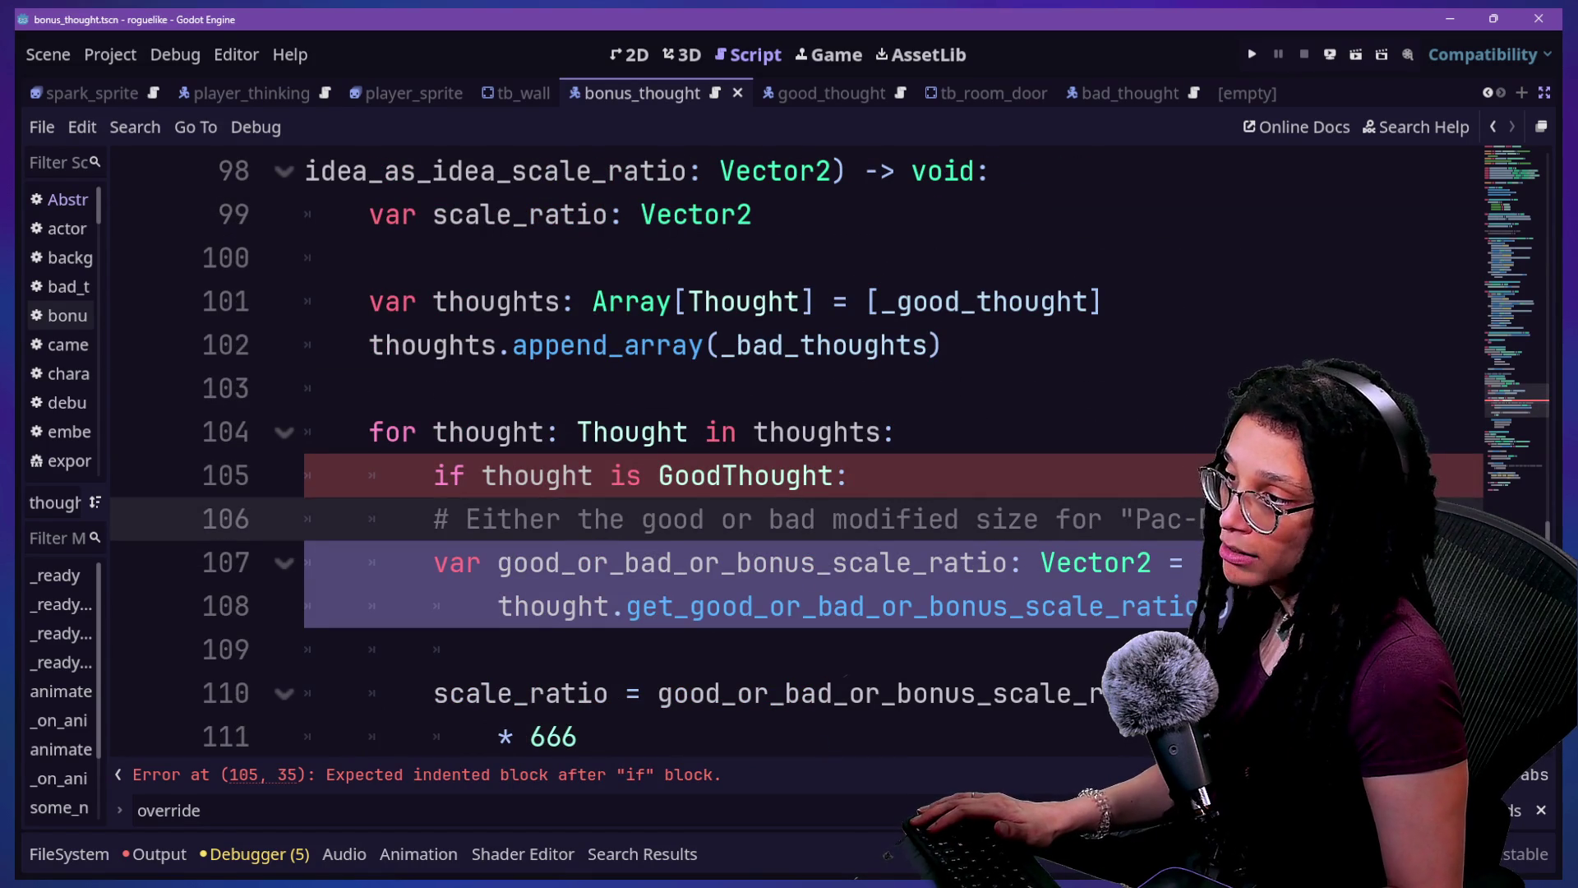
pyautogui.press('Up')
pyautogui.hotkey('shift', 'Up')
pyautogui.hotkey('ctrl', 'c')
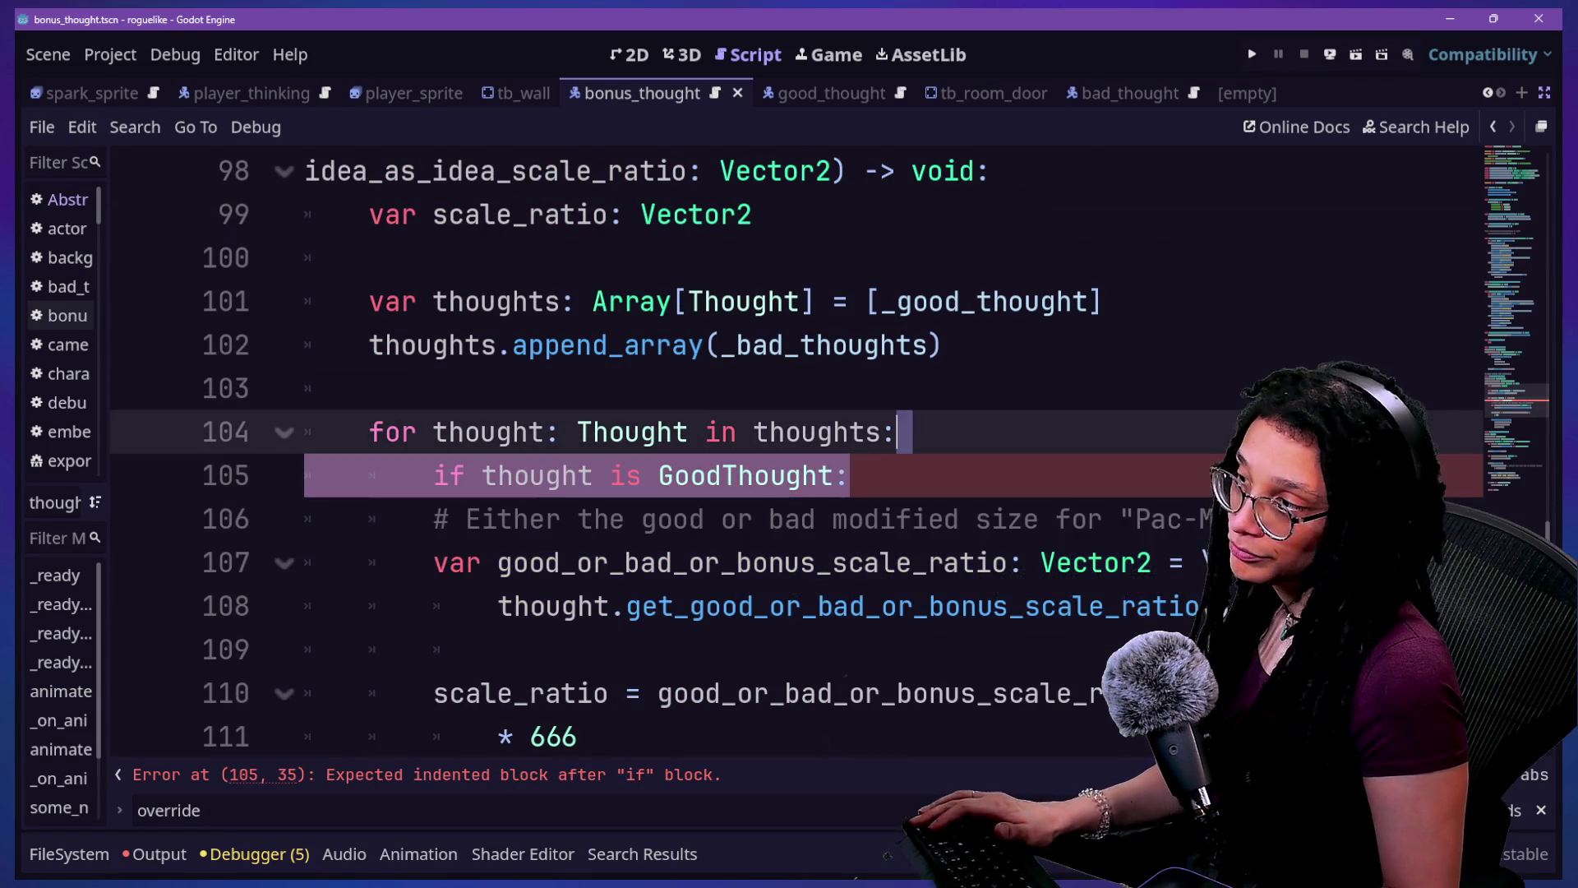
pyautogui.press('BackSpace')
pyautogui.press('Down')
pyautogui.press('Down')
pyautogui.press('Return')
pyautogui.press('Return')
pyautogui.hotkey('ctrl', 'v')
pyautogui.scroll(-1, 982, 584)
pyautogui.click(789, 509)
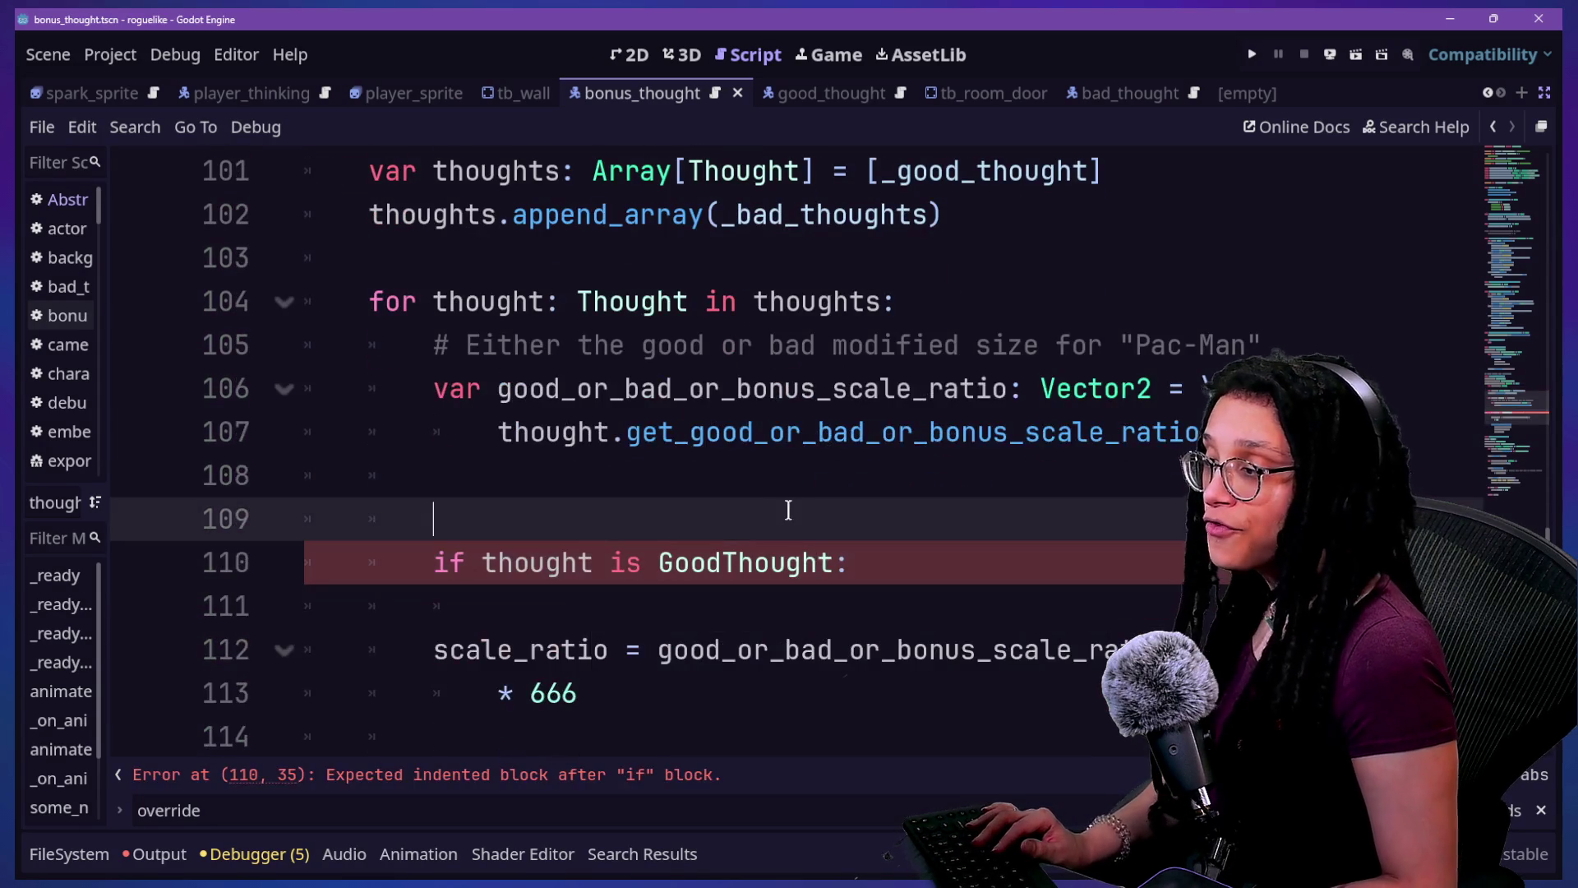
pyautogui.press('Delete')
# Indent the scale_ratio * 666 assignment under the GoodThought check and close up the empty line
pyautogui.press('Down')
pyautogui.press('Tab')
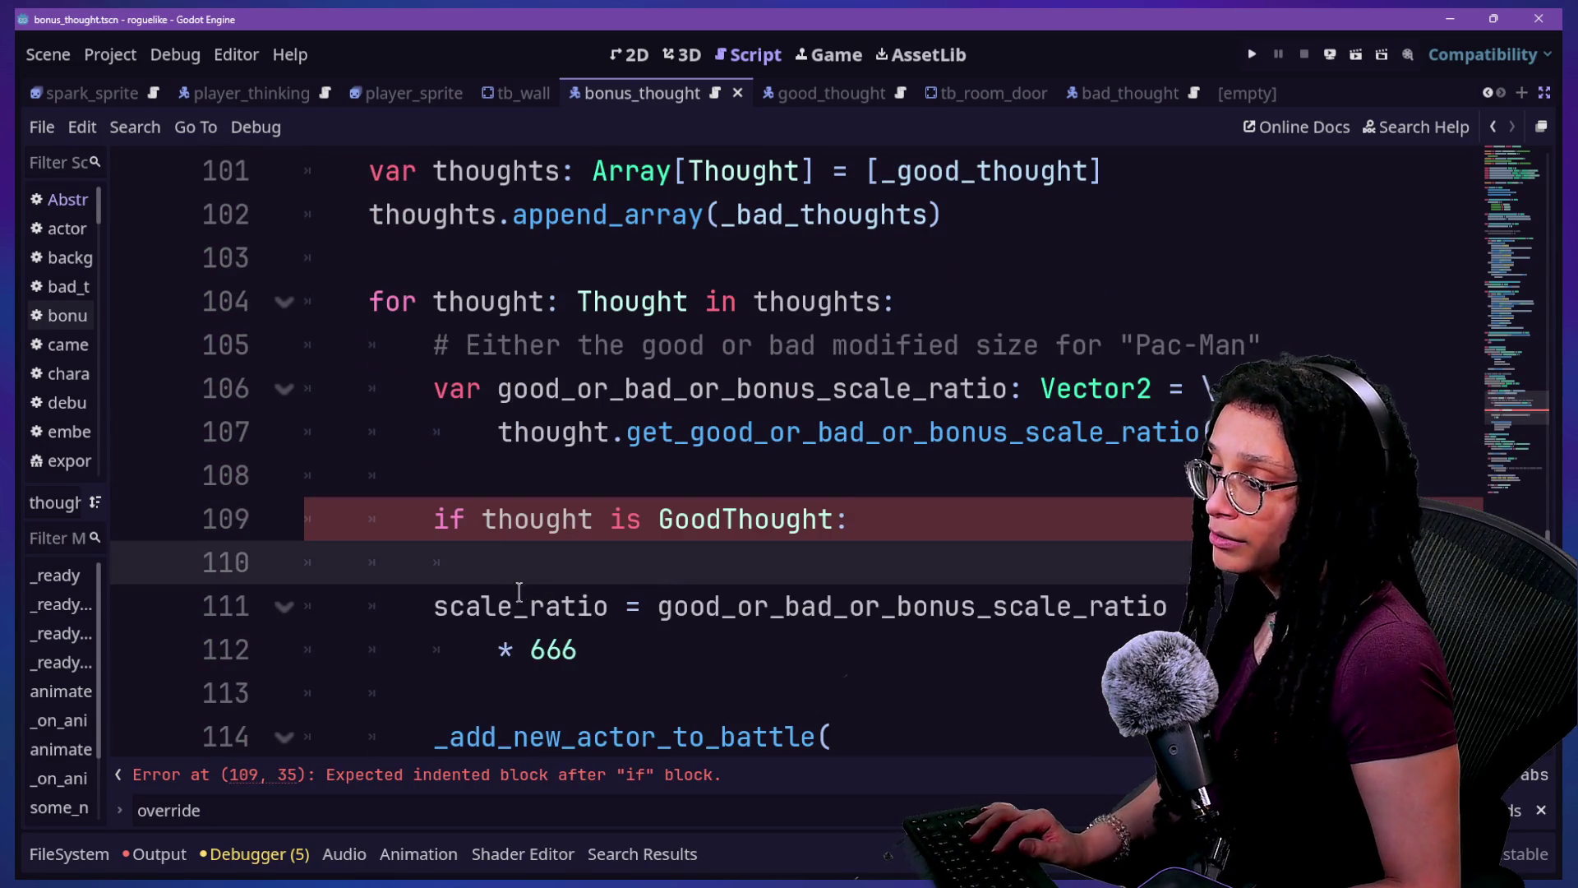
pyautogui.moveTo(517, 591); pyautogui.dragTo(580, 649)
pyautogui.press('Tab')
pyautogui.click(491, 563)
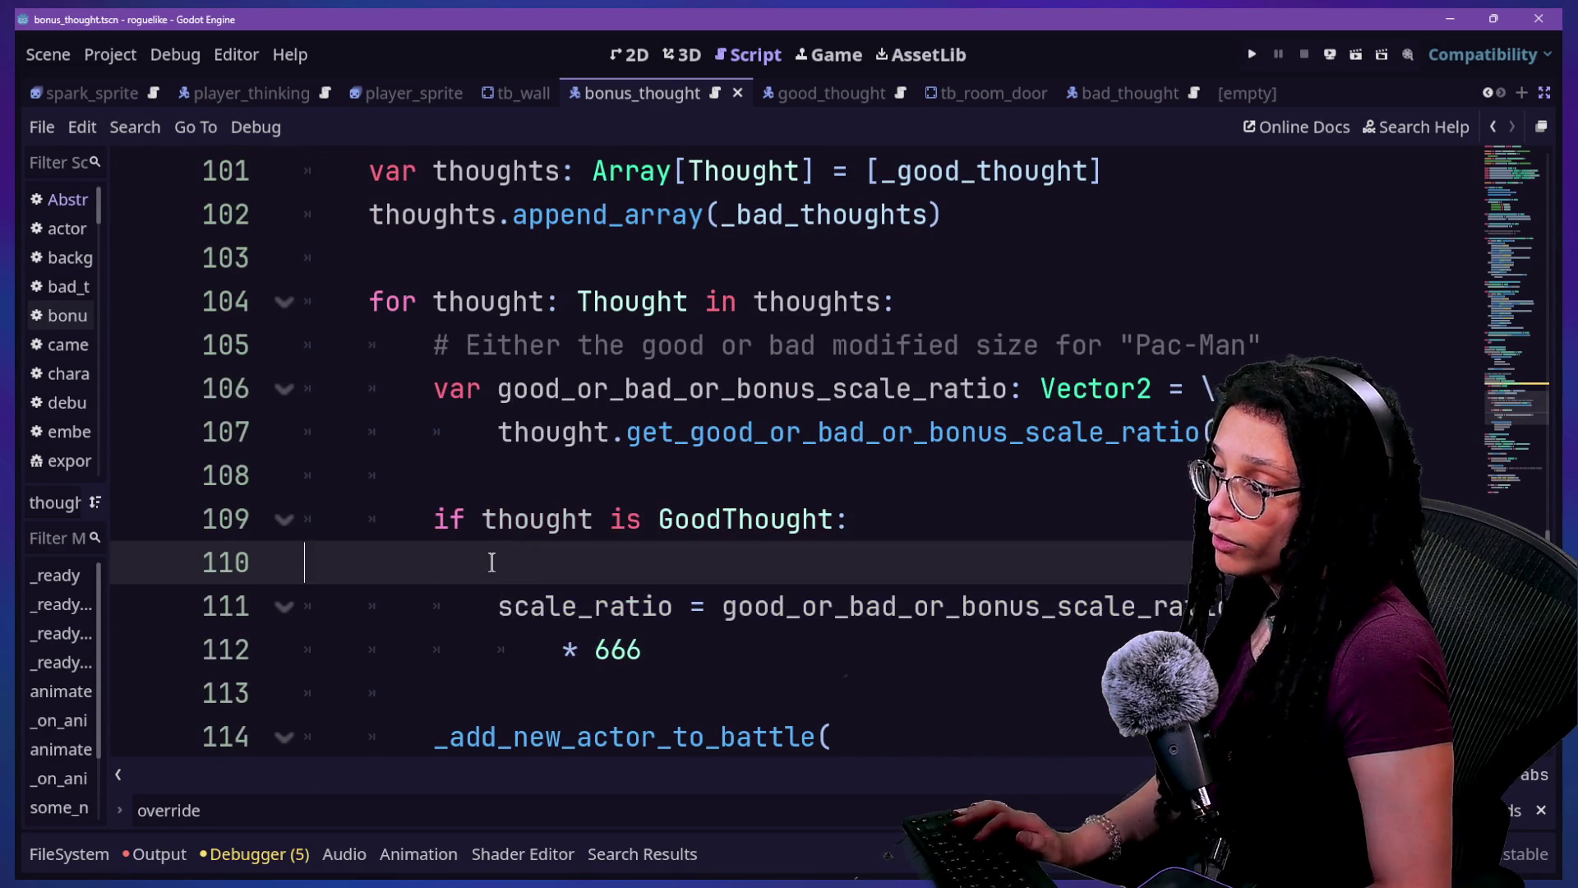
pyautogui.press('BackSpace')
pyautogui.moveTo(491, 559); pyautogui.dragTo(801, 563)
pyautogui.click(801, 562)
pyautogui.click(710, 606)
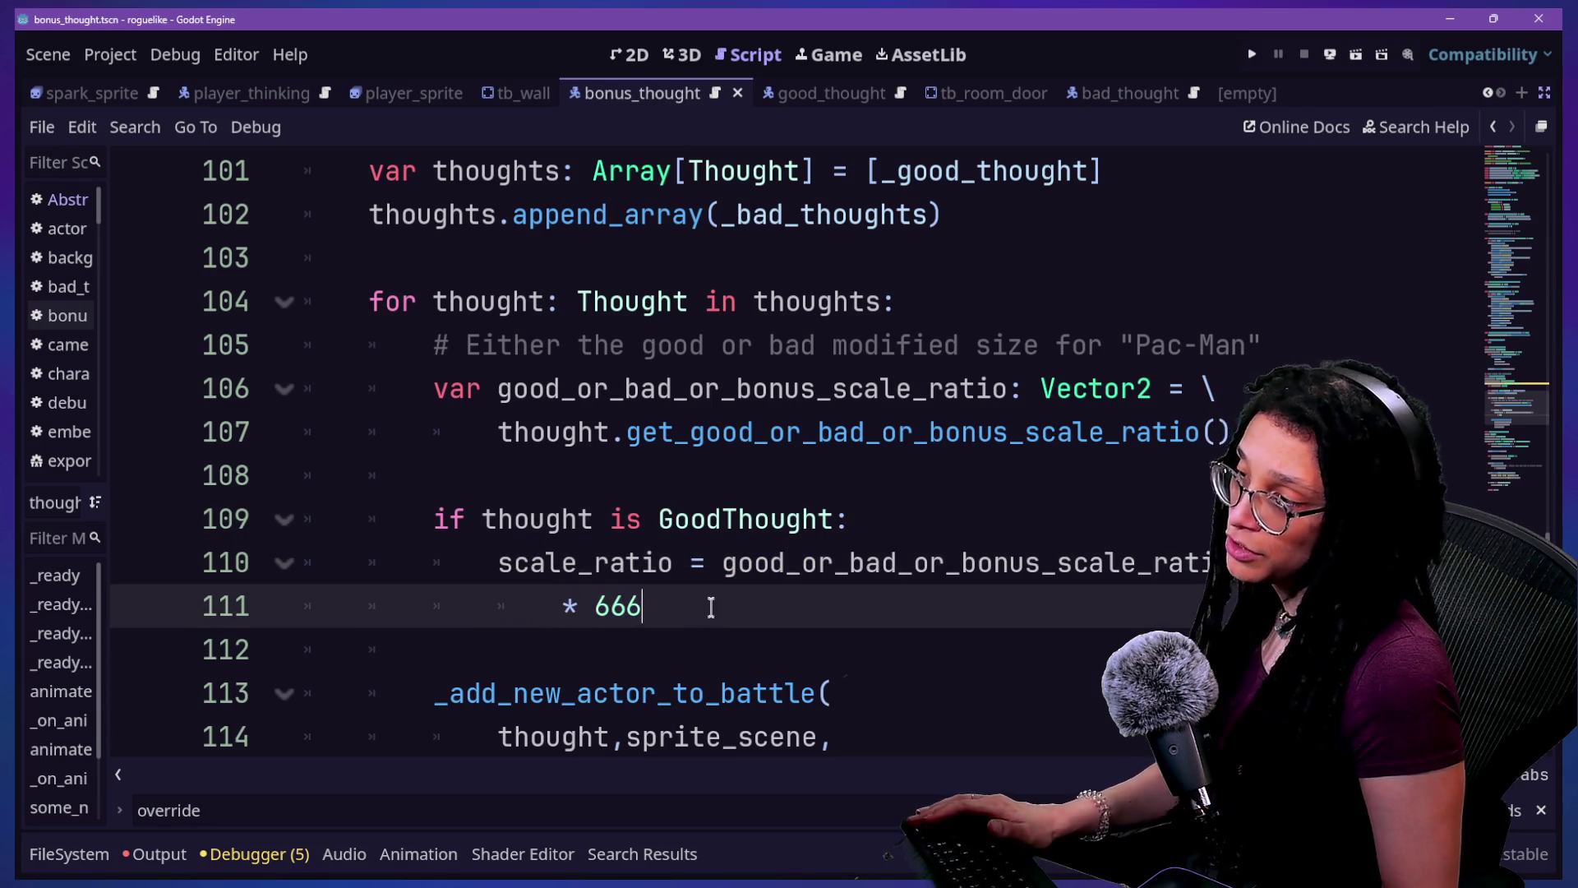
# Duplicate the GoodThought block below it and change the copy's check to BadThought
pyautogui.moveTo(710, 605); pyautogui.dragTo(722, 490)
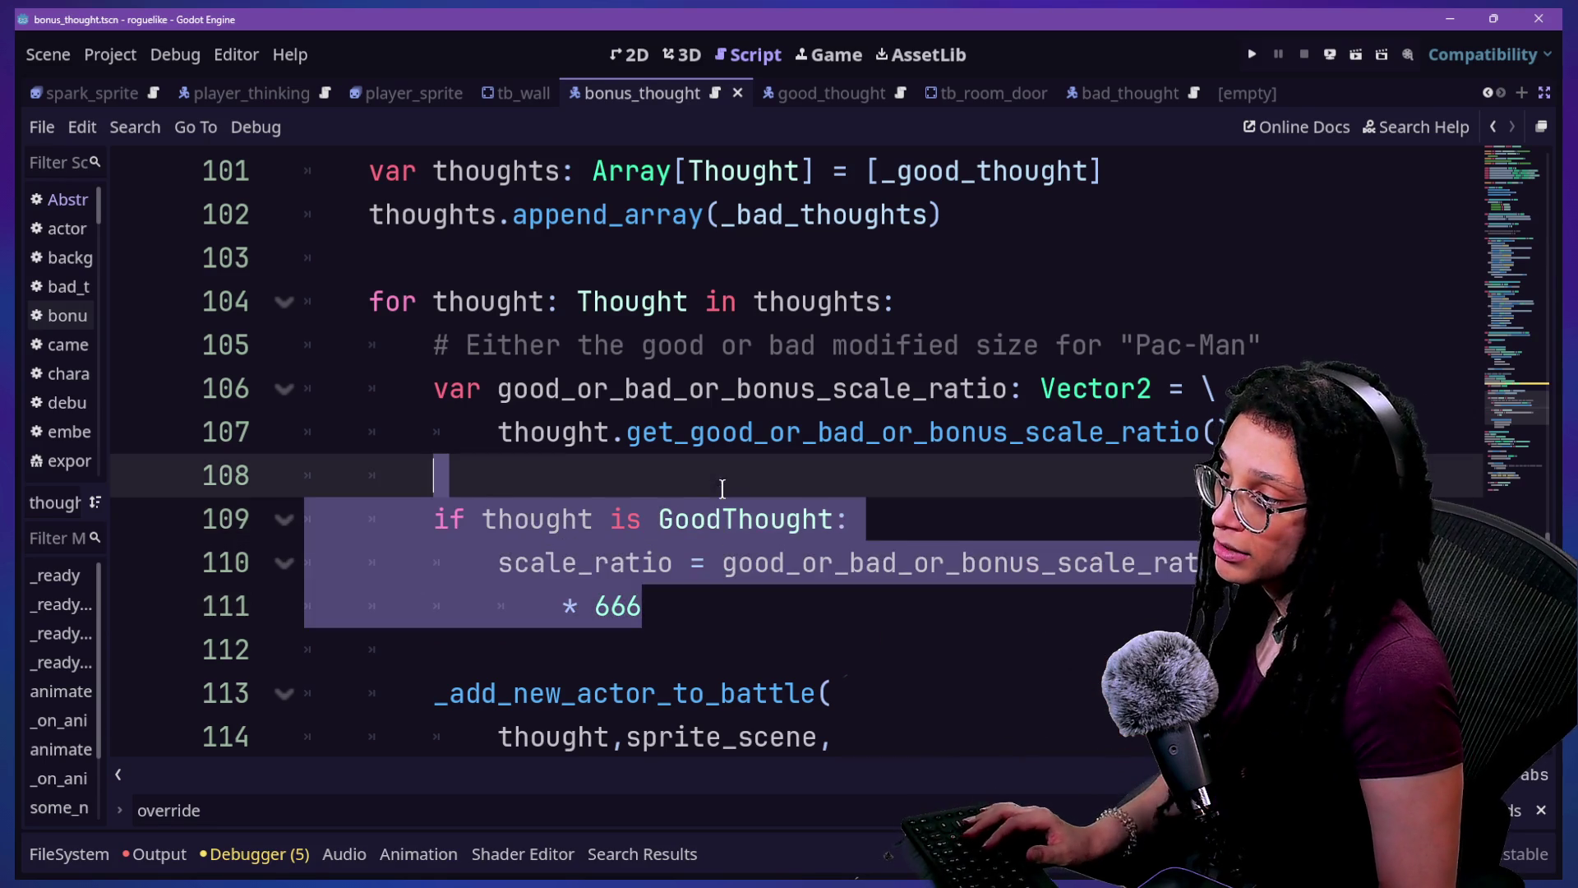
pyautogui.hotkey('ctrl', 'c')
pyautogui.click(678, 626)
pyautogui.hotkey('ctrl', 'v')
pyautogui.scroll(-1, 689, 627)
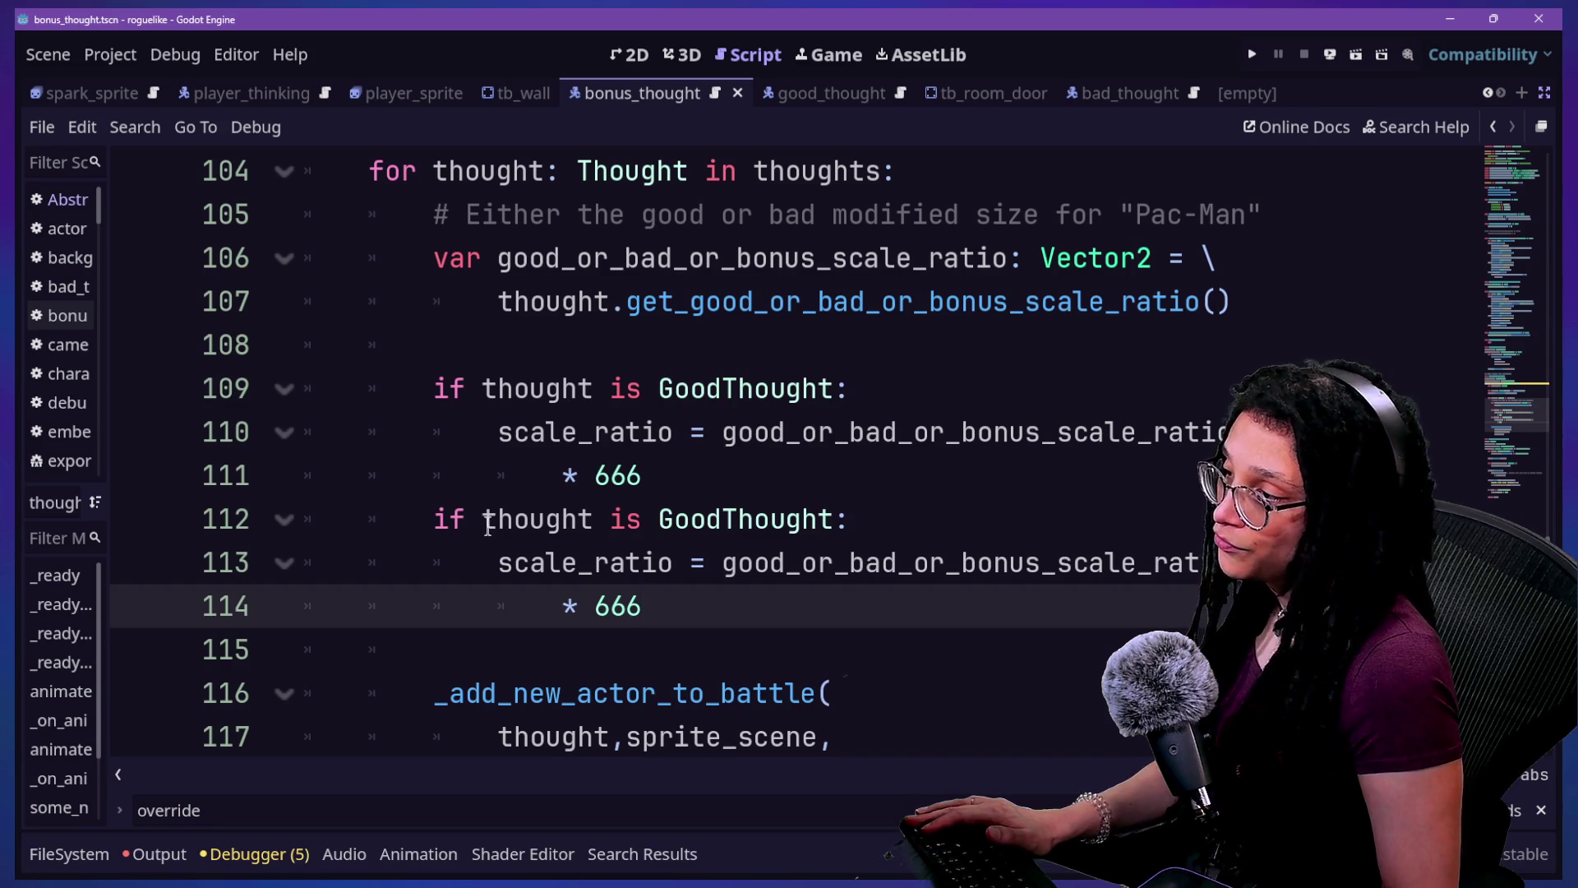
pyautogui.click(668, 519)
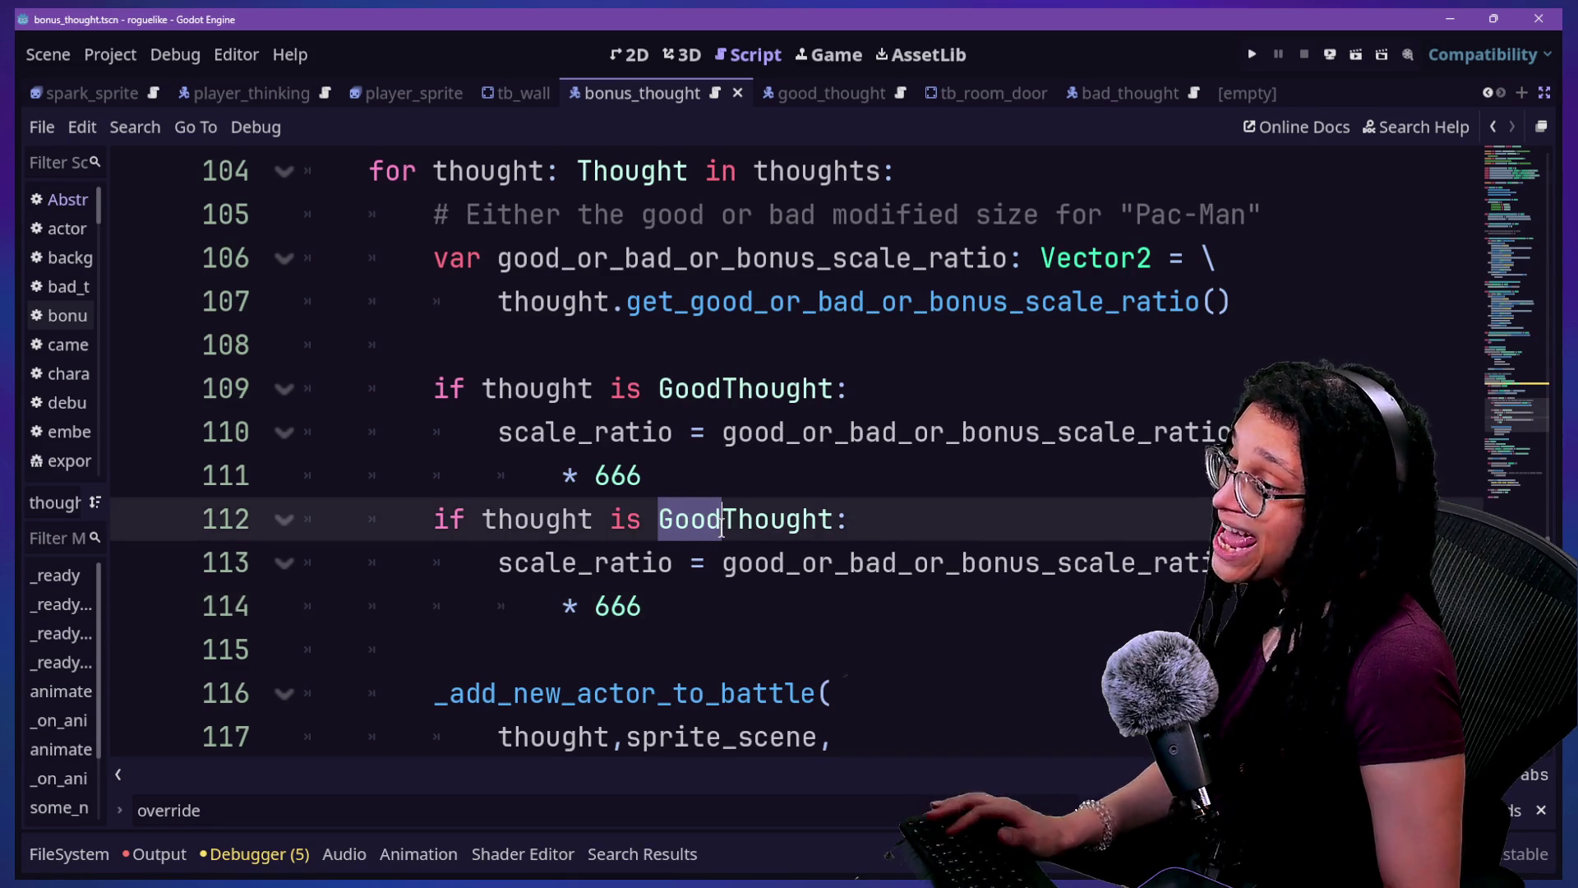
pyautogui.write('Bad')
pyautogui.press('Escape')
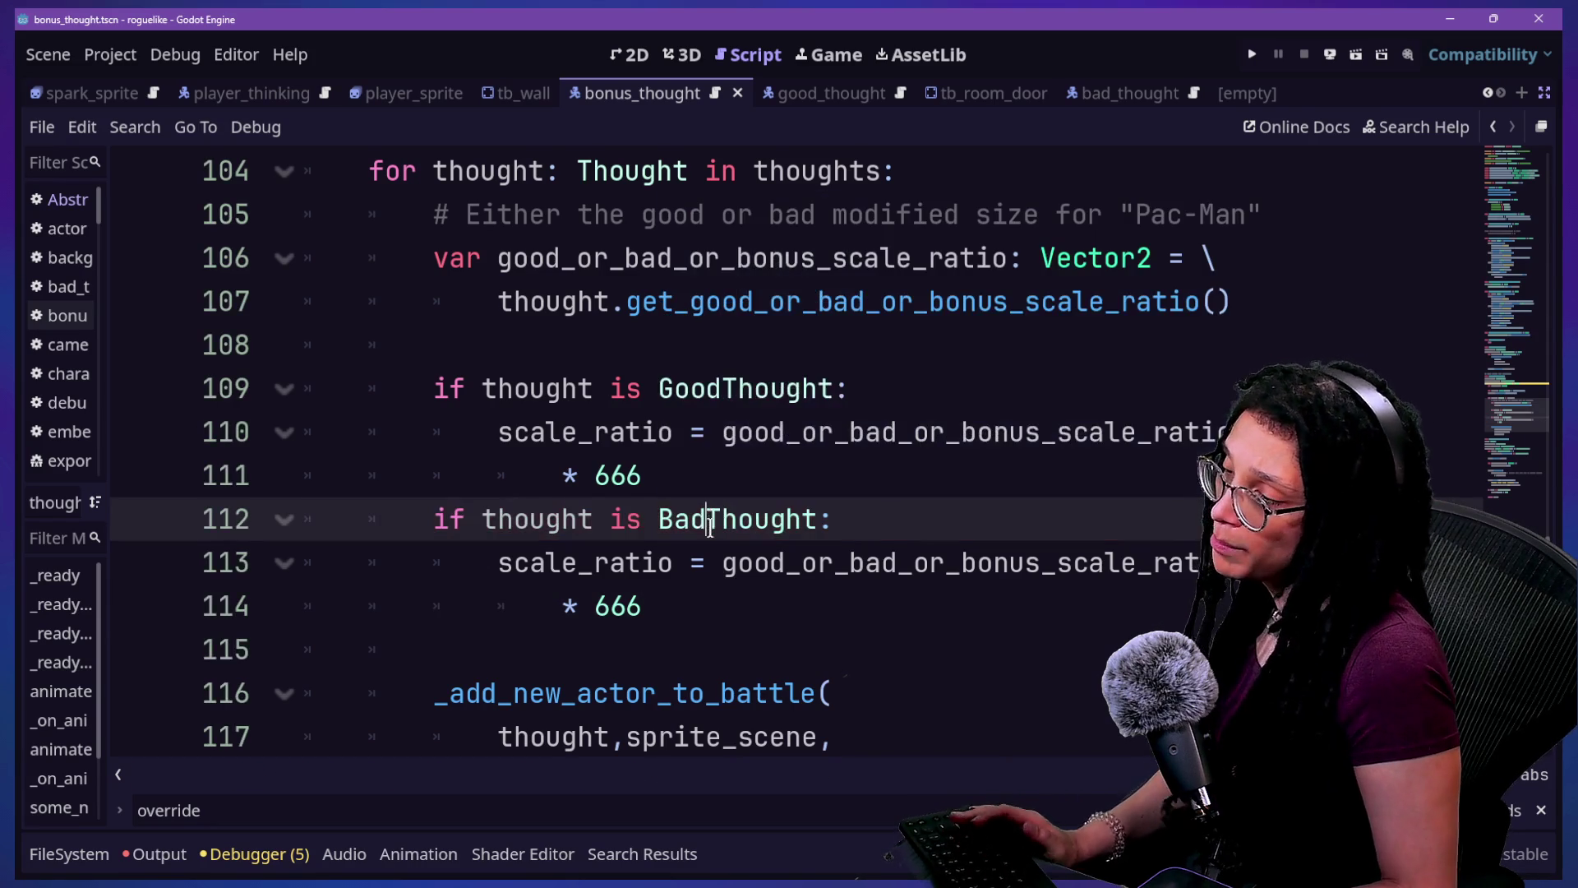
pyautogui.press('Down')
pyautogui.press('Down')
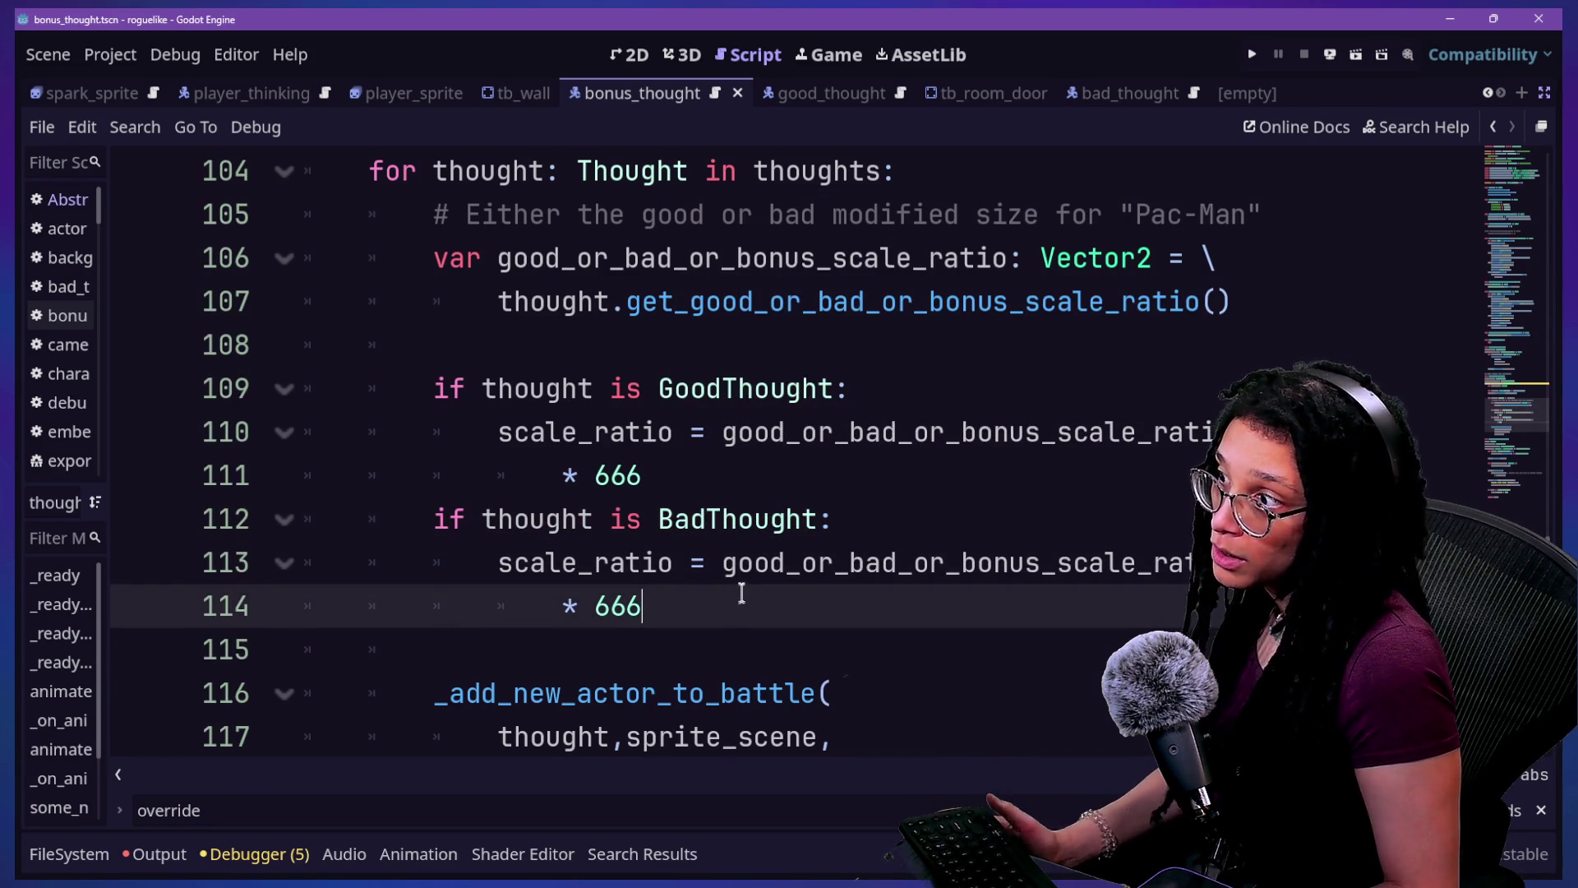
pyautogui.scroll(-2, 741, 586)
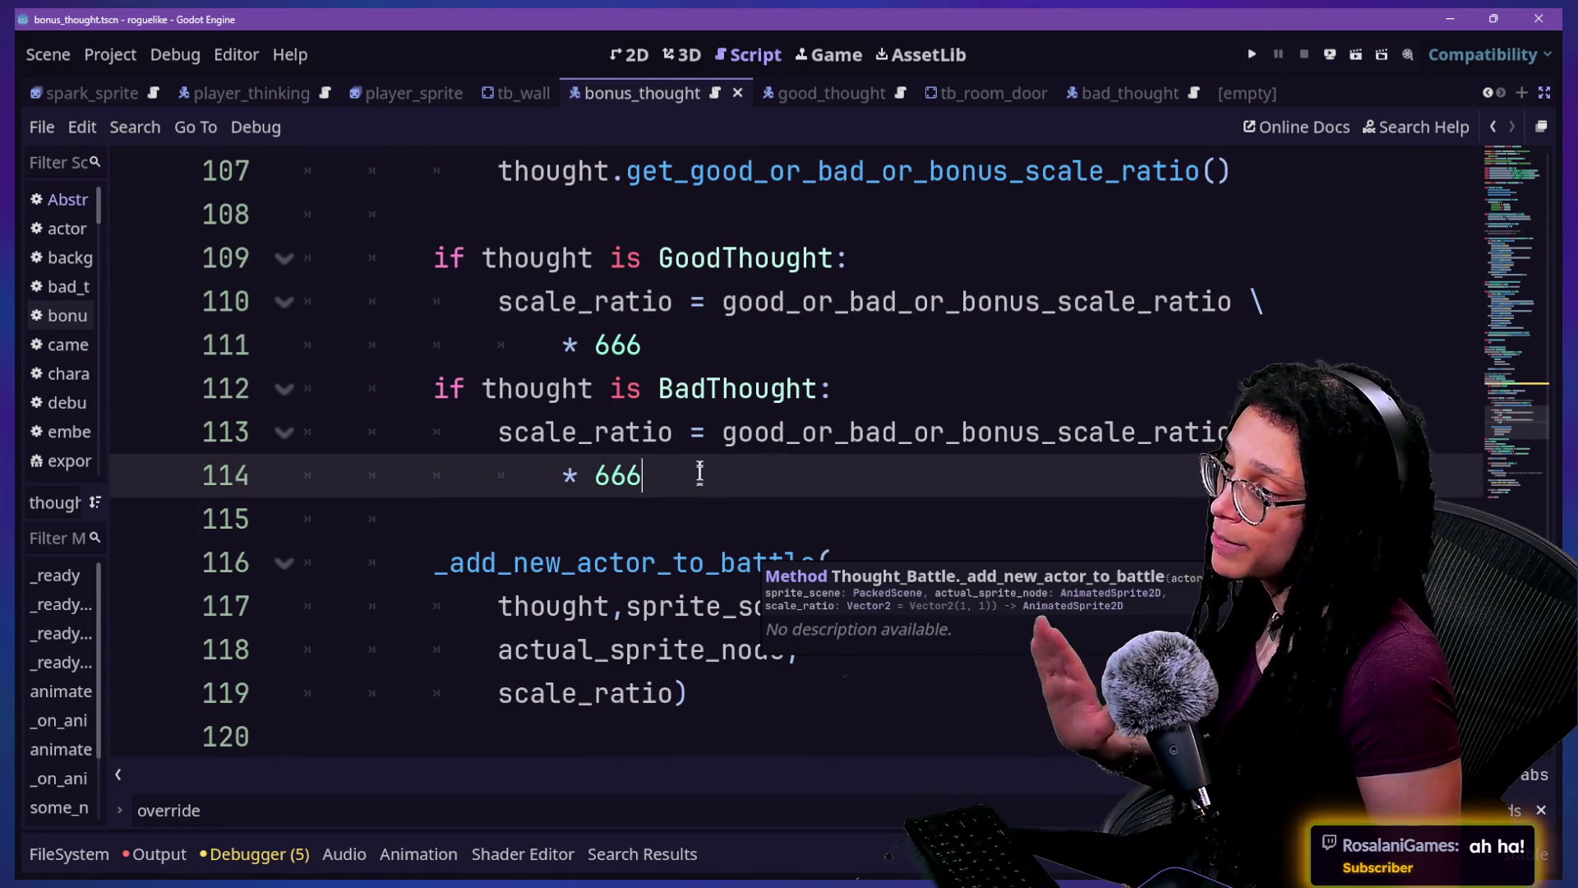
# Turn the BadThought check into an elif branch and review its bad ratio and * 666 lines
pyautogui.click(481, 392)
pyautogui.press('BackSpace')
pyautogui.press('BackSpace')
pyautogui.press('BackSpace')
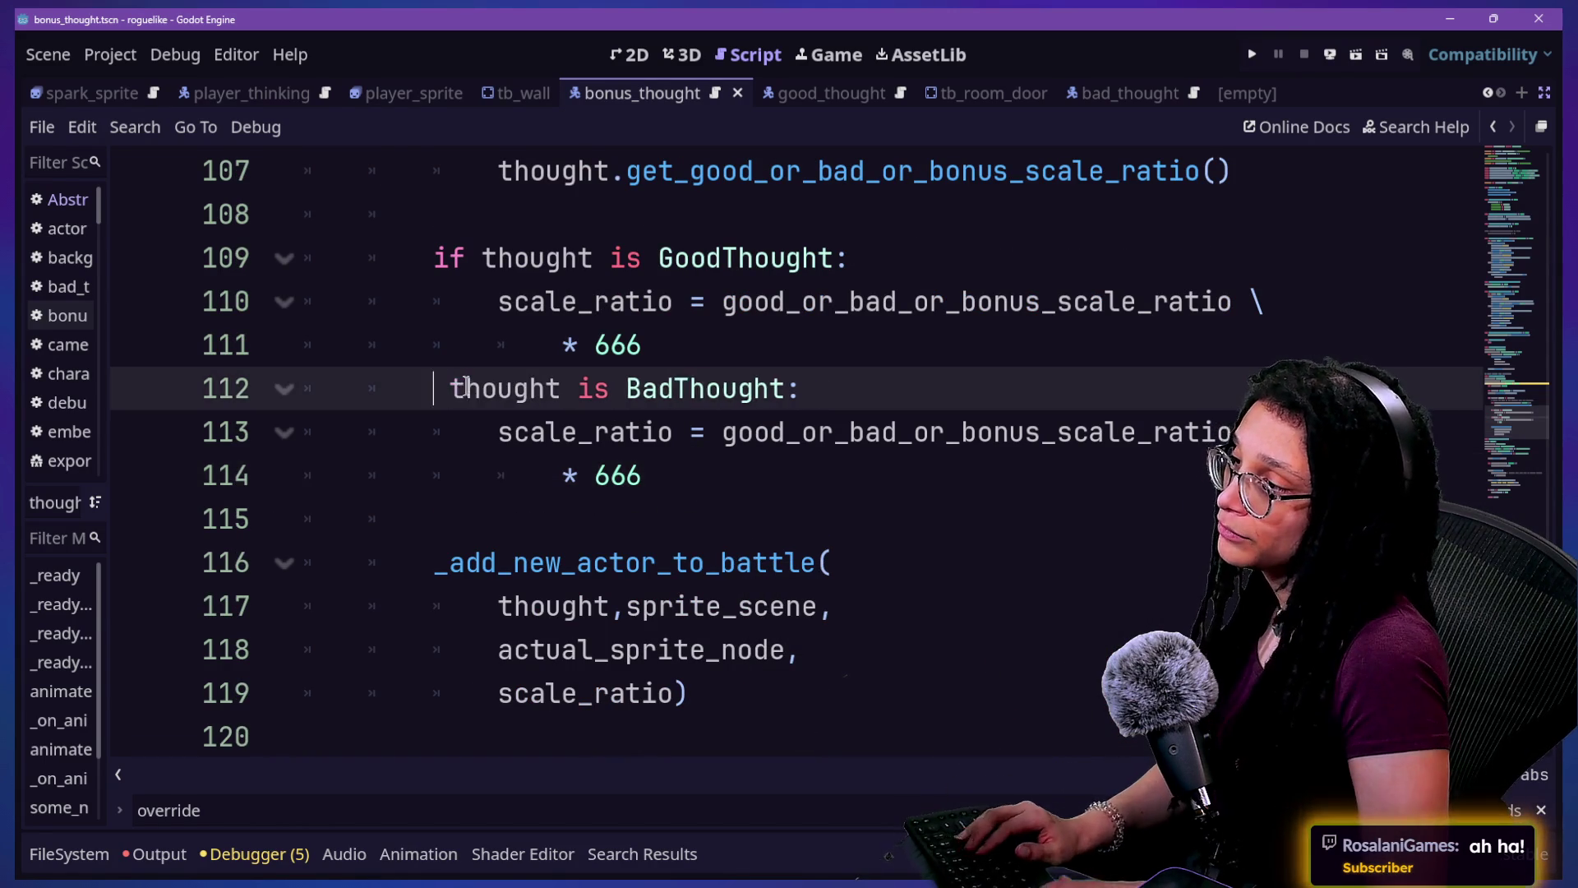
pyautogui.write('elif')
pyautogui.click(851, 215)
pyautogui.click(834, 438)
pyautogui.click(792, 477)
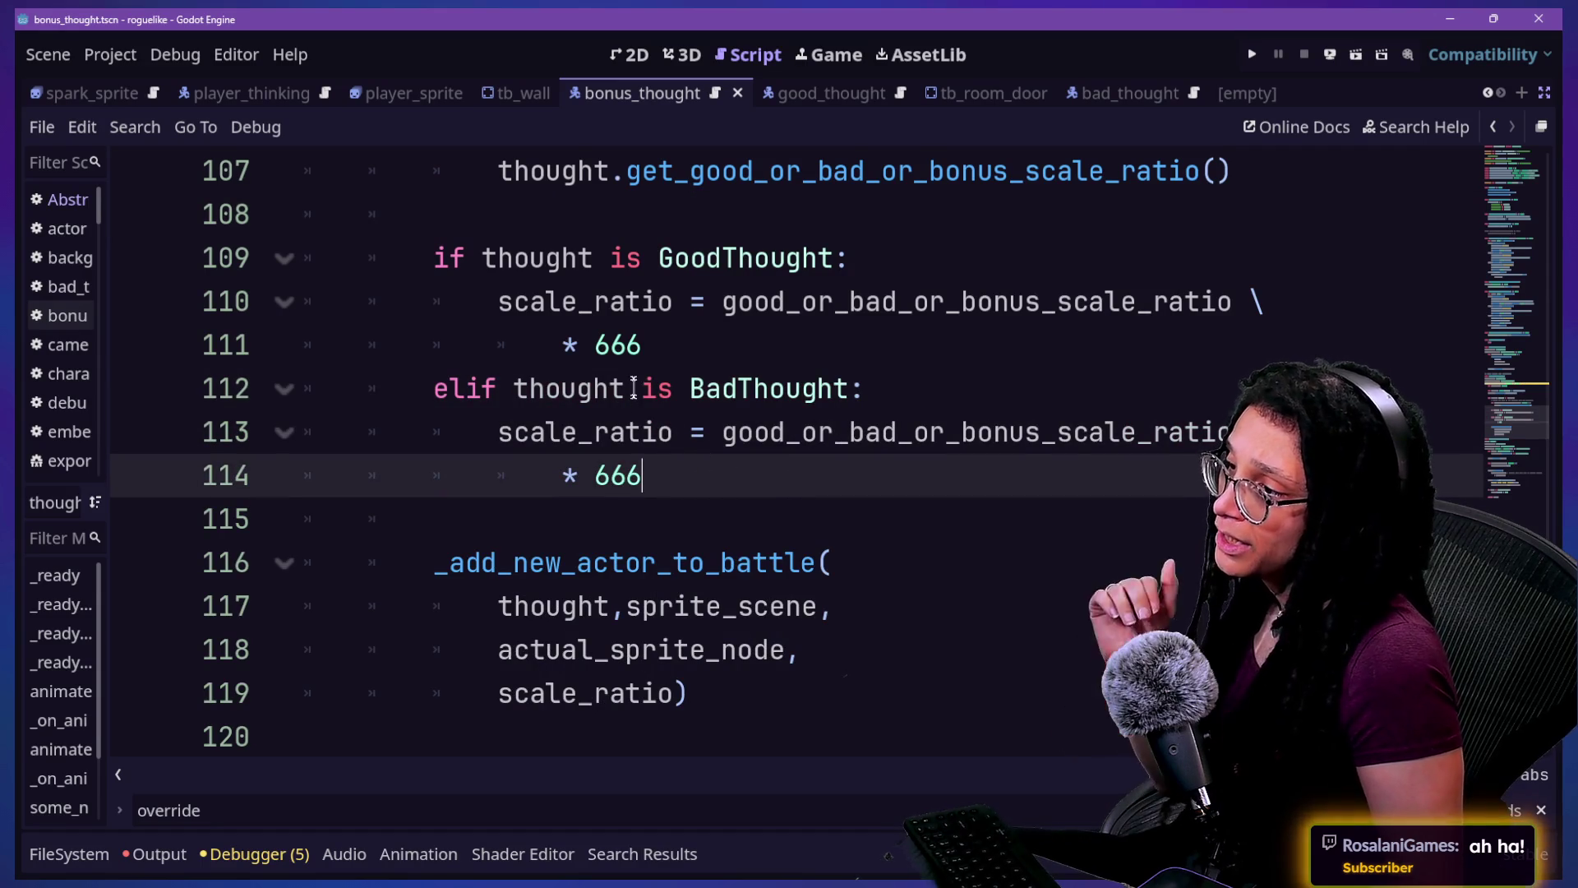
pyautogui.moveTo(851, 434); pyautogui.dragTo(948, 434)
pyautogui.click(729, 437)
pyautogui.click(543, 479)
pyautogui.click(683, 470)
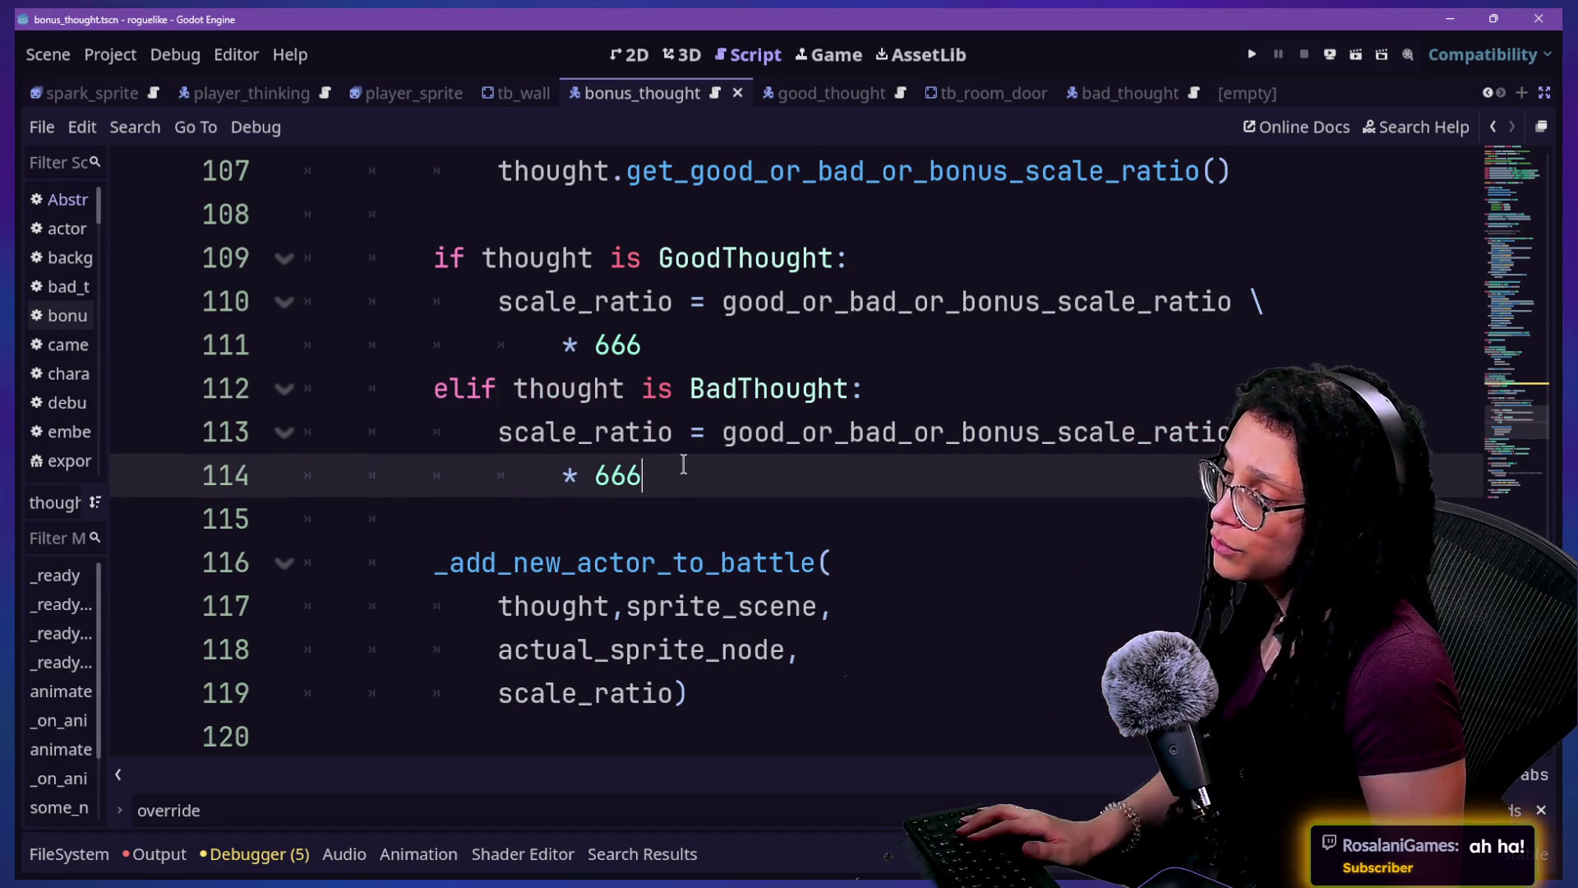
pyautogui.scroll(-1, 682, 466)
# Save the scene, browse Quick Open without opening anything, and return to the add_ideas_to_battle signature
pyautogui.hotkey('ctrl', 's')
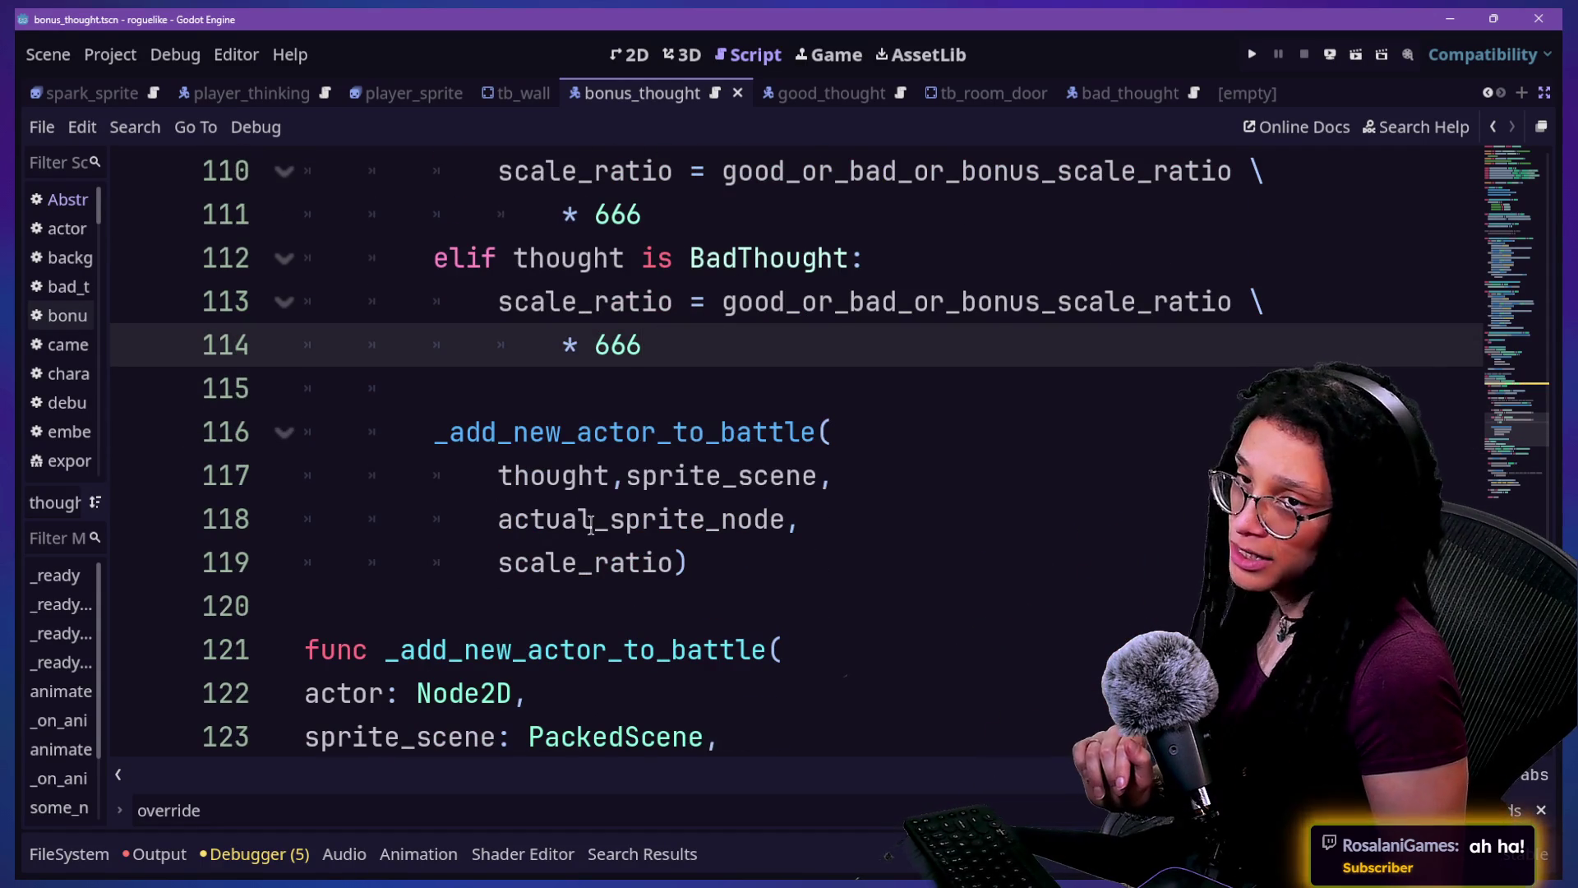
pyautogui.scroll(-2, 591, 525)
pyautogui.scroll(3, 590, 526)
pyautogui.hotkey('ctrl', 'alt', 'o')
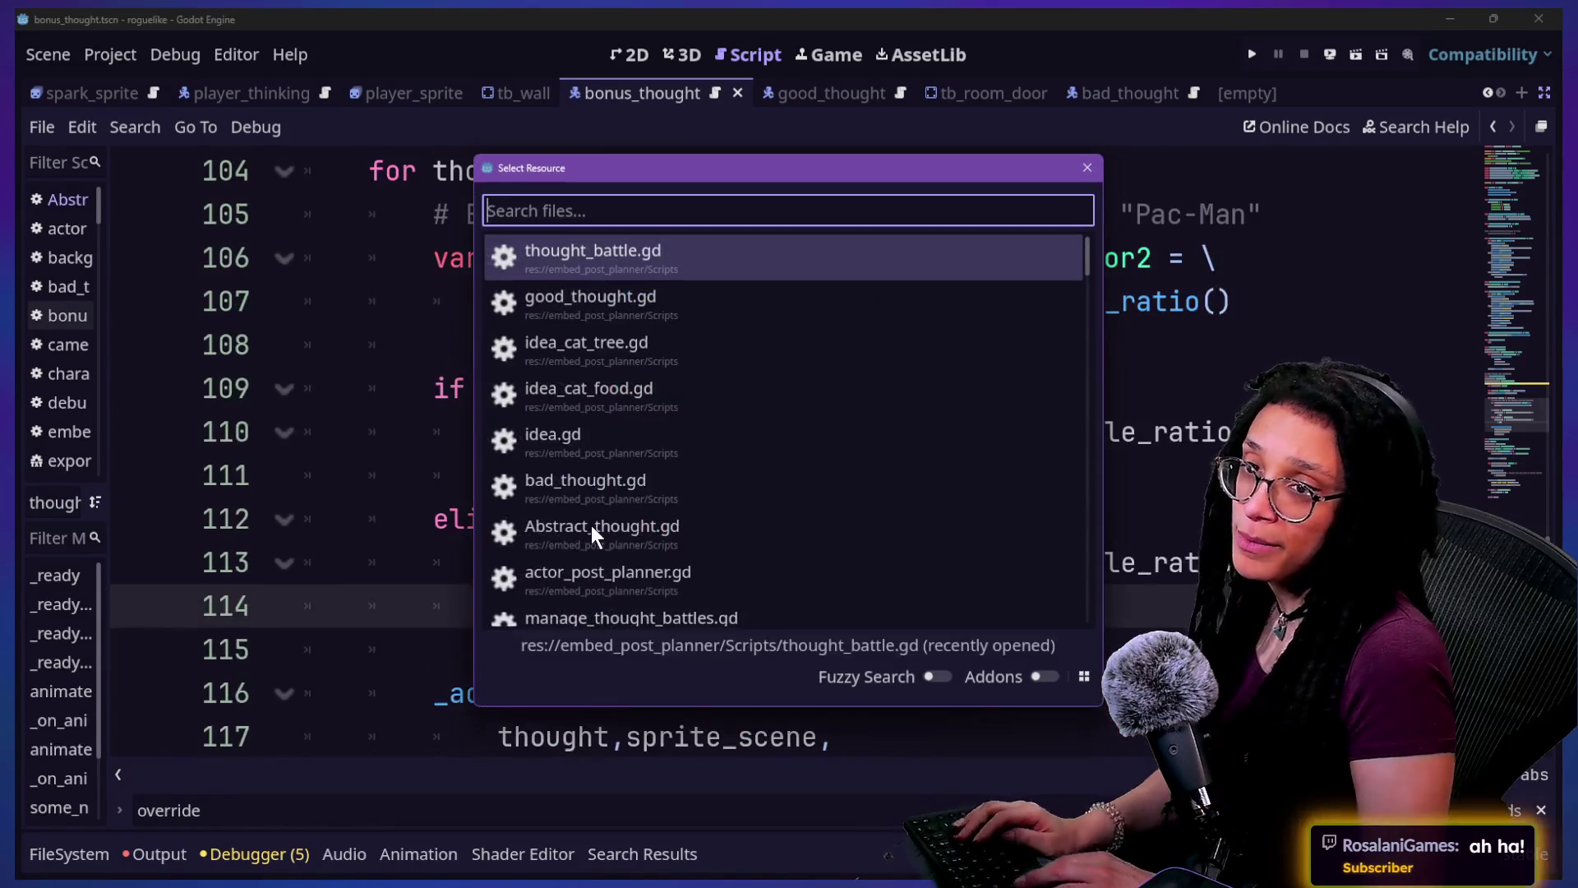
pyautogui.press('Down')
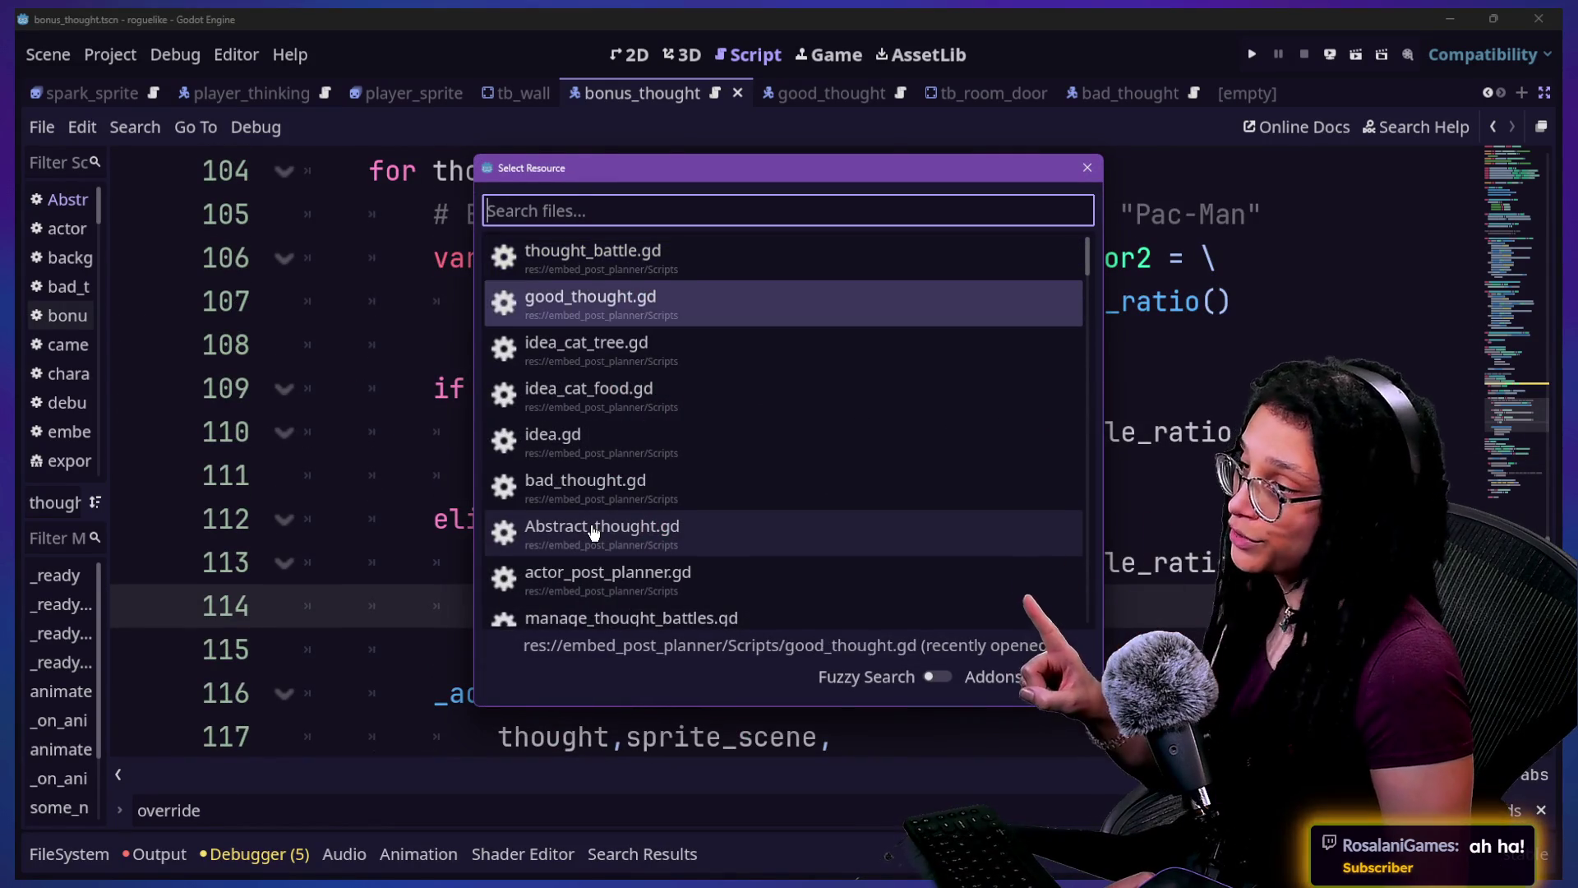
pyautogui.press('Down')
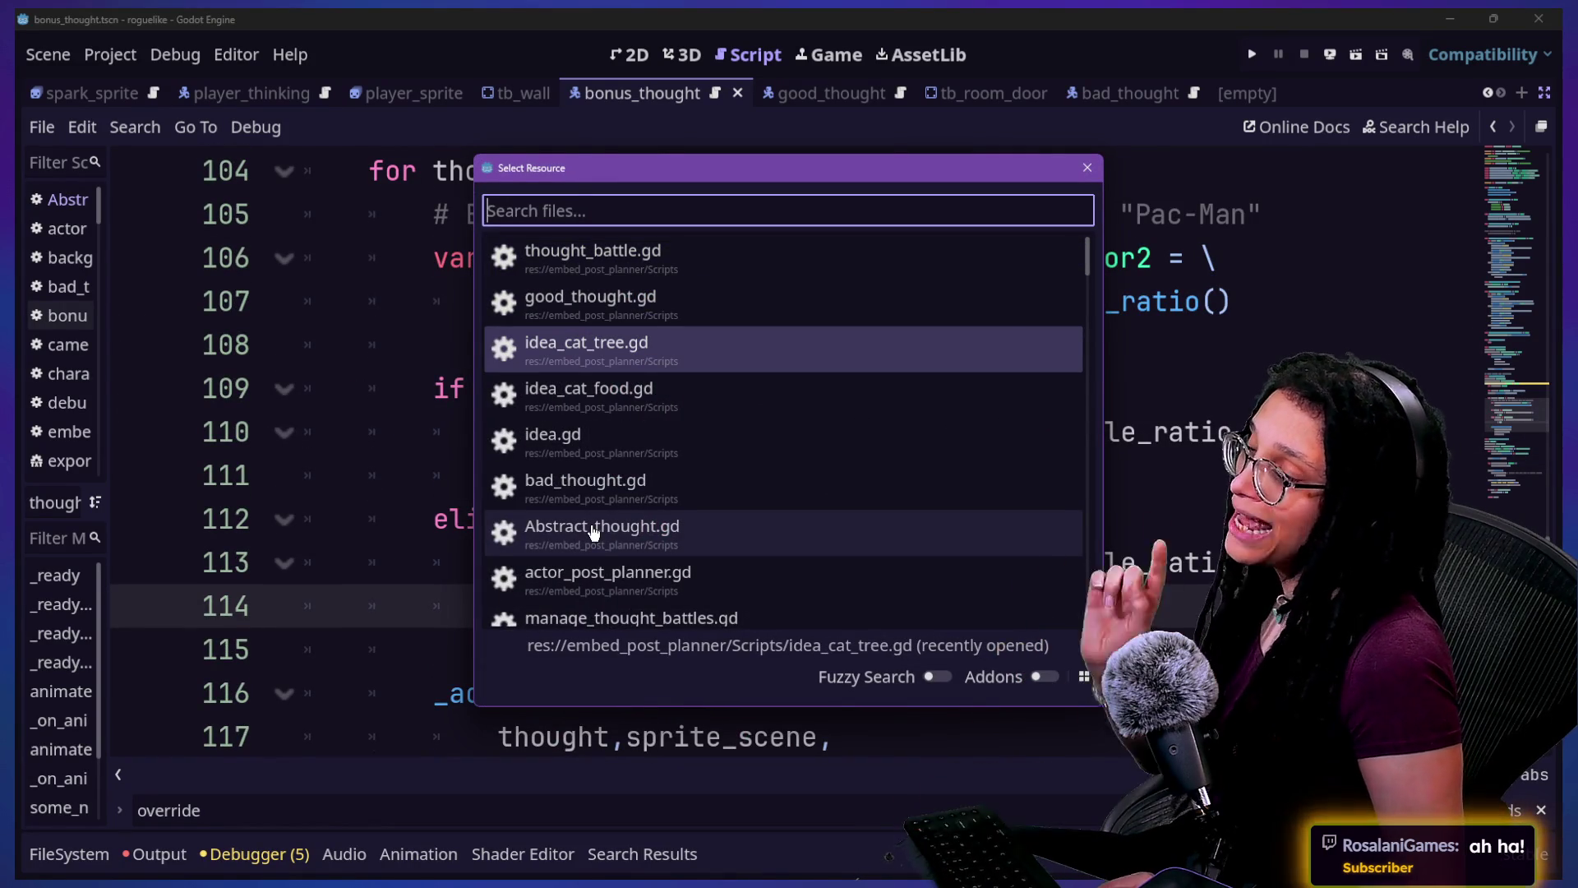
pyautogui.press('Escape')
pyautogui.scroll(3, 556, 493)
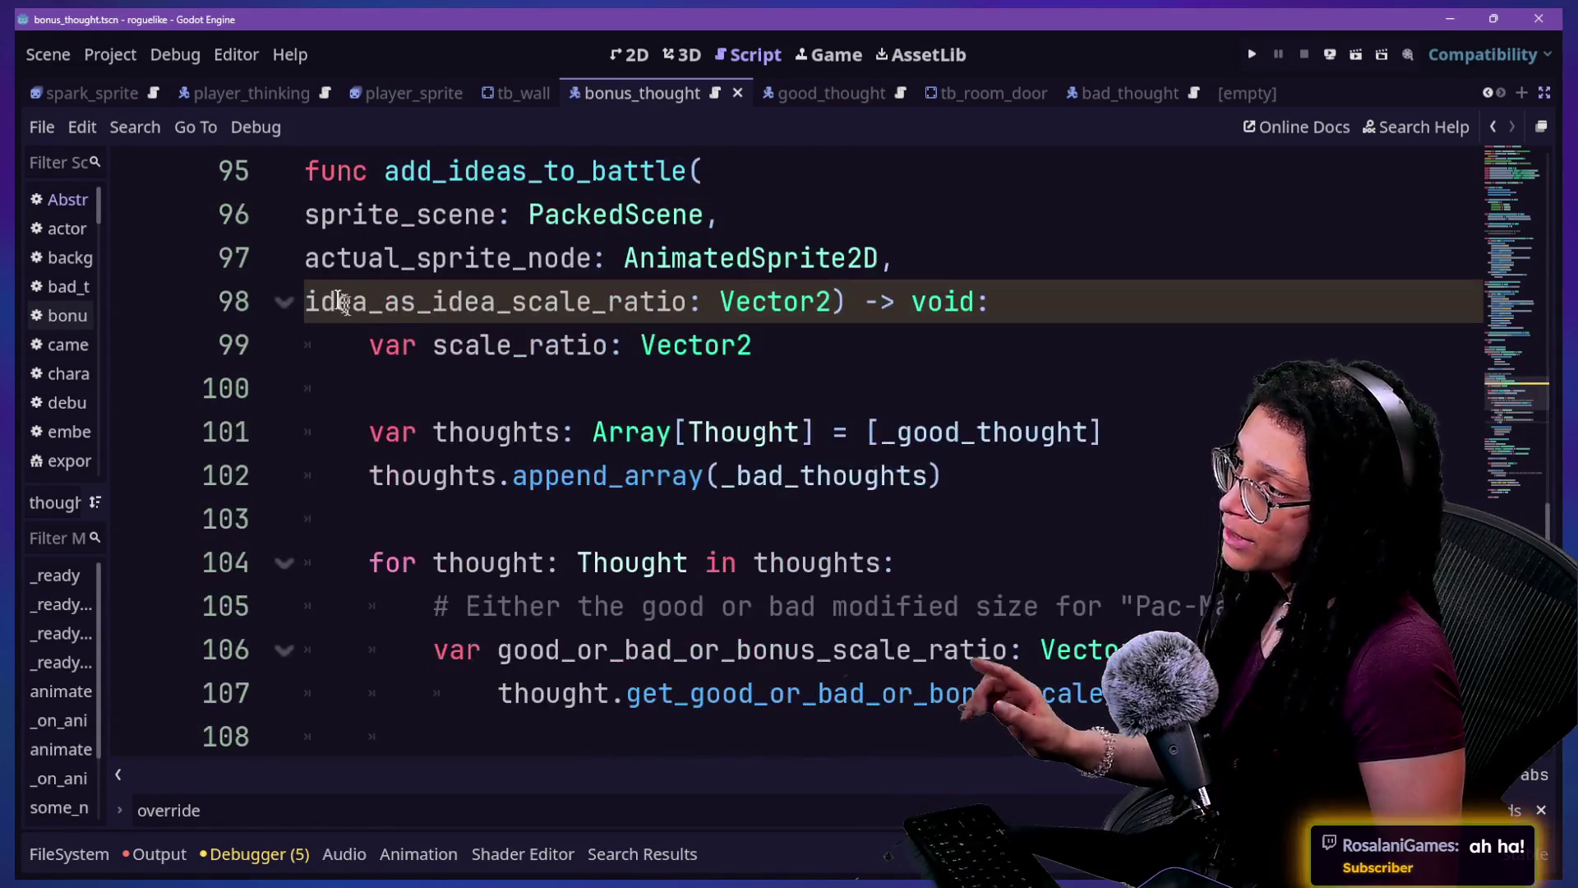
pyautogui.moveTo(304, 301); pyautogui.dragTo(987, 692)
# Rename the idea_as_idea_scale_ratio parameter on line 98 to idea_thought_ratio_modifier
pyautogui.click(401, 301)
pyautogui.hotkey('ctrl', 'Right')
pyautogui.hotkey('ctrl', 'shift', 'Left')
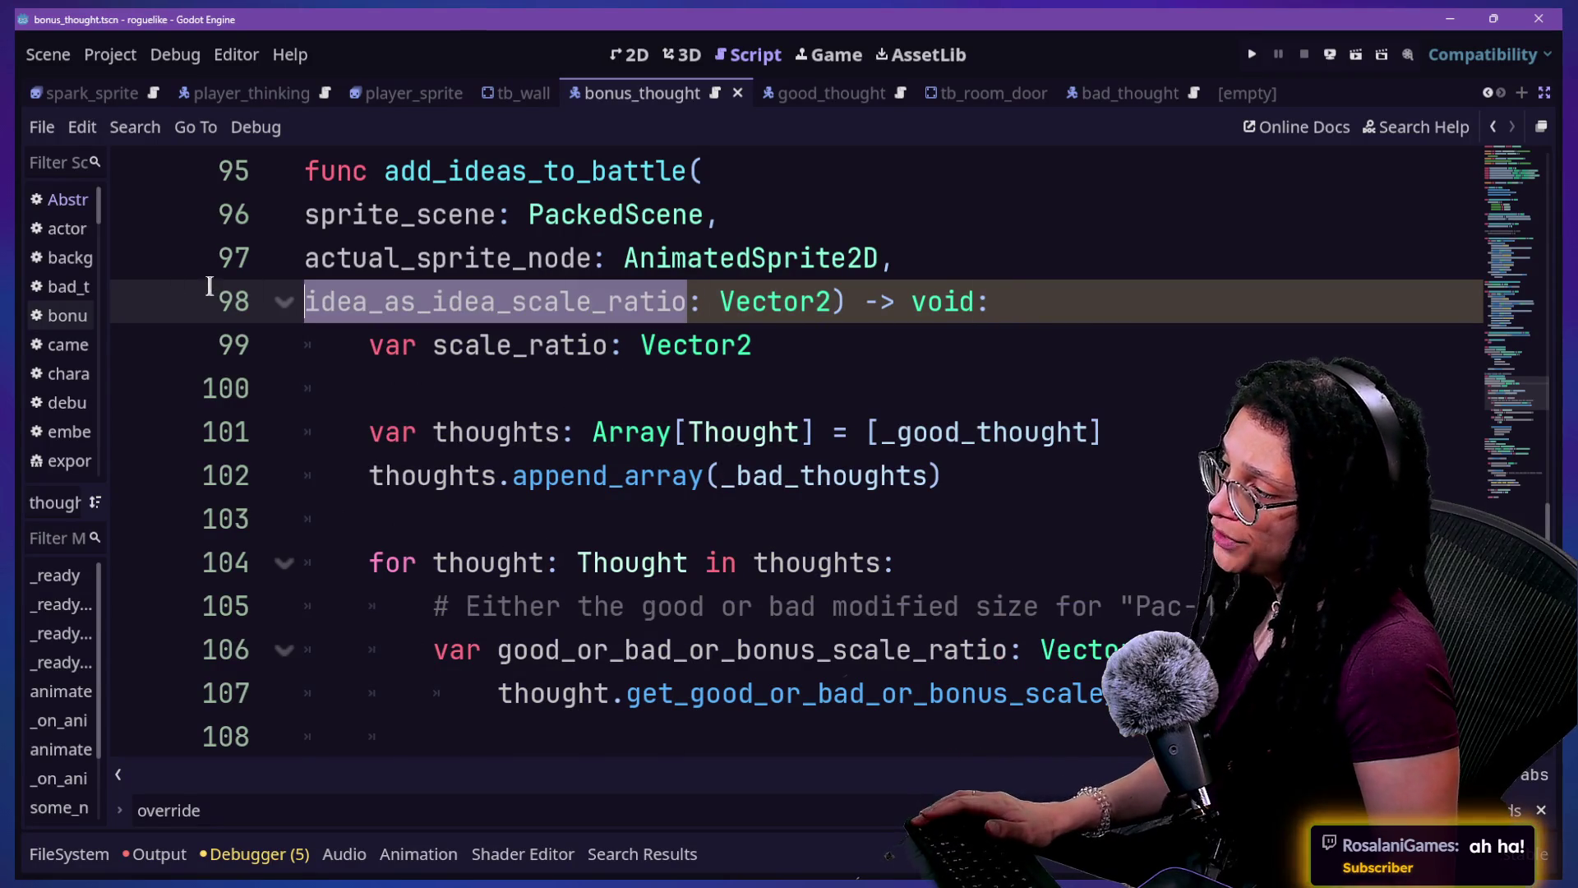
pyautogui.write('idea_a')
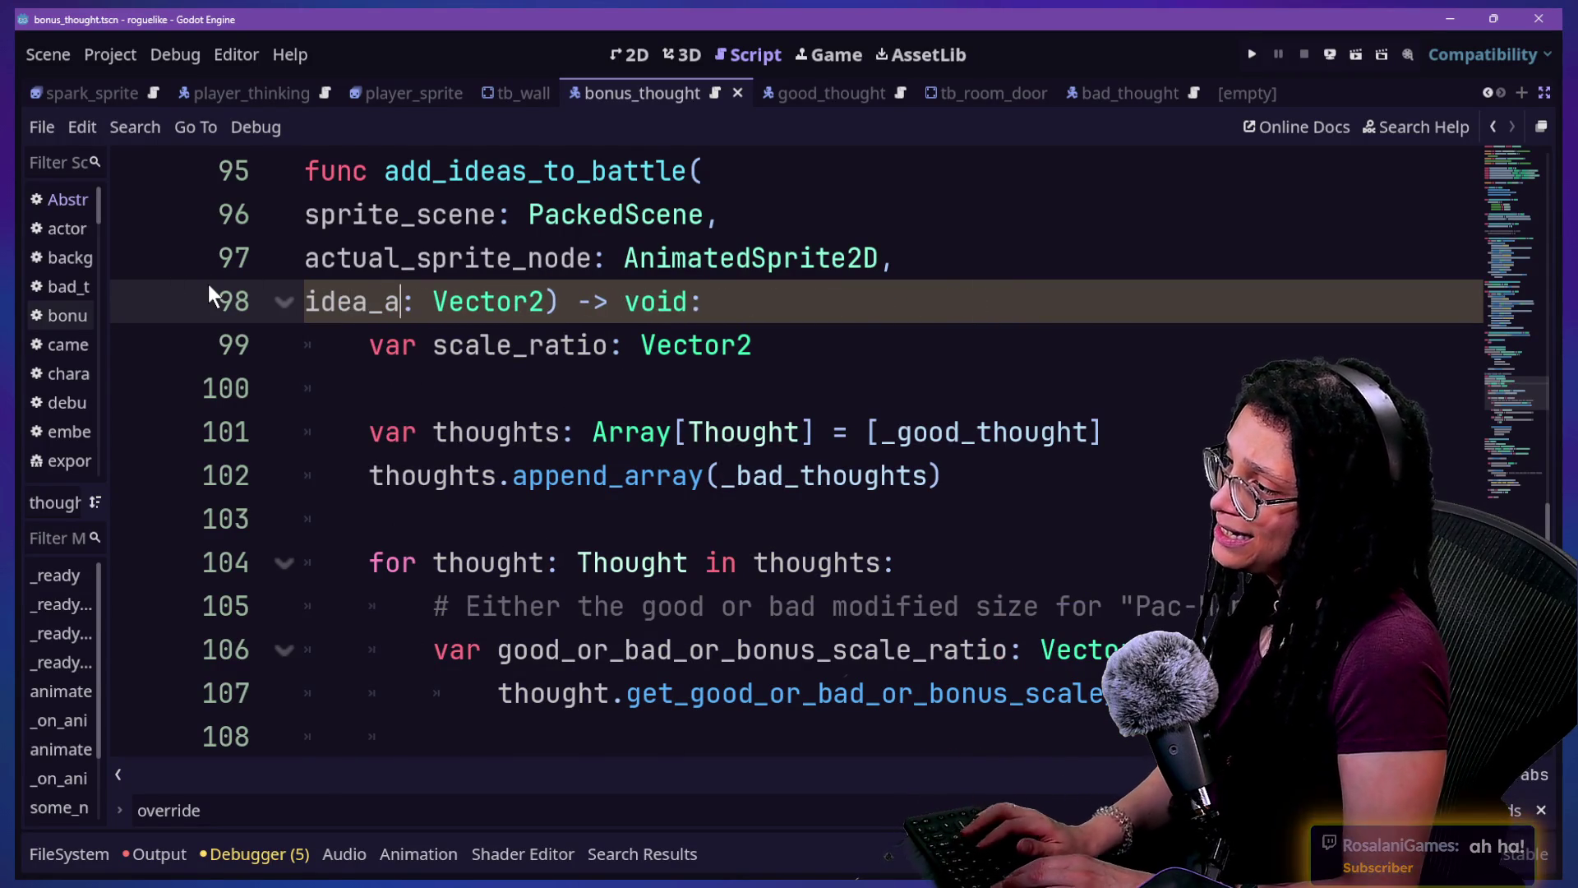
pyautogui.write('s_')
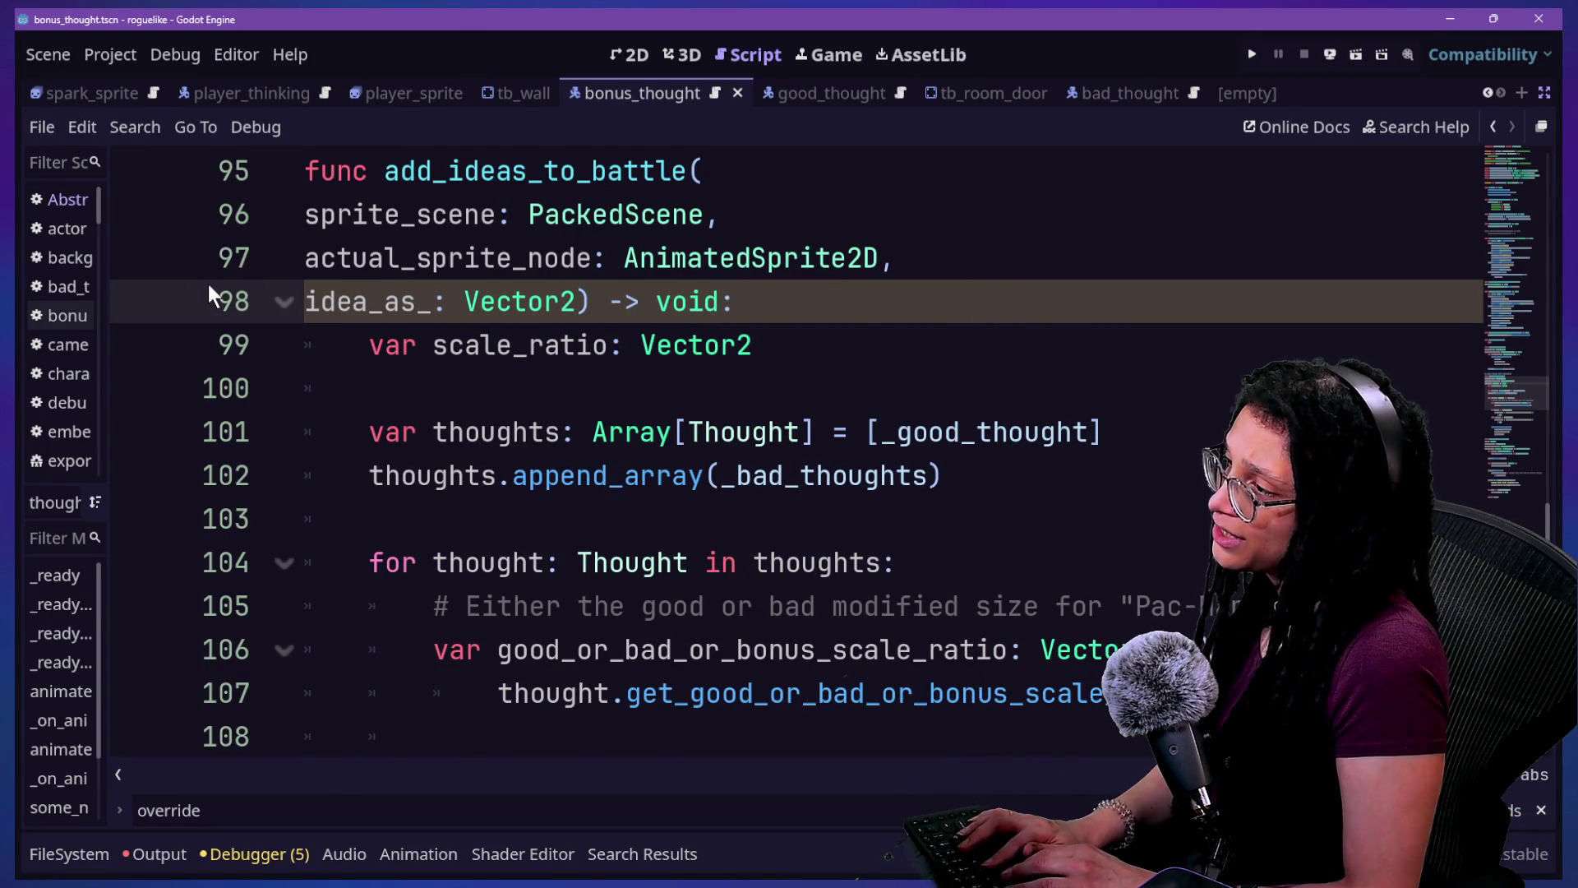
pyautogui.write('thought_')
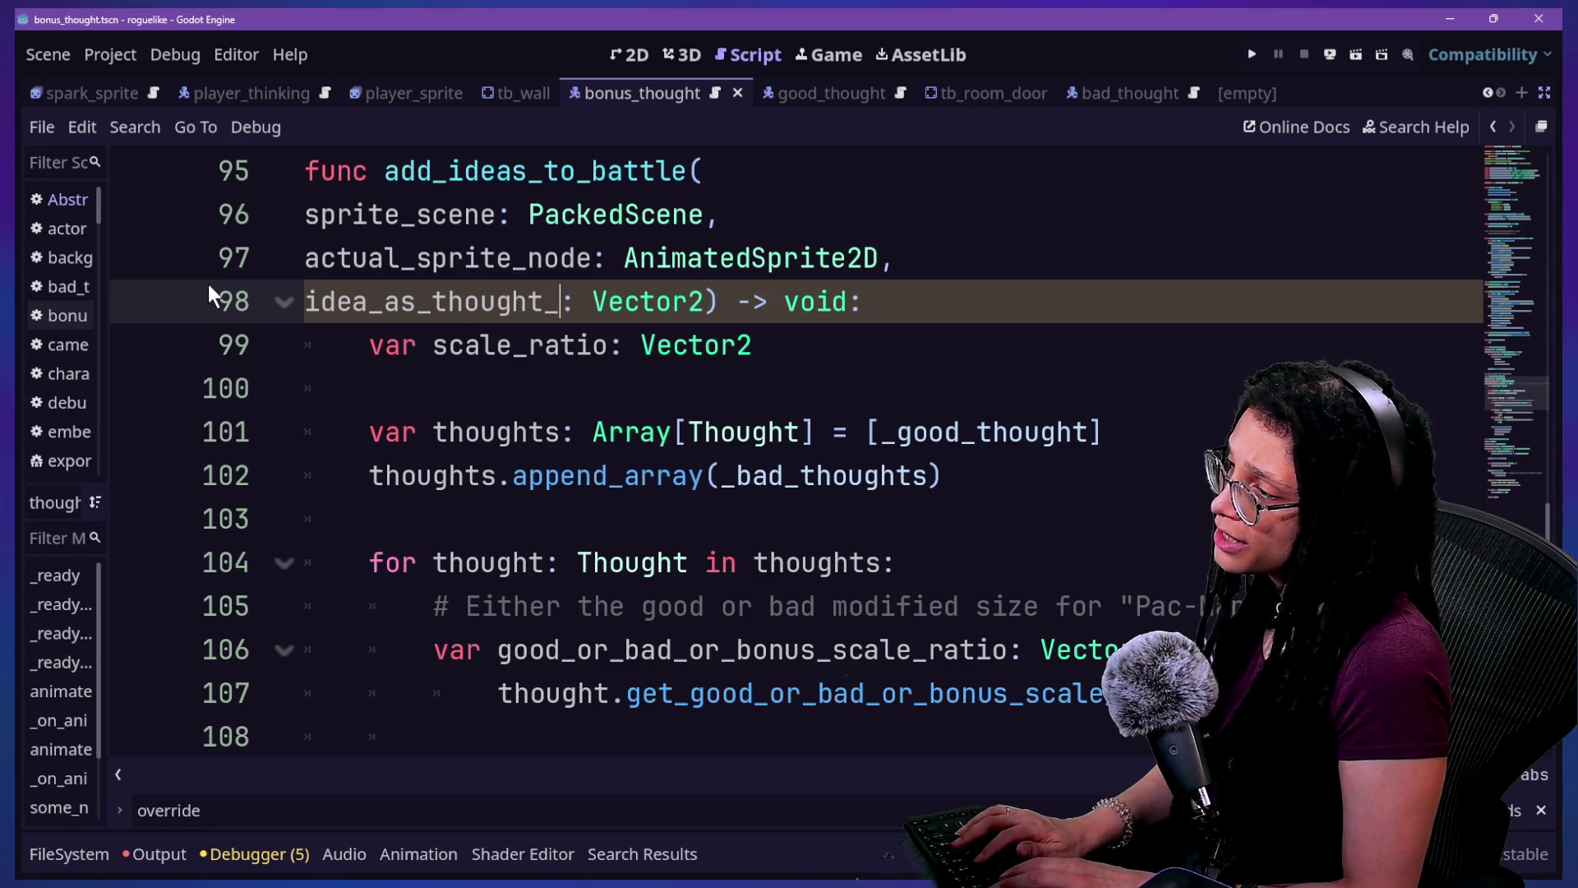
pyautogui.press('BackSpace')
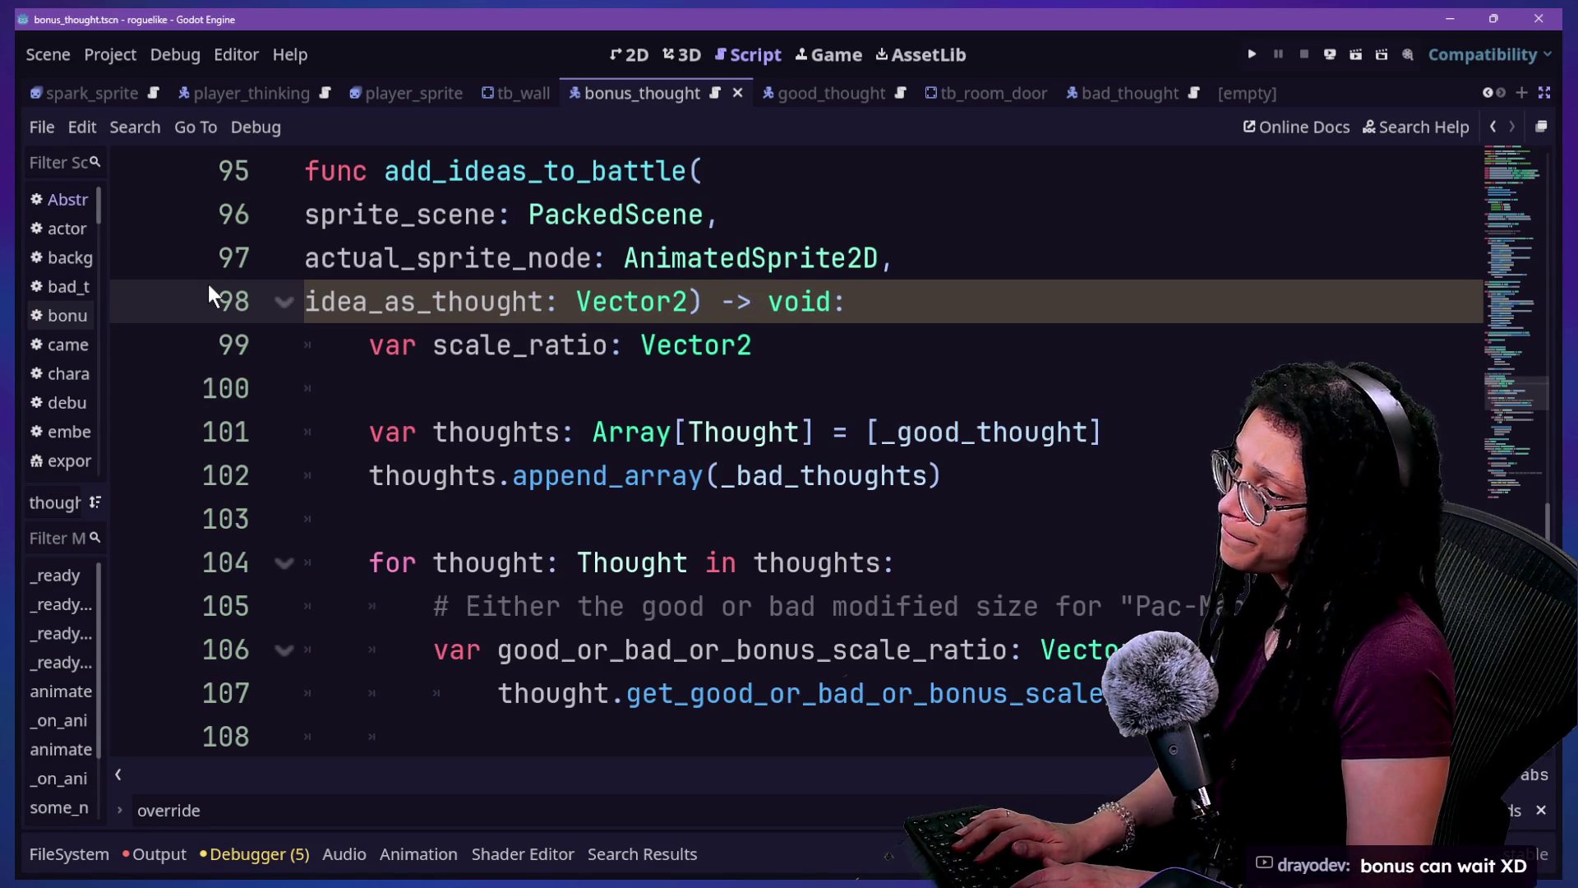
pyautogui.press('BackSpace')
pyautogui.press('BackSpace')
pyautogui.press('BackSpace')
pyautogui.press('BackSpace')
pyautogui.press('BackSpace')
pyautogui.press('BackSpace')
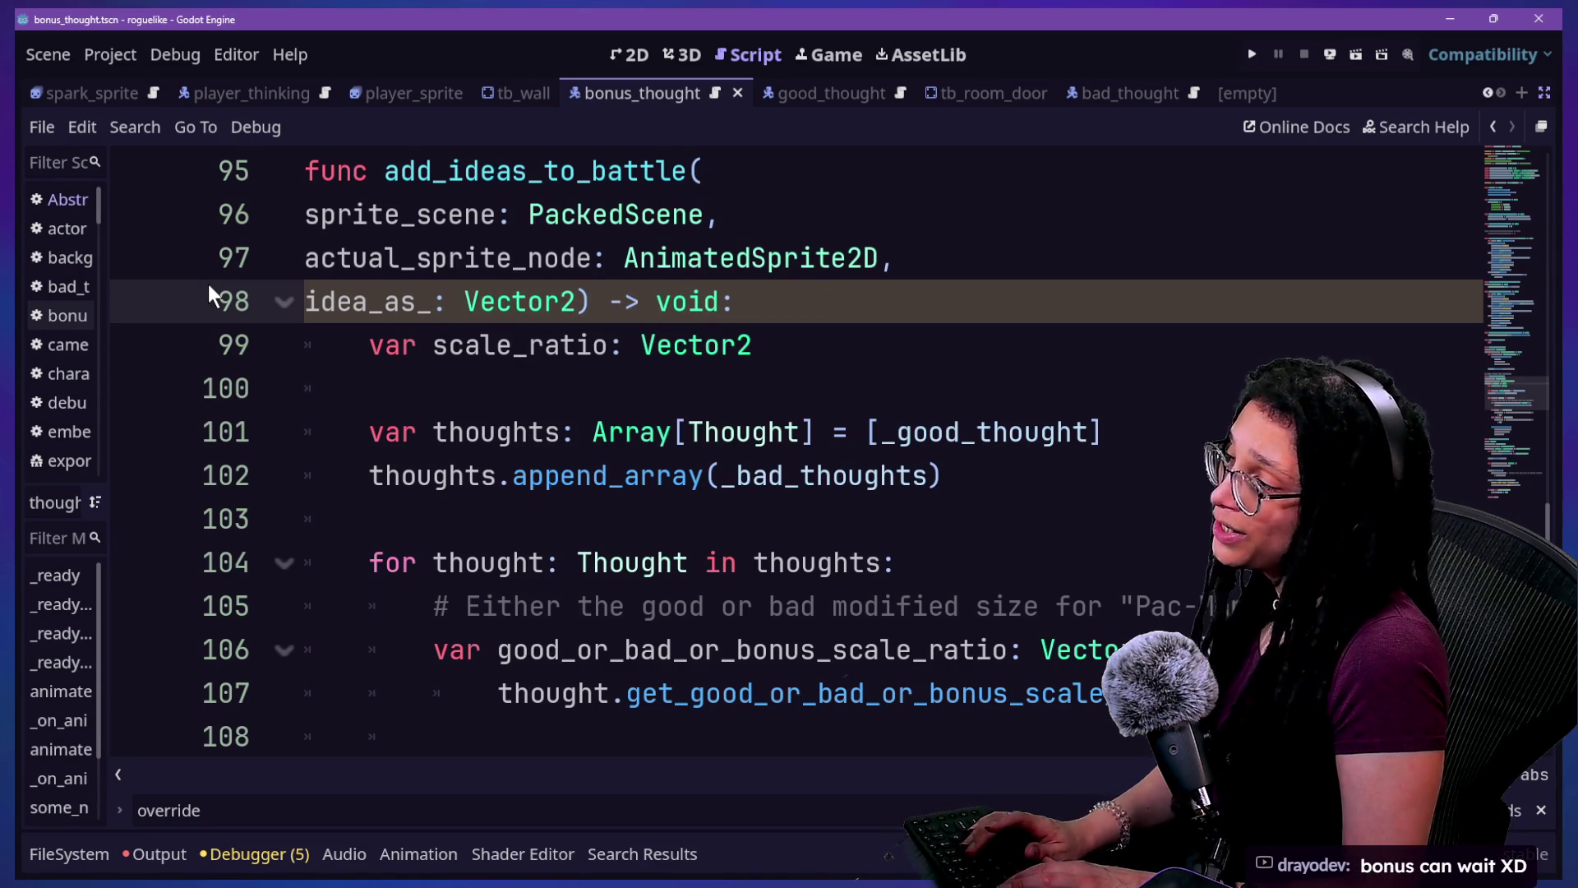
pyautogui.press('BackSpace')
pyautogui.press('BackSpace')
pyautogui.press('BackSpace')
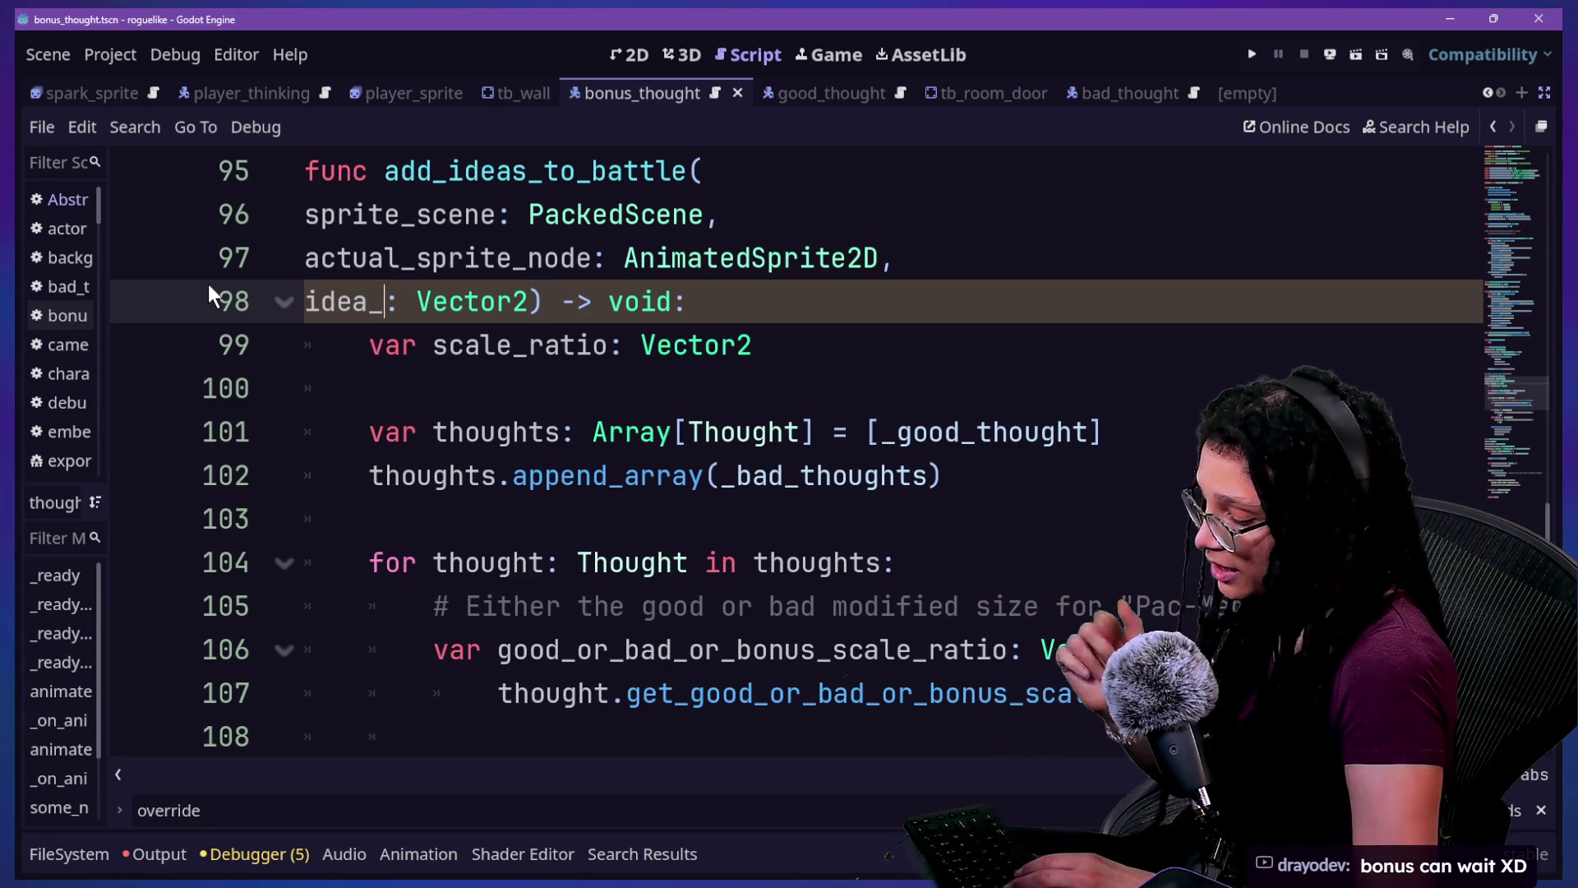
pyautogui.write('thought_ratio_modifier')
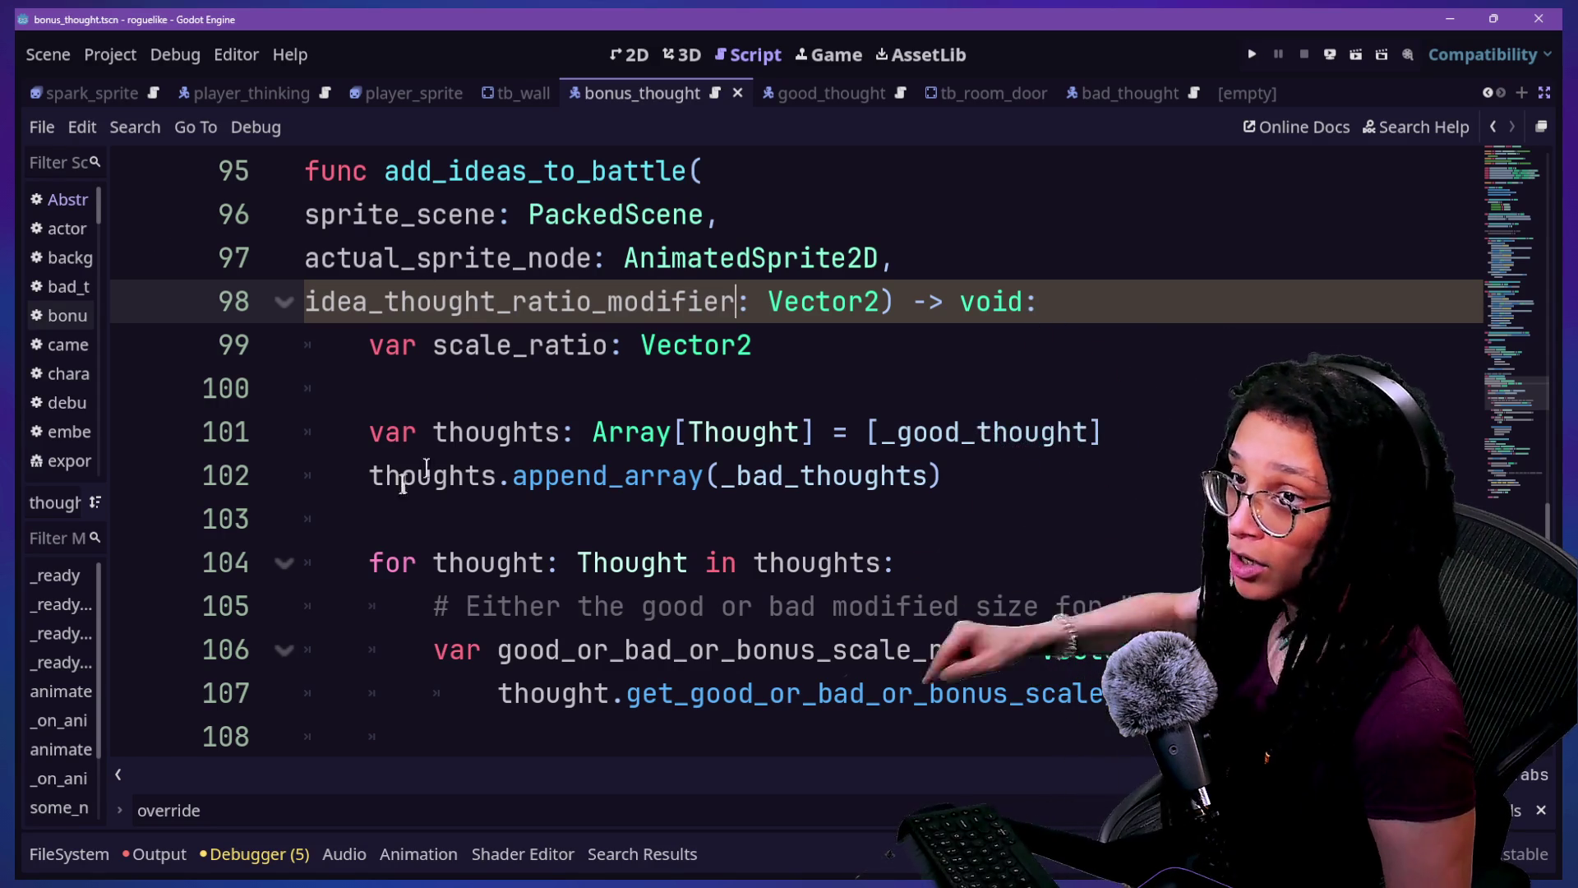
pyautogui.moveTo(769, 301); pyautogui.dragTo(765, 327)
pyautogui.click(766, 328)
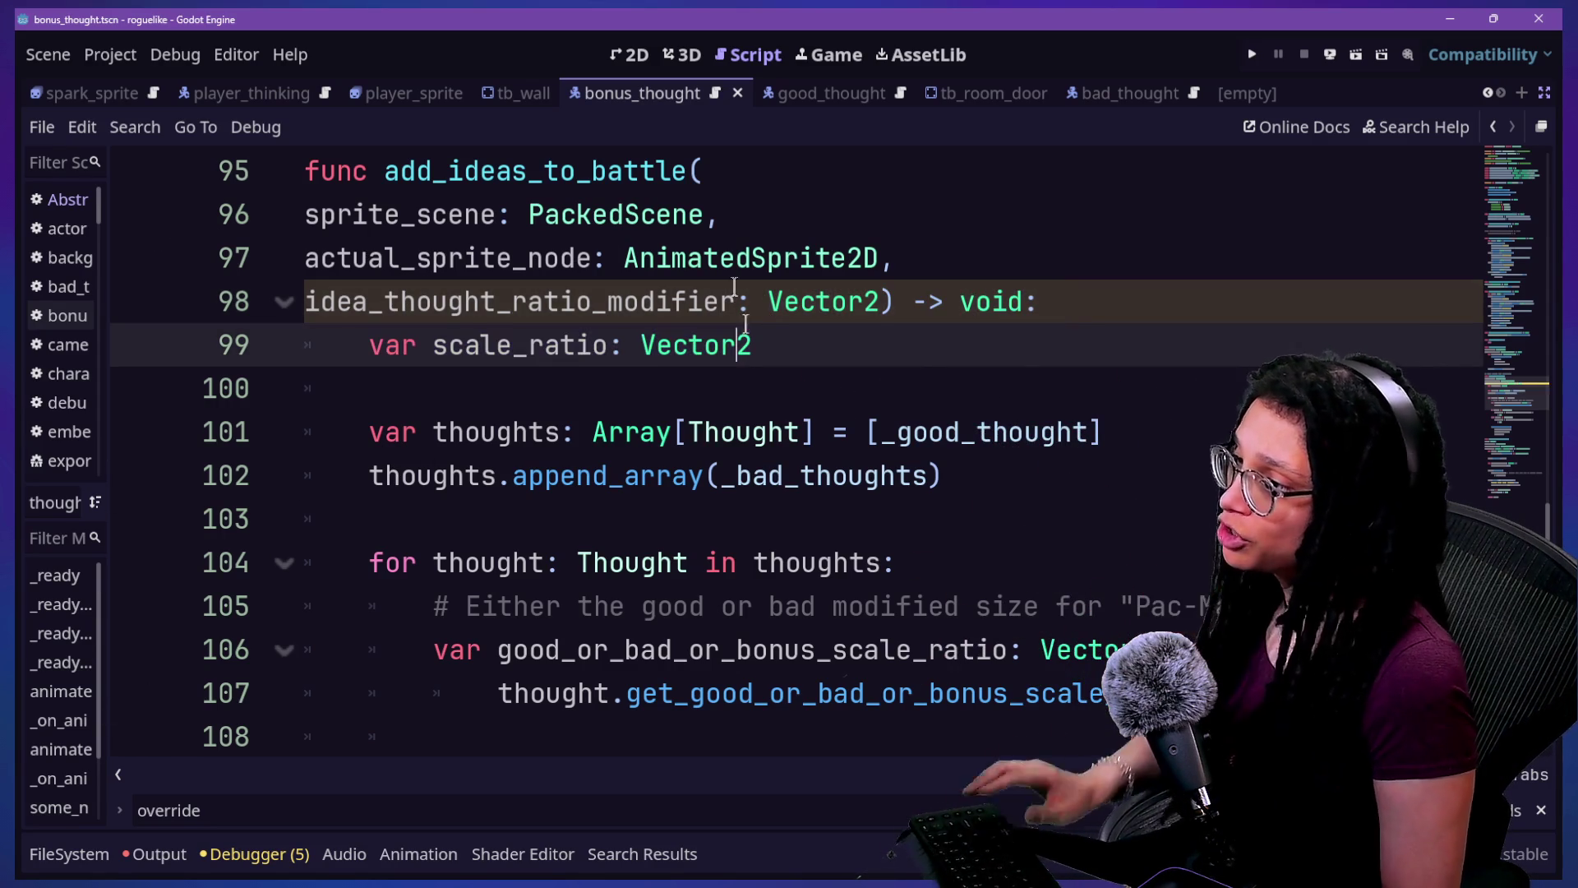
pyautogui.scroll(-2, 779, 471)
# Save the script and bring up Quick Open to look for the manage script
pyautogui.hotkey('ctrl', 's')
pyautogui.scroll(1, 777, 463)
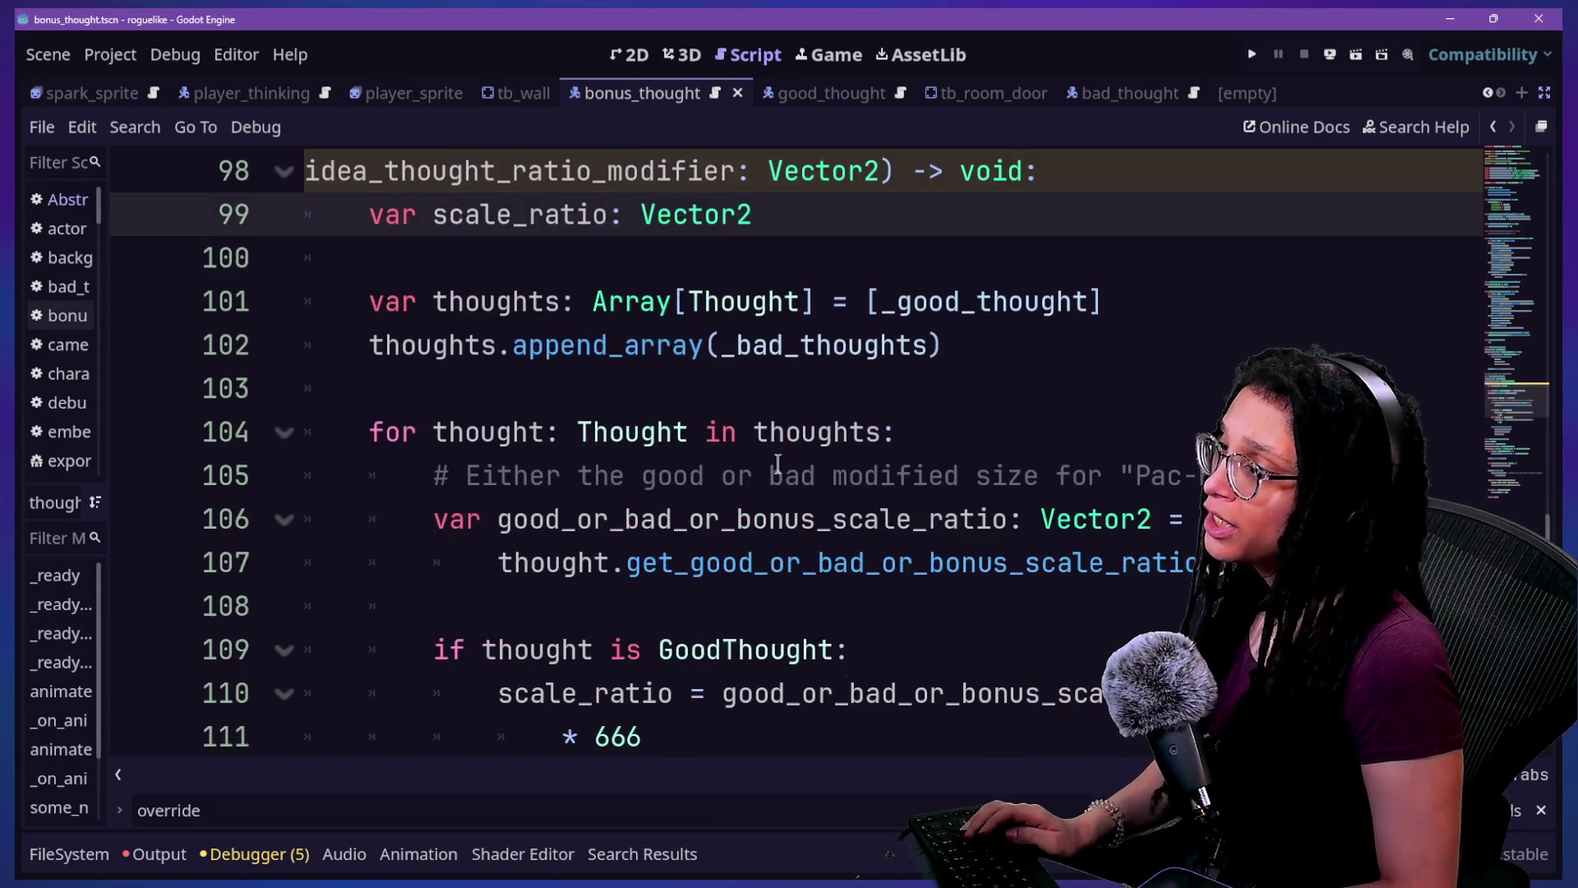
pyautogui.scroll(5, 776, 462)
pyautogui.hotkey('ctrl', 'alt', 'o')
pyautogui.write('manage')
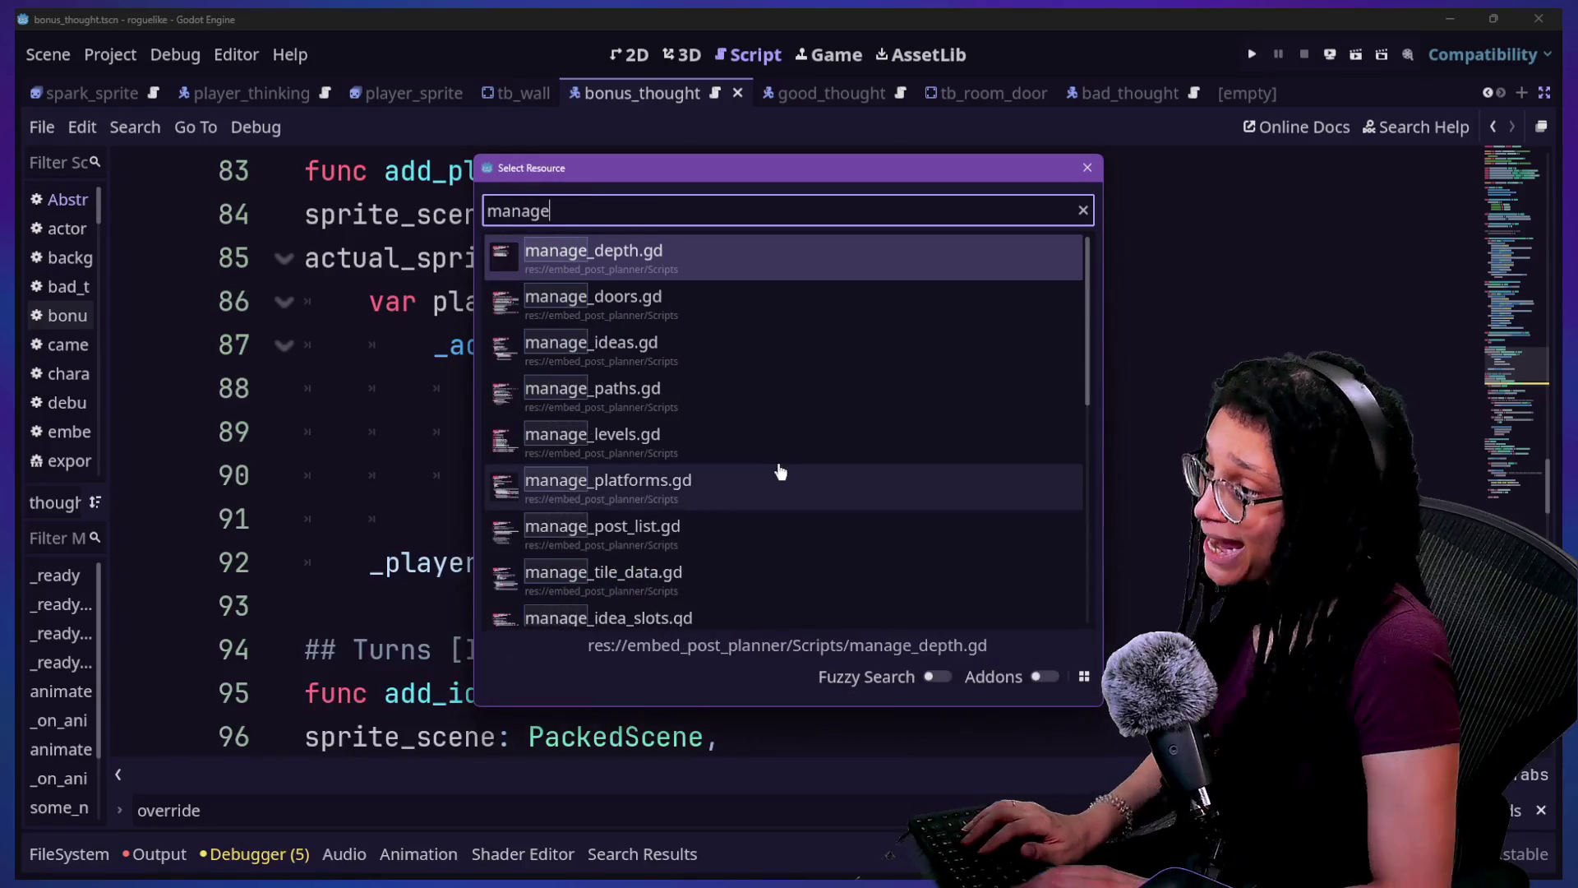
pyautogui.write('_th')
# Open manage_thought_battles.gd, find 'idea_as' at line 65, and check the renamed parameter via history navigation
pyautogui.press('Return')
pyautogui.scroll(-1, 613, 528)
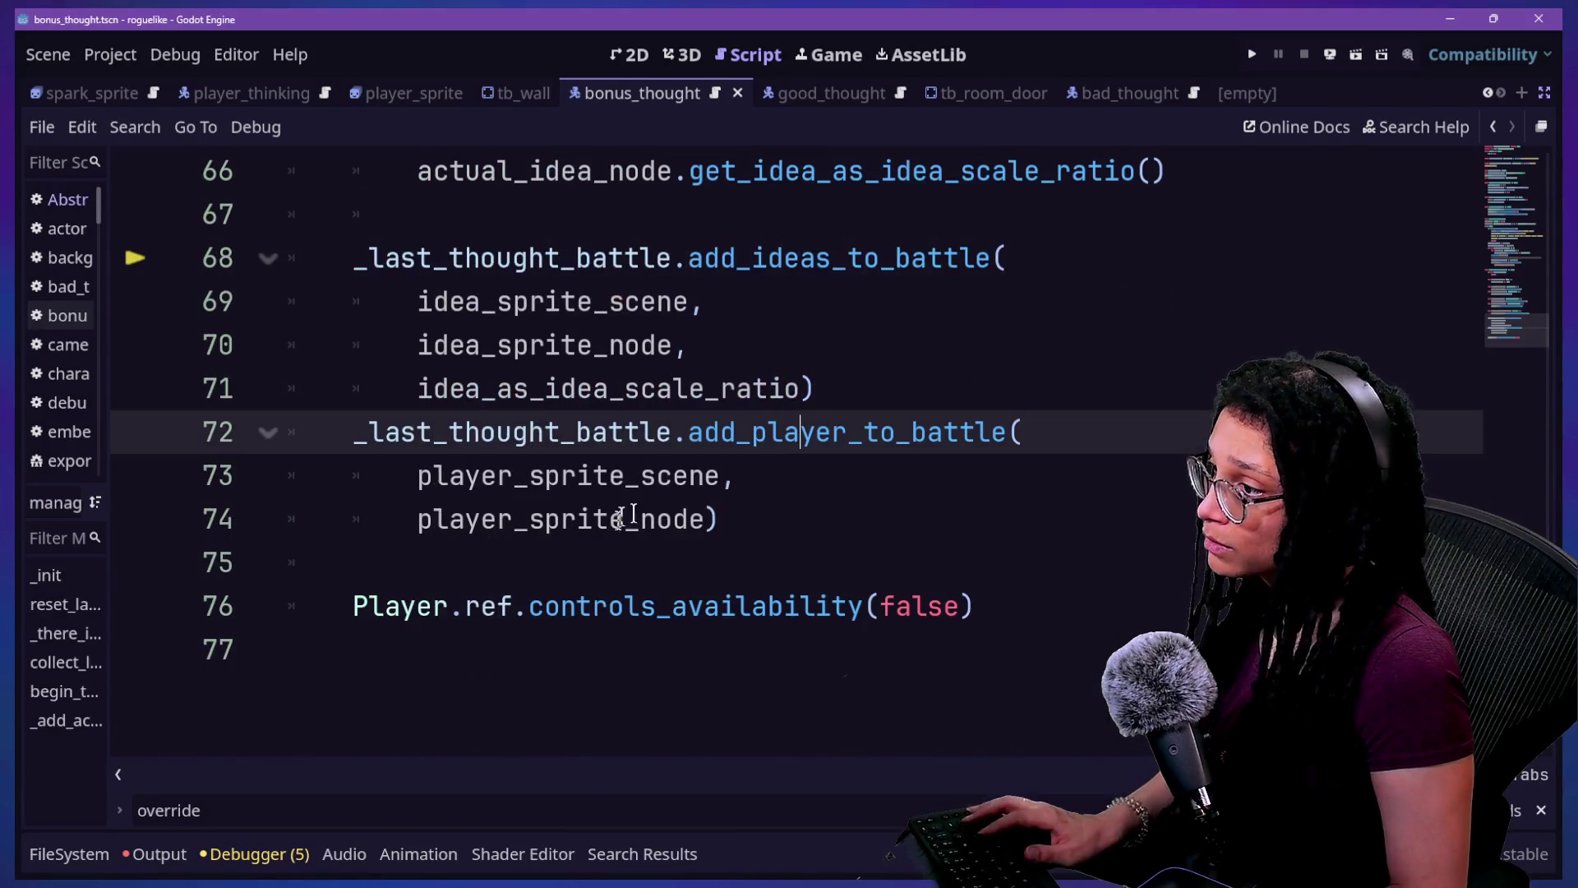
pyautogui.hotkey('ctrl', 'f')
pyautogui.write('idea_as')
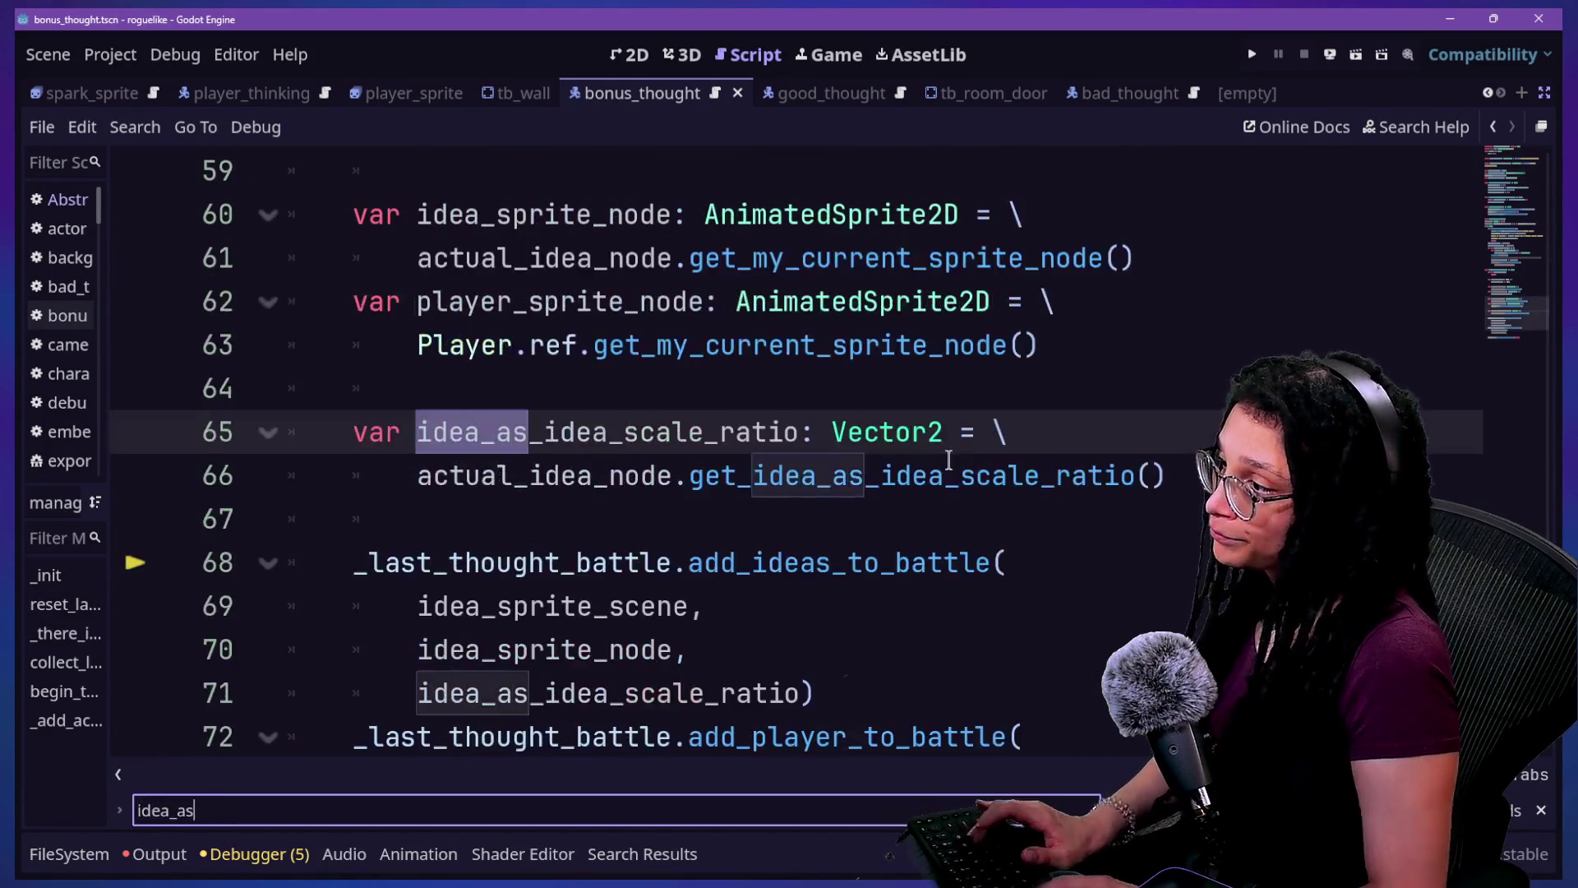
pyautogui.click(462, 434)
pyautogui.click(801, 479)
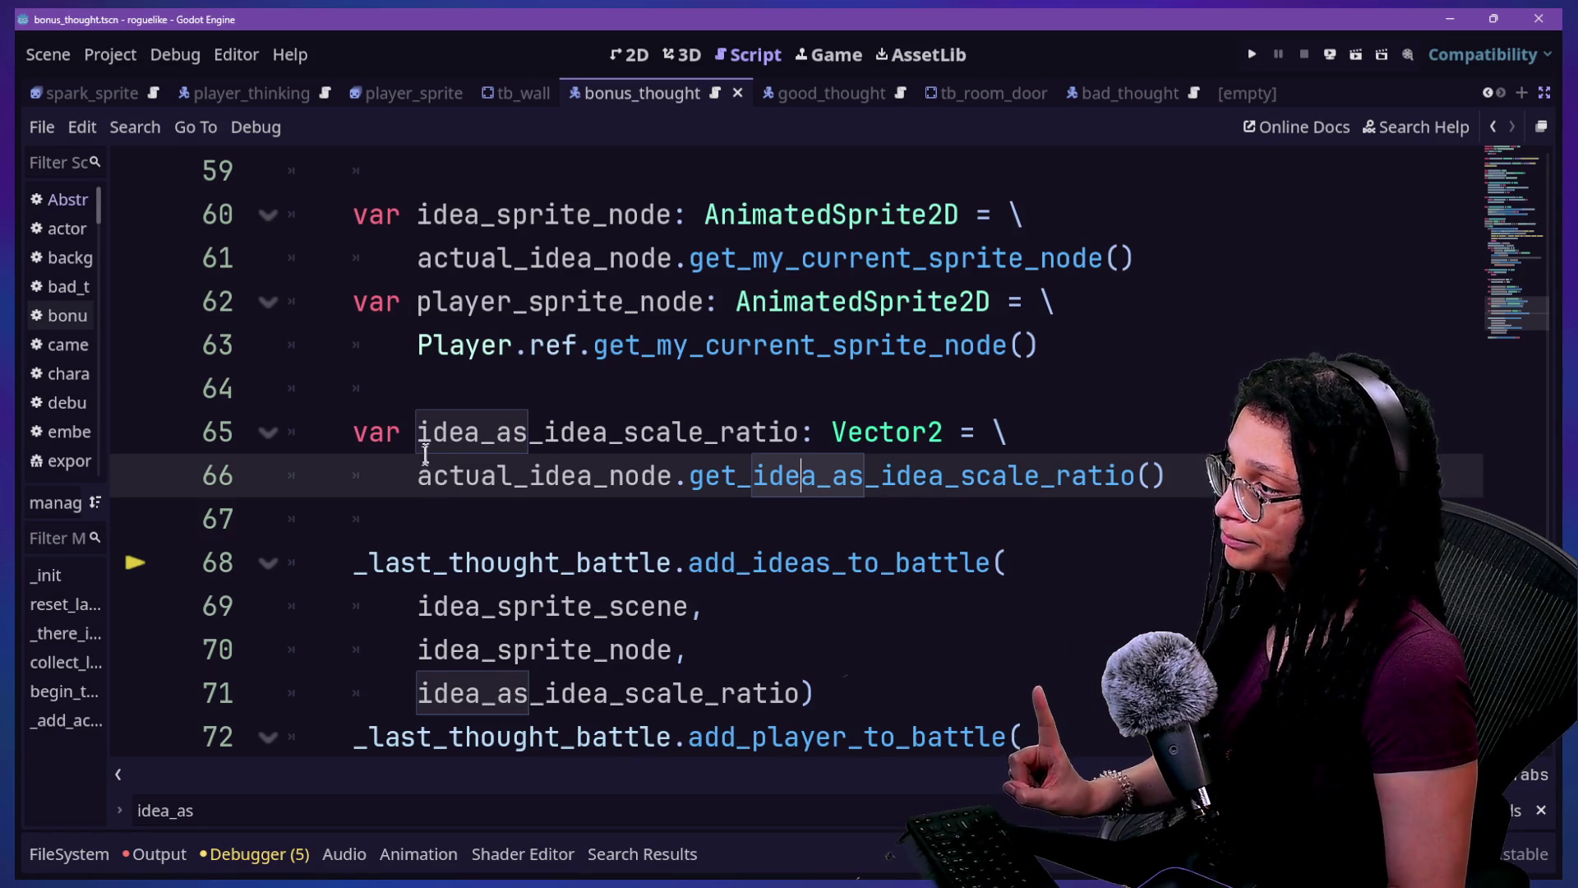
pyautogui.click(1521, 155)
pyautogui.scroll(-20, 1496, 132)
pyautogui.click(1495, 127)
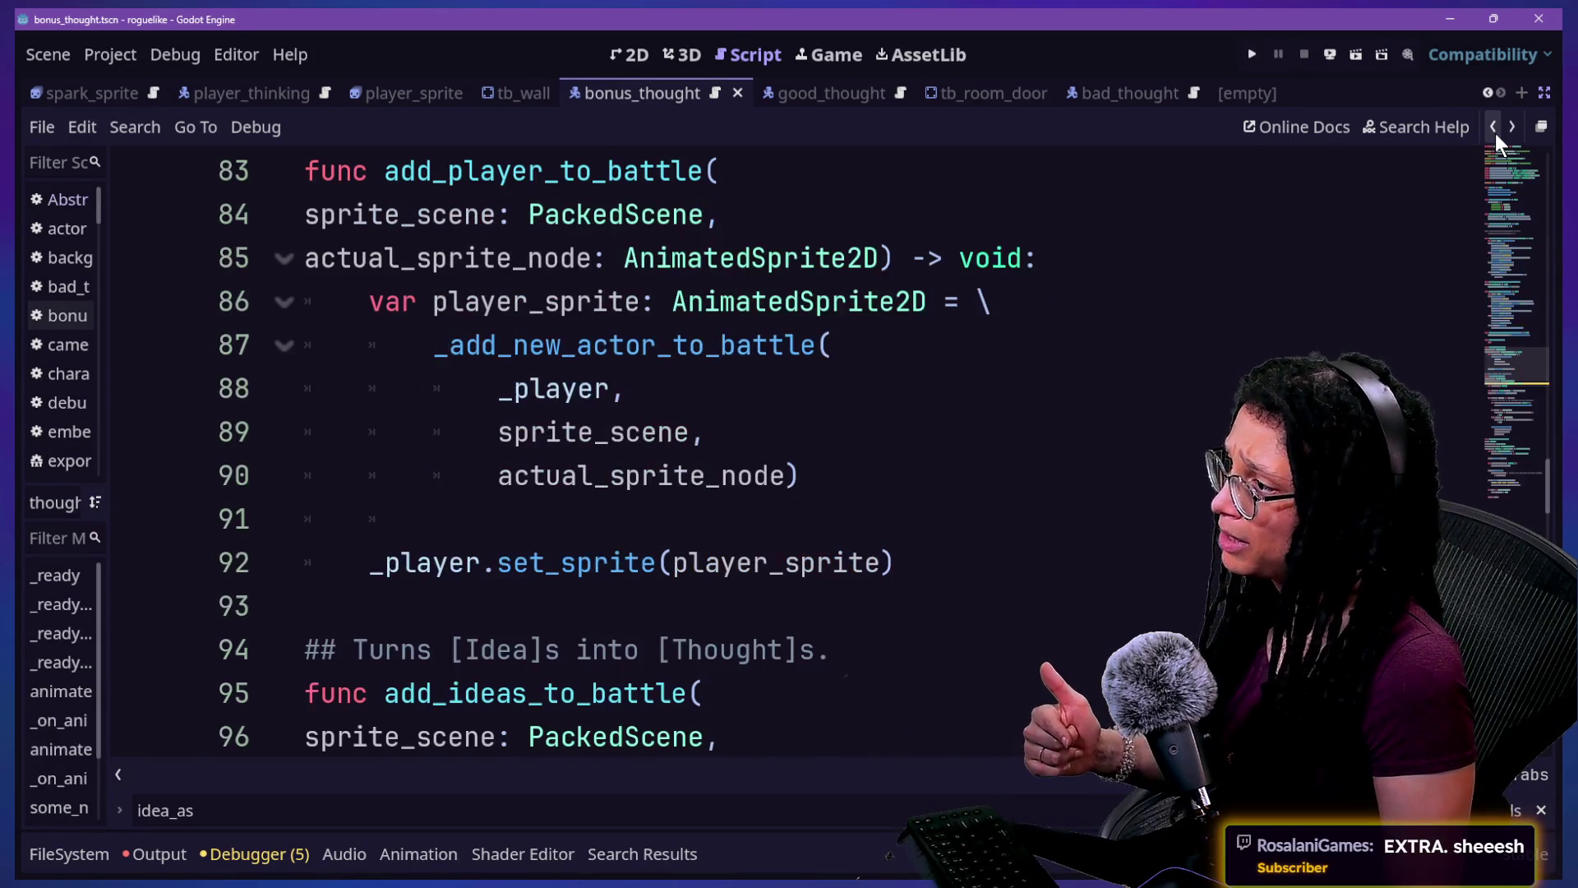
pyautogui.click(1495, 127)
pyautogui.click(1507, 125)
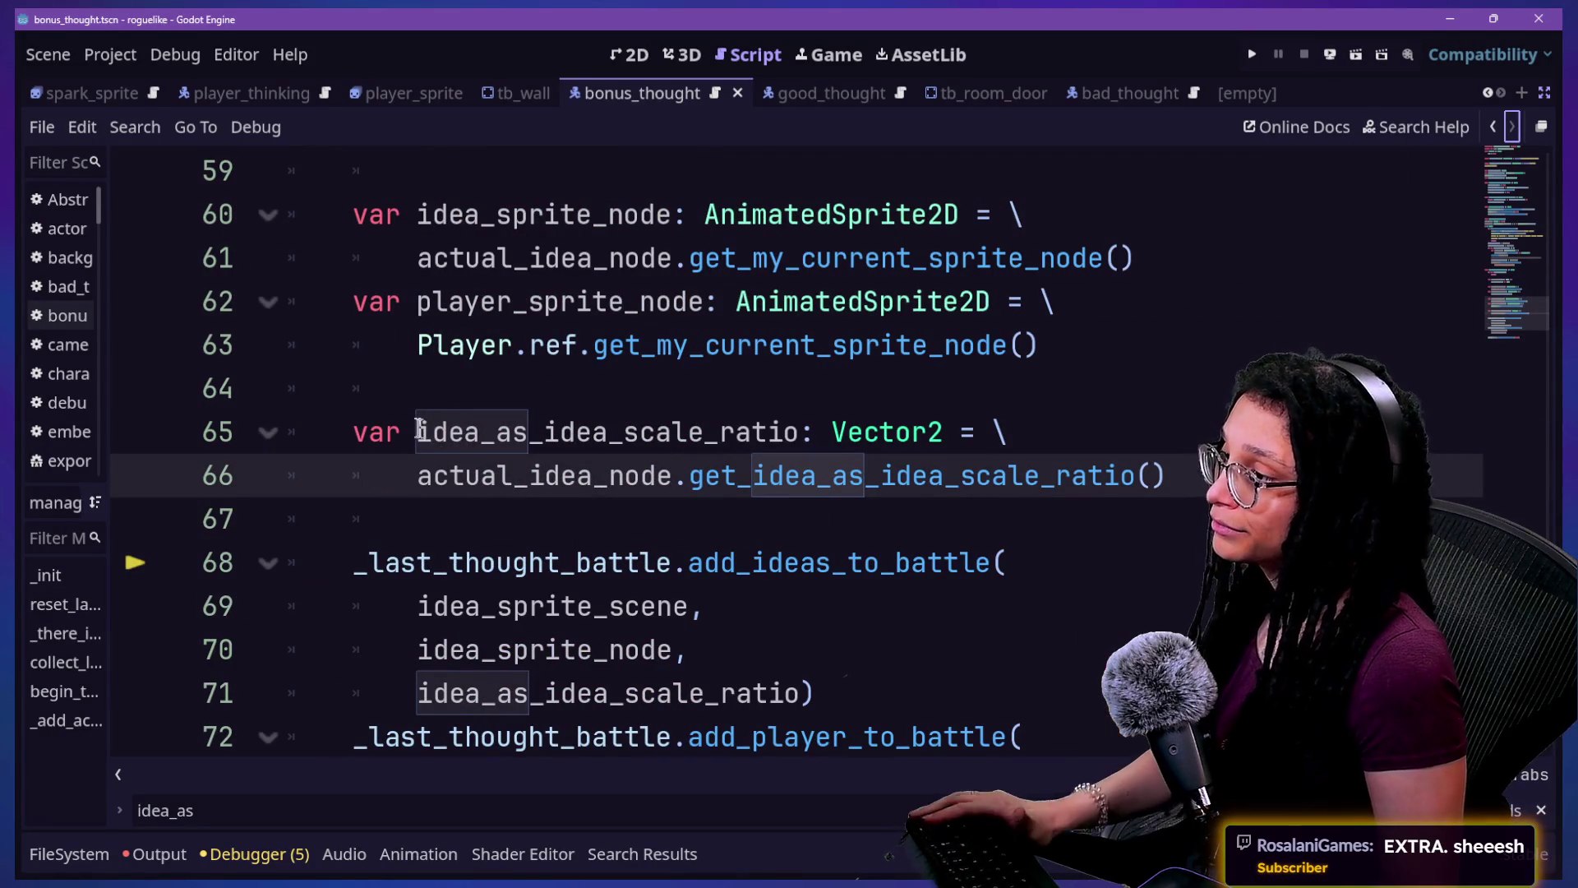
# Rename all three idea_as_idea_scale_ratio occurrences to idea_thought_ratio_modifier
pyautogui.moveTo(417, 431); pyautogui.dragTo(876, 477)
pyautogui.hotkey('shift', 'Up')
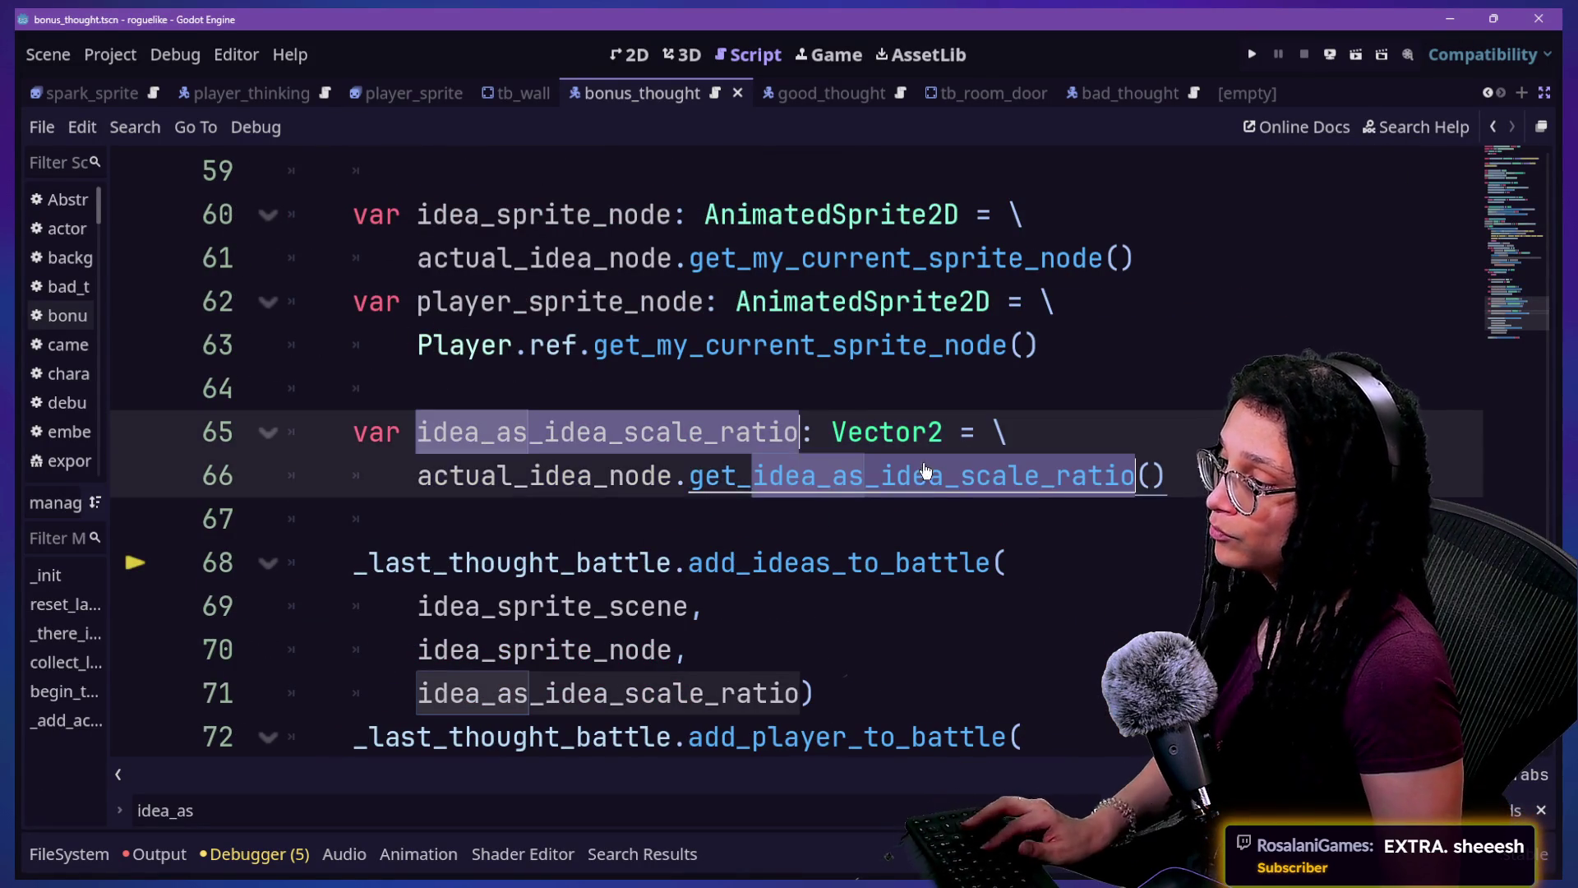
pyautogui.hotkey('ctrl', 'd')
pyautogui.write('idea_thought_ratio_modifier')
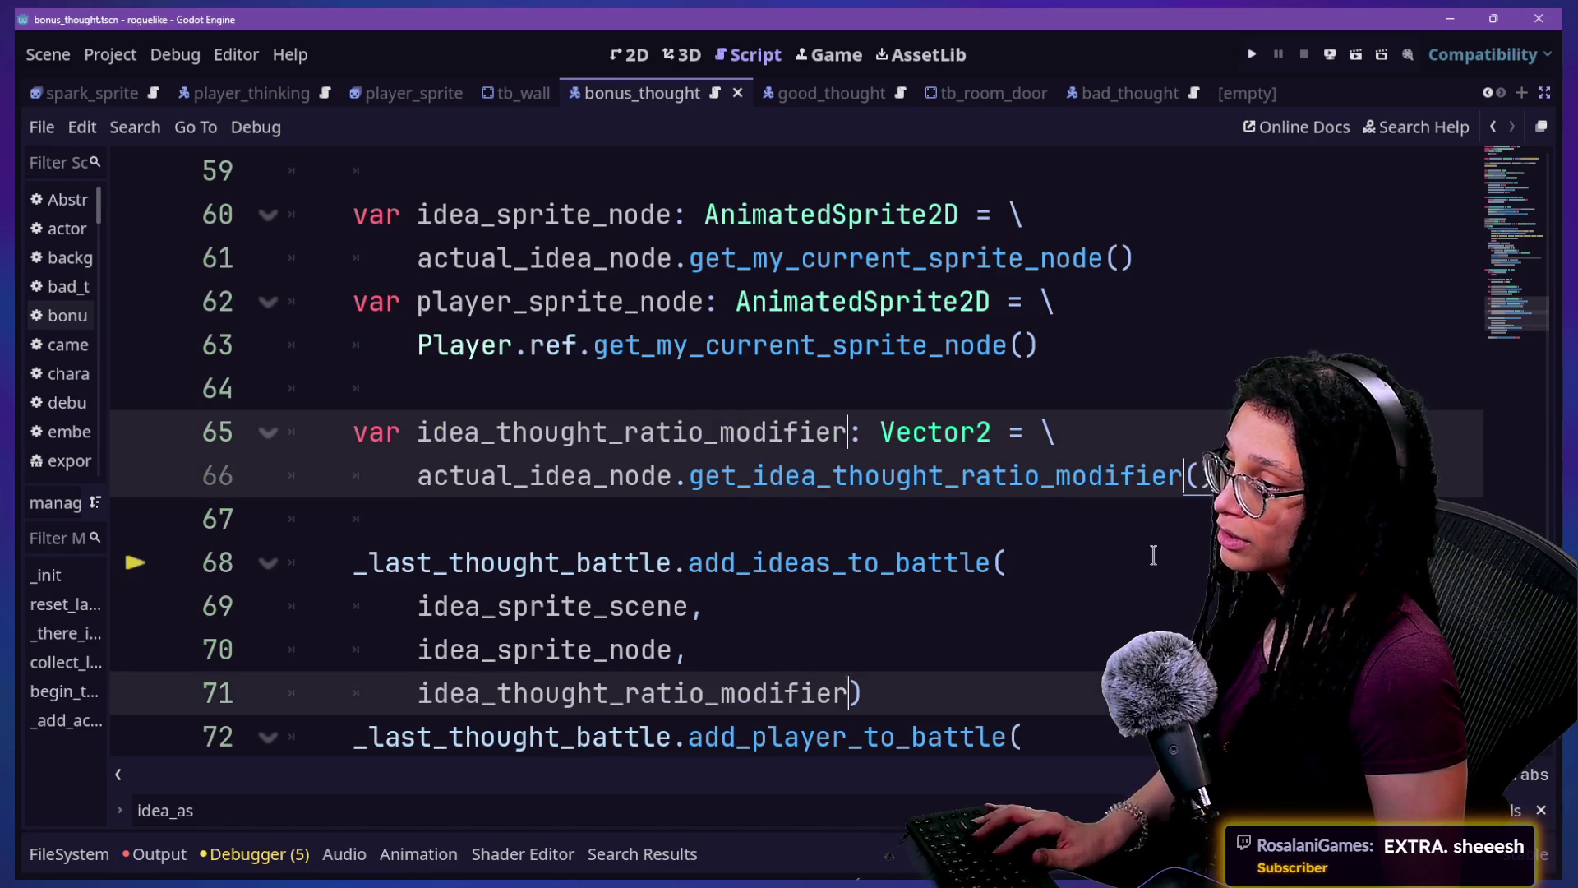
pyautogui.click(1149, 553)
# Delete the old getter call on line 66 and browse the idea node's method suggestions
pyautogui.click(673, 475)
pyautogui.hotkey('shift', 'End')
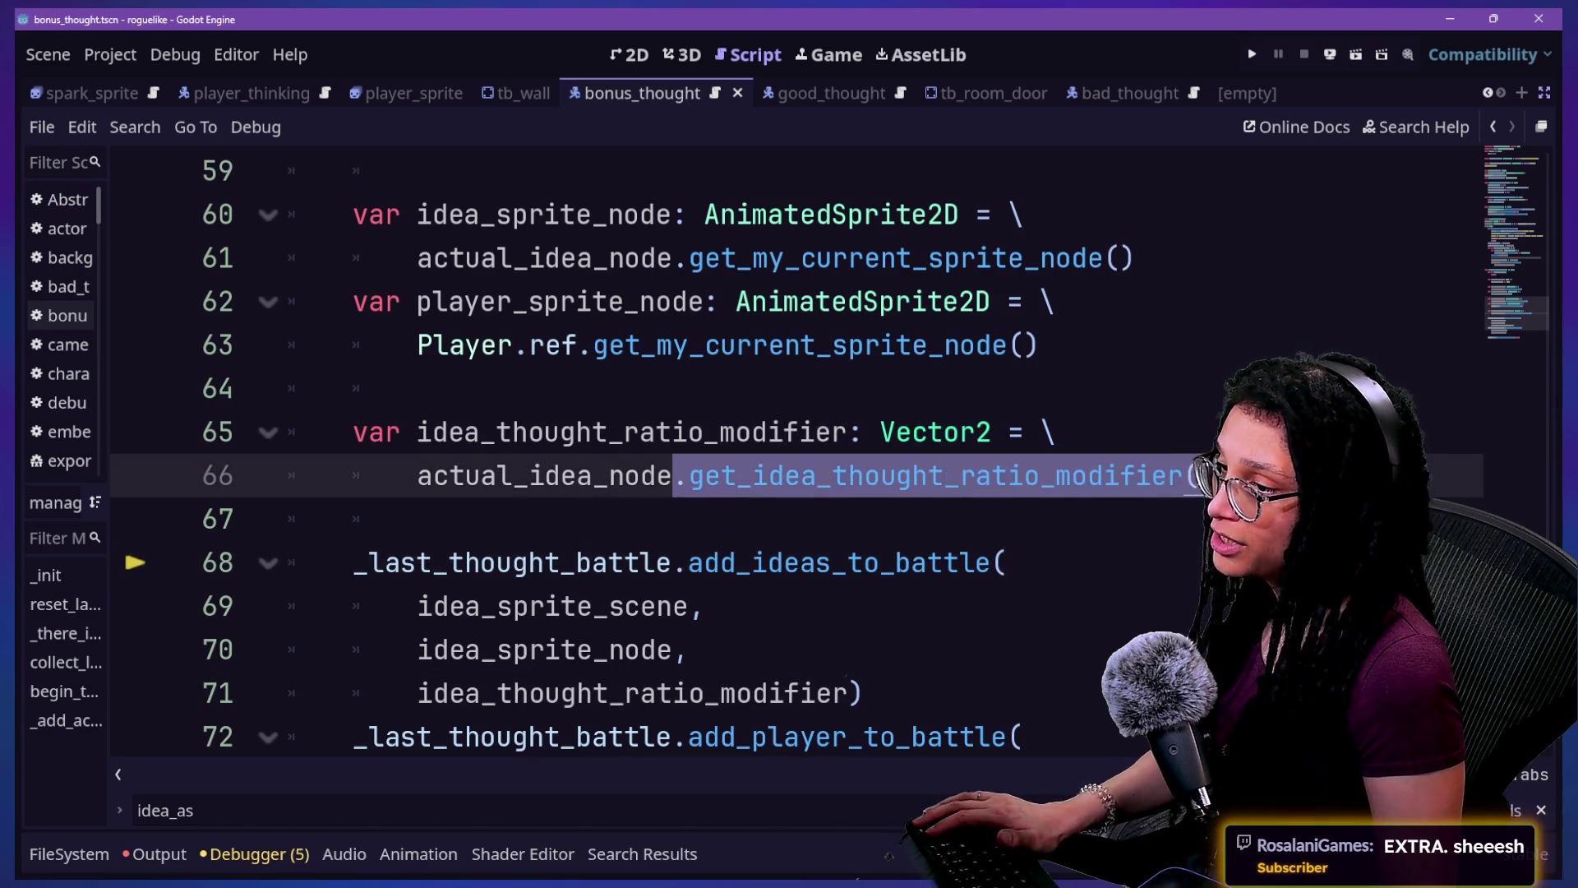
pyautogui.press('Delete')
pyautogui.write('e.')
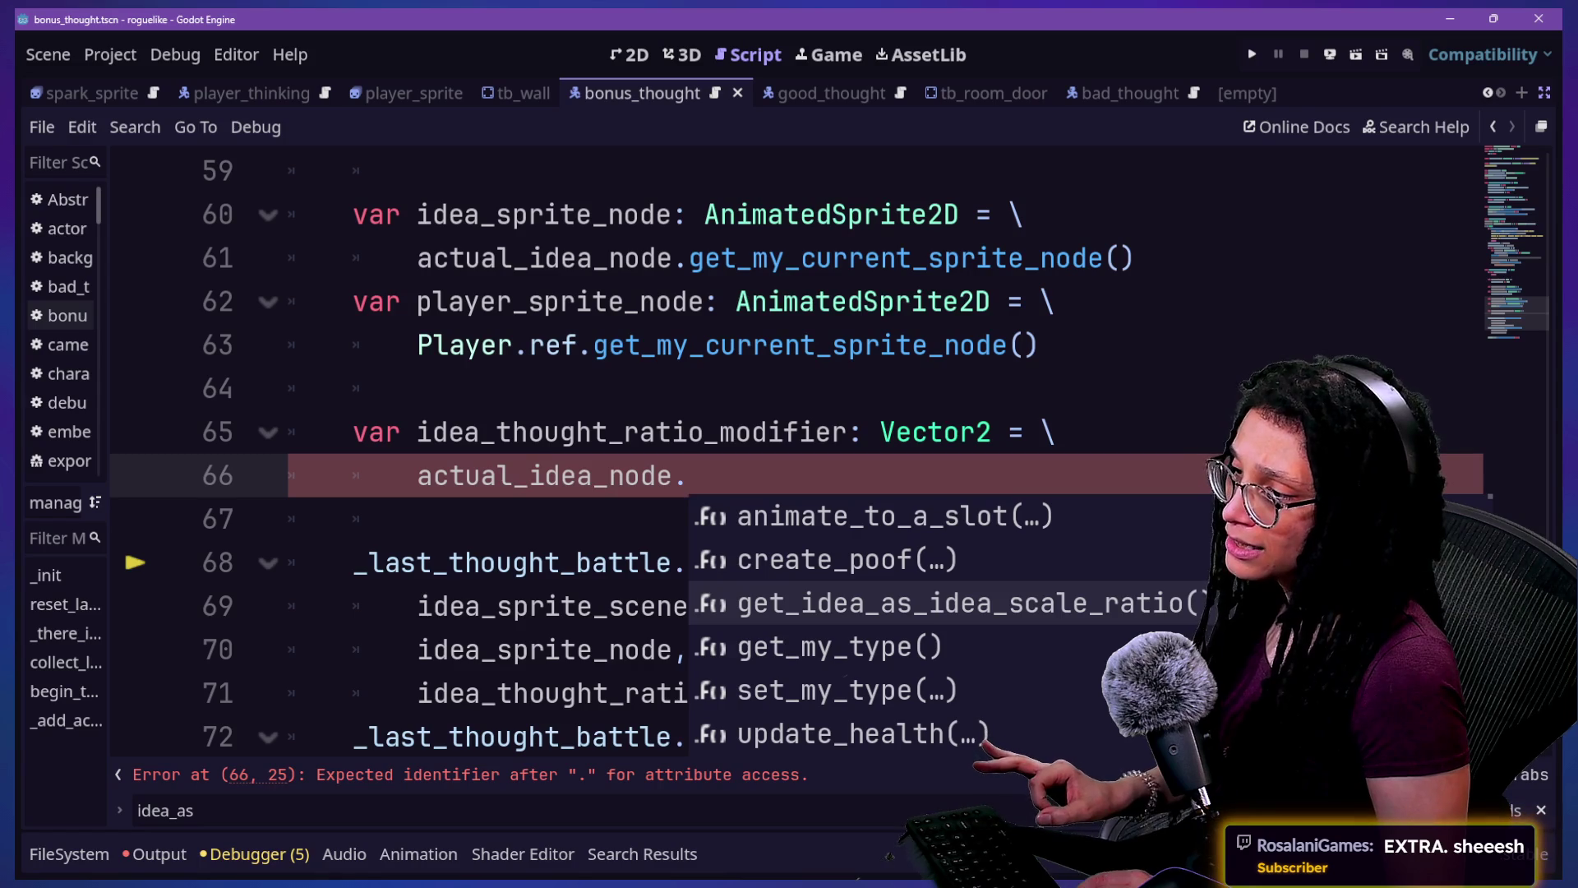
pyautogui.press('Down')
pyautogui.press('Down')
pyautogui.press('Down')
pyautogui.press('Up')
pyautogui.press('Up')
pyautogui.press('Up')
# Jump into idea.gd's Idea class and look over the abstract good and bad ratio declarations
pyautogui.keyDown('ctrl'); pyautogui.click(643, 481); pyautogui.keyUp('ctrl')
pyautogui.keyDown('ctrl'); pyautogui.click(735, 432); pyautogui.keyUp('ctrl')
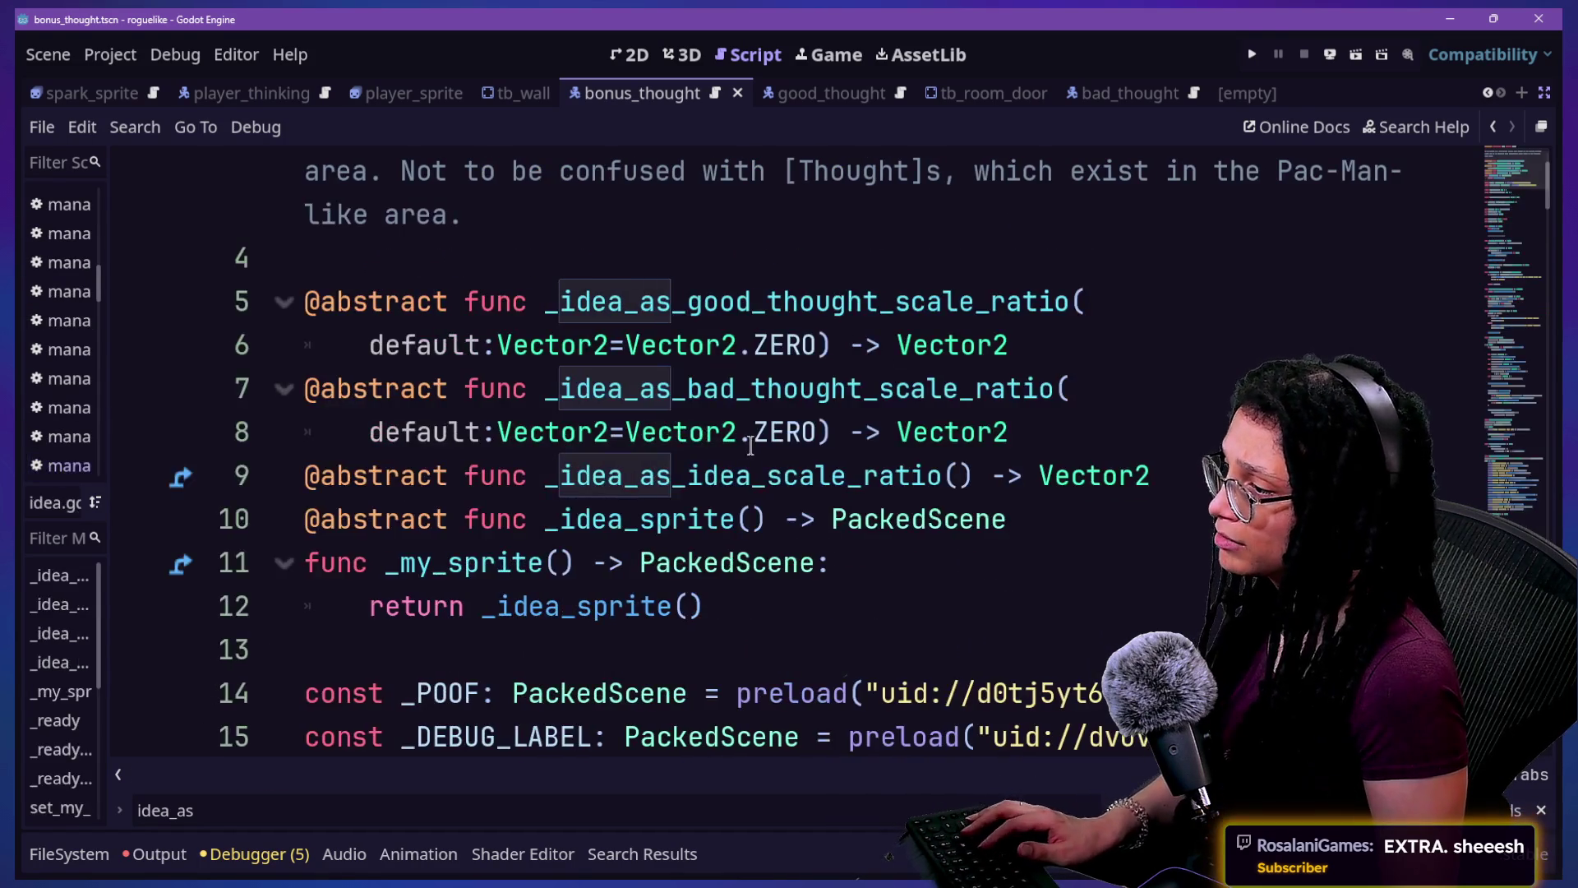
pyautogui.moveTo(706, 349); pyautogui.dragTo(1068, 395)
pyautogui.scroll(-8, 1063, 410)
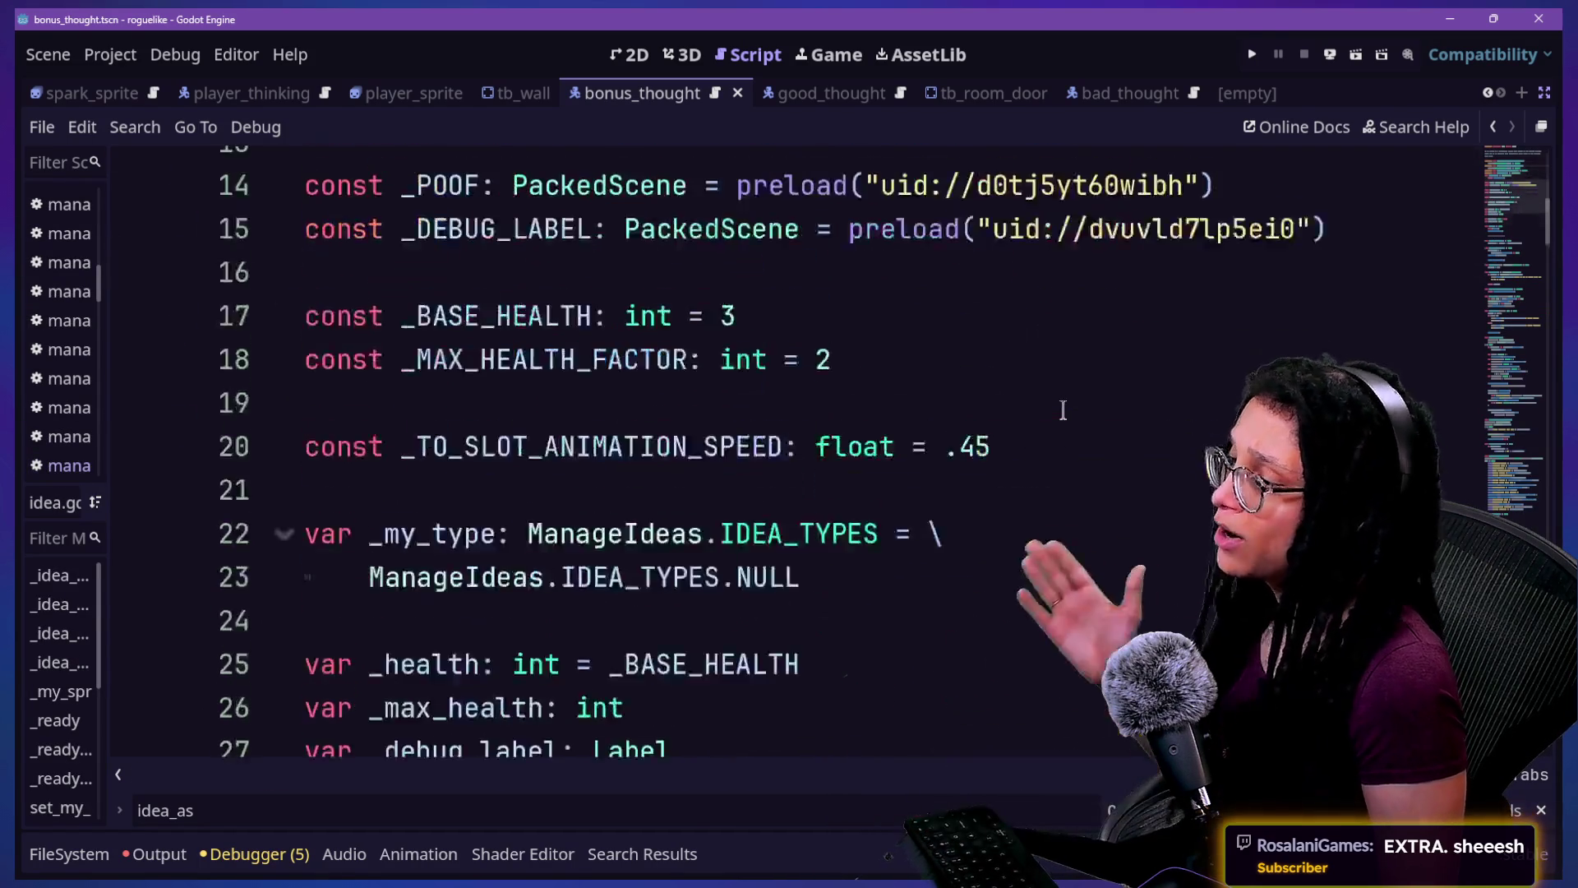
pyautogui.scroll(1, 1063, 410)
pyautogui.scroll(1, 1063, 411)
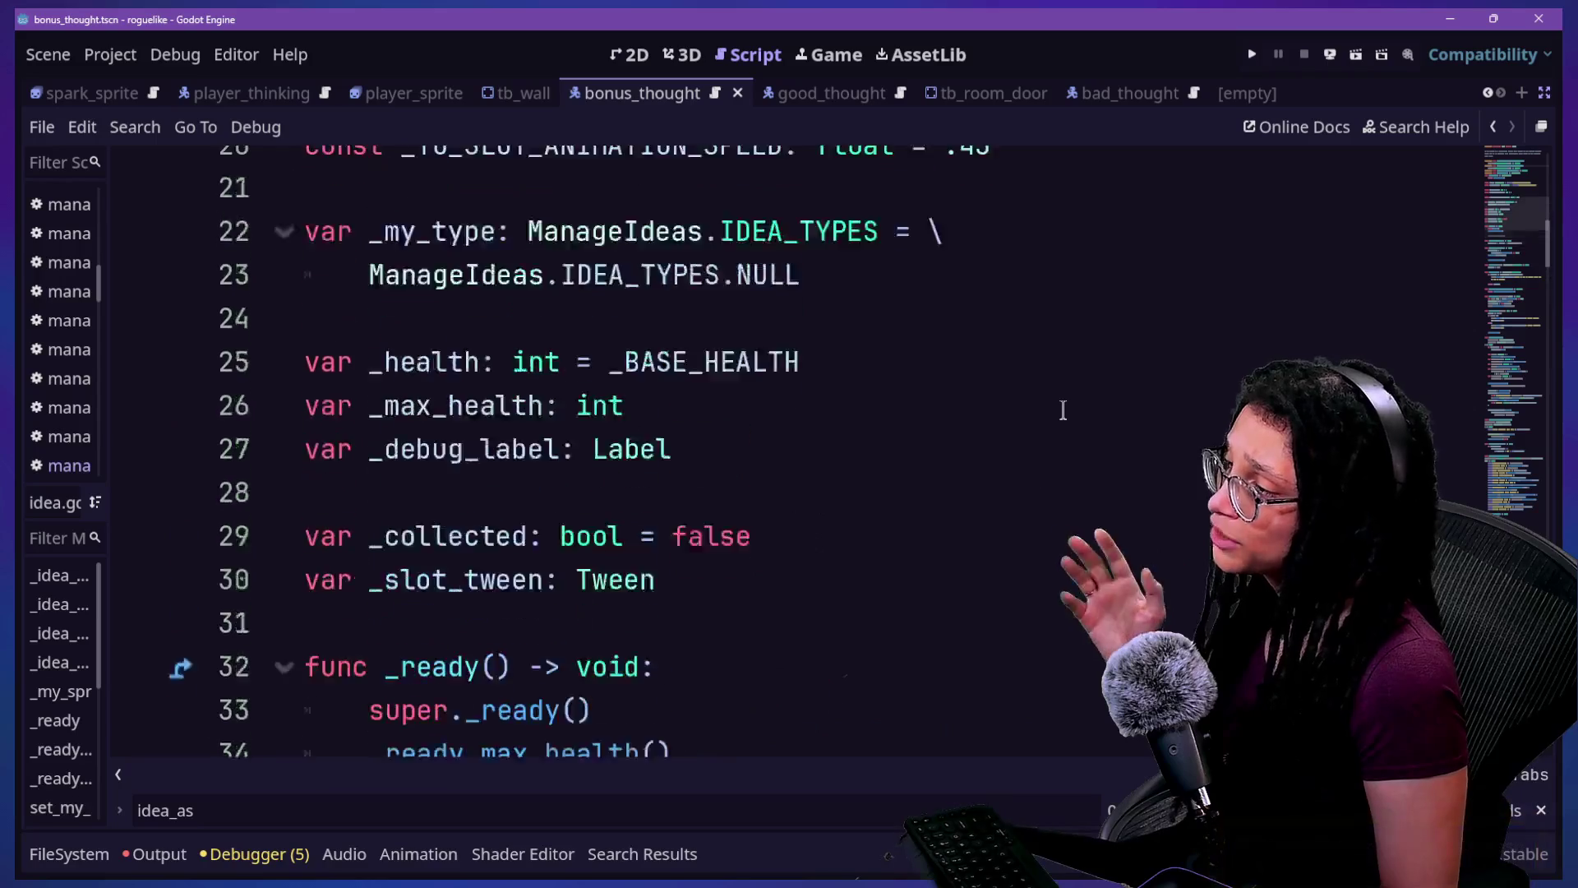
pyautogui.scroll(2, 1063, 411)
pyautogui.scroll(-4, 1063, 411)
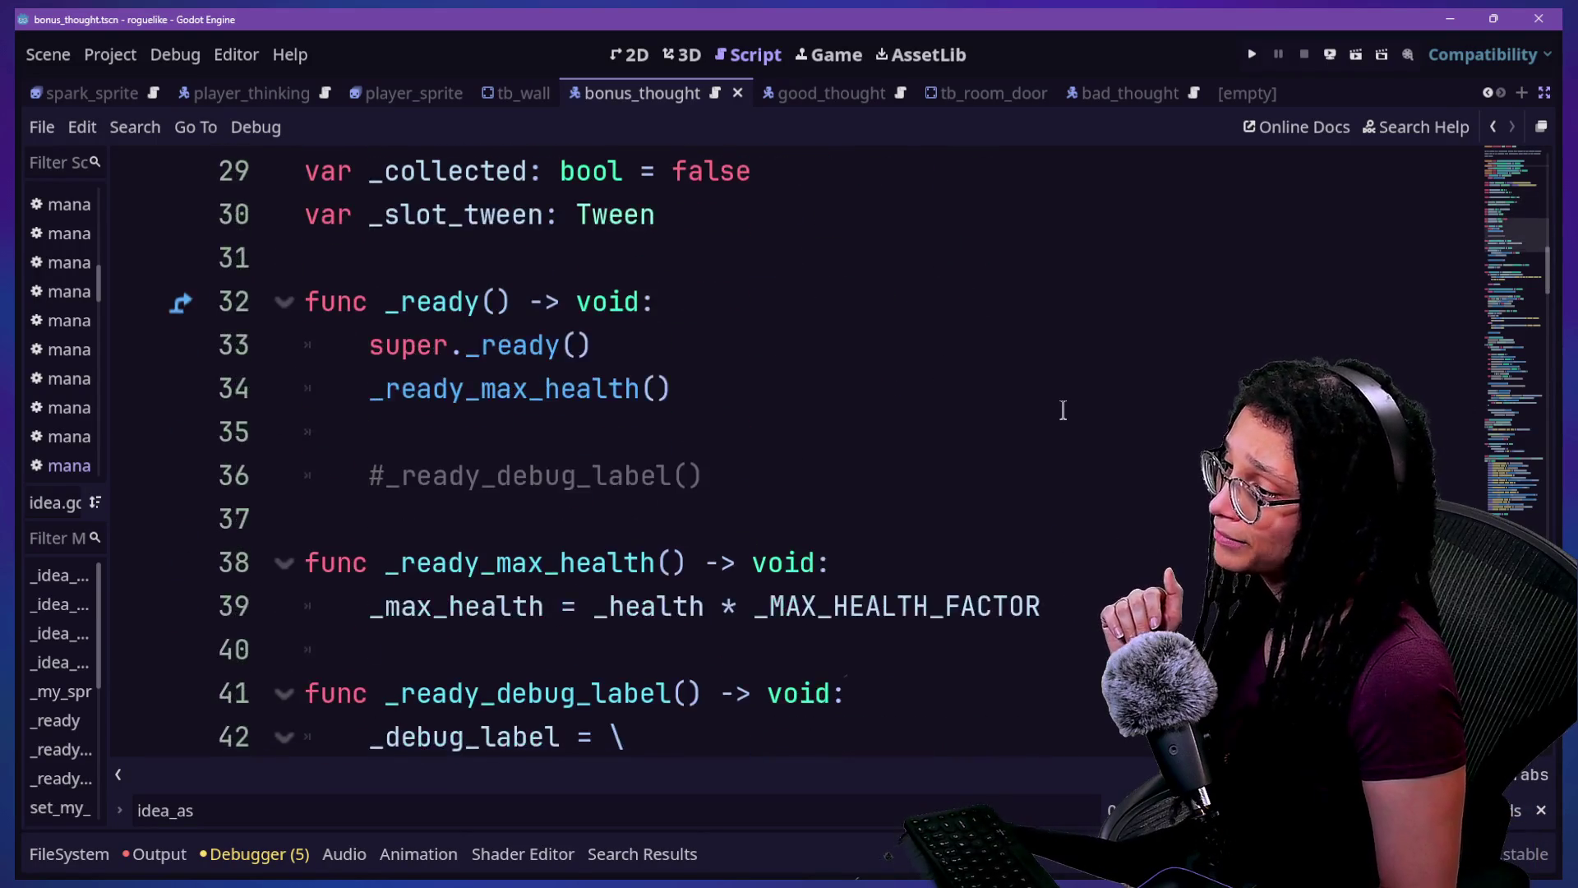
pyautogui.scroll(-1, 1063, 411)
pyautogui.scroll(10, 1063, 411)
pyautogui.scroll(-1, 1064, 411)
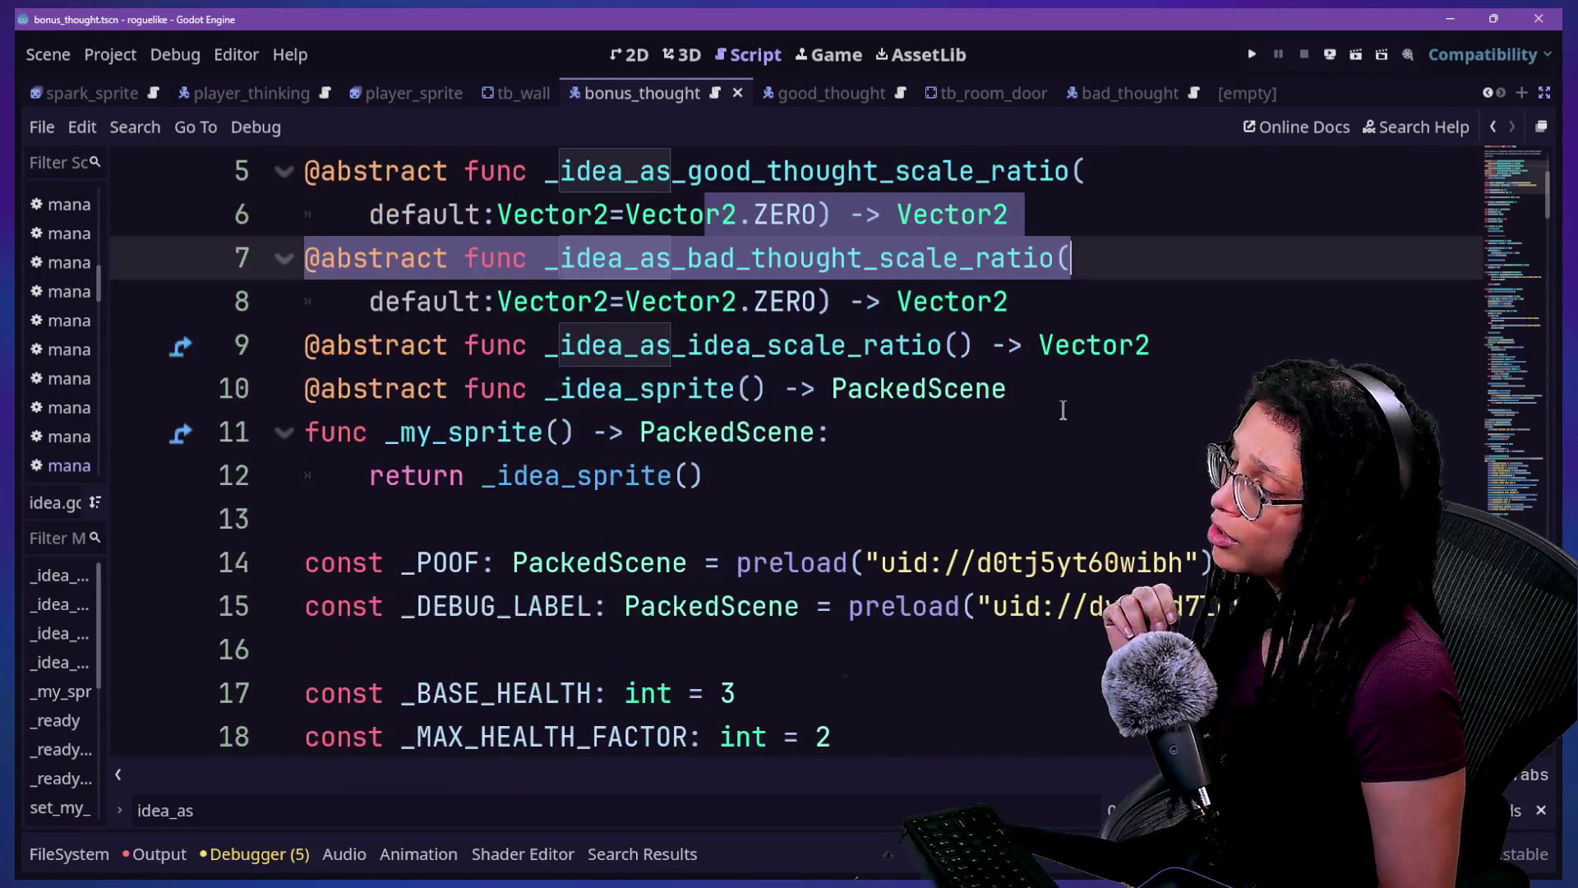
pyautogui.scroll(-3, 1064, 411)
pyautogui.scroll(-3, 1063, 410)
pyautogui.scroll(-3, 1064, 411)
pyautogui.scroll(-1, 1063, 411)
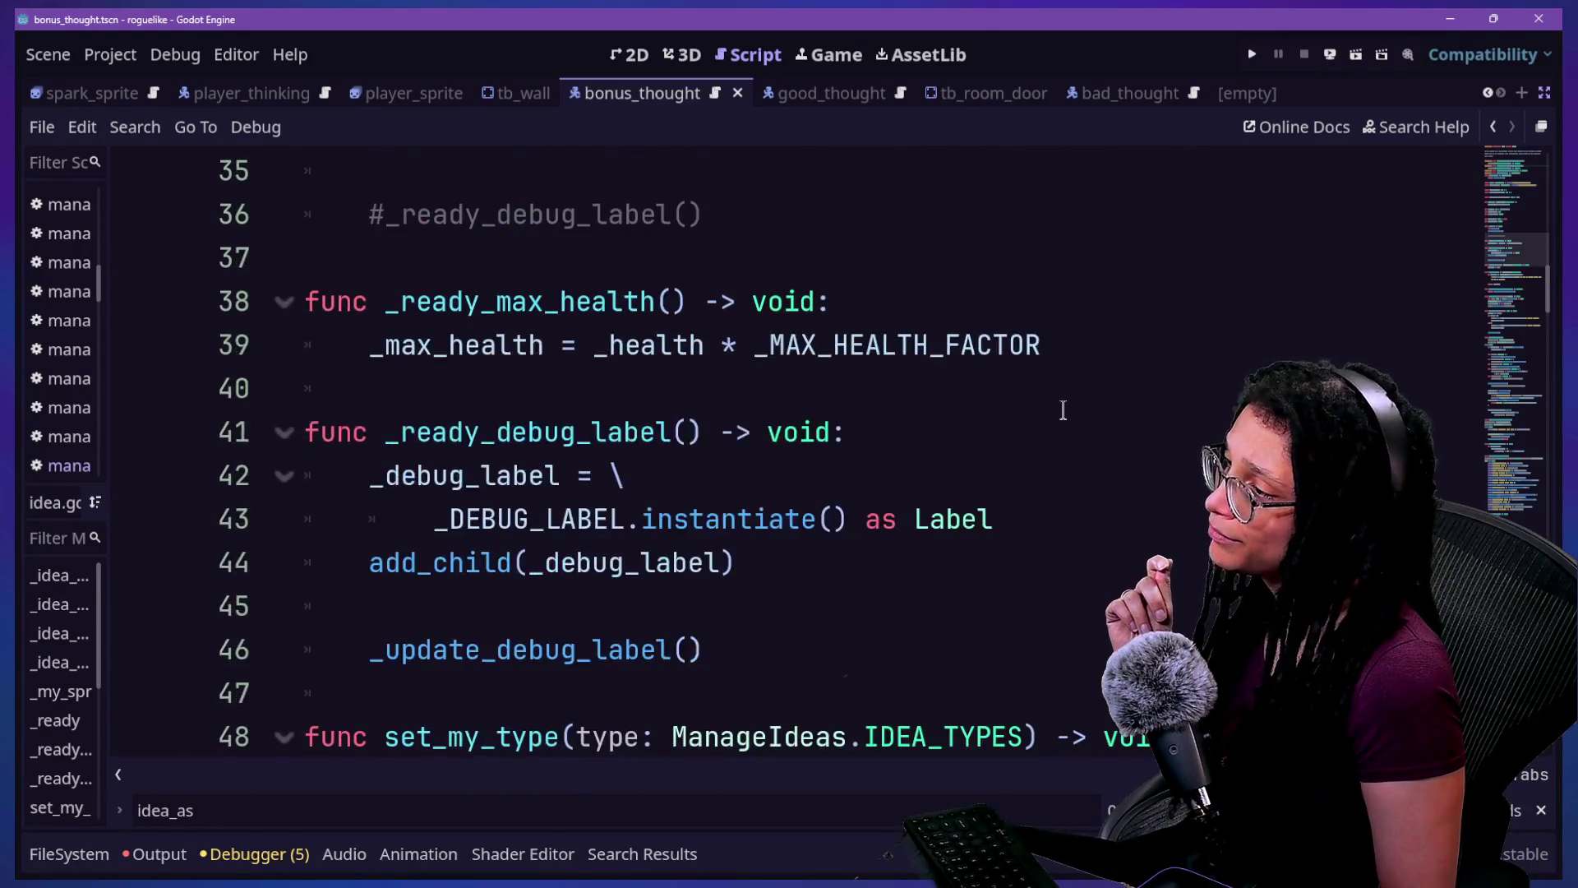
pyautogui.scroll(-3, 1063, 411)
pyautogui.scroll(3, 1064, 411)
pyautogui.scroll(1, 1063, 410)
pyautogui.scroll(1, 1063, 410)
pyautogui.scroll(3, 1063, 410)
pyautogui.scroll(2, 1063, 410)
pyautogui.scroll(-7, 1063, 411)
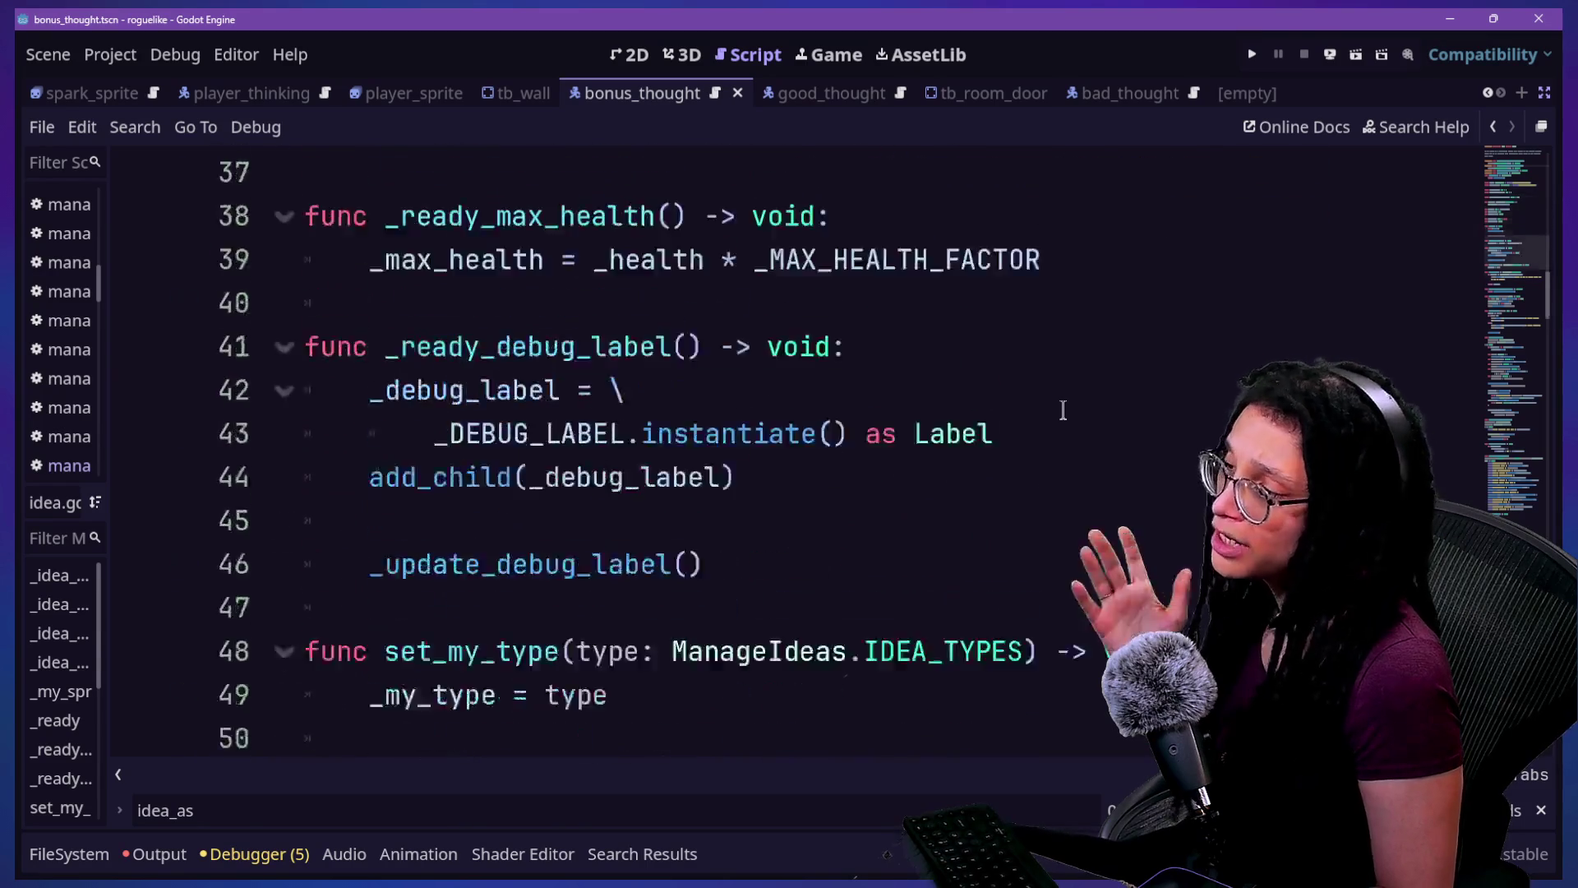
pyautogui.scroll(-4, 1063, 410)
pyautogui.scroll(-1, 1062, 410)
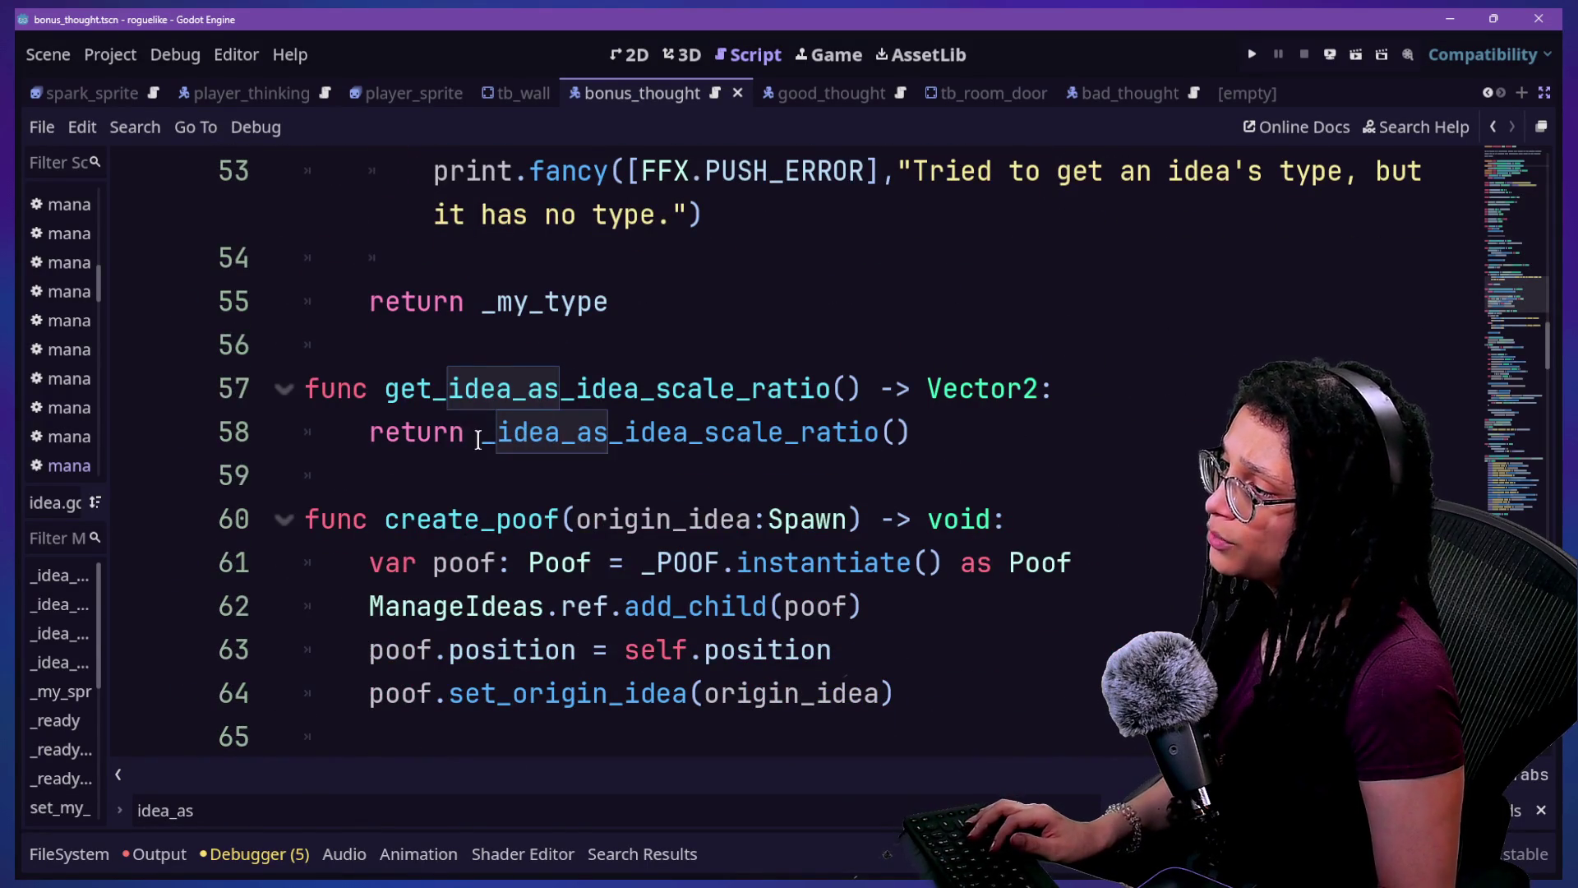
pyautogui.moveTo(480, 435); pyautogui.dragTo(852, 434)
pyautogui.click(370, 432)
# Select get_idea_as_idea_scale_ratio and run a project-wide Find in Files for it
pyautogui.moveTo(385, 389); pyautogui.dragTo(513, 389)
pyautogui.doubleClick(641, 401)
pyautogui.click(561, 432)
pyautogui.keyDown('ctrl'); pyautogui.click(561, 432); pyautogui.keyUp('ctrl')
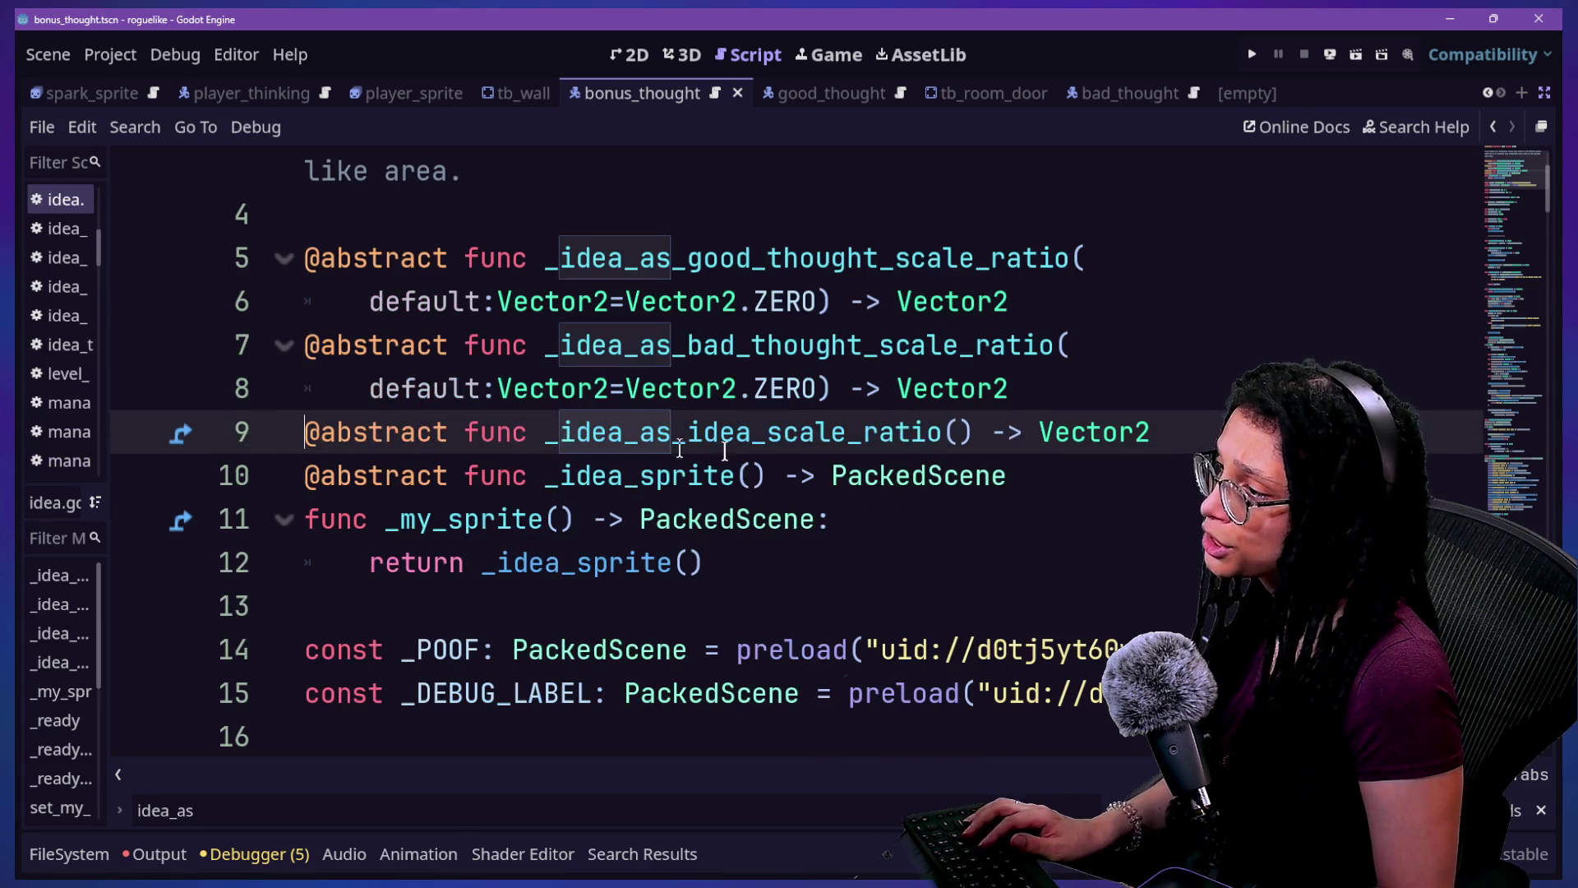
pyautogui.scroll(-4, 703, 452)
pyautogui.scroll(-6, 705, 453)
pyautogui.scroll(-3, 704, 453)
pyautogui.scroll(-2, 704, 453)
pyautogui.scroll(-2, 704, 453)
pyautogui.moveTo(390, 348)
pyautogui.mouseDown()
pyautogui.moveTo(869, 345)
pyautogui.moveTo(839, 334)
pyautogui.mouseUp()
pyautogui.hotkey('ctrl', 'shift', 'f')
pyautogui.press('Return')
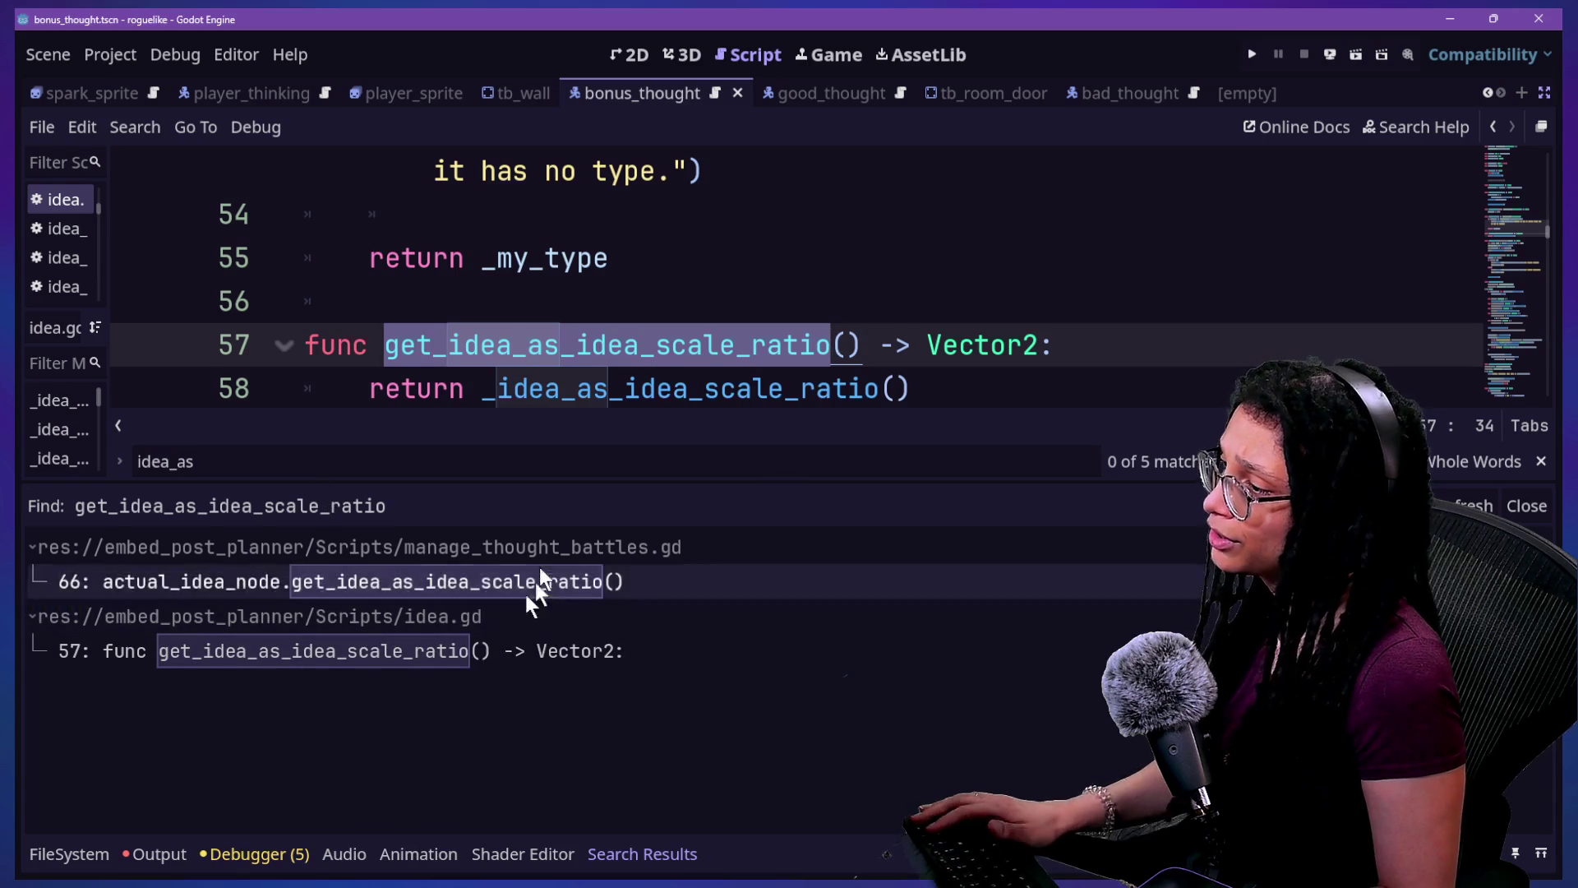
# Delete the get_idea_as_idea_scale_ratio getter on lines 57–58 and collapse the search panel
pyautogui.click(627, 305)
pyautogui.moveTo(945, 410); pyautogui.dragTo(897, 292)
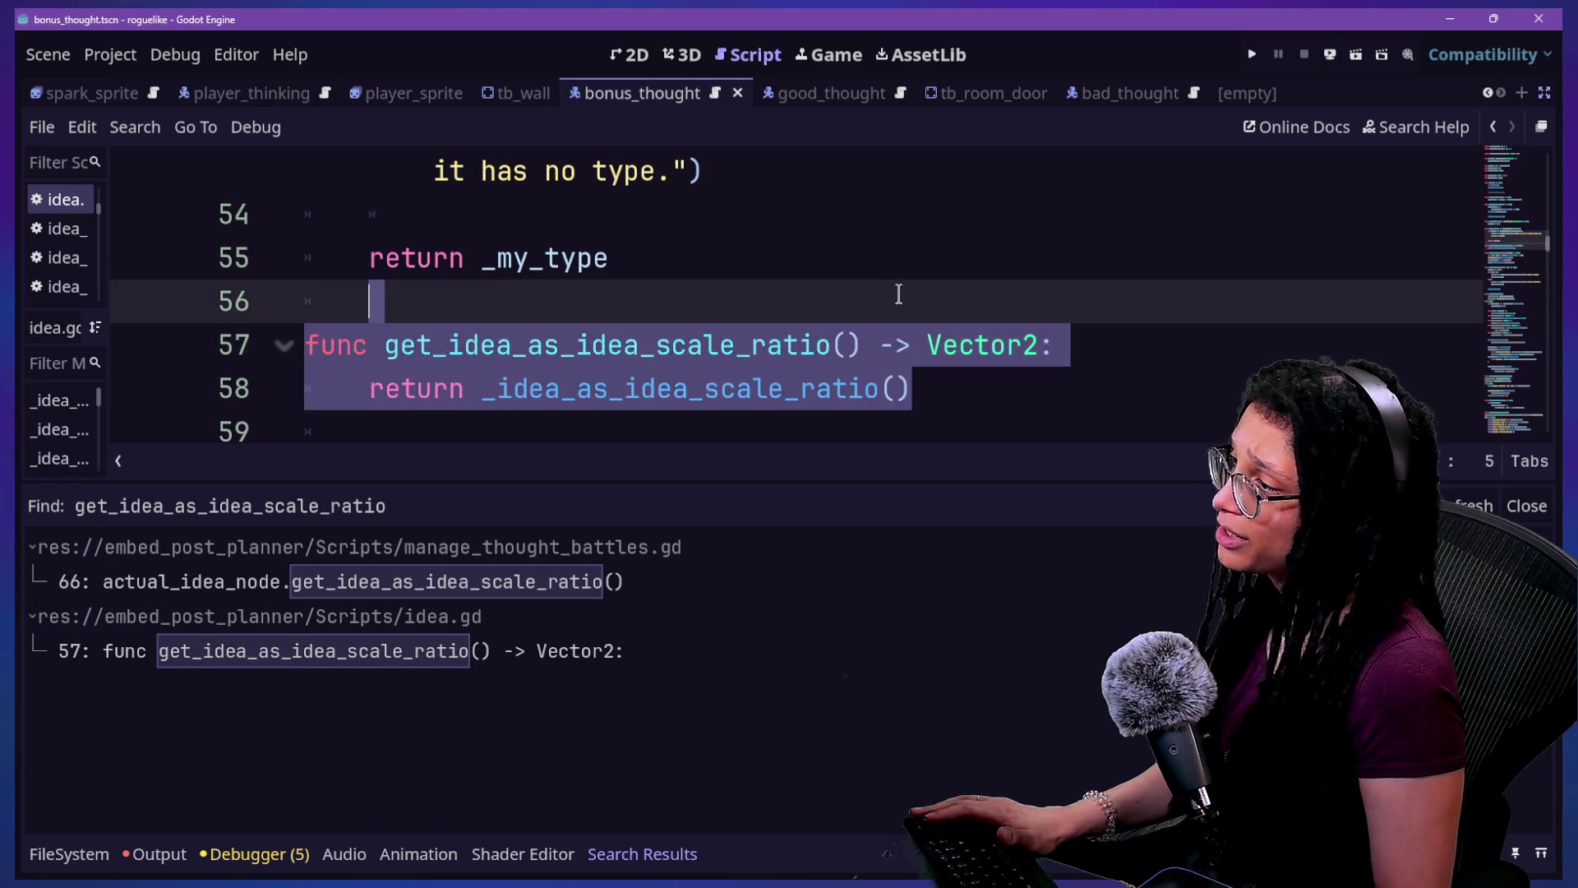
pyautogui.press('BackSpace')
pyautogui.press('Up')
pyautogui.scroll(3, 898, 292)
pyautogui.hotkey('ctrl', 'j')
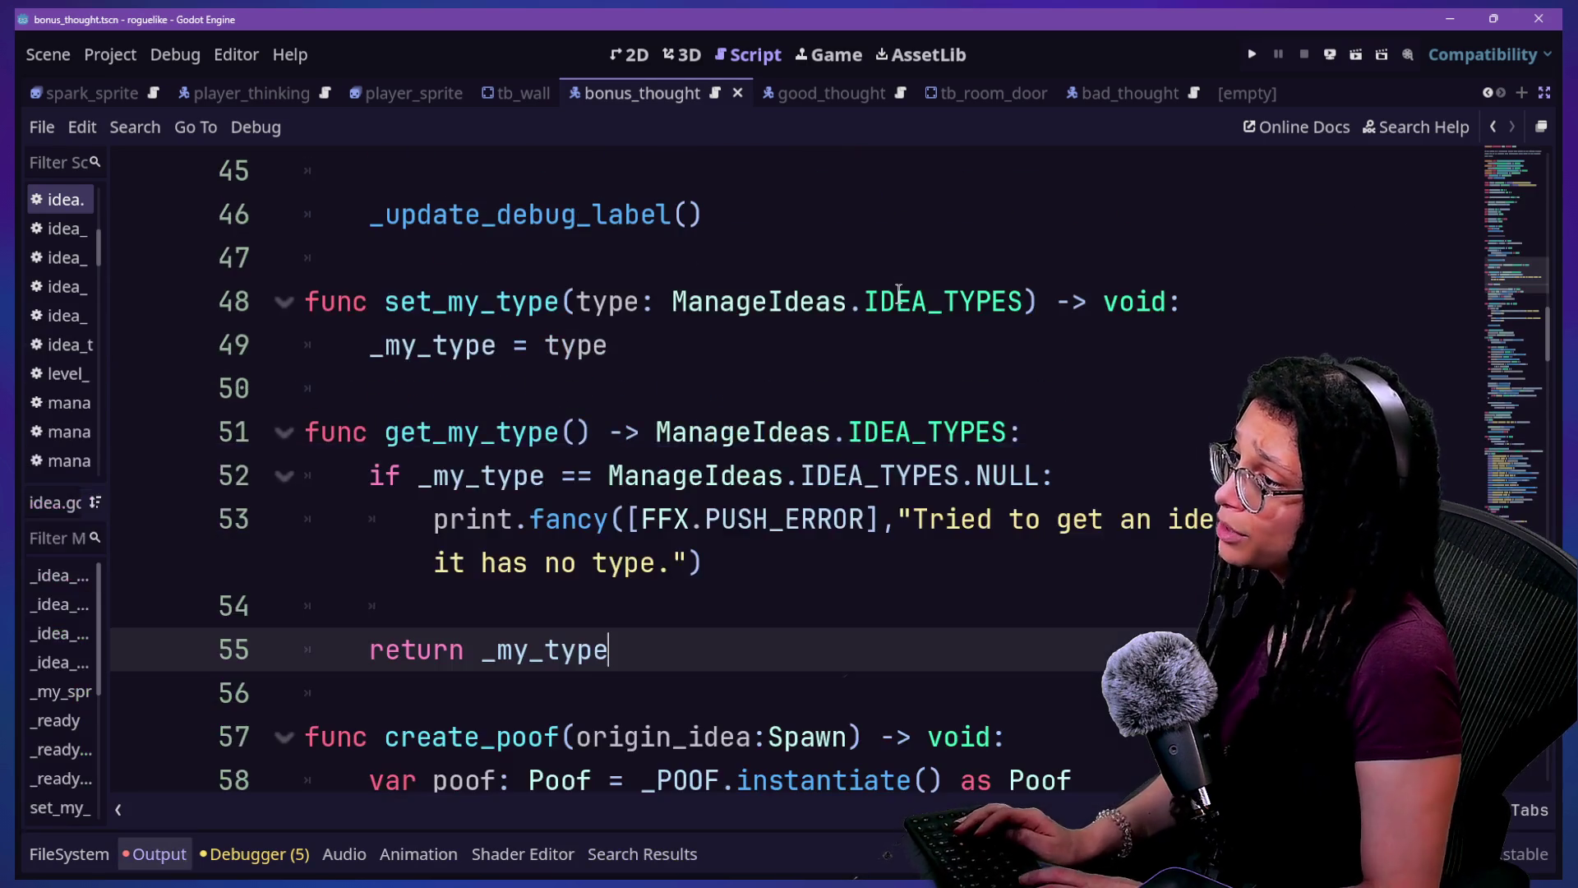
pyautogui.scroll(5, 897, 292)
pyautogui.scroll(9, 897, 292)
pyautogui.scroll(-3, 898, 292)
pyautogui.scroll(1, 898, 292)
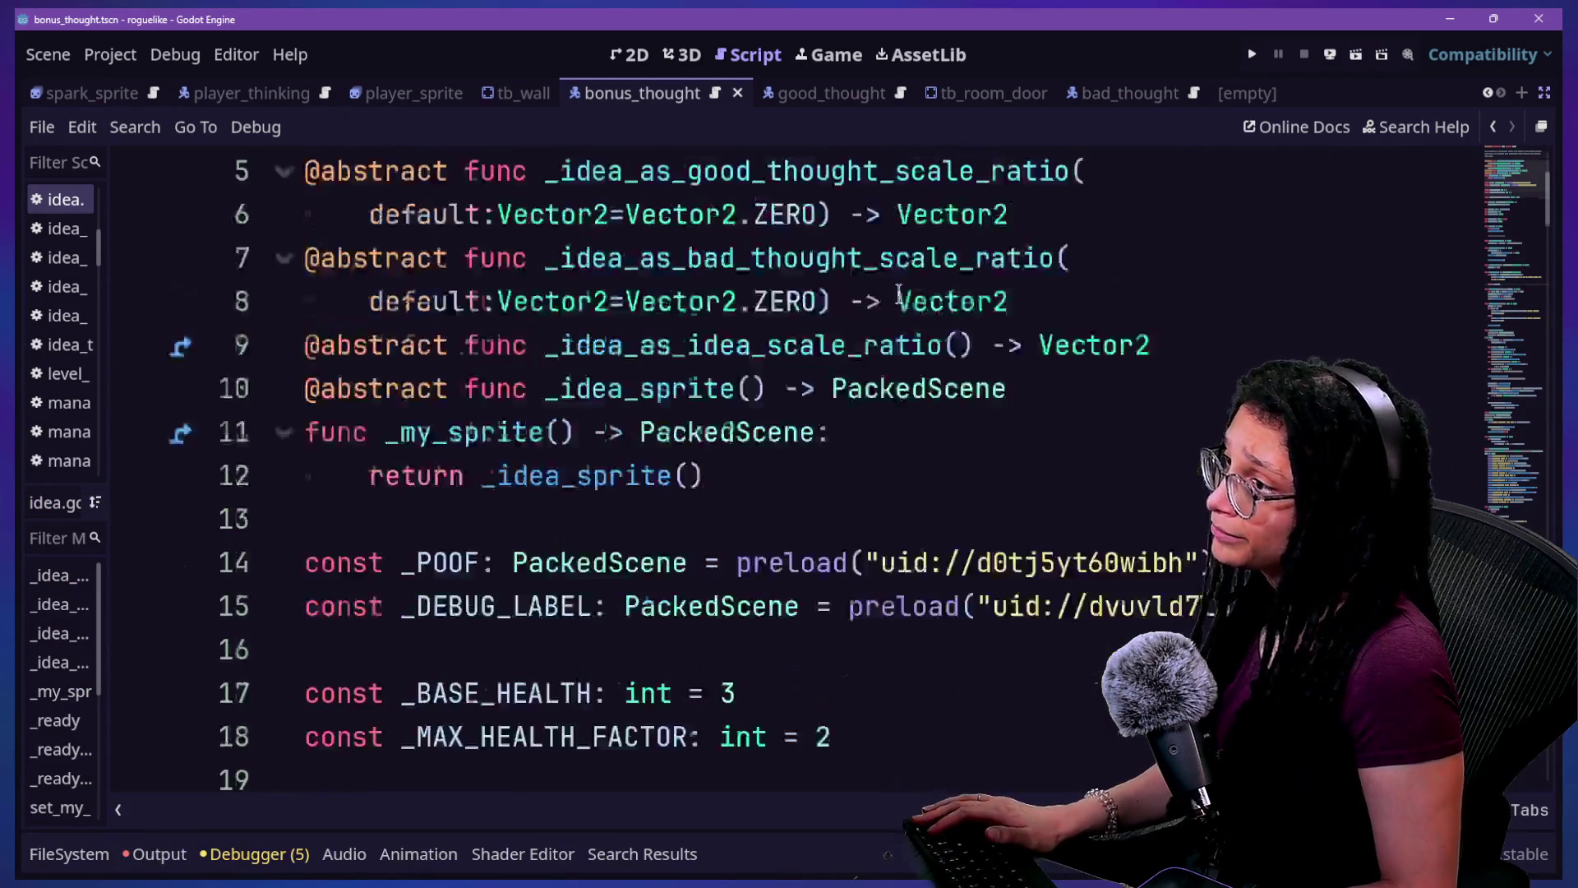
pyautogui.scroll(1, 897, 291)
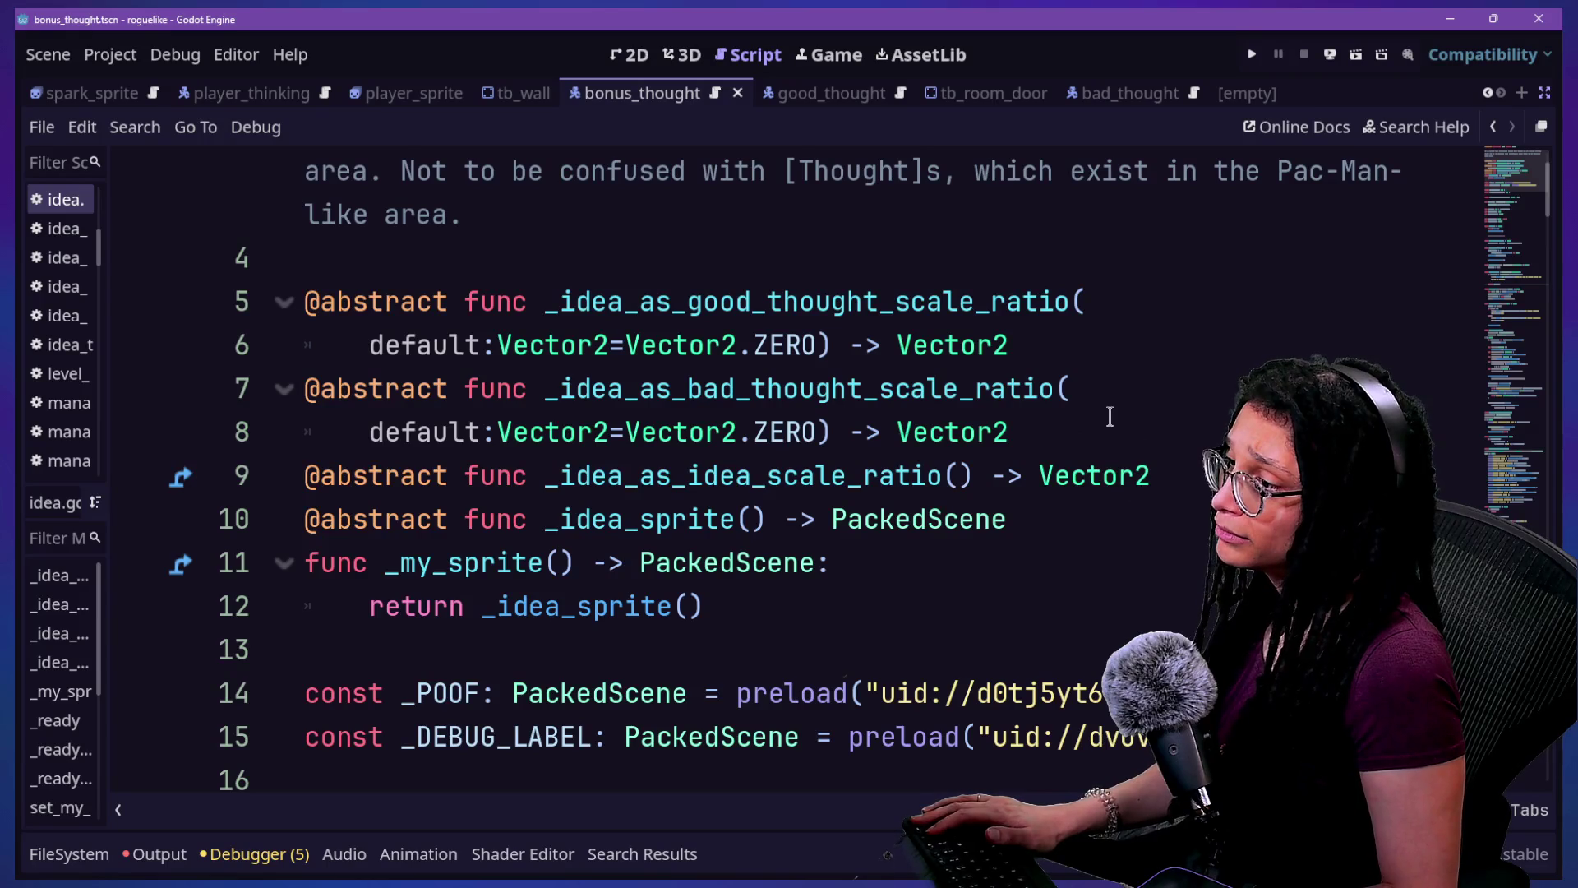
pyautogui.moveTo(1151, 476); pyautogui.dragTo(1008, 432)
pyautogui.hotkey('ctrl', 'c')
# Remove the abstract _idea_as_idea_scale_ratio declaration on line 9 after a restore-and-undo, then start Find in Files
pyautogui.press('BackSpace')
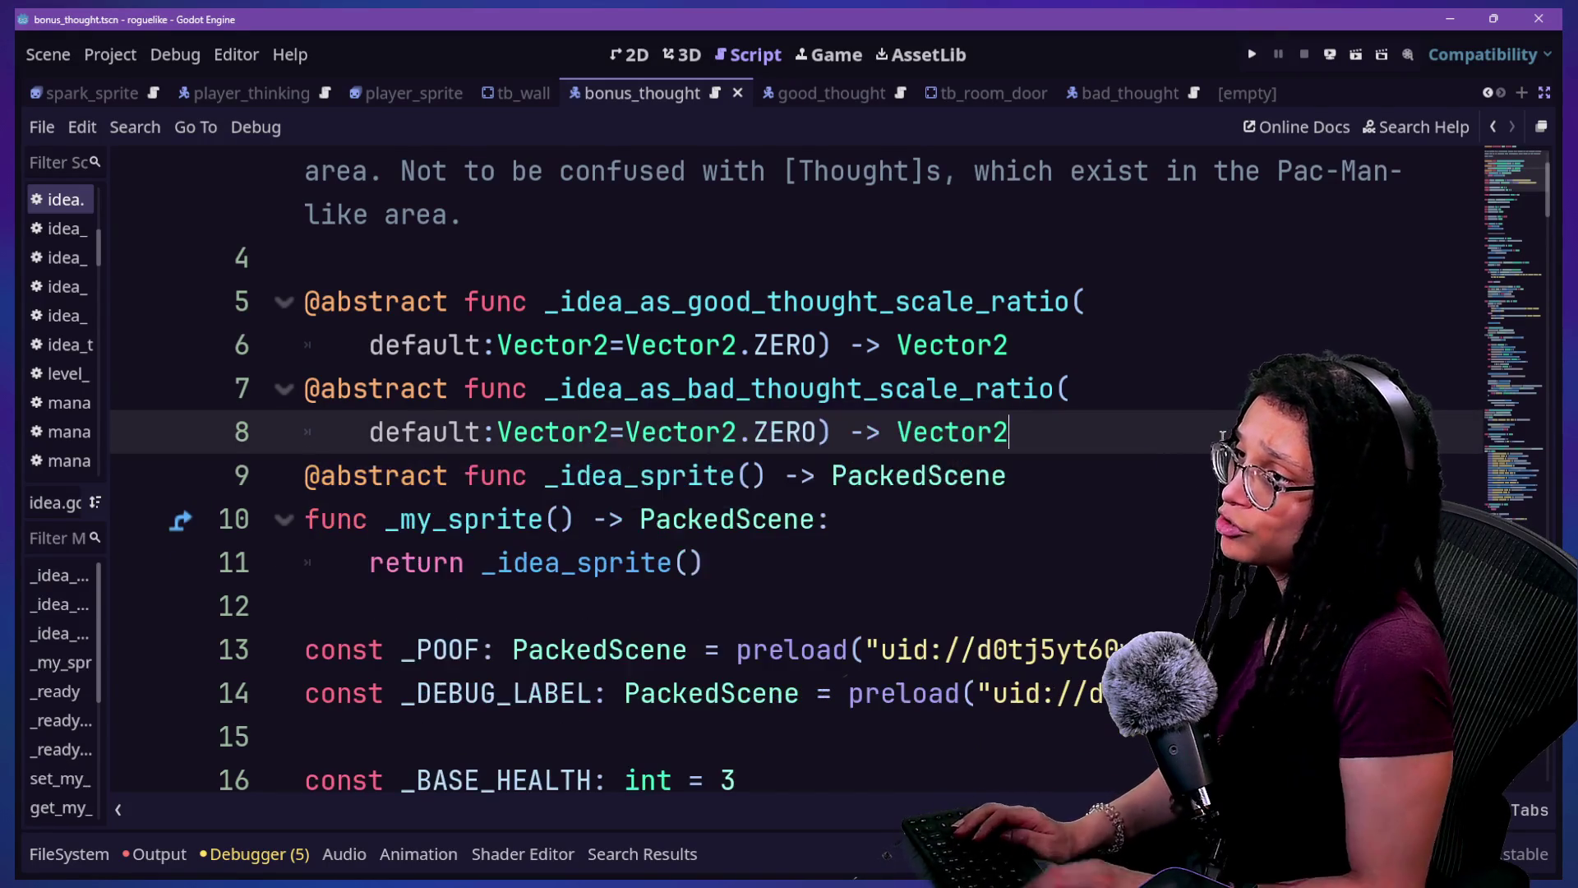
pyautogui.scroll(3, 1008, 431)
pyautogui.hotkey('ctrl', 'alt', 'o')
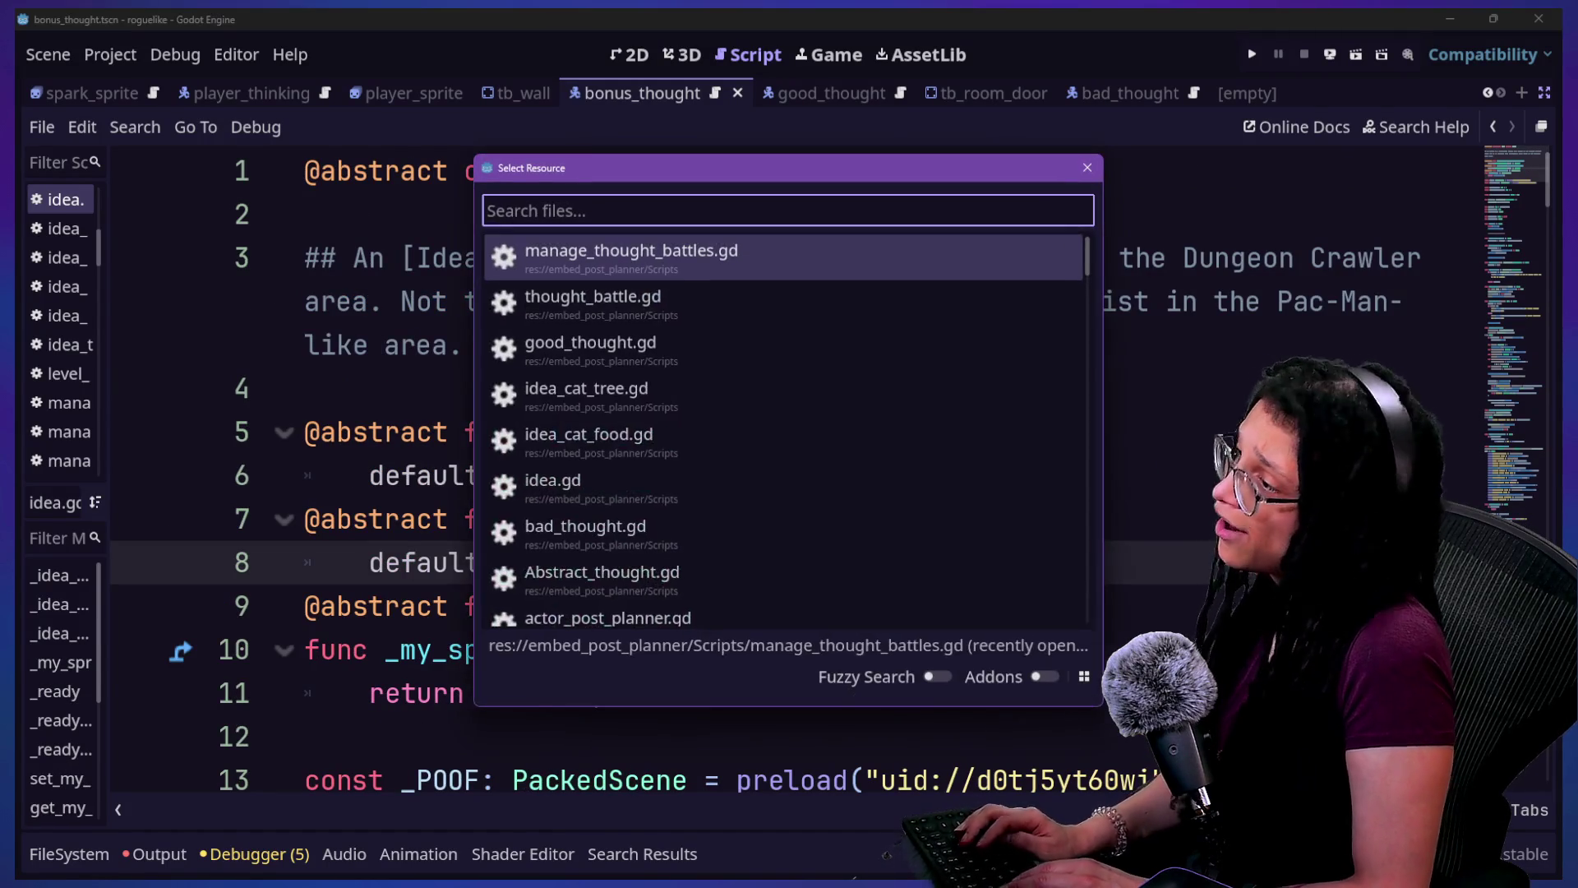
pyautogui.write('idea')
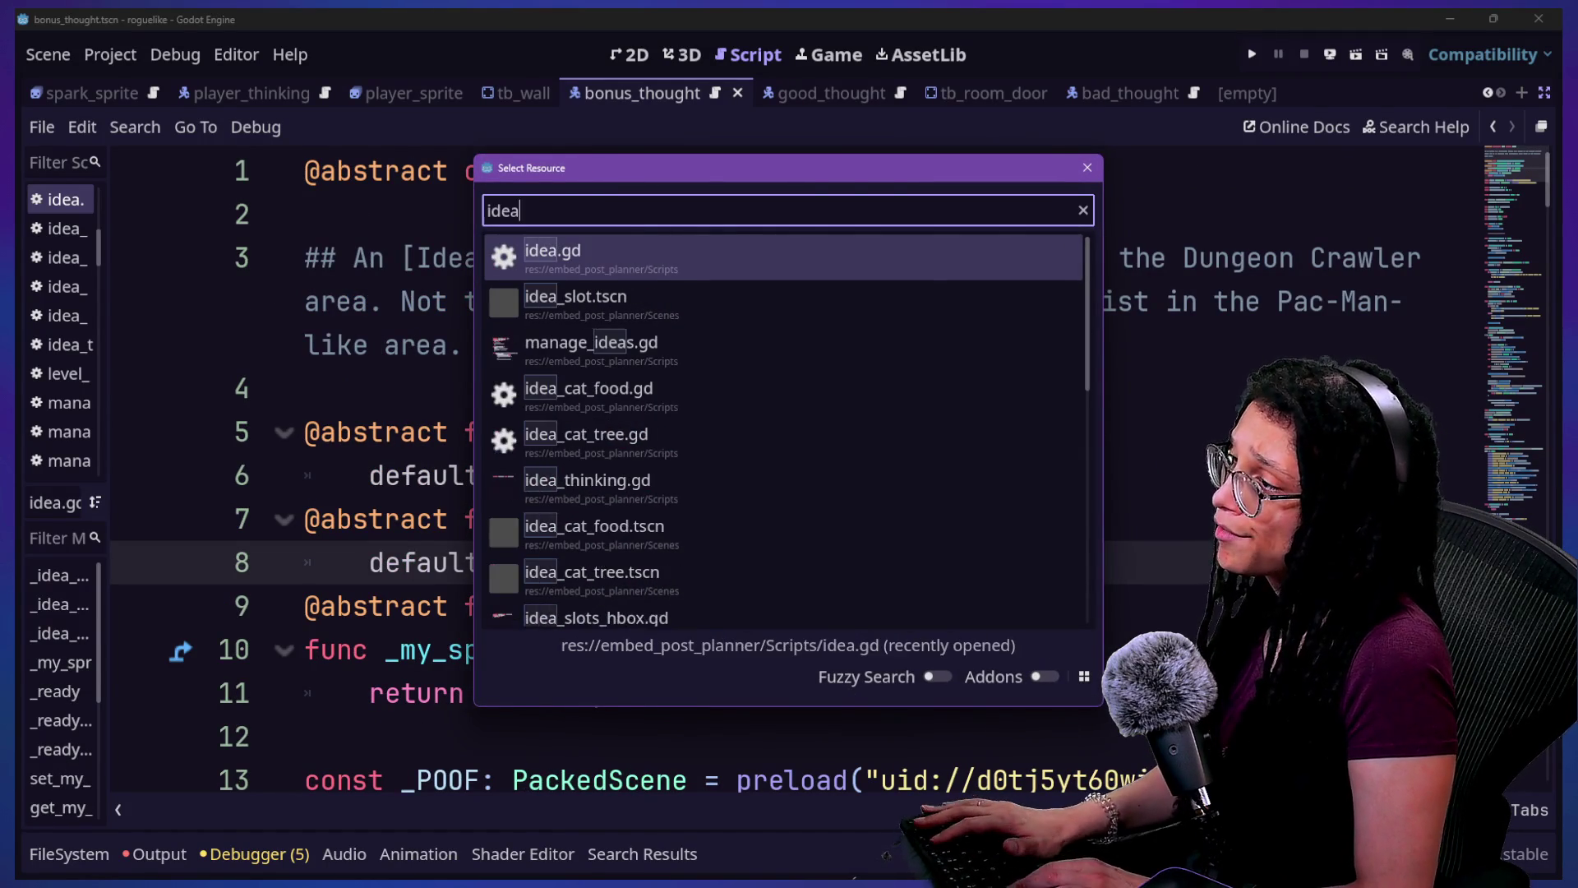
pyautogui.press('Return')
pyautogui.hotkey('ctrl', 'v')
pyautogui.click(521, 649)
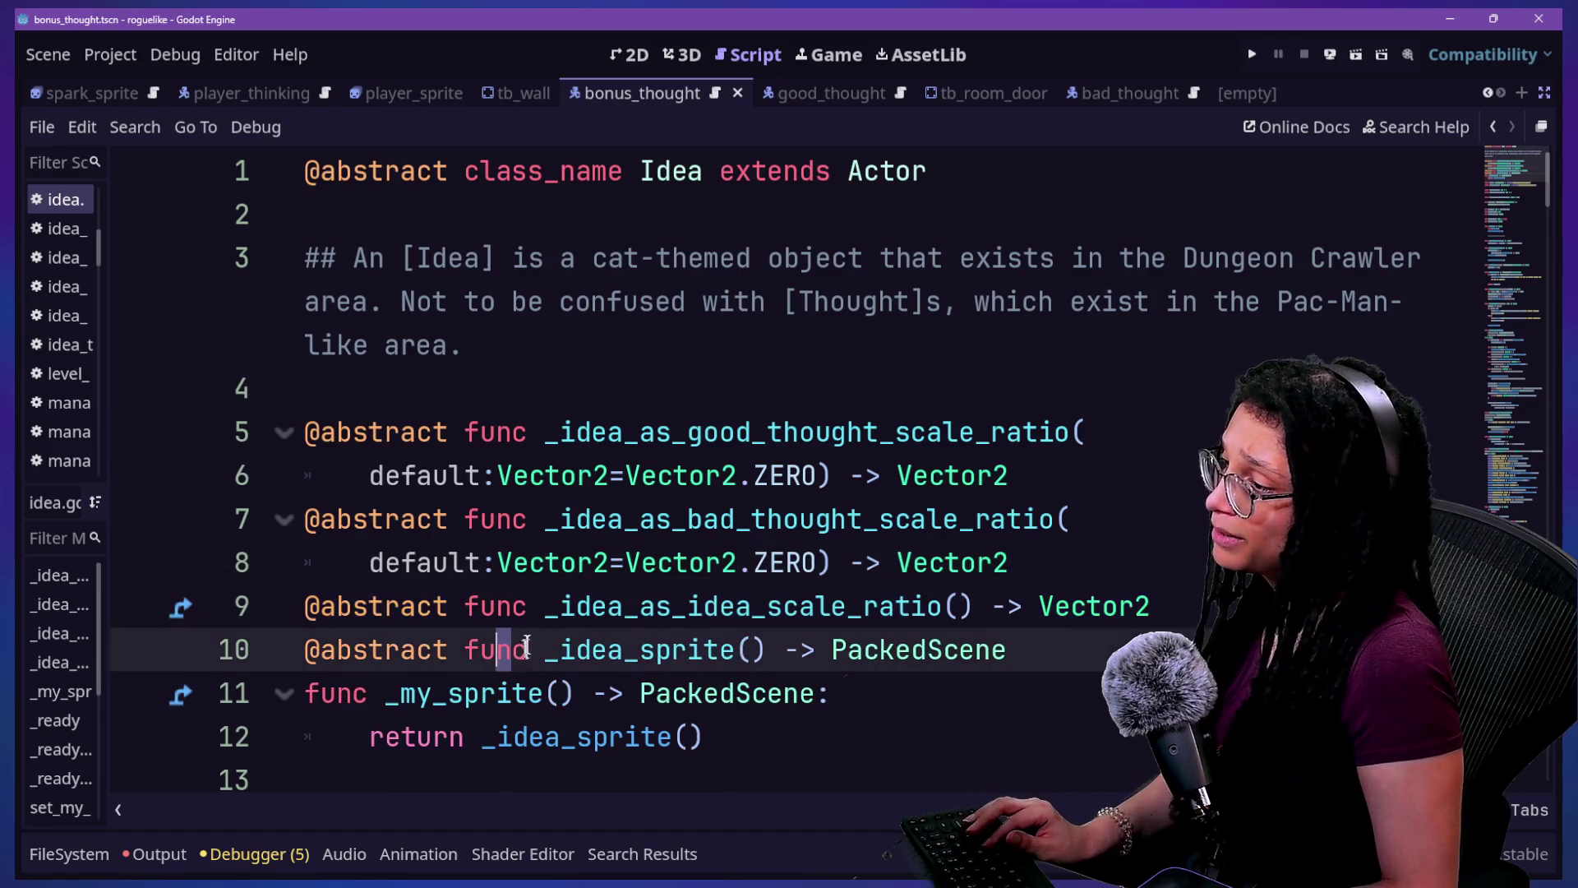
pyautogui.moveTo(544, 606); pyautogui.dragTo(977, 606)
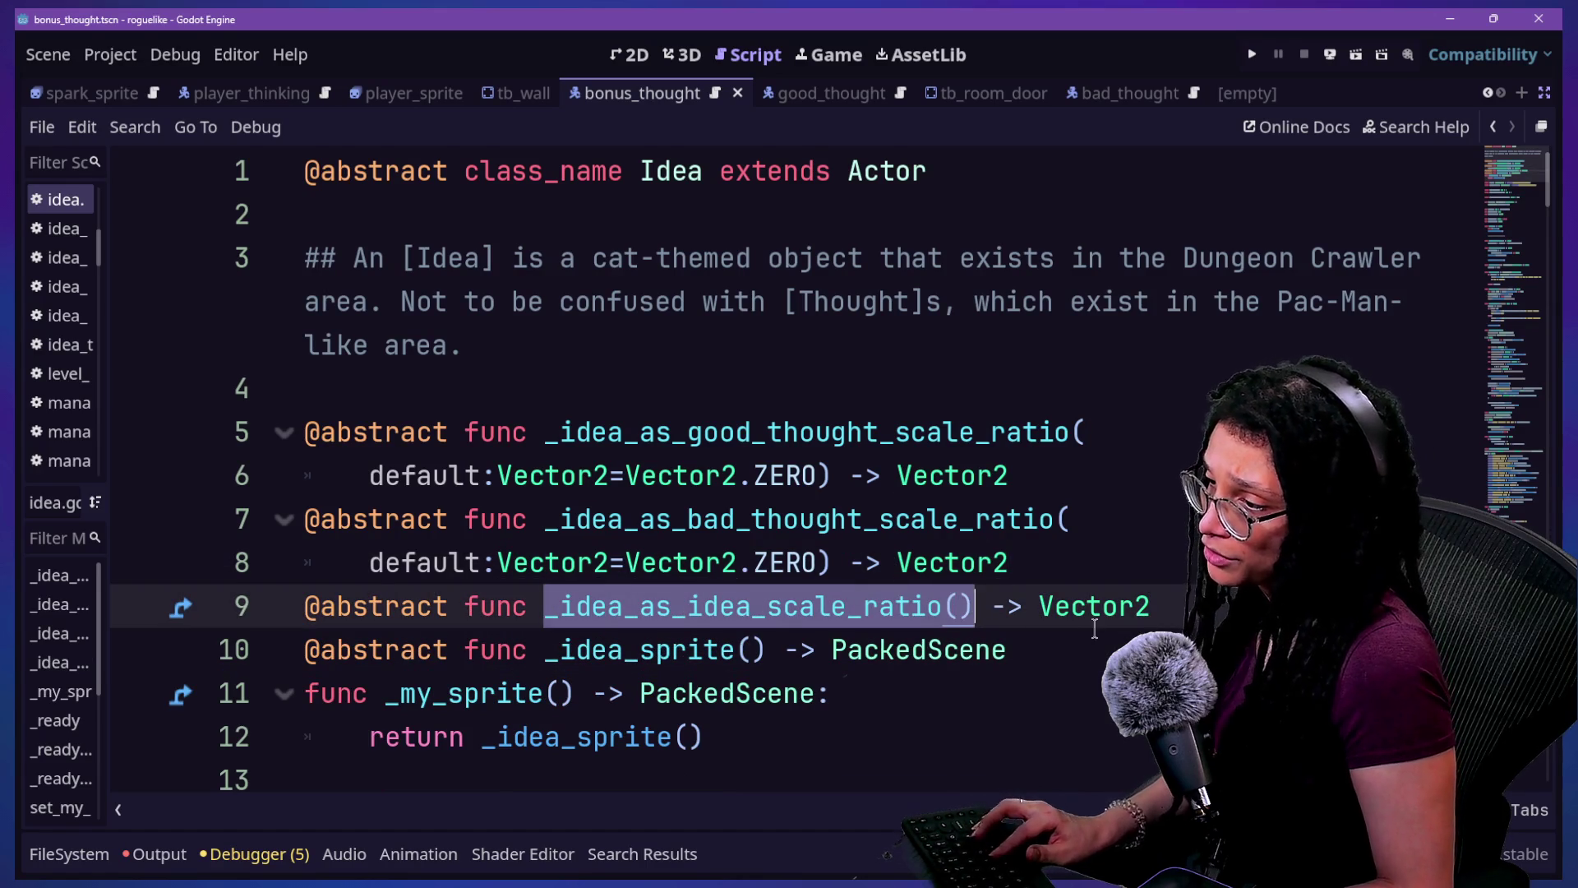
pyautogui.hotkey('ctrl', 'z')
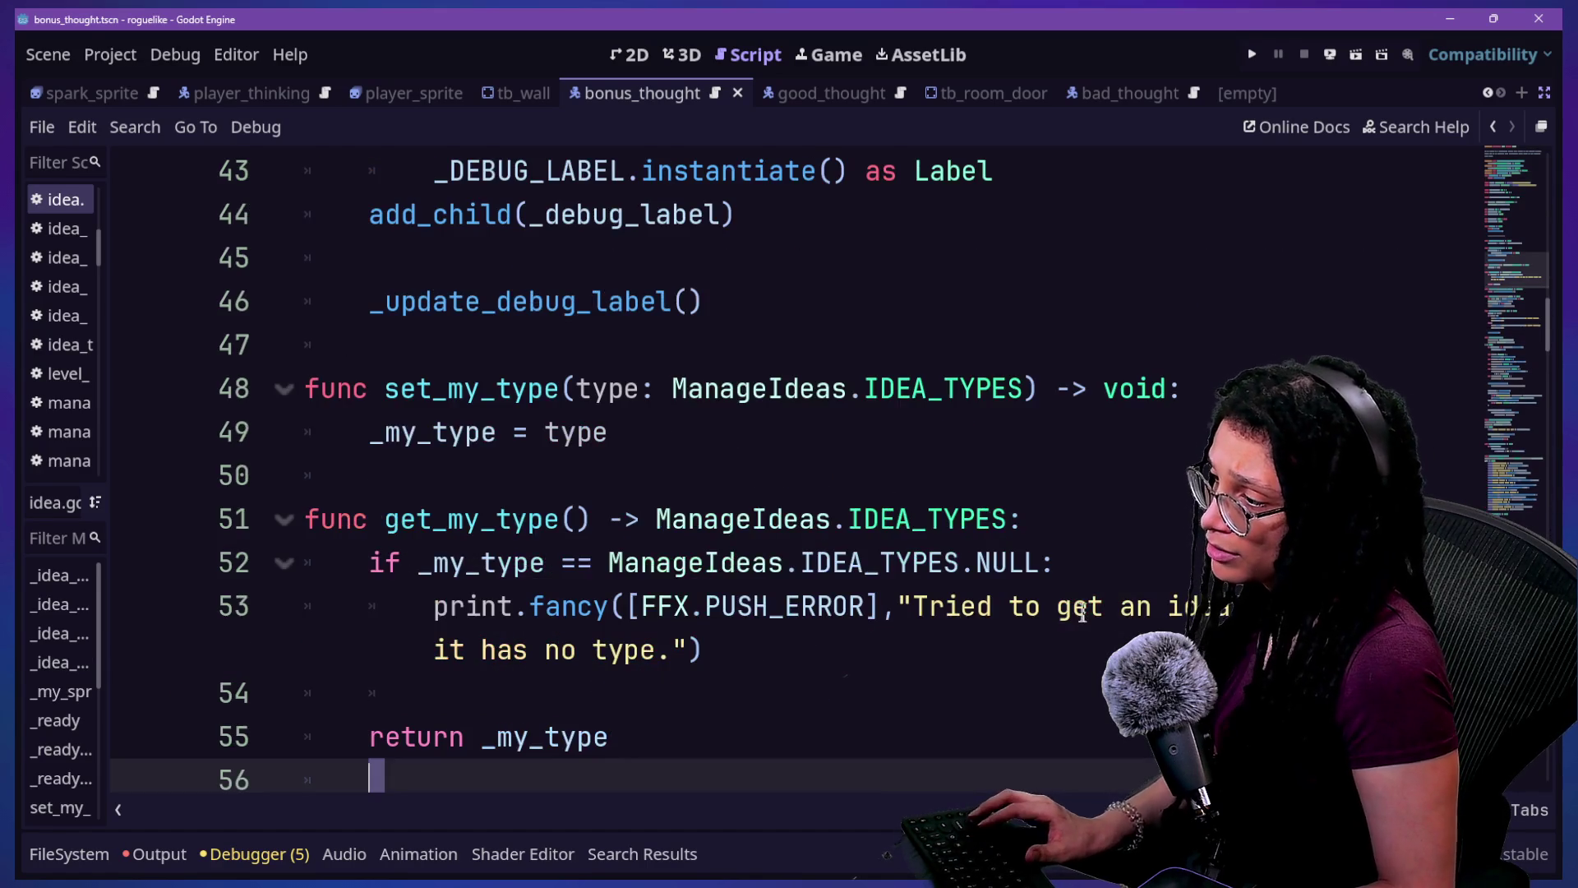
pyautogui.hotkey('ctrl', 'z')
pyautogui.hotkey('ctrl', 'shift', 'f')
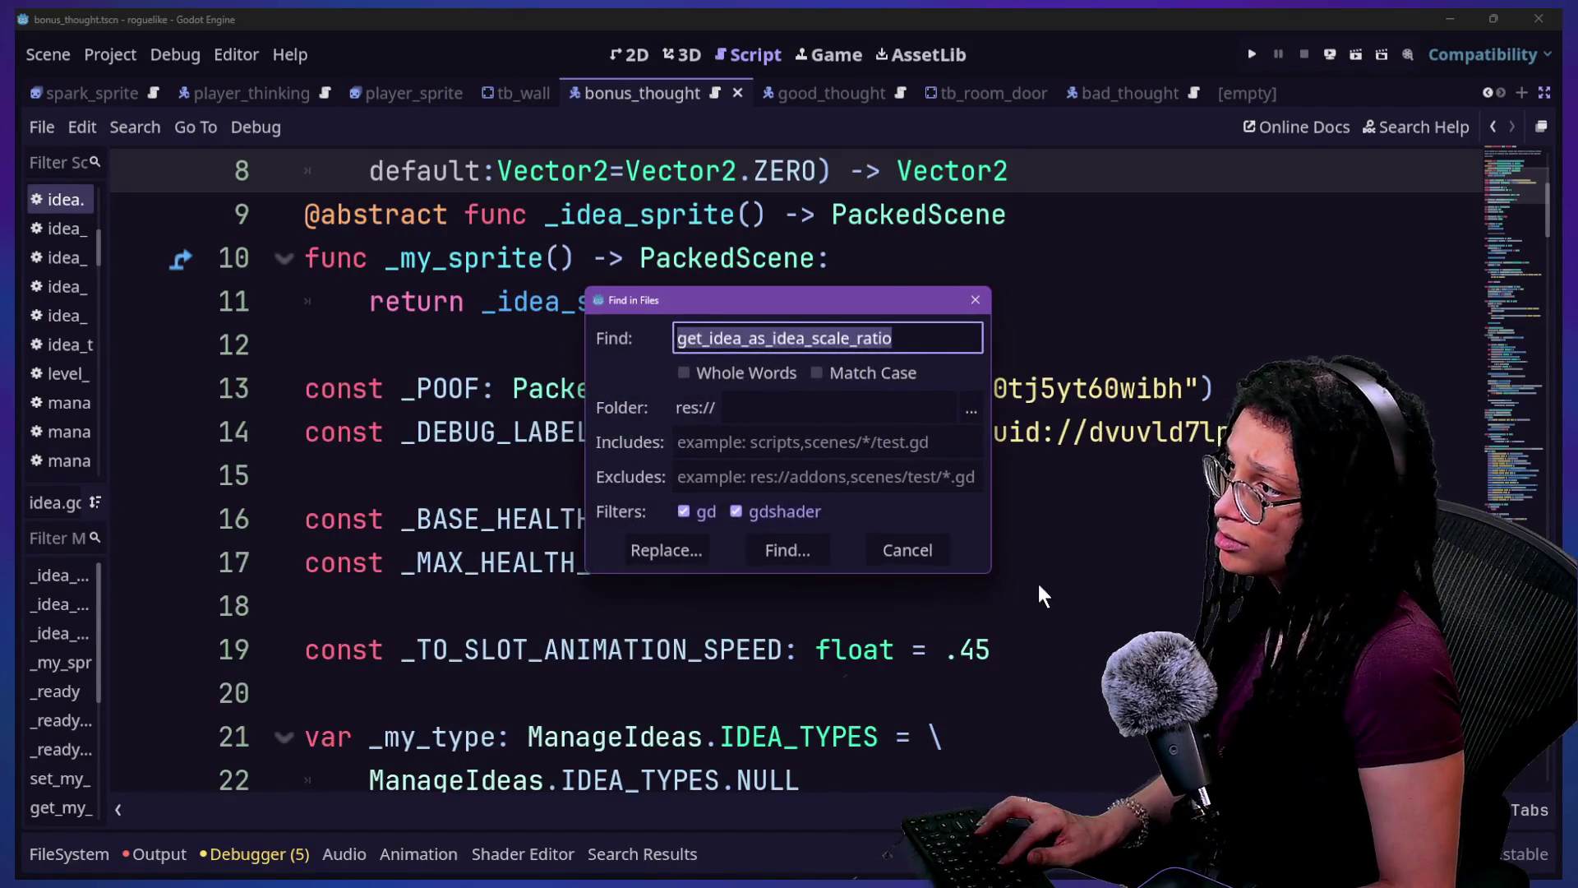
# List project matches for _idea_as_idea_scale_ratio(), save, and inspect its abstract declaration and use in actor_post_planner.gd
pyautogui.press('Return')
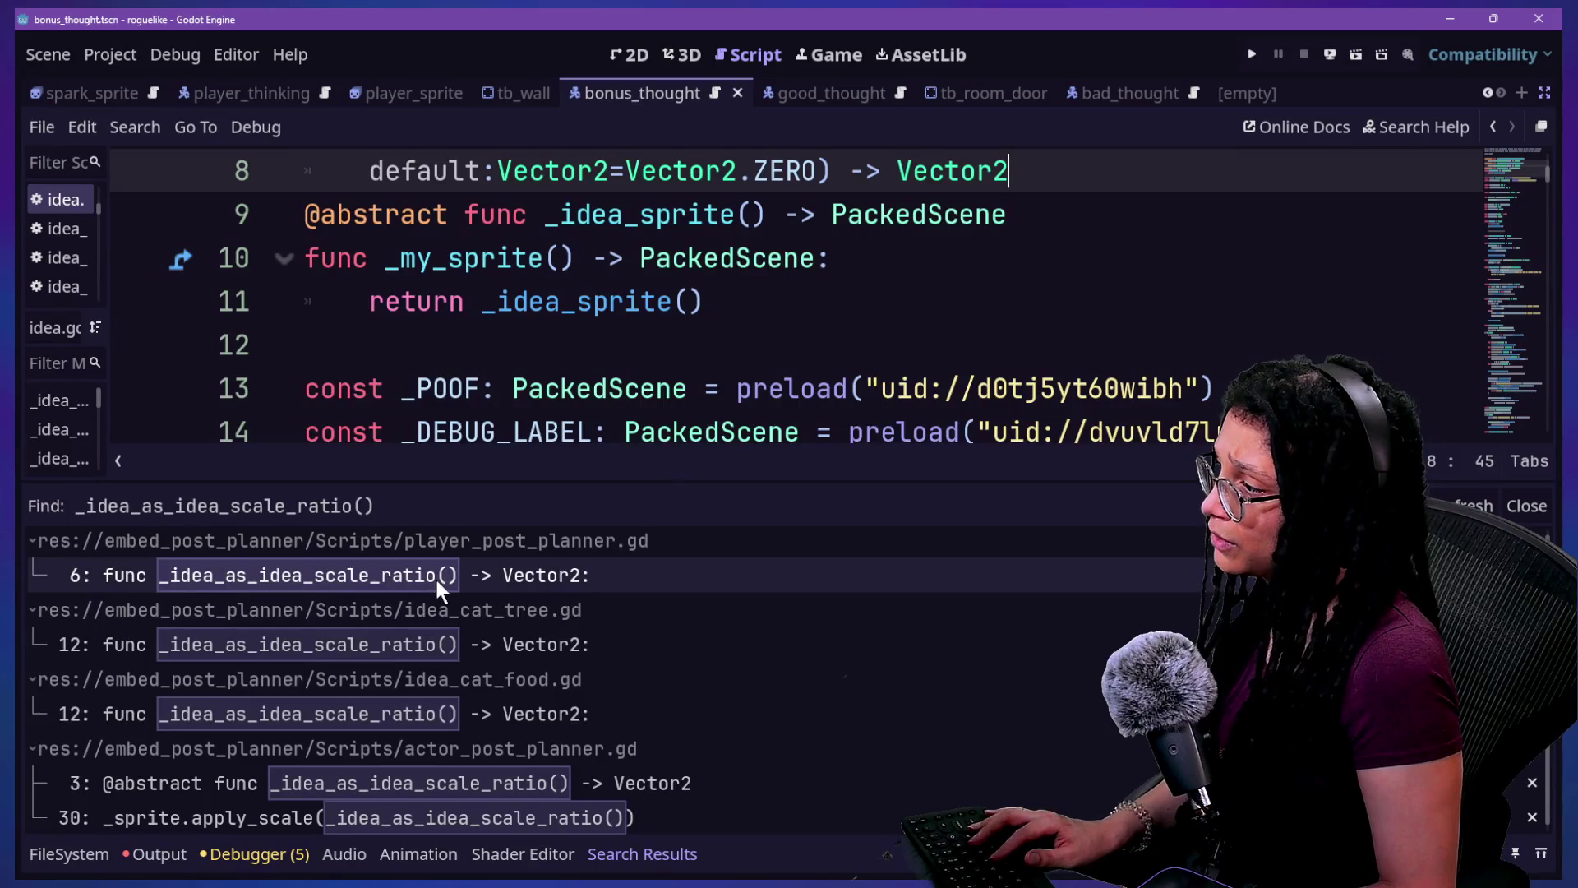
pyautogui.scroll(-1, 435, 576)
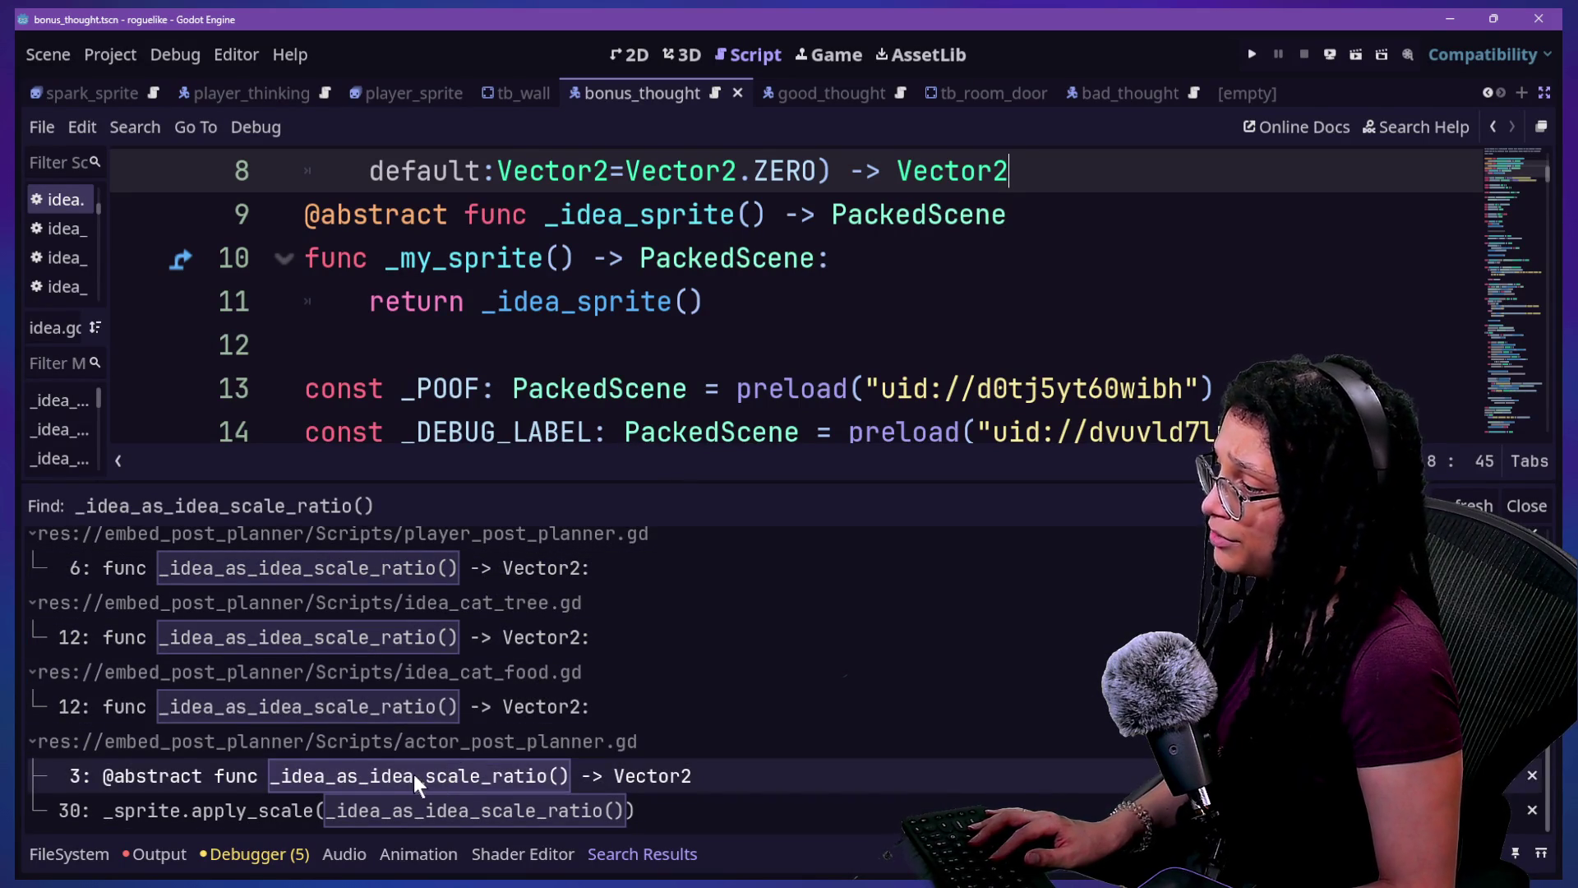
pyautogui.click(1162, 218)
pyautogui.hotkey('ctrl', 's')
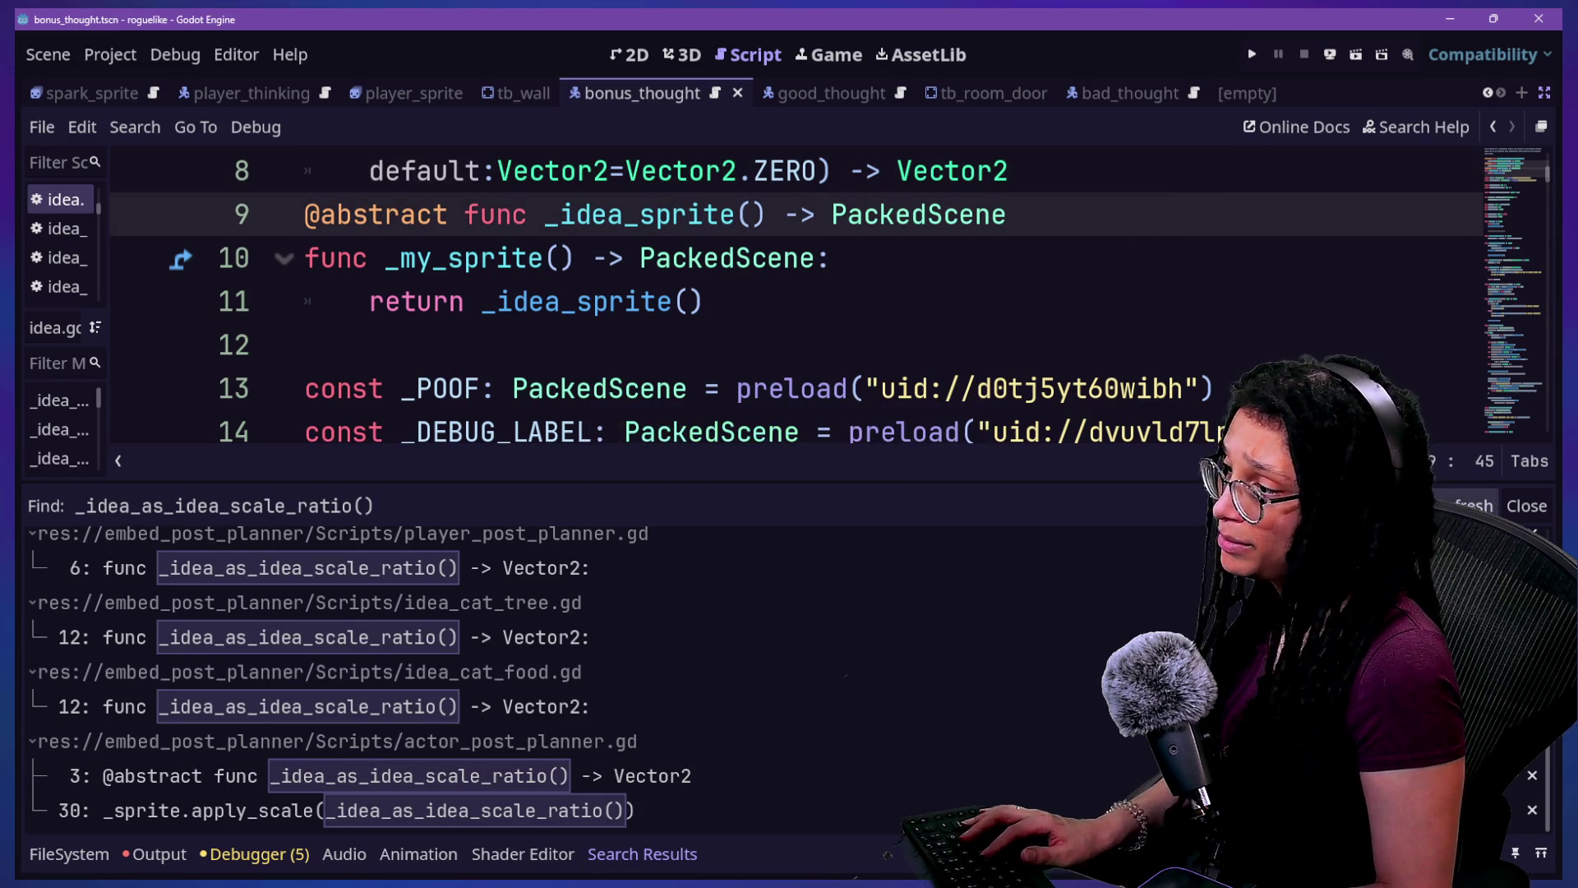
pyautogui.click(647, 777)
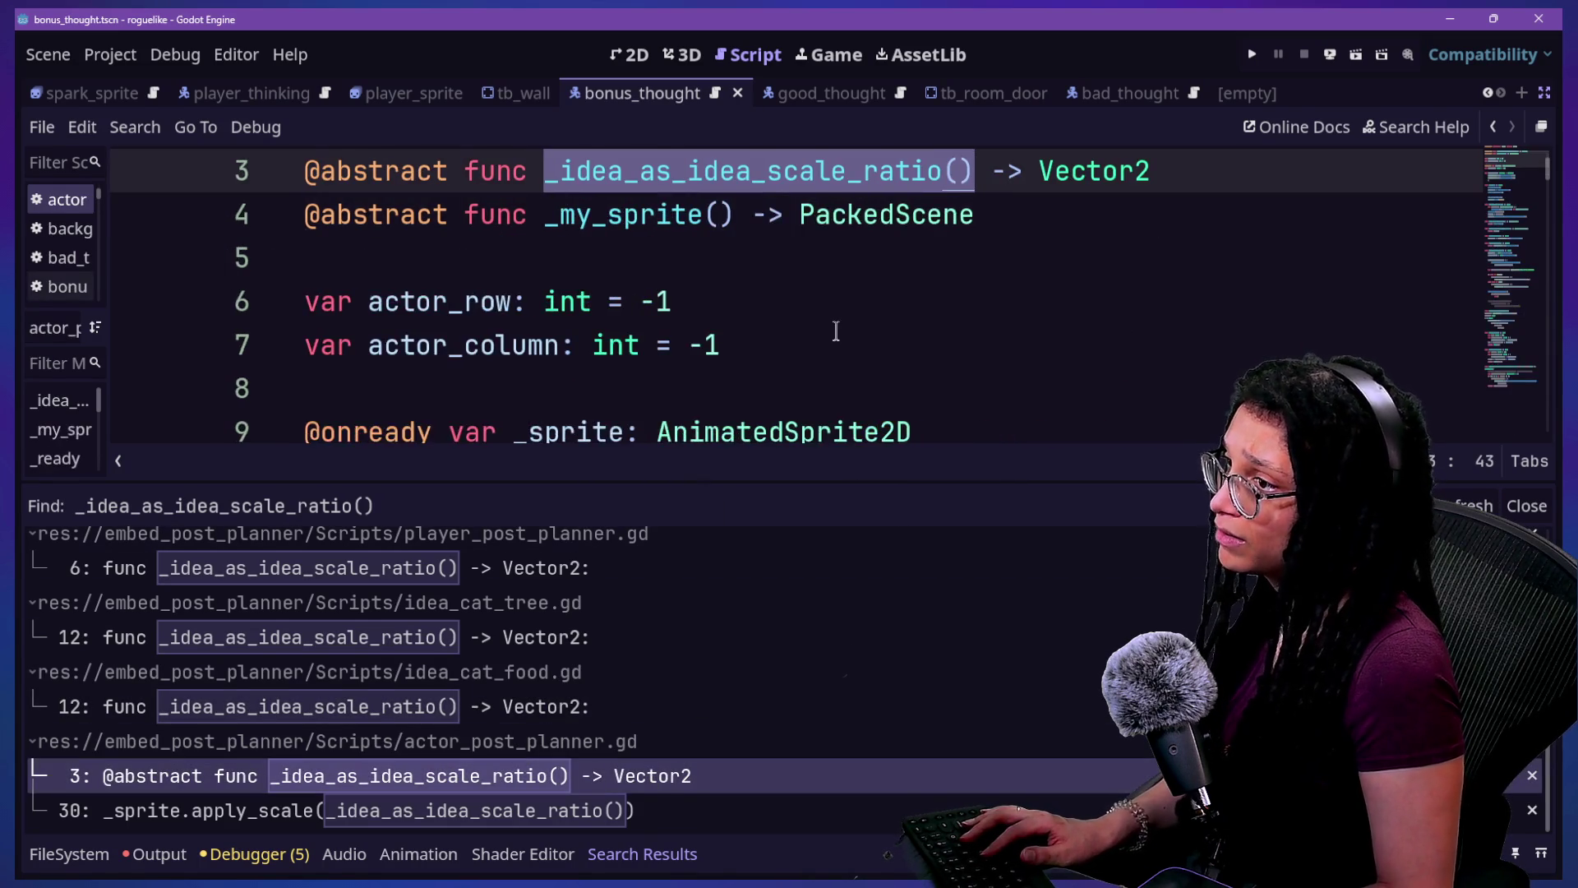
pyautogui.scroll(1, 835, 331)
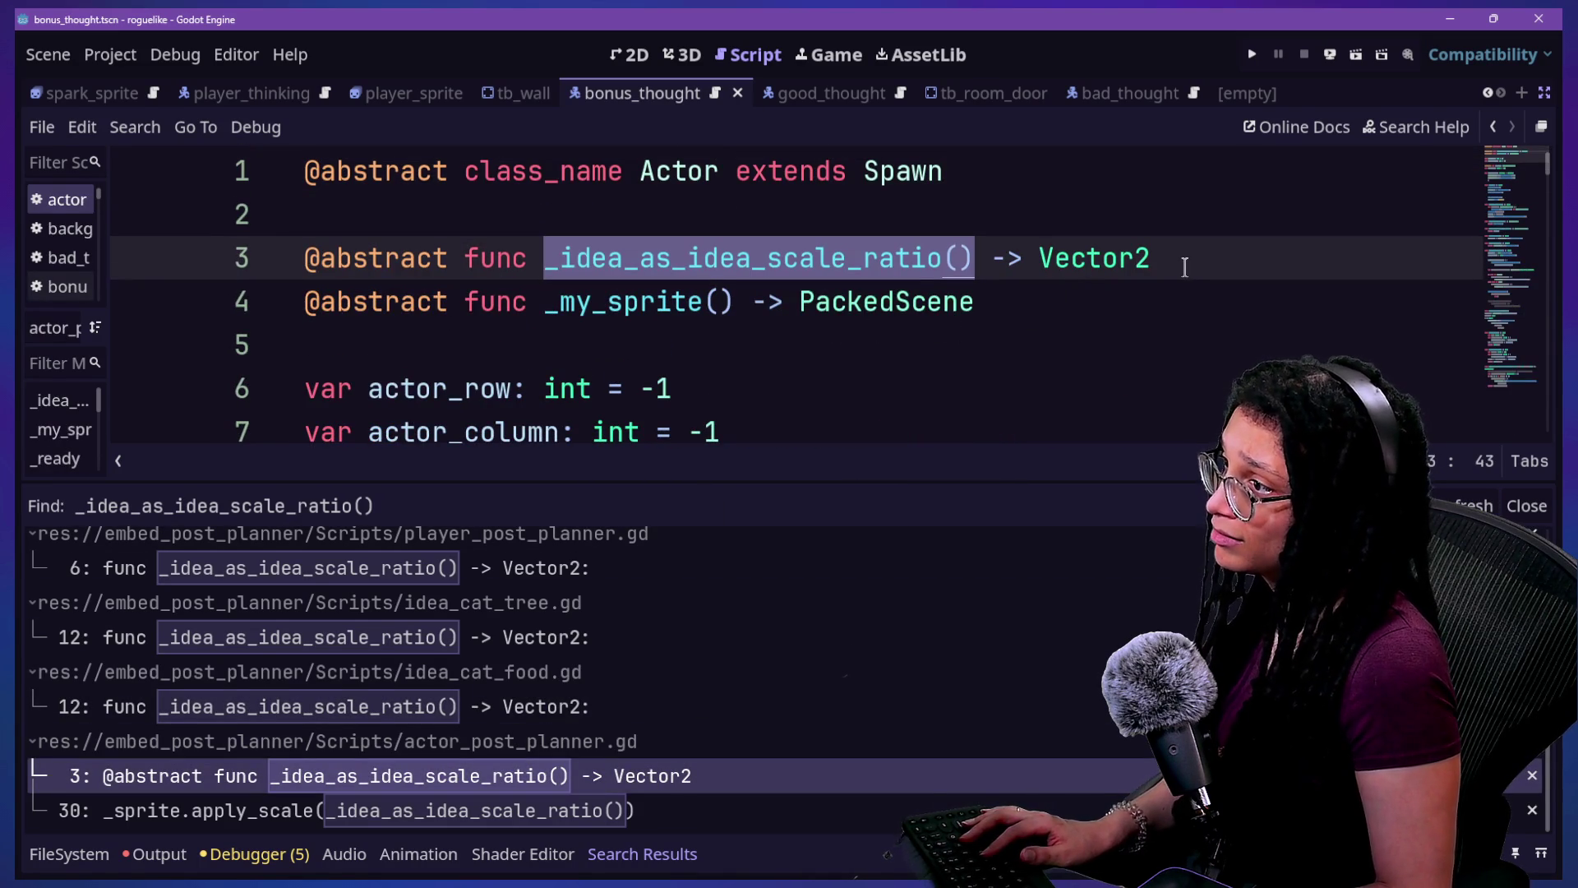
pyautogui.click(418, 813)
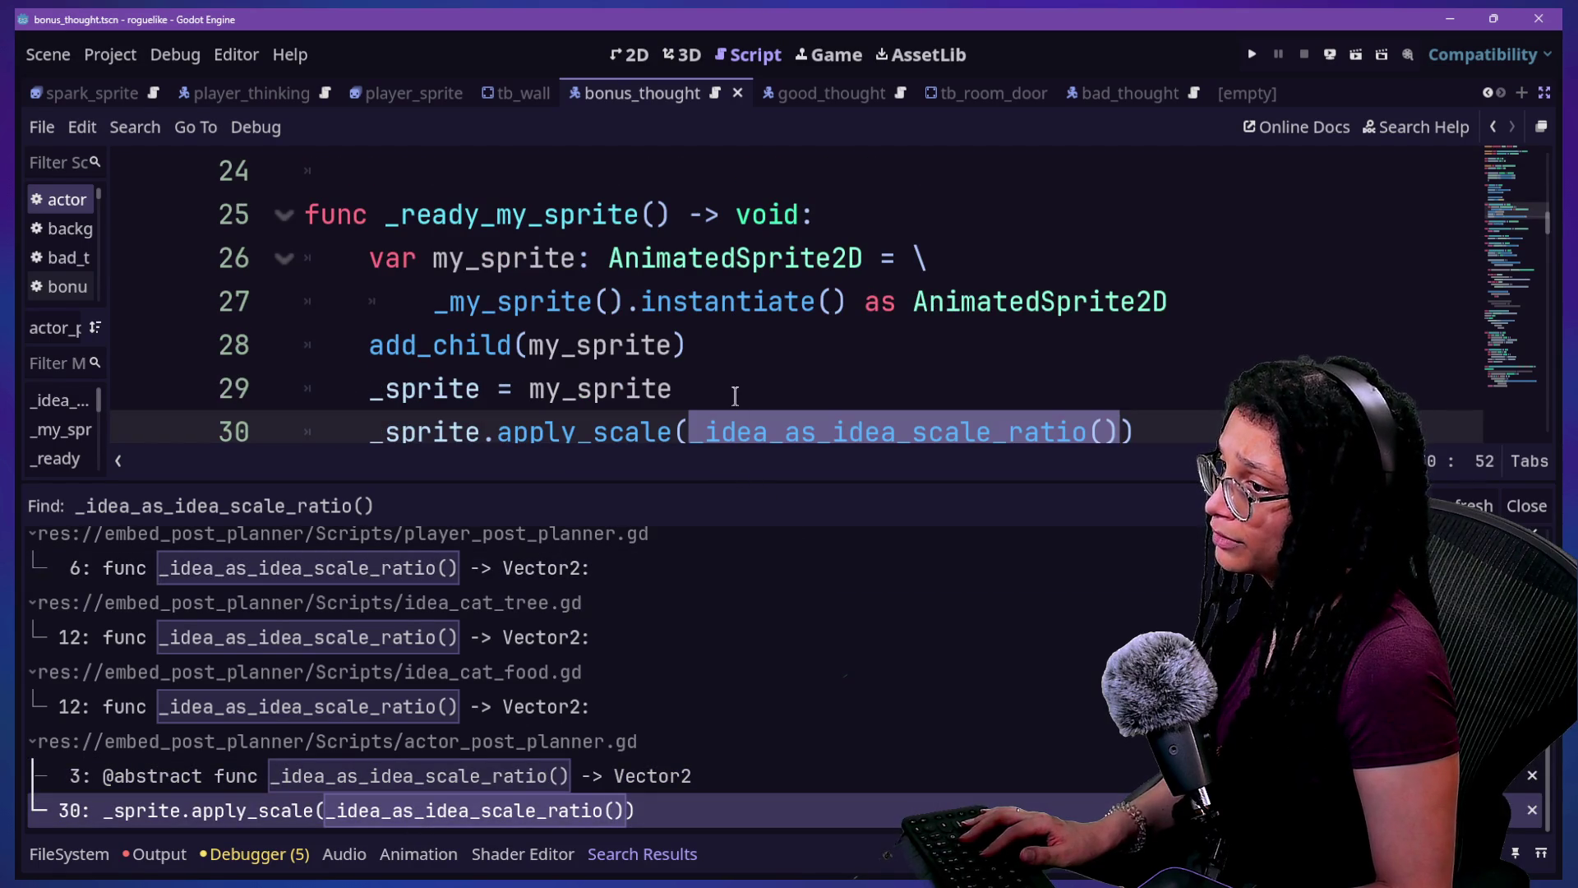
pyautogui.scroll(-1, 752, 394)
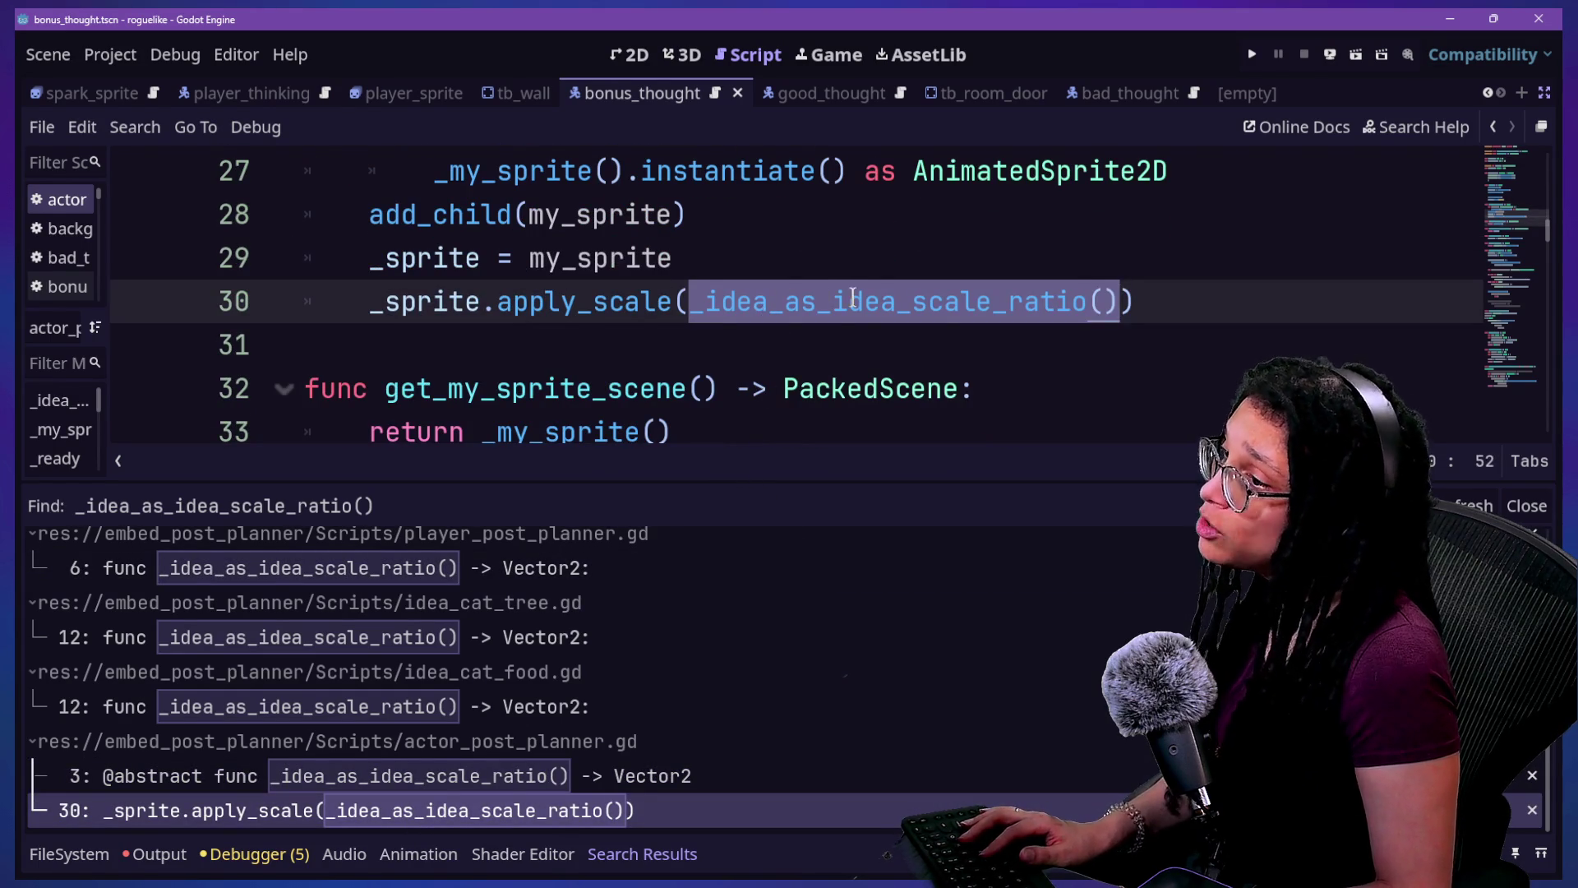
pyautogui.click(803, 299)
pyautogui.click(691, 300)
pyautogui.click(1186, 318)
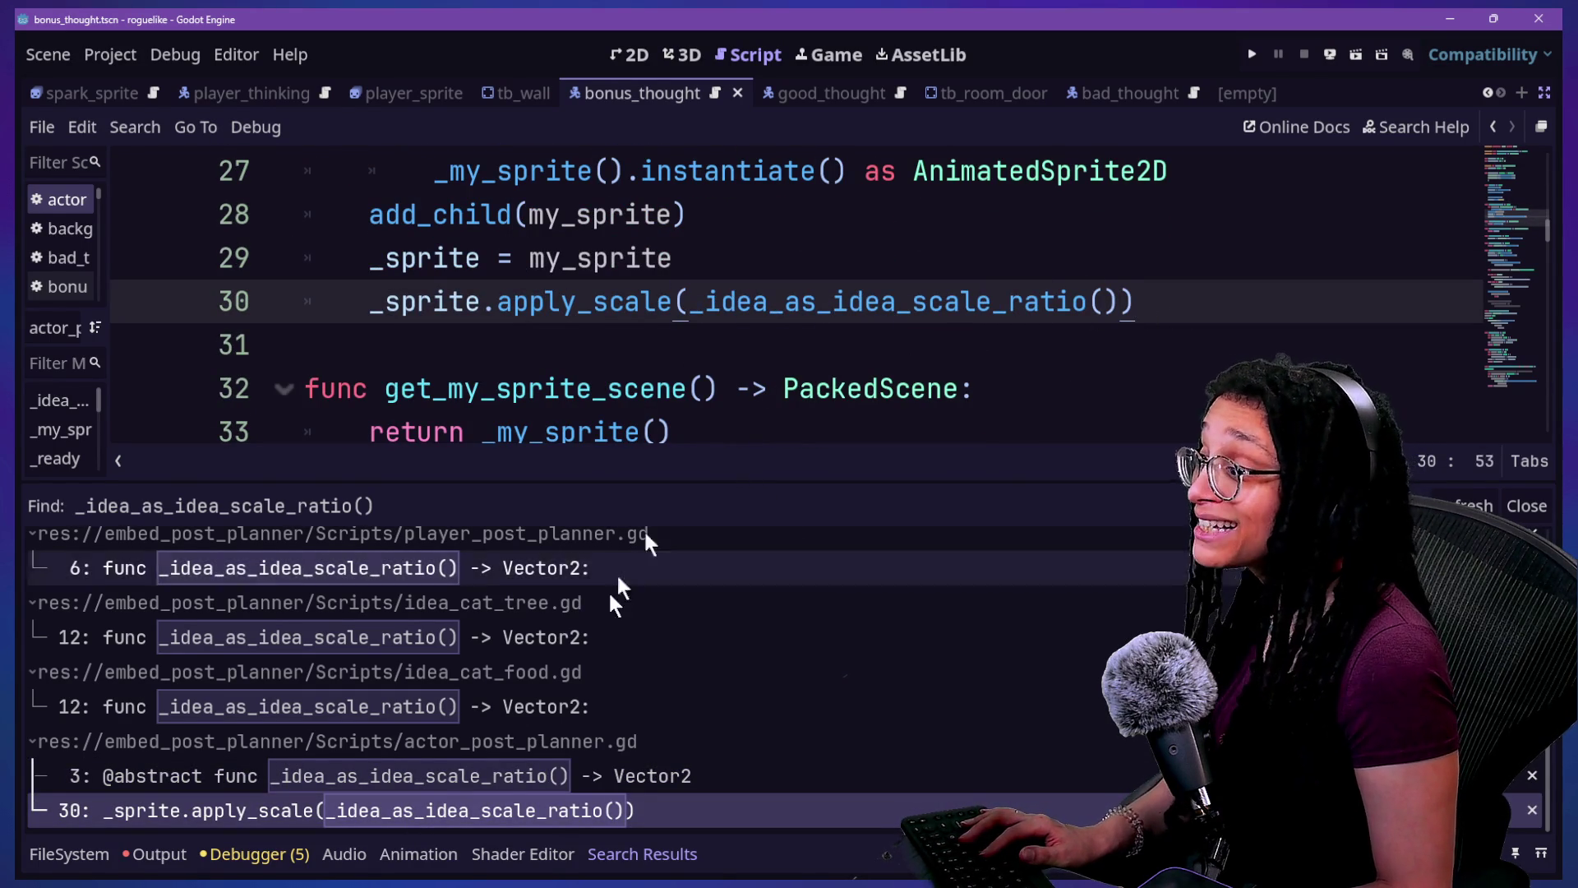
pyautogui.scroll(1, 601, 722)
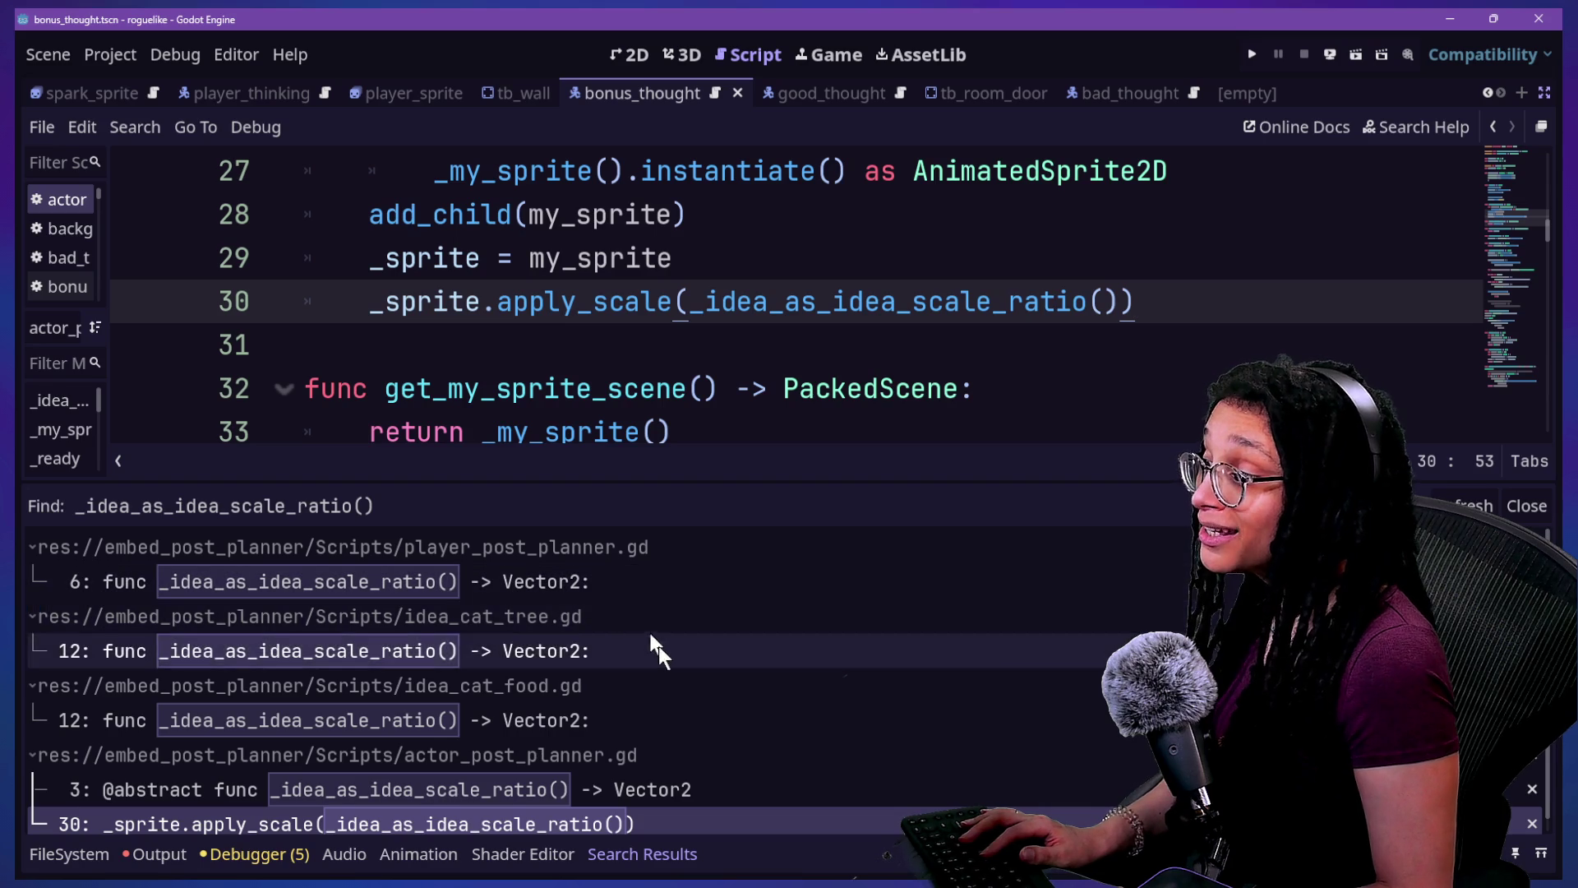
pyautogui.click(686, 797)
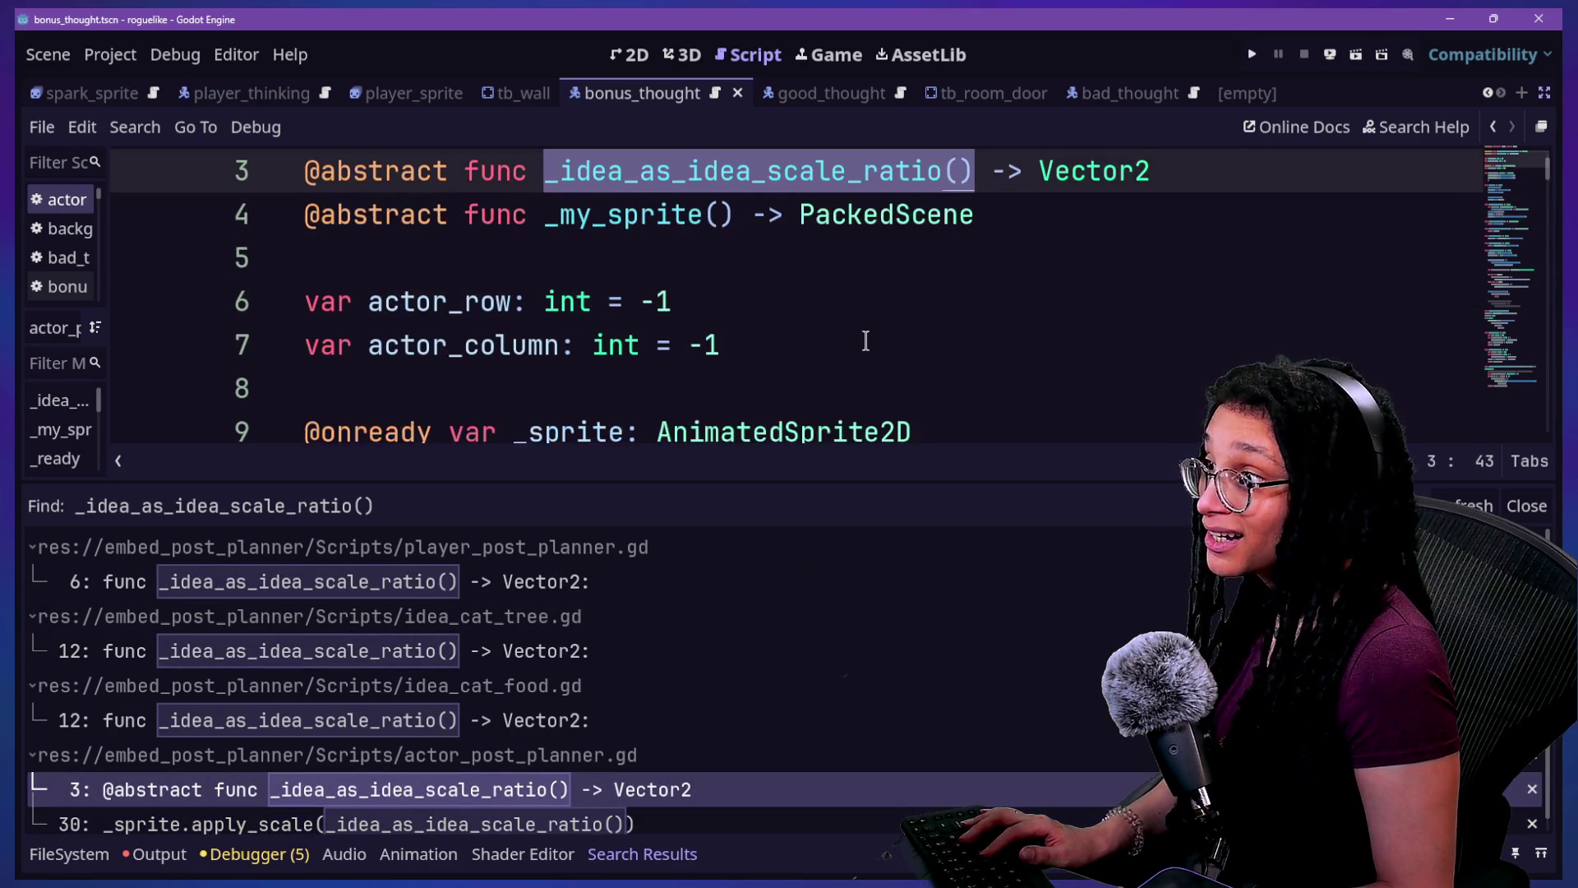
pyautogui.scroll(1, 866, 341)
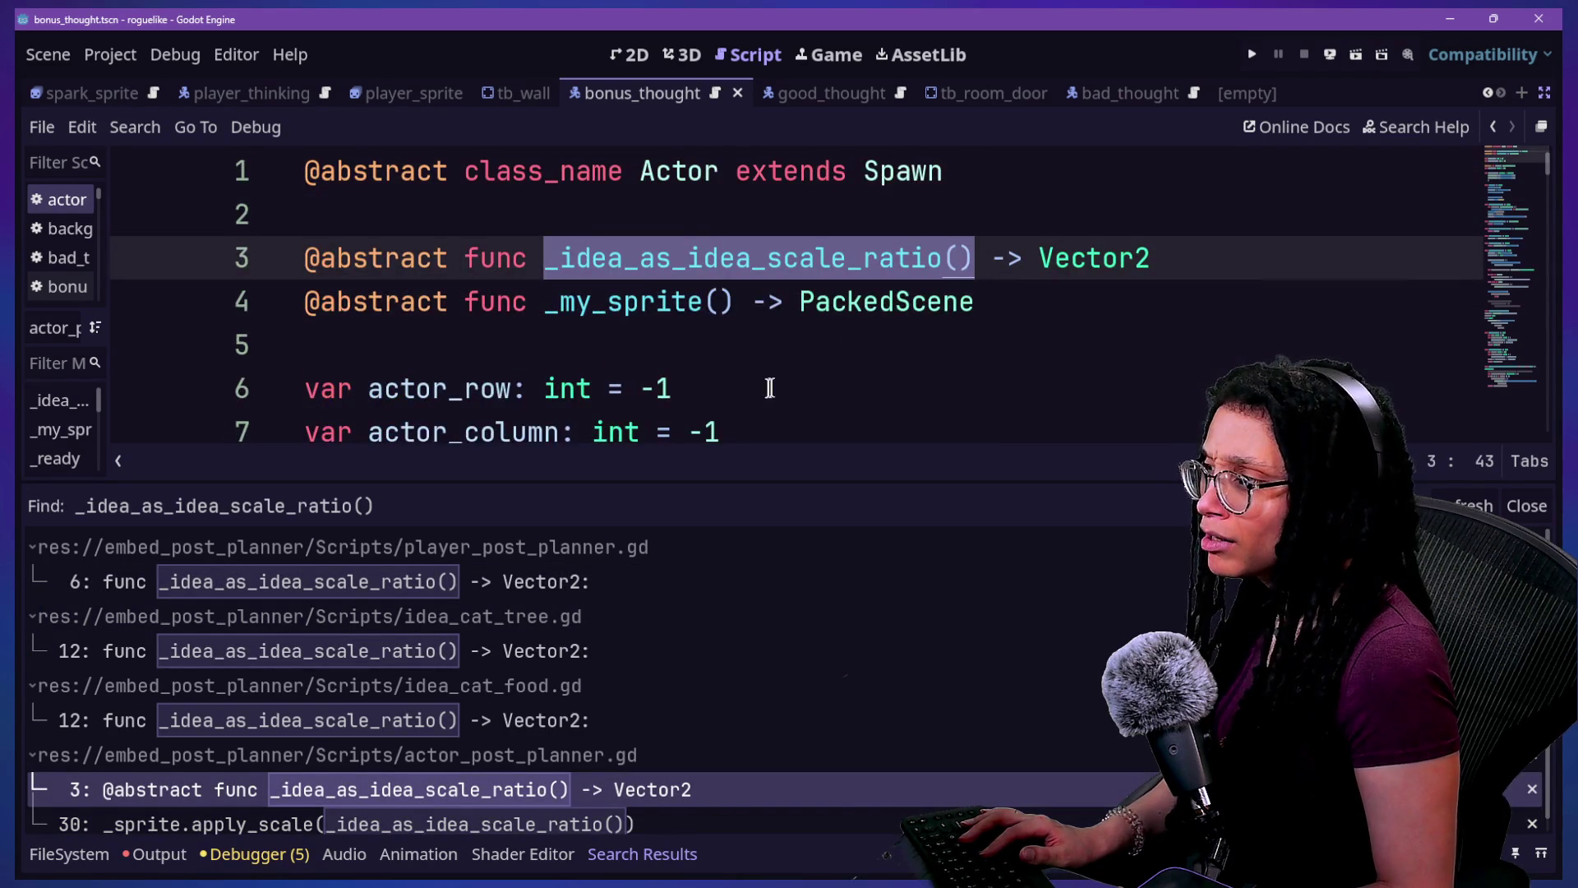
pyautogui.scroll(-1, 724, 359)
pyautogui.scroll(1, 724, 358)
pyautogui.click(724, 346)
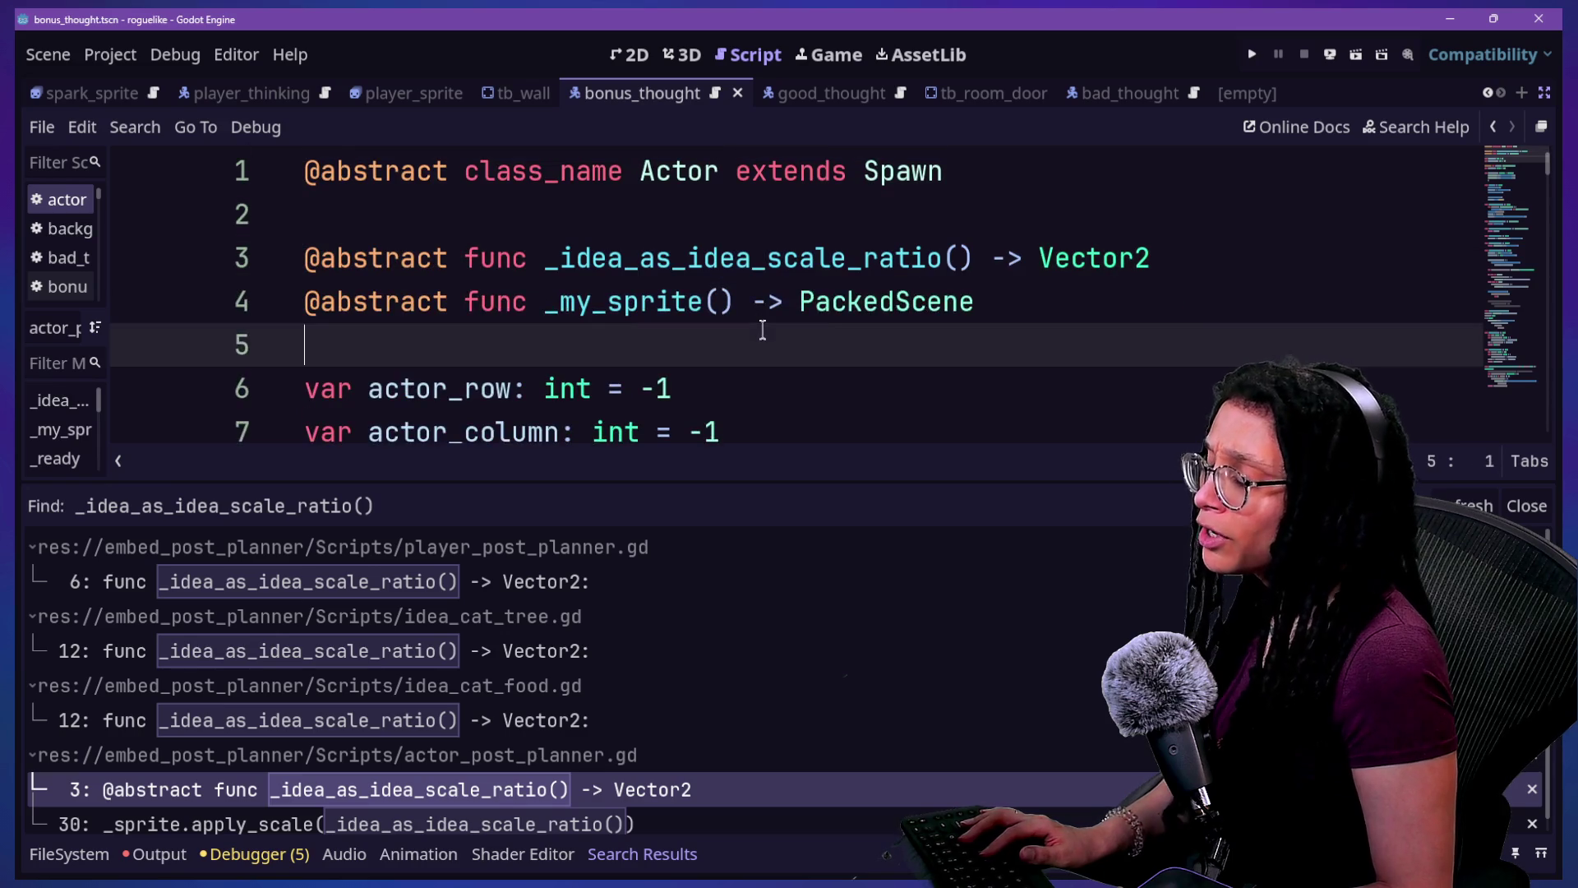
# Return to the Idea script and undo/redo to restore the Vector2.ZERO defaults
pyautogui.click(1494, 126)
pyautogui.click(1493, 125)
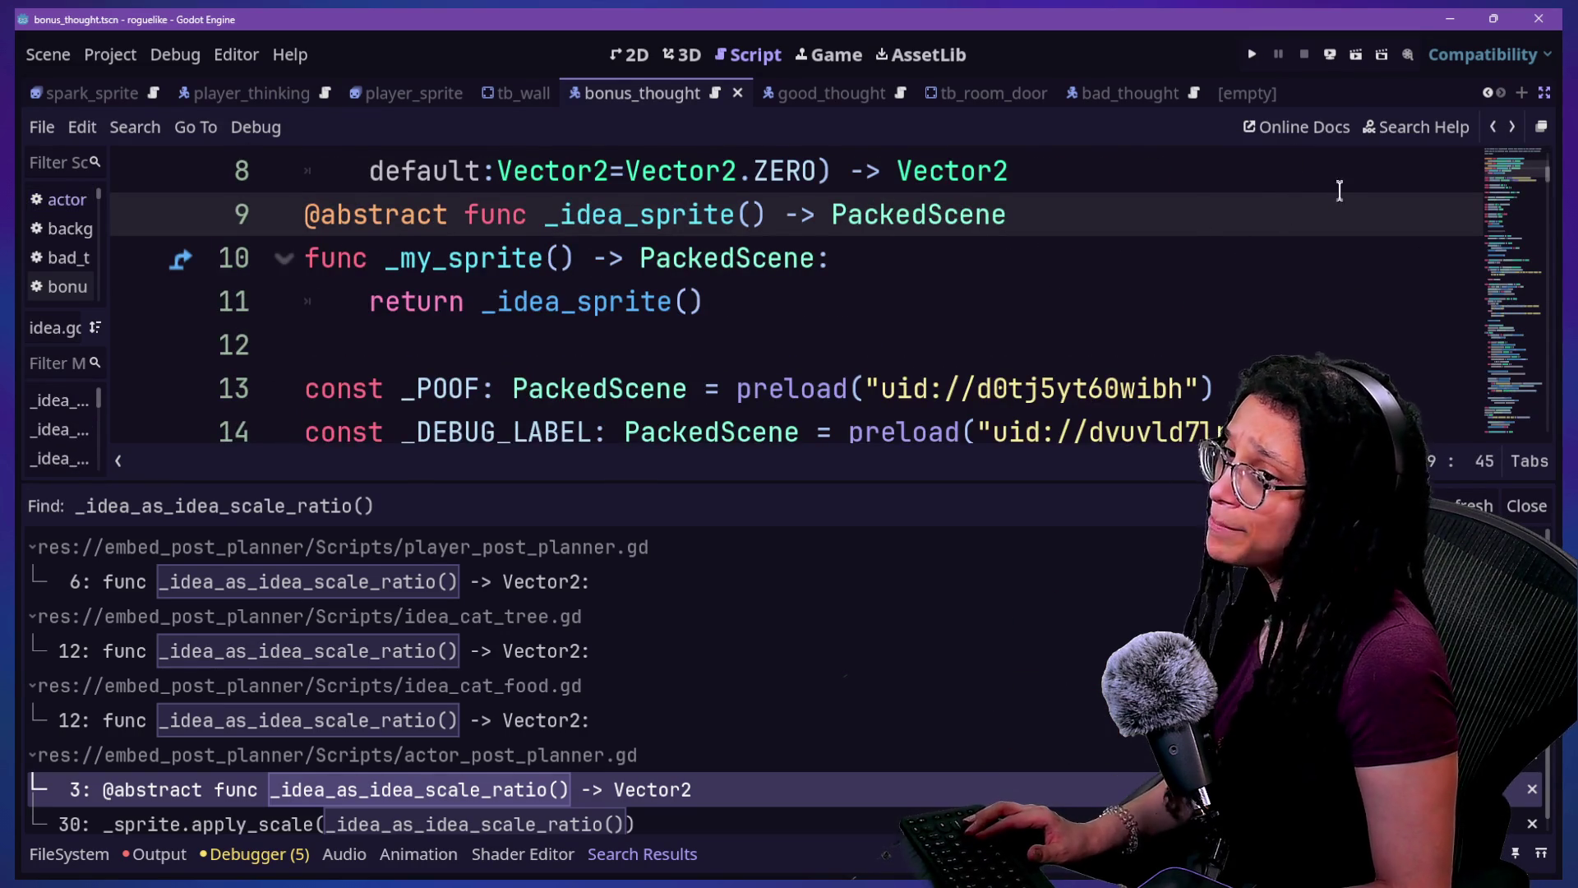
pyautogui.hotkey('alt', 'Left')
pyautogui.hotkey('alt', 'Left')
pyautogui.hotkey('alt', 'Left')
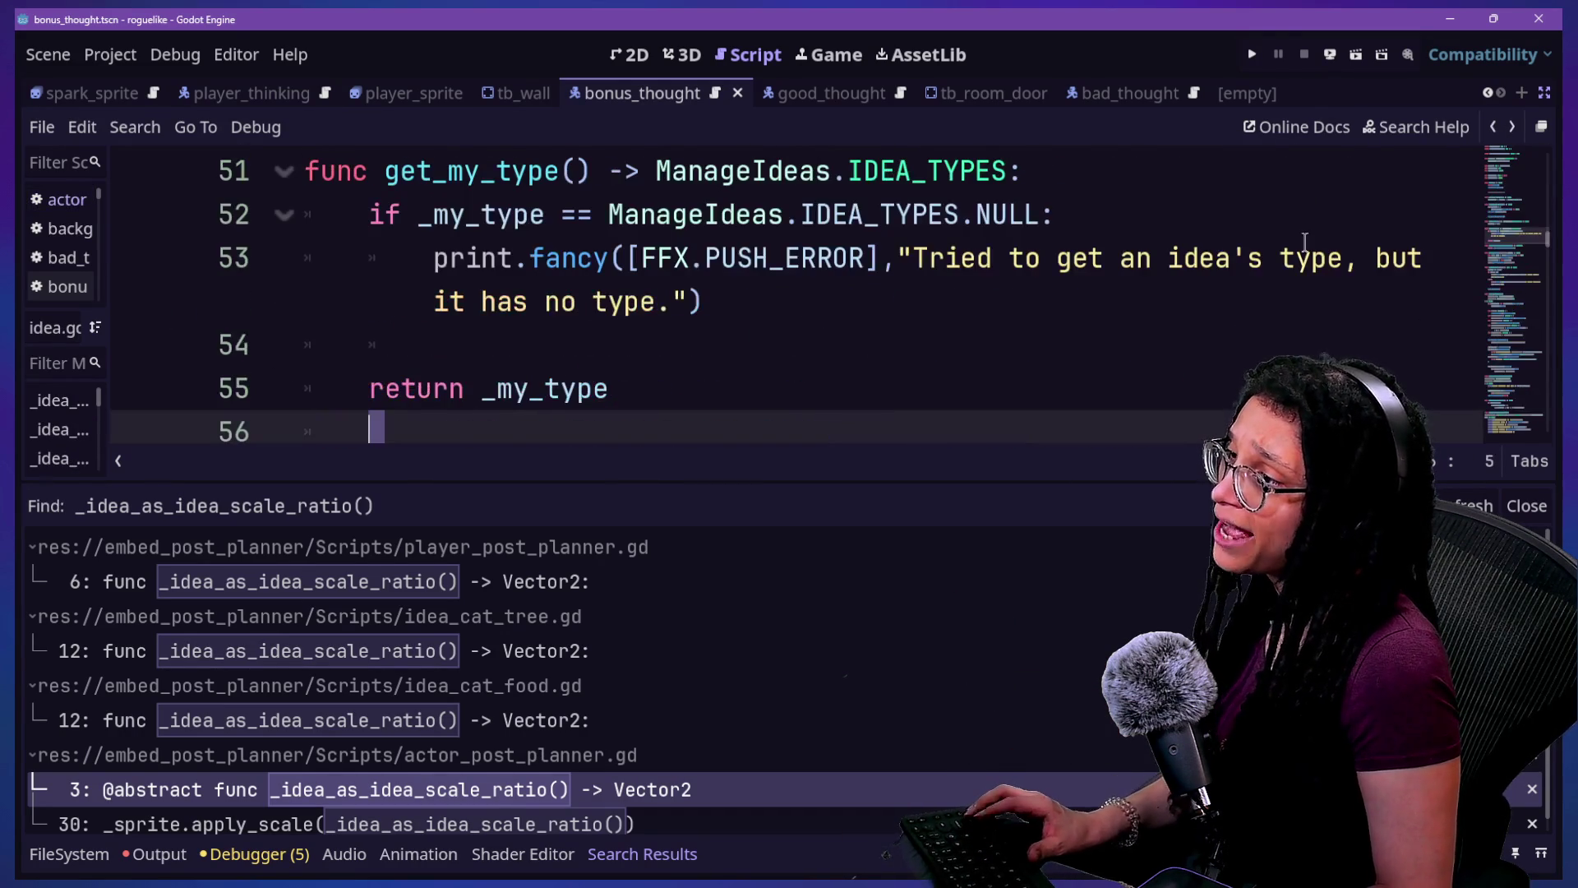
pyautogui.hotkey('alt', 'Left')
pyautogui.hotkey('ctrl', 'z')
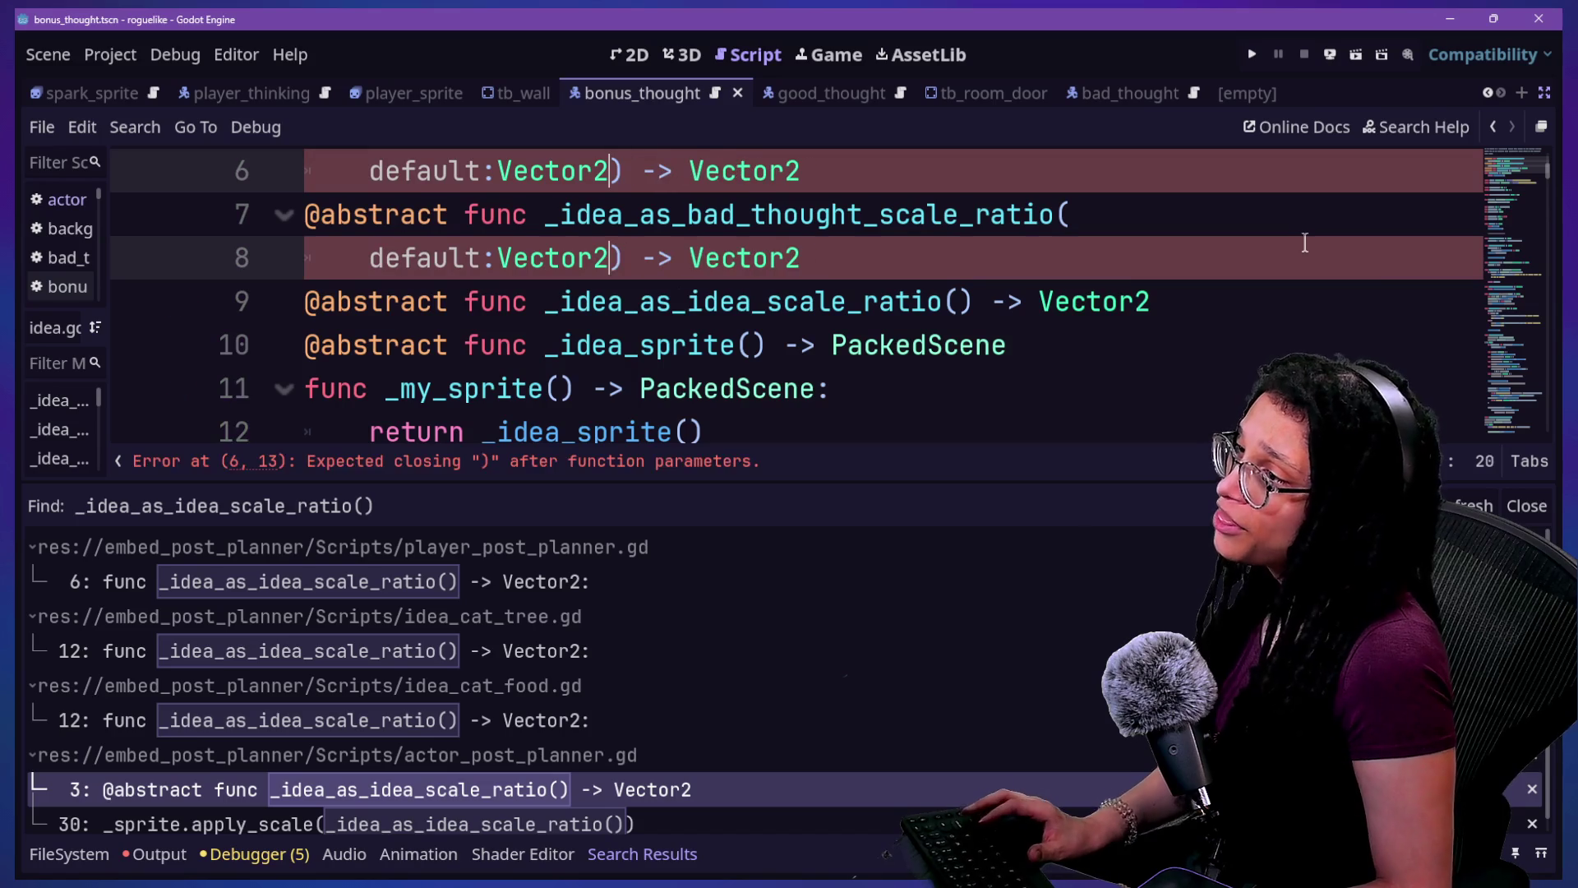
pyautogui.hotkey('ctrl', 'z')
pyautogui.hotkey('ctrl', 'z')
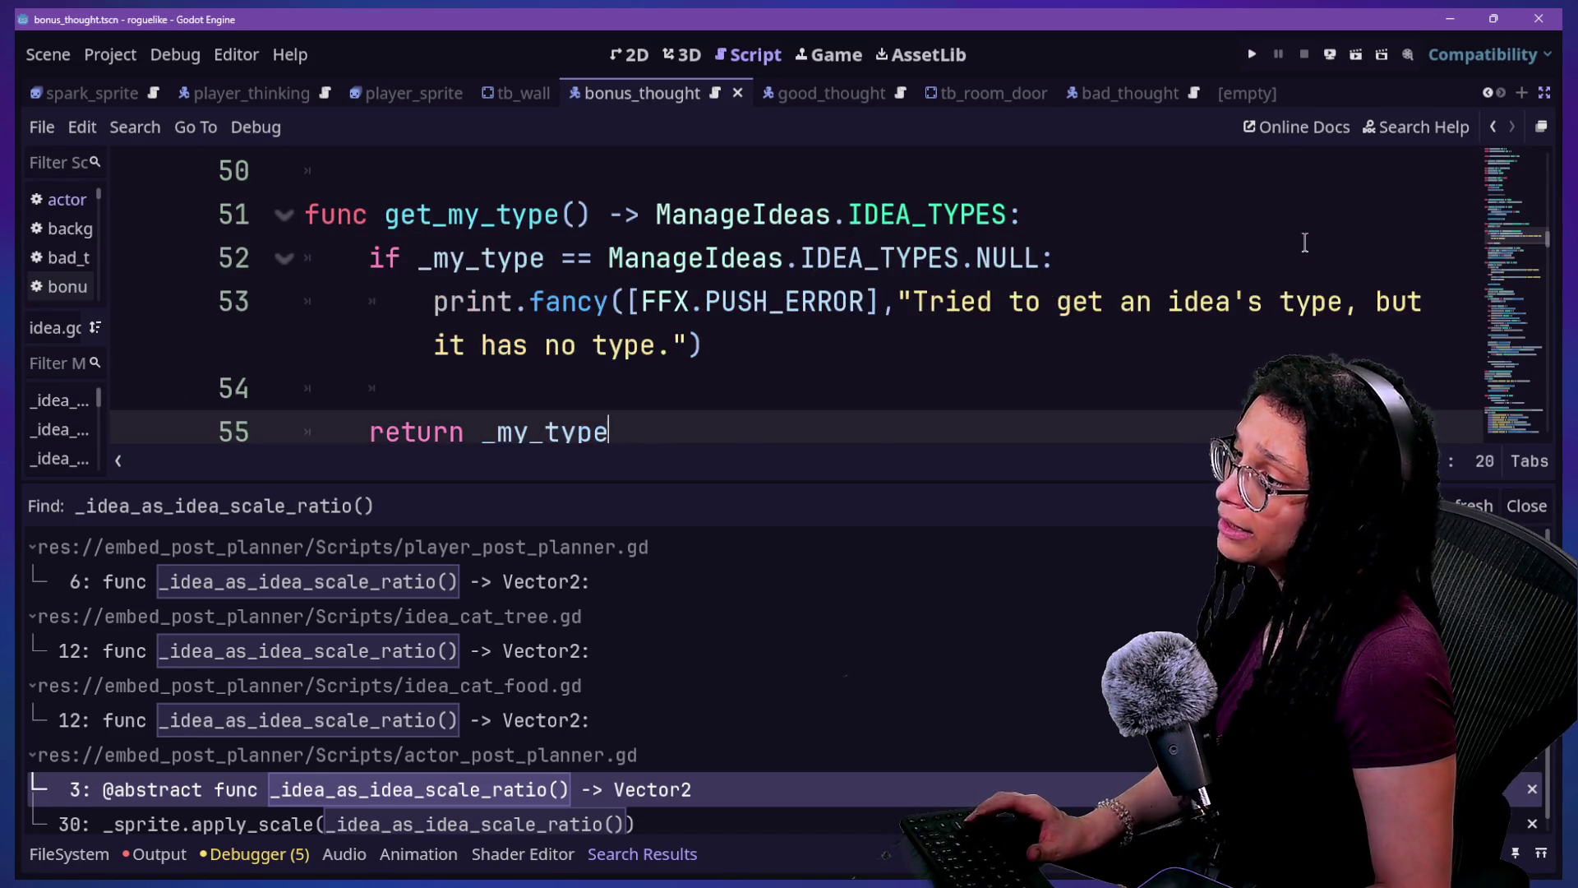
pyautogui.hotkey('alt', 'Right')
pyautogui.press('Return')
pyautogui.write('@abstract func _idea_as_idea_scale_ratio() -> Vector2')
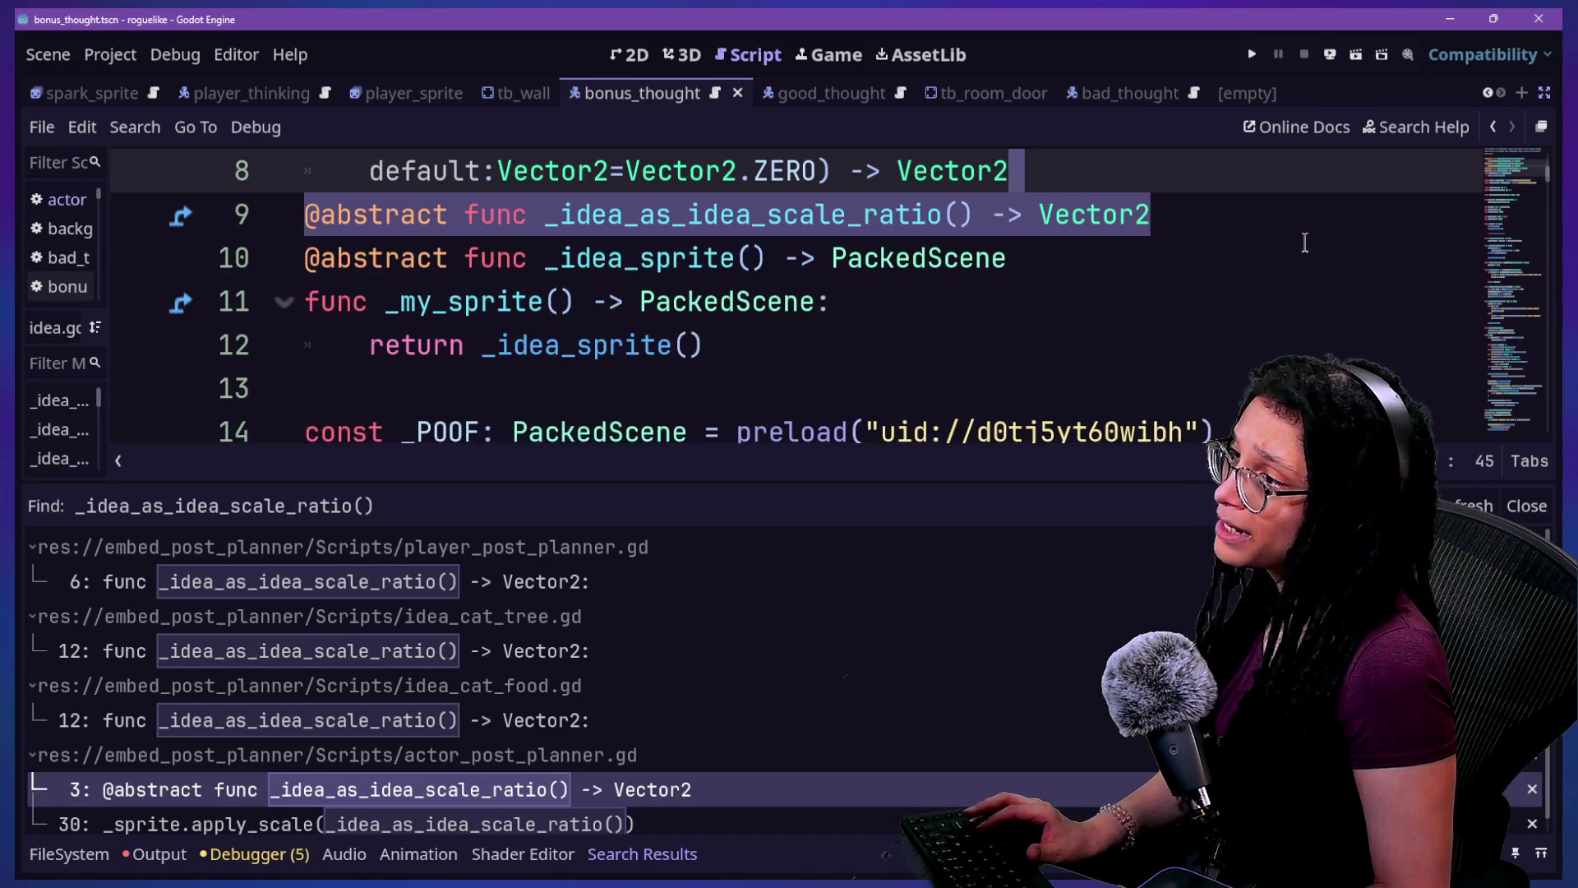
pyautogui.click(1081, 317)
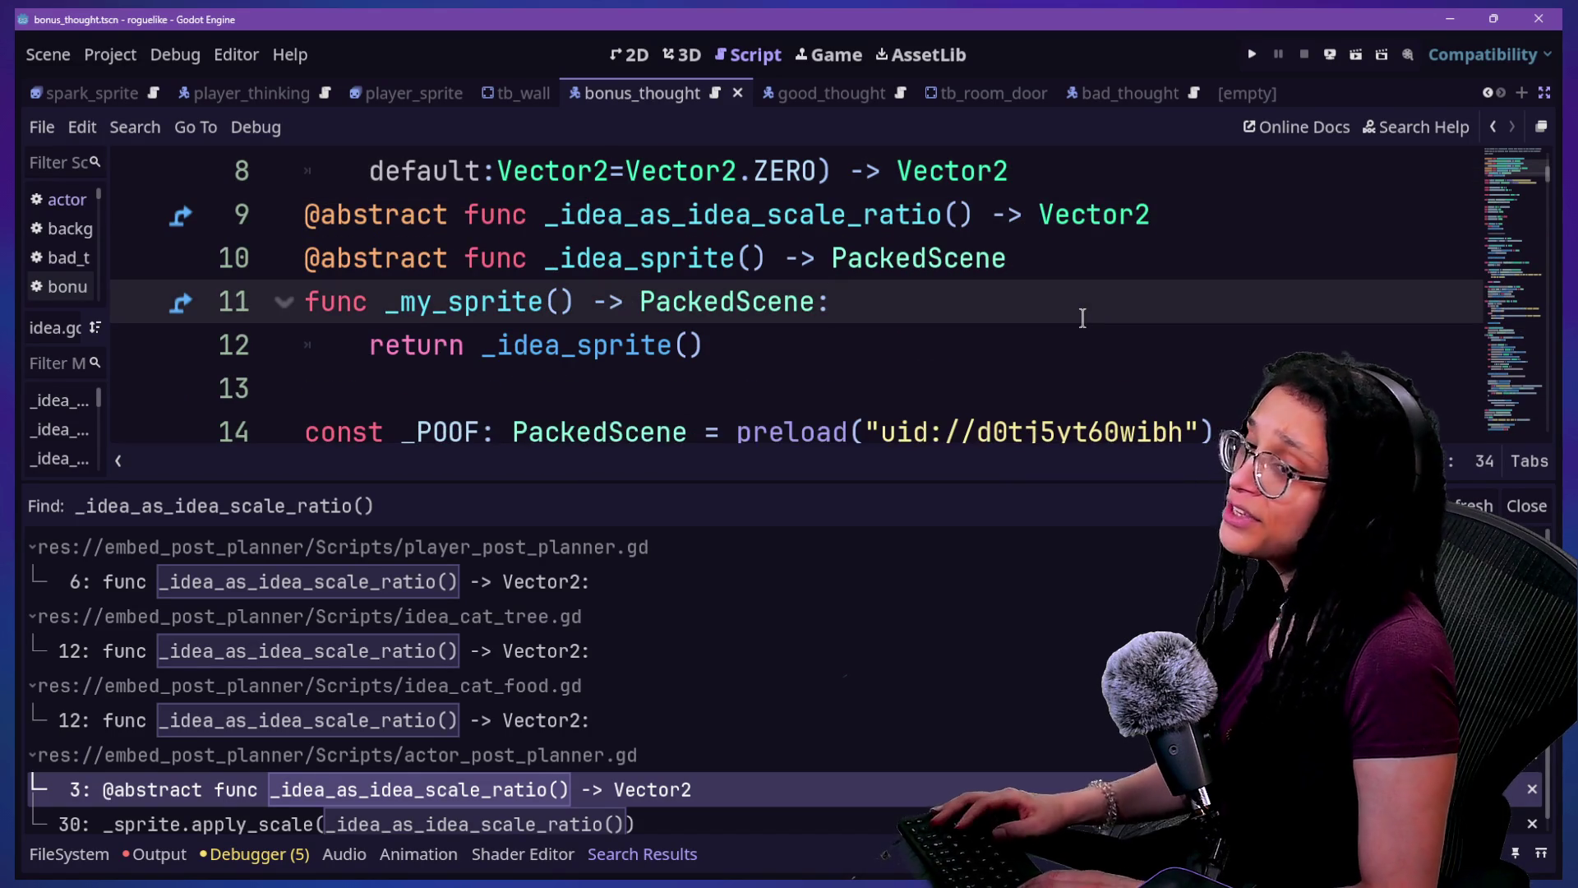
pyautogui.hotkey('alt', 'o')
pyautogui.hotkey('alt', 'o')
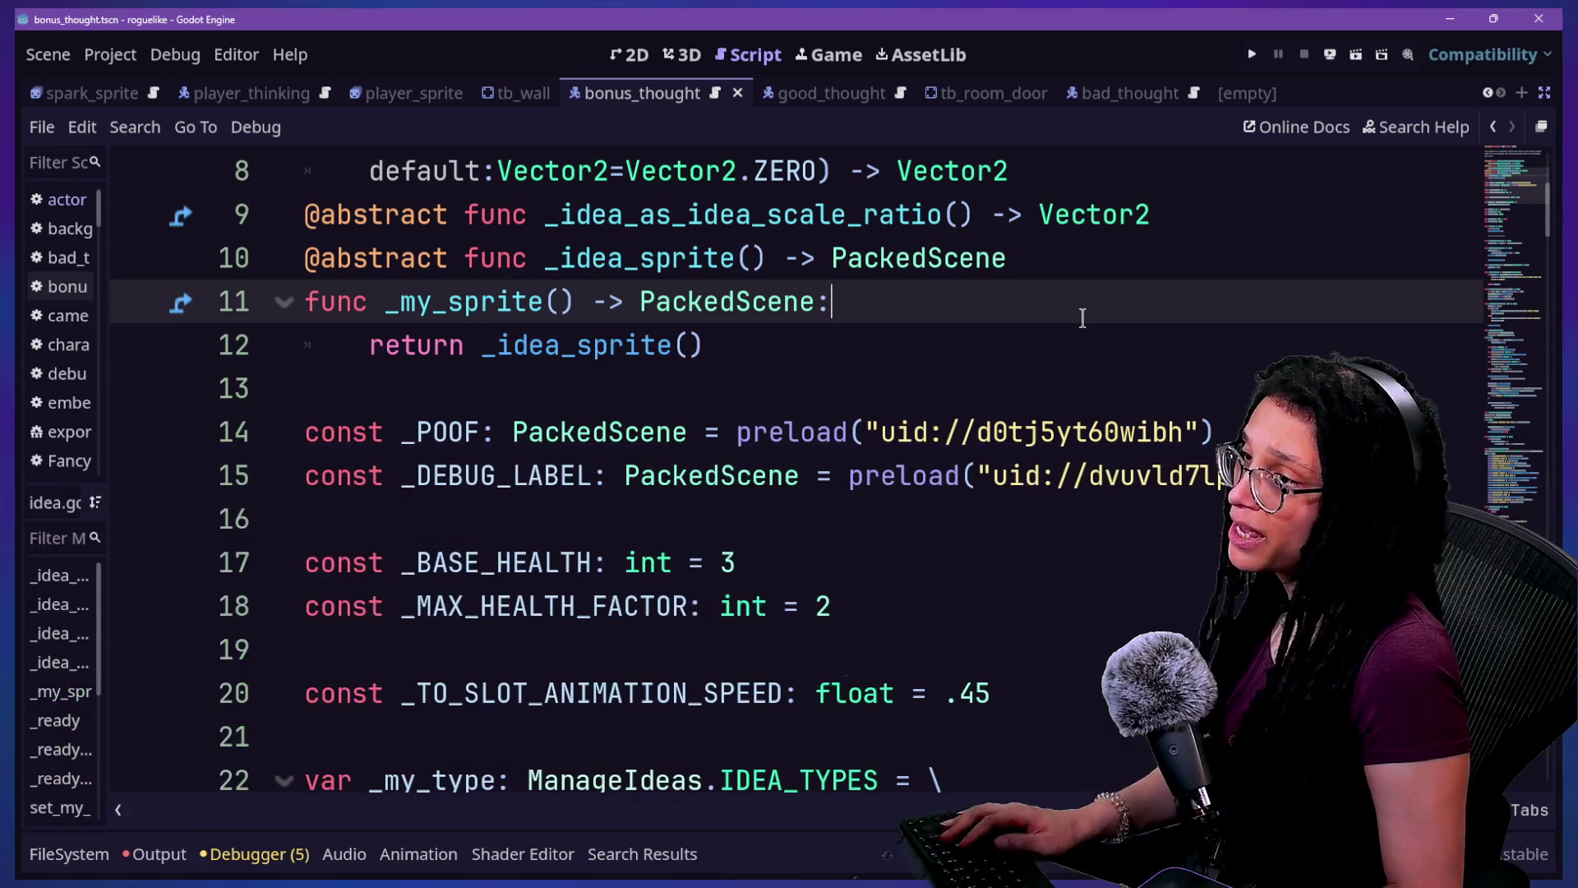
pyautogui.click(1137, 180)
pyautogui.press('Return')
# Write '## Continues the abstract from Actor!!!' above the declaration, space it out, and save
pyautogui.press('Return')
pyautogui.press('BackSpace')
pyautogui.press('Return')
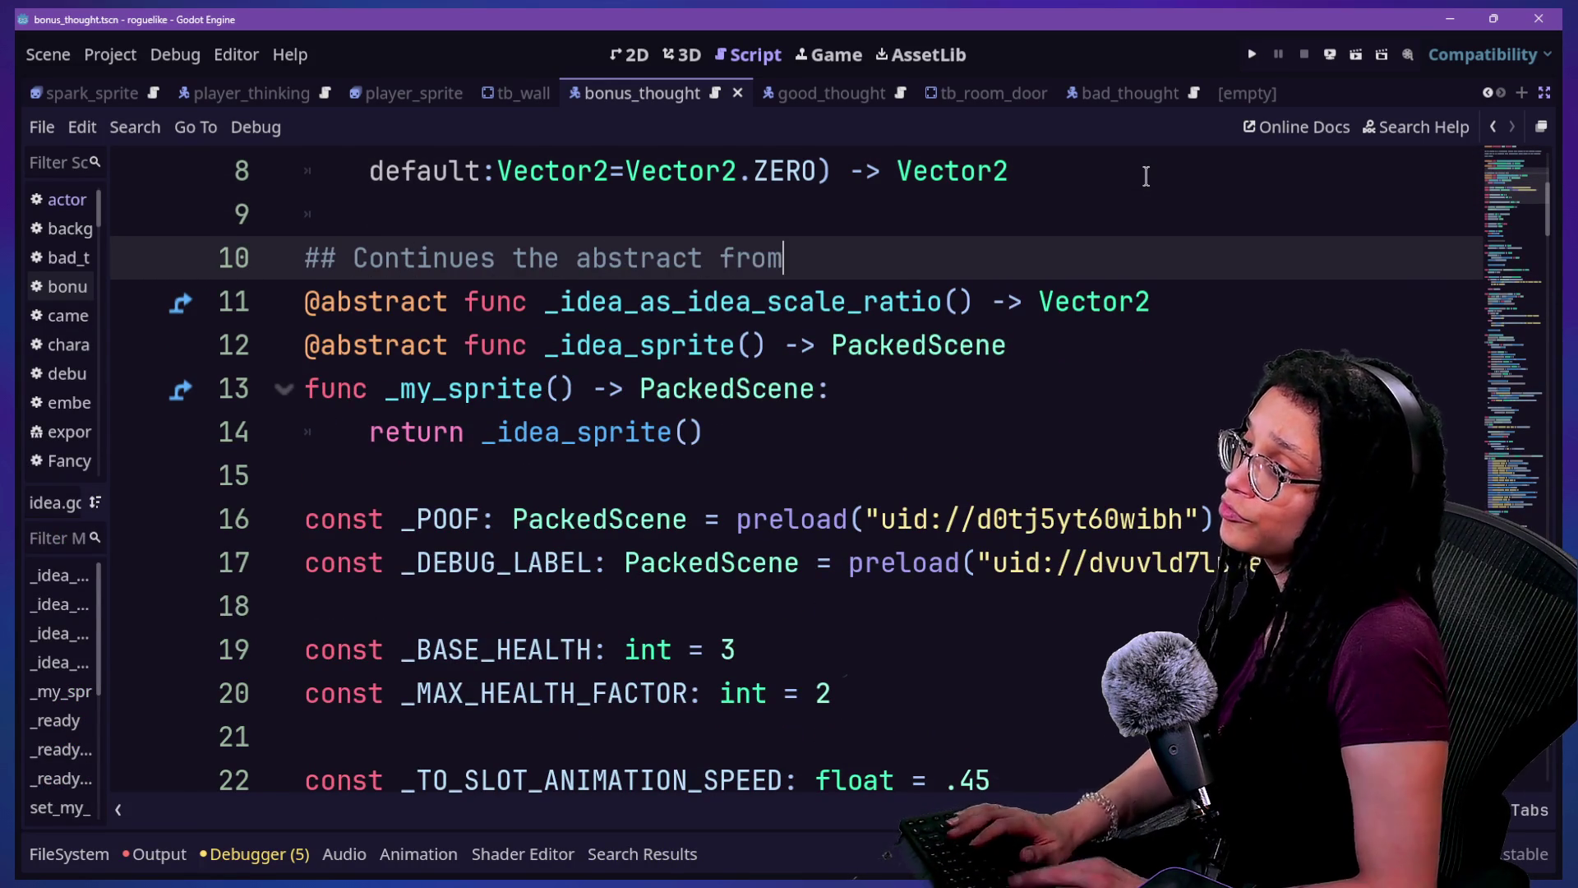
pyautogui.scroll(3, 1145, 177)
pyautogui.scroll(-3, 1145, 177)
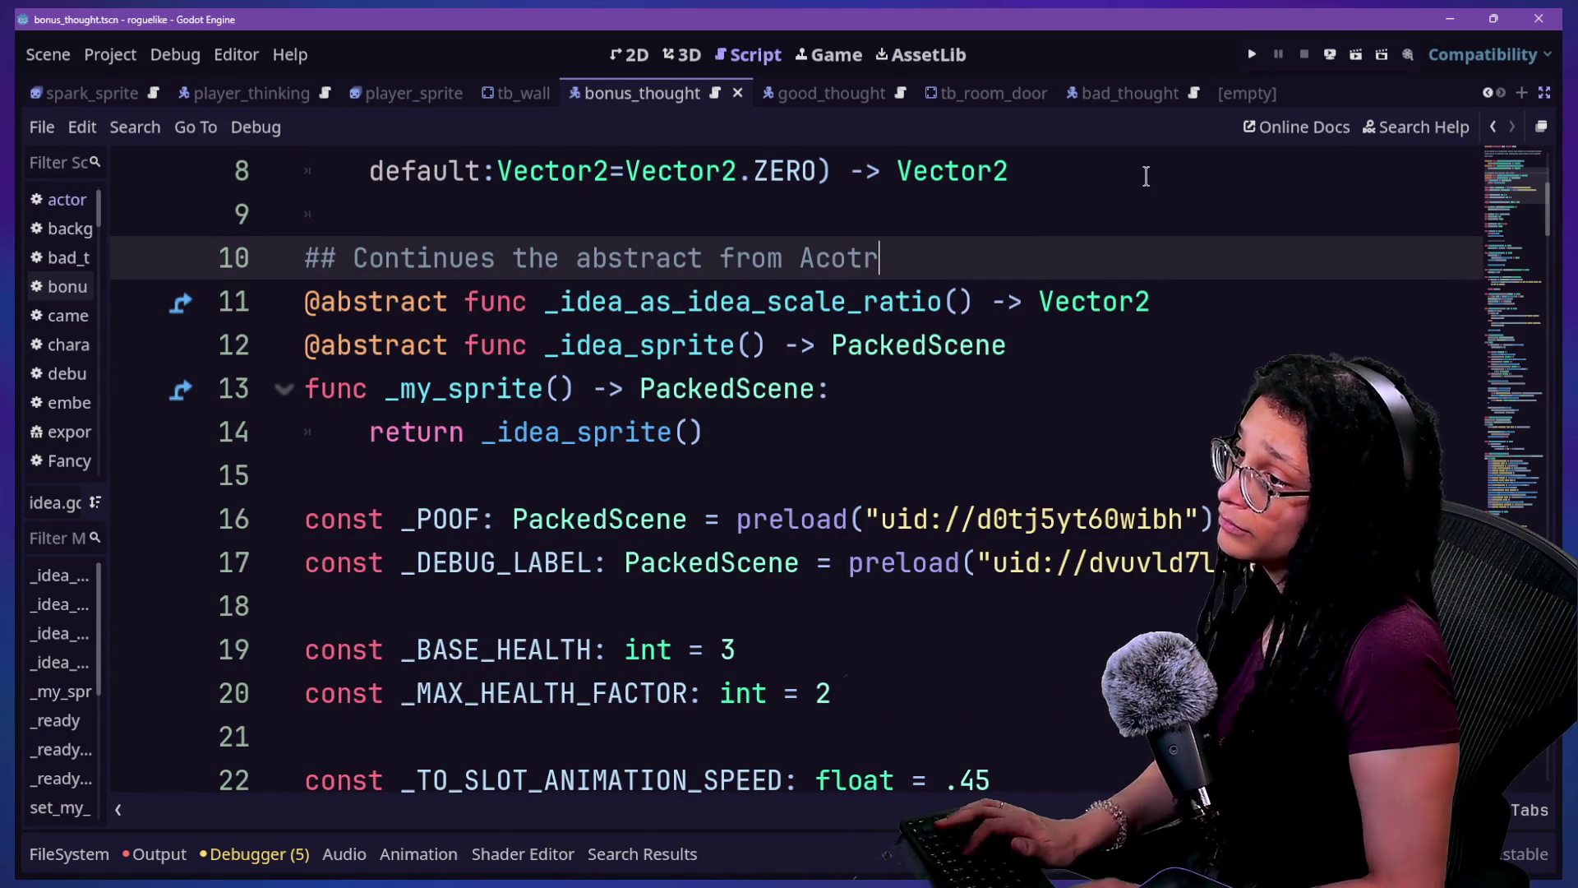
pyautogui.write('or!')
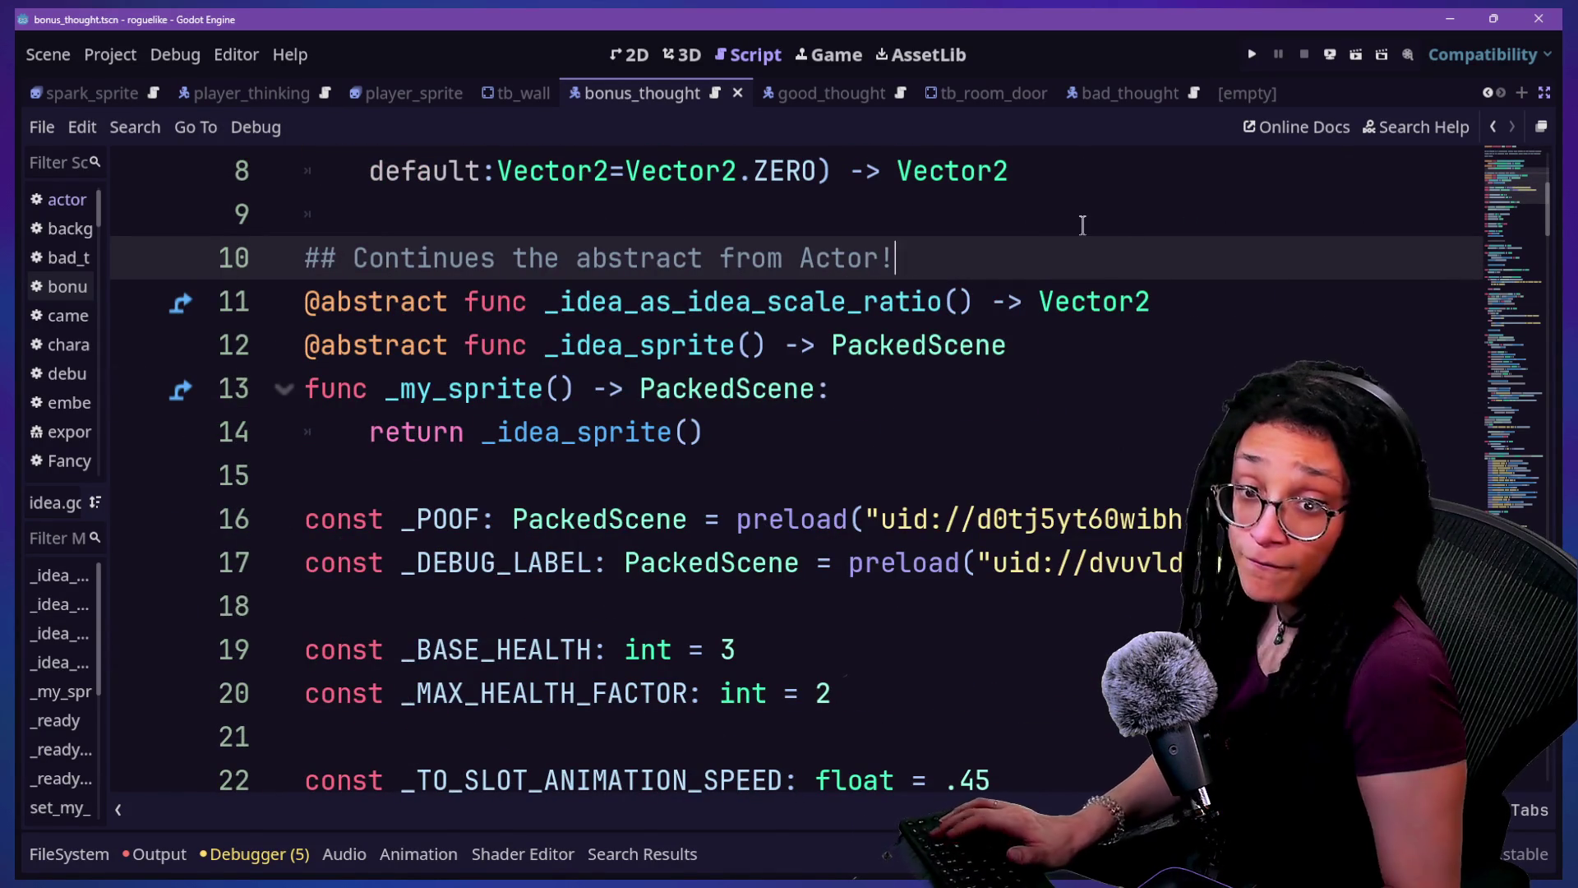
pyautogui.write('!!')
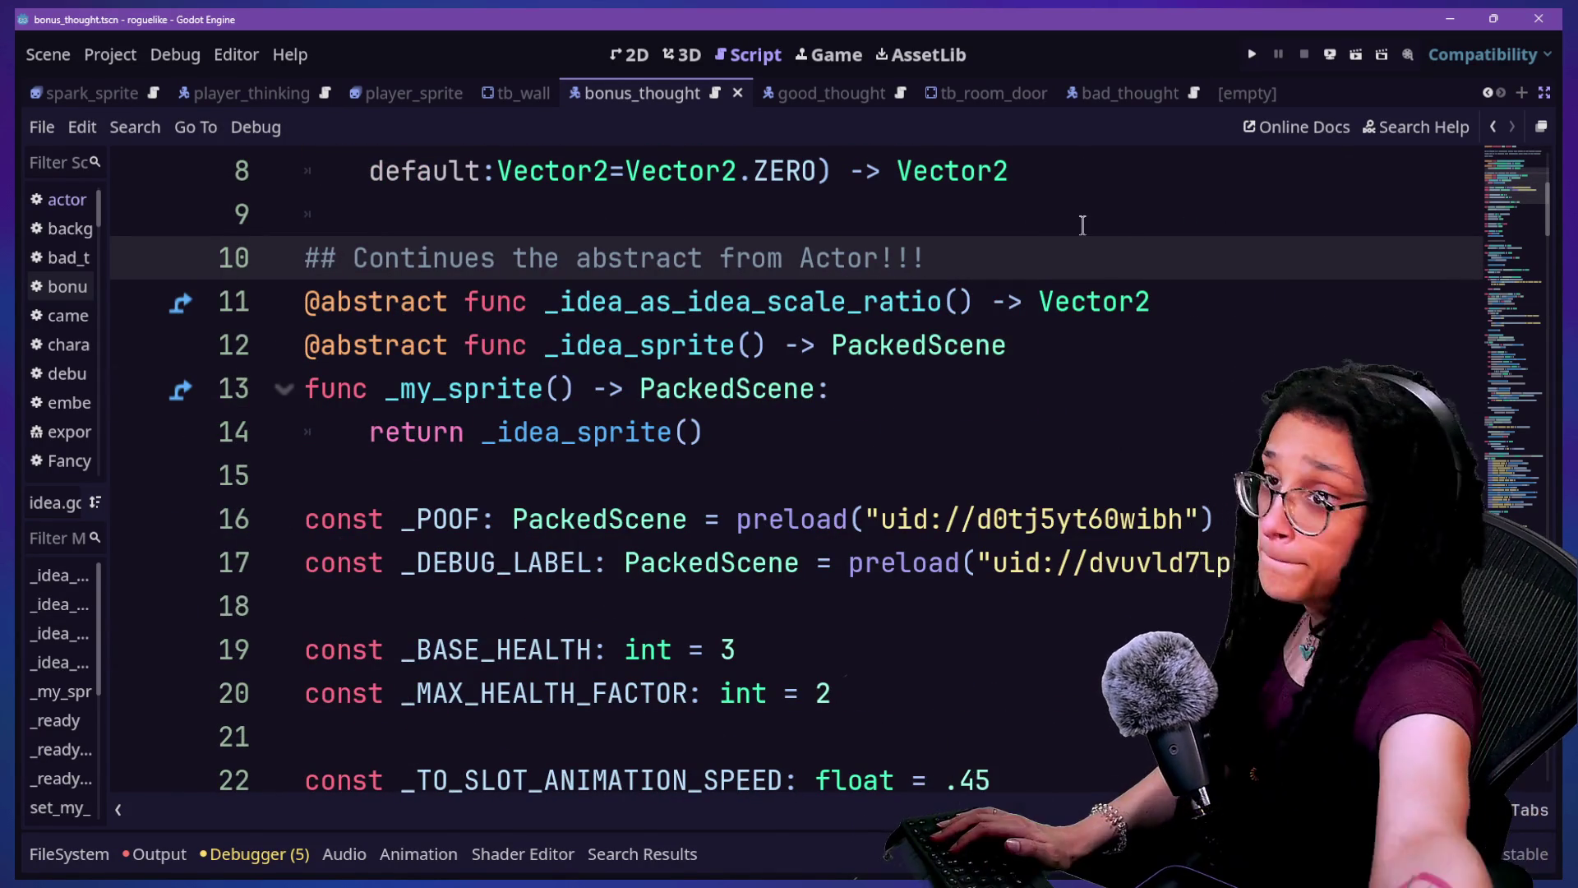
pyautogui.click(1179, 300)
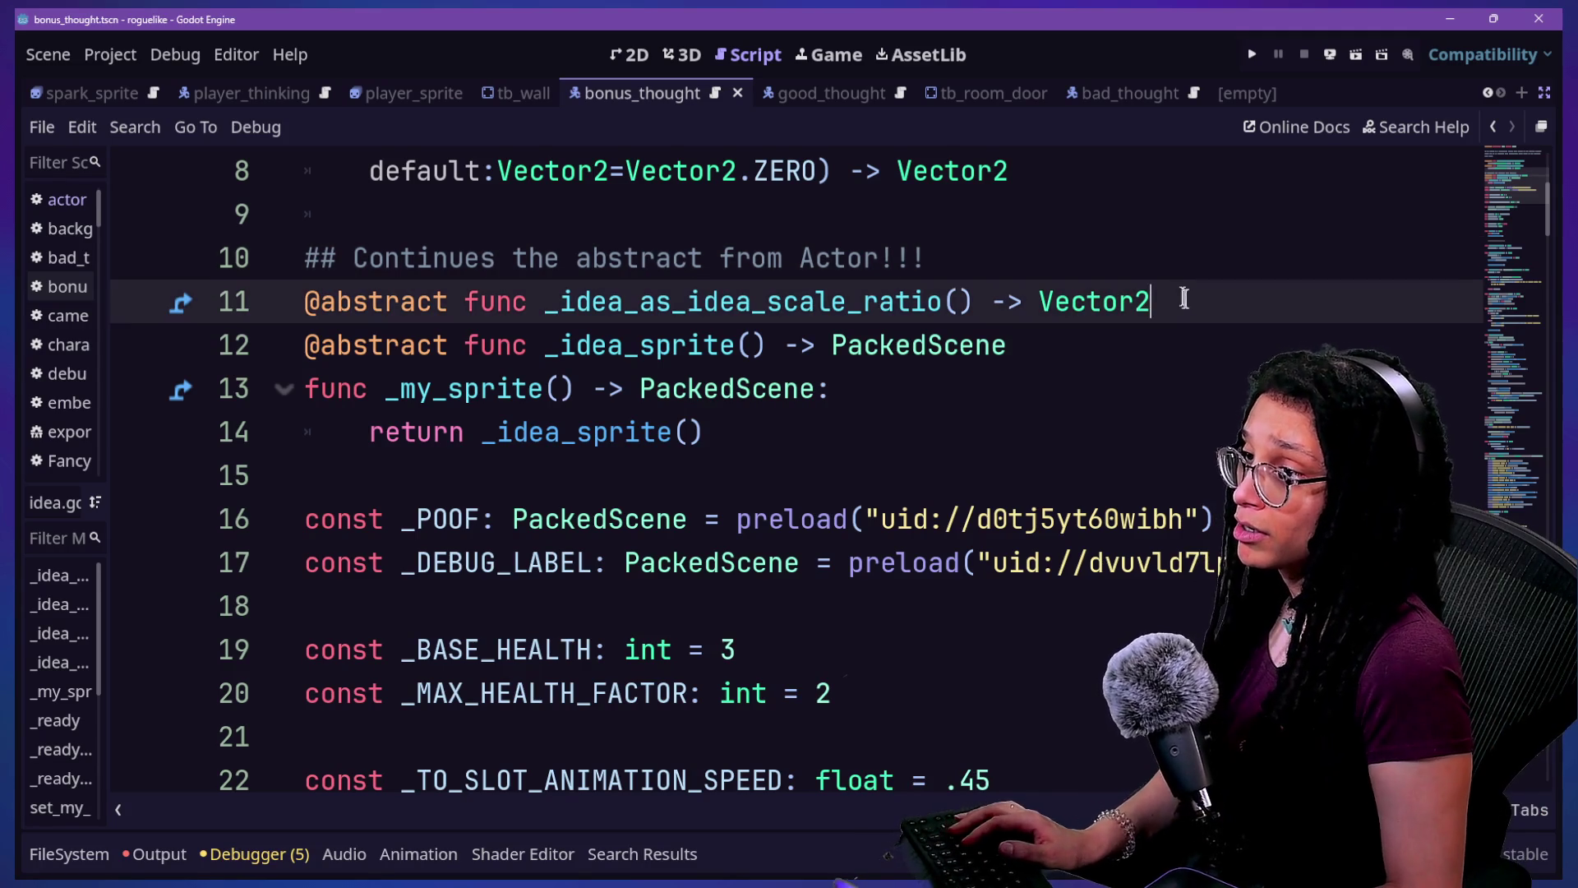
pyautogui.press('Return')
pyautogui.hotkey('ctrl', 's')
pyautogui.scroll(-4, 829, 536)
pyautogui.scroll(-1, 830, 537)
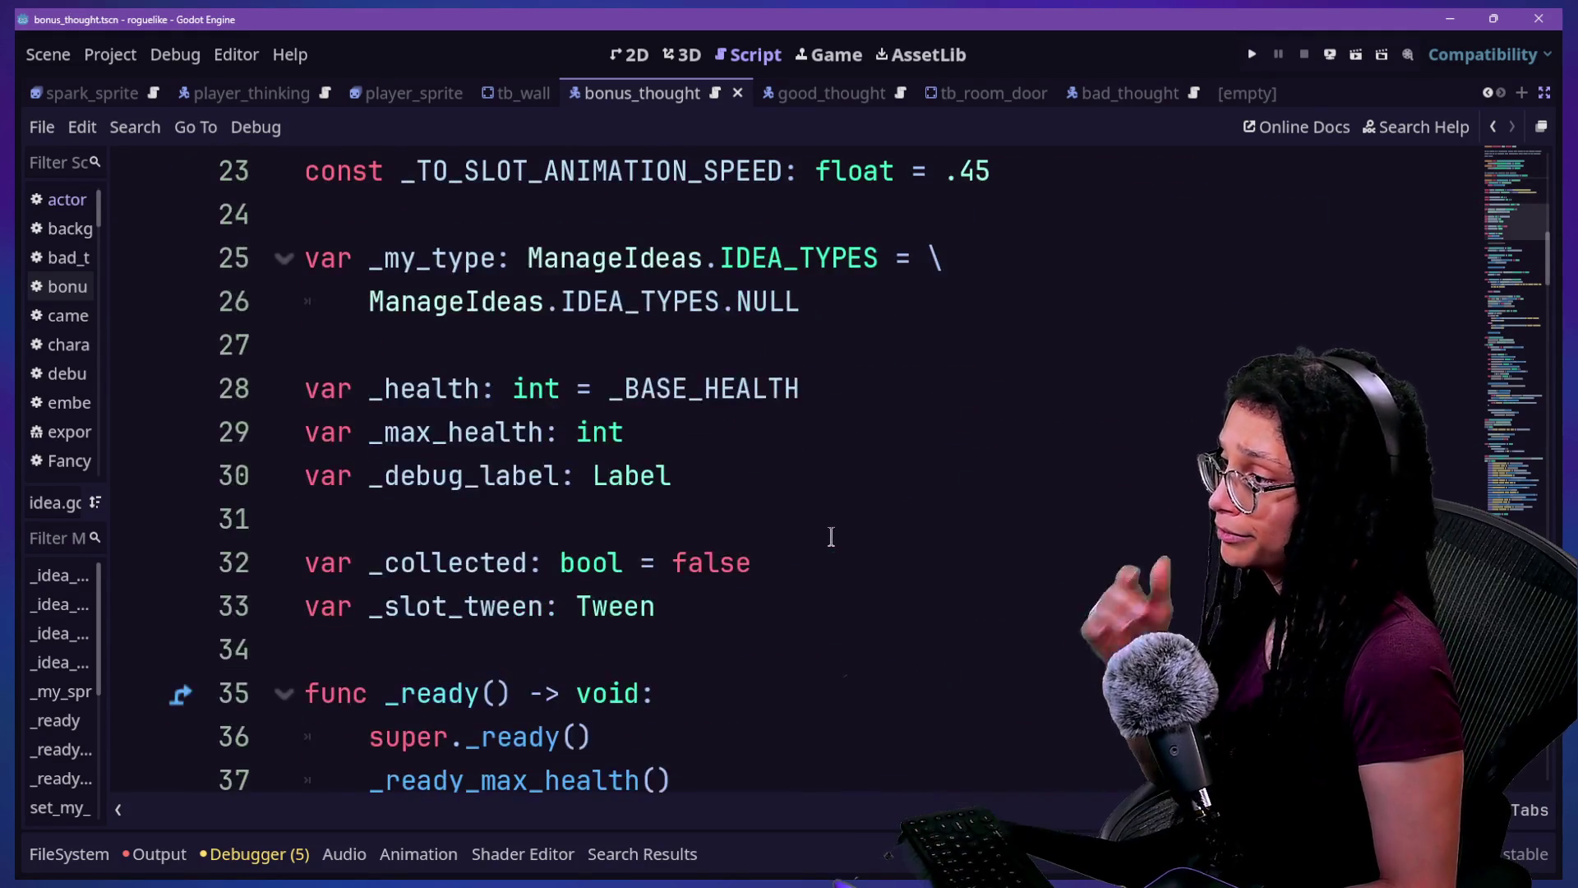
pyautogui.scroll(-2, 830, 537)
pyautogui.scroll(-4, 830, 536)
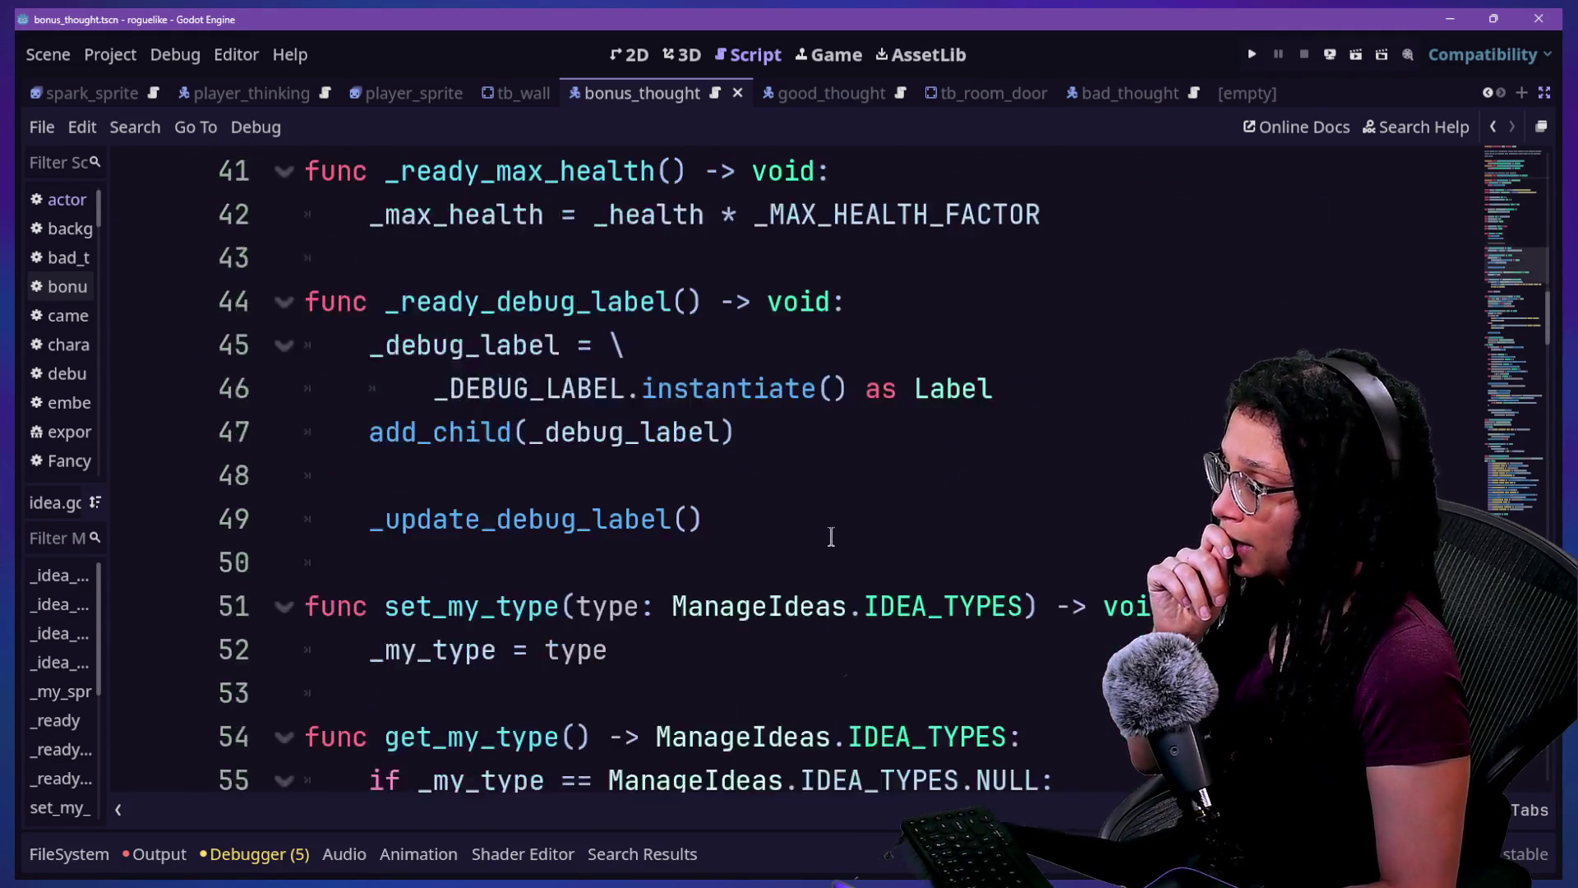
pyautogui.scroll(-2, 830, 535)
pyautogui.scroll(-2, 830, 537)
pyautogui.scroll(-3, 844, 533)
pyautogui.scroll(1, 843, 534)
pyautogui.scroll(7, 843, 532)
# Select _idea_as_idea_scale_ratio on line 11 and launch Find in Files for it
pyautogui.click(844, 537)
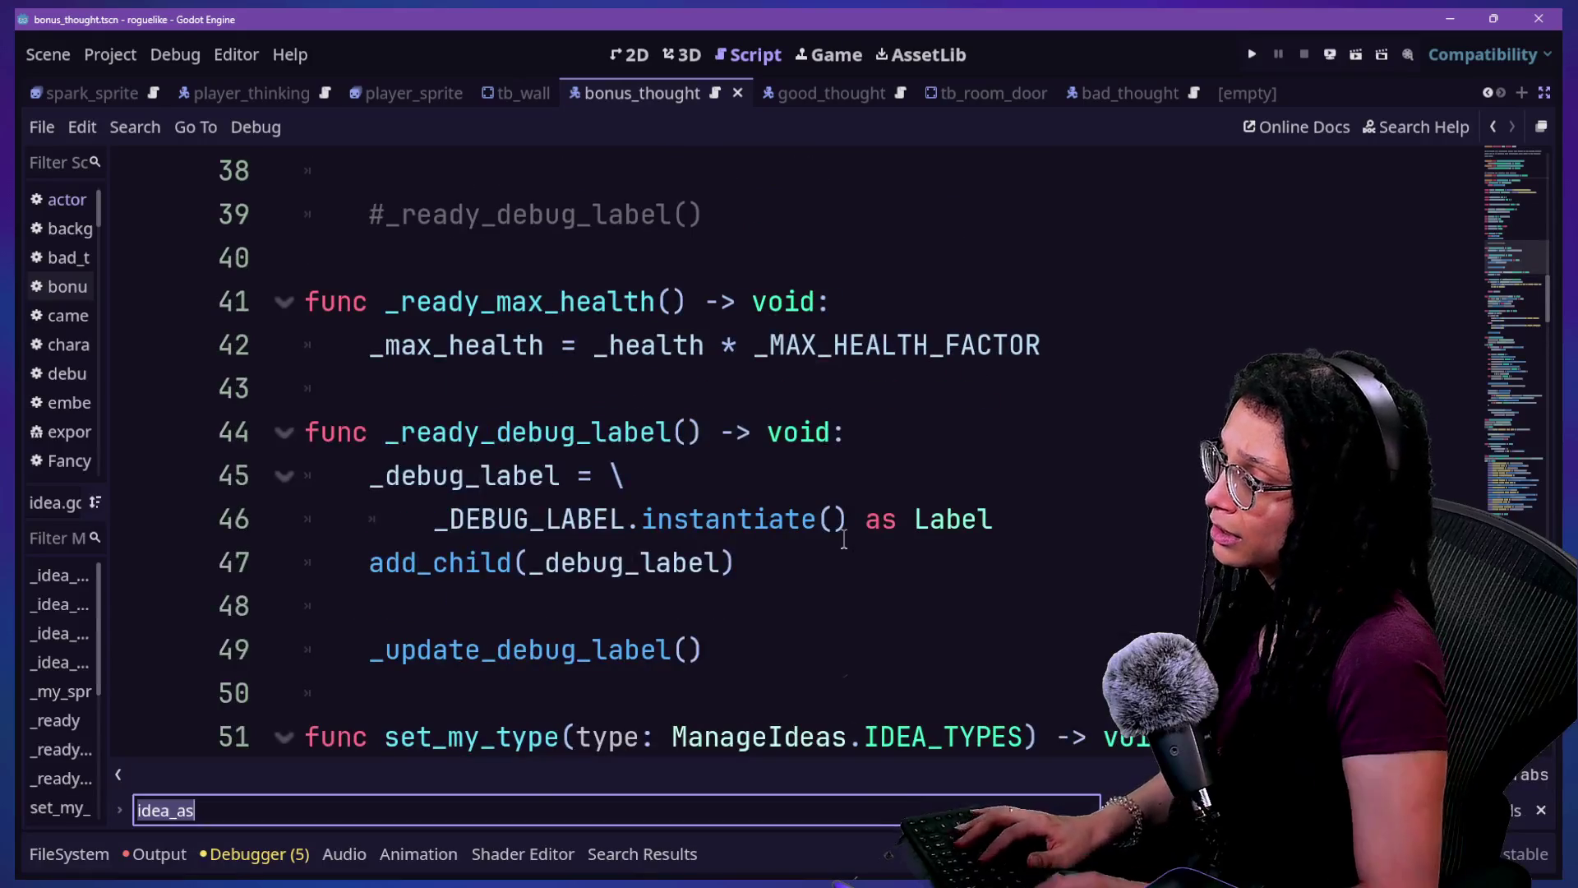
pyautogui.rightClick(843, 537)
pyautogui.scroll(1, 584, 333)
pyautogui.scroll(12, 585, 334)
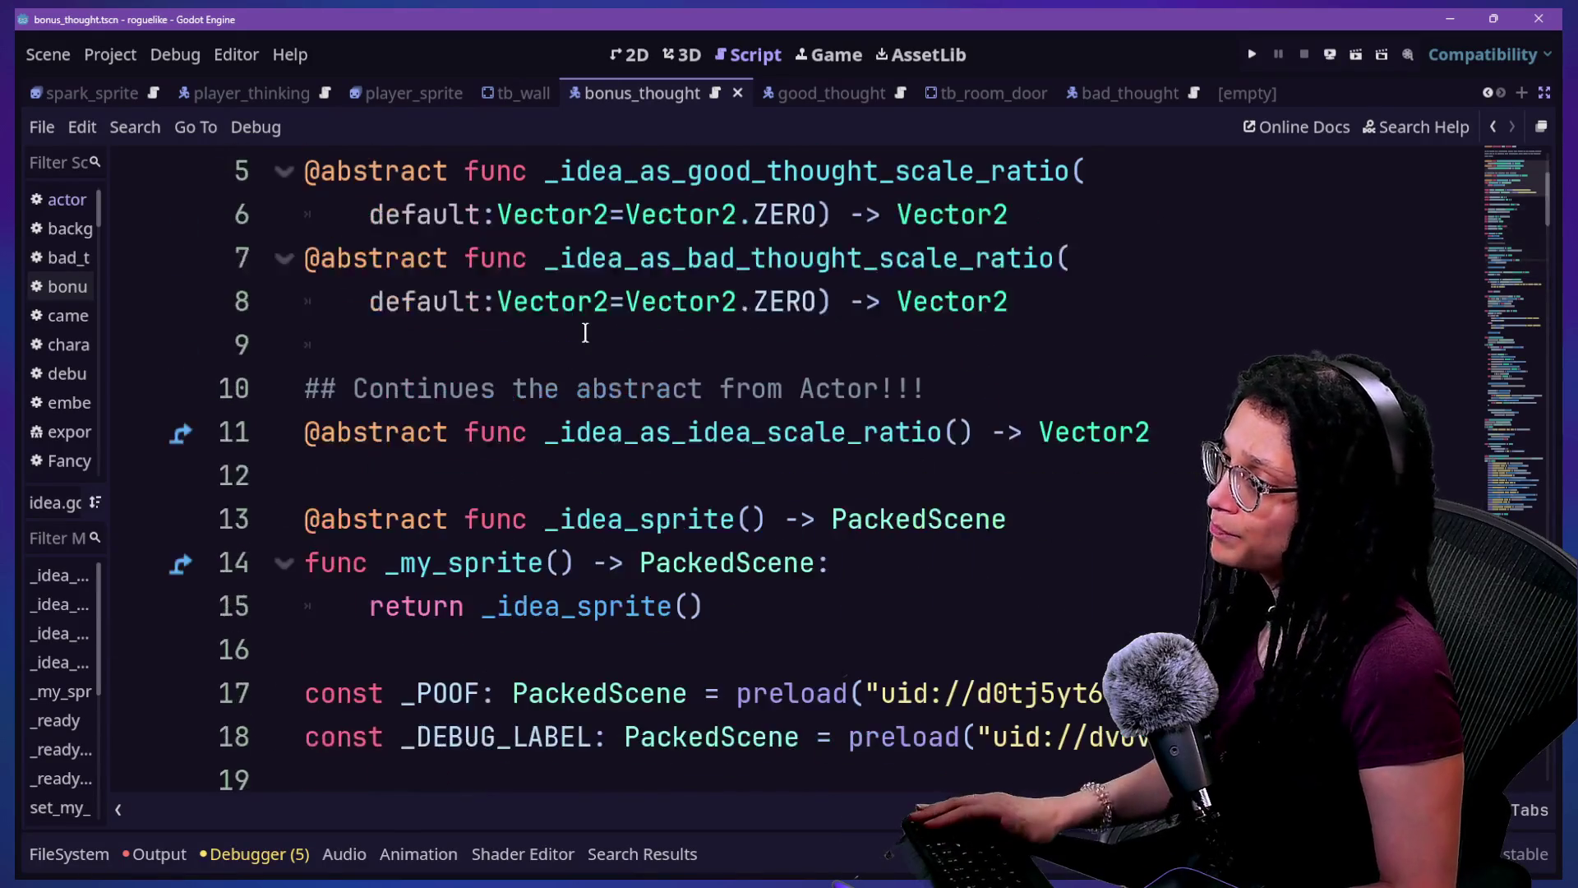
pyautogui.click(527, 478)
pyautogui.scroll(-4, 518, 466)
pyautogui.scroll(-3, 512, 459)
pyautogui.scroll(3, 459, 456)
pyautogui.scroll(1, 461, 456)
pyautogui.moveTo(544, 562)
pyautogui.mouseDown()
pyautogui.moveTo(885, 585)
pyautogui.moveTo(948, 559)
pyautogui.mouseUp()
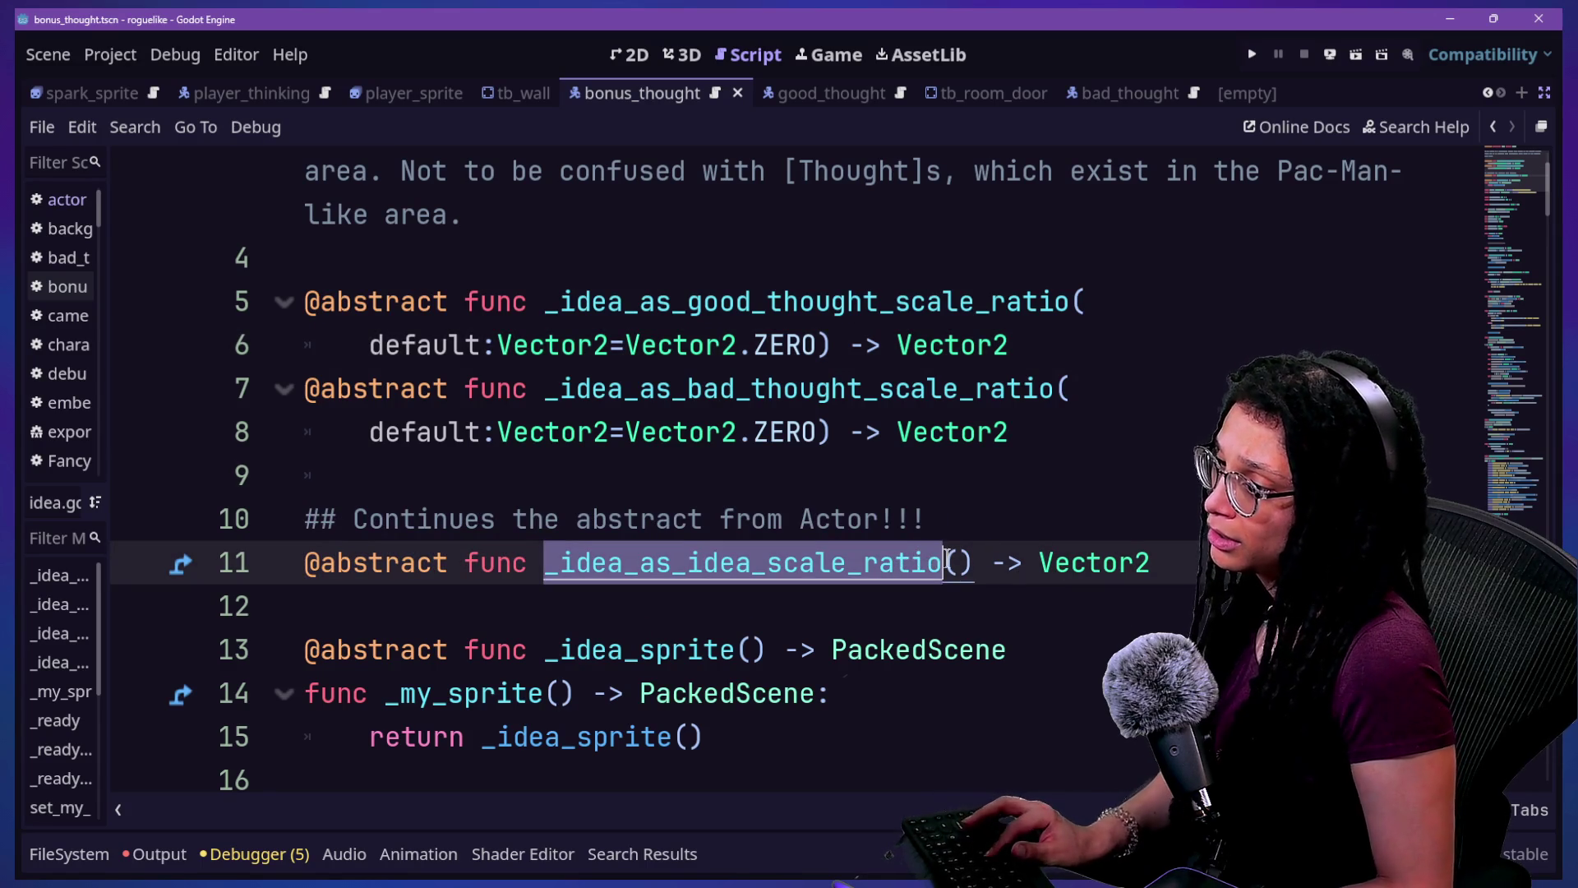
pyautogui.hotkey('ctrl', 'shift', 'f')
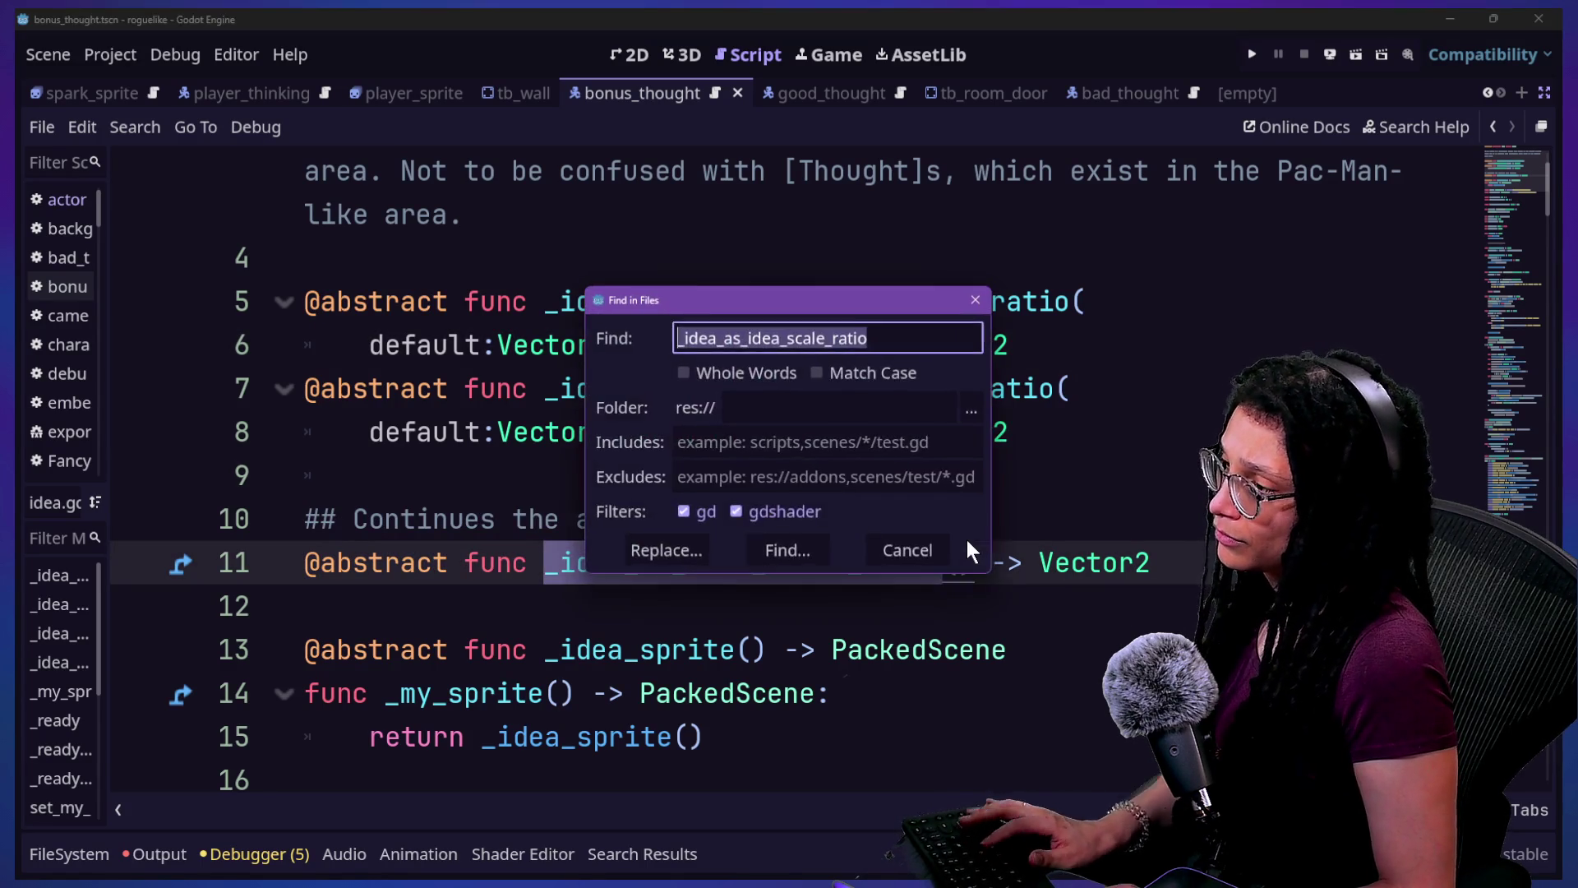
# Run the project-wide search for _idea_as_idea_scale_ratio, then reopen and cancel the Find in Files dialog
pyautogui.press('Return')
pyautogui.scroll(-2, 151, 798)
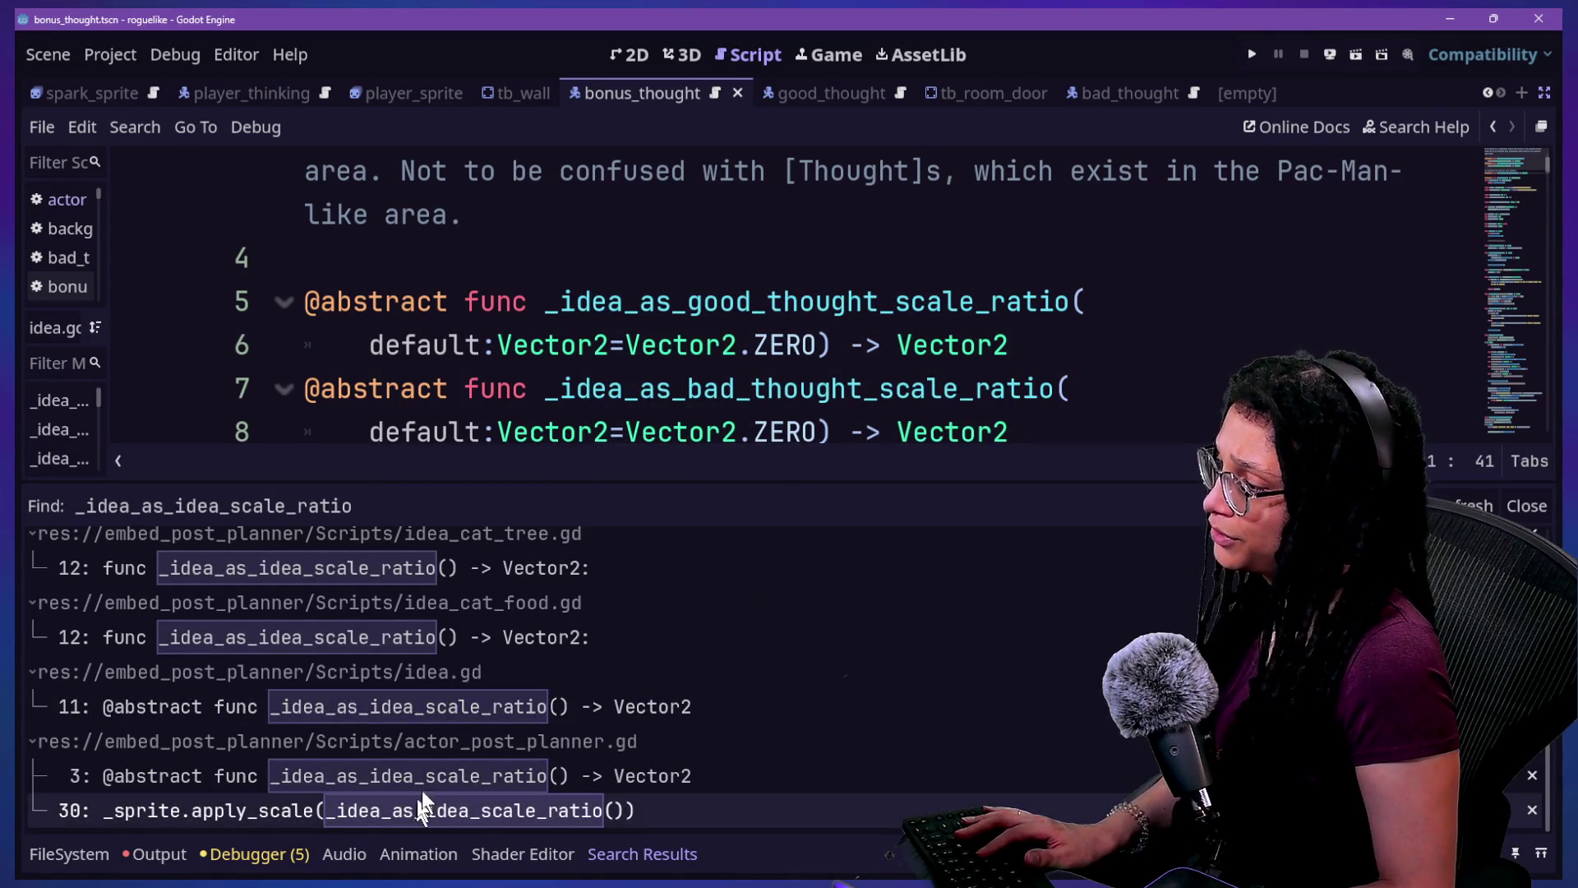
pyautogui.hotkey('ctrl', 'shift', 'f')
pyautogui.click(694, 339)
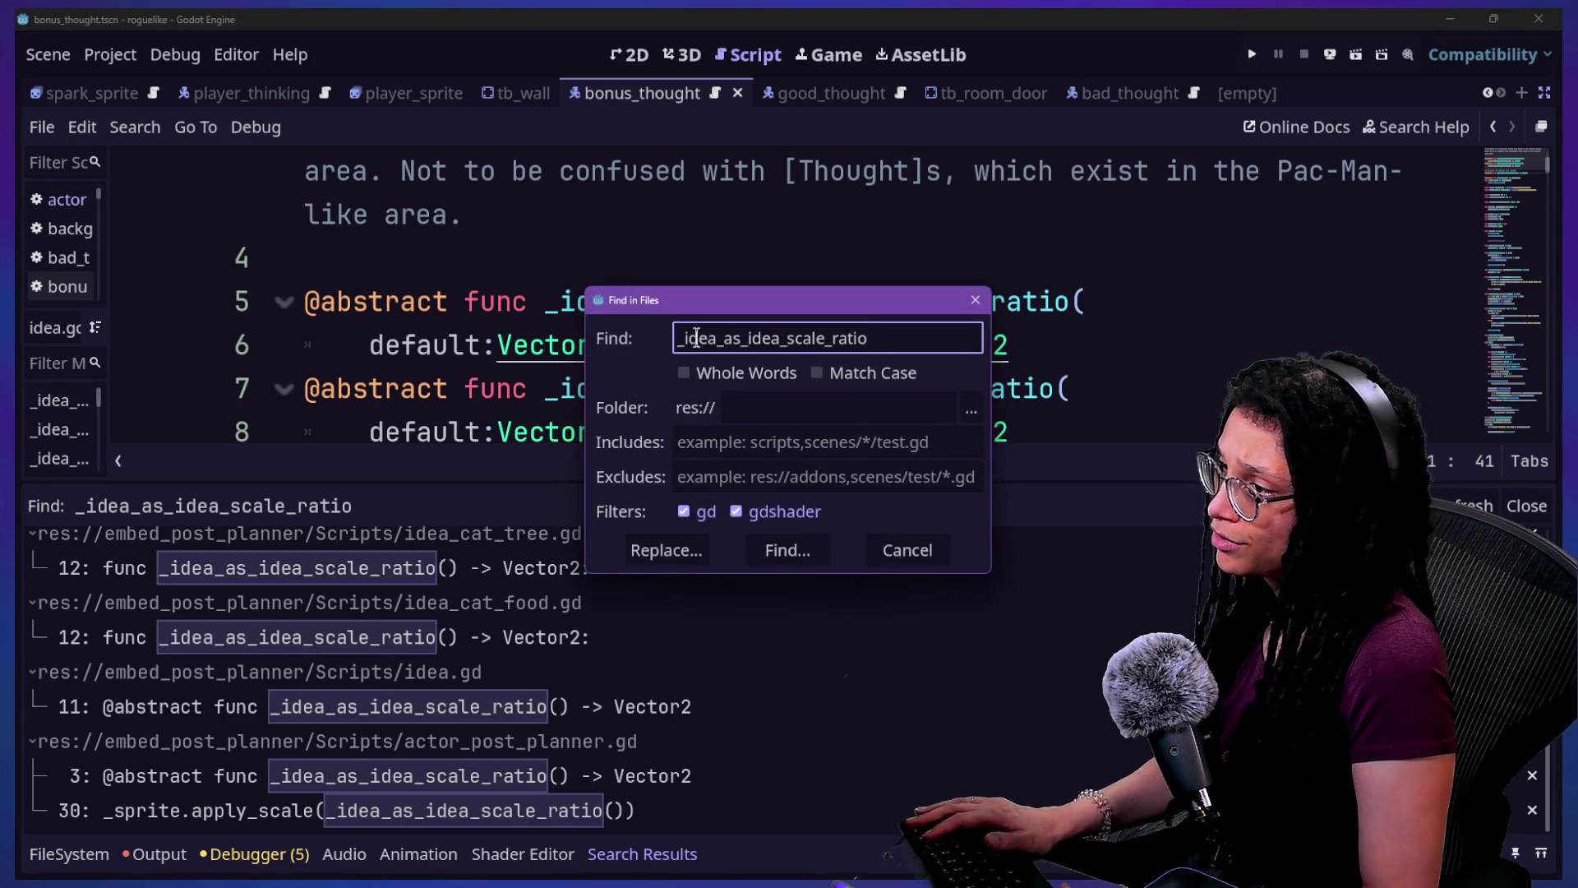
pyautogui.press('Escape')
# Hide the bottom panel and select the good and bad scale ratio declarations further down idea.gd
pyautogui.hotkey('ctrl', 'alt', 'o')
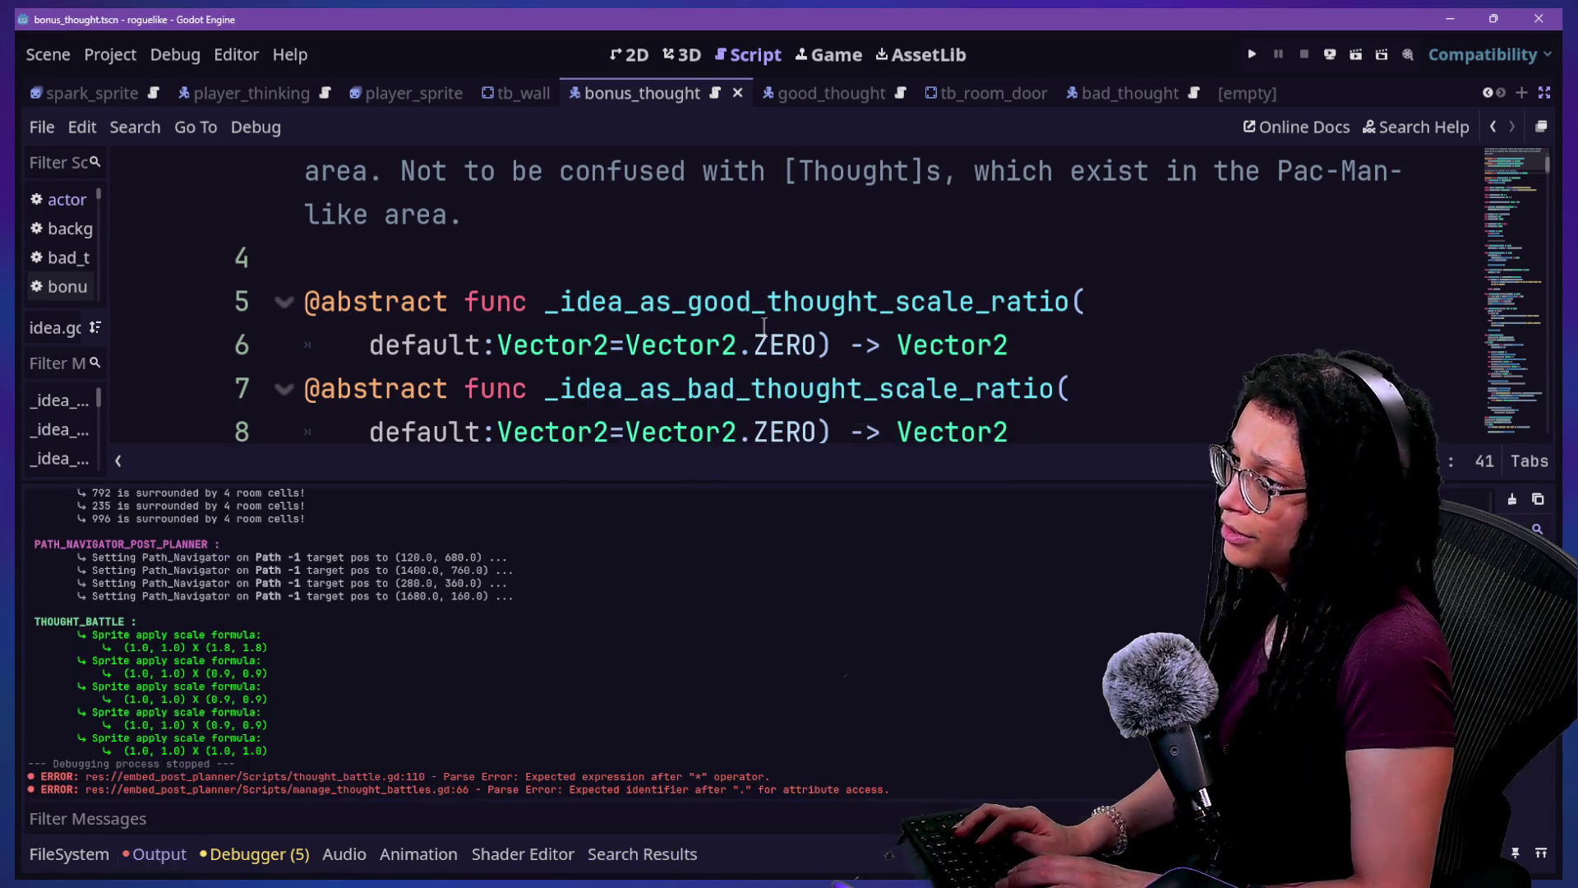
pyautogui.hotkey('ctrl', 'alt', 'o')
pyautogui.scroll(2, 763, 325)
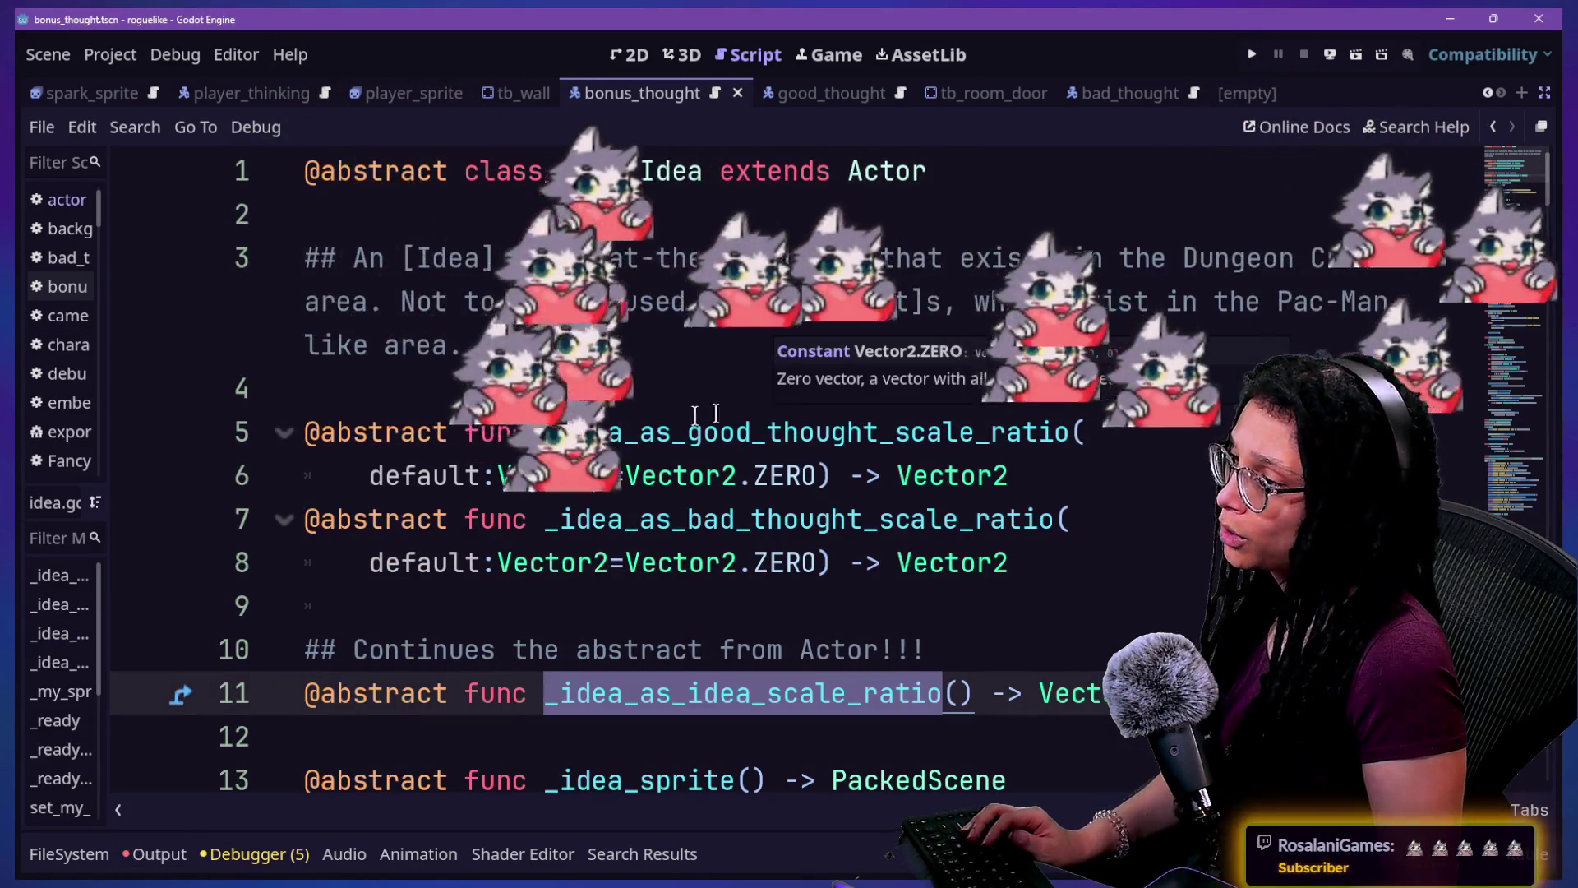
pyautogui.moveTo(509, 418); pyautogui.dragTo(1023, 554)
pyautogui.scroll(-1, 1023, 543)
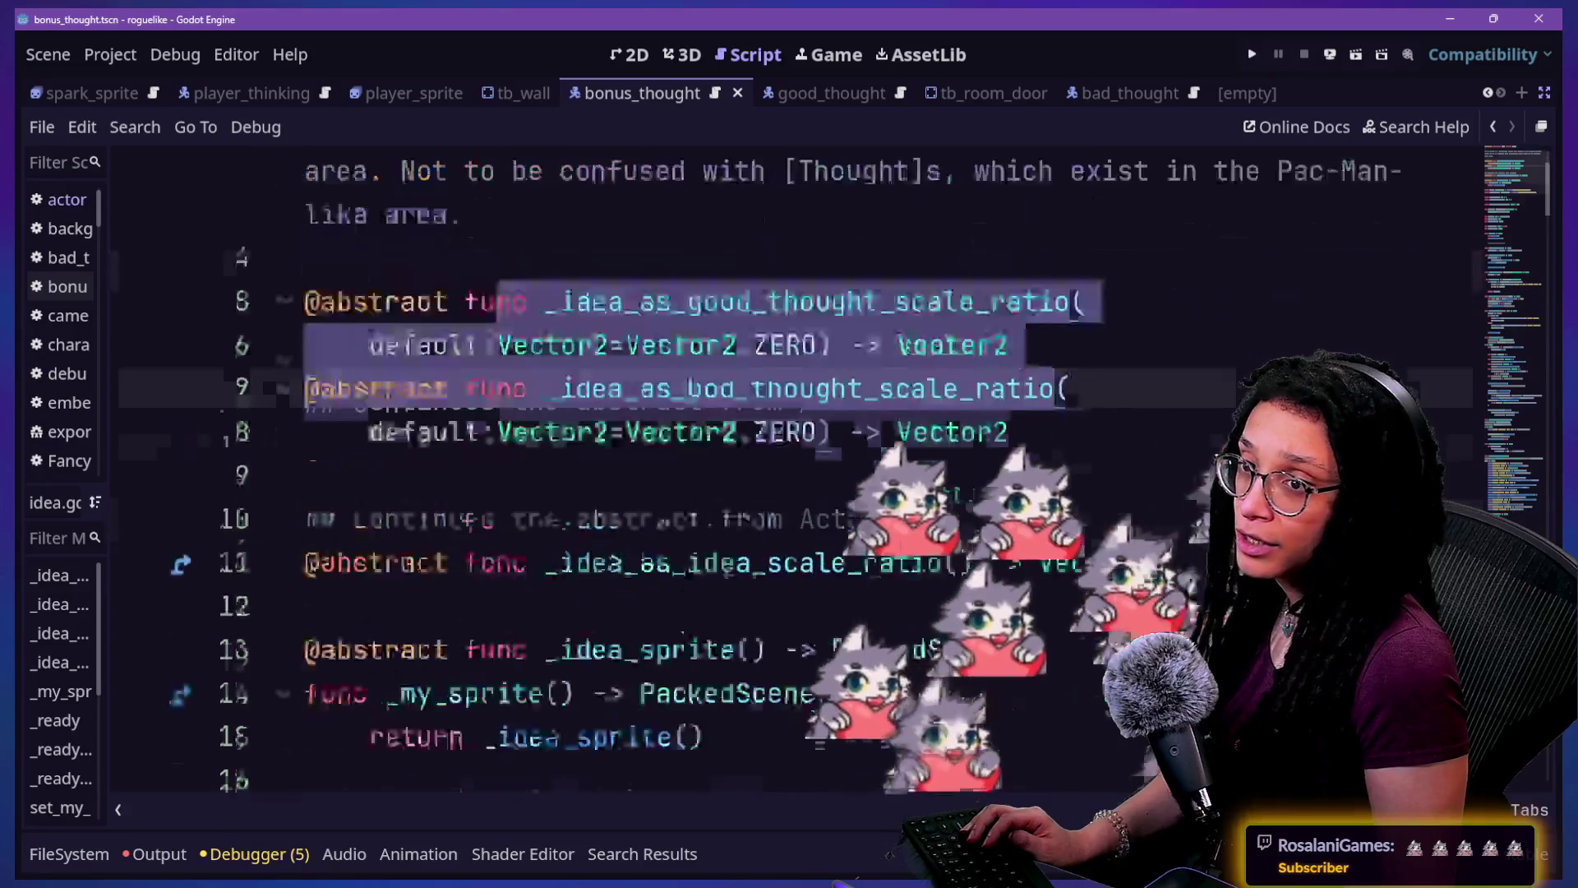
pyautogui.scroll(-7, 1049, 530)
pyautogui.scroll(8, 1049, 529)
pyautogui.moveTo(544, 432)
pyautogui.mouseDown()
pyautogui.moveTo(1008, 431)
pyautogui.moveTo(1063, 519)
pyautogui.mouseUp()
pyautogui.hotkey('ctrl', 'c')
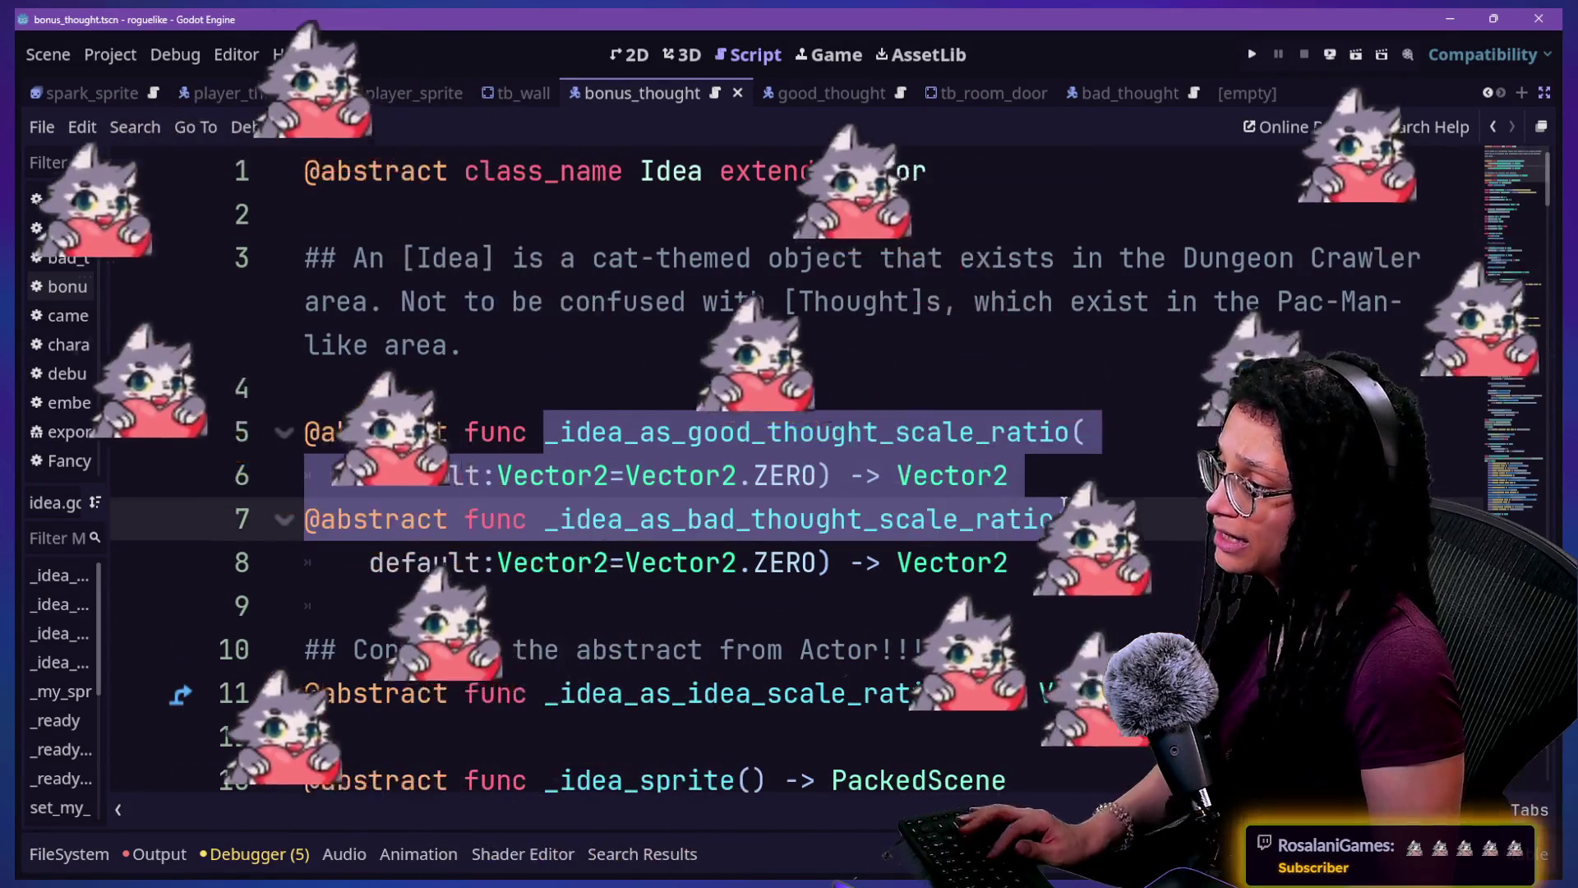
pyautogui.scroll(-5, 1063, 507)
pyautogui.scroll(-2, 1063, 505)
pyautogui.scroll(-3, 1063, 505)
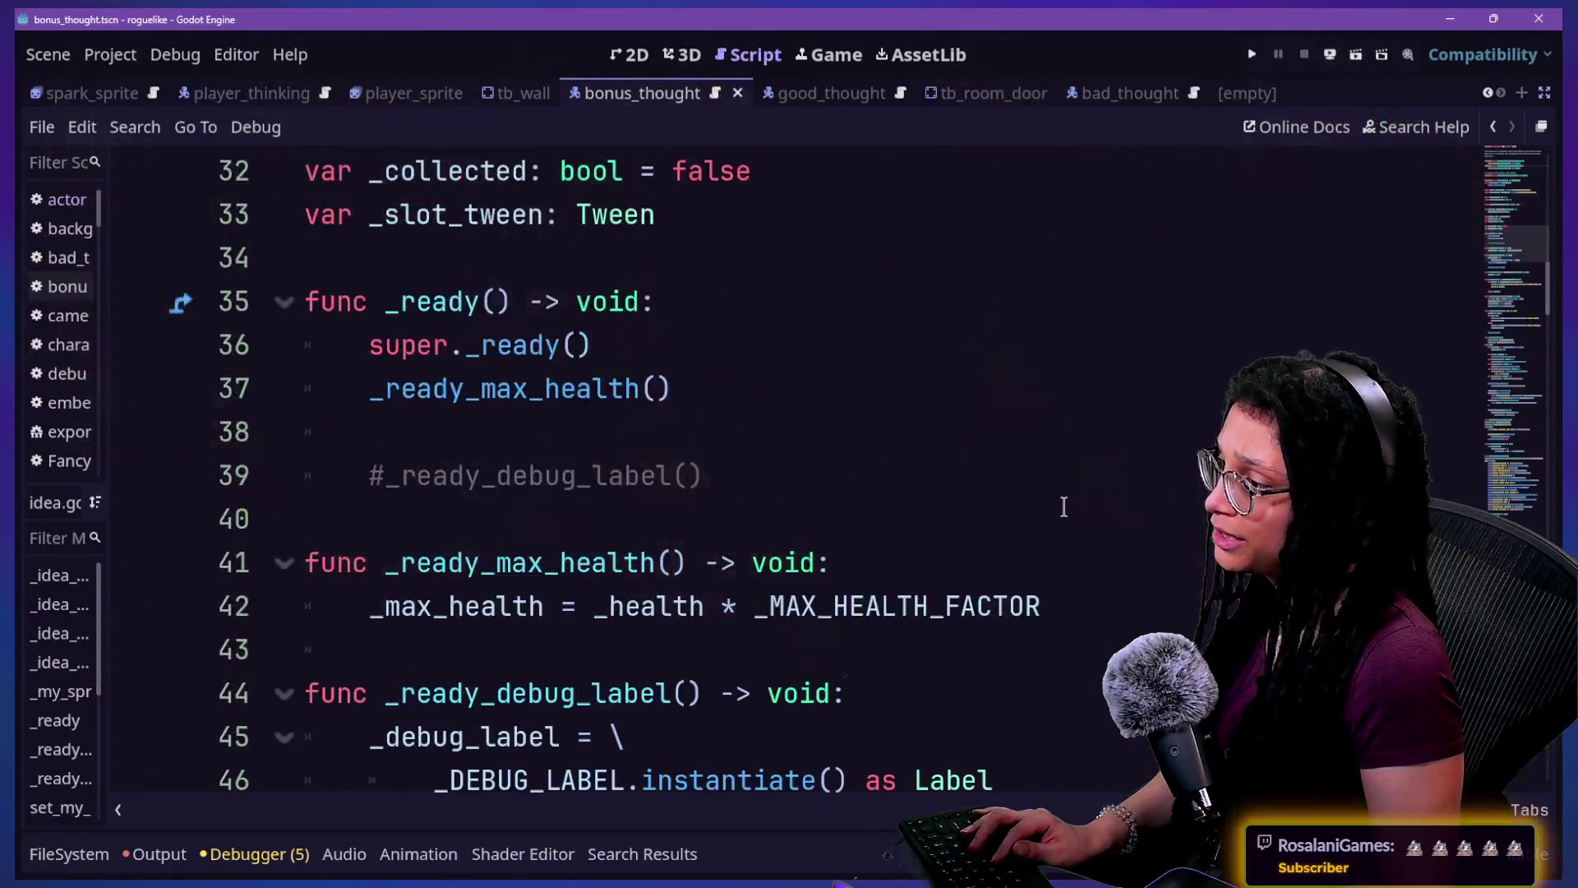
pyautogui.scroll(-3, 1063, 505)
pyautogui.scroll(-3, 1063, 506)
# Paste the abstract good and bad ratio declarations below the return line in idea.gd
pyautogui.click(997, 216)
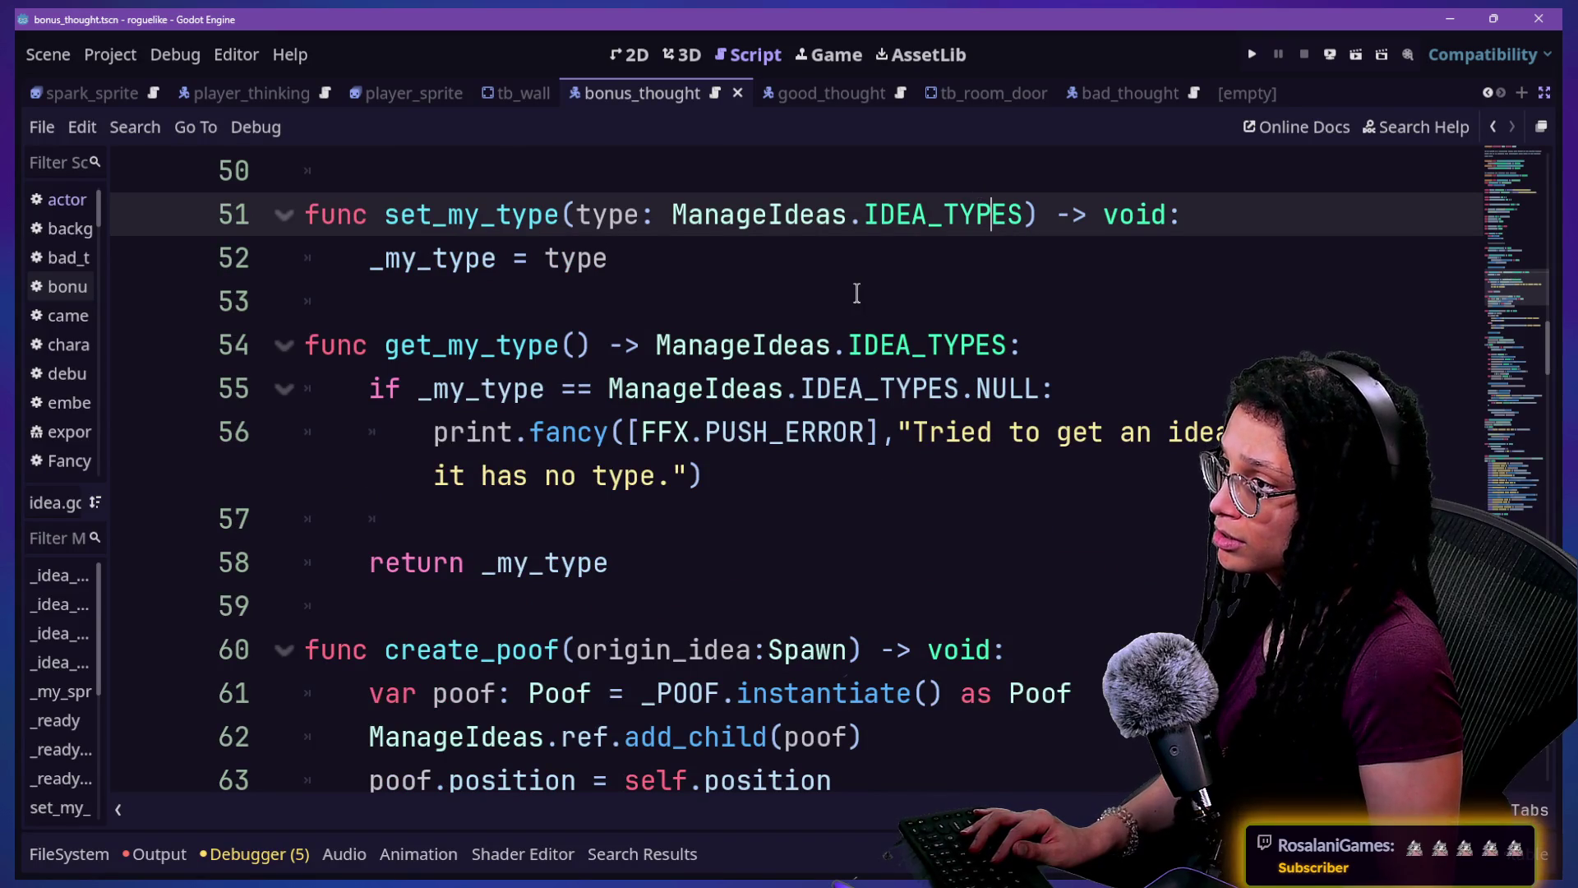
pyautogui.click(1034, 599)
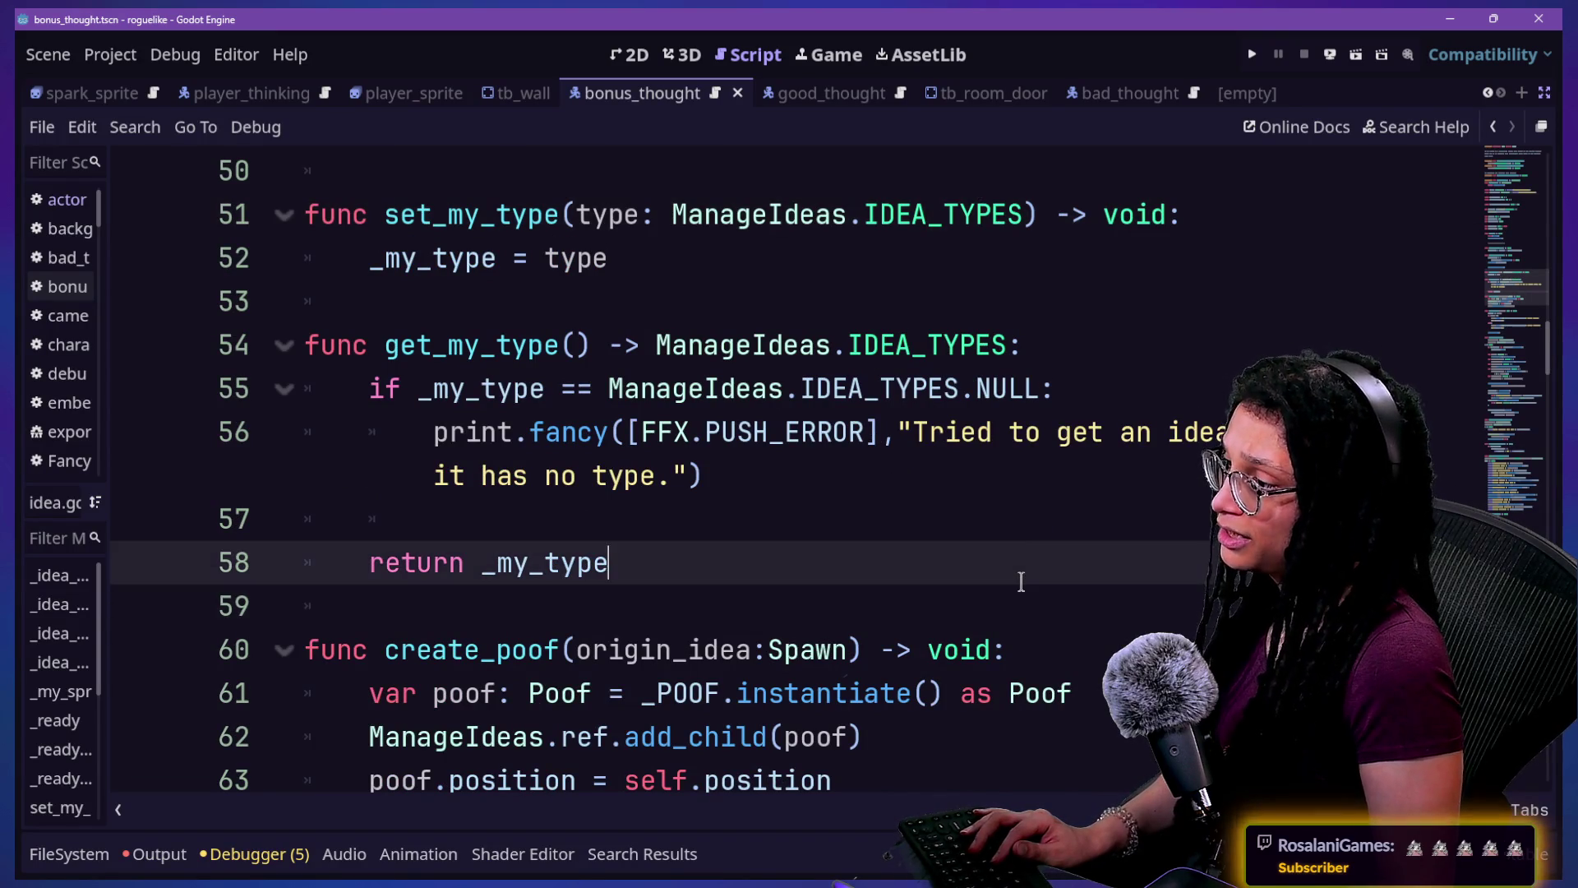
pyautogui.press('Return')
pyautogui.hotkey('ctrl', 'v')
pyautogui.scroll(-3, 820, 568)
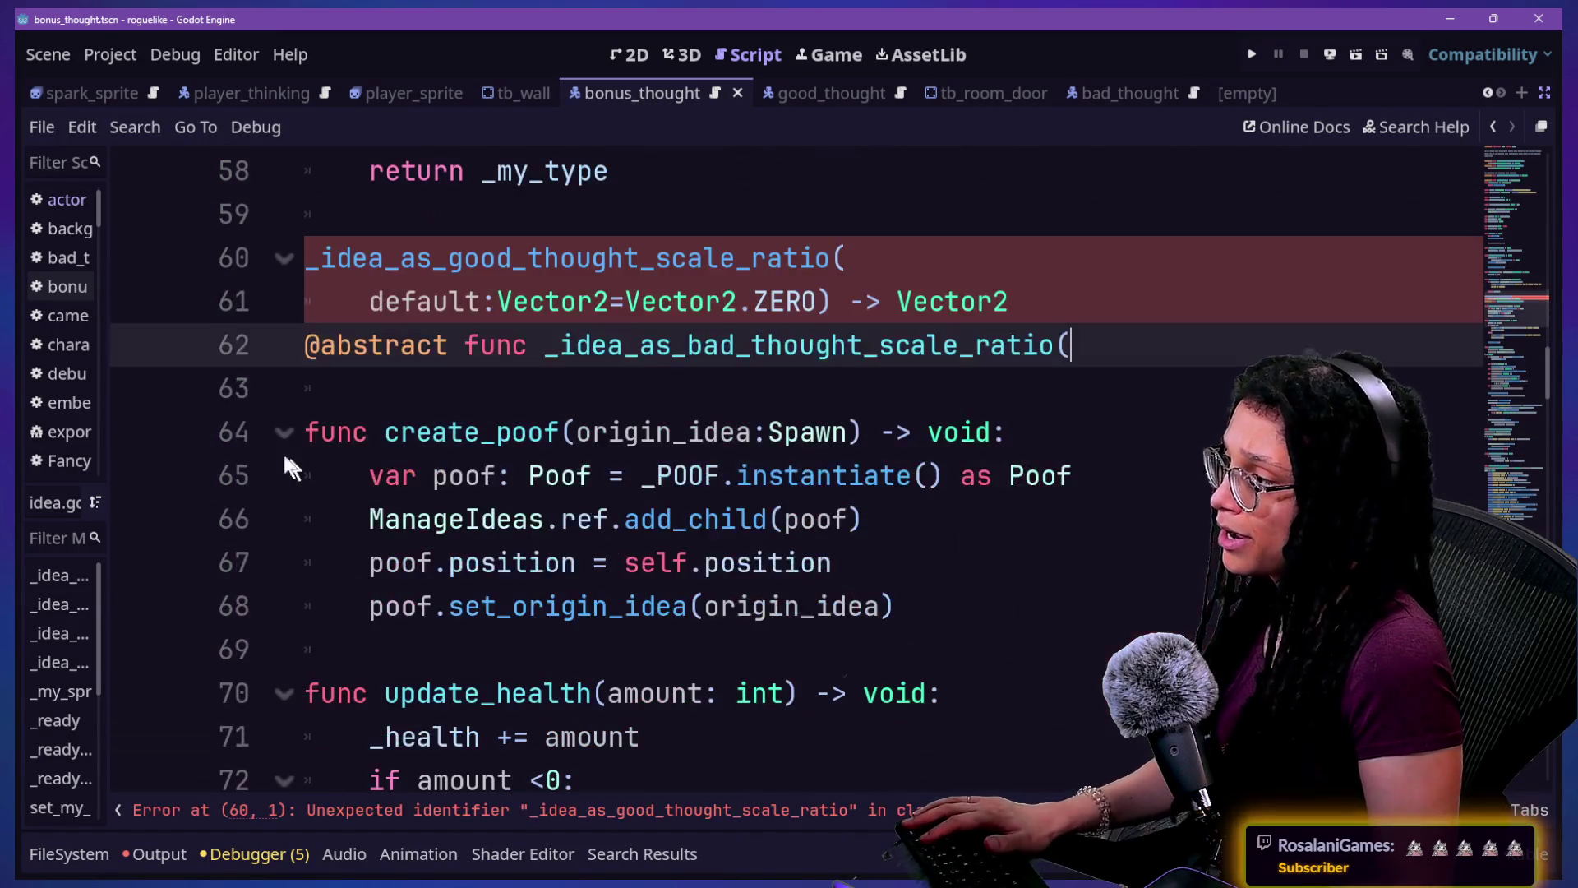
pyautogui.click(284, 258)
pyautogui.tripleClick(306, 262)
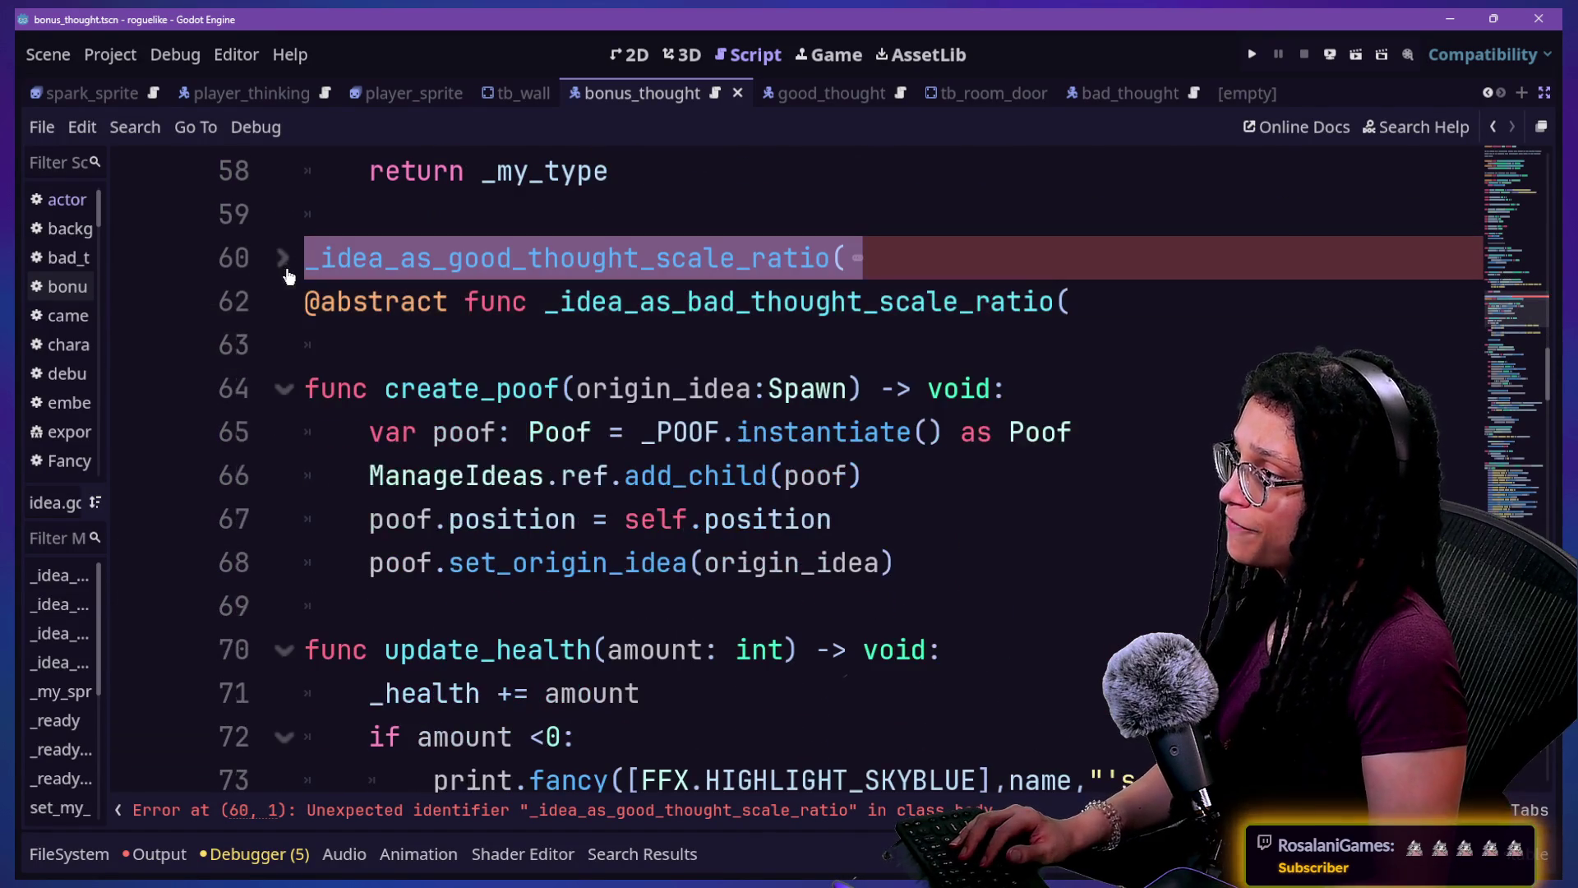
pyautogui.click(310, 261)
pyautogui.write('func get')
pyautogui.click(552, 222)
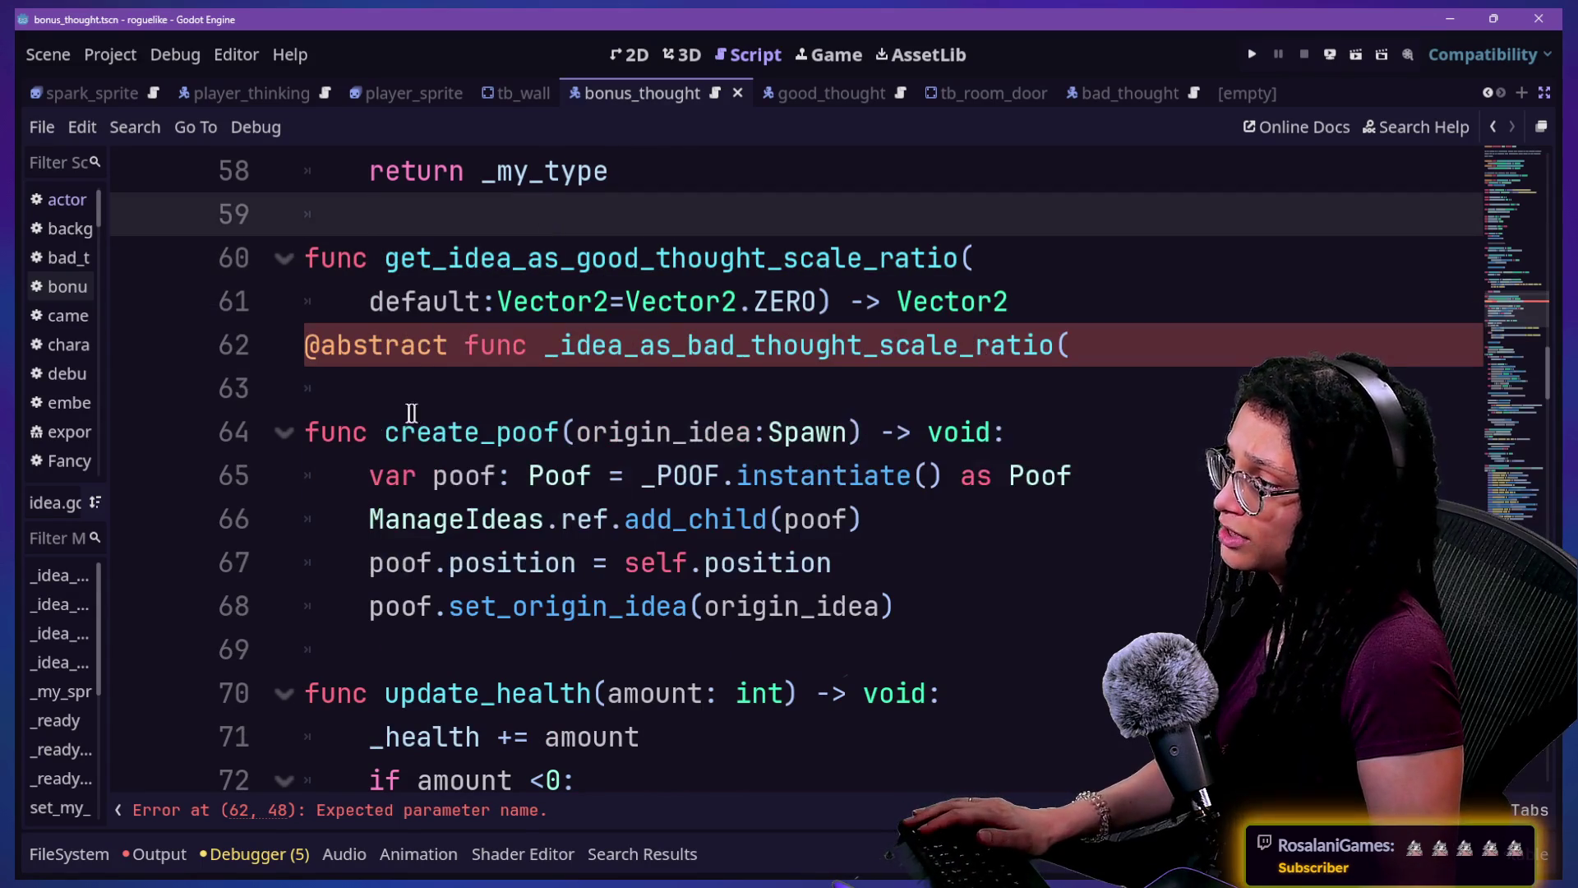
pyautogui.click(385, 432)
pyautogui.write('get')
pyautogui.press('BackSpace')
pyautogui.press('BackSpace')
pyautogui.press('BackSpace')
pyautogui.press('Escape')
# Turn both declarations into get_idea_as_..._scale_ratio() functions returning Vector2
pyautogui.click(472, 331)
pyautogui.press('BackSpace')
pyautogui.press('BackSpace')
pyautogui.press('BackSpace')
pyautogui.press('BackSpace')
pyautogui.press('BackSpace')
pyautogui.press('BackSpace')
pyautogui.press('BackSpace')
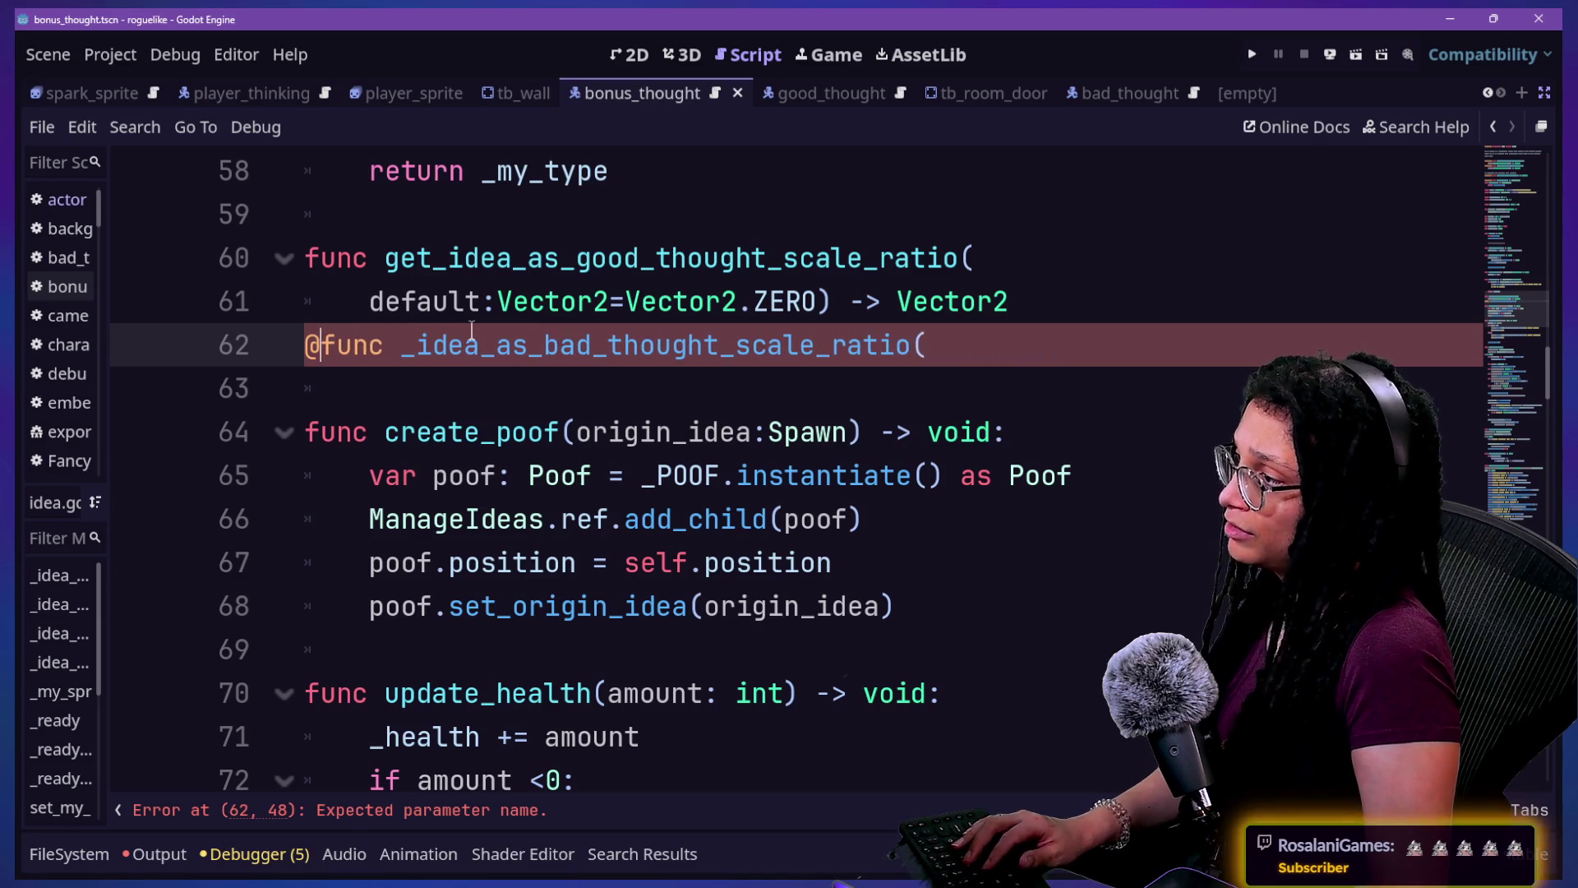
pyautogui.press('BackSpace')
pyautogui.press('Right')
pyautogui.press('Right')
pyautogui.press('Right')
pyautogui.write('get')
pyautogui.click(987, 332)
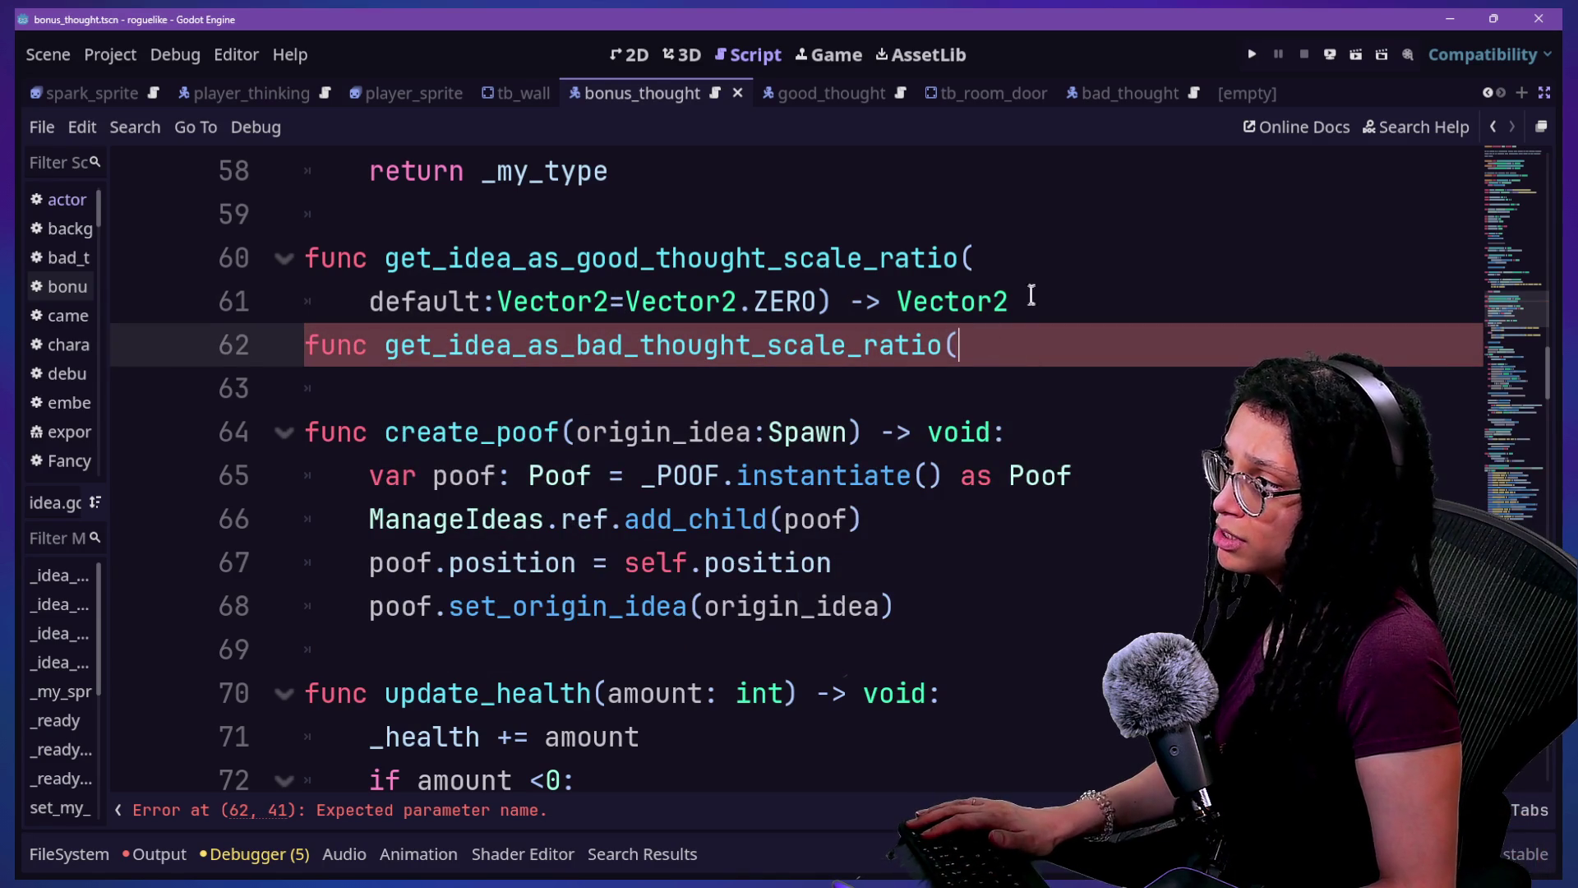
pyautogui.moveTo(831, 301); pyautogui.dragTo(958, 258)
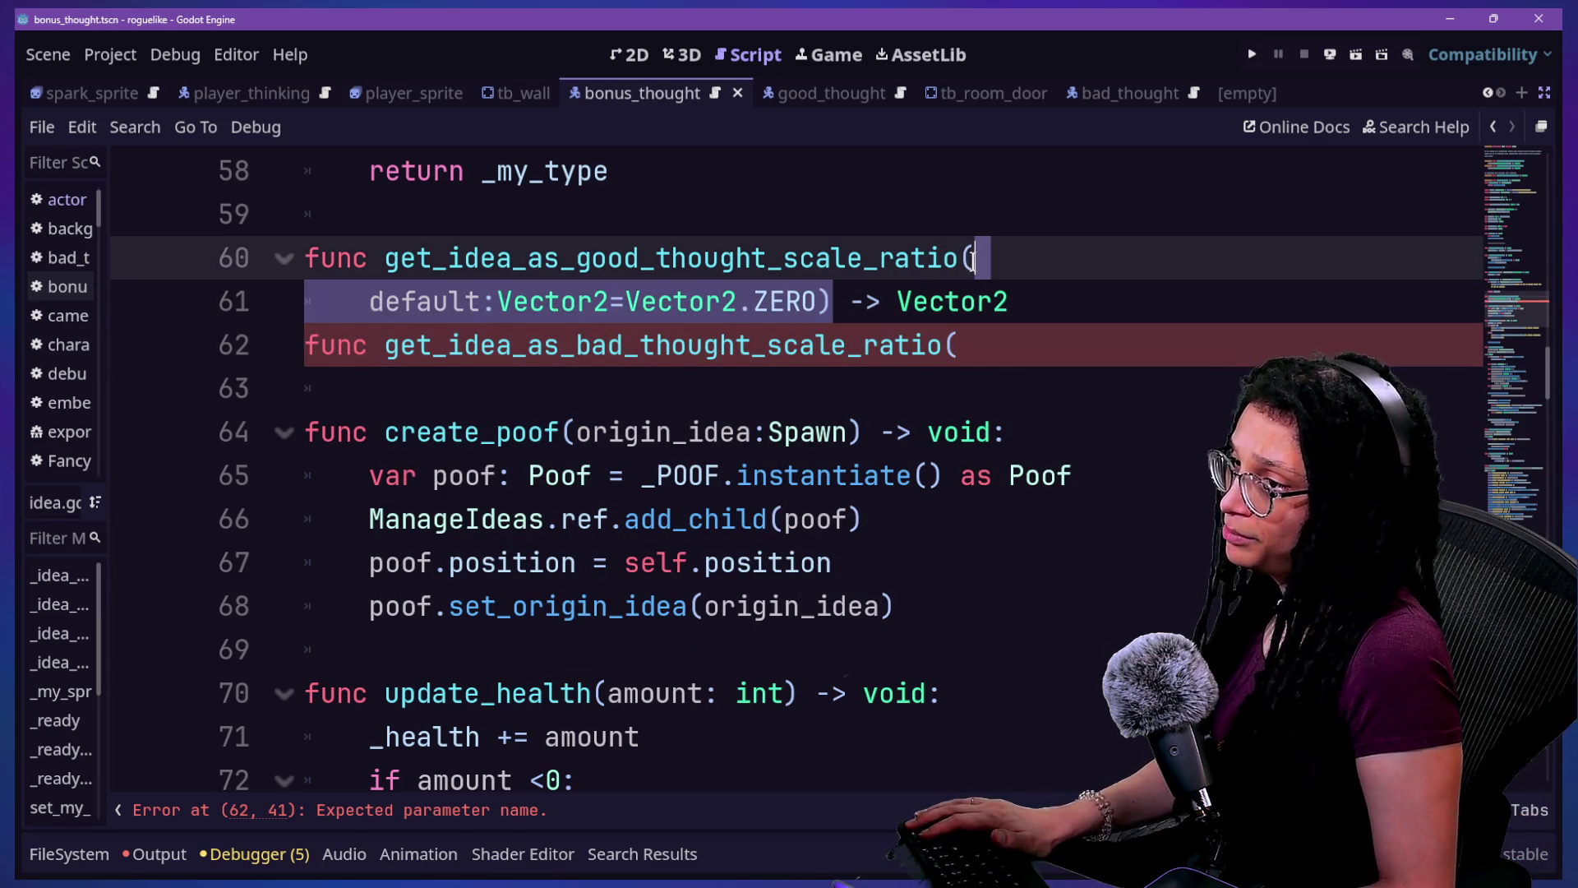
pyautogui.write(') -> Vector2')
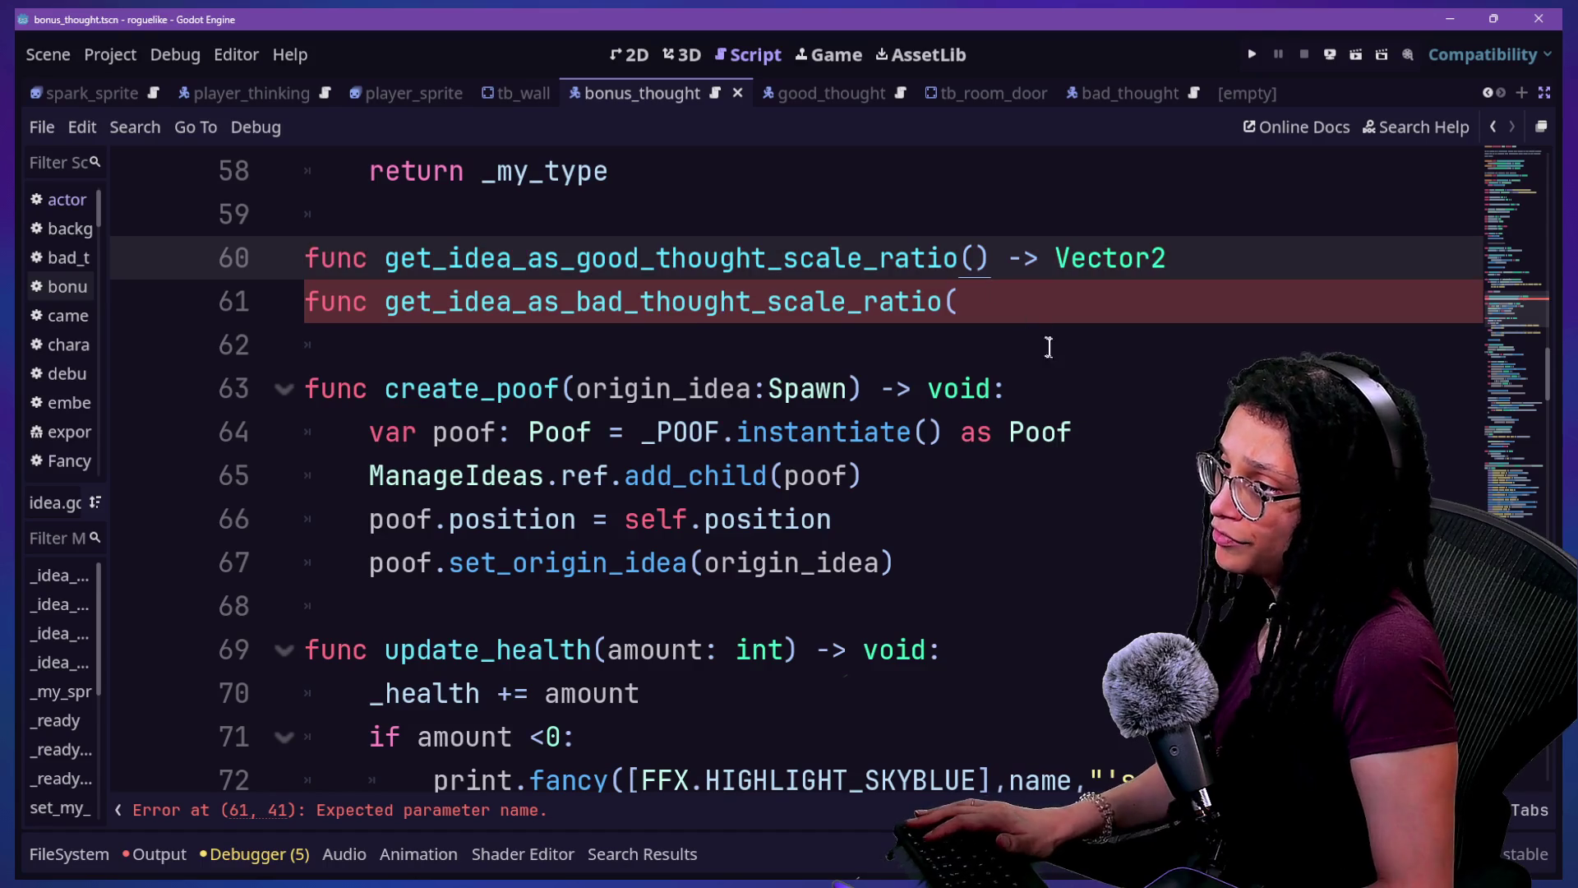
pyautogui.click(1041, 306)
pyautogui.write(') -')
pyautogui.press('BackSpace')
pyautogui.press('BackSpace')
pyautogui.write('V')
pyautogui.press('BackSpace')
pyautogui.write('ctor')
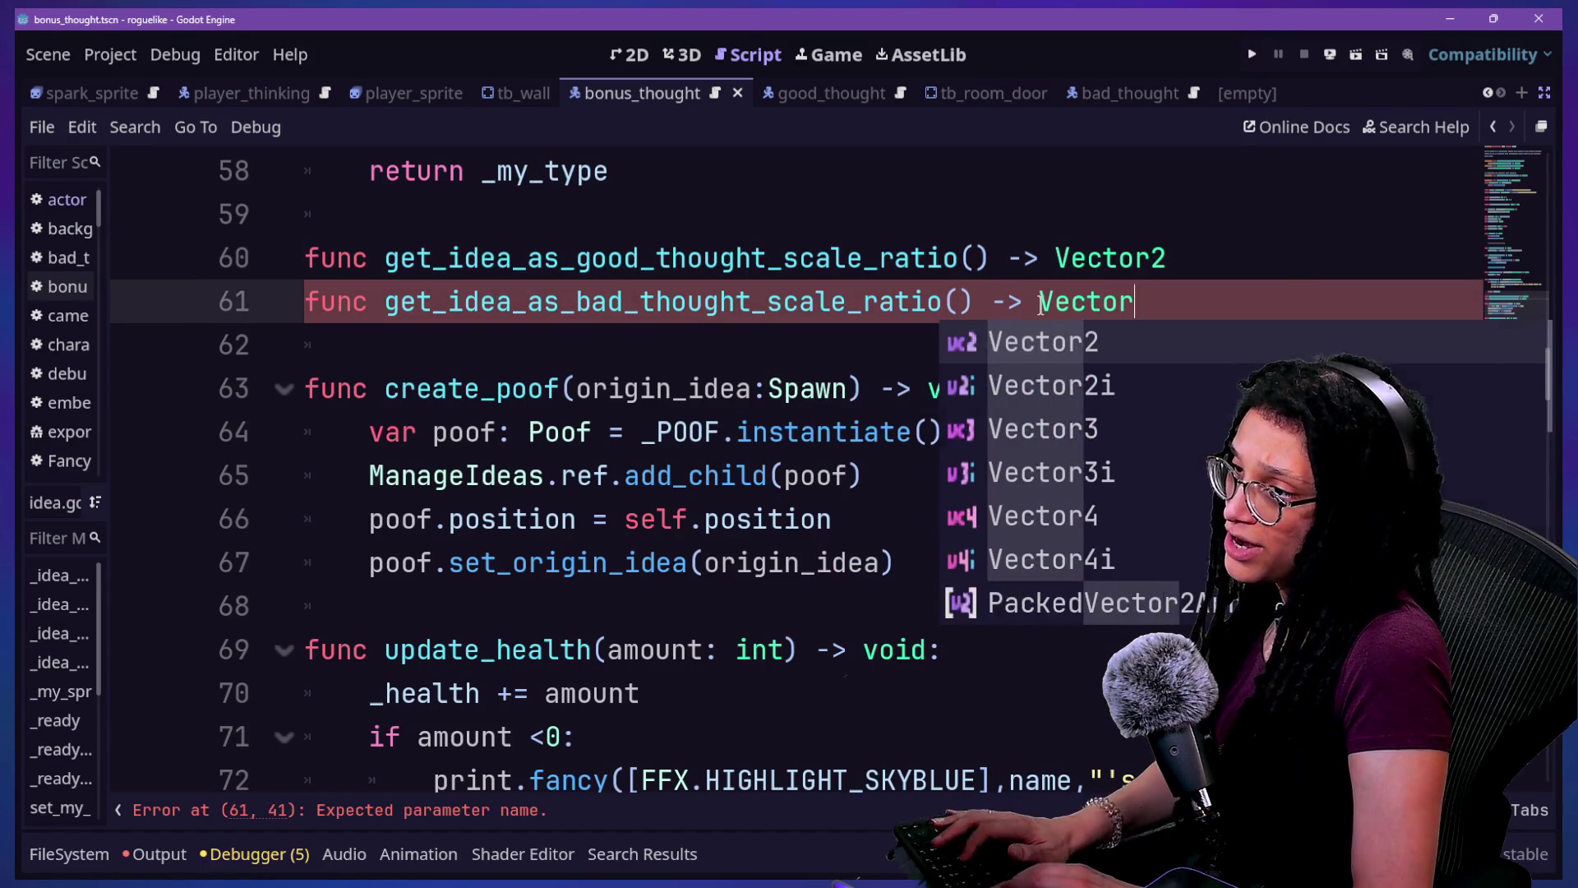
pyautogui.write('2)')
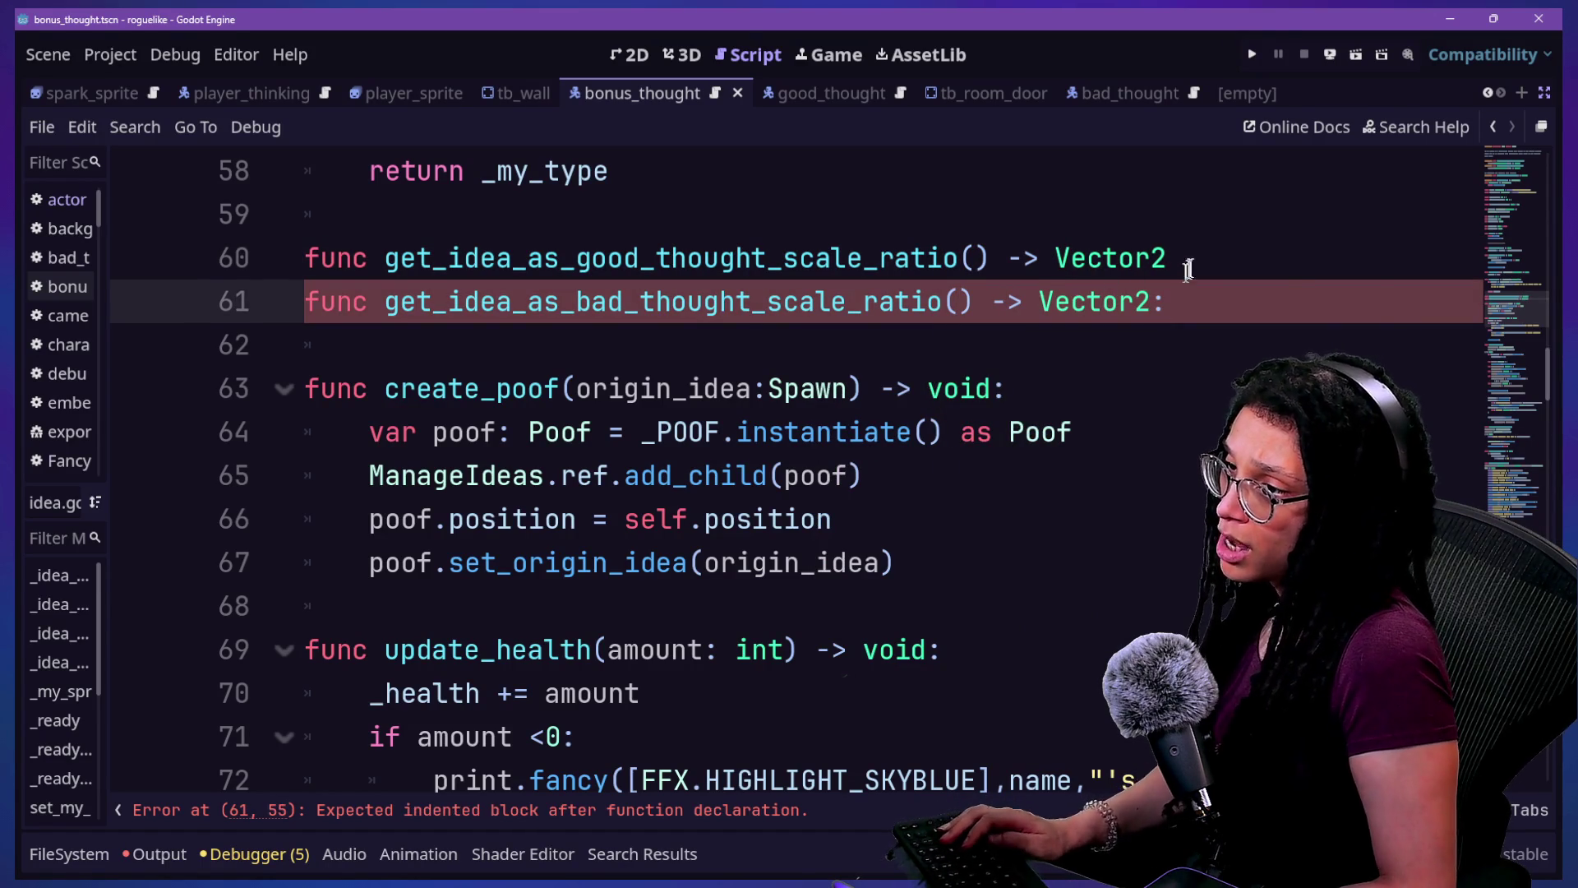
# Give both getters a body returning _idea_as_good_thought_scale_ratio()
pyautogui.click(1177, 257)
pyautogui.press('Return')
pyautogui.write('retgurn')
pyautogui.press('BackSpace')
pyautogui.press('BackSpace')
pyautogui.press('BackSpace')
pyautogui.press('BackSpace')
pyautogui.write('urn')
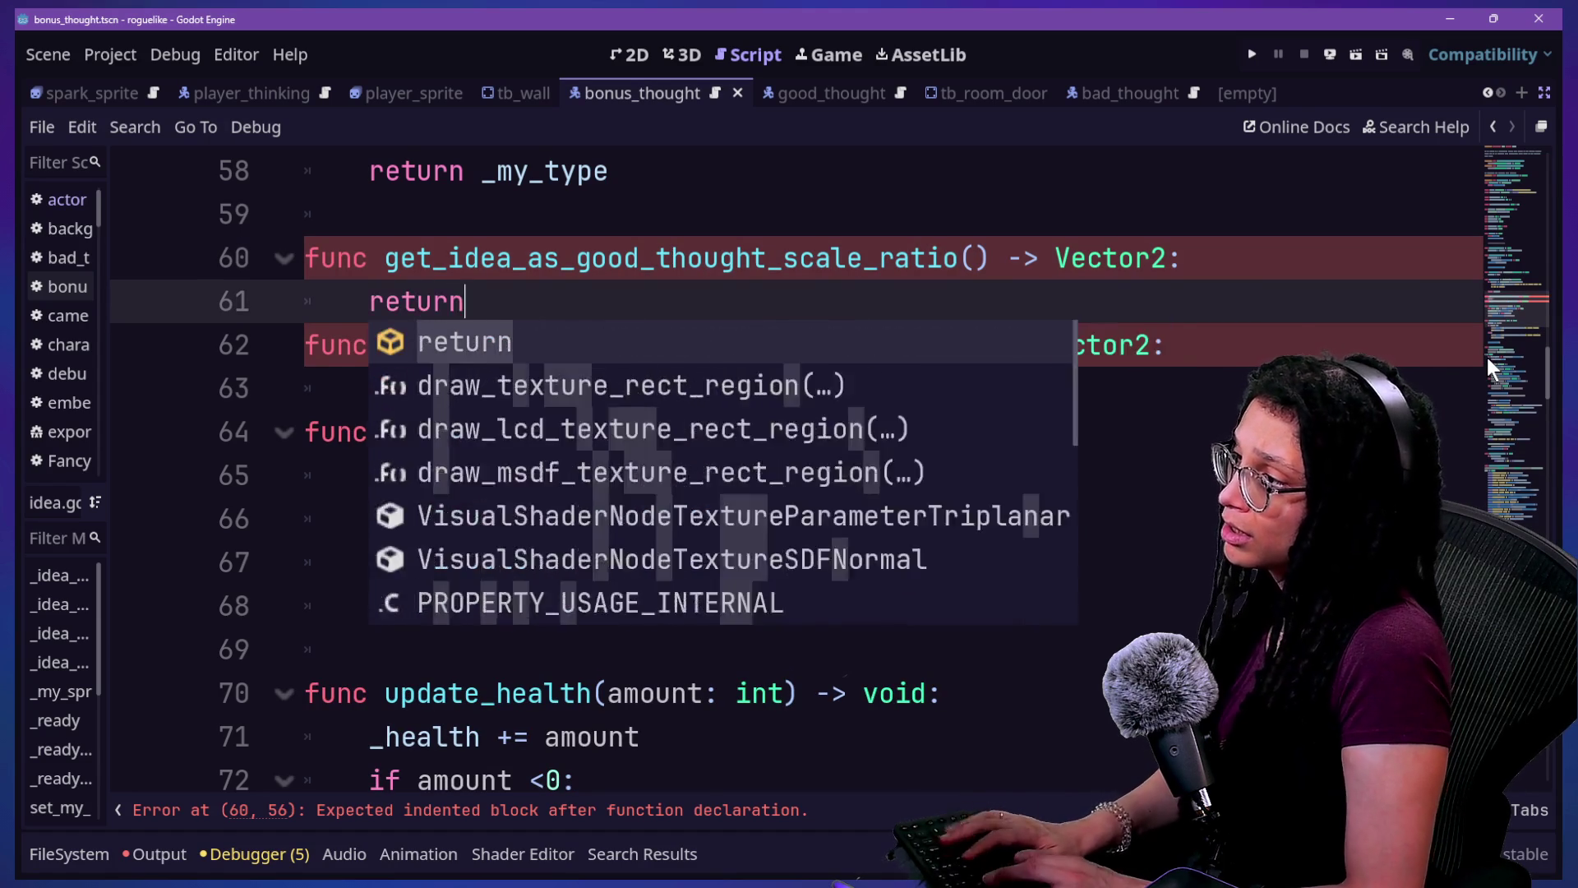
pyautogui.write(' _idea')
pyautogui.press('Down')
pyautogui.press('Return')
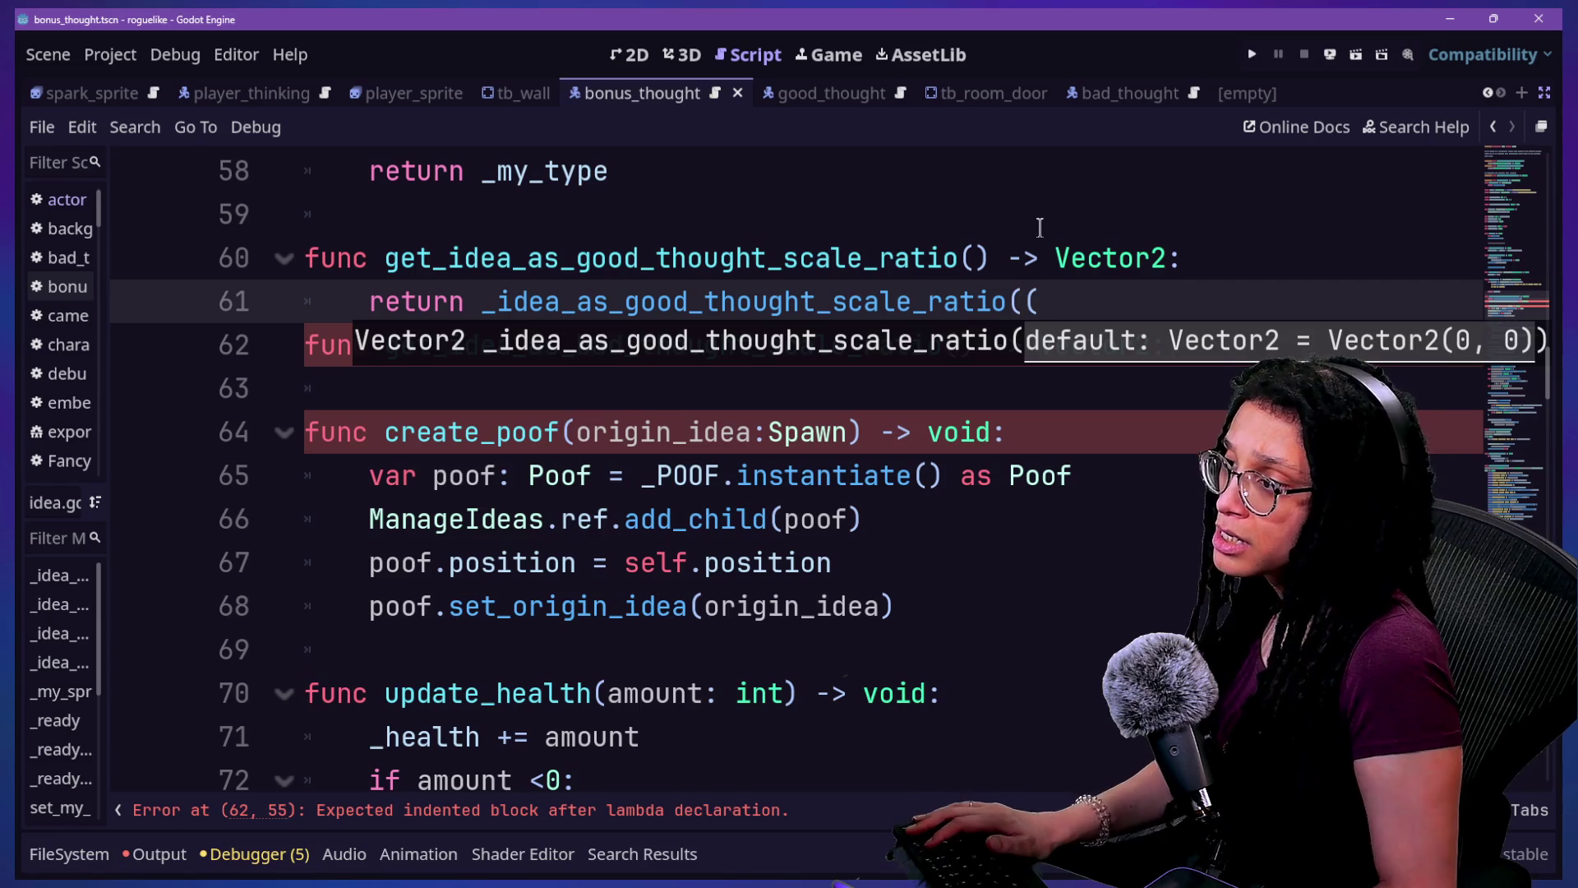
pyautogui.press('BackSpace')
pyautogui.write(')')
pyautogui.moveTo(1202, 281); pyautogui.dragTo(1172, 324)
pyautogui.hotkey('ctrl', 'c')
pyautogui.click(1172, 342)
pyautogui.hotkey('ctrl', 'v')
pyautogui.click(660, 388)
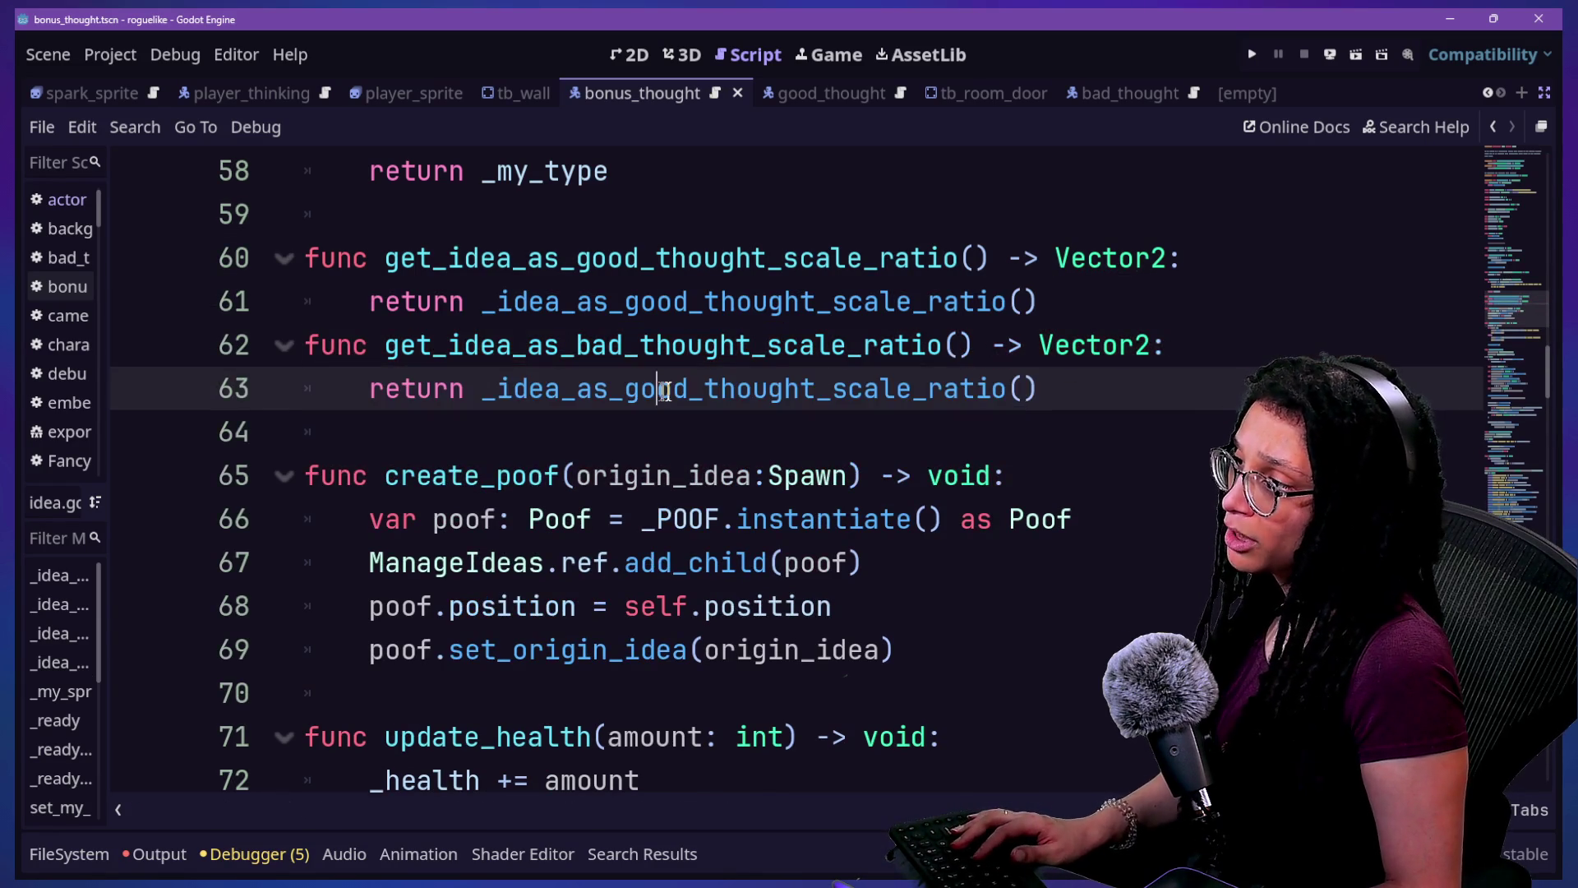
pyautogui.click(723, 430)
pyautogui.scroll(3, 1084, 493)
pyautogui.scroll(2, 1083, 493)
pyautogui.scroll(10, 1084, 494)
pyautogui.scroll(3, 1084, 493)
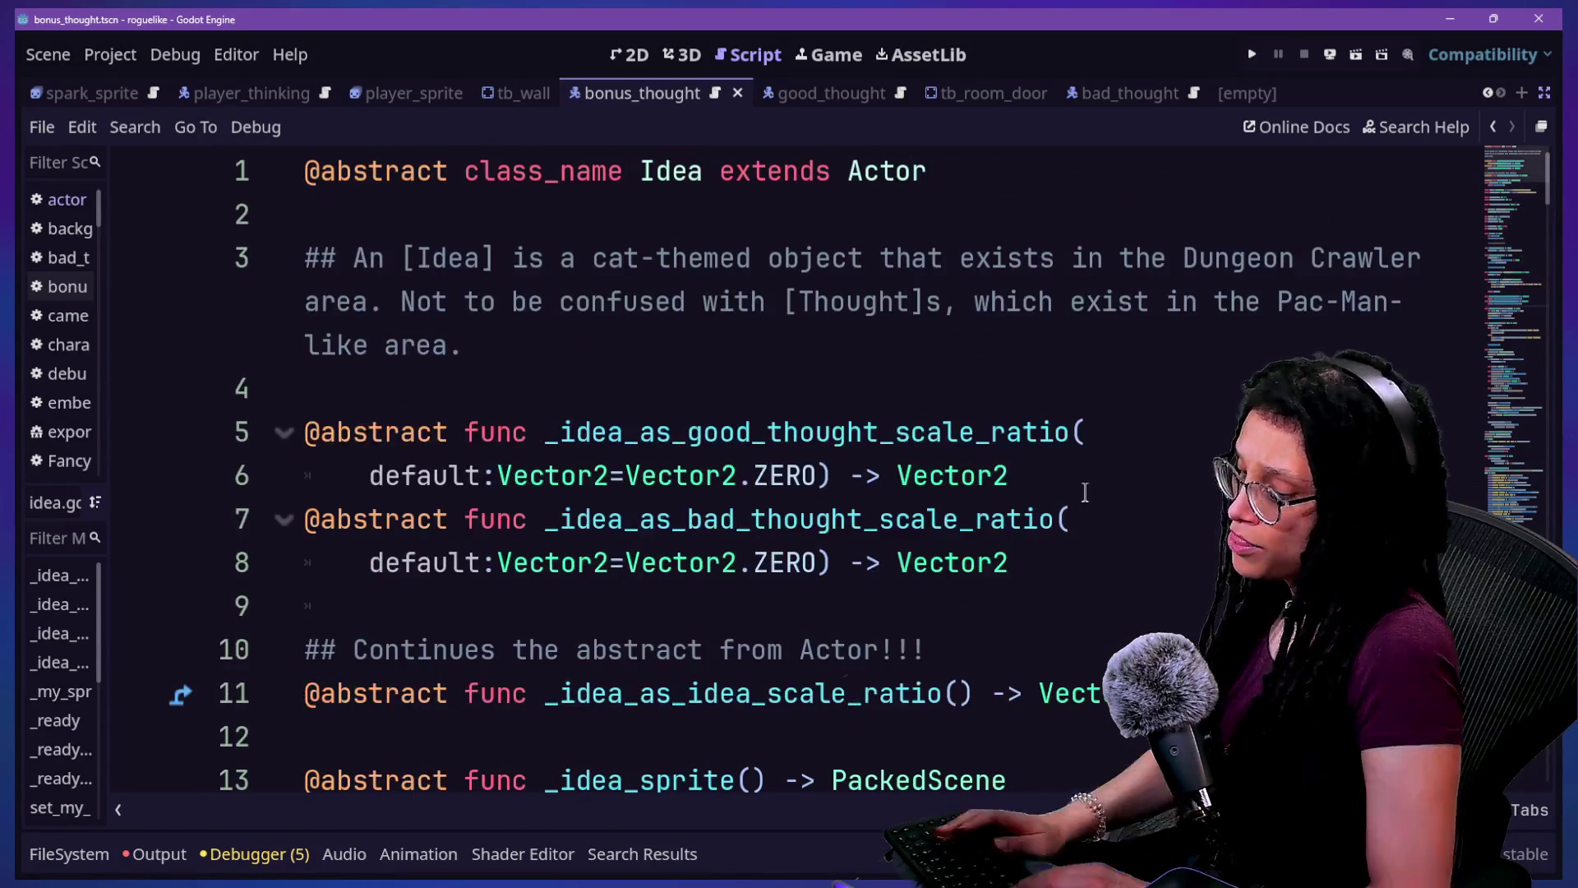
# Switch to manage_thought_battles.gd and edit the add_ideas_to_battle ratio modifier argument to the good variant
pyautogui.hotkey('ctrl', 'alt', 'o')
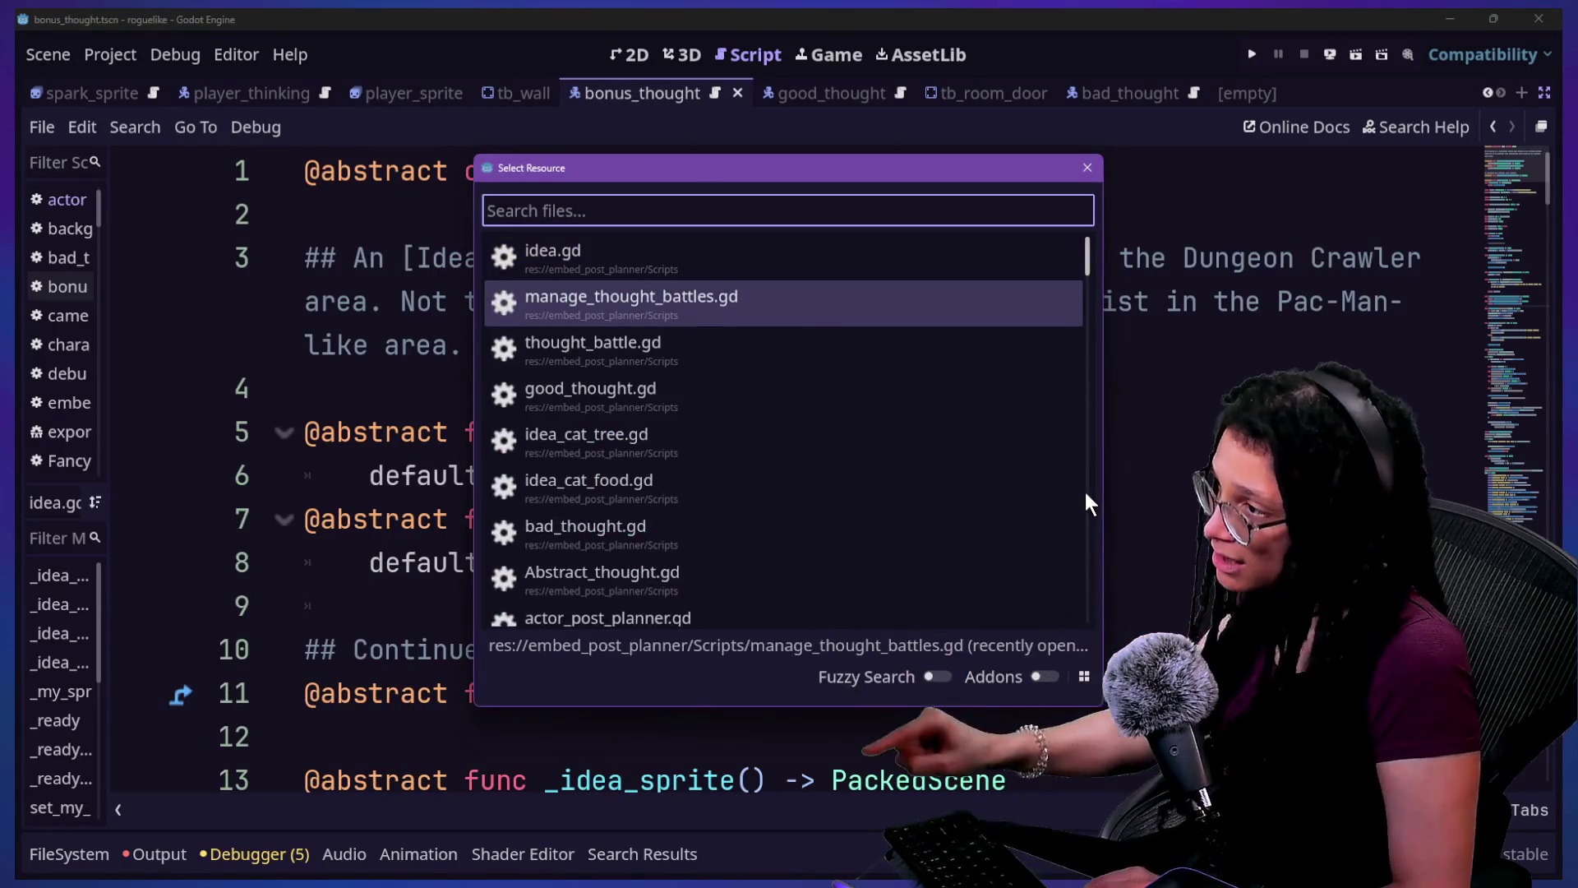
pyautogui.press('Return')
pyautogui.scroll(-1, 1006, 509)
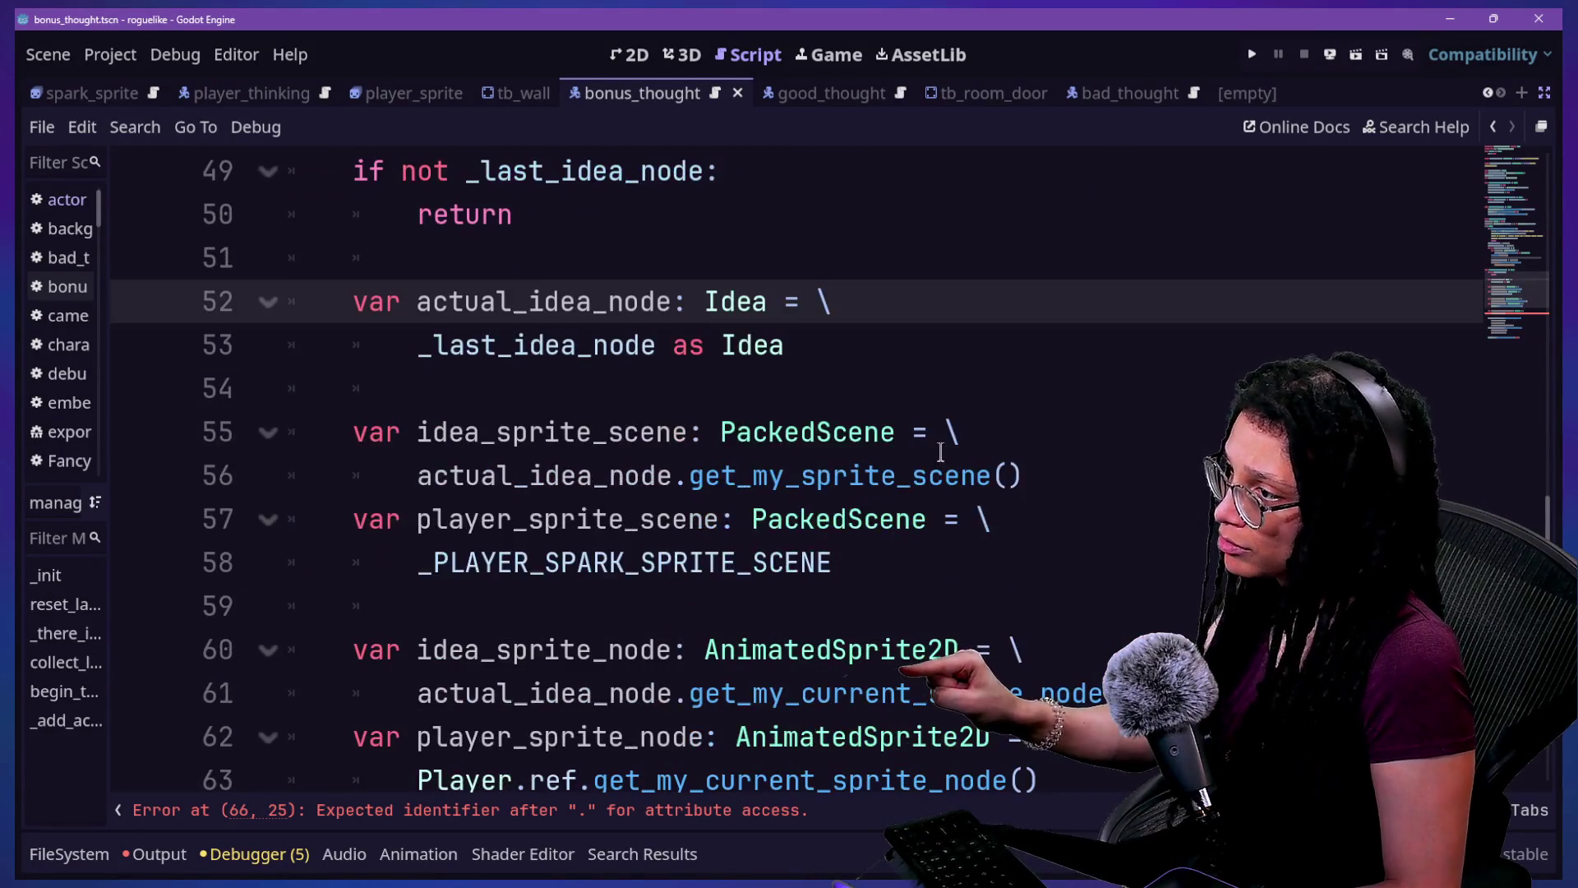
pyautogui.scroll(-1, 941, 451)
pyautogui.scroll(-5, 941, 452)
pyautogui.scroll(2, 921, 448)
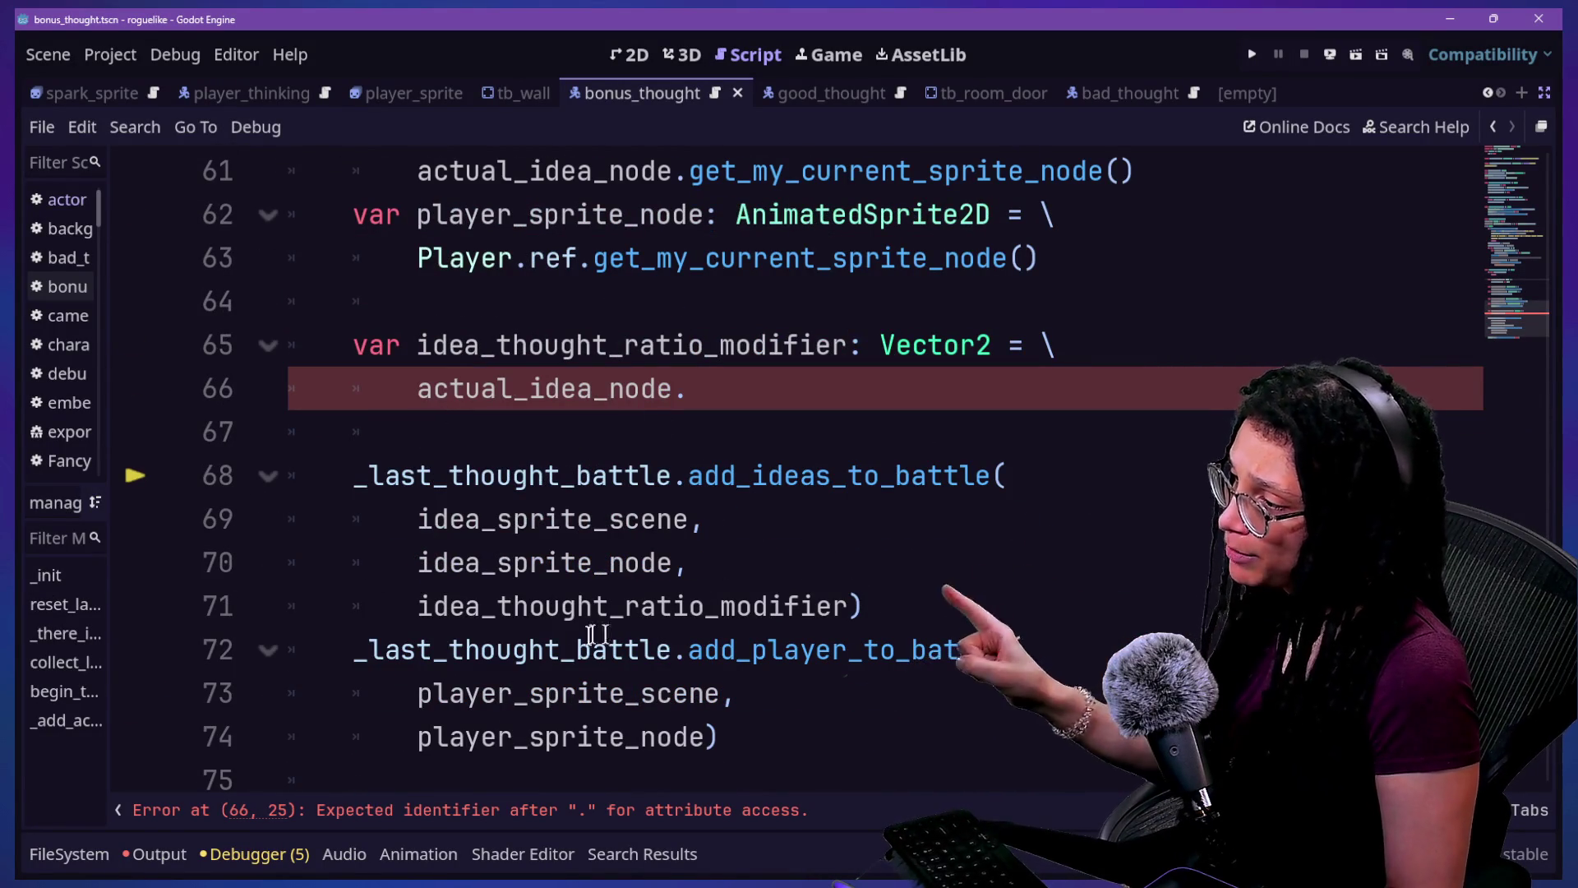
pyautogui.click(417, 605)
pyautogui.hotkey('shift', 'Right')
pyautogui.hotkey('shift', 'Right')
pyautogui.hotkey('shift', 'Right')
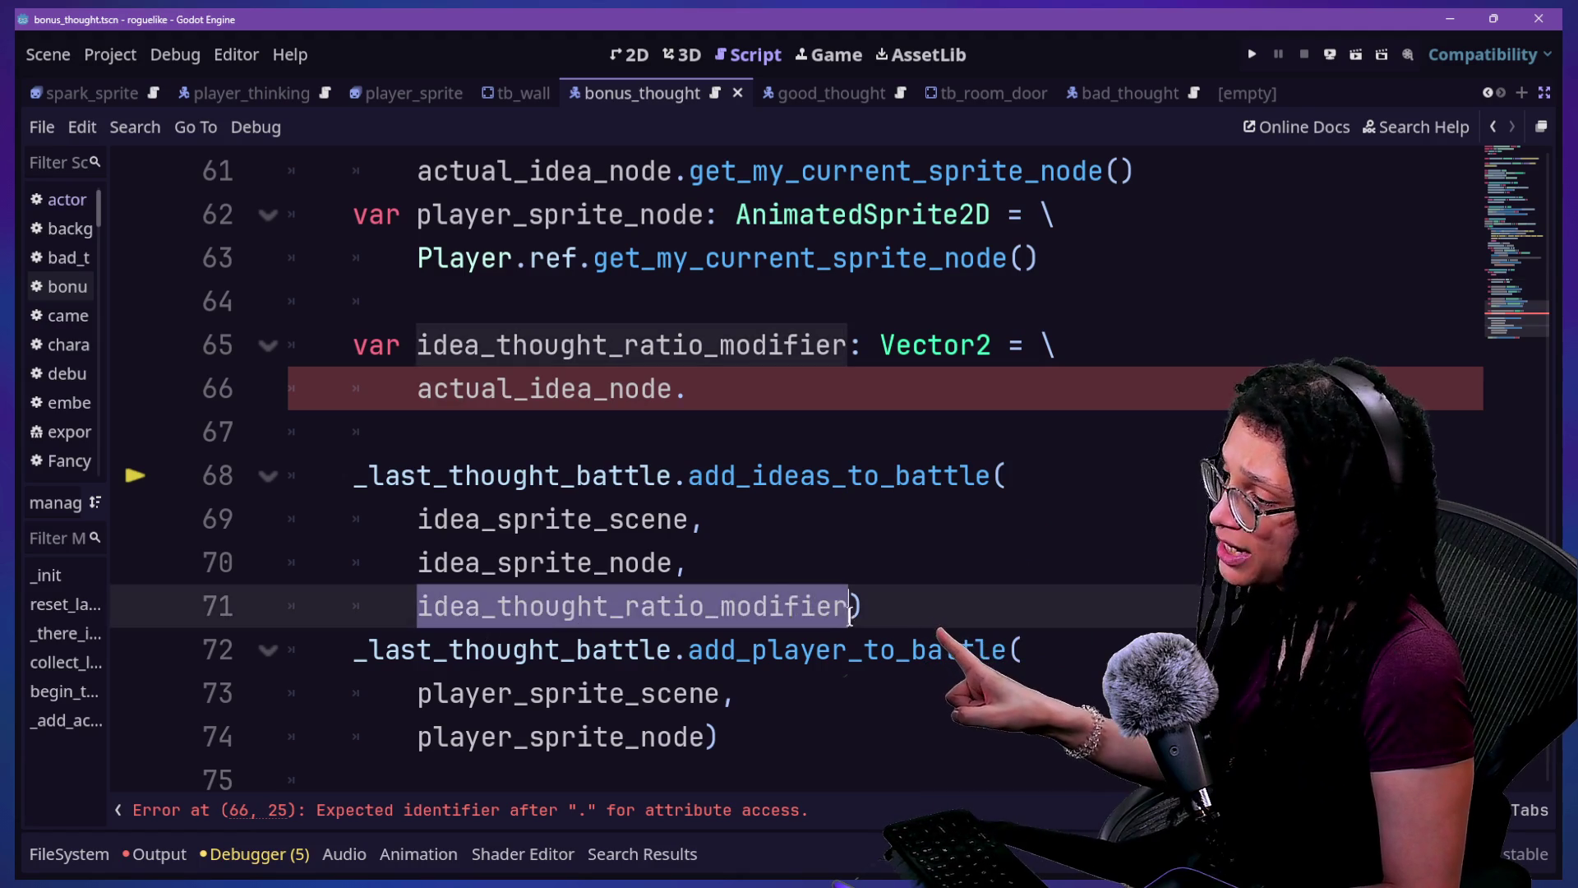
pyautogui.press('Right')
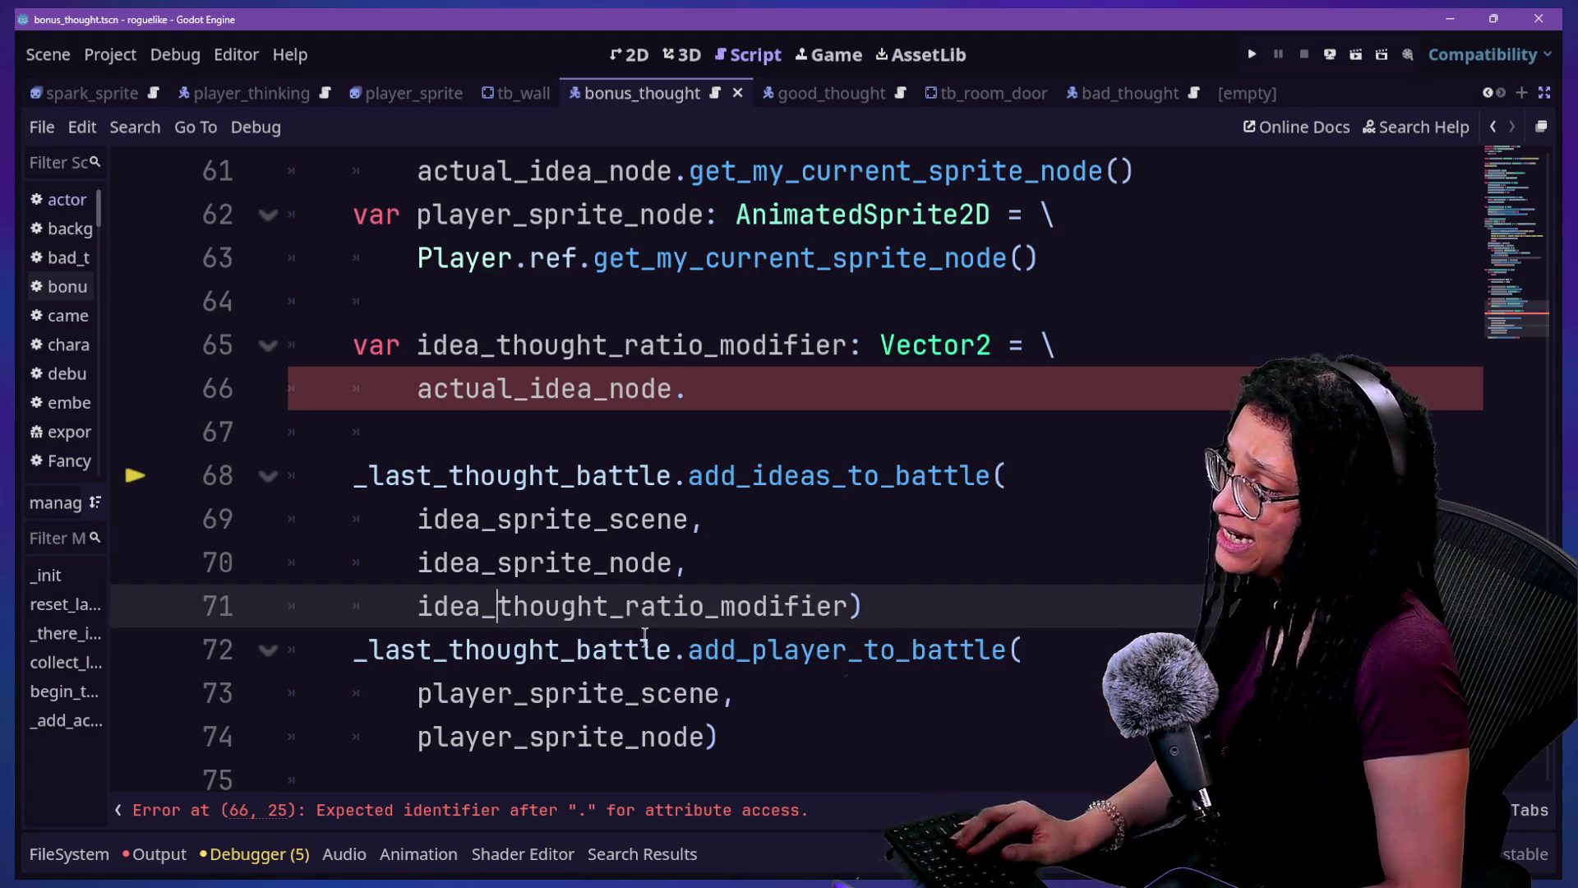
pyautogui.write('as_good_')
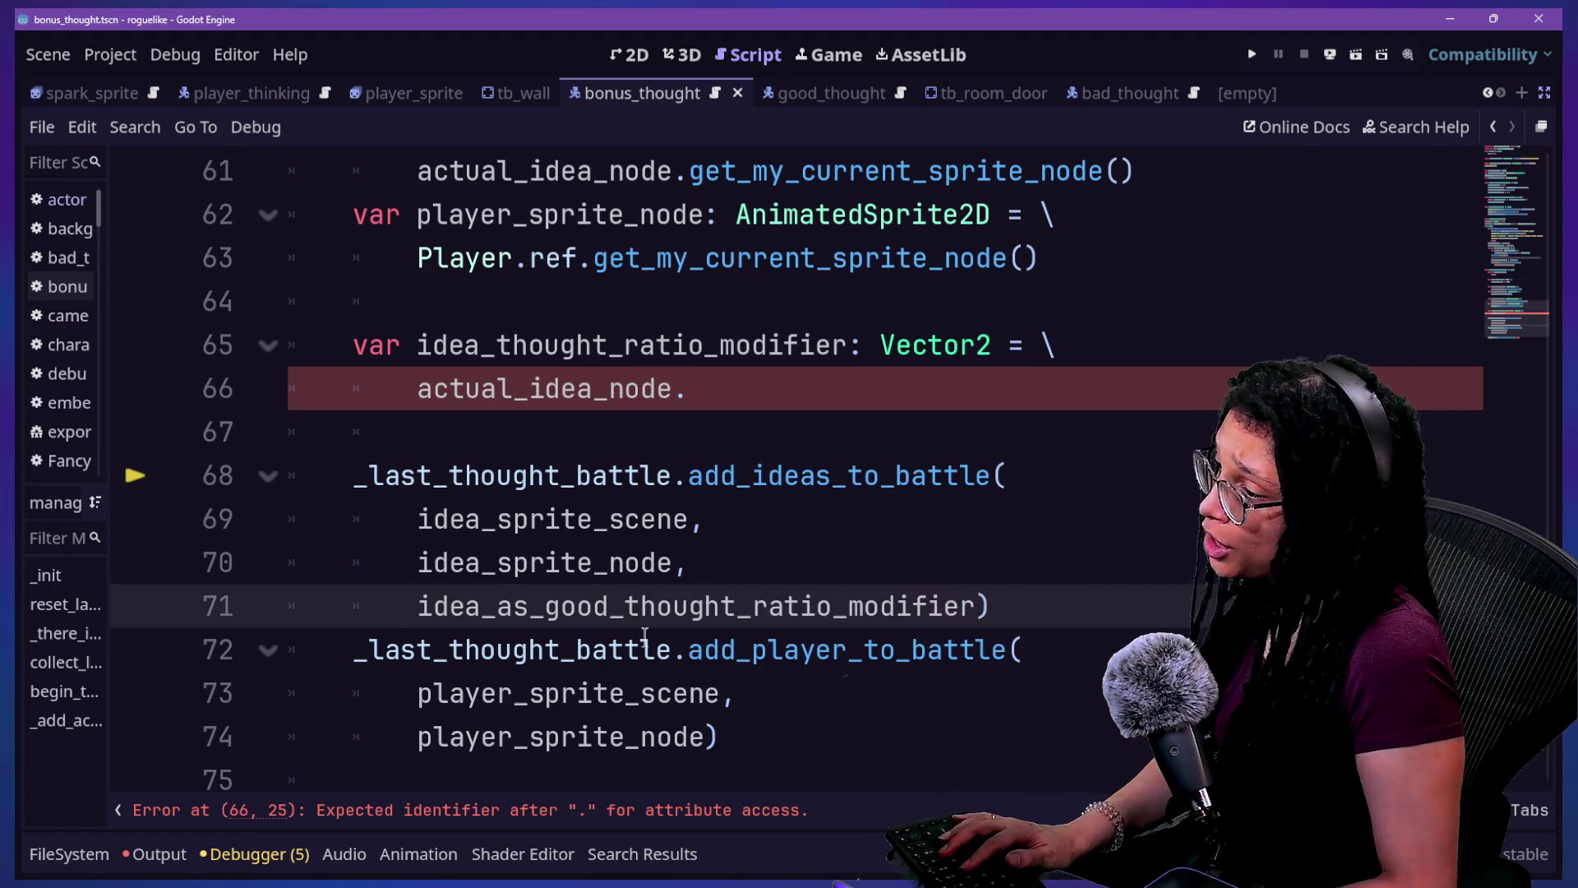
# Add a second idea_as_bad_thought_ratio_modifier argument to the add_ideas_to_battle call
pyautogui.moveTo(965, 605); pyautogui.dragTo(946, 576)
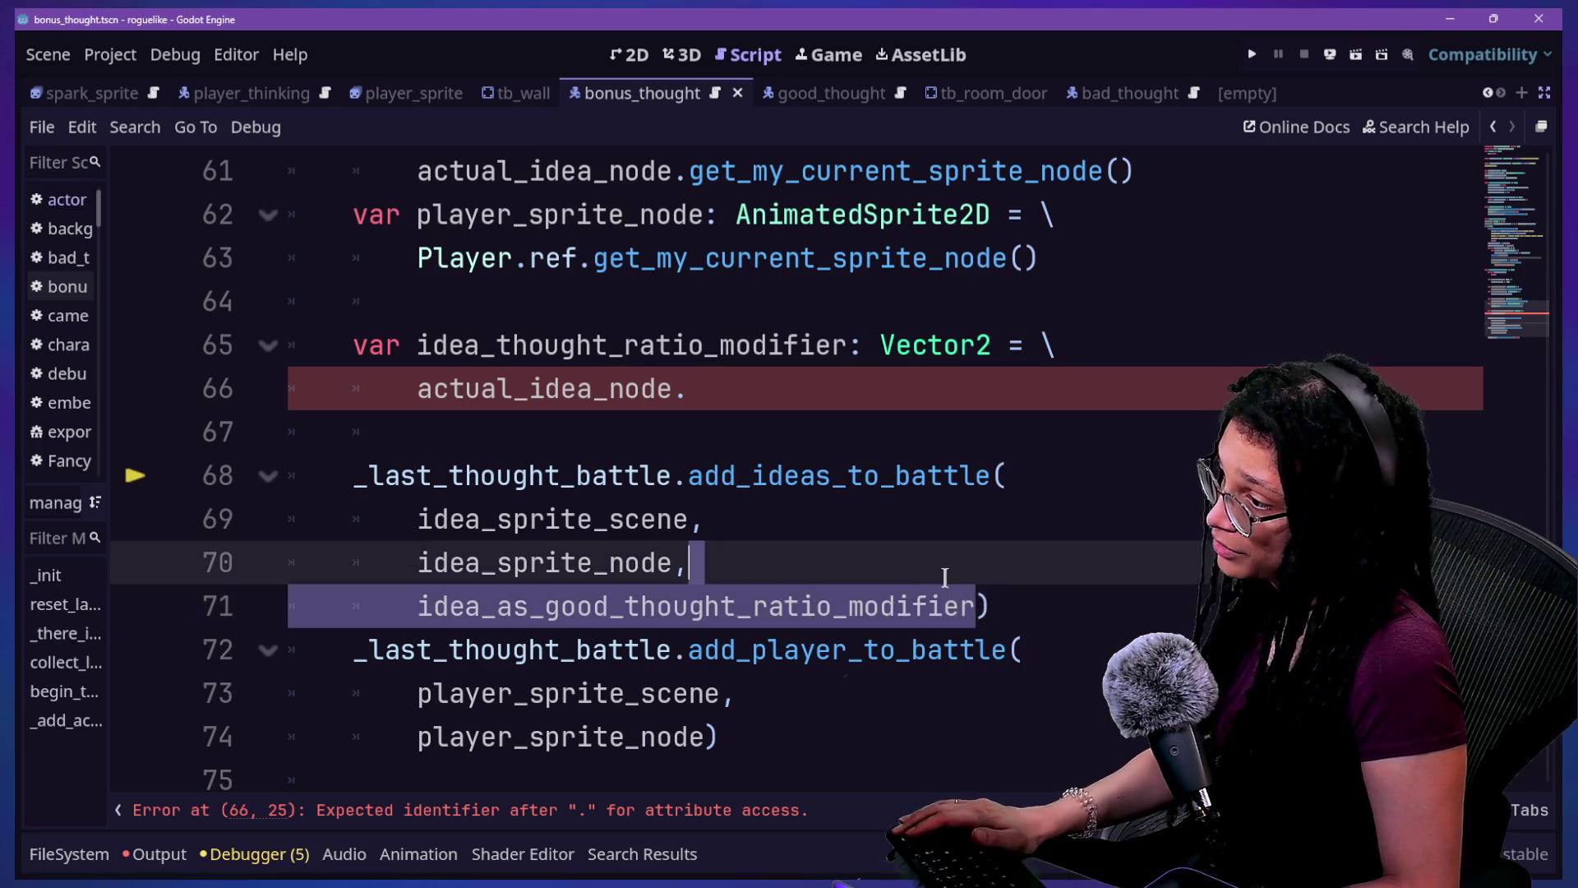
pyautogui.click(974, 605)
pyautogui.press('Return')
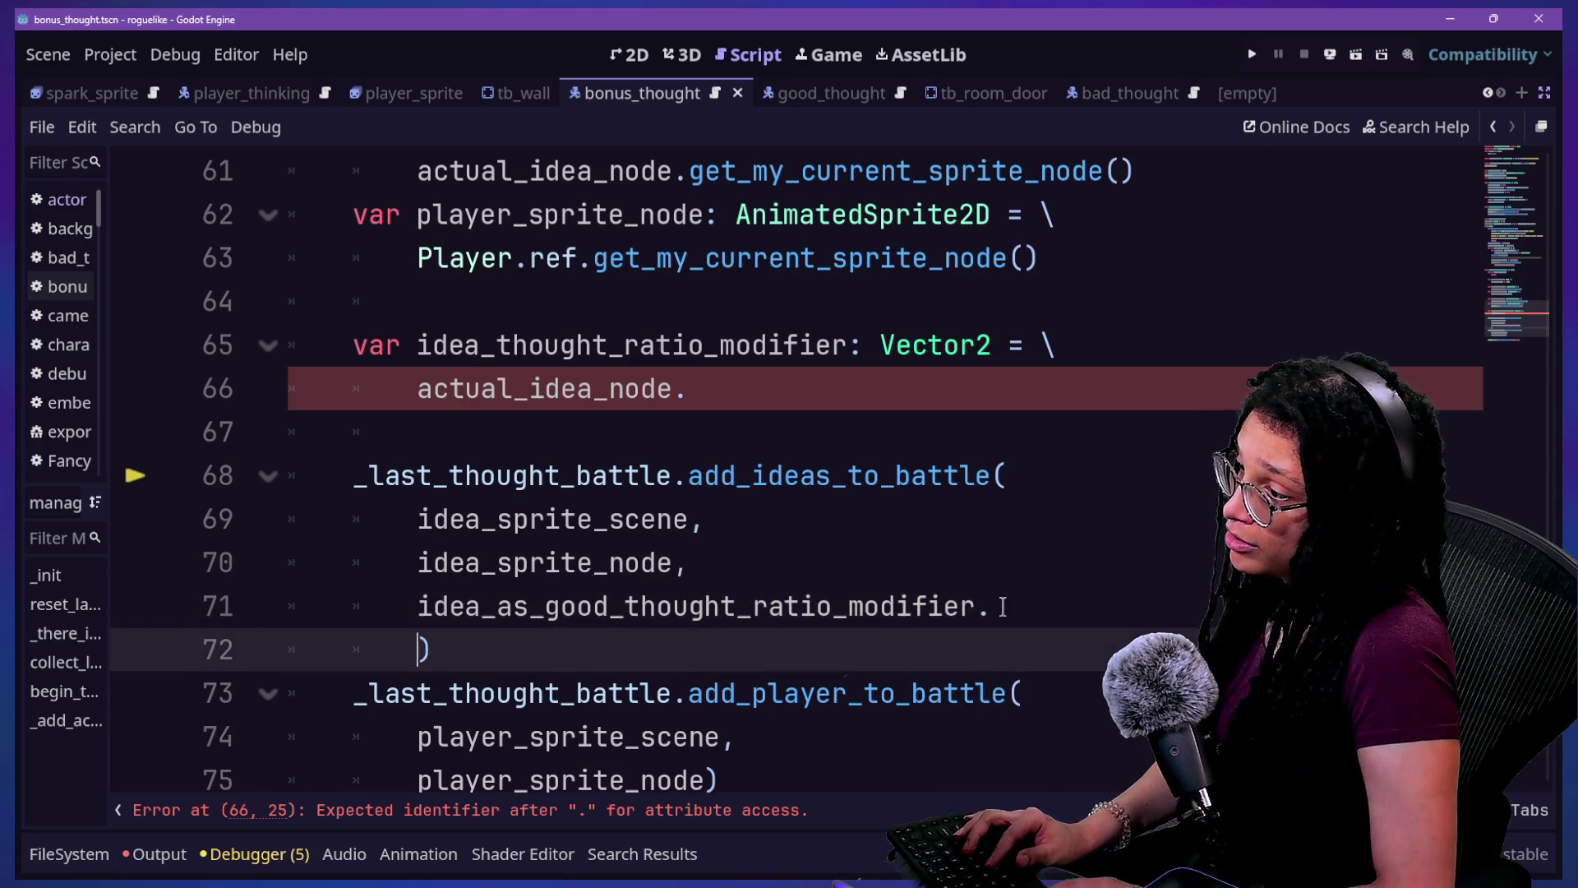
pyautogui.write('idea_as_good_thought_ratio_modifier')
pyautogui.click(593, 700)
pyautogui.press('BackSpace')
pyautogui.press('BackSpace')
pyautogui.press('BackSpace')
pyautogui.write('ba')
pyautogui.click(590, 650)
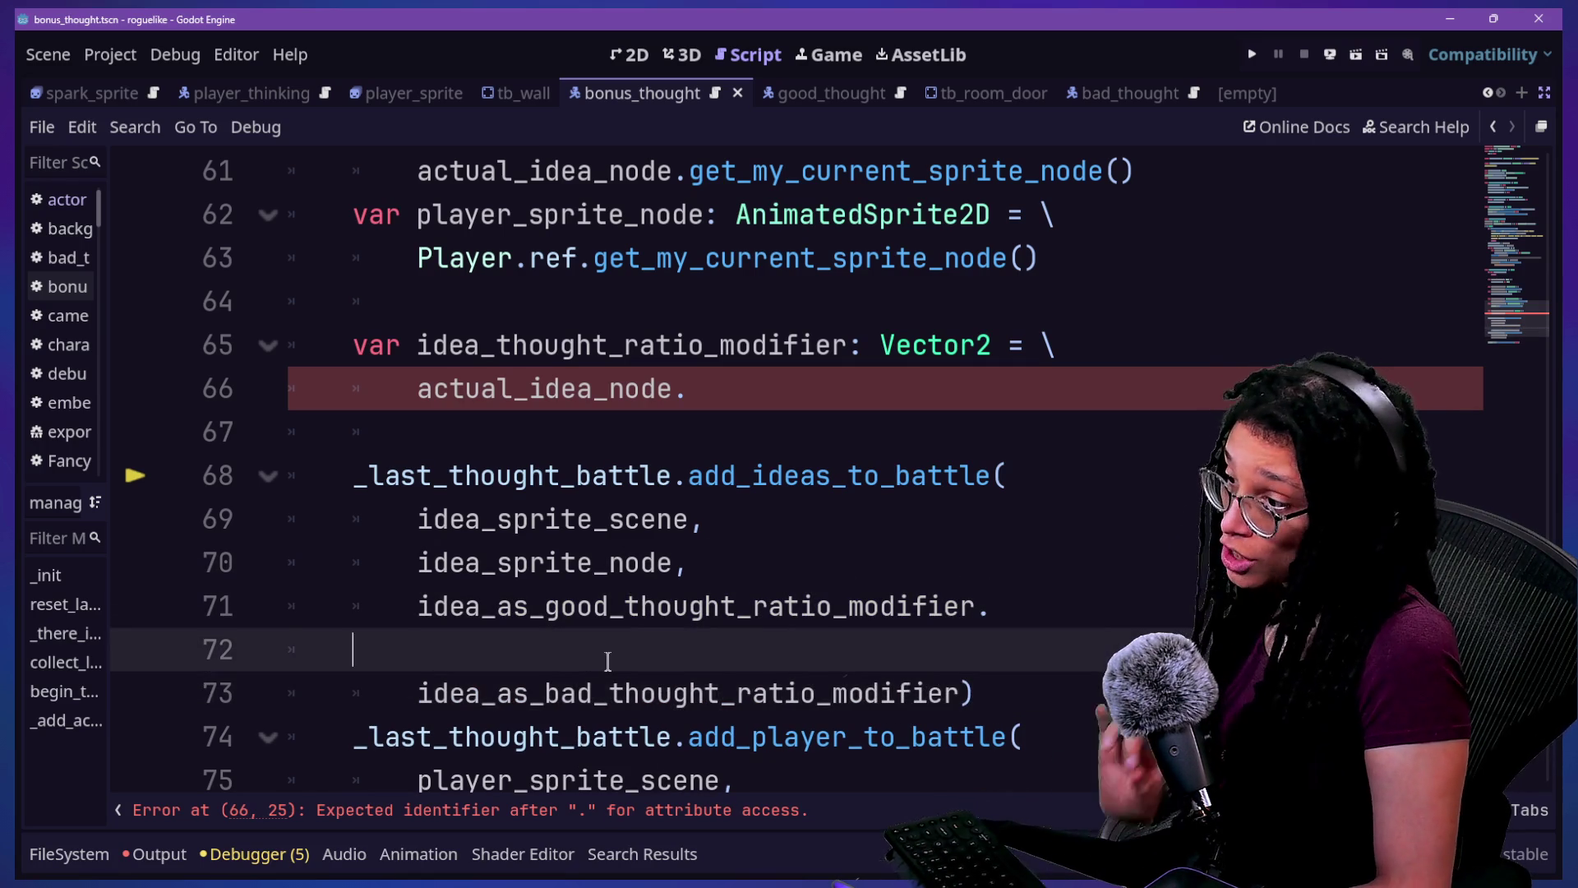
pyautogui.press('Delete')
# Rename the modifier variable to idea_good_thought_ratio_modifier and move to its actual_idea_node getter call
pyautogui.click(635, 519)
pyautogui.click(704, 445)
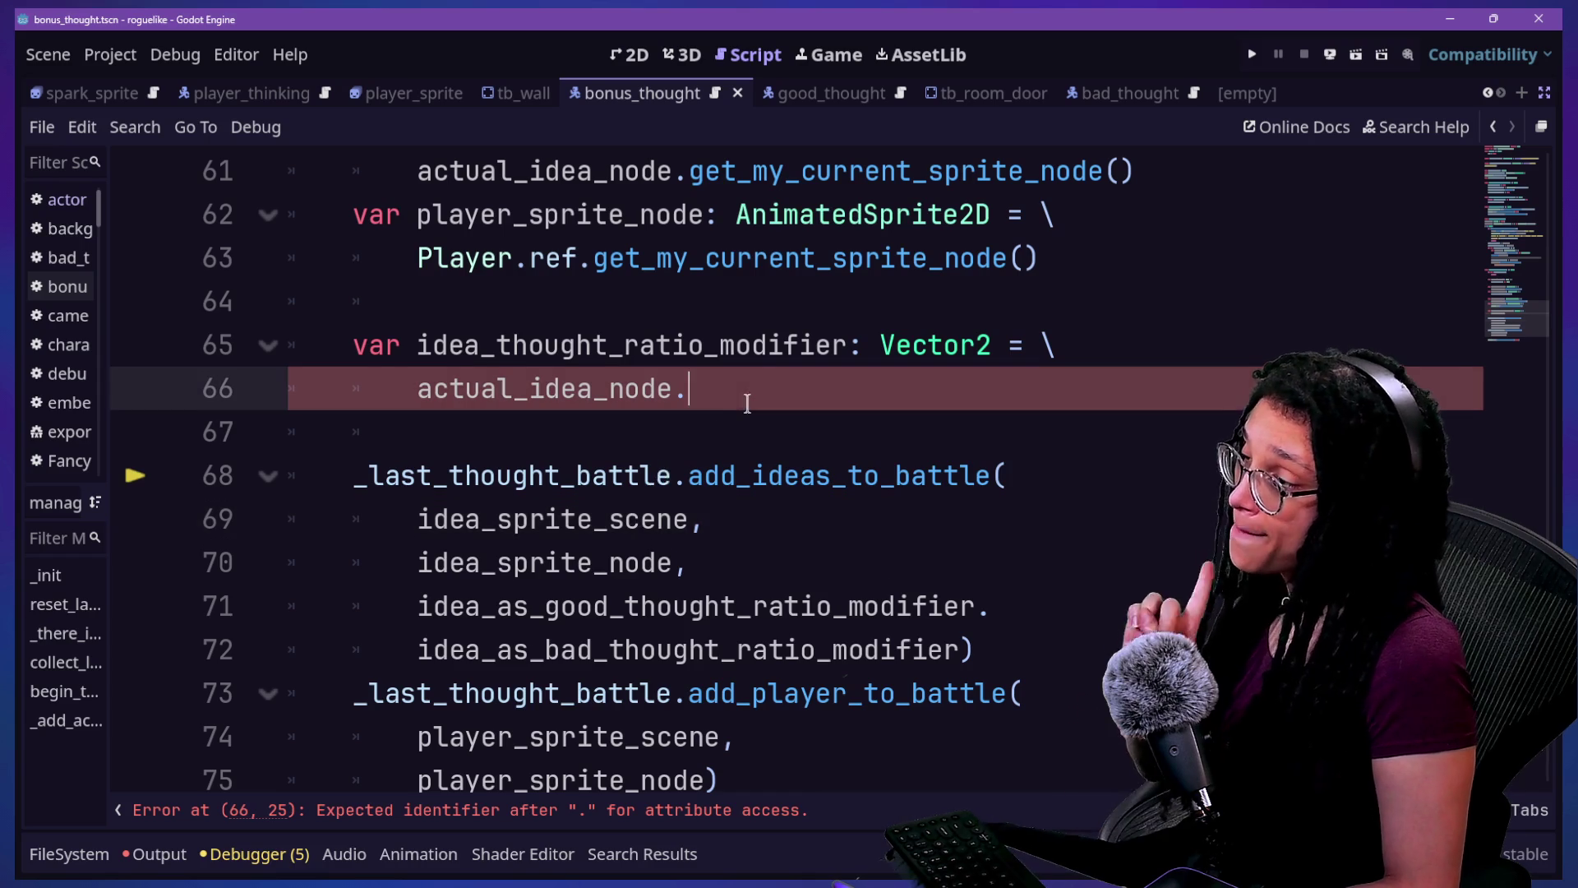
pyautogui.click(514, 349)
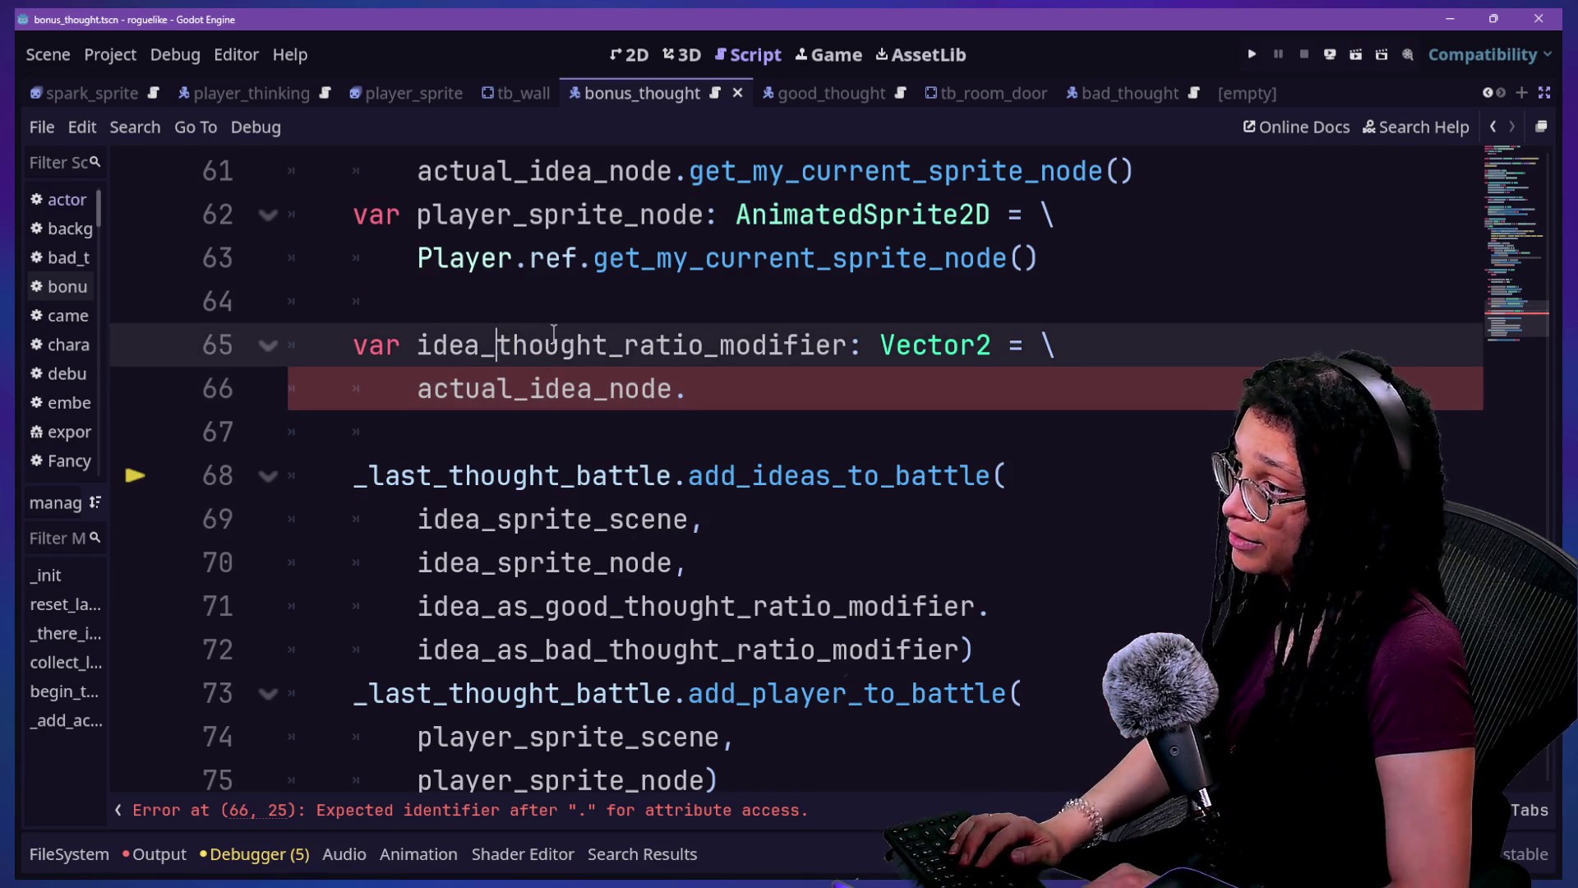
pyautogui.press('Left')
pyautogui.write('good_')
pyautogui.click(964, 385)
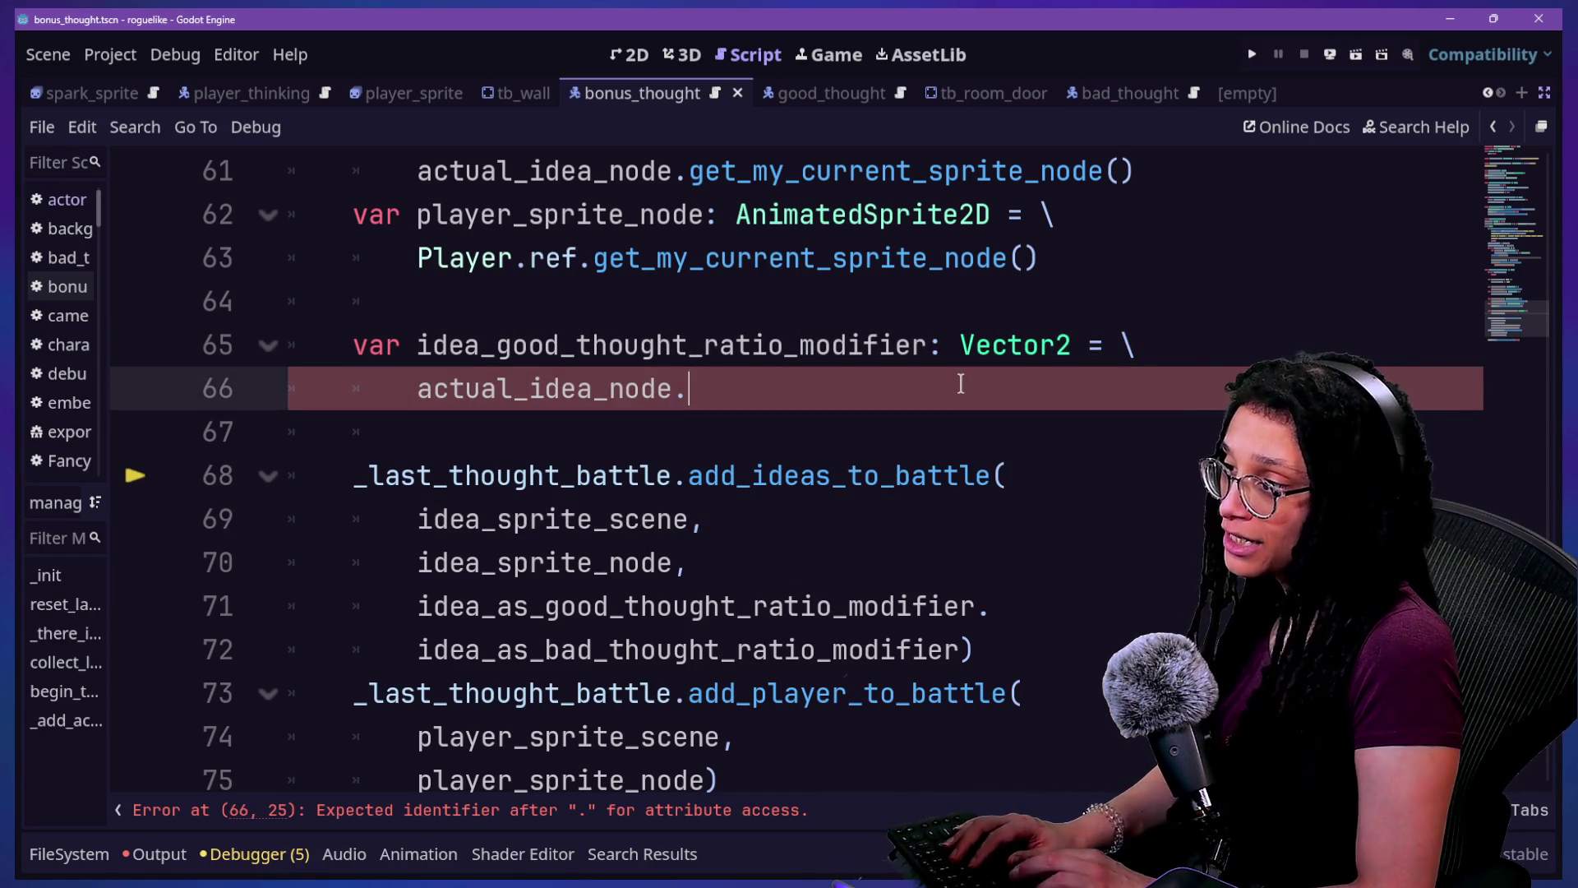
pyautogui.write('get')
# Complete the good getter call, duplicate the declaration as a bad modifier using the bad getter, and save
pyautogui.press('Down')
pyautogui.press('Return')
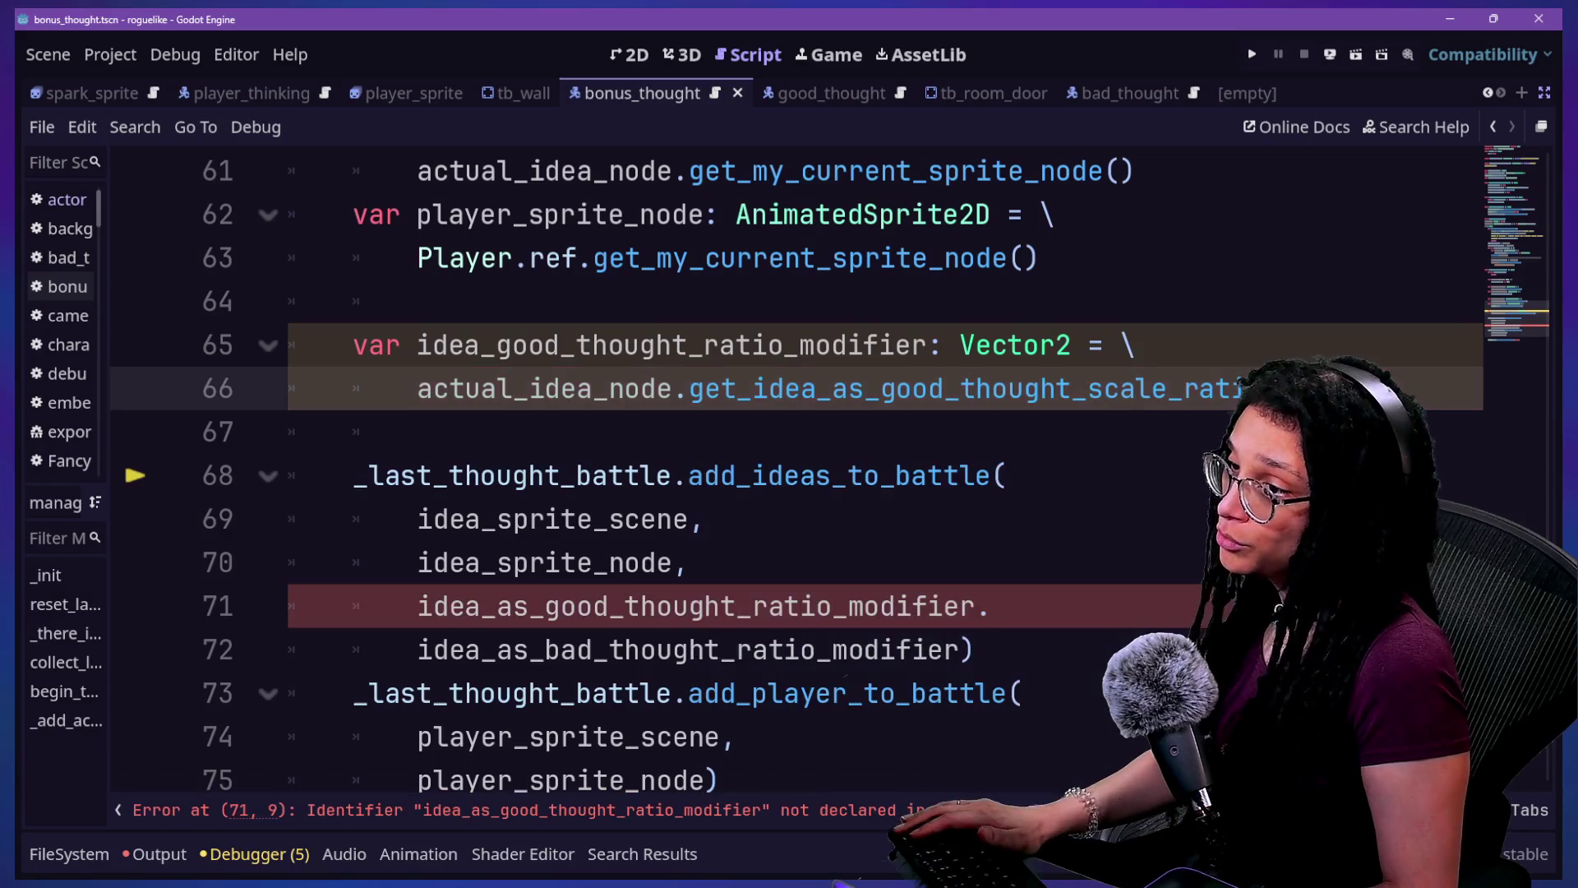
pyautogui.hotkey('ctrl', 'shift', 'd')
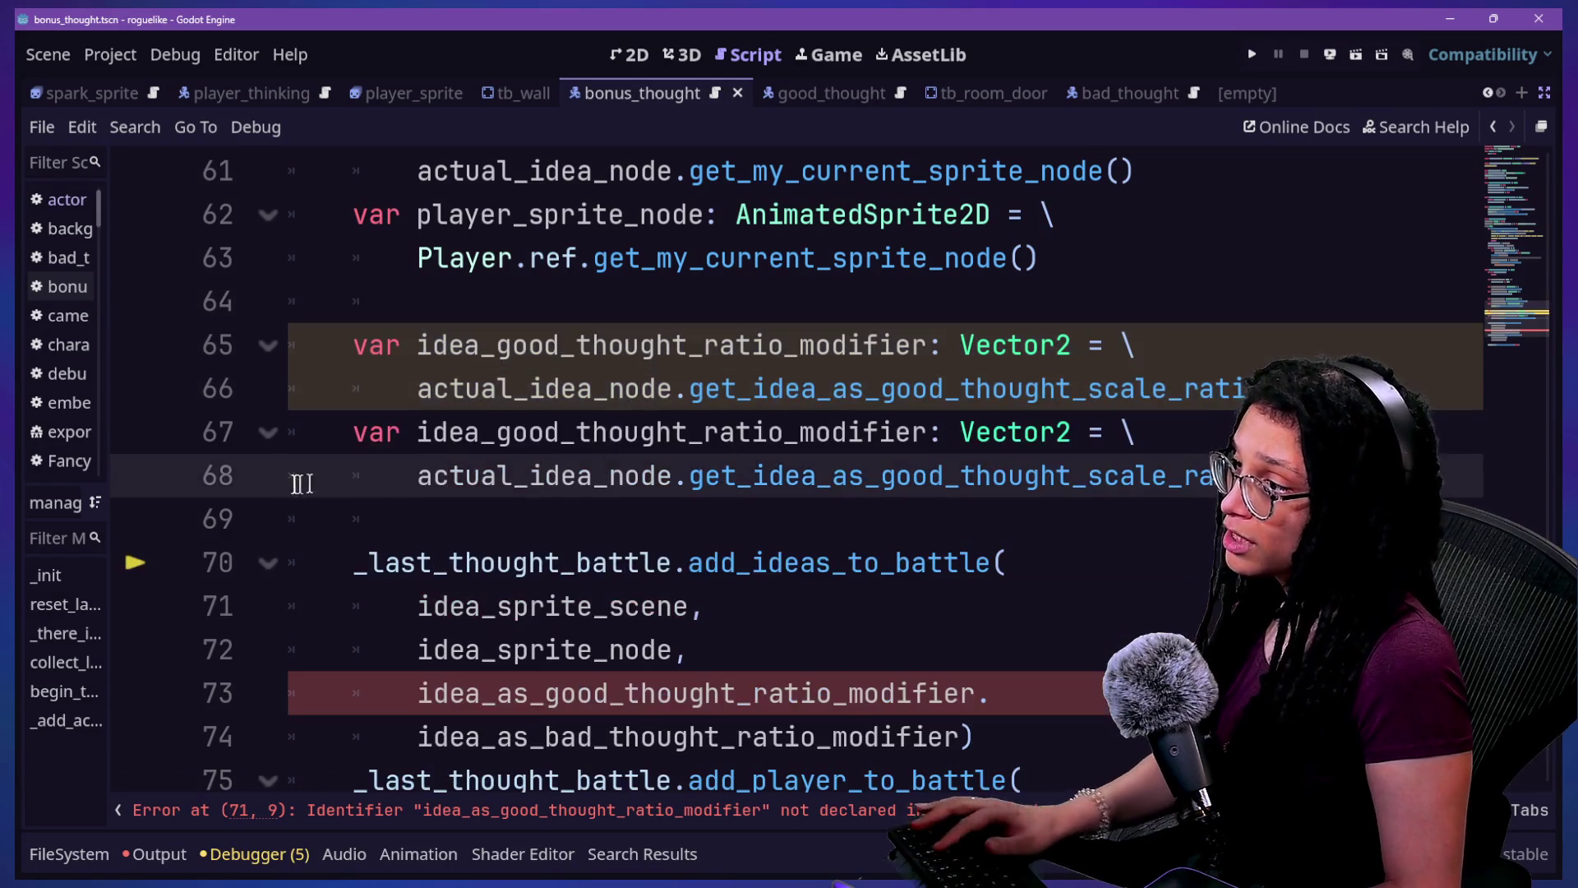
pyautogui.press('Up')
pyautogui.click(482, 431)
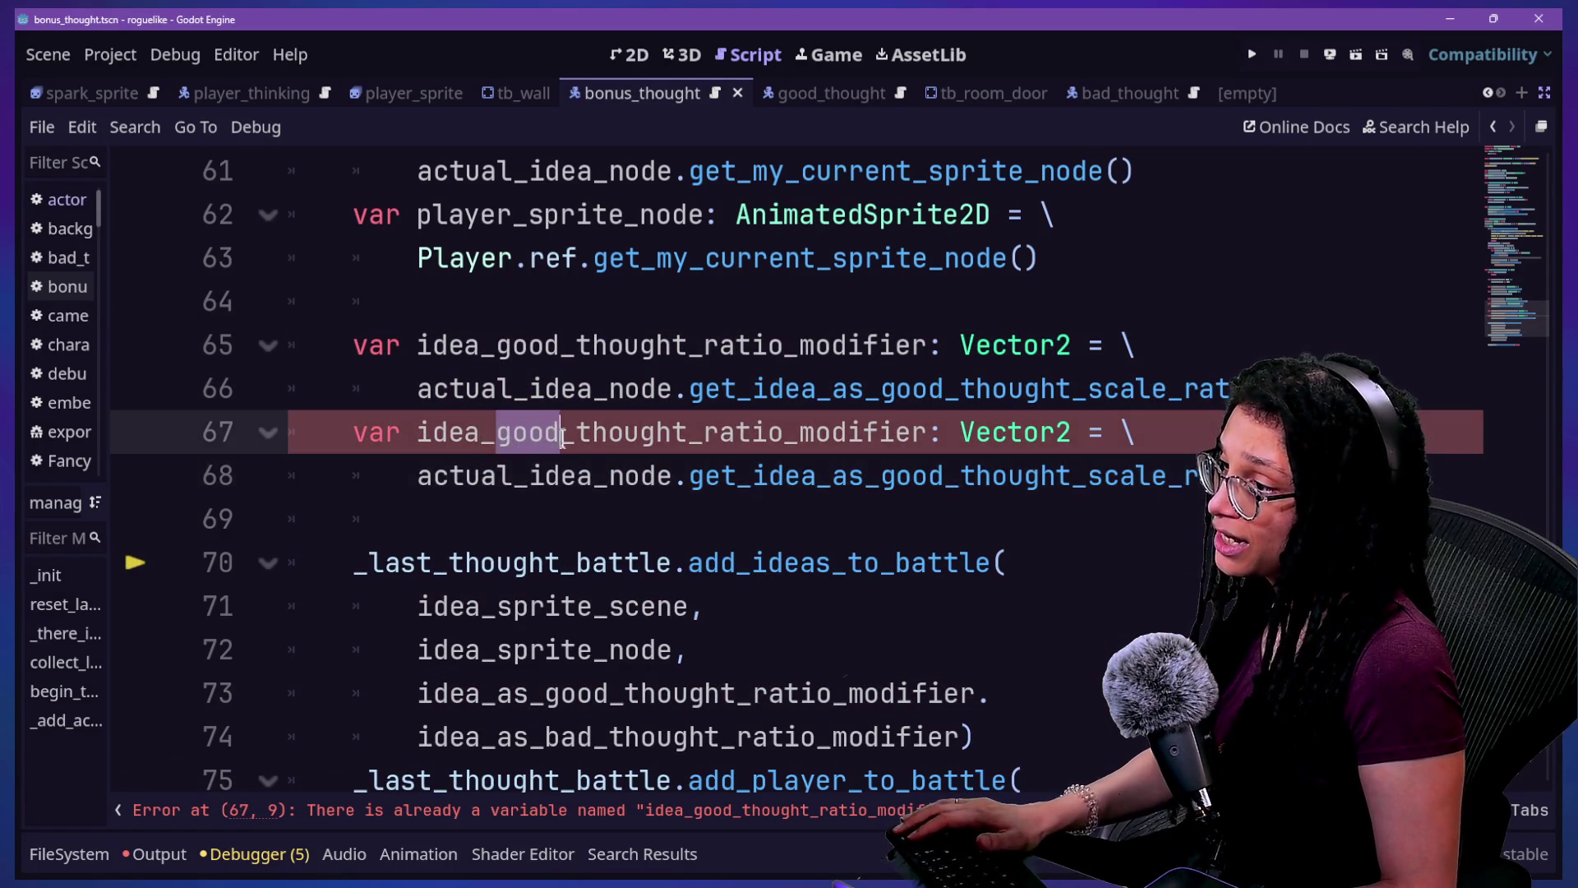
pyautogui.hotkey('ctrl', 'd')
pyautogui.write('bad')
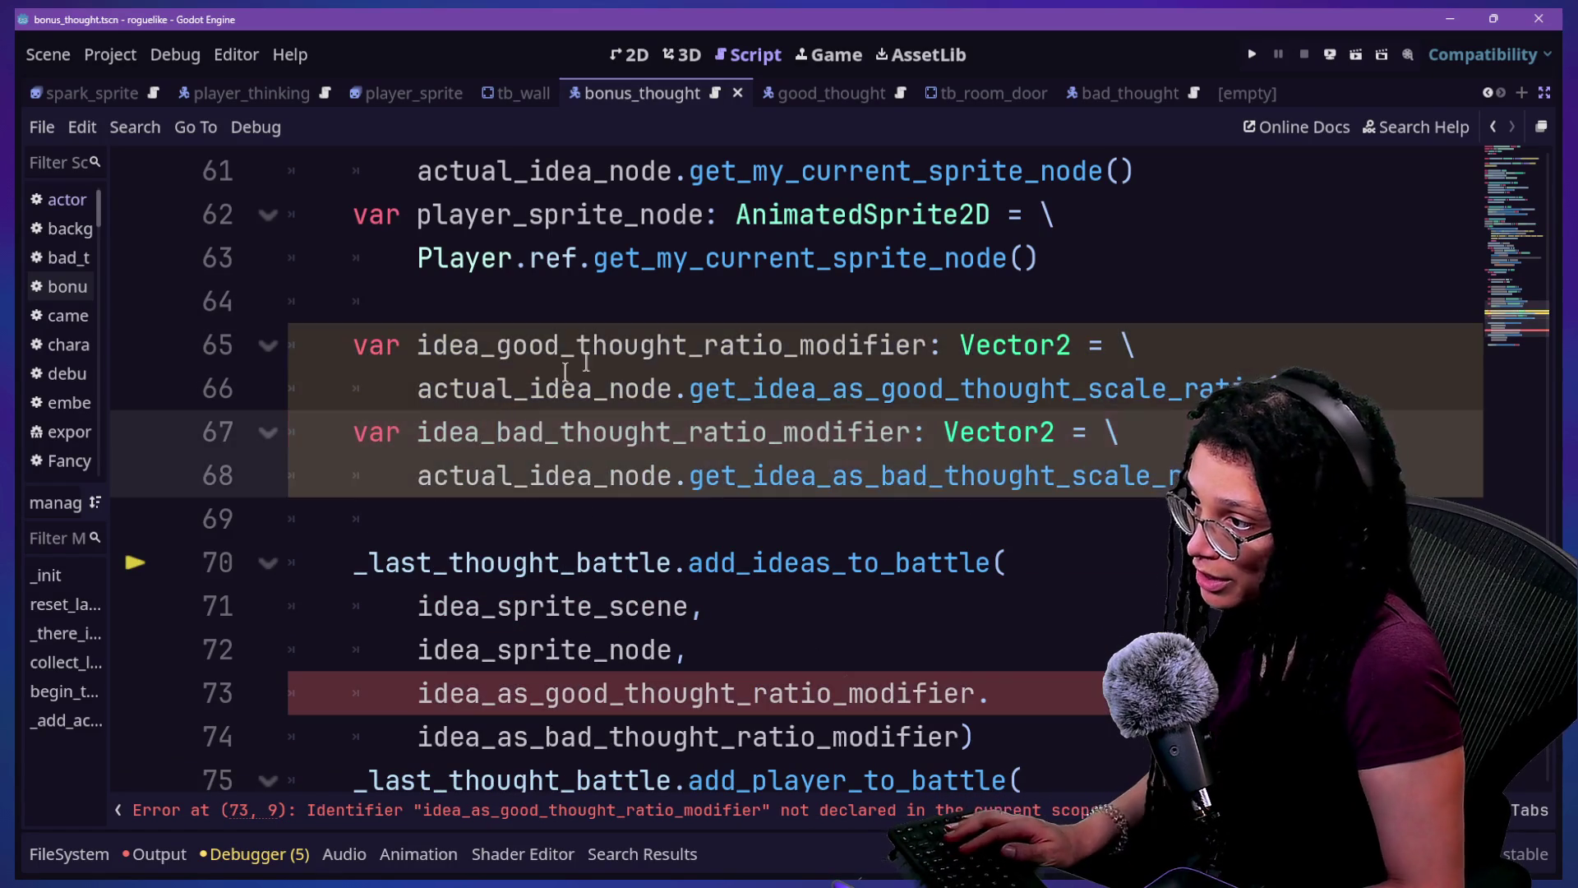
pyautogui.hotkey('ctrl', 's')
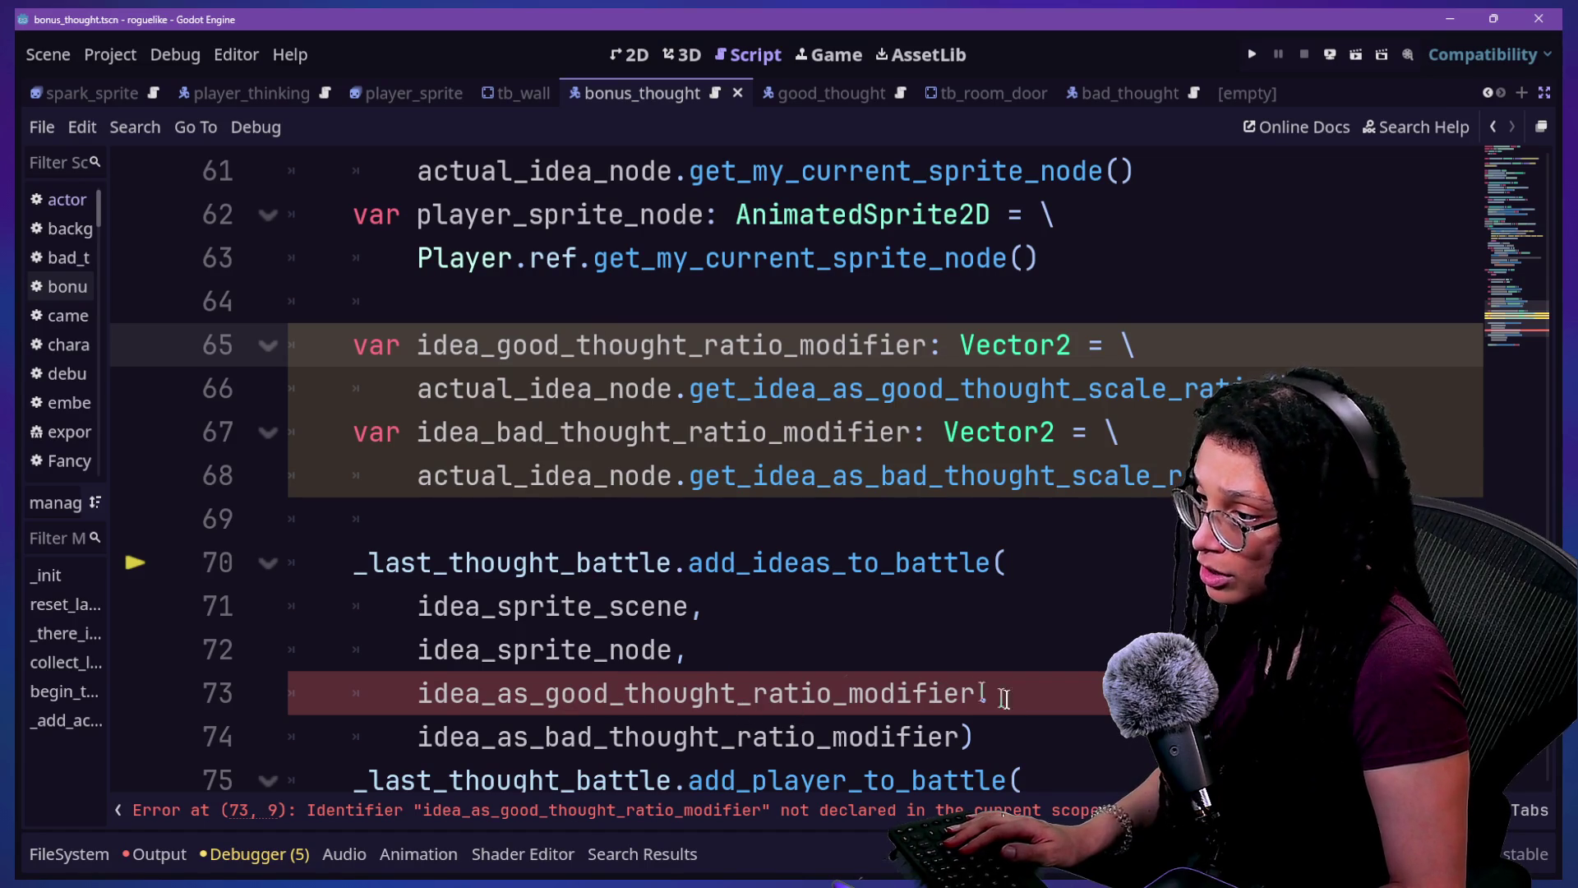
# Fix the comma on line 73 and rename both variables to idea_as_good/bad_thought_ratio_modifier with multi-caret, then save
pyautogui.click(977, 692)
pyautogui.click(746, 534)
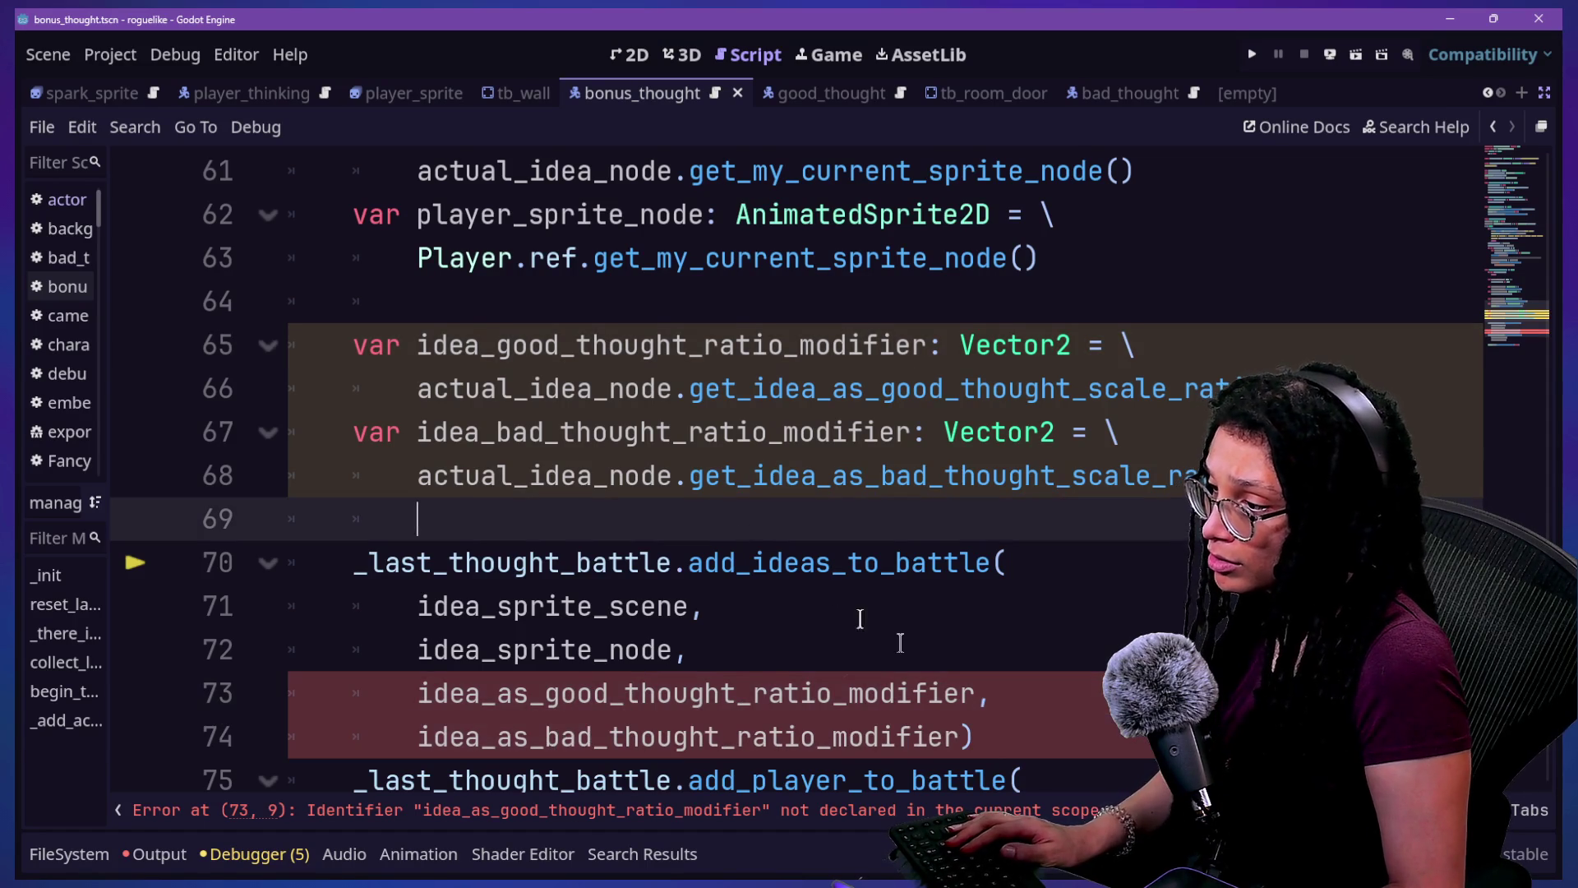
pyautogui.scroll(-1, 886, 633)
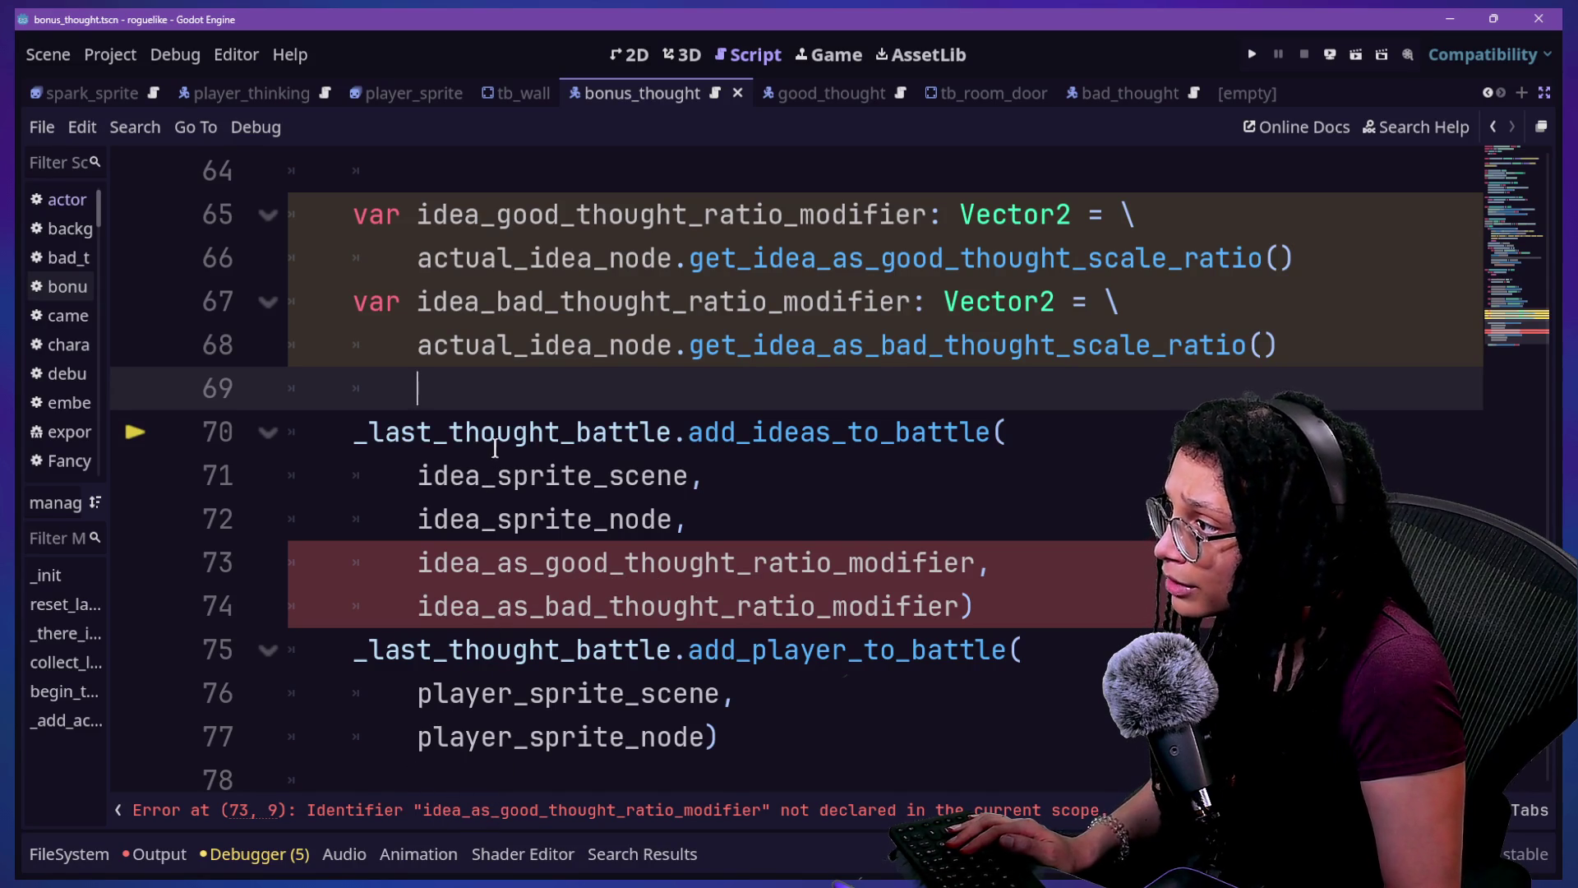
pyautogui.click(499, 222)
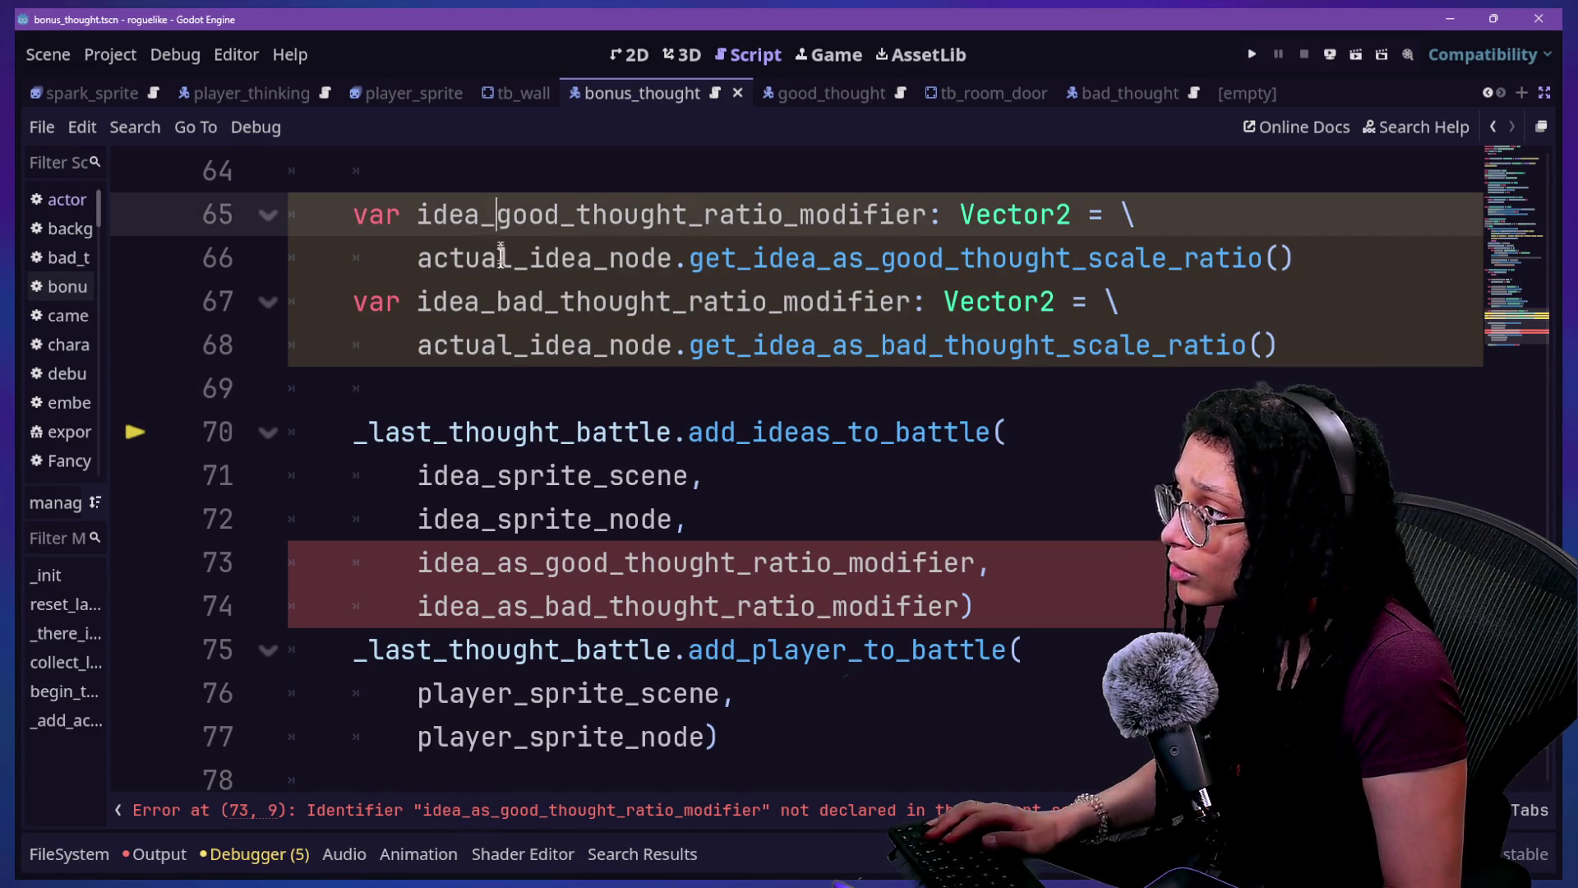
pyautogui.keyDown('alt'); pyautogui.click(499, 300); pyautogui.keyUp('alt')
pyautogui.write('as_')
pyautogui.click(493, 384)
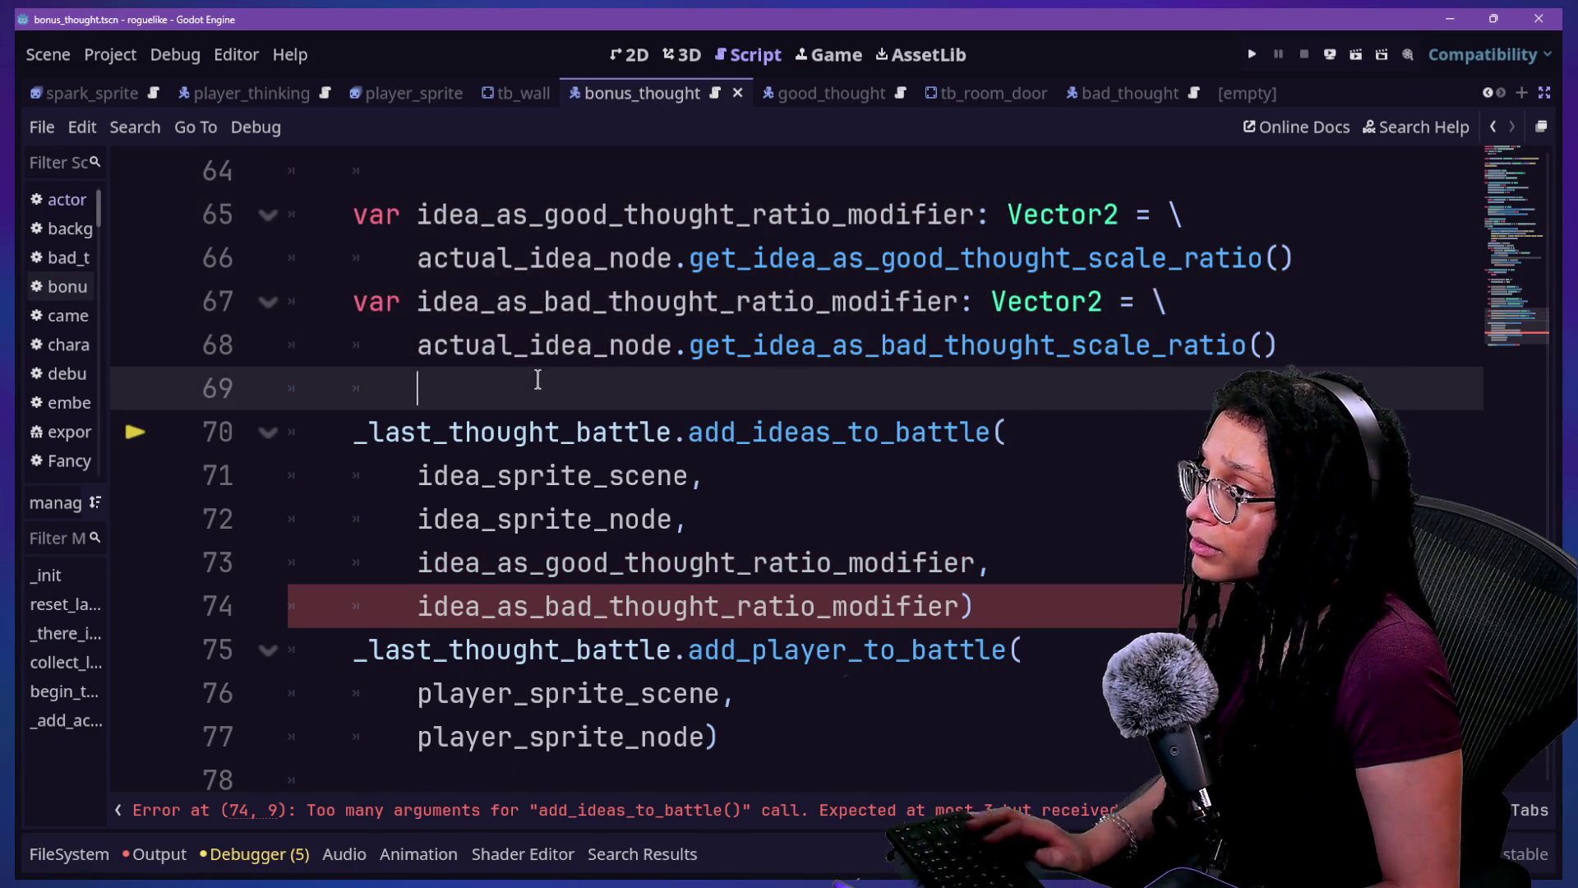
pyautogui.hotkey('ctrl', 's')
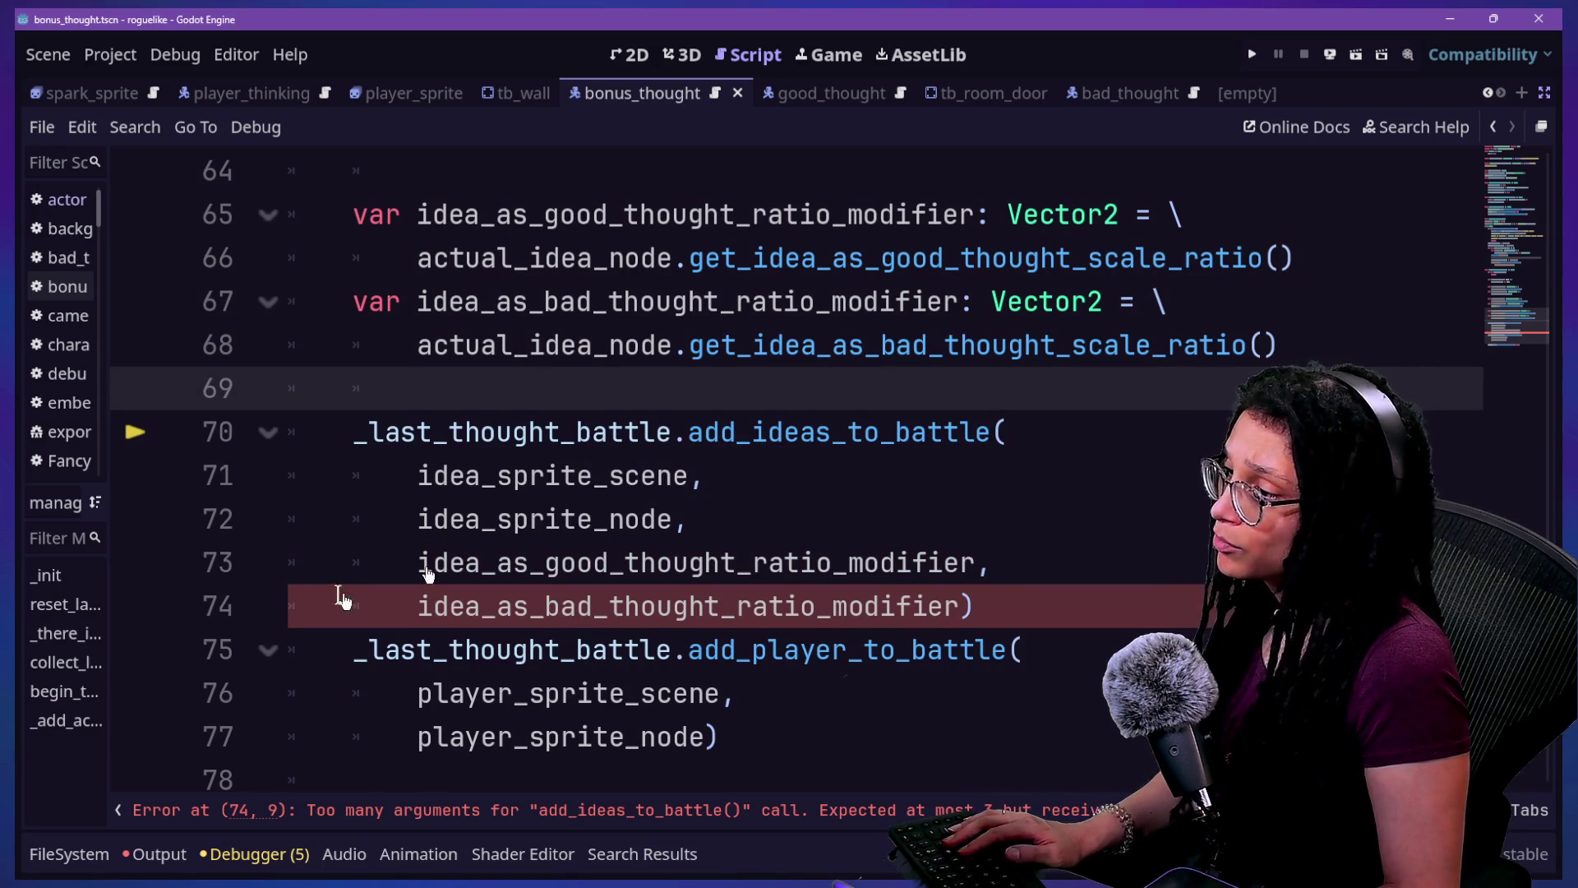
# Jump to add_ideas_to_battle, rename its parameter to the good modifier and duplicate the parameter line
pyautogui.keyDown('ctrl'); pyautogui.click(823, 435); pyautogui.keyUp('ctrl')
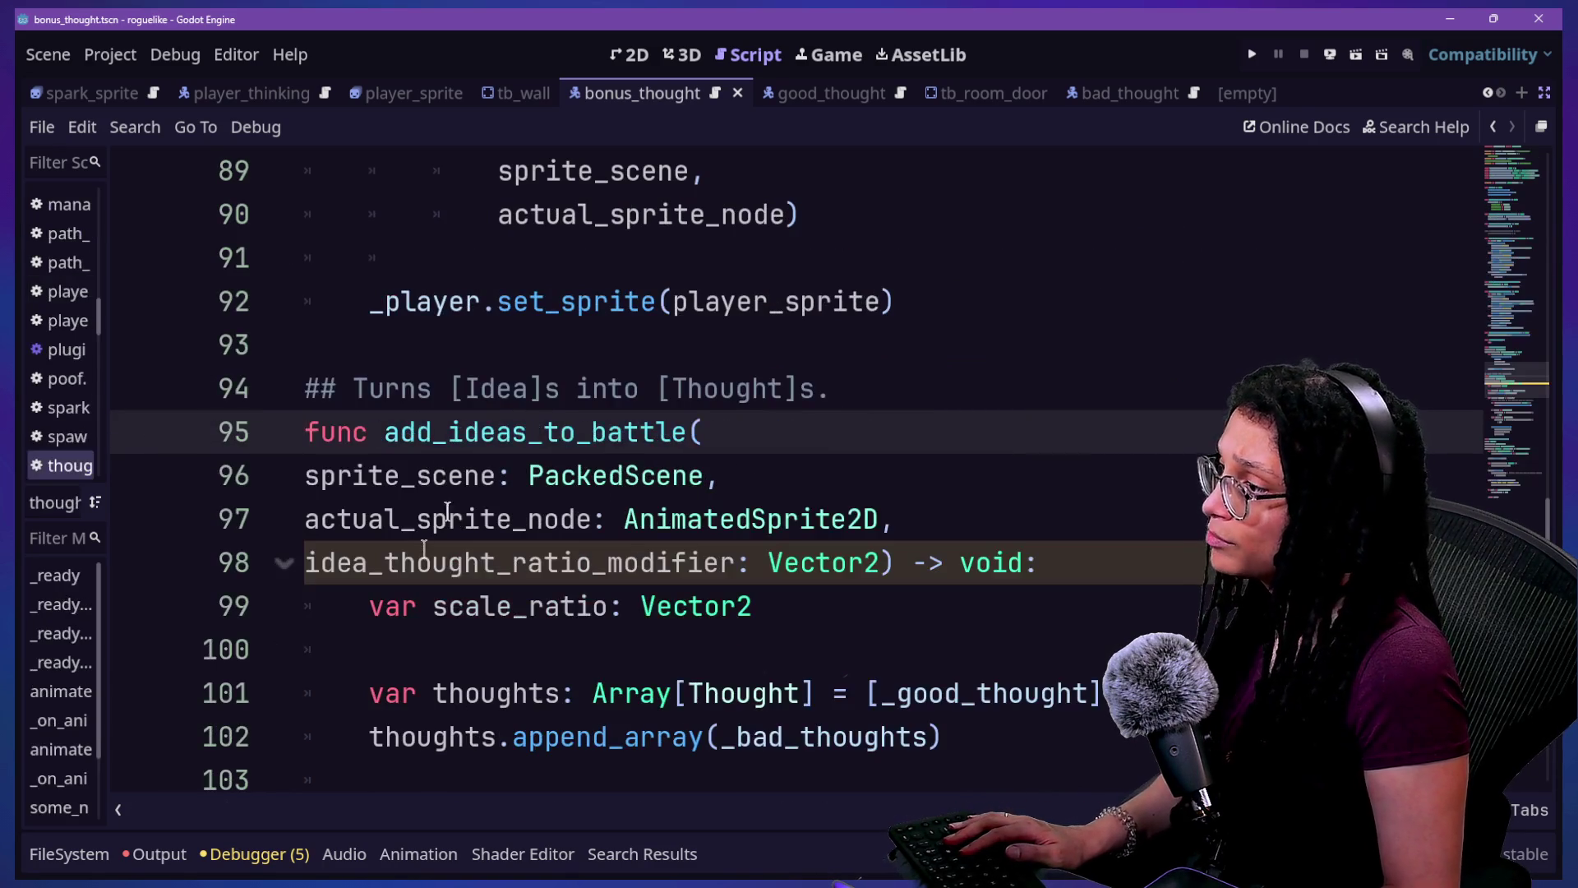
pyautogui.click(385, 562)
pyautogui.write('a_asg')
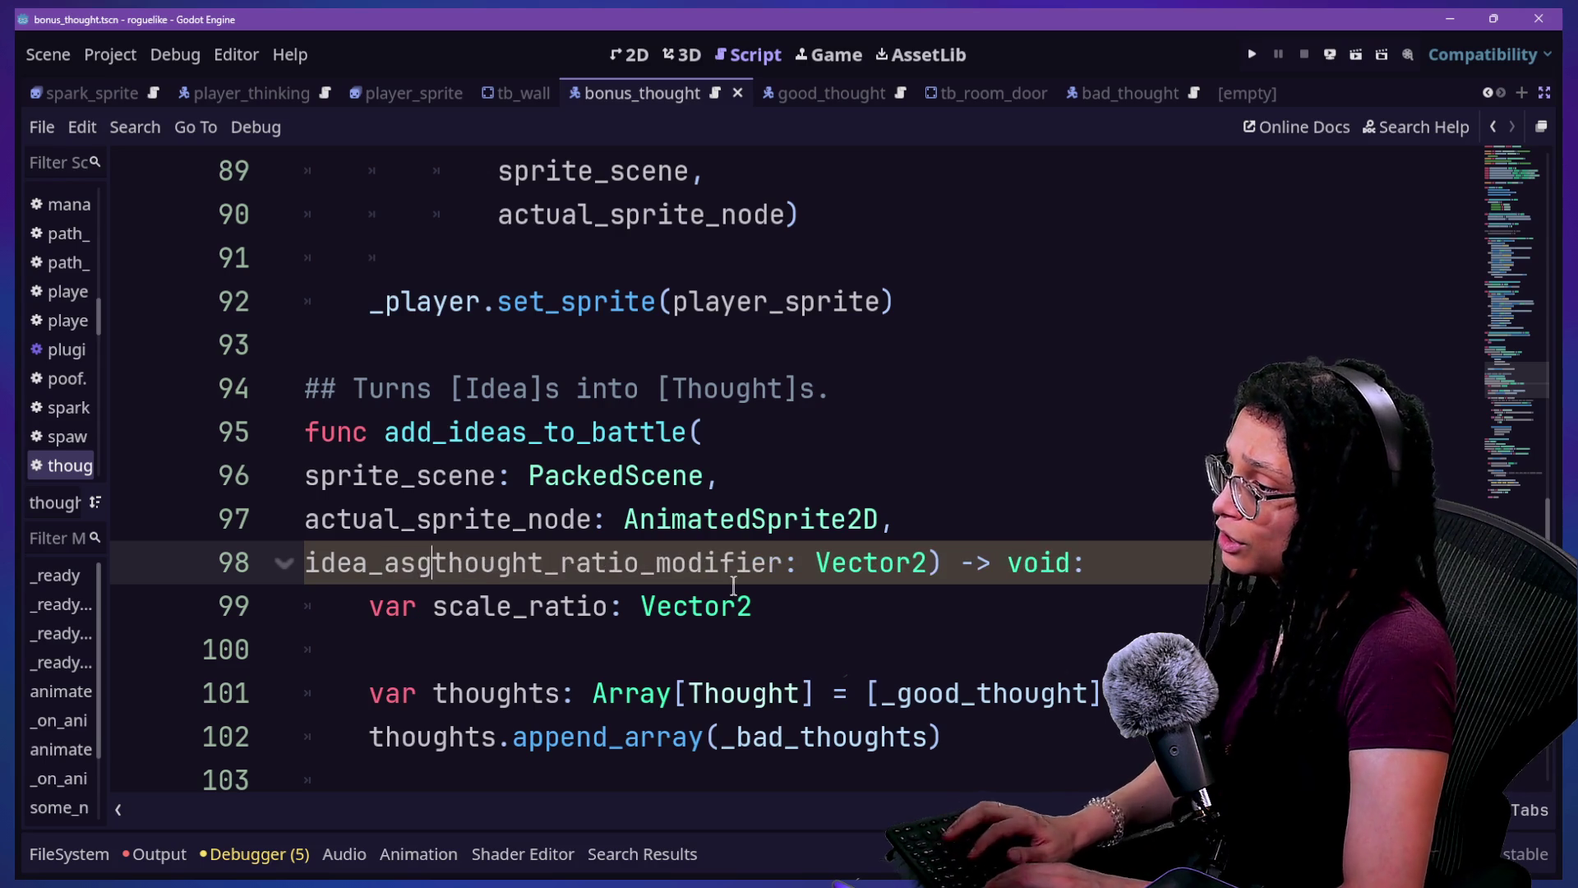
pyautogui.write('_good')
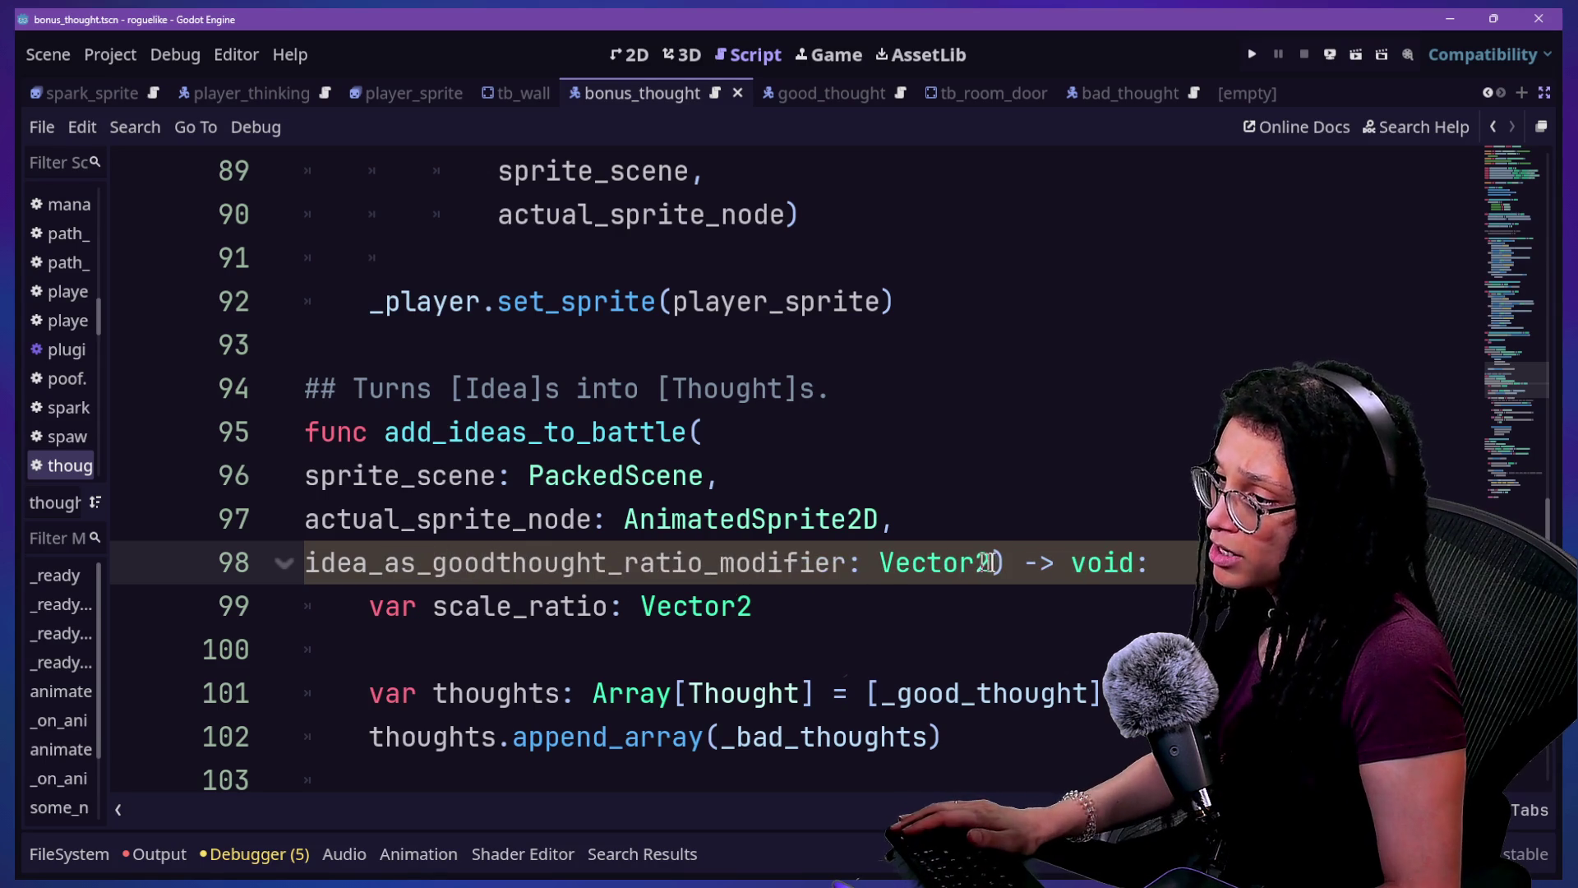
pyautogui.moveTo(1004, 562); pyautogui.dragTo(987, 528)
pyautogui.write('idea_as_goodthought_ratio_modifier: Vector2 idea_as_goodthought_ratio_modifier: Vector2)')
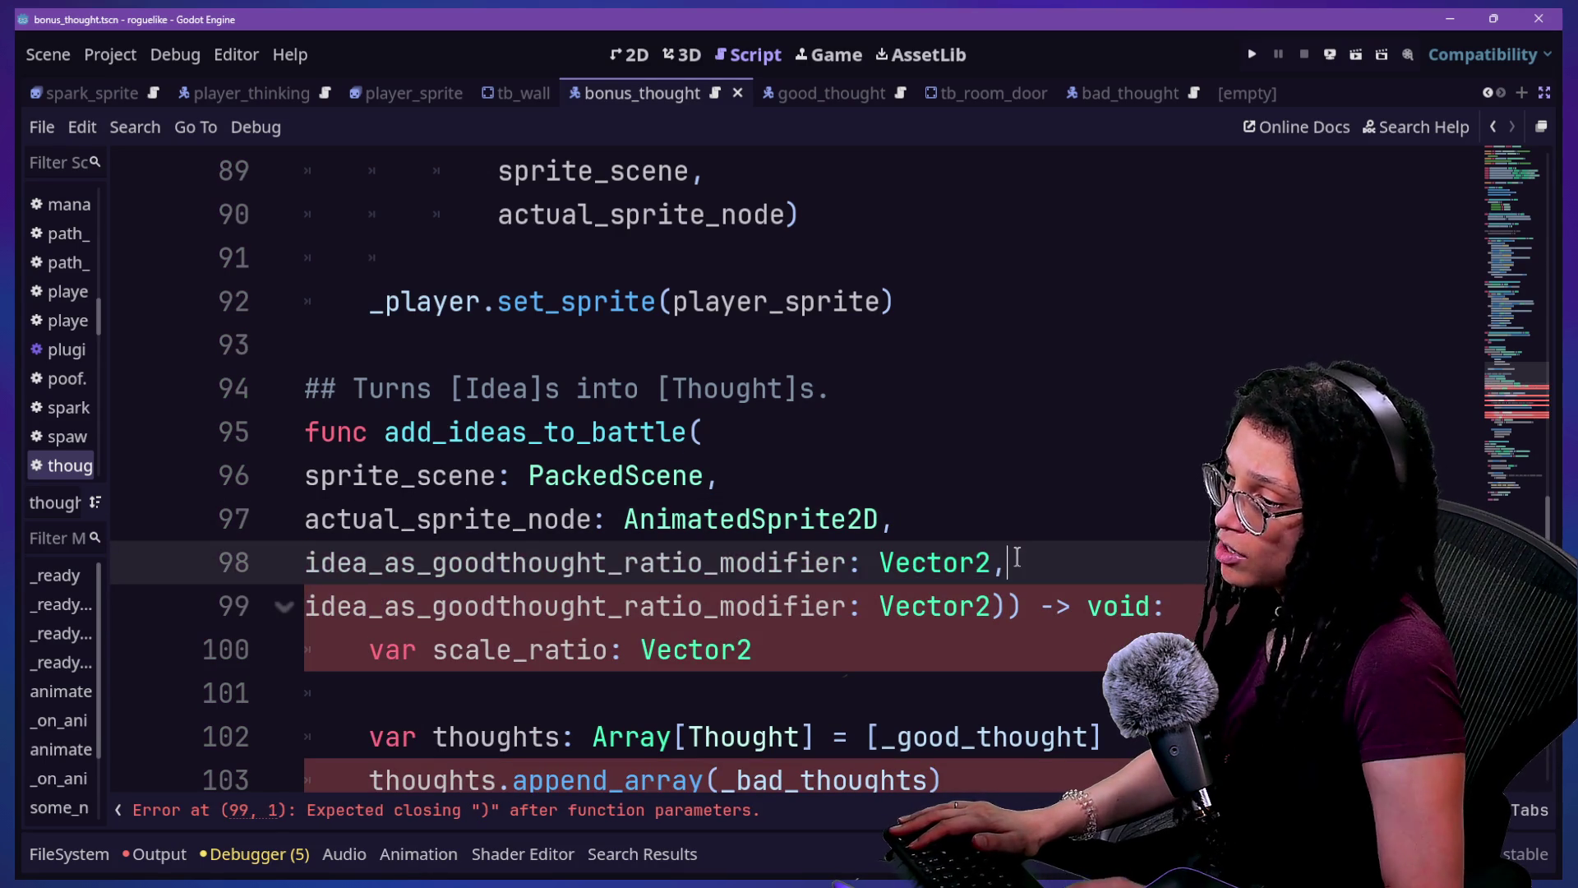
pyautogui.press('Down')
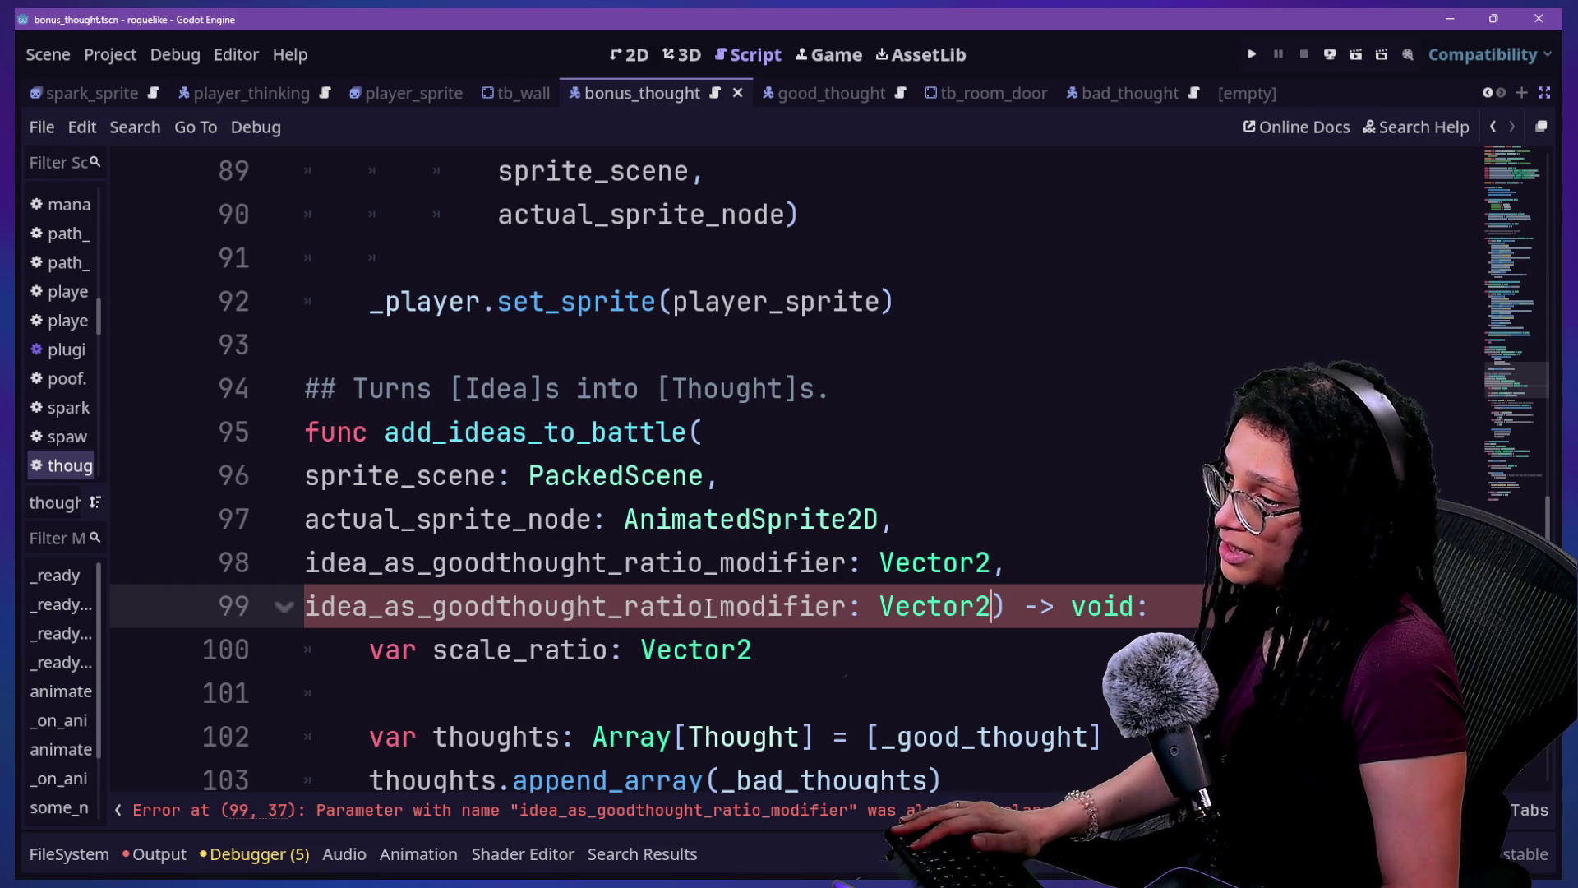
# Rename the duplicate to idea_as_bad_thought_ratio_modifier and save the signature
pyautogui.click(500, 565)
pyautogui.write('_')
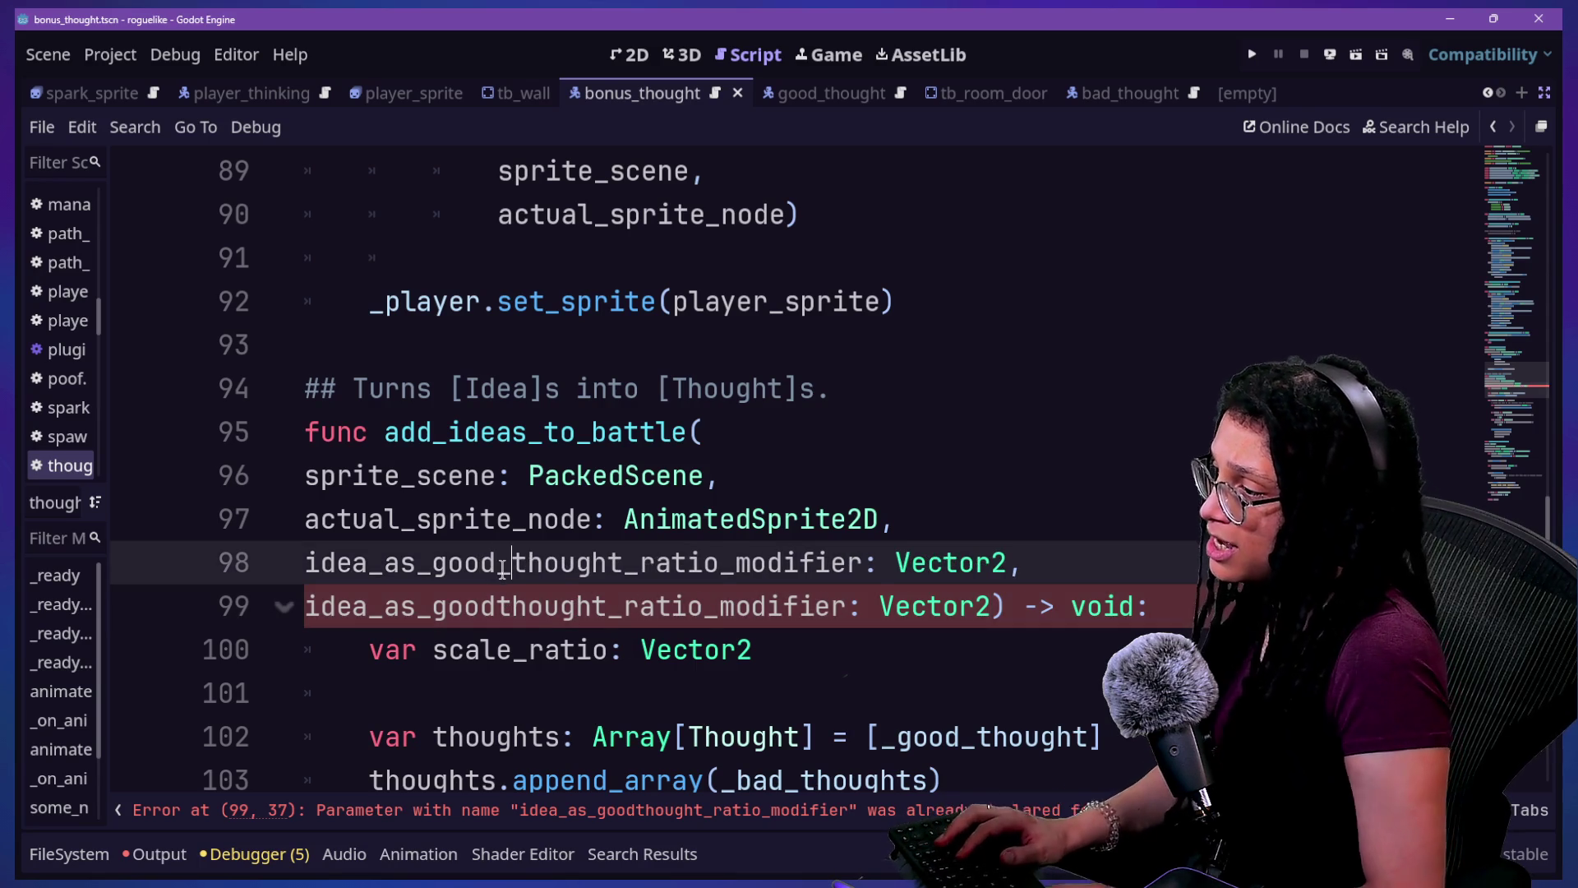
pyautogui.press('Down')
pyautogui.write('_')
pyautogui.press('Left')
pyautogui.press('BackSpace')
pyautogui.press('BackSpace')
pyautogui.press('BackSpace')
pyautogui.press('BackSpace')
pyautogui.write('bad')
pyautogui.hotkey('ctrl', 's')
pyautogui.scroll(-1, 732, 518)
# Move the caret down into the add_ideas_to_battle function body
pyautogui.click(765, 519)
pyautogui.click(750, 355)
pyautogui.press('Down')
pyautogui.press('Down')
pyautogui.press('Down')
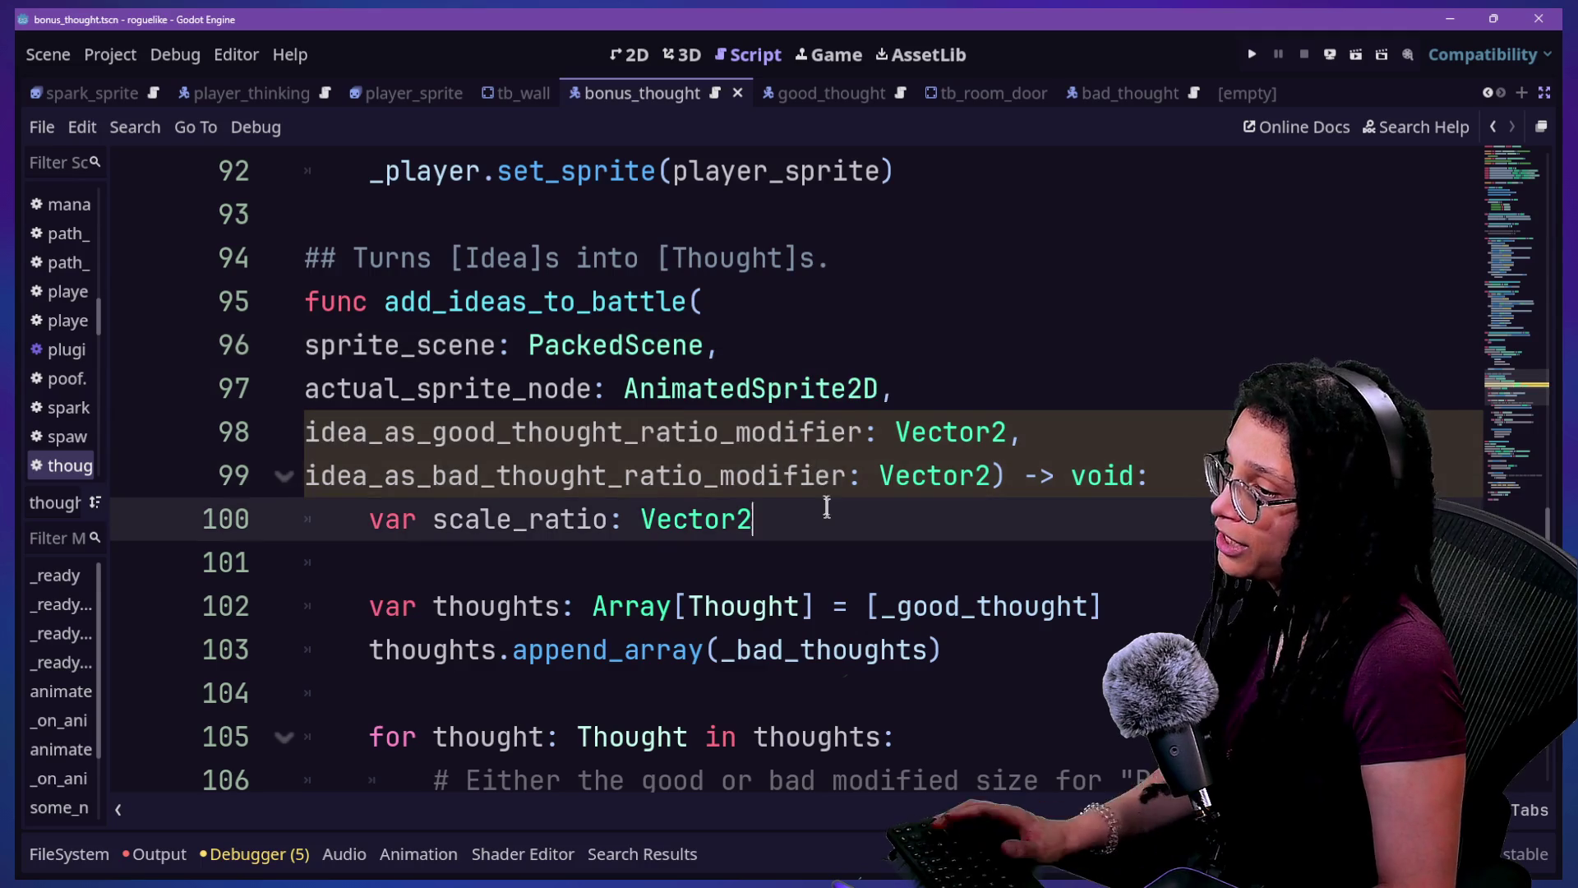
pyautogui.press('Down')
pyautogui.scroll(-1, 825, 487)
pyautogui.press('Down')
pyautogui.press('Down')
pyautogui.press('Down')
pyautogui.press('Down')
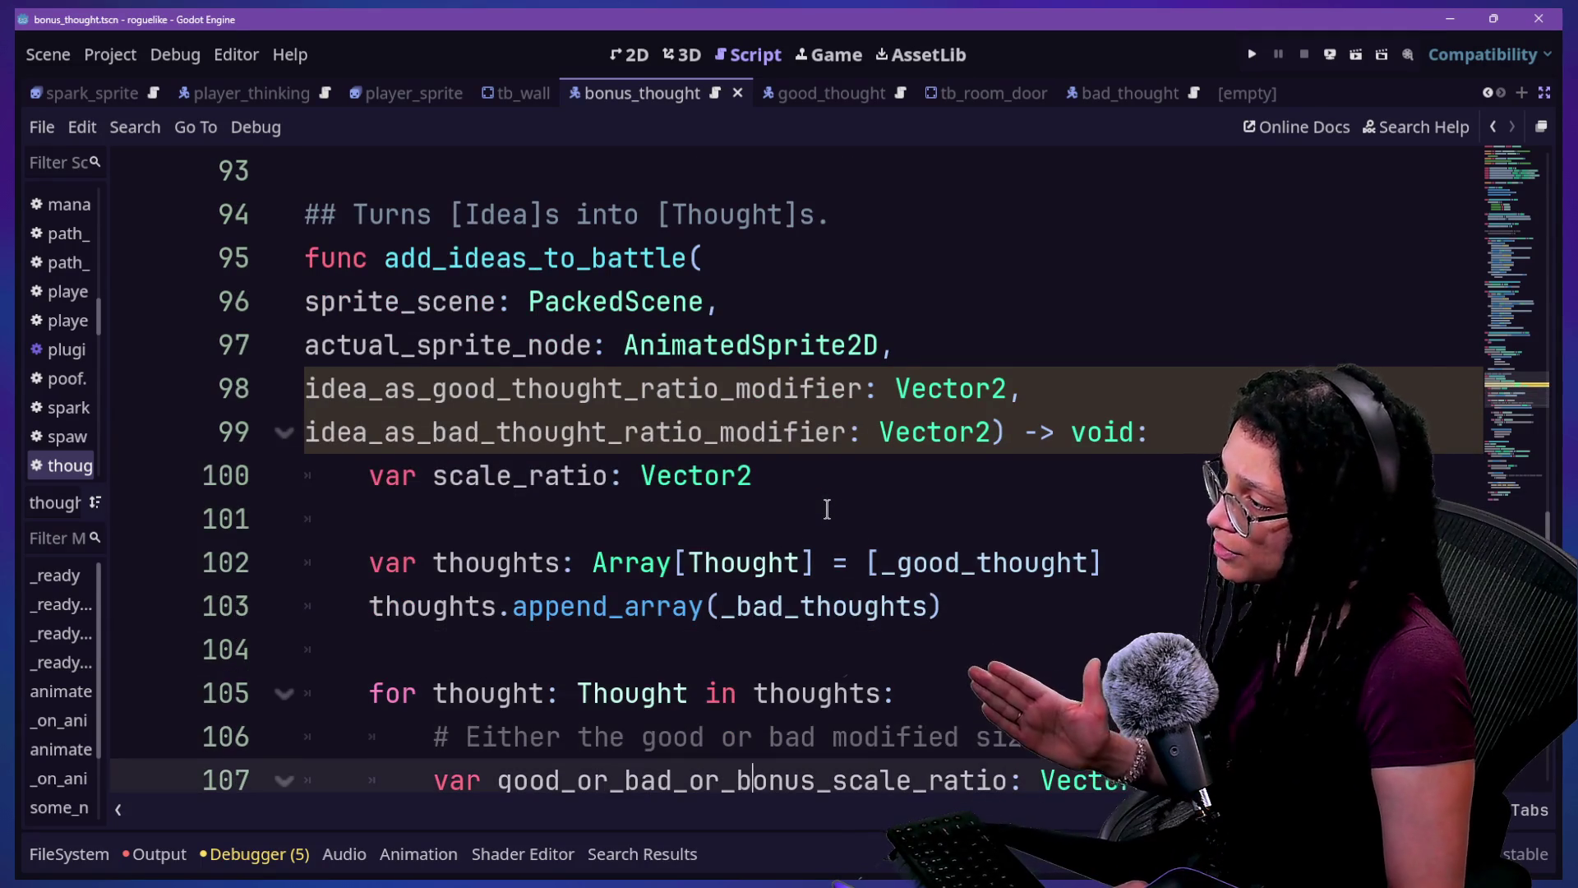
pyautogui.scroll(-2, 760, 458)
pyautogui.press('Down')
pyautogui.press('Down')
pyautogui.press('Down')
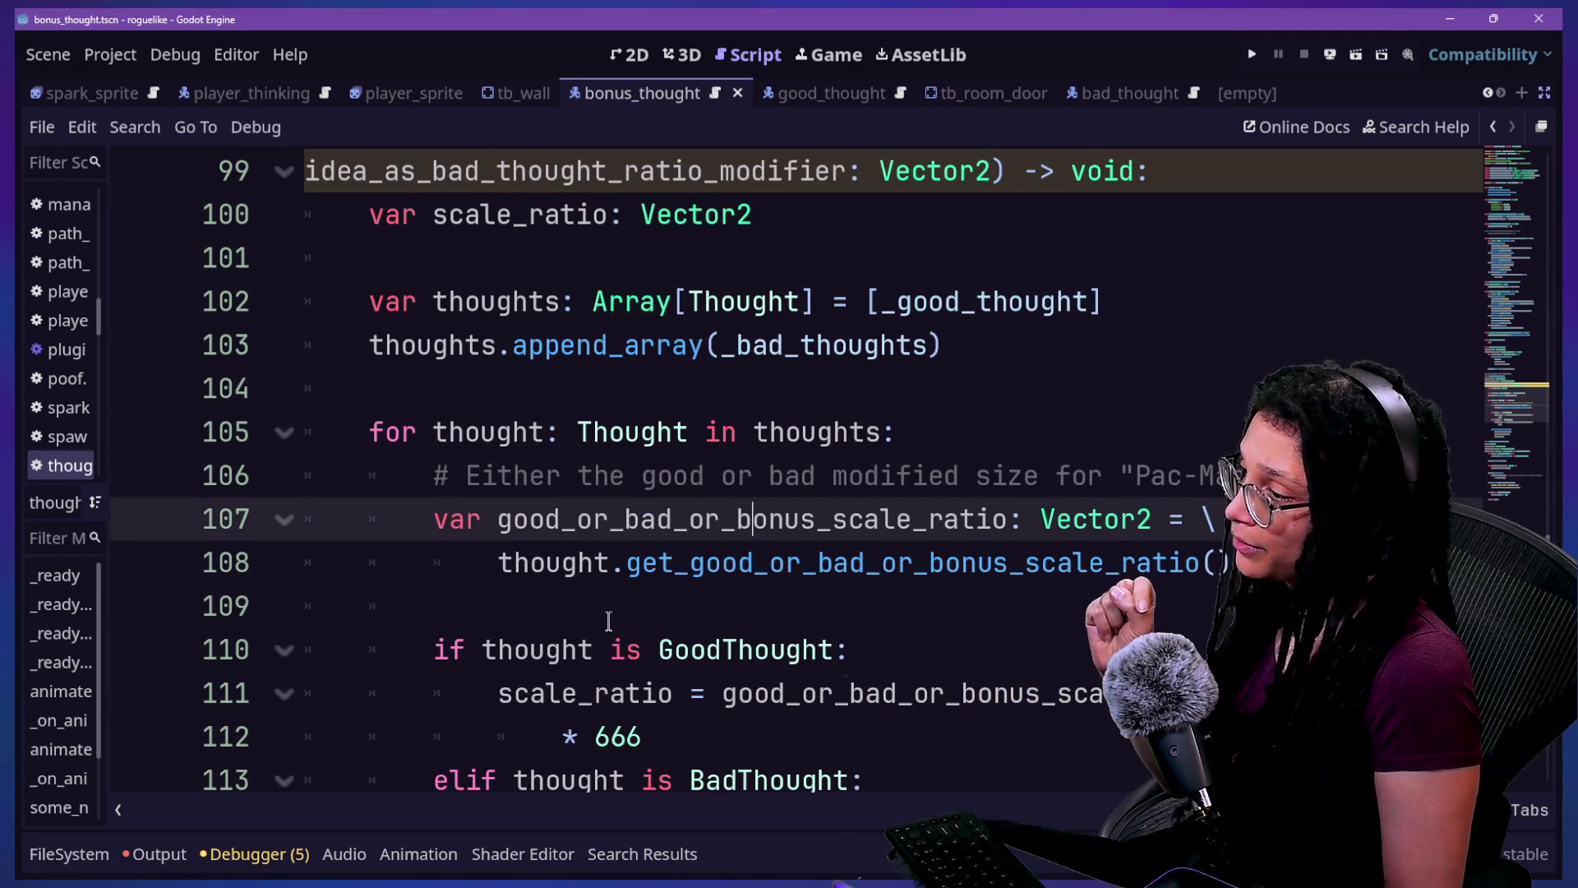
pyautogui.scroll(-1, 609, 619)
# Replace the 666 multiplier on line 112 with idea_as_good_thought_ratio_modifier
pyautogui.click(678, 607)
pyautogui.press('BackSpace')
pyautogui.press('BackSpace')
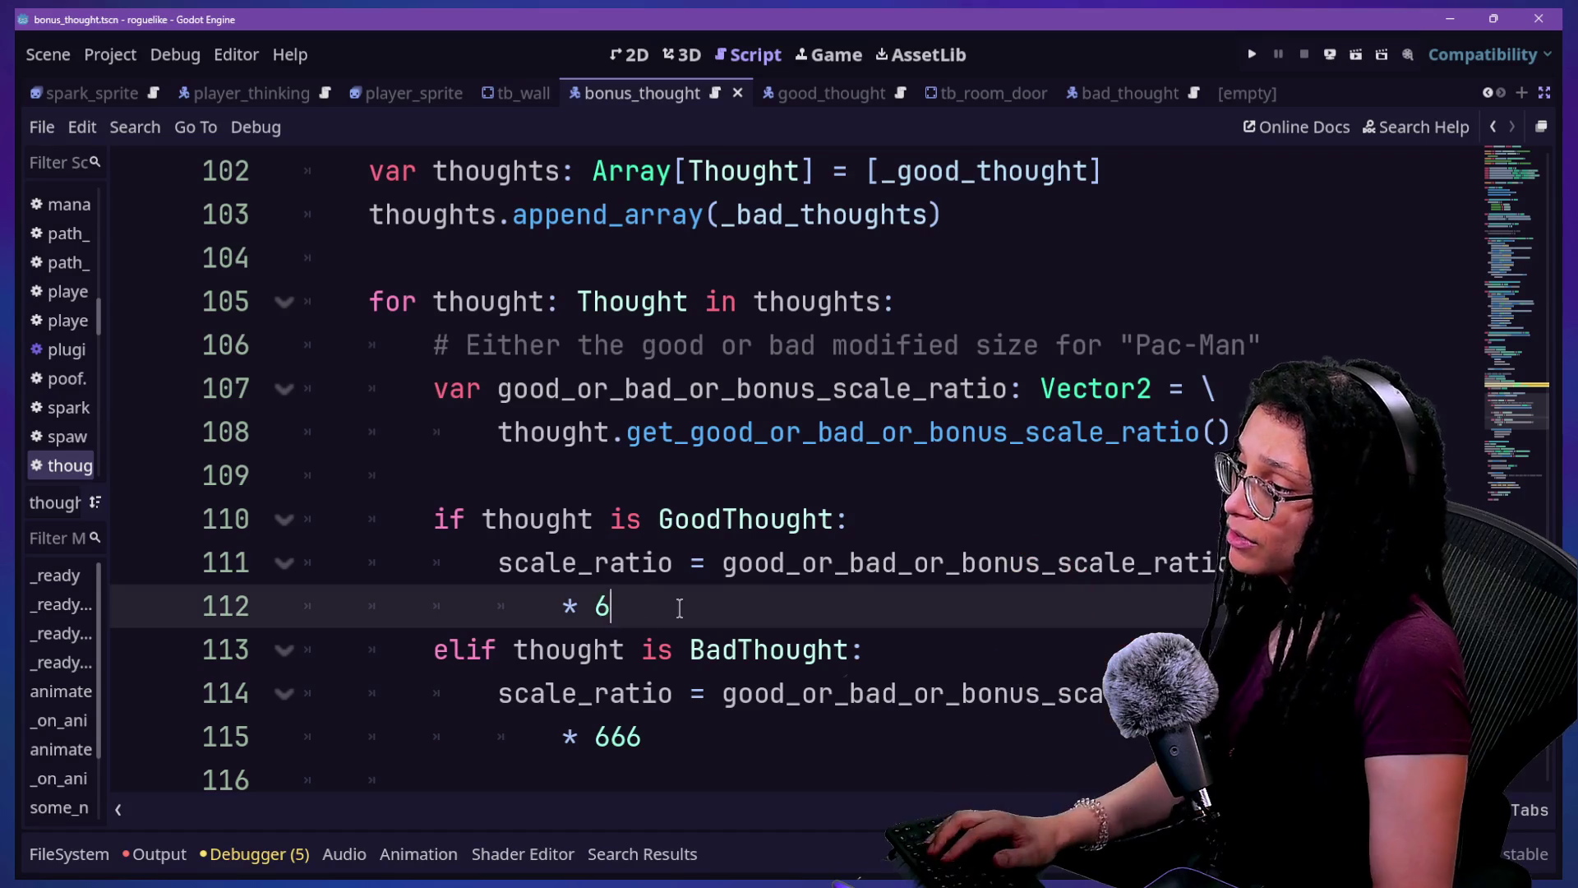
pyautogui.press('BackSpace')
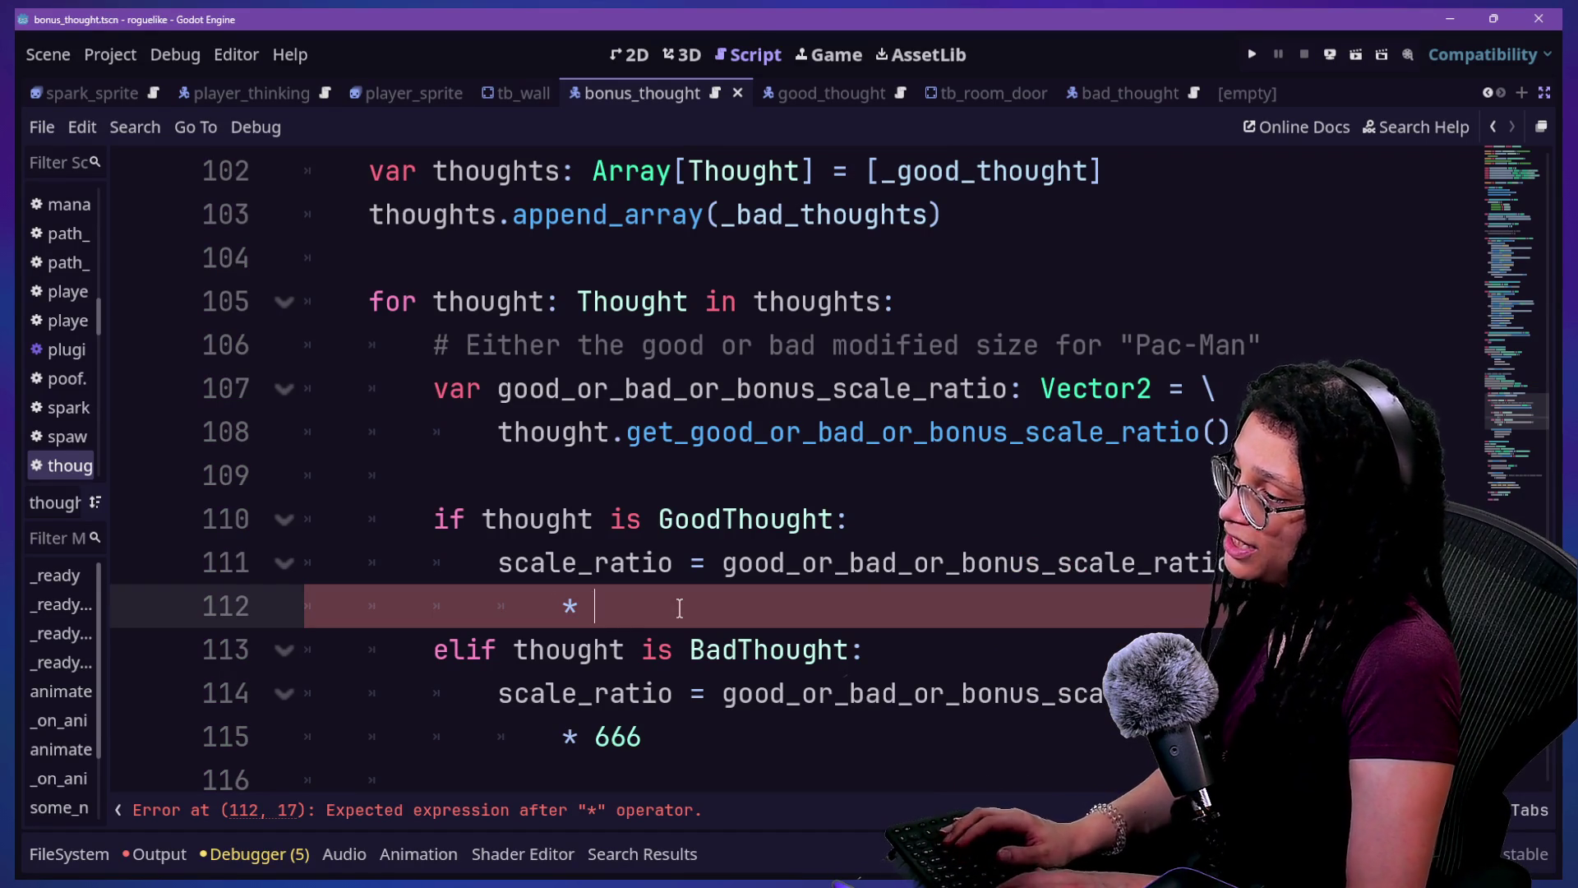
pyautogui.write('idea')
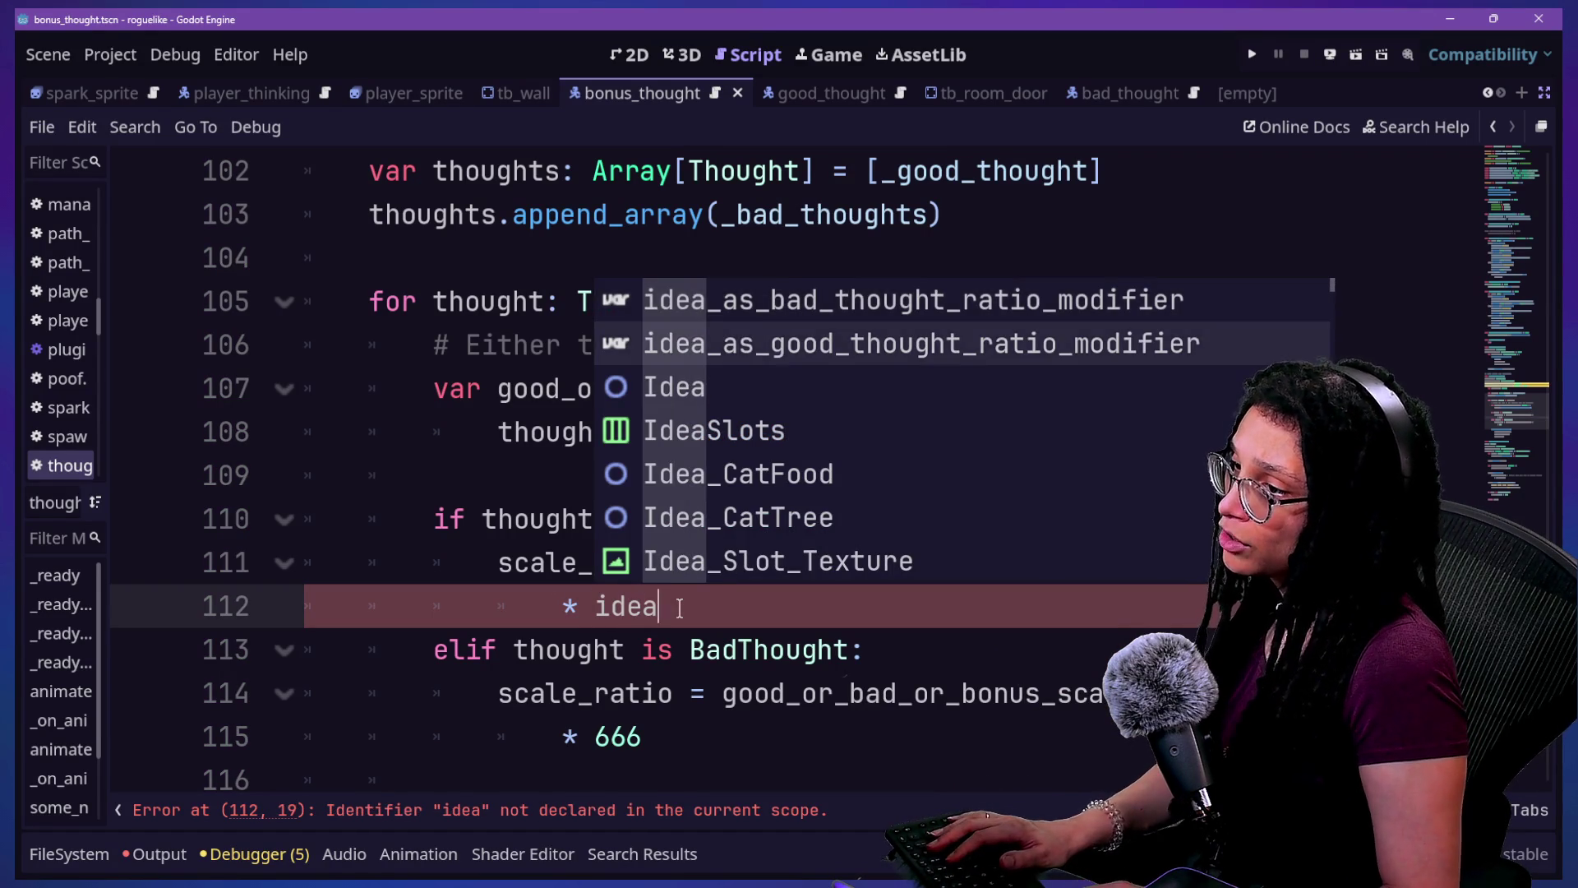
pyautogui.press('Return')
pyautogui.moveTo(1182, 605); pyautogui.dragTo(596, 606)
pyautogui.hotkey('ctrl', 'c')
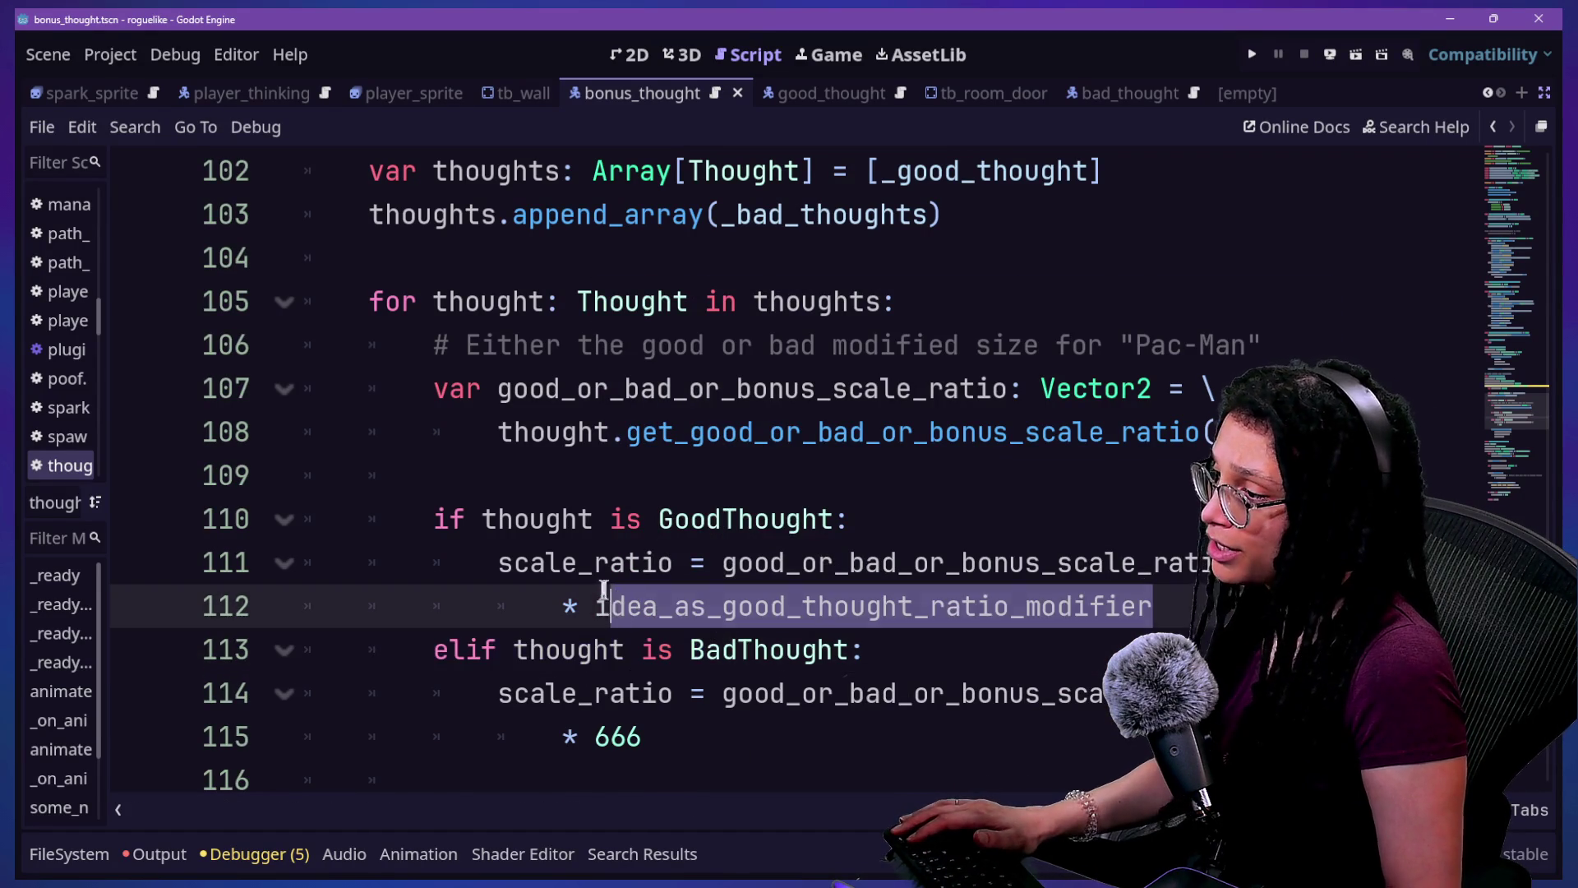
# Replace the 666 on line 115 with idea_as_bad_thought_ratio_modifier
pyautogui.click(612, 734)
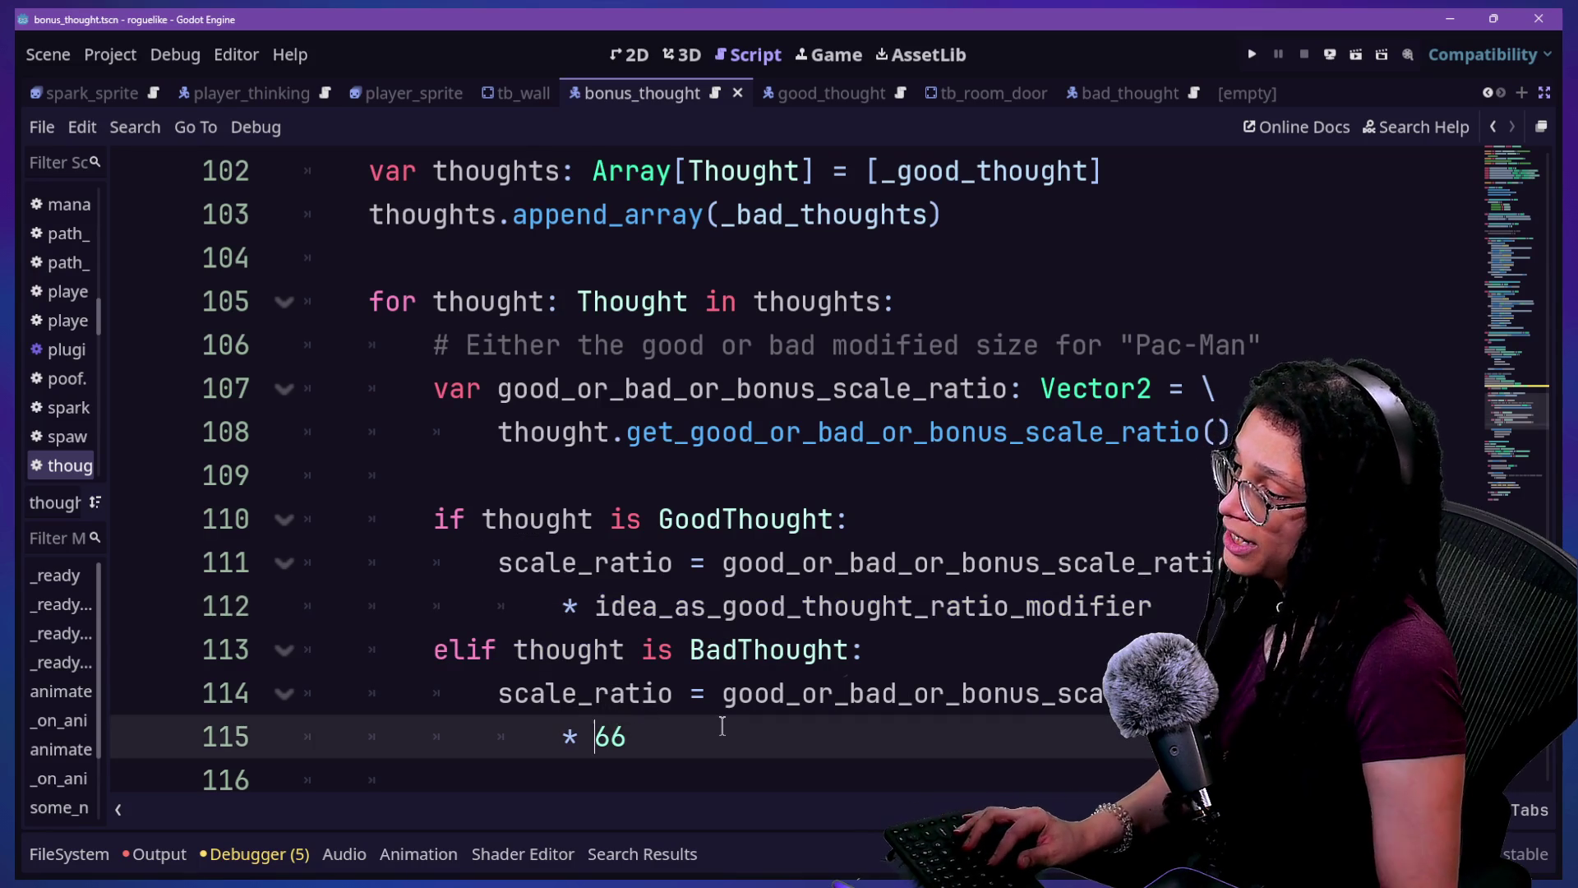
pyautogui.hotkey('ctrl', 'v')
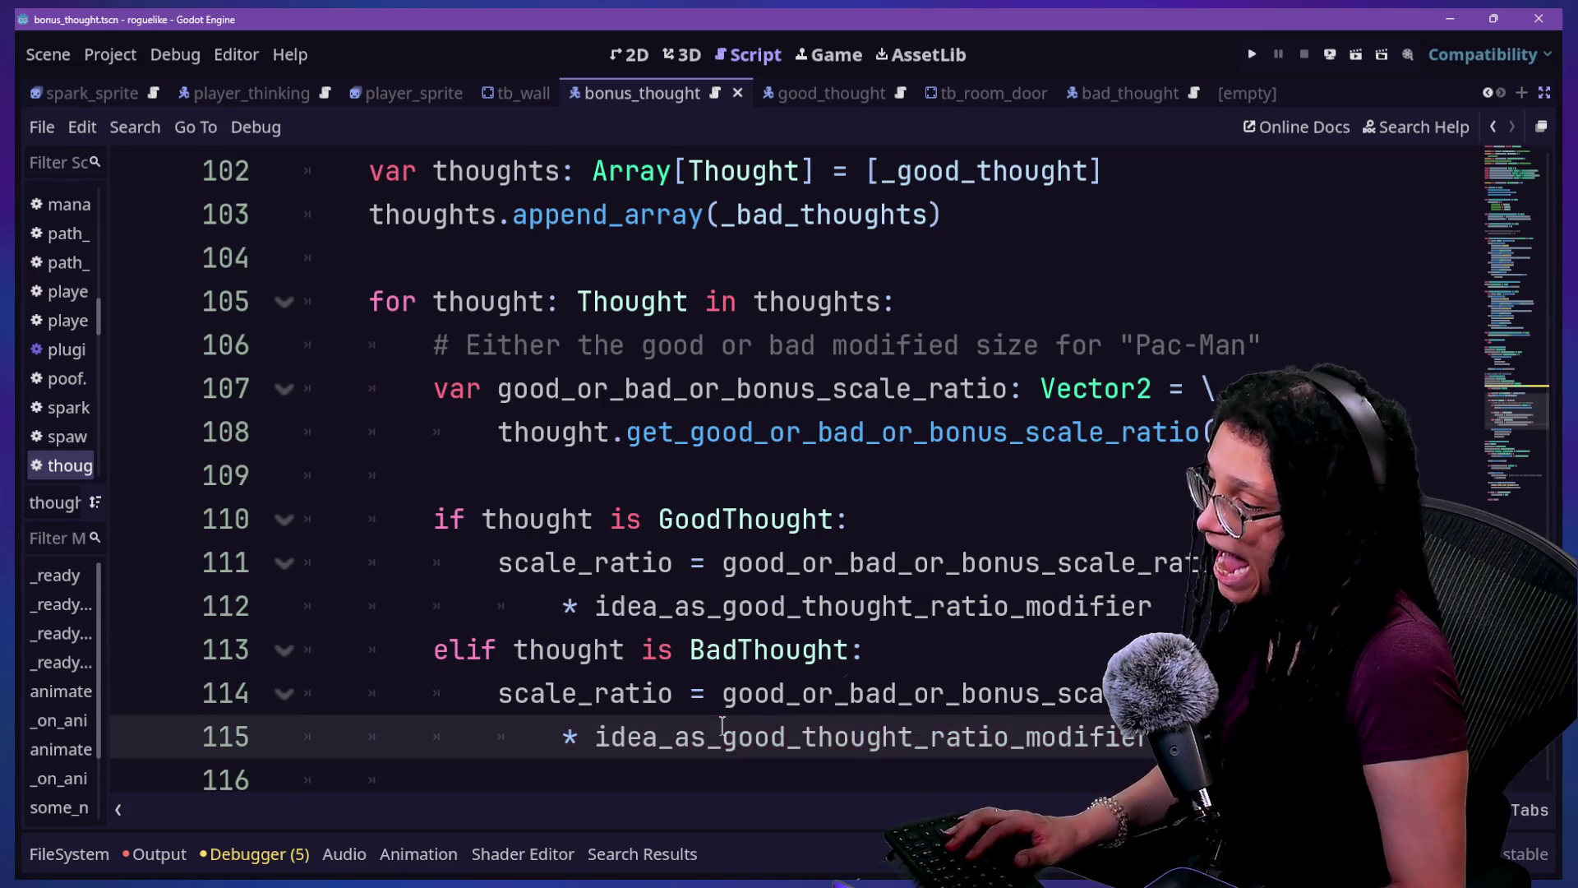
pyautogui.click(764, 738)
pyautogui.press('BackSpace')
pyautogui.press('BackSpace')
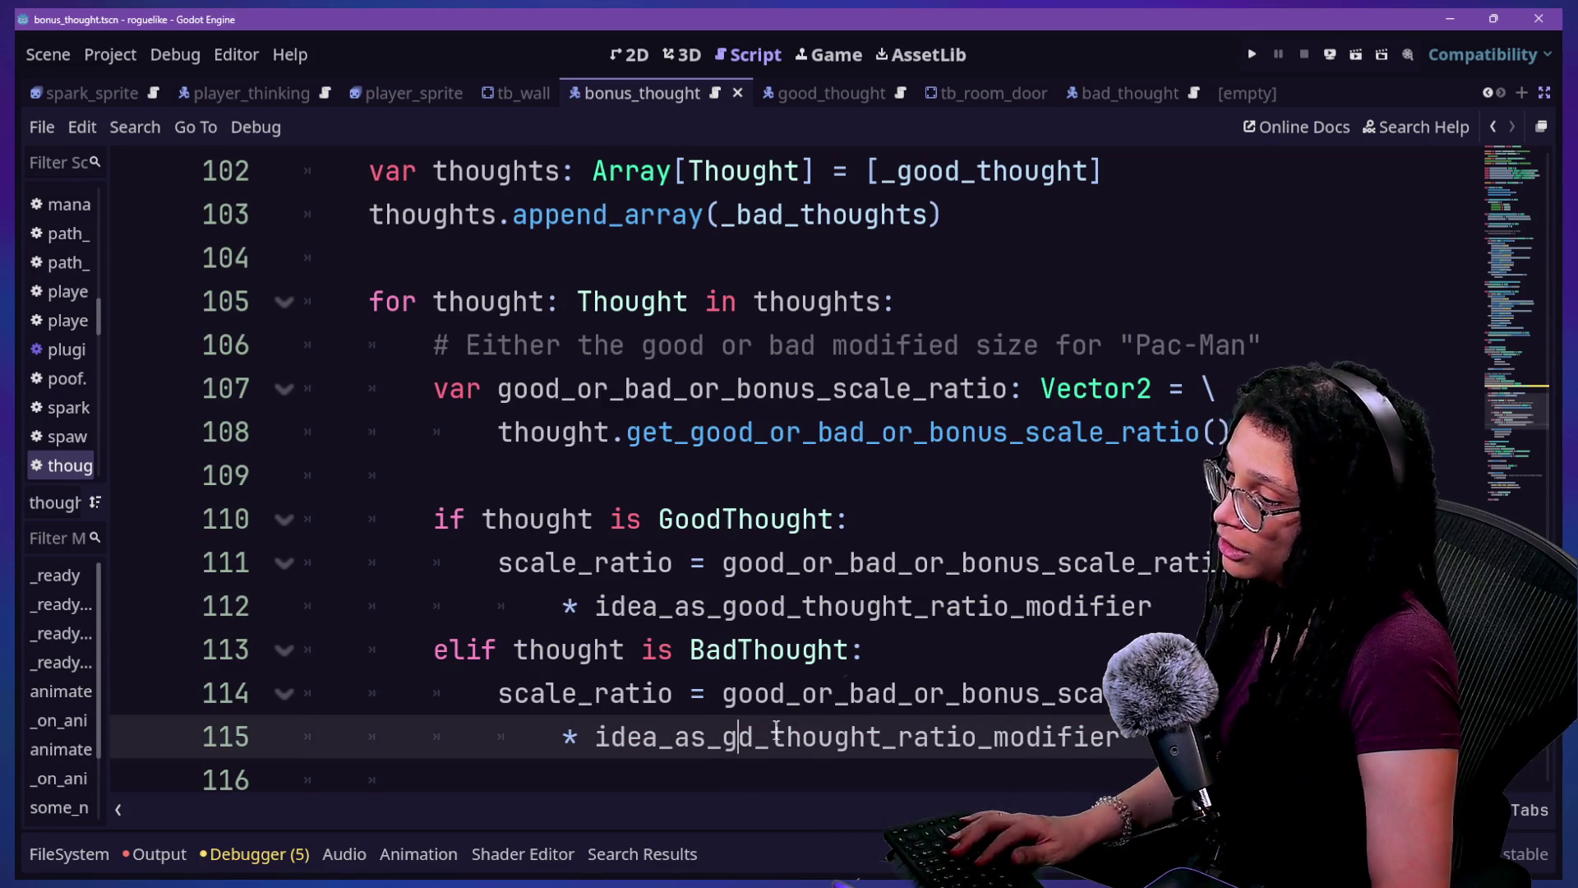
pyautogui.press('BackSpace')
pyautogui.write('ba')
pyautogui.click(785, 431)
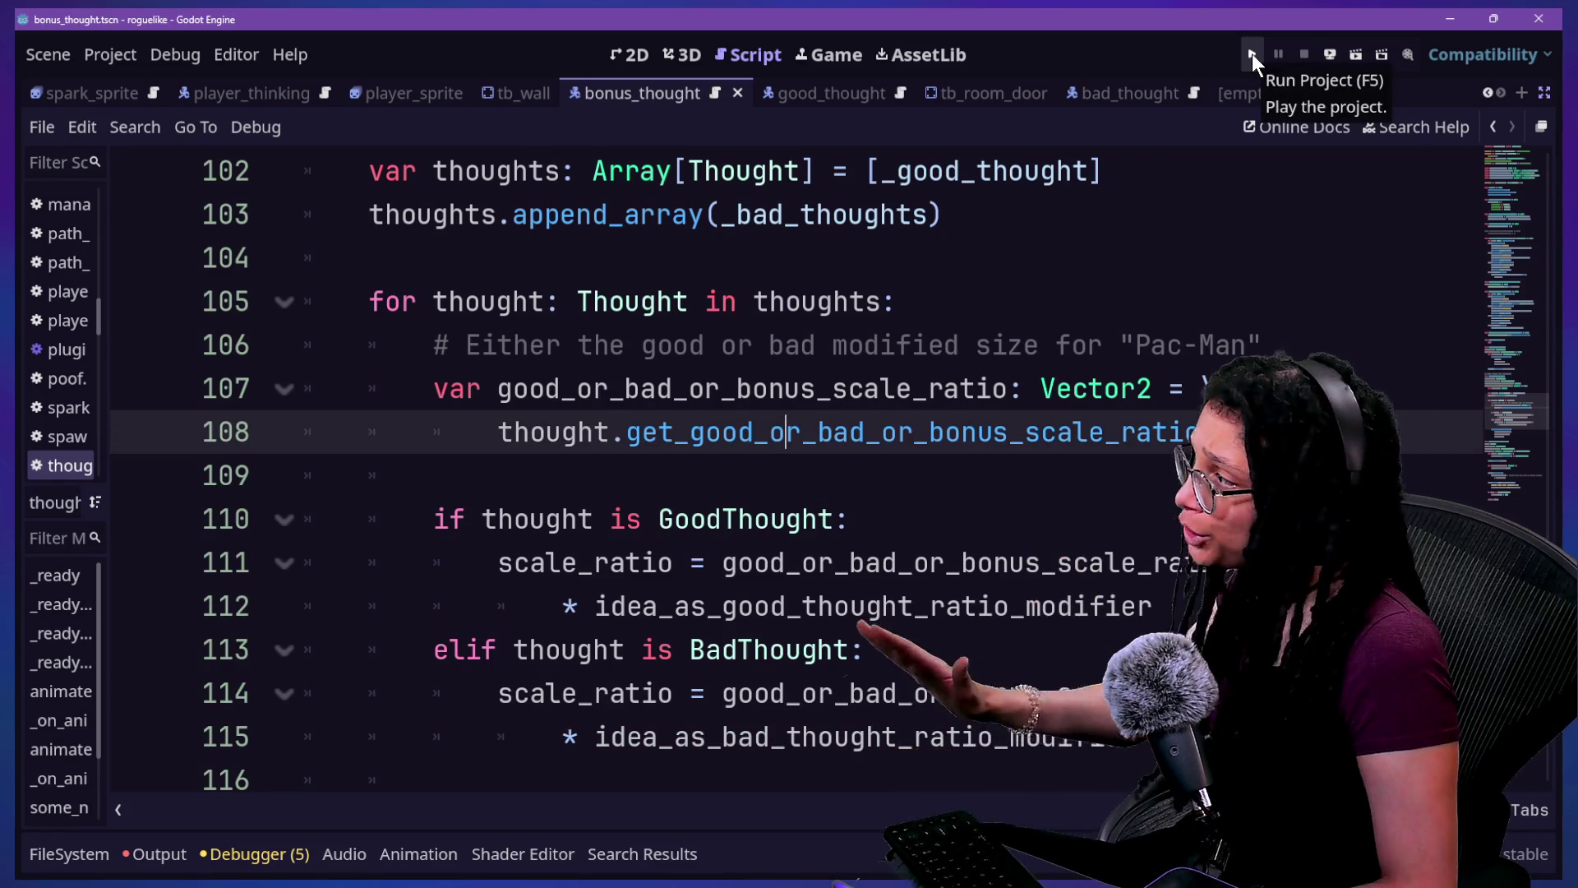
# Run the project, start planning and pick a platform to enter the level
pyautogui.click(1252, 54)
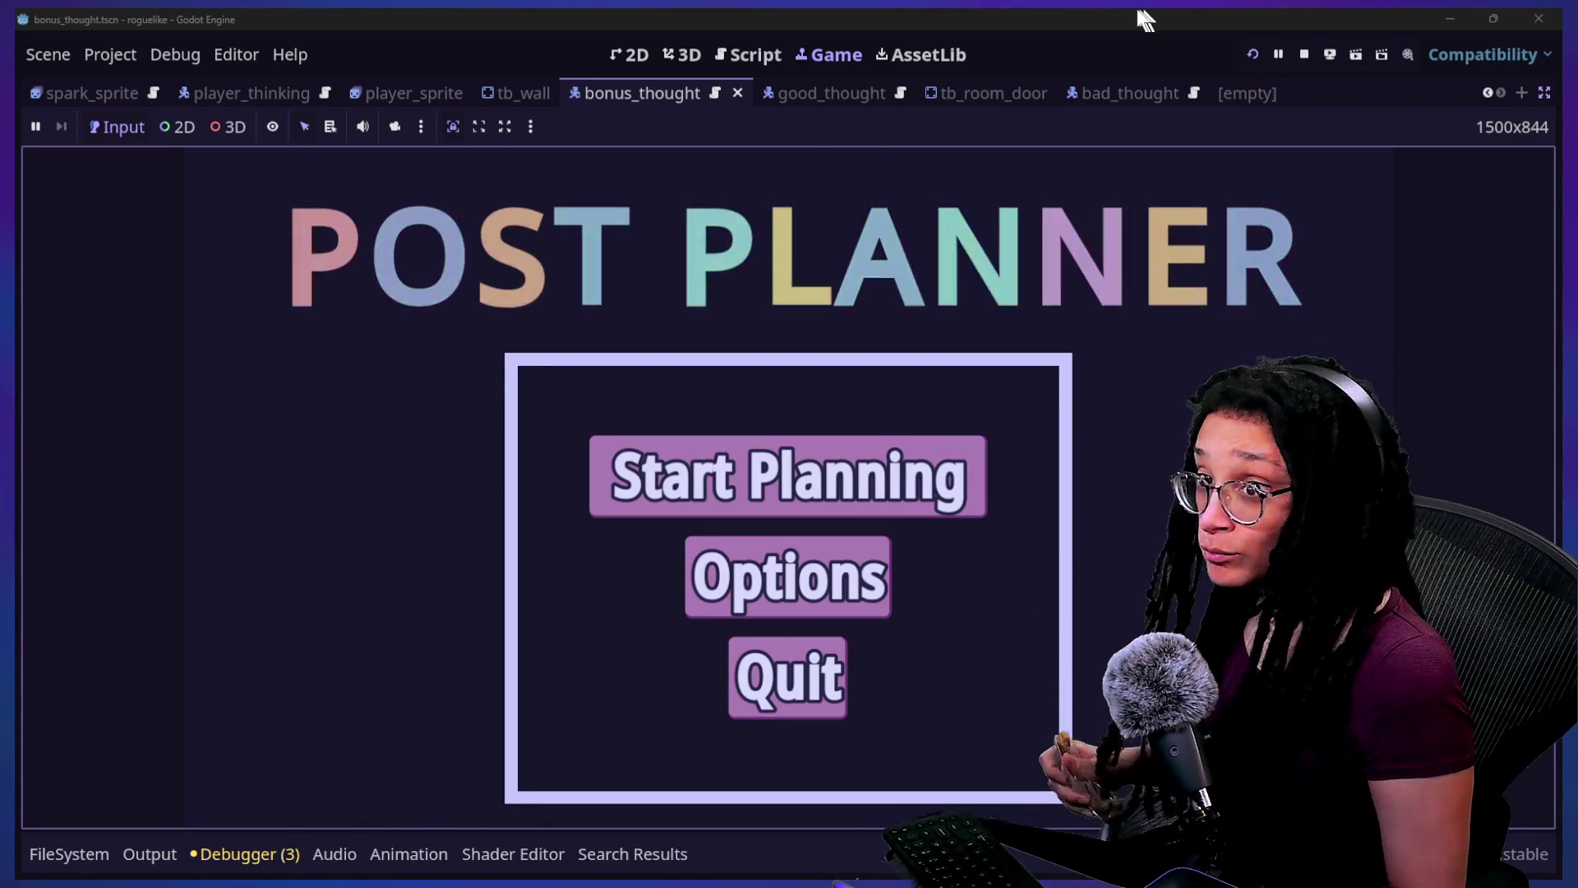
pyautogui.click(971, 507)
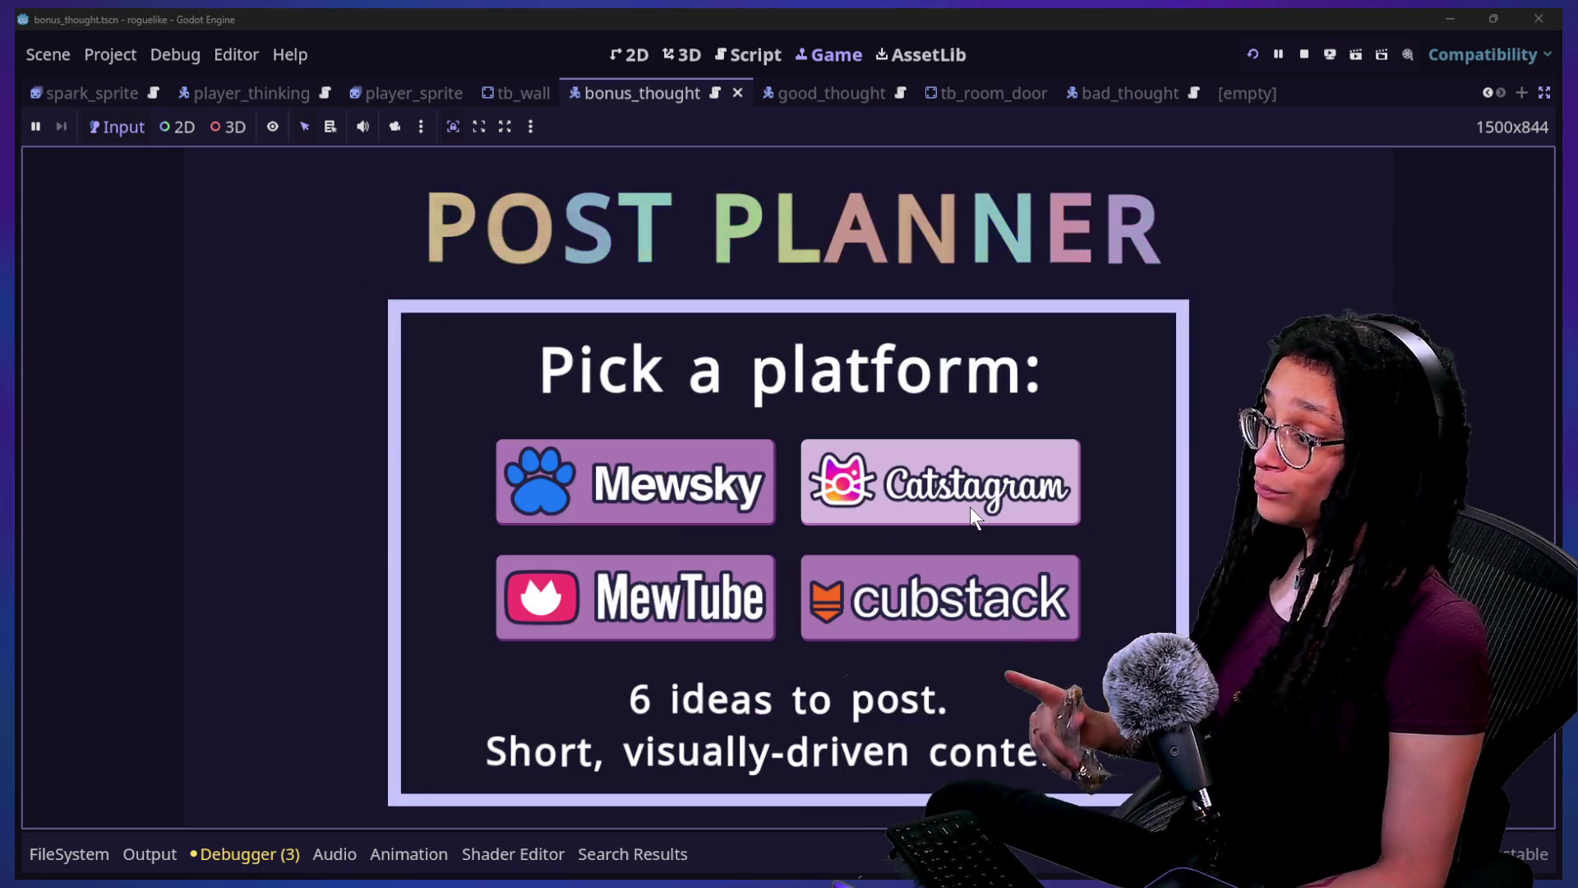
pyautogui.click(970, 509)
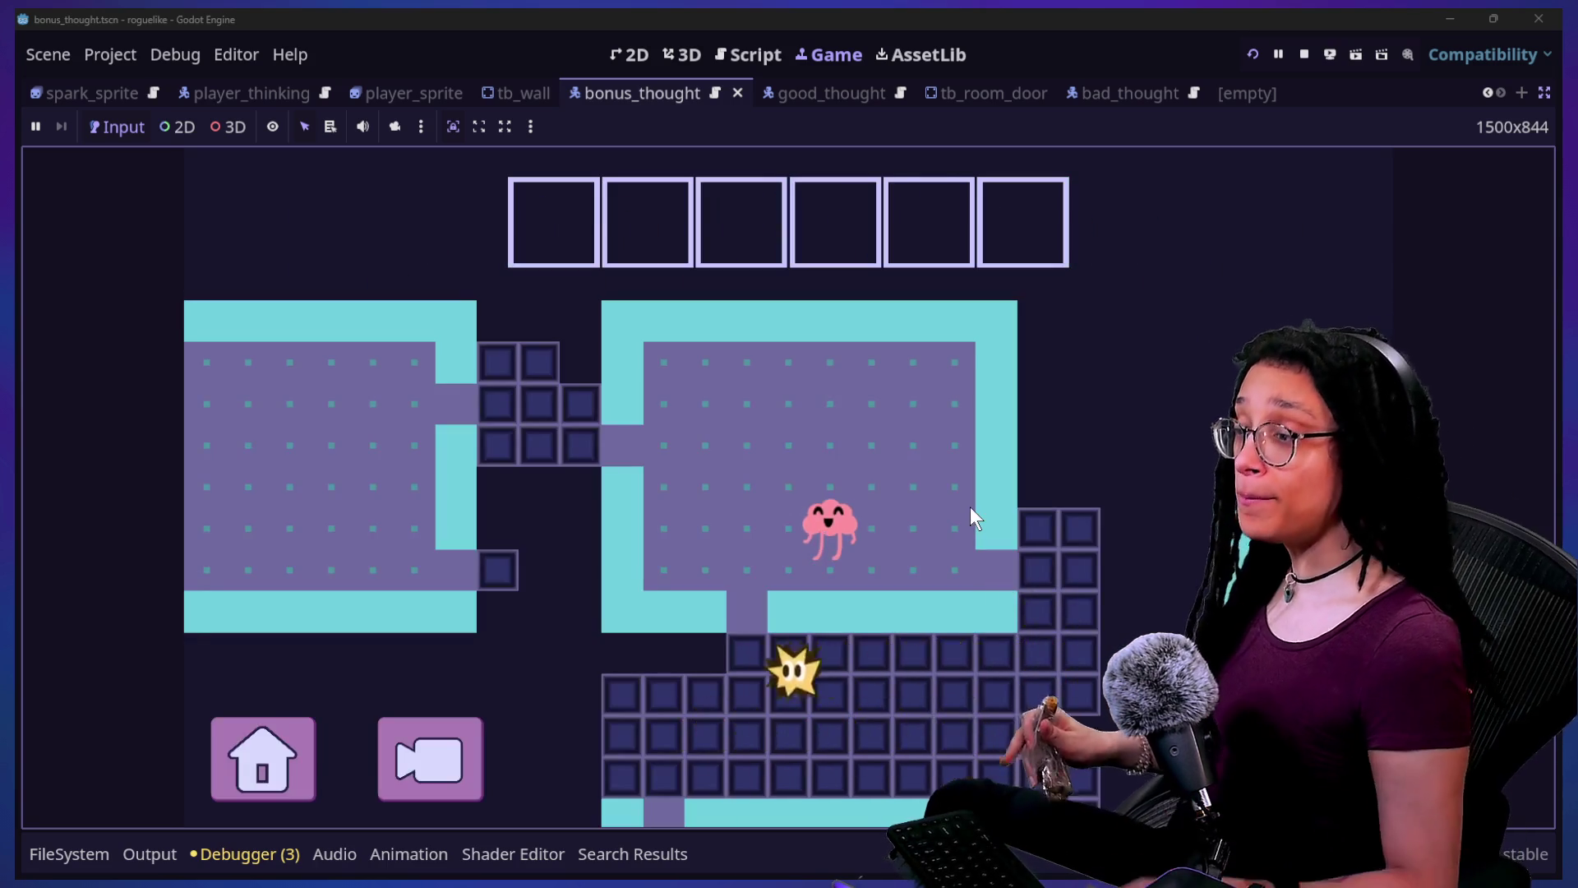
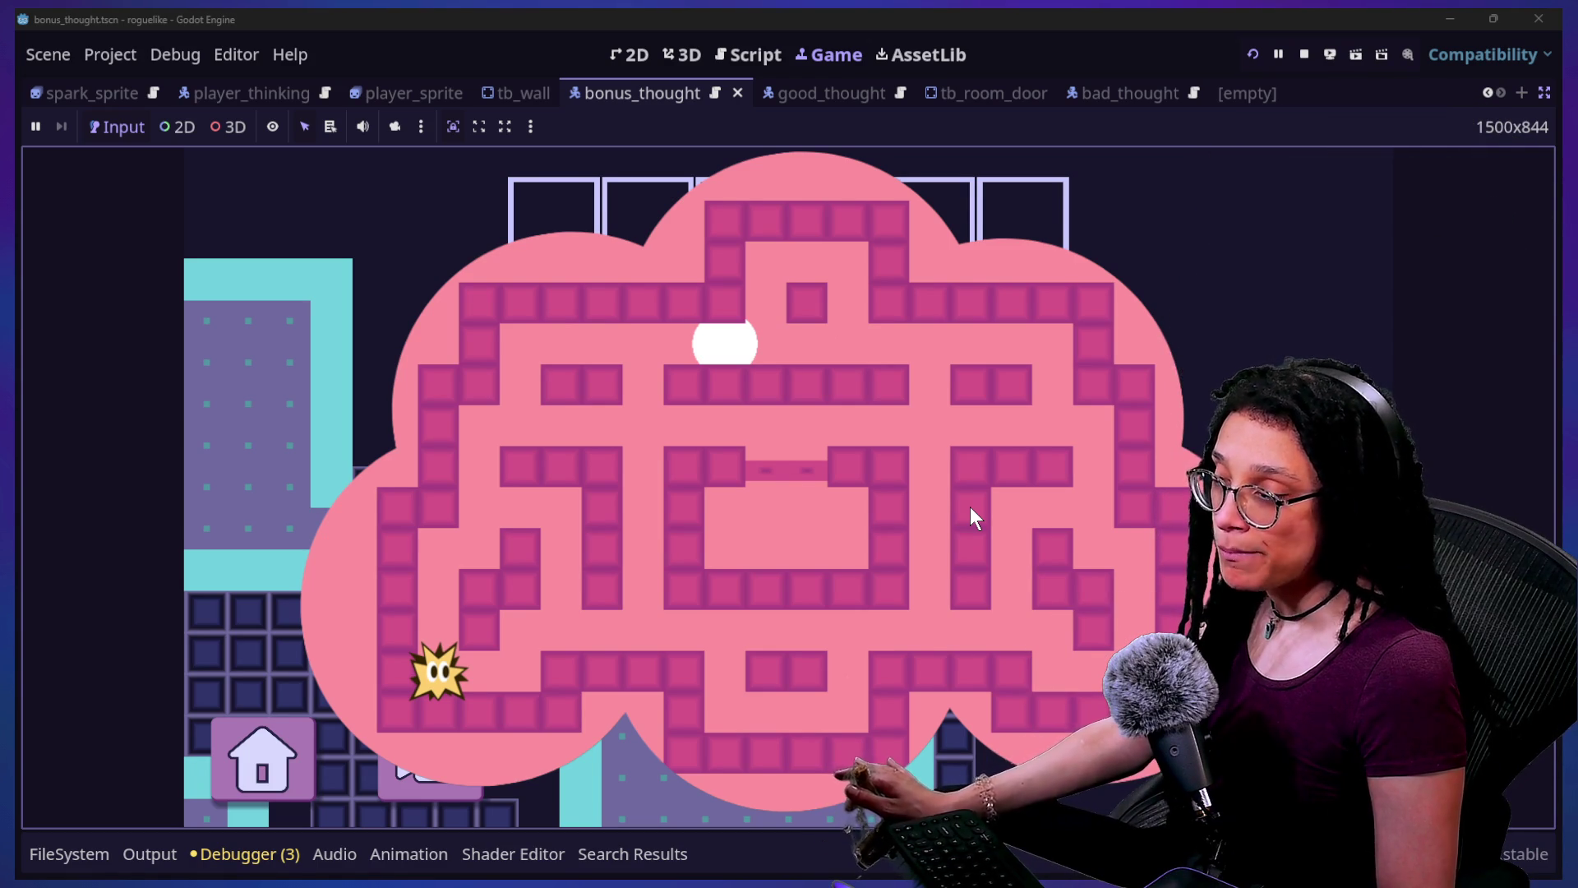
# Steer the star through the brain maze's corridors to finish the thought battle
pyautogui.press('Right')
pyautogui.press('Up')
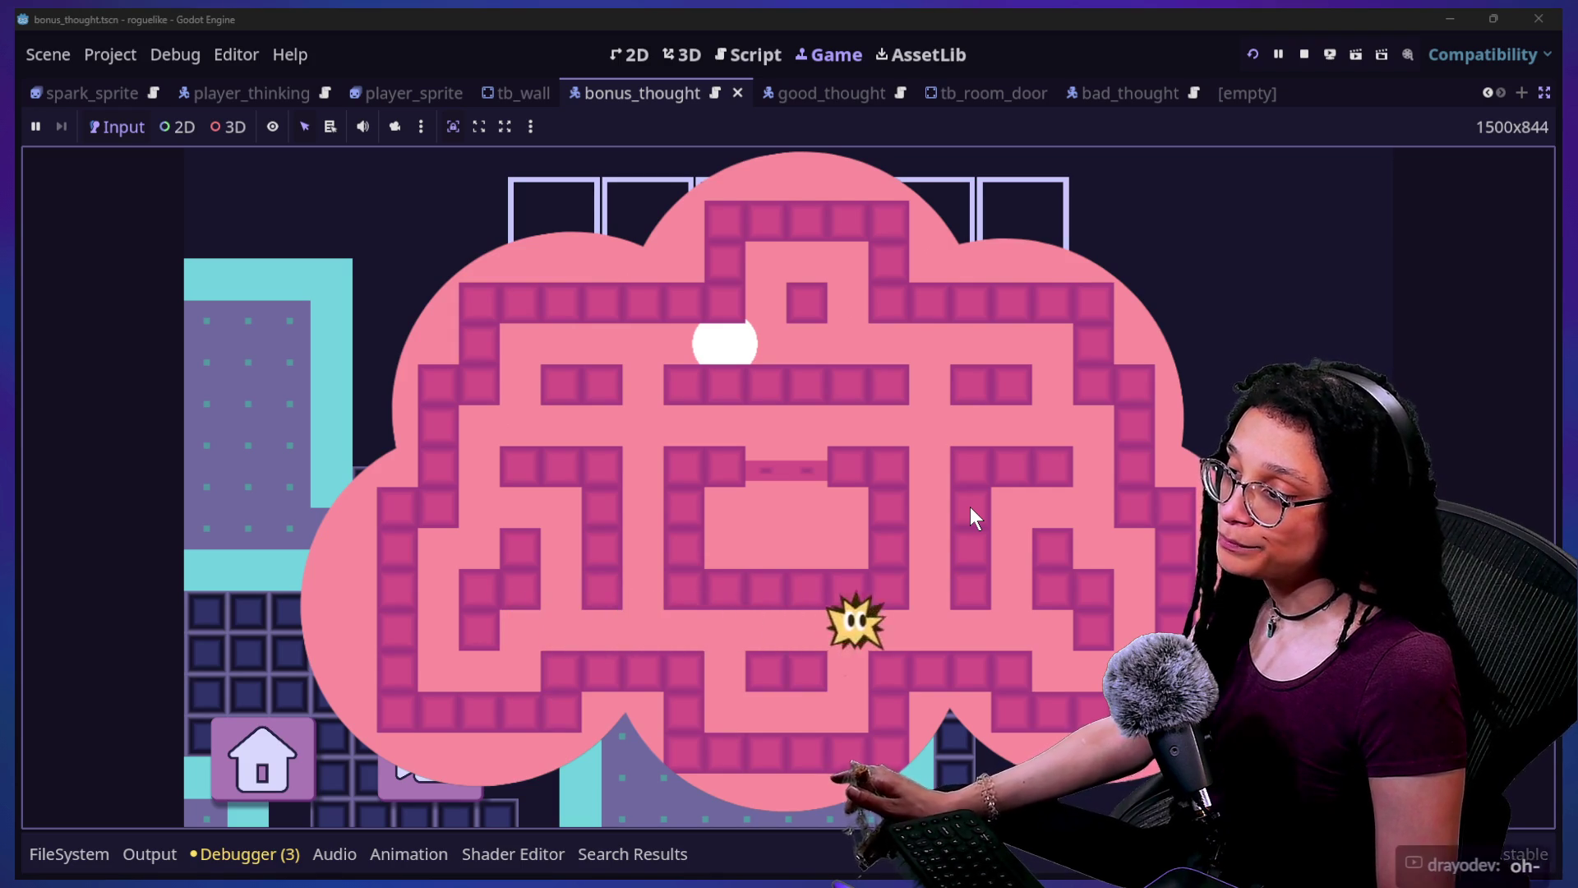
pyautogui.press('Up')
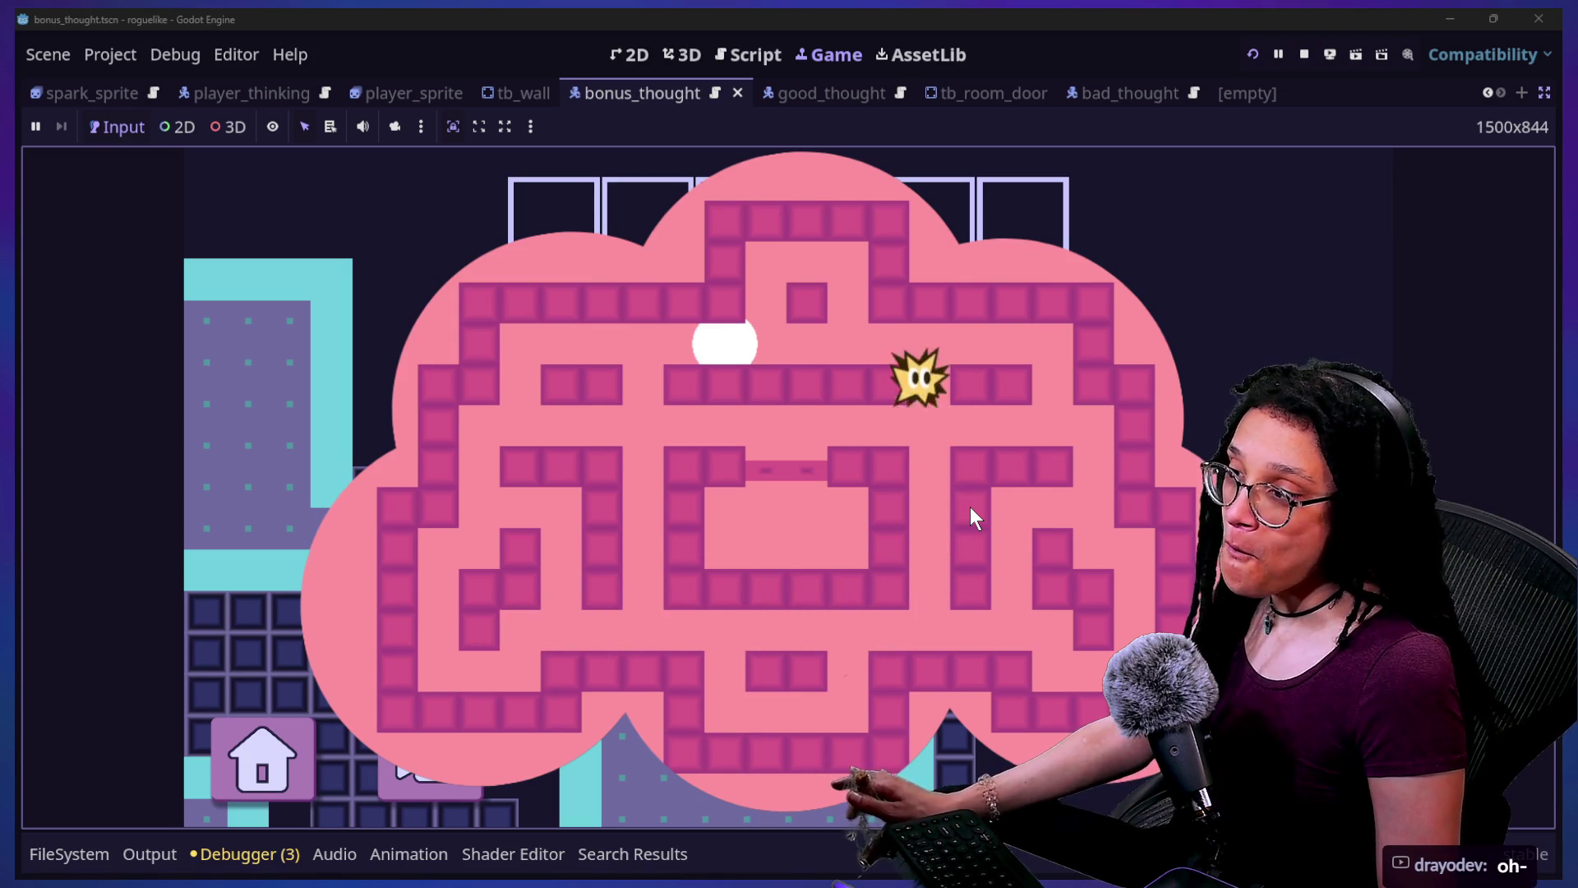
pyautogui.press('Right')
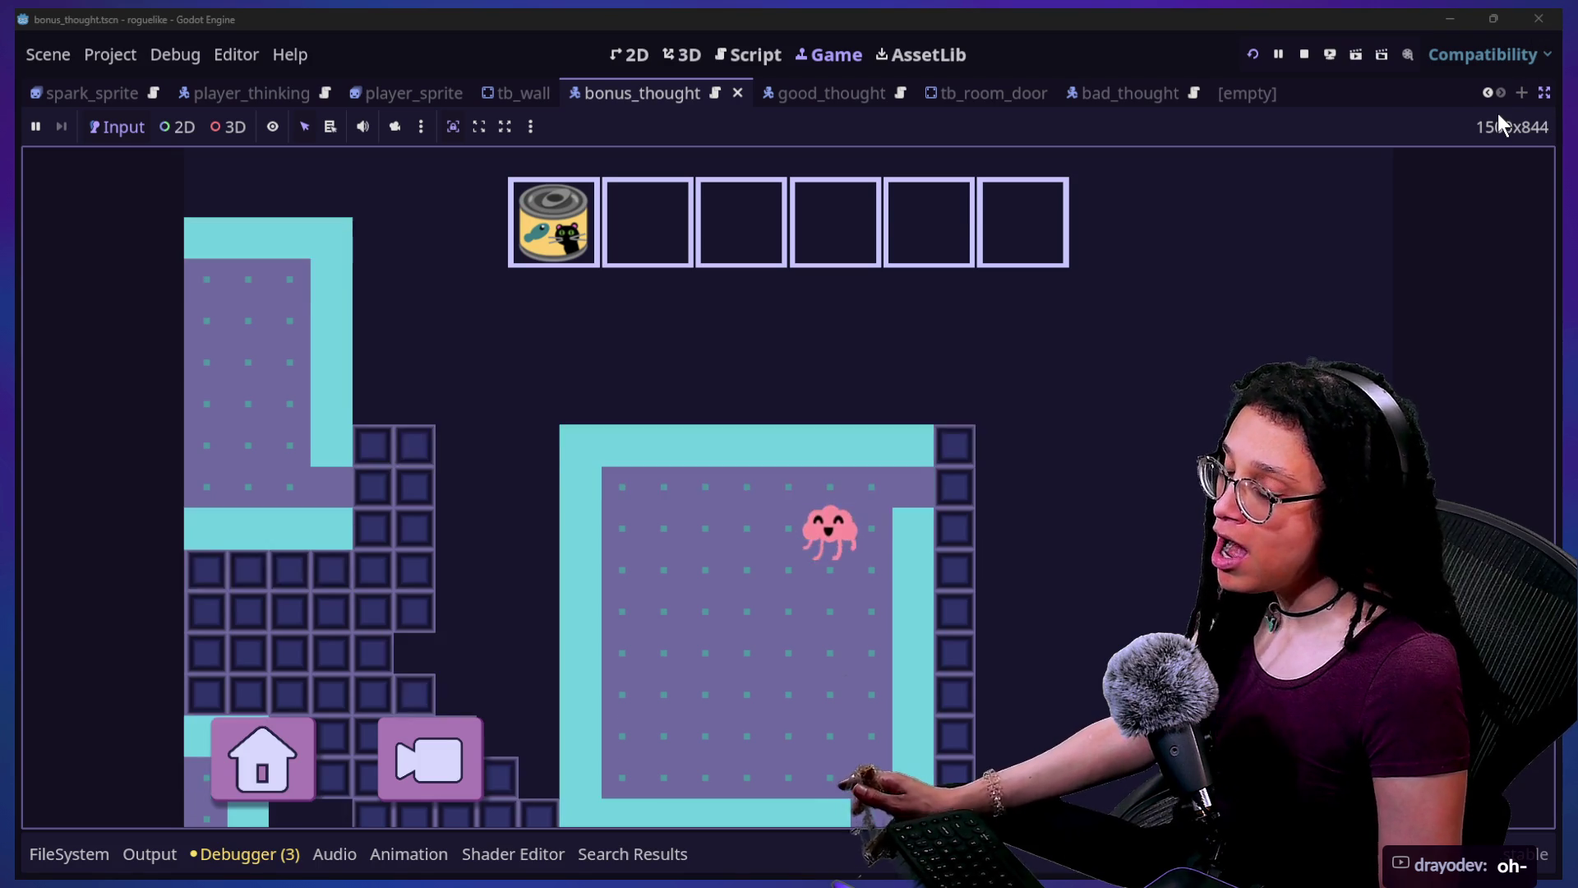
# Walk the character out of the room and explore the level's other rooms
pyautogui.press('Right')
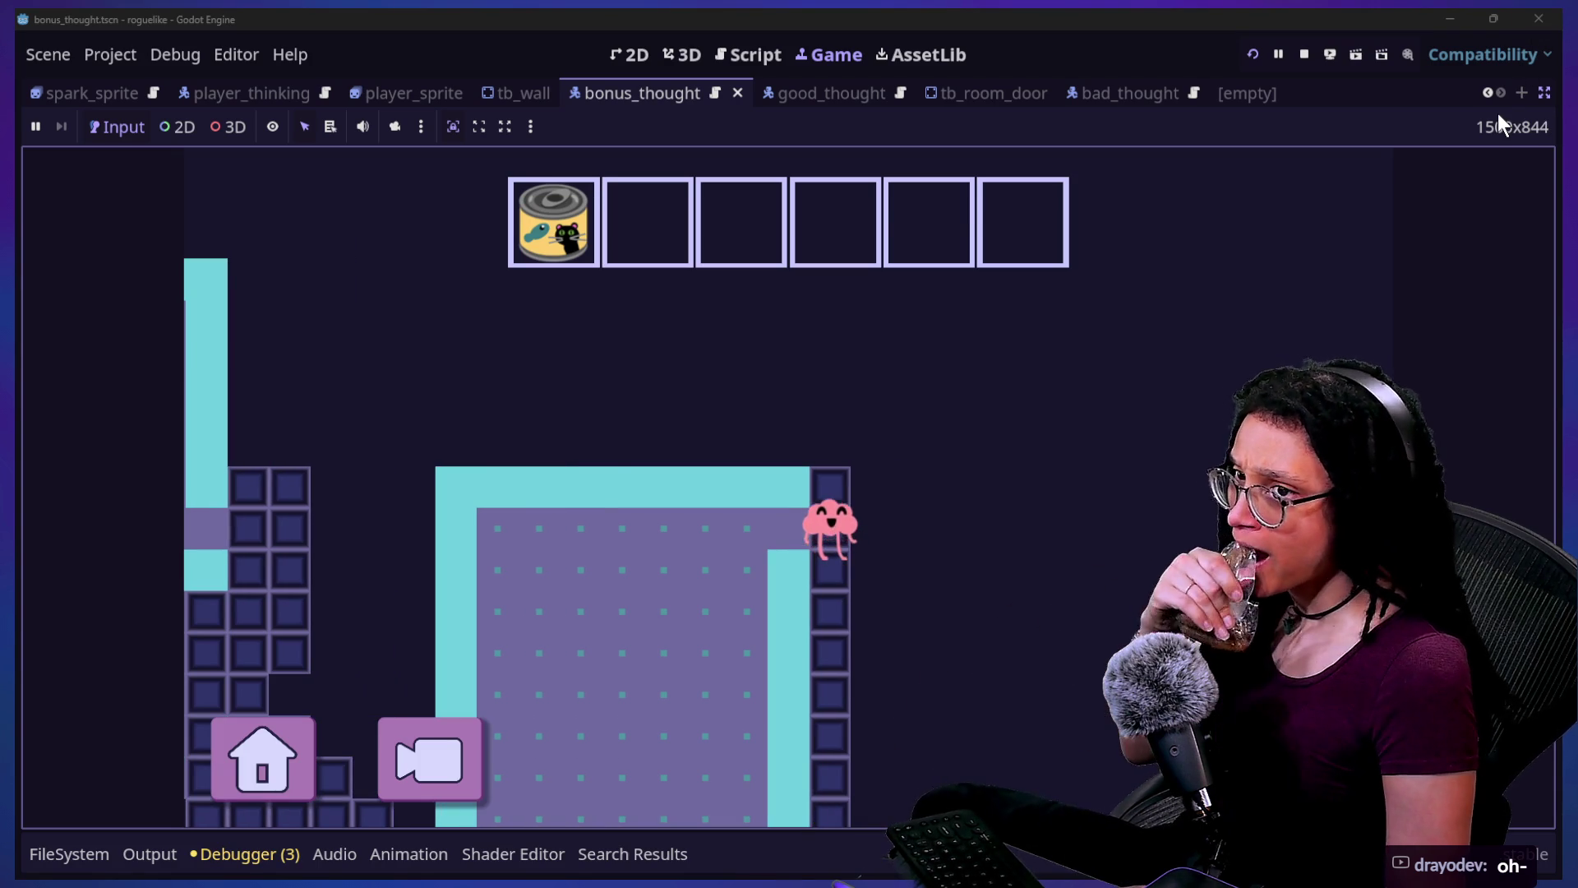
pyautogui.press('Down')
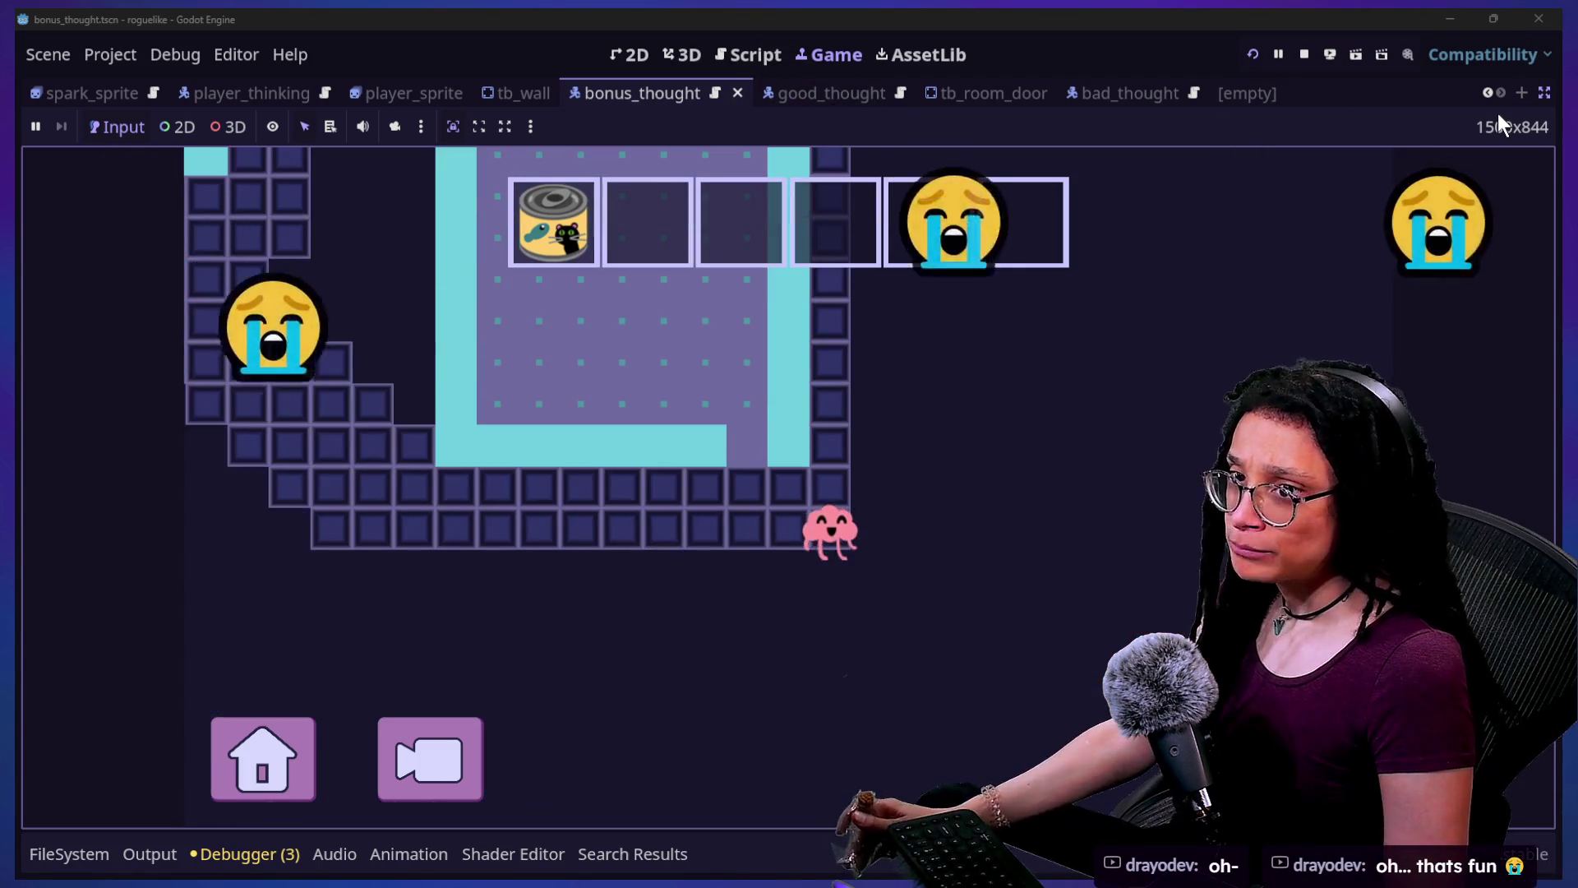
pyautogui.press('Down')
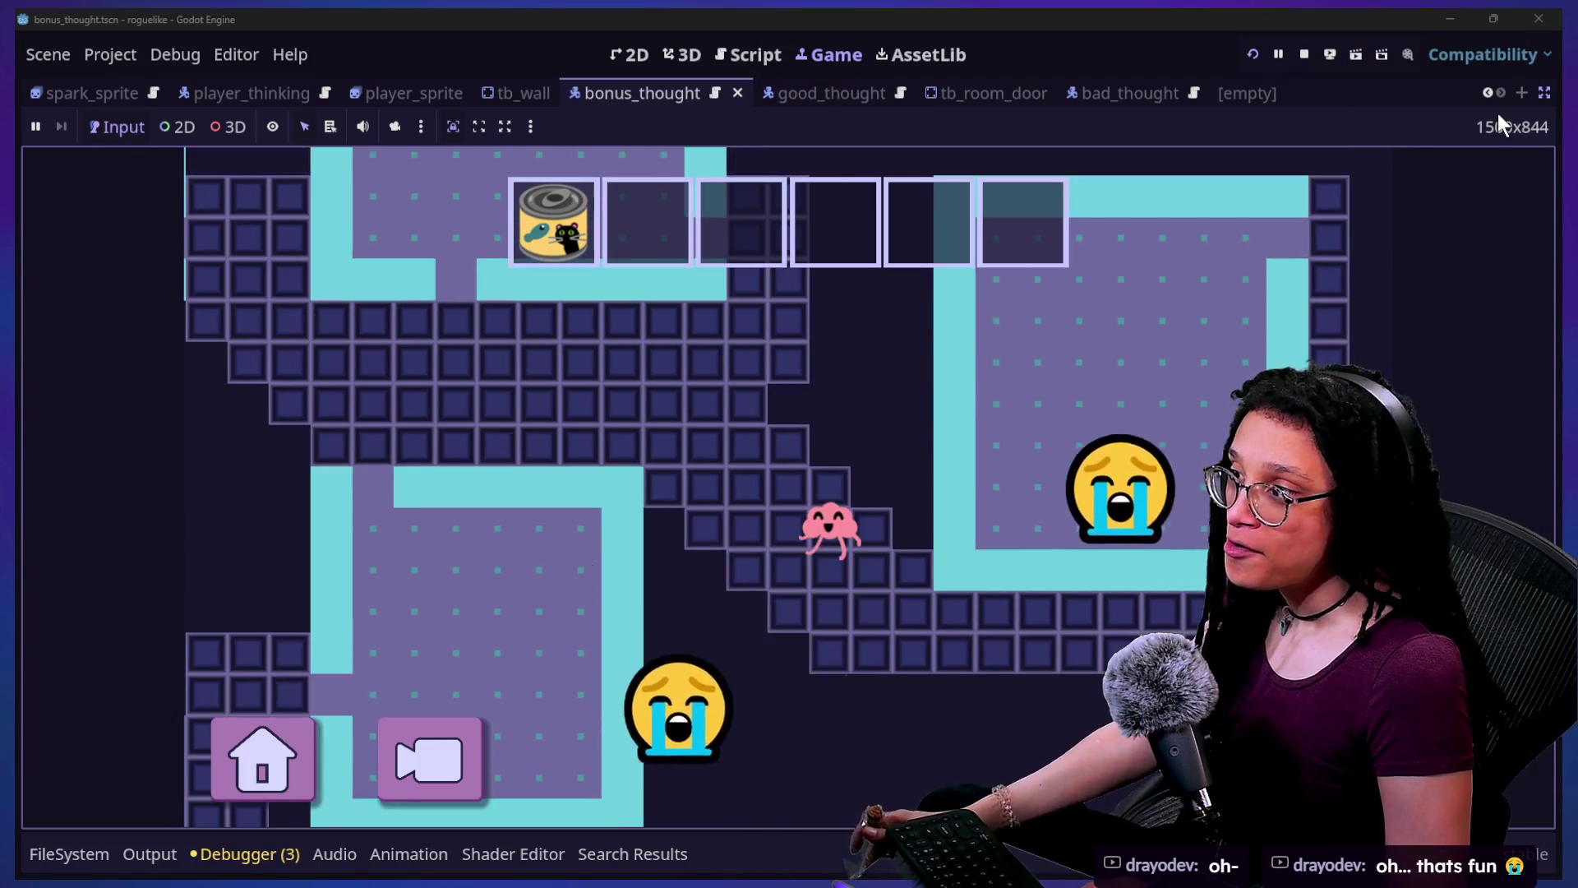
pyautogui.press('Left')
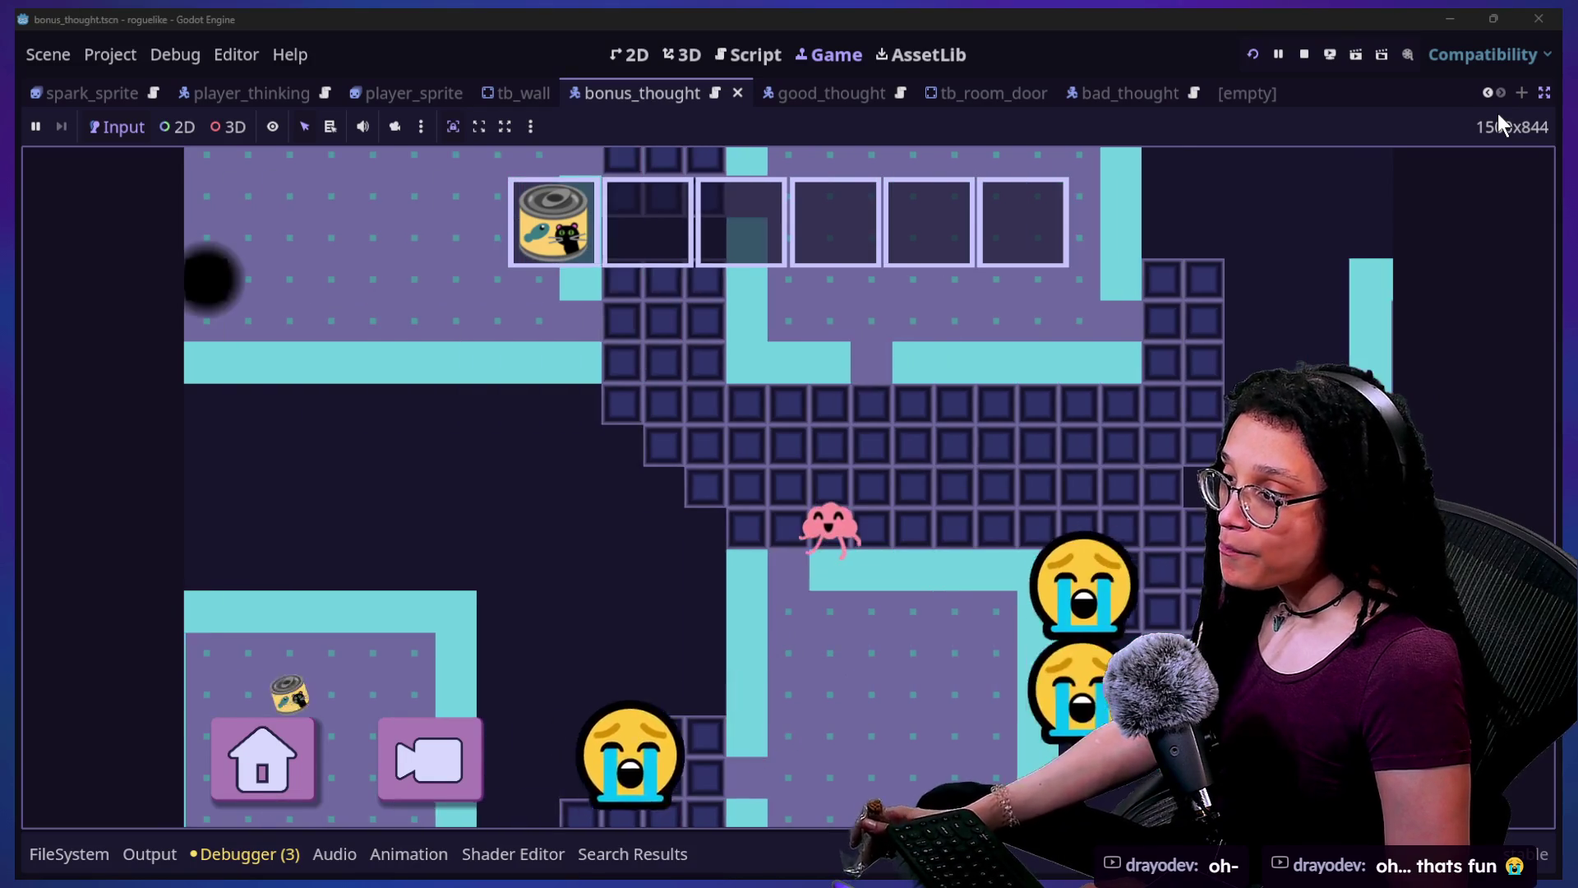
pyautogui.press('Down')
pyautogui.press('Left')
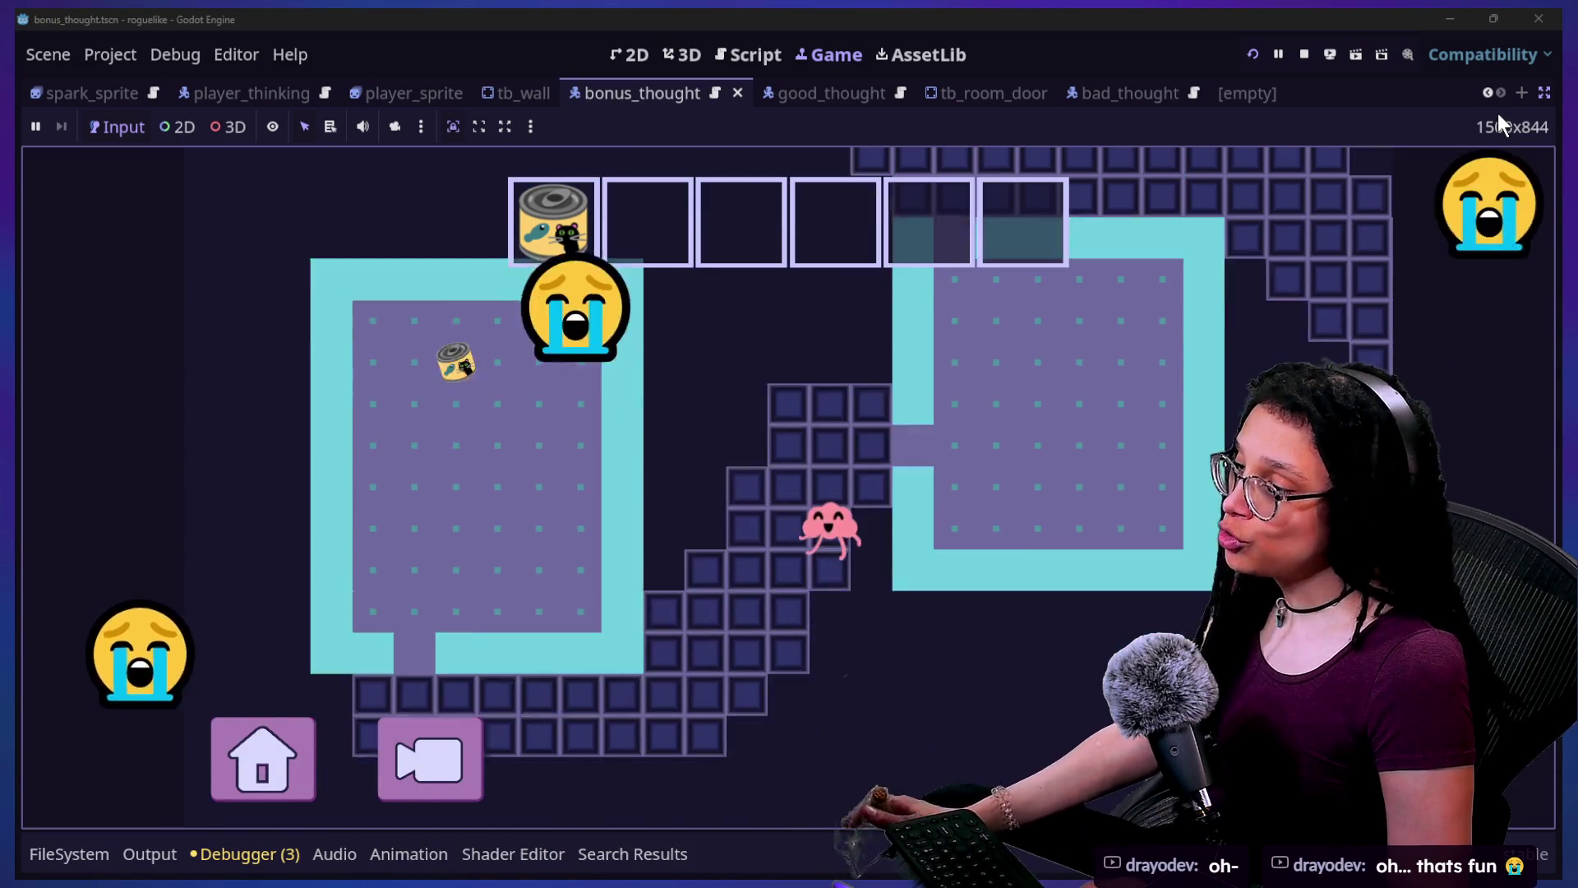
pyautogui.press('Left')
pyautogui.press('Down')
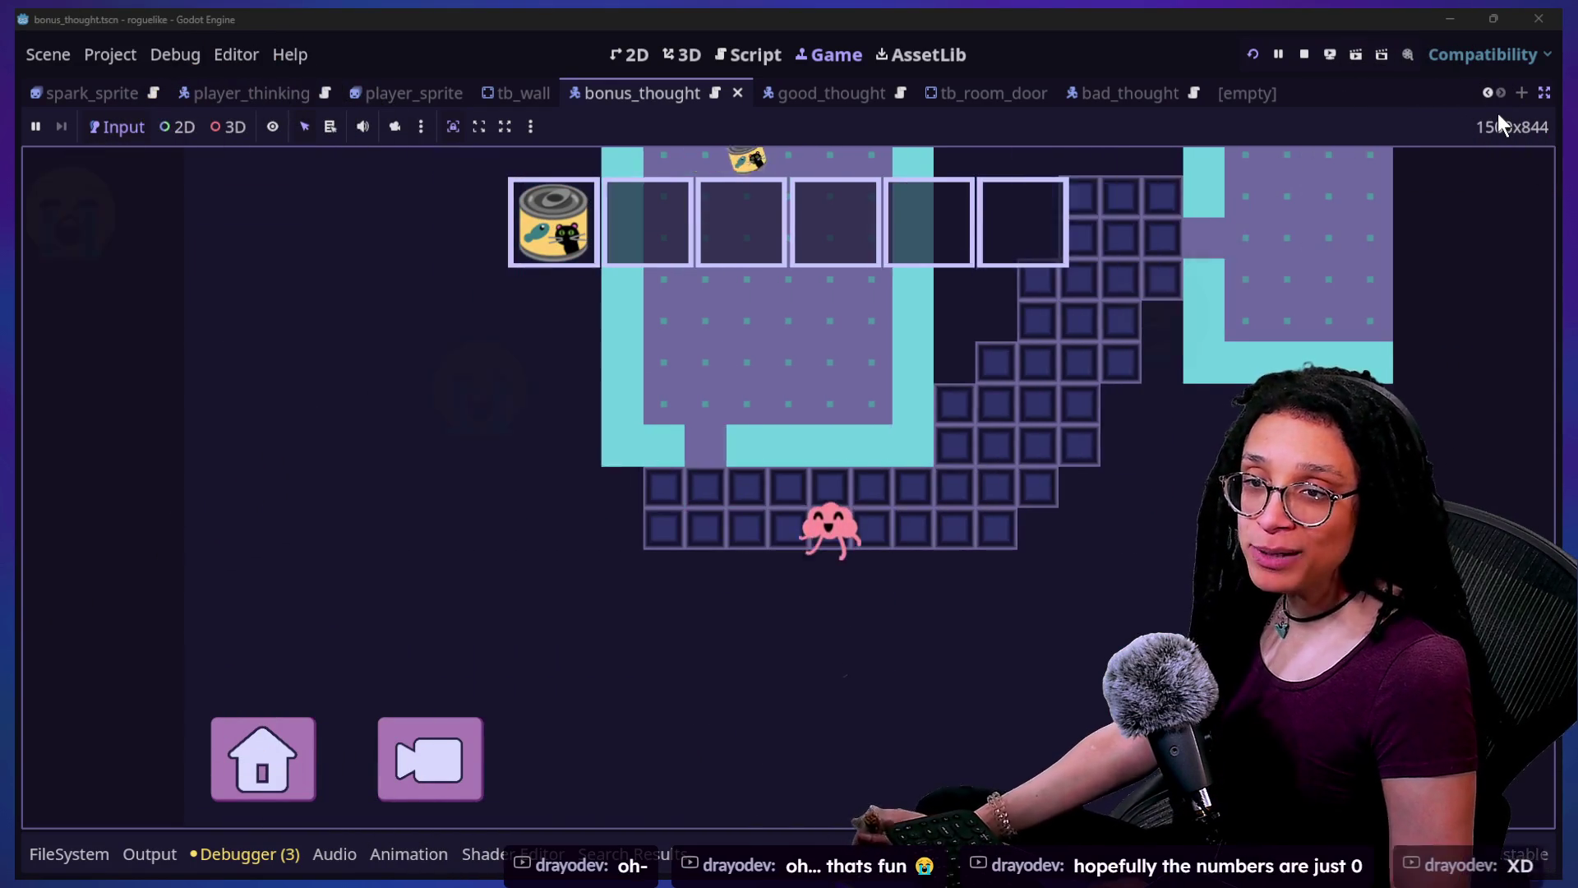
# Enter the room above to start a new thought battle and restore the editor docks
pyautogui.press('Up')
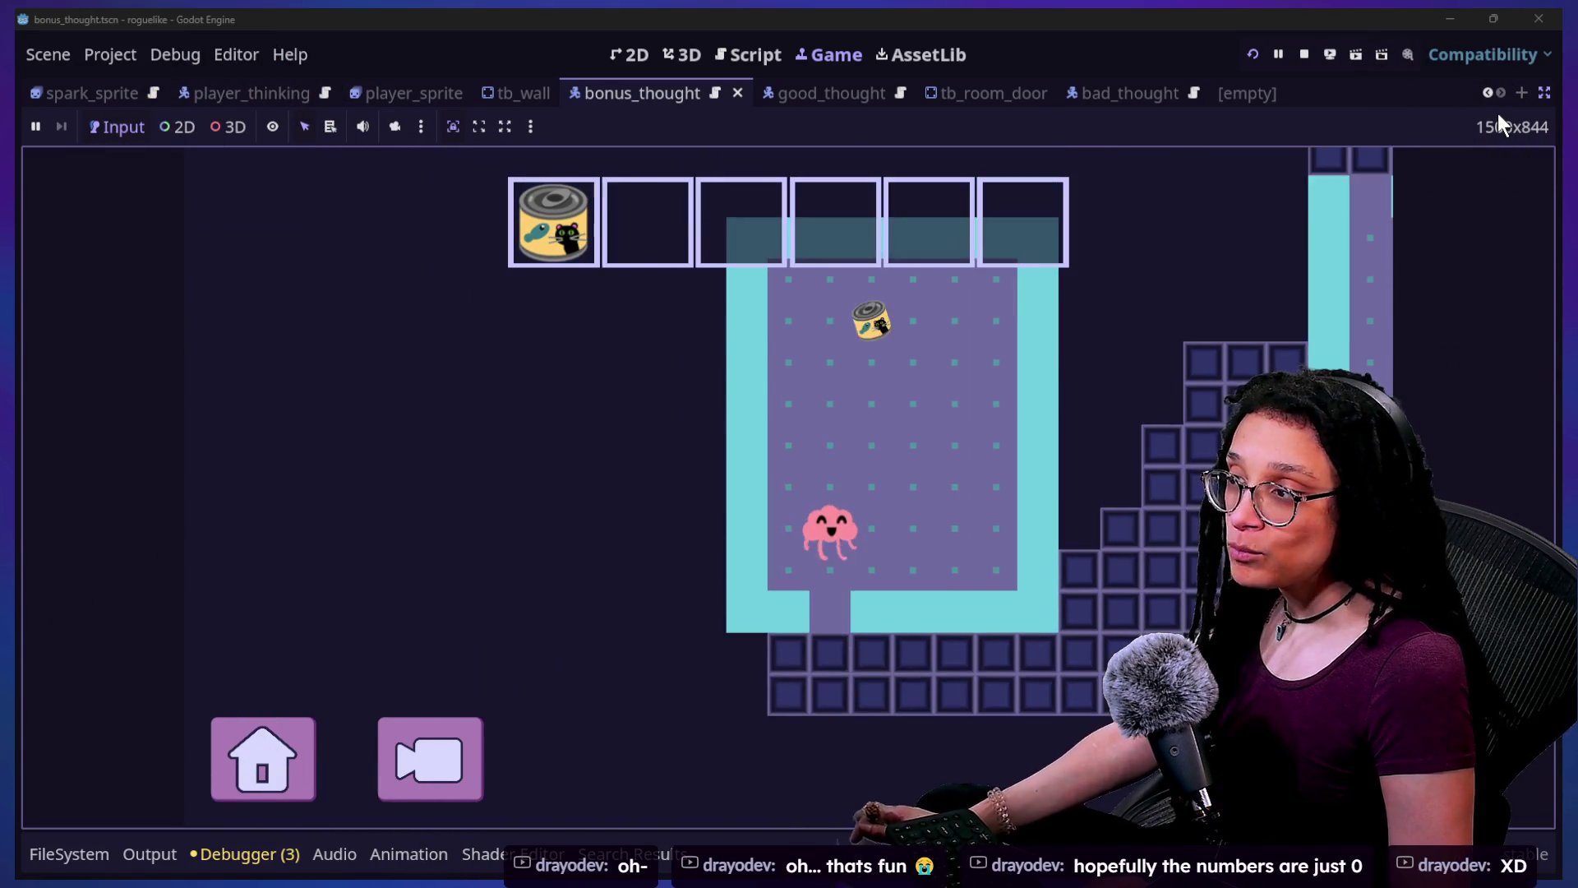
pyautogui.press('Up')
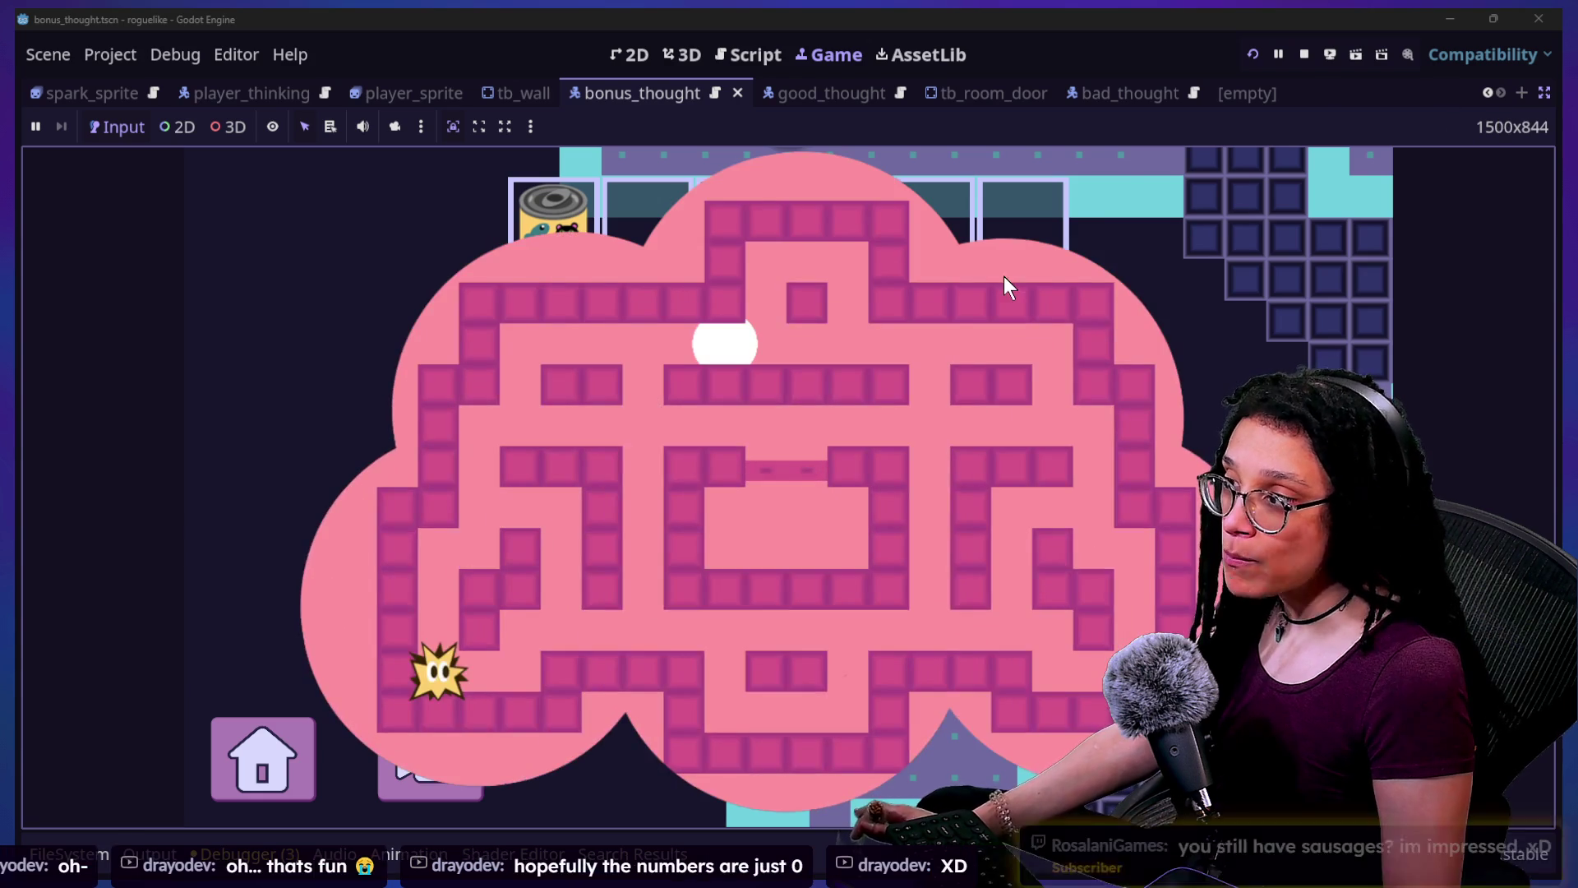
pyautogui.hotkey('ctrl', 'shift', 'F11')
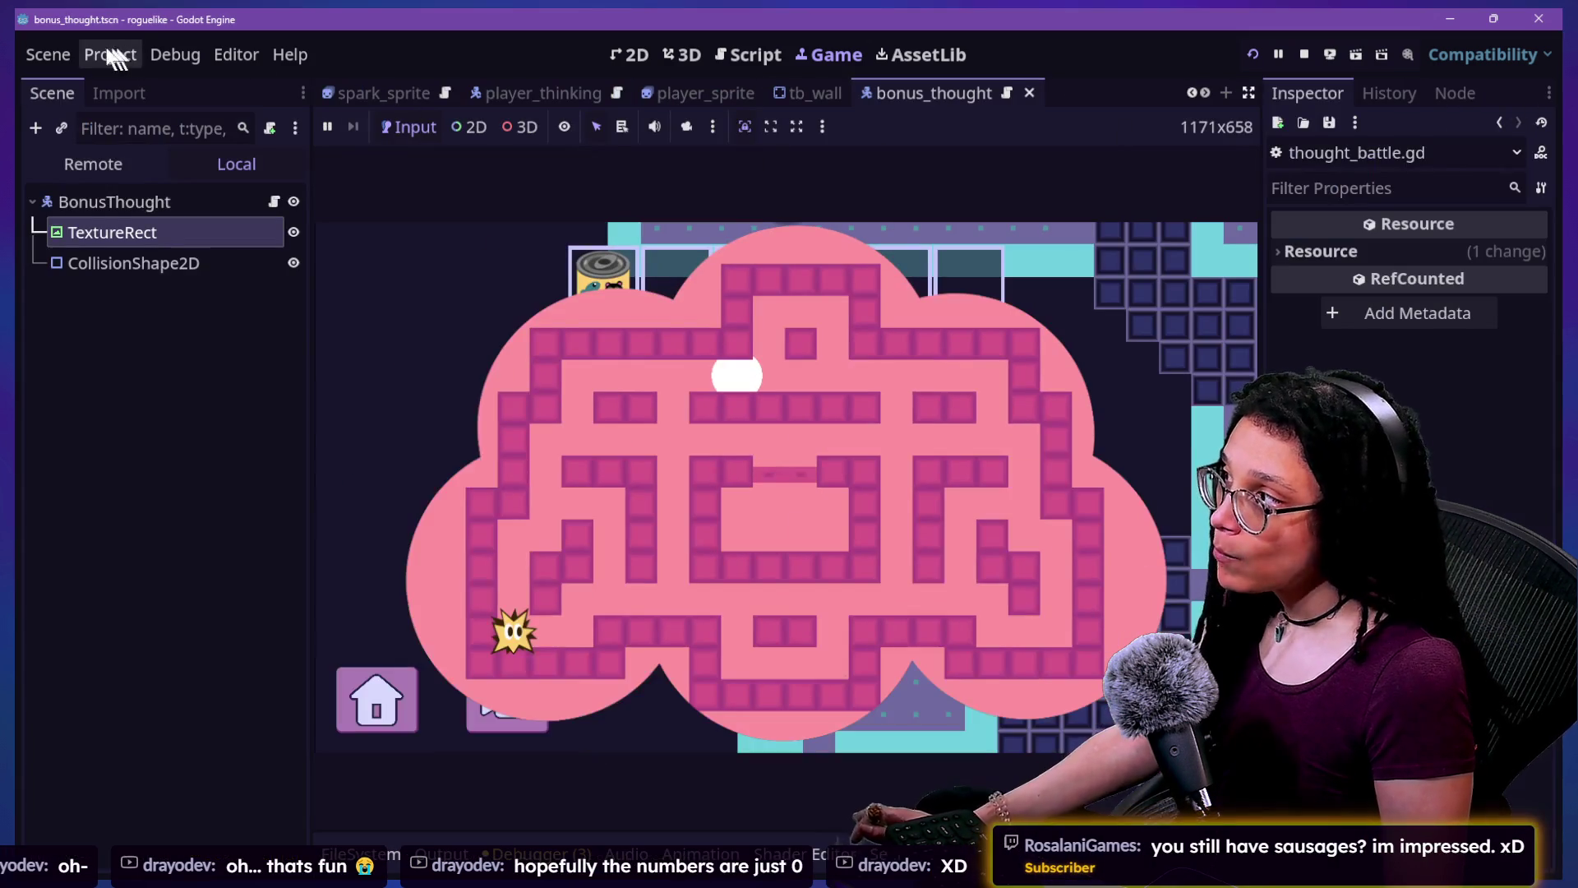
# Select the live GoodThought node under the brain window's SubViewport in the Remote scene tree
pyautogui.click(97, 163)
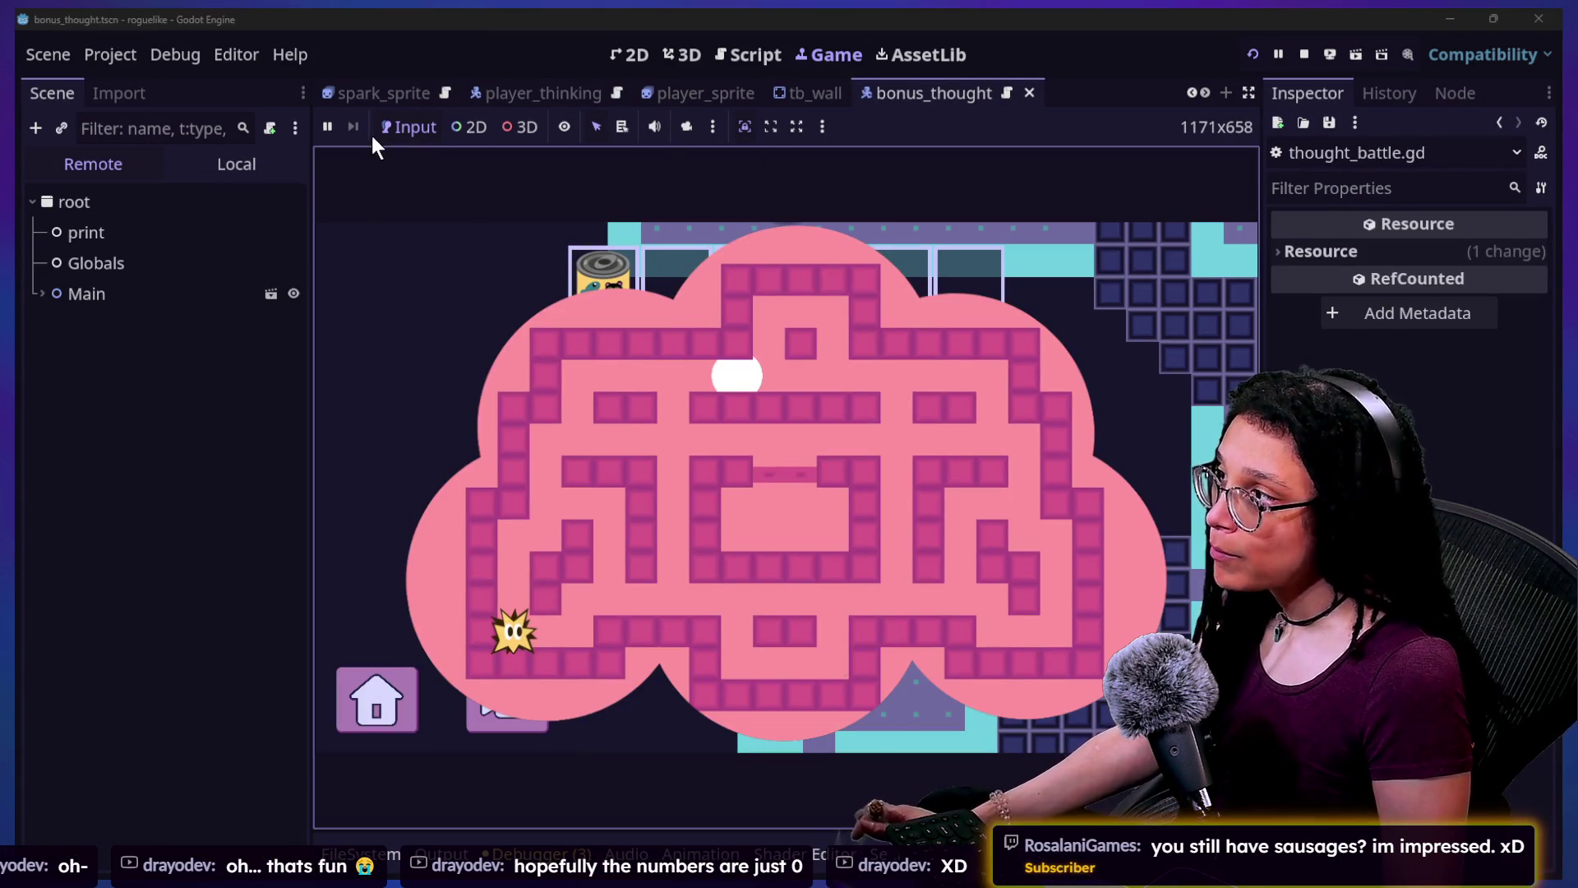
pyautogui.click(900, 394)
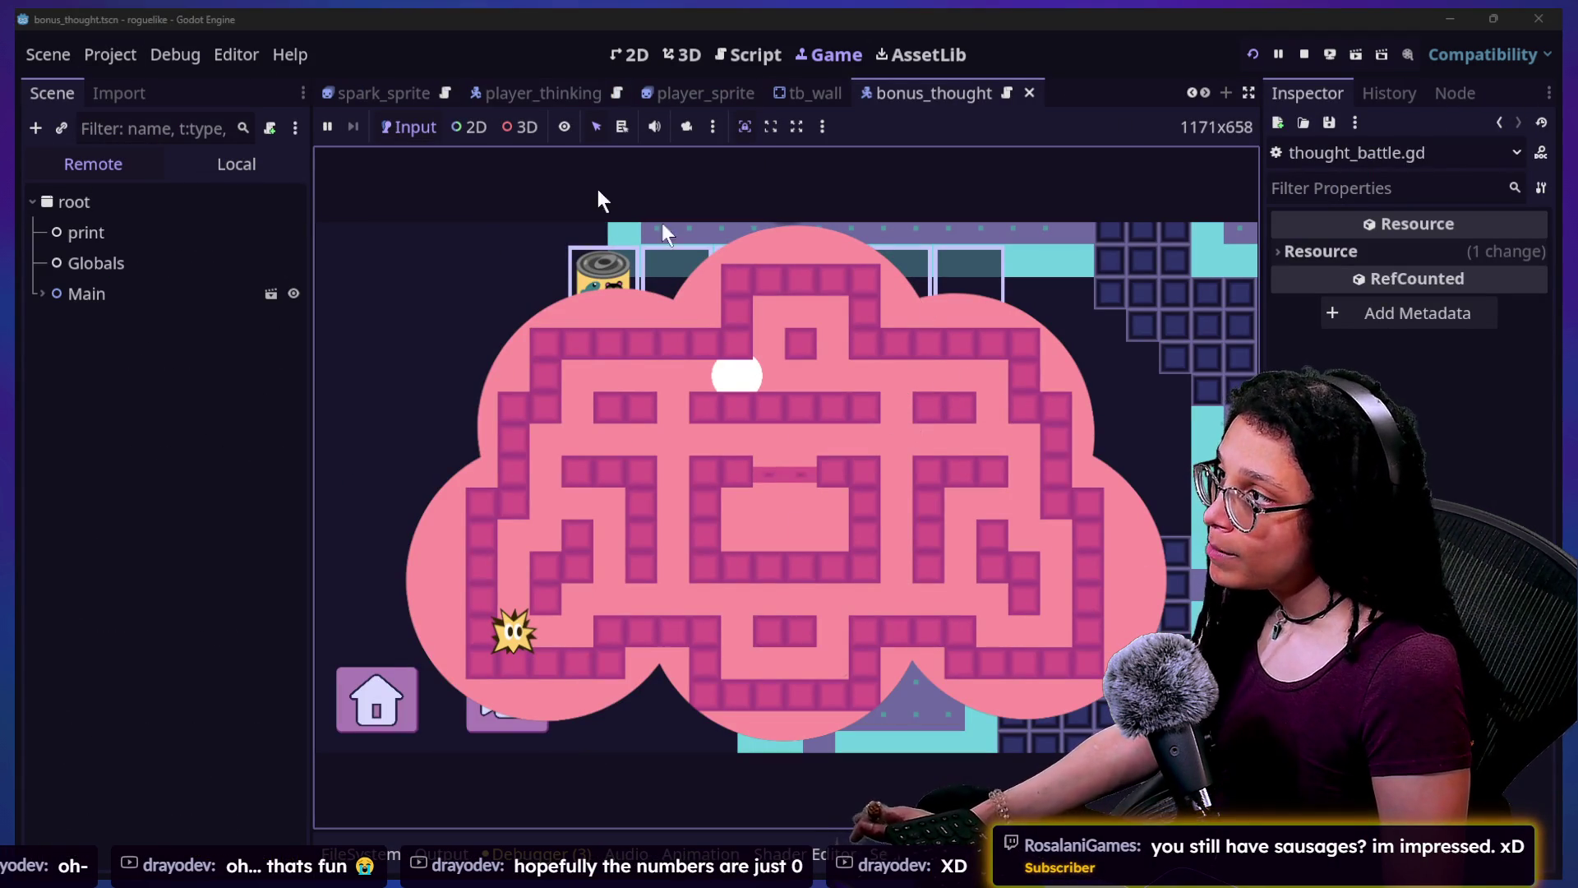
pyautogui.click(475, 125)
pyautogui.click(994, 399)
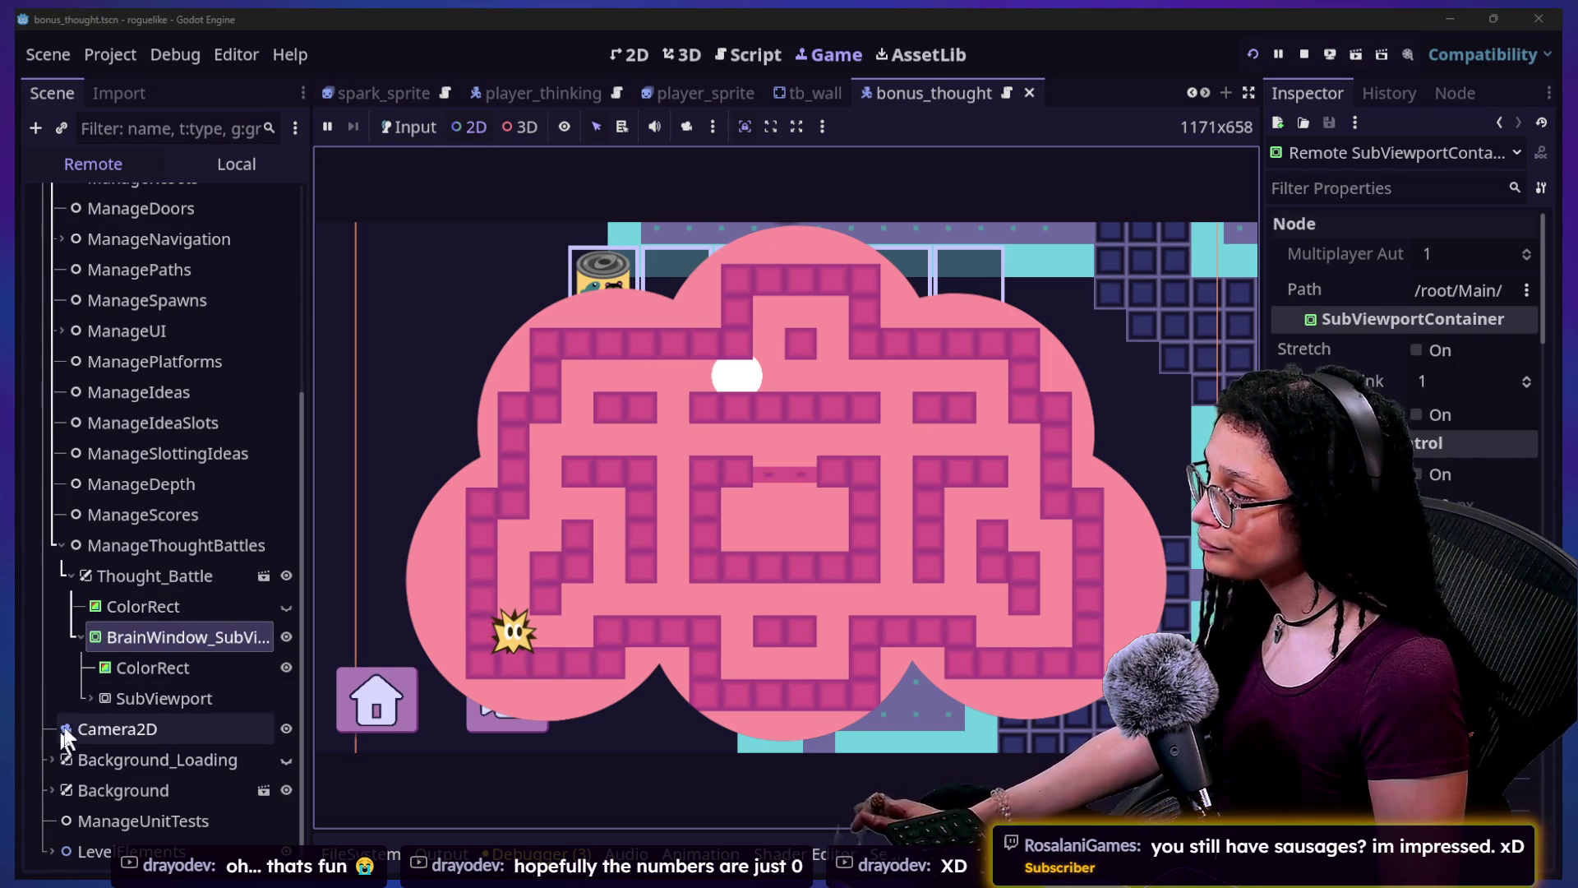
pyautogui.click(88, 698)
pyautogui.scroll(-5, 86, 697)
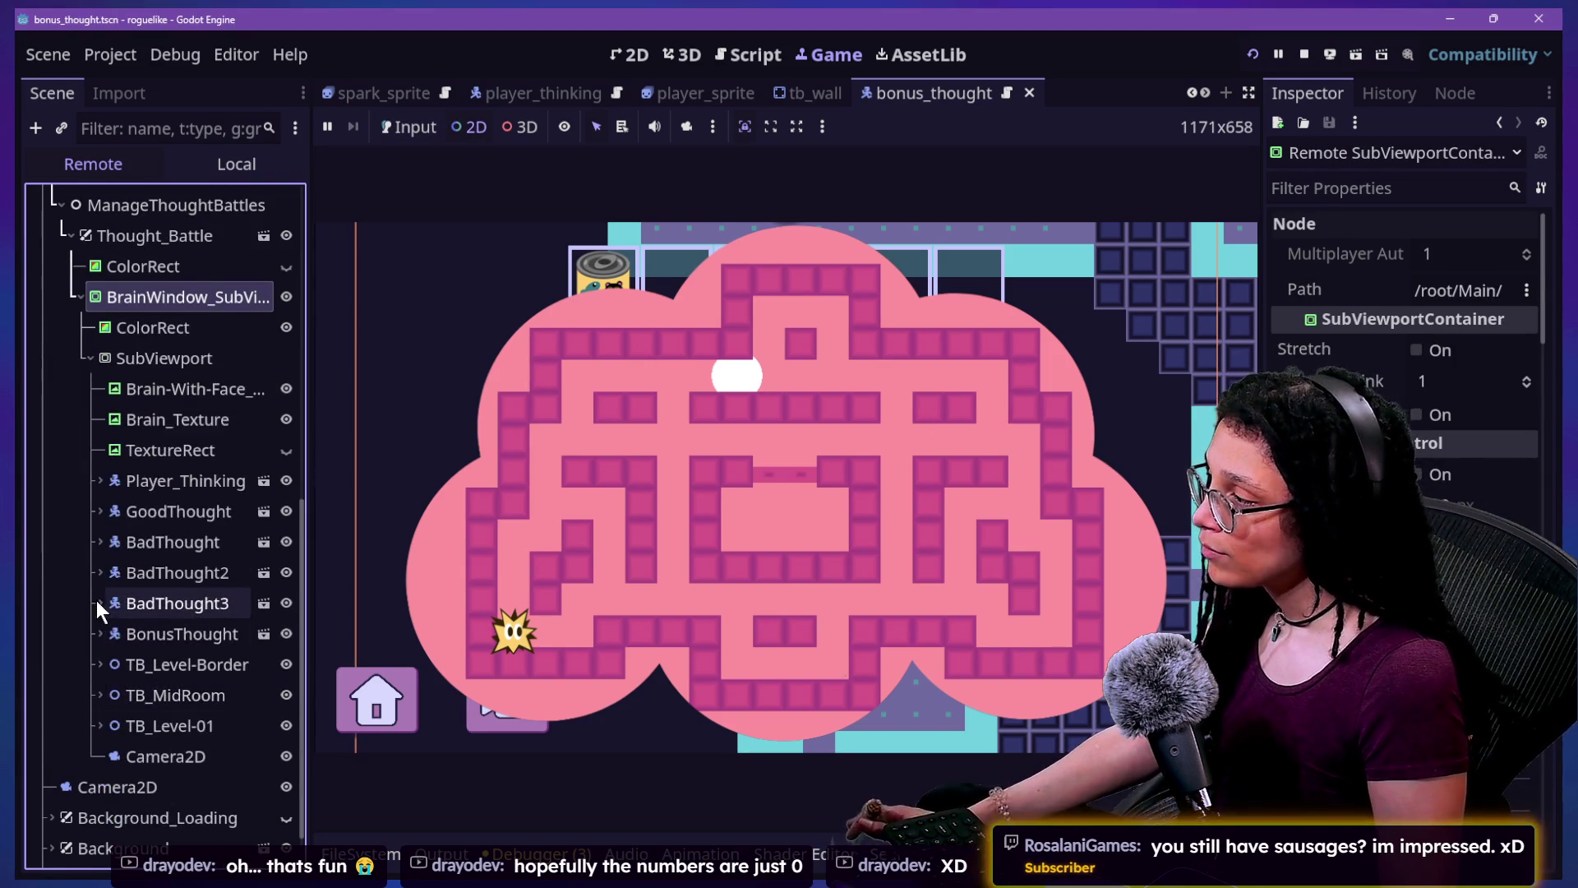
pyautogui.click(118, 508)
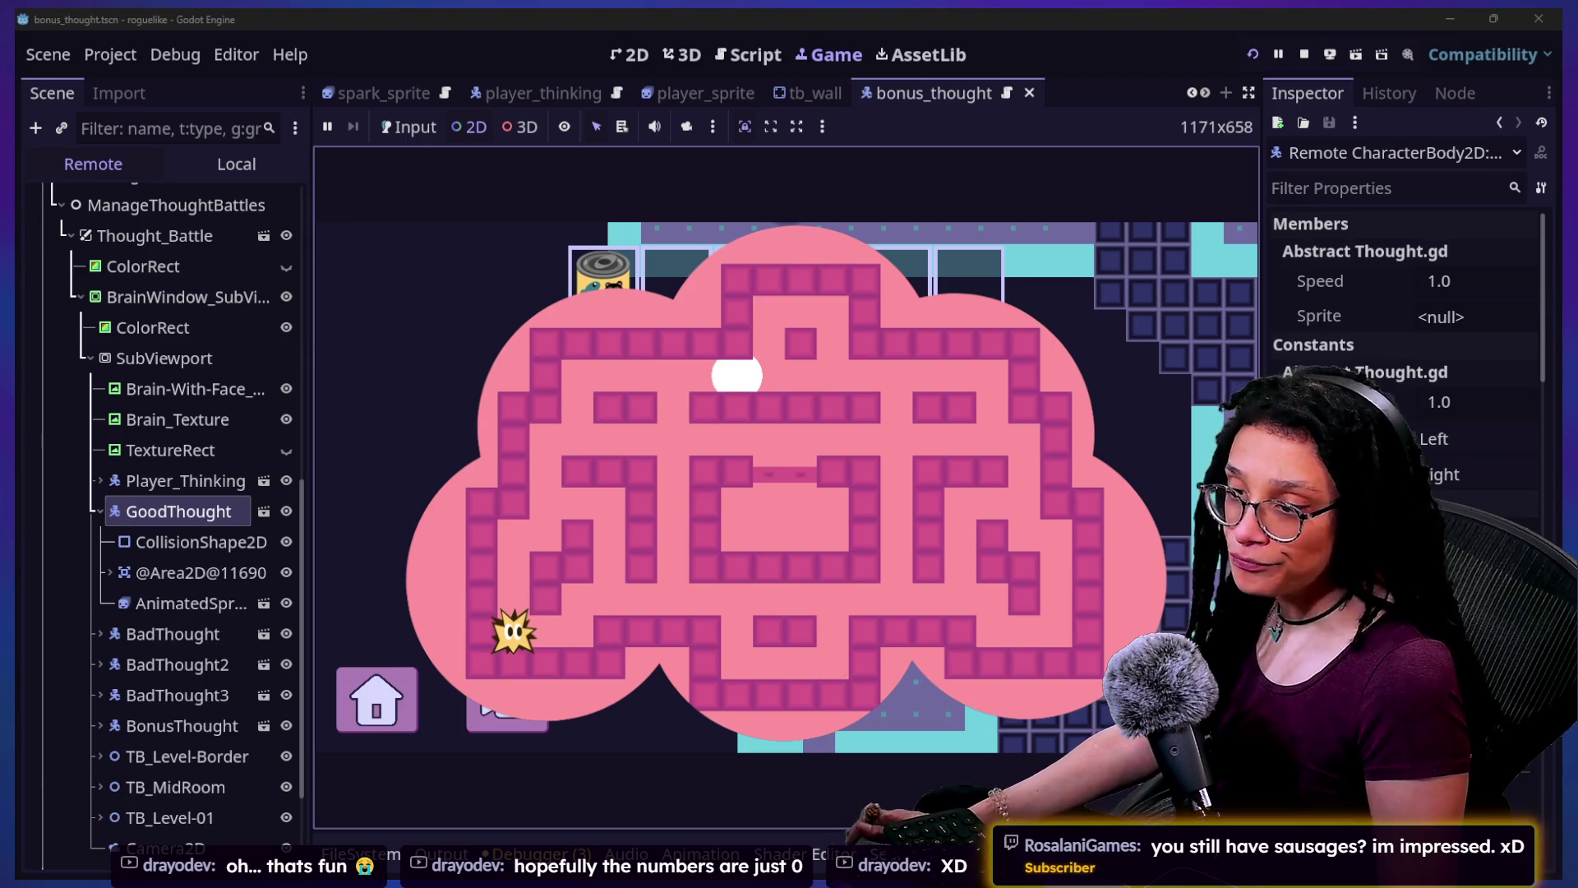
pyautogui.scroll(-2, 1337, 777)
pyautogui.scroll(-3, 1337, 777)
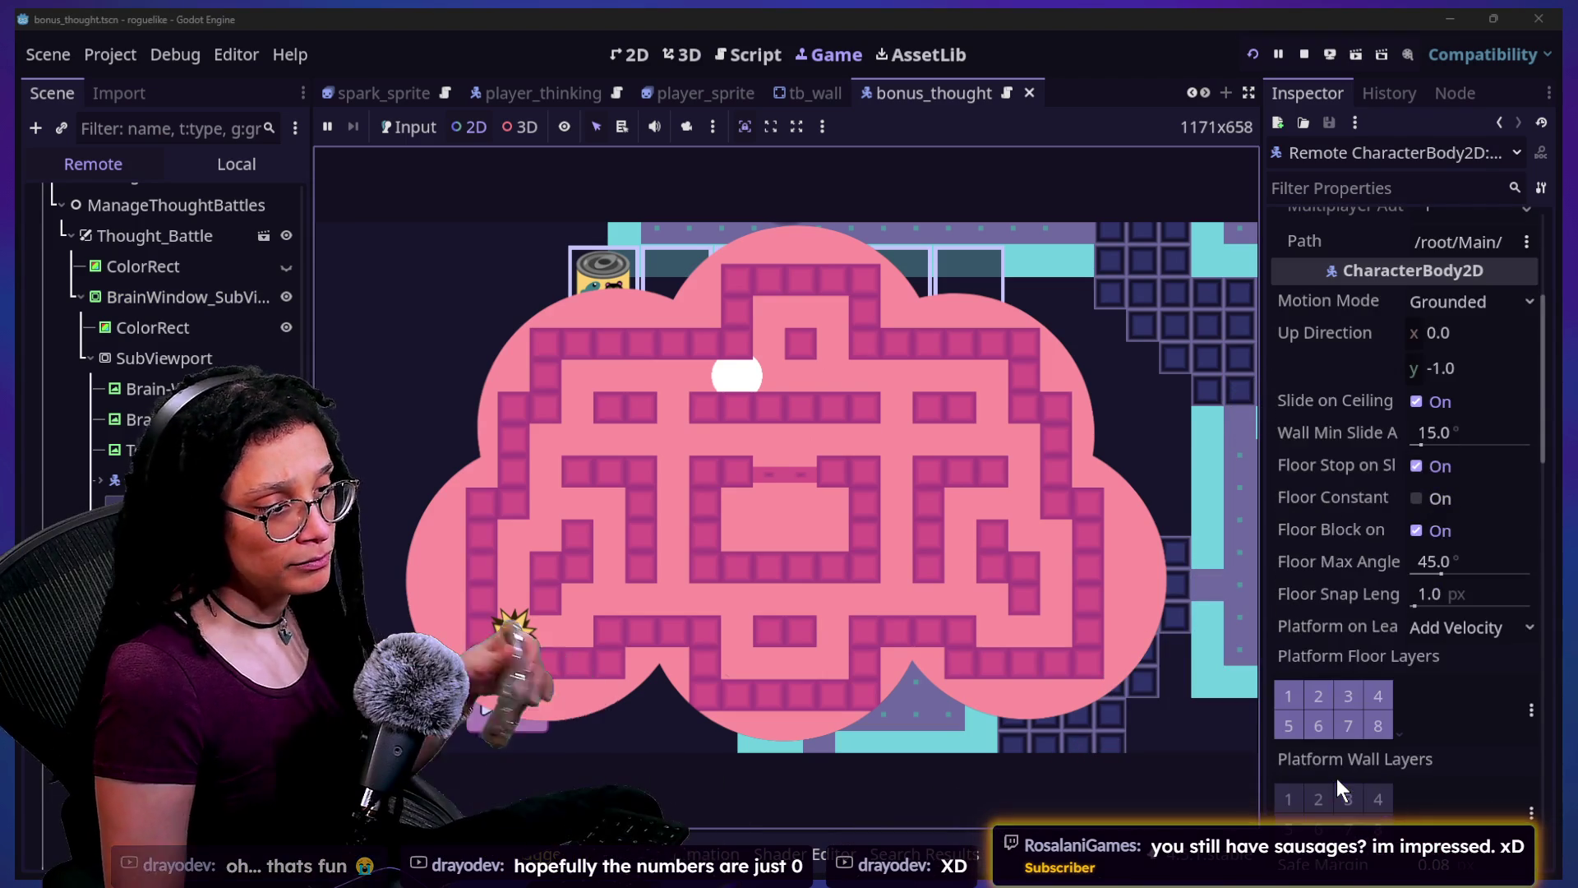
pyautogui.scroll(1, 1336, 778)
pyautogui.scroll(-4, 1336, 778)
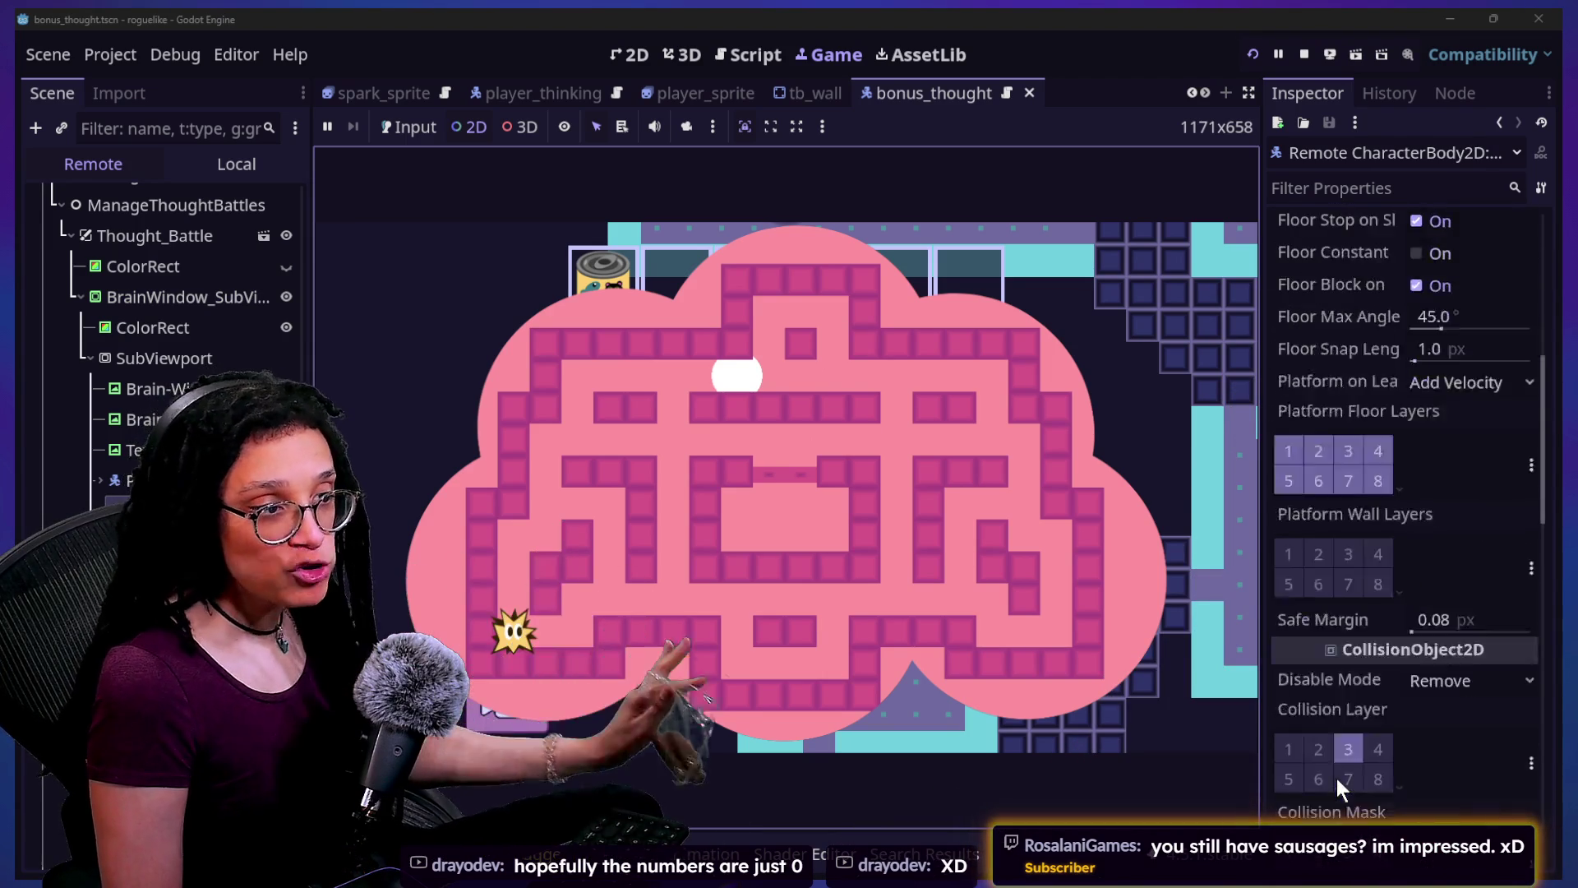
pyautogui.scroll(-2, 1336, 777)
pyautogui.scroll(-4, 1337, 778)
pyautogui.scroll(1, 1337, 777)
pyautogui.scroll(-1, 1336, 778)
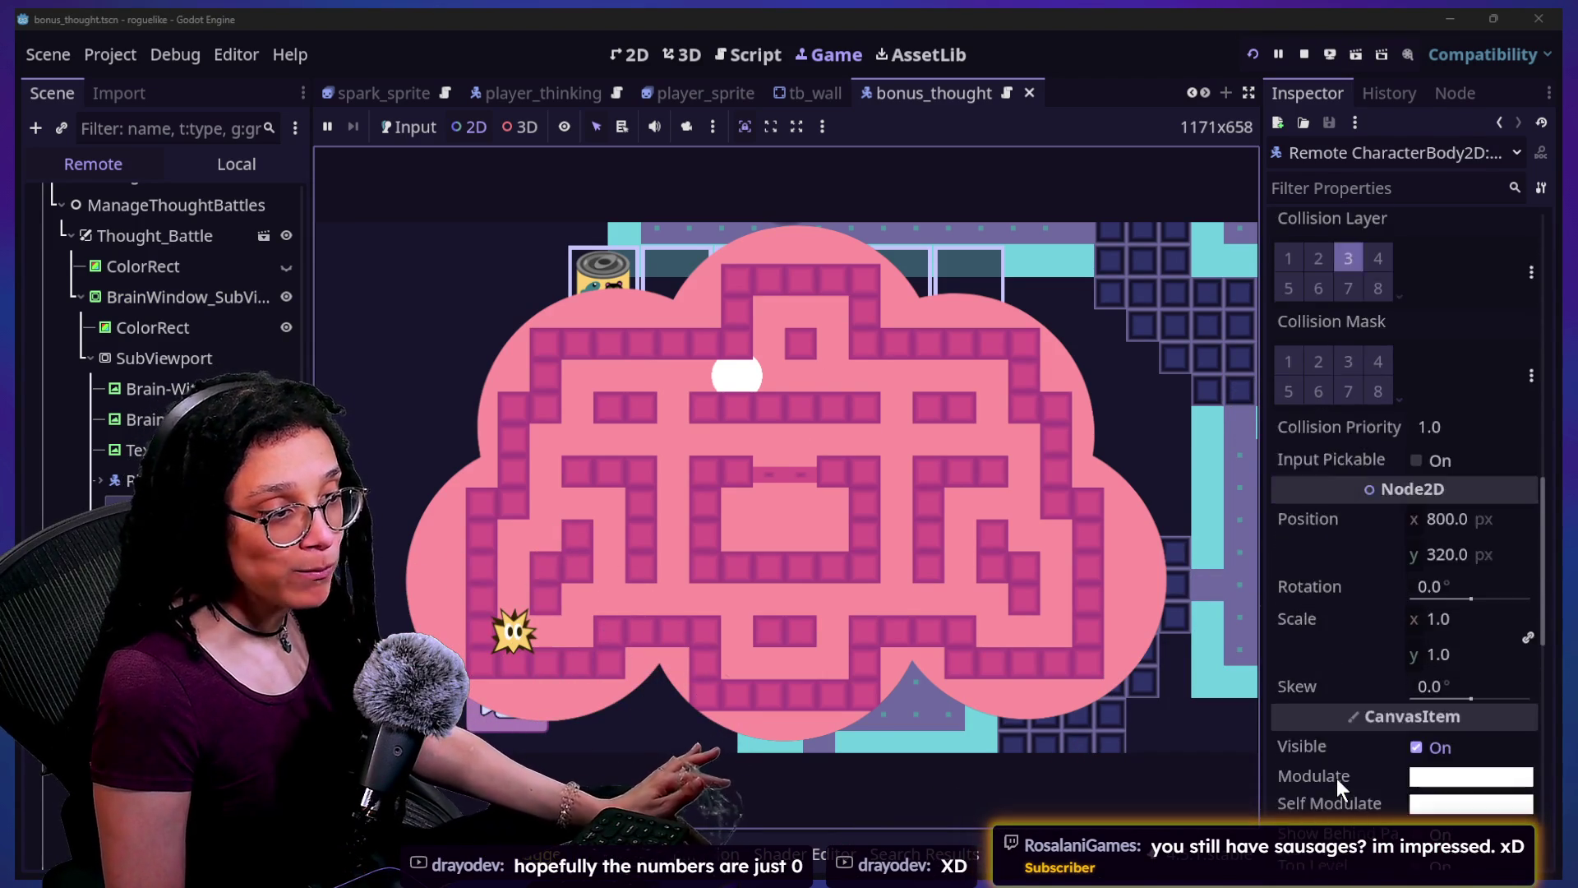
pyautogui.scroll(-1, 1373, 747)
# Nudge the GoodThought scale, reset it to 1, and toggle its visibility in the running game
pyautogui.moveTo(1450, 546)
pyautogui.mouseDown()
pyautogui.moveTo(1517, 547)
pyautogui.moveTo(1436, 537)
pyautogui.mouseUp()
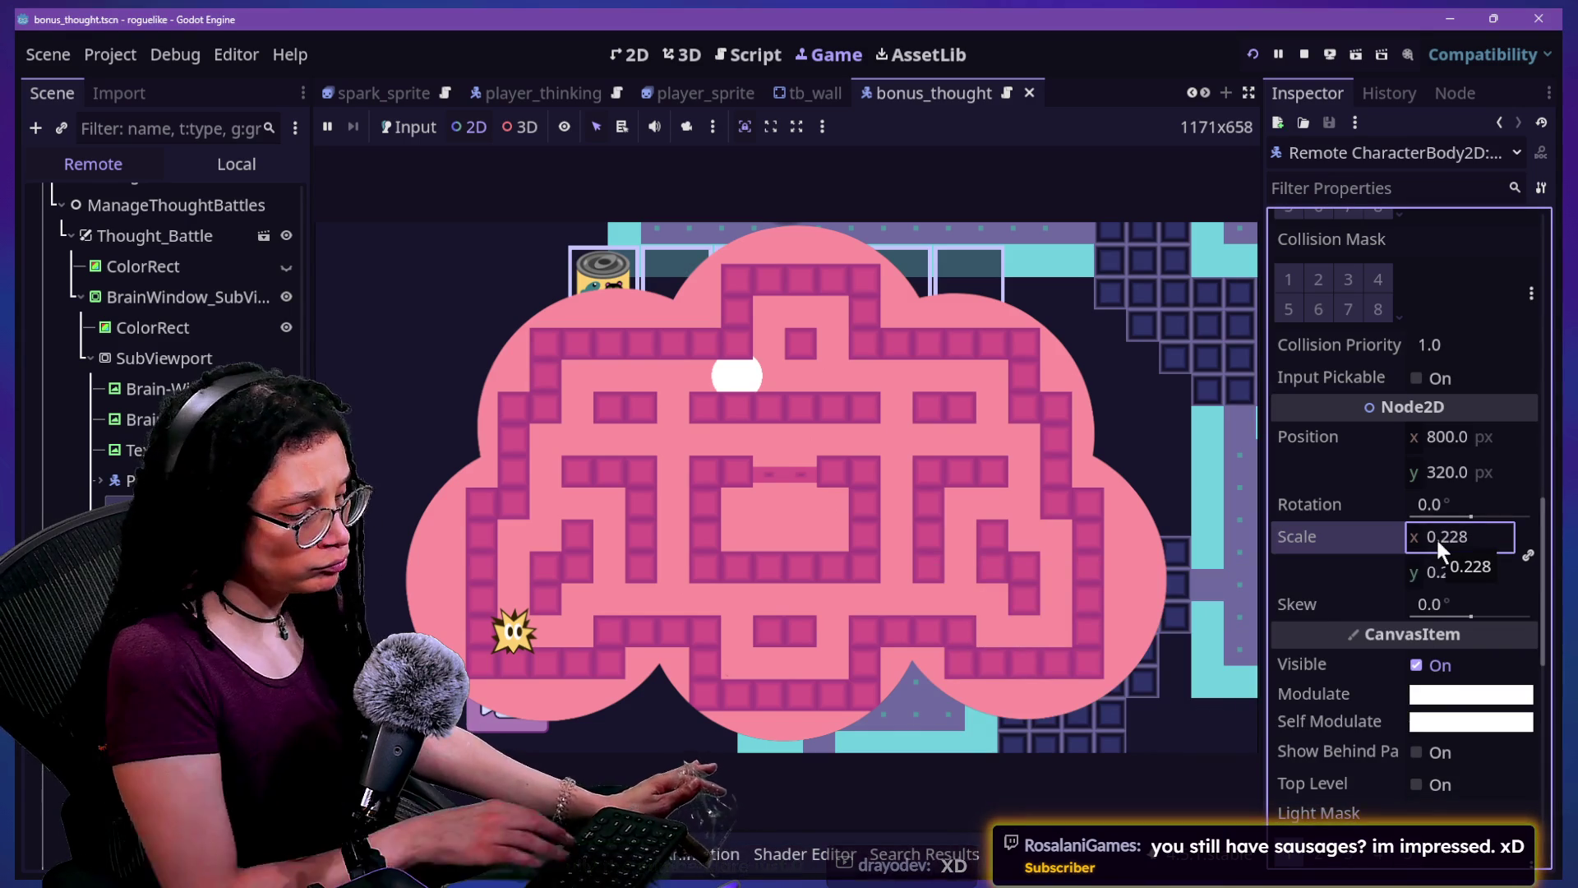
pyautogui.write('1')
pyautogui.press('Return')
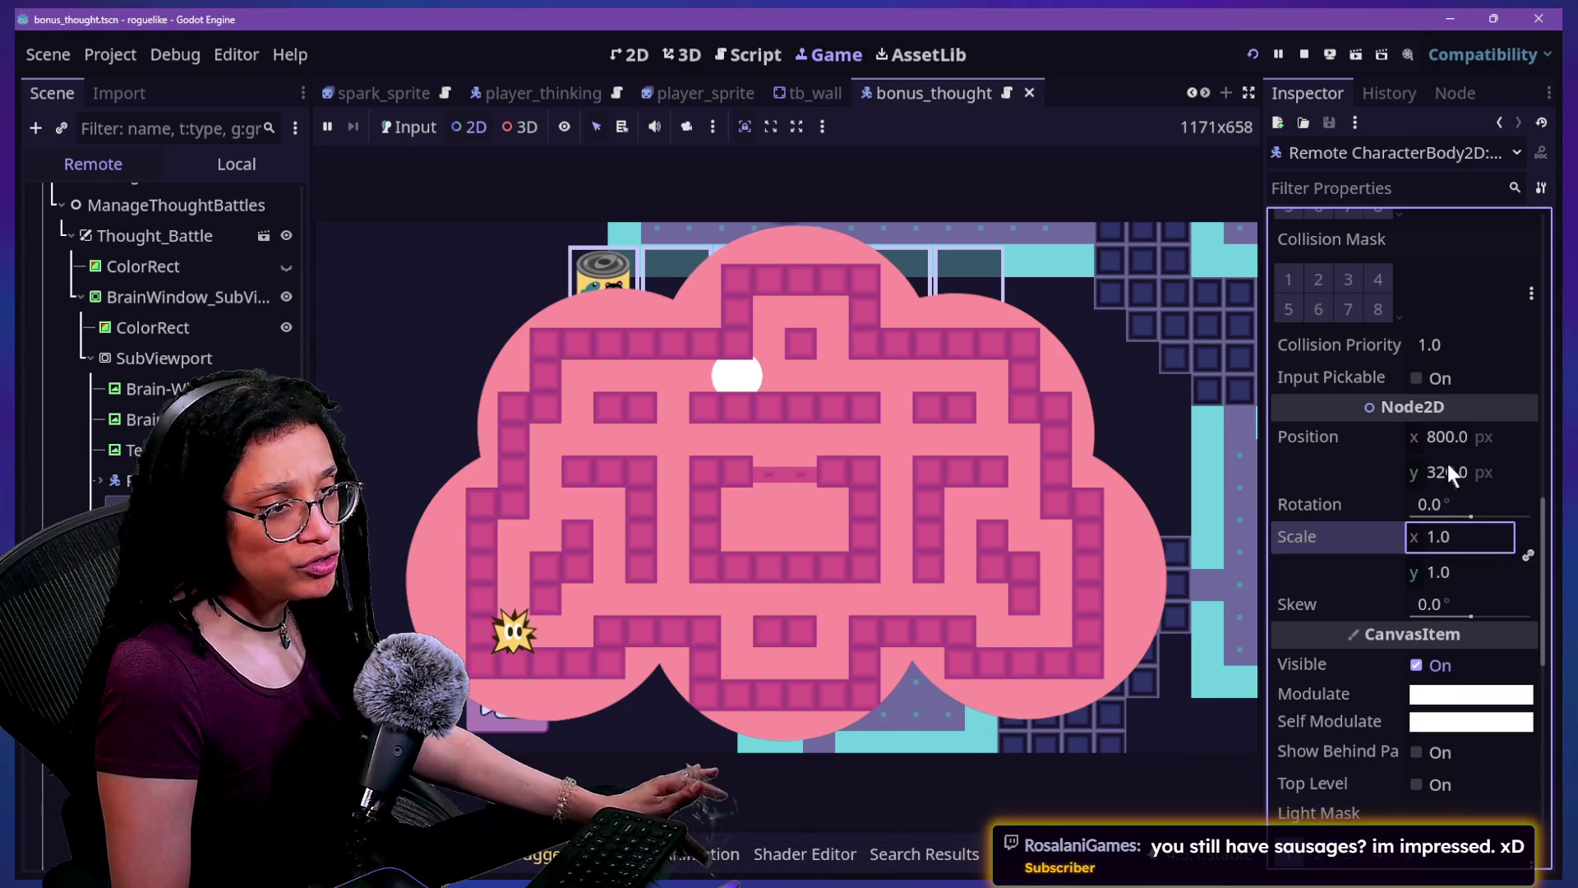
pyautogui.scroll(1, 1454, 445)
pyautogui.scroll(3, 1451, 441)
pyautogui.scroll(3, 1451, 440)
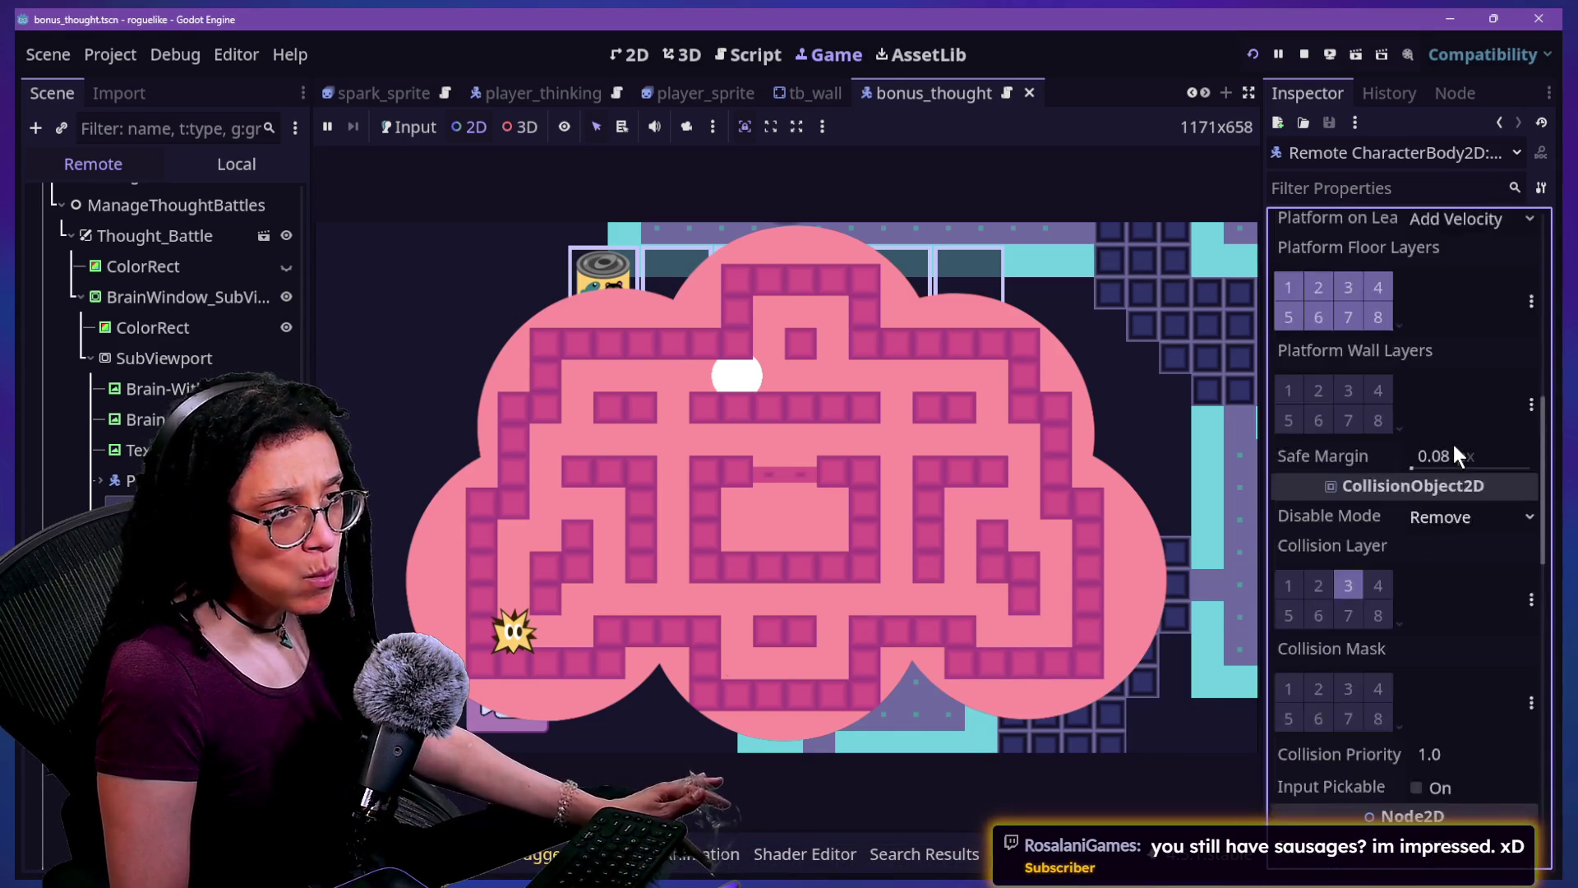
pyautogui.scroll(4, 1450, 441)
pyautogui.scroll(8, 1450, 440)
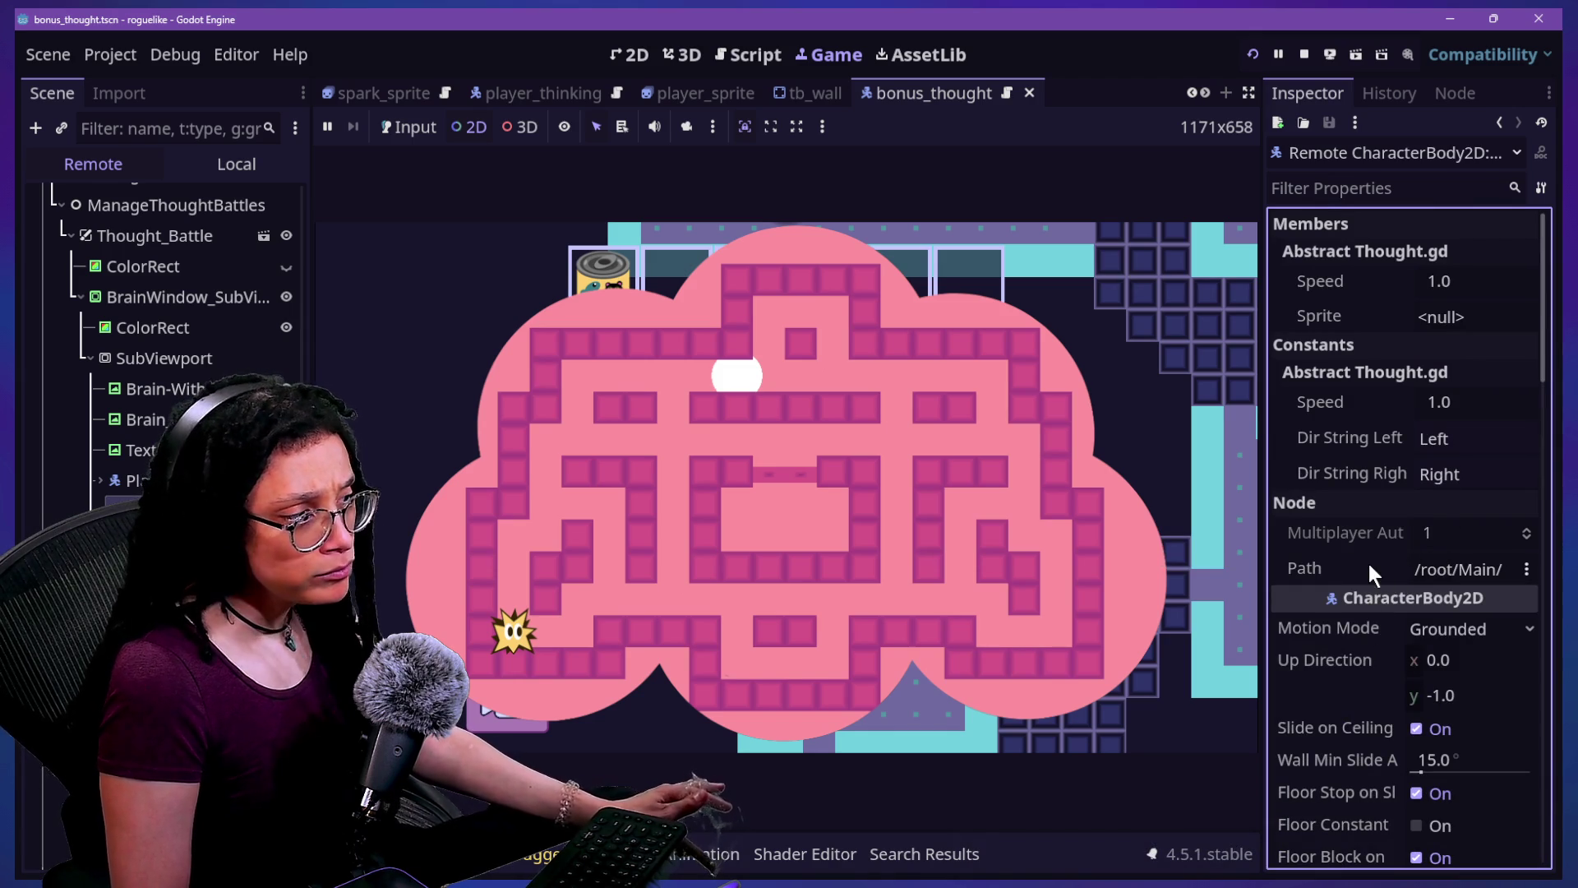
pyautogui.scroll(-8, 1368, 560)
pyautogui.scroll(-5, 1369, 563)
pyautogui.scroll(-5, 1368, 564)
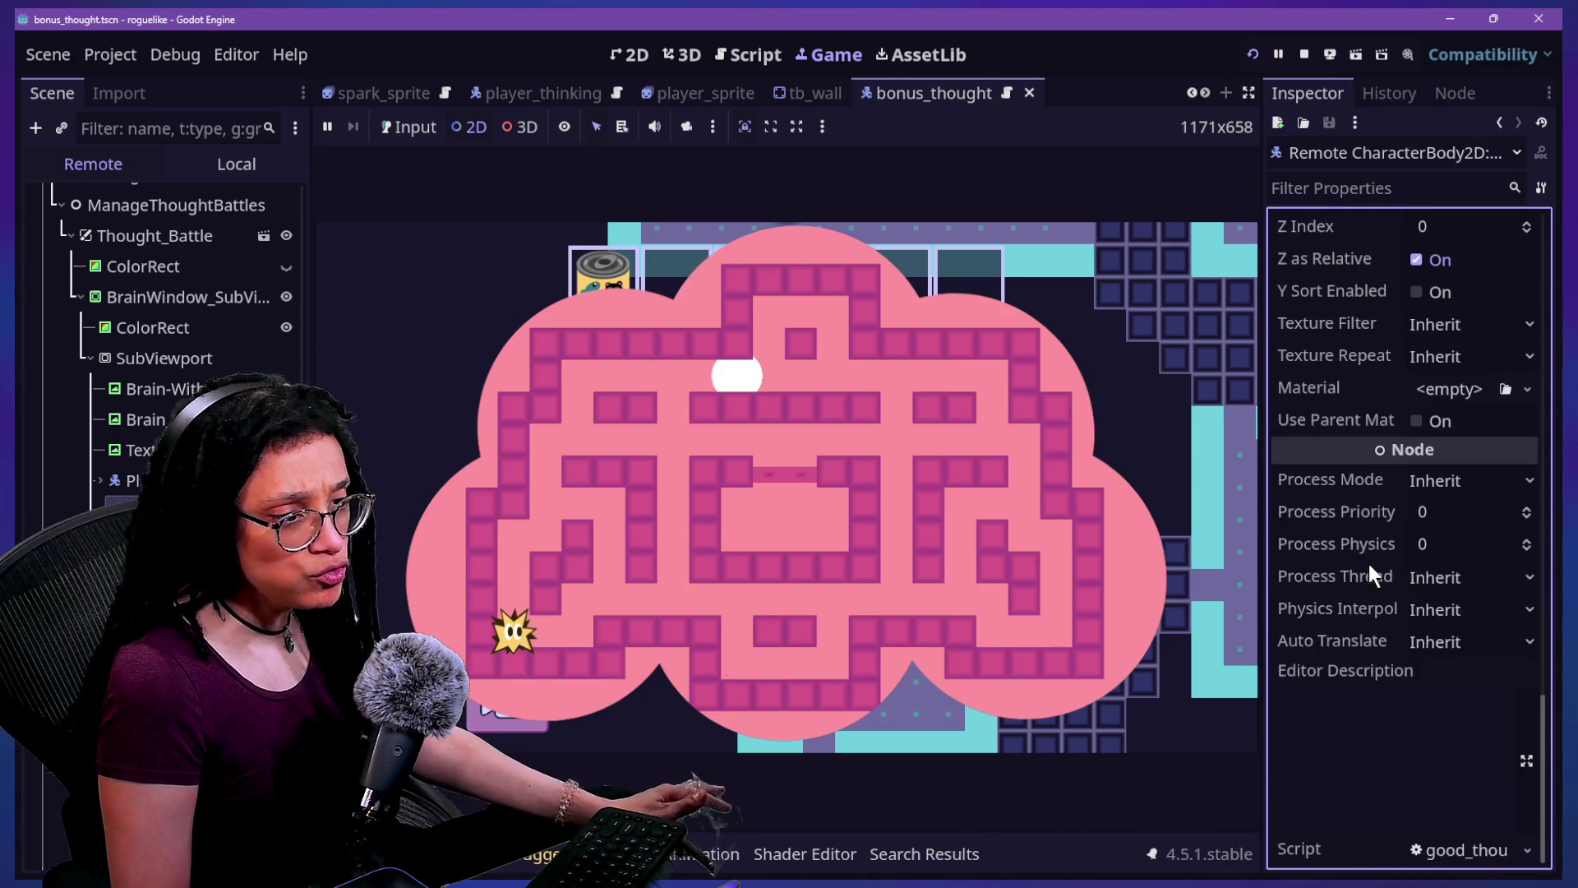
pyautogui.scroll(6, 1369, 563)
pyautogui.scroll(1, 1368, 563)
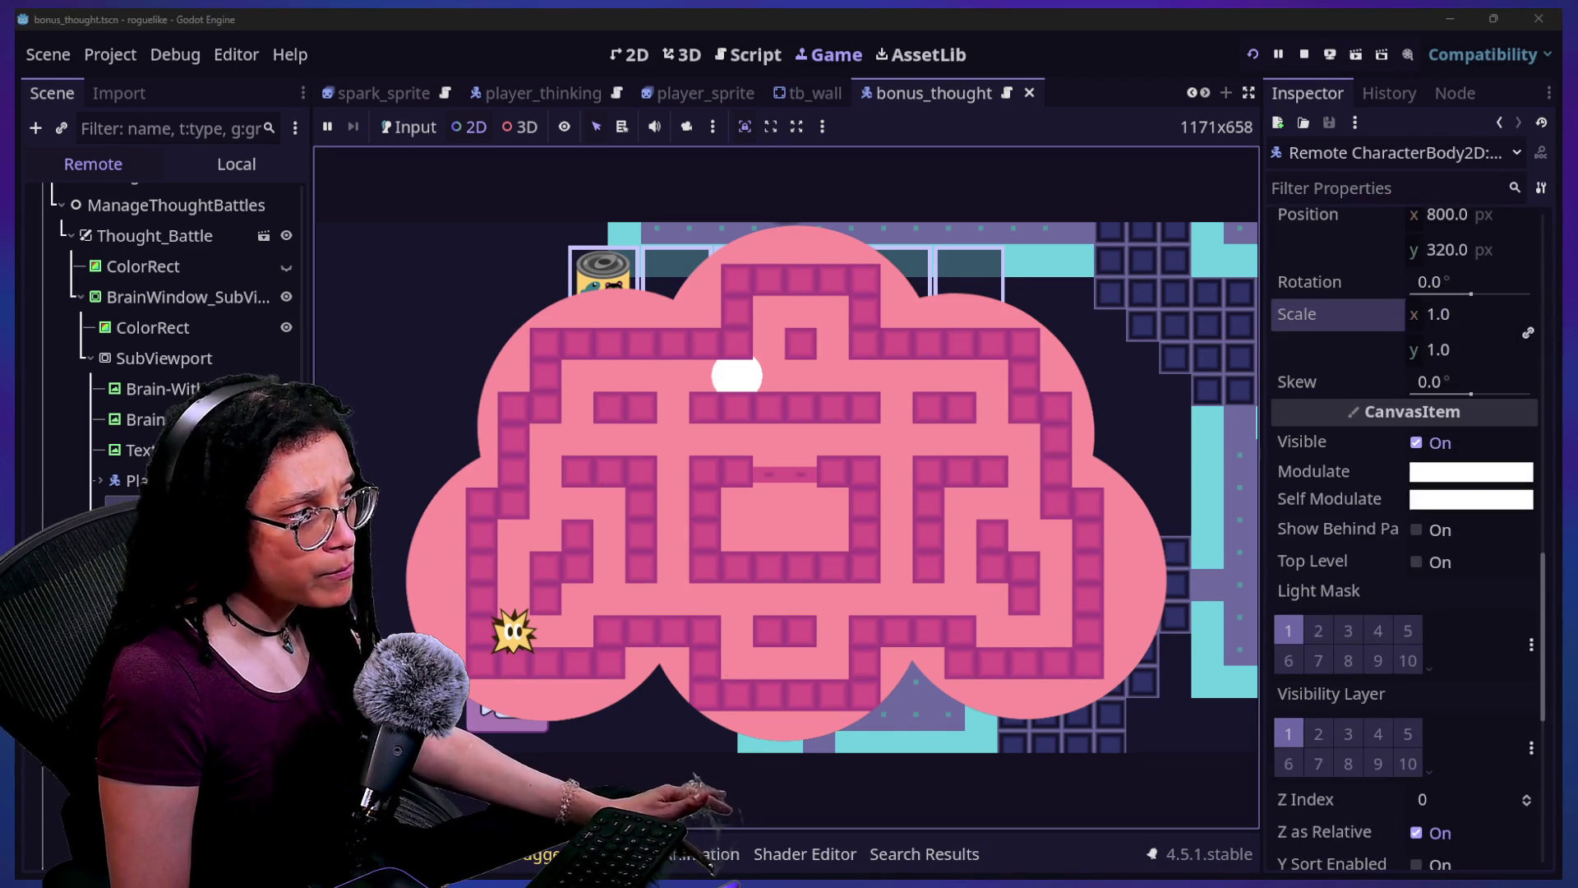
pyautogui.click(1416, 441)
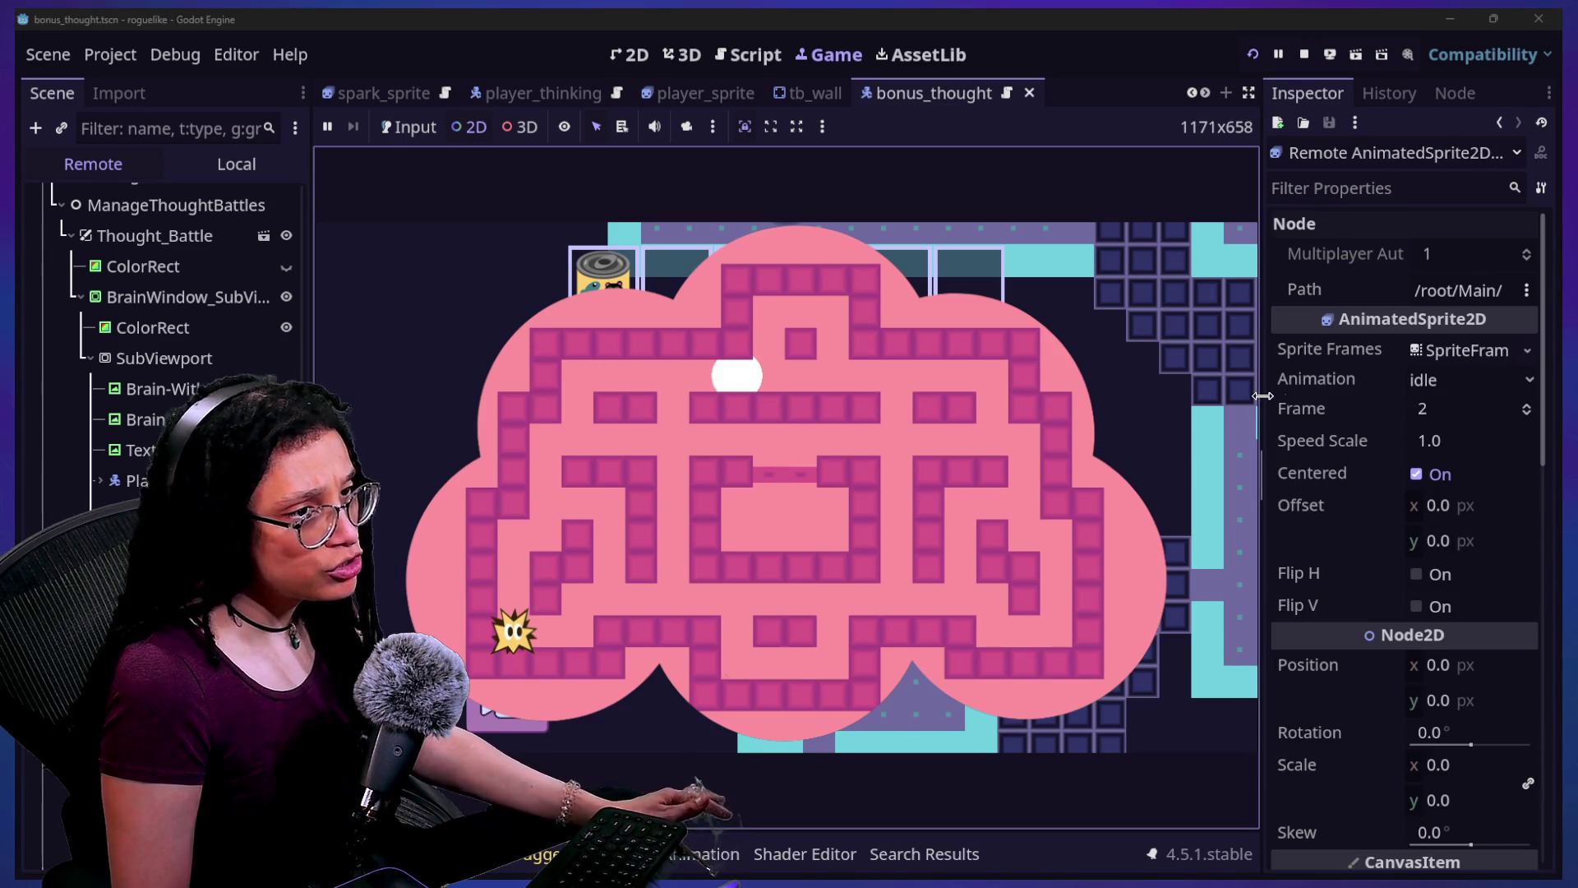
# Give the animated sprite a huge Z Index, then inspect the BrainWindow subviewport container instead
pyautogui.click(1431, 348)
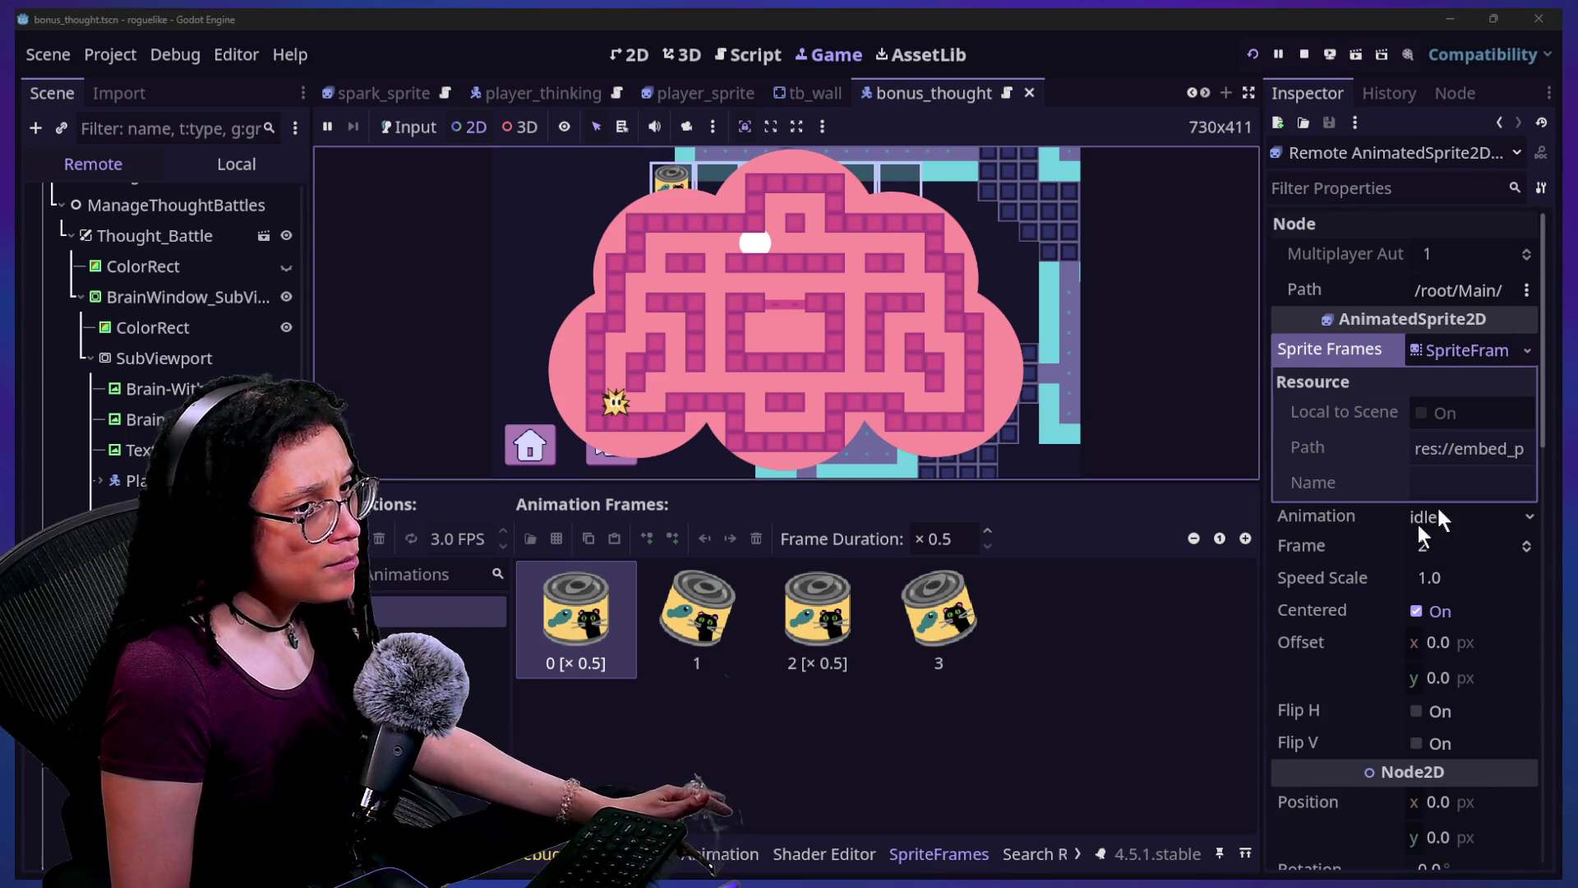
pyautogui.scroll(-2, 1455, 486)
pyautogui.scroll(-5, 1342, 586)
pyautogui.scroll(-3, 1343, 589)
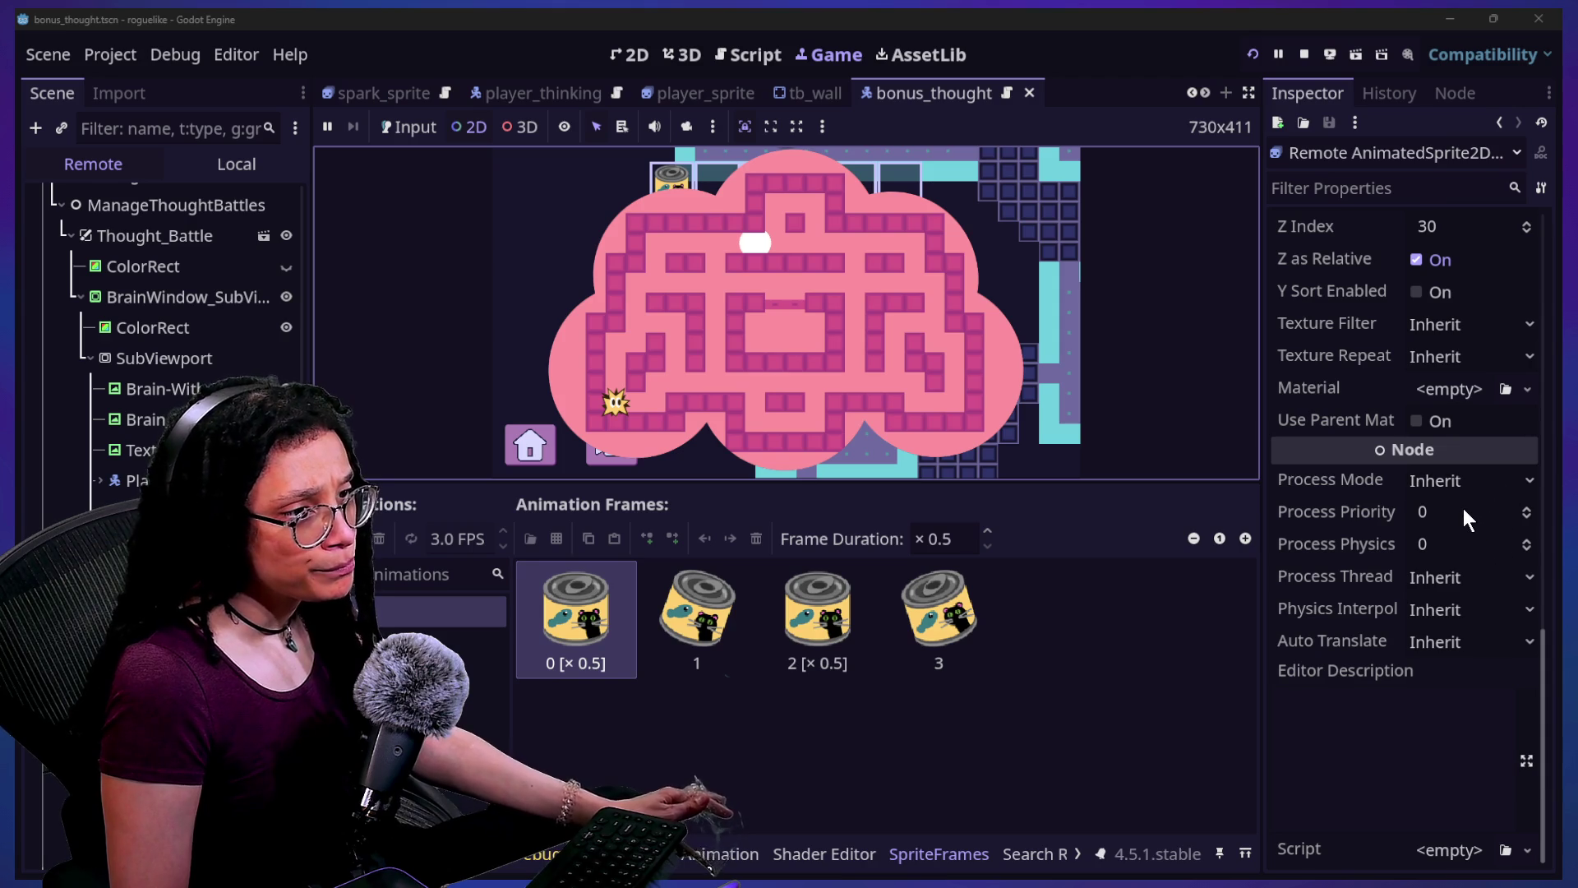
pyautogui.doubleClick(1463, 225)
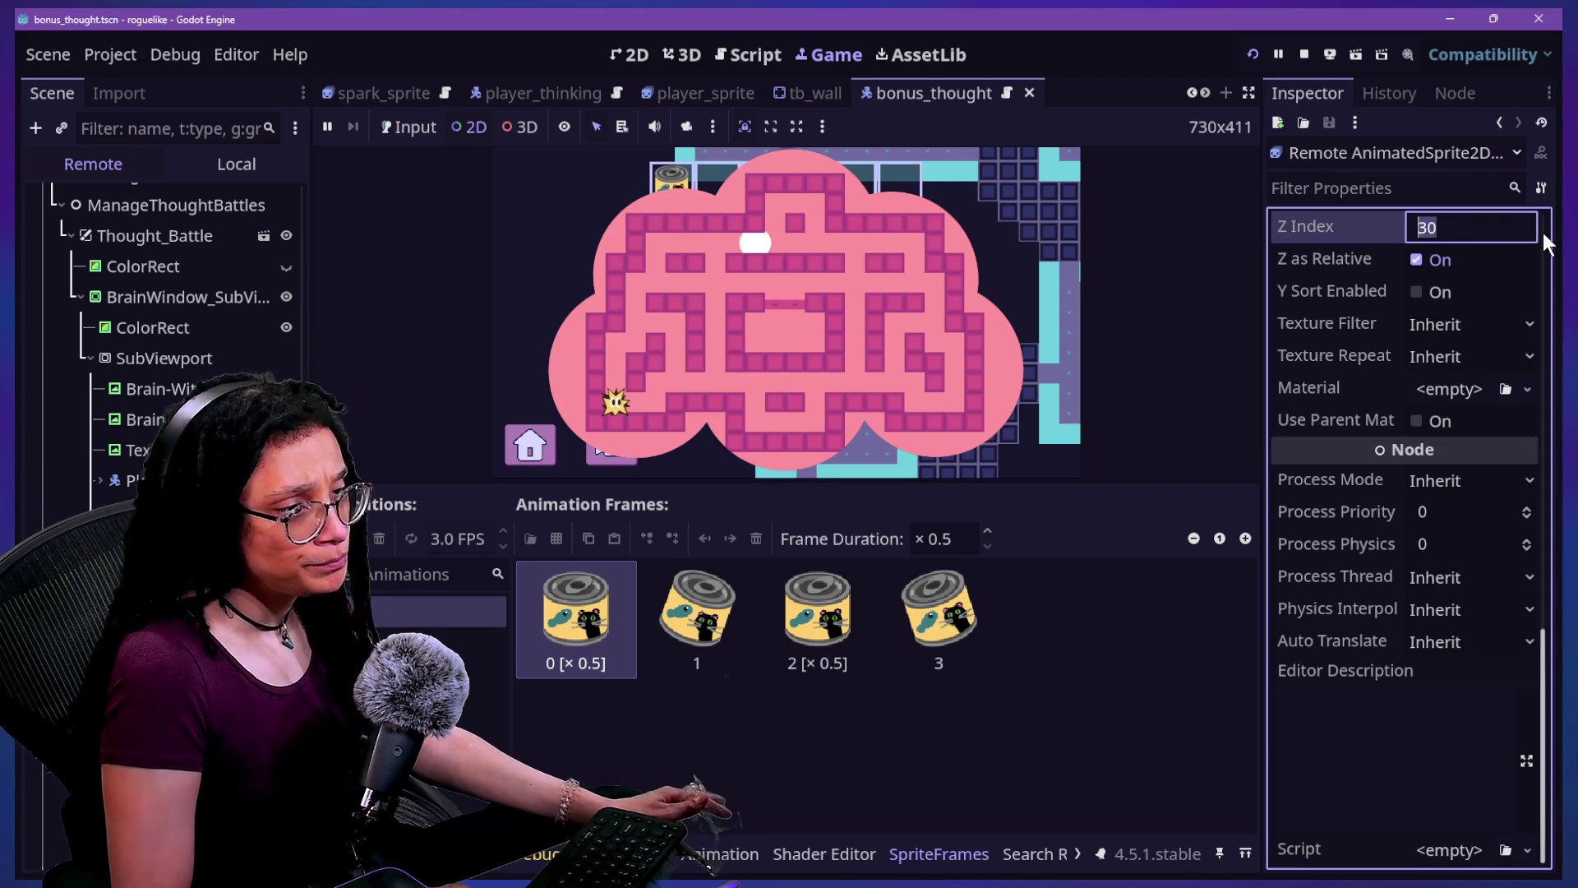
pyautogui.write('99999999')
pyautogui.press('Return')
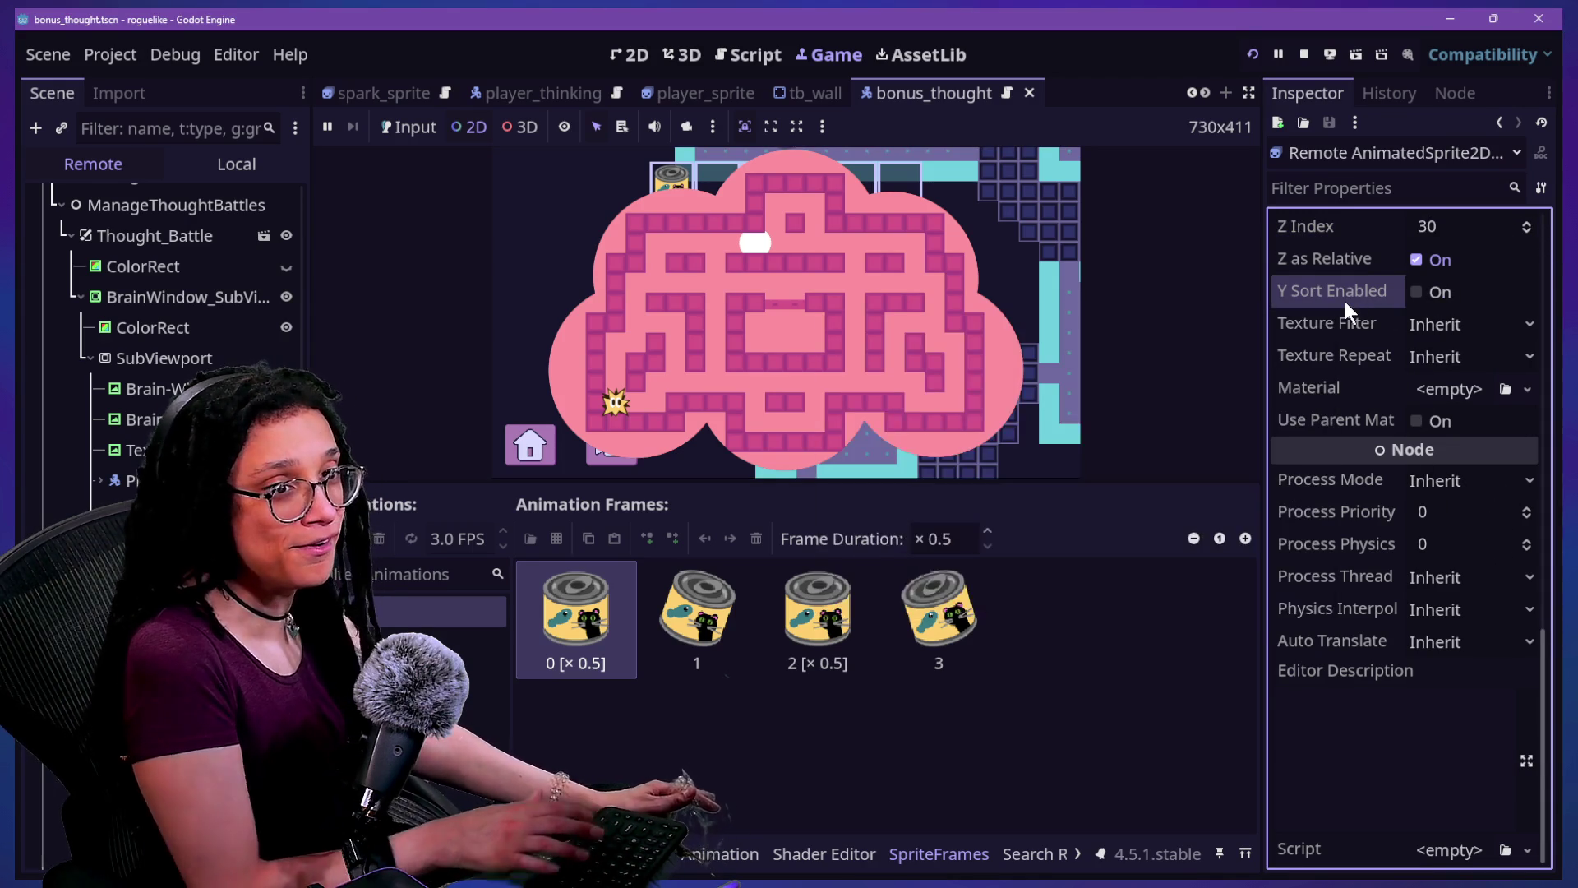
pyautogui.scroll(3, 1309, 418)
pyautogui.scroll(1, 1310, 418)
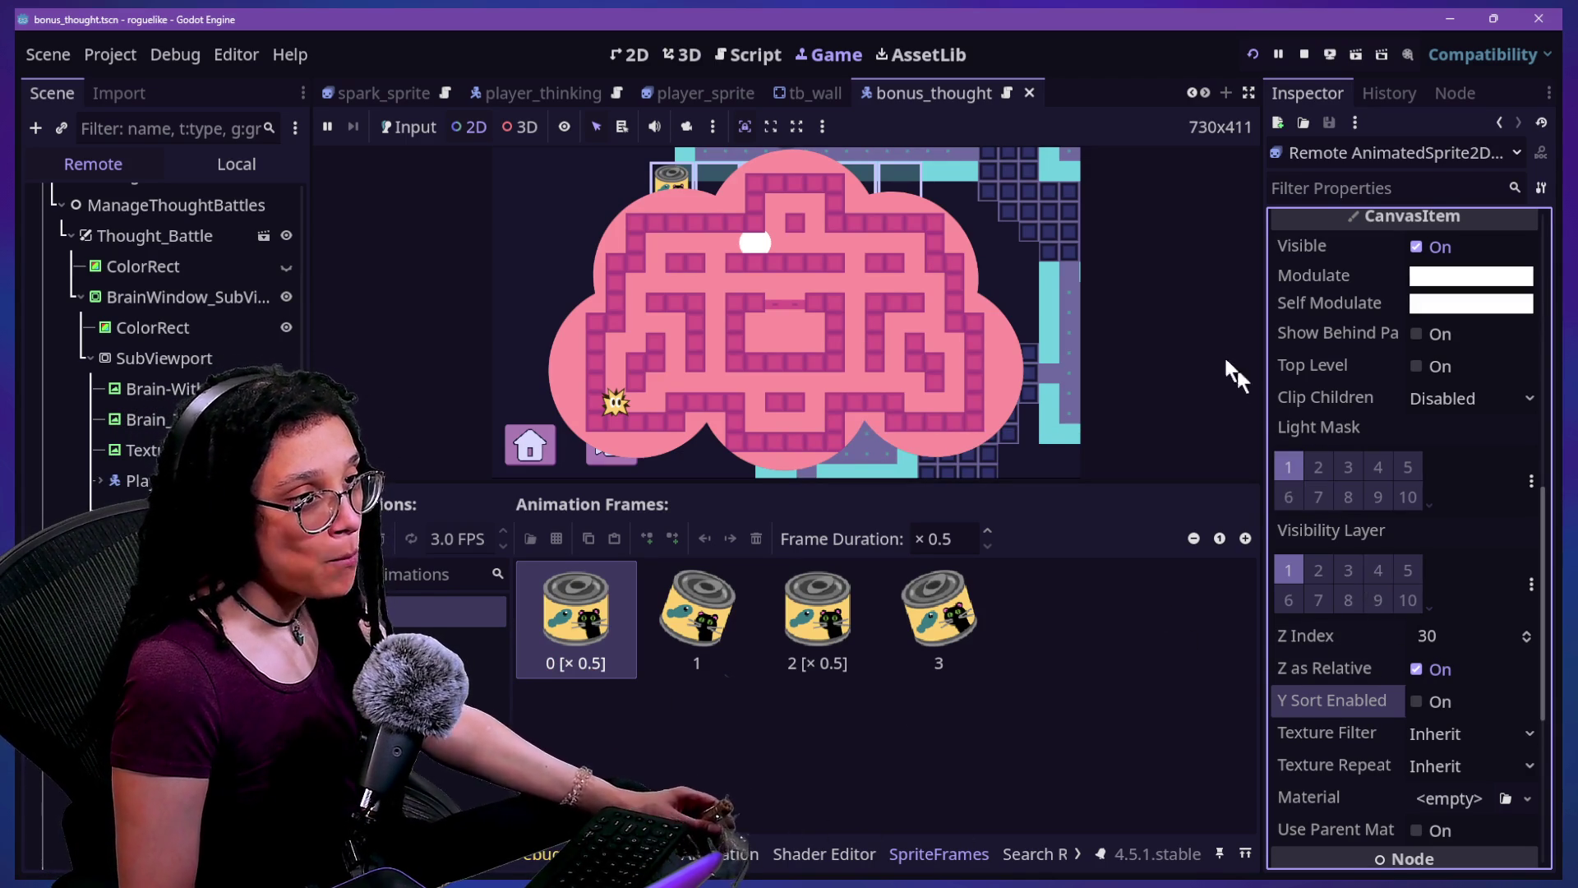
pyautogui.click(978, 329)
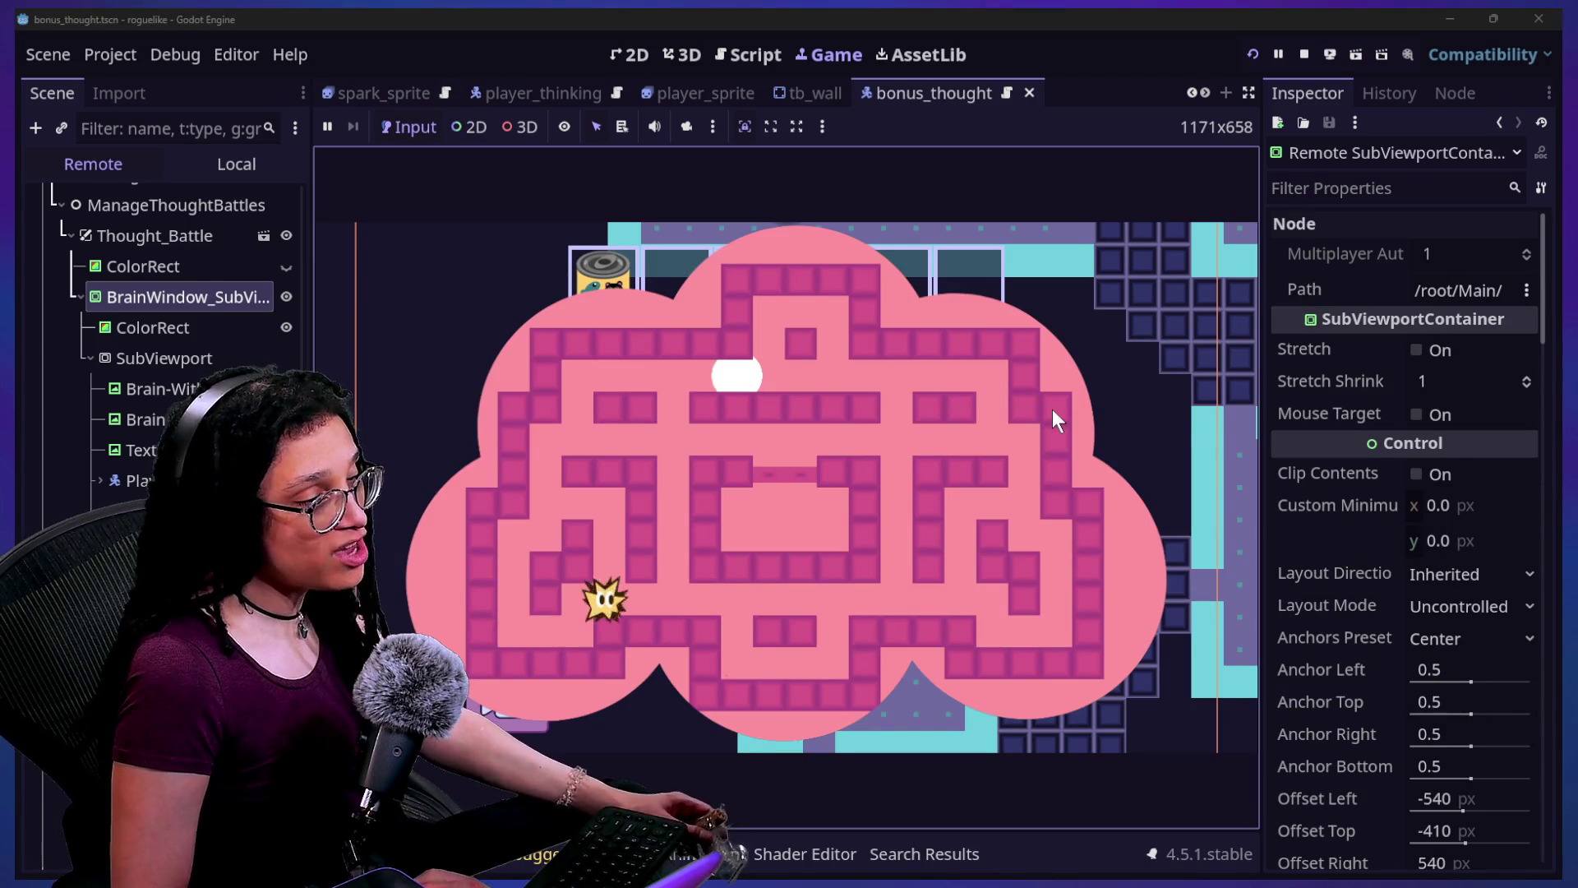
# Guide the spark through the maze and return to the level
pyautogui.press('Right')
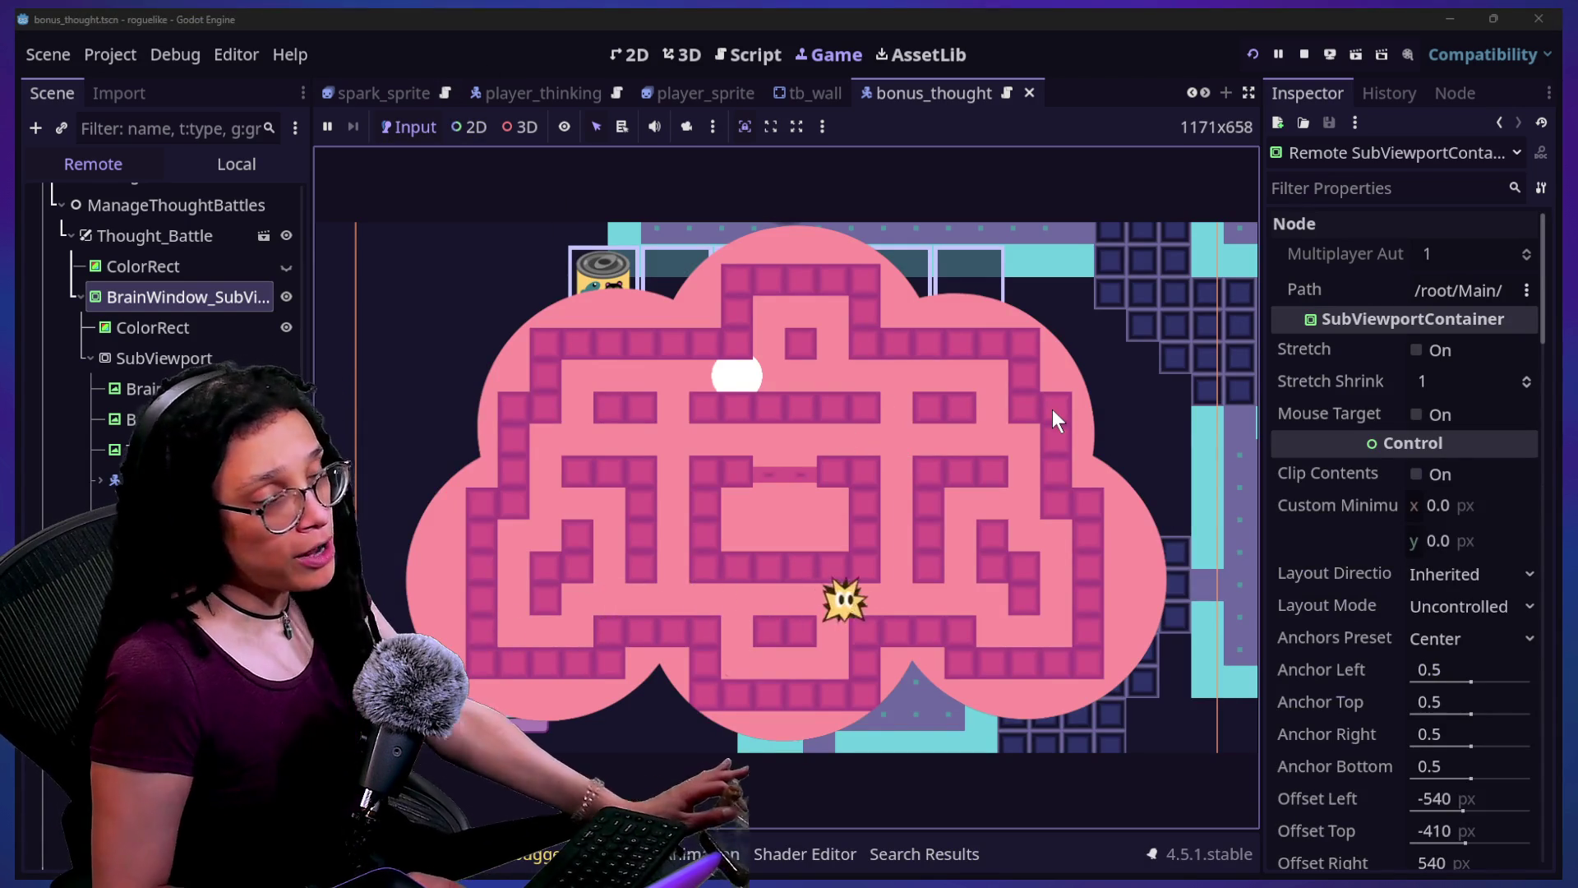
pyautogui.press('Up')
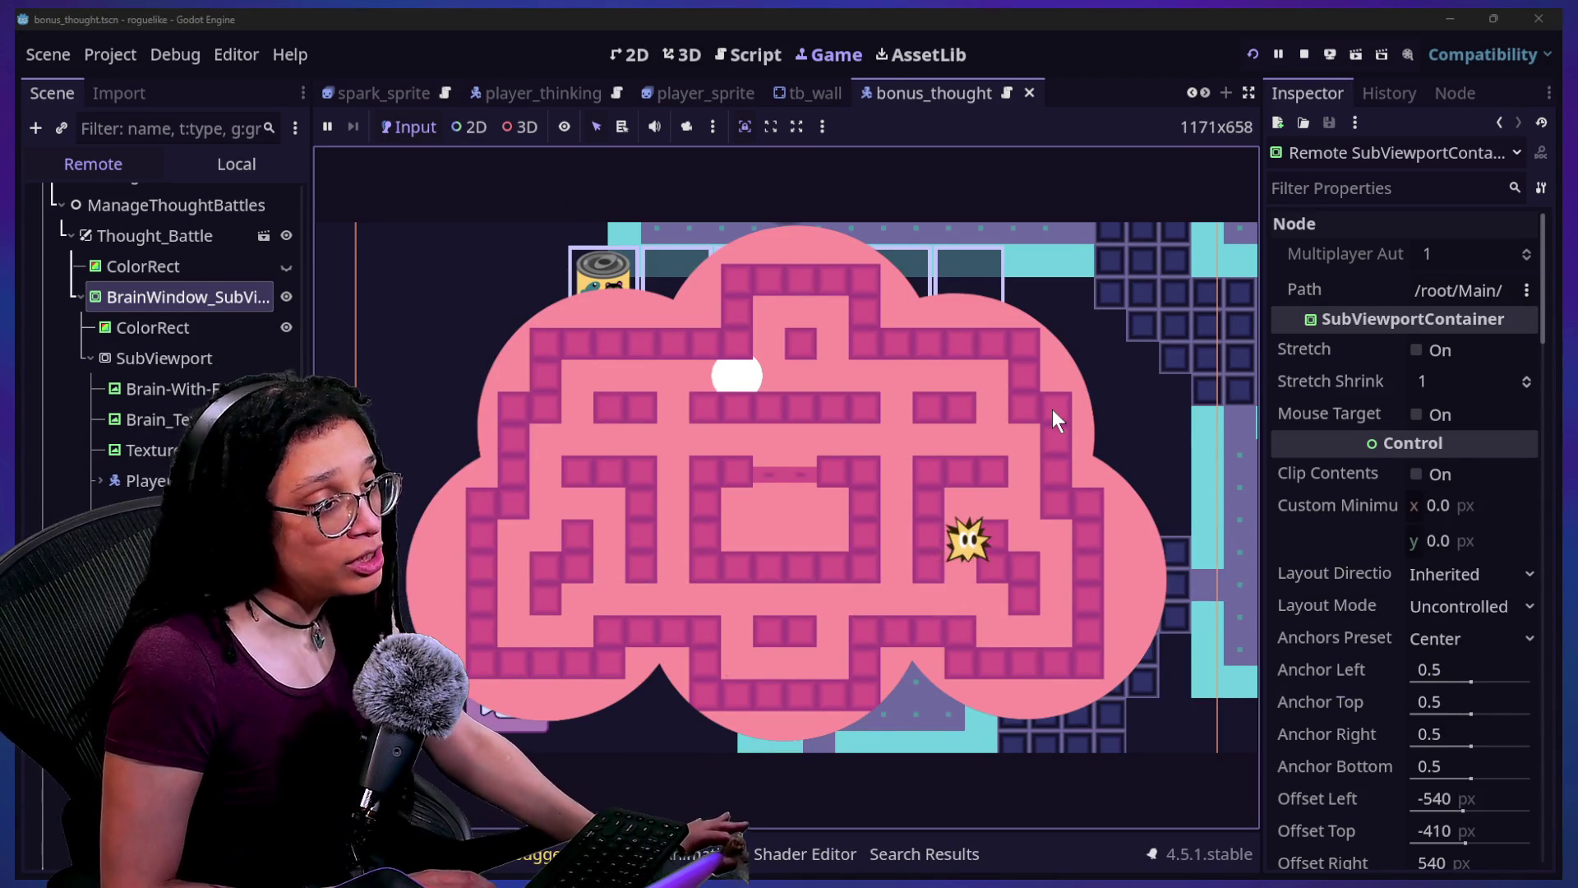
pyautogui.press('Right')
pyautogui.press('Up')
pyautogui.press('Left')
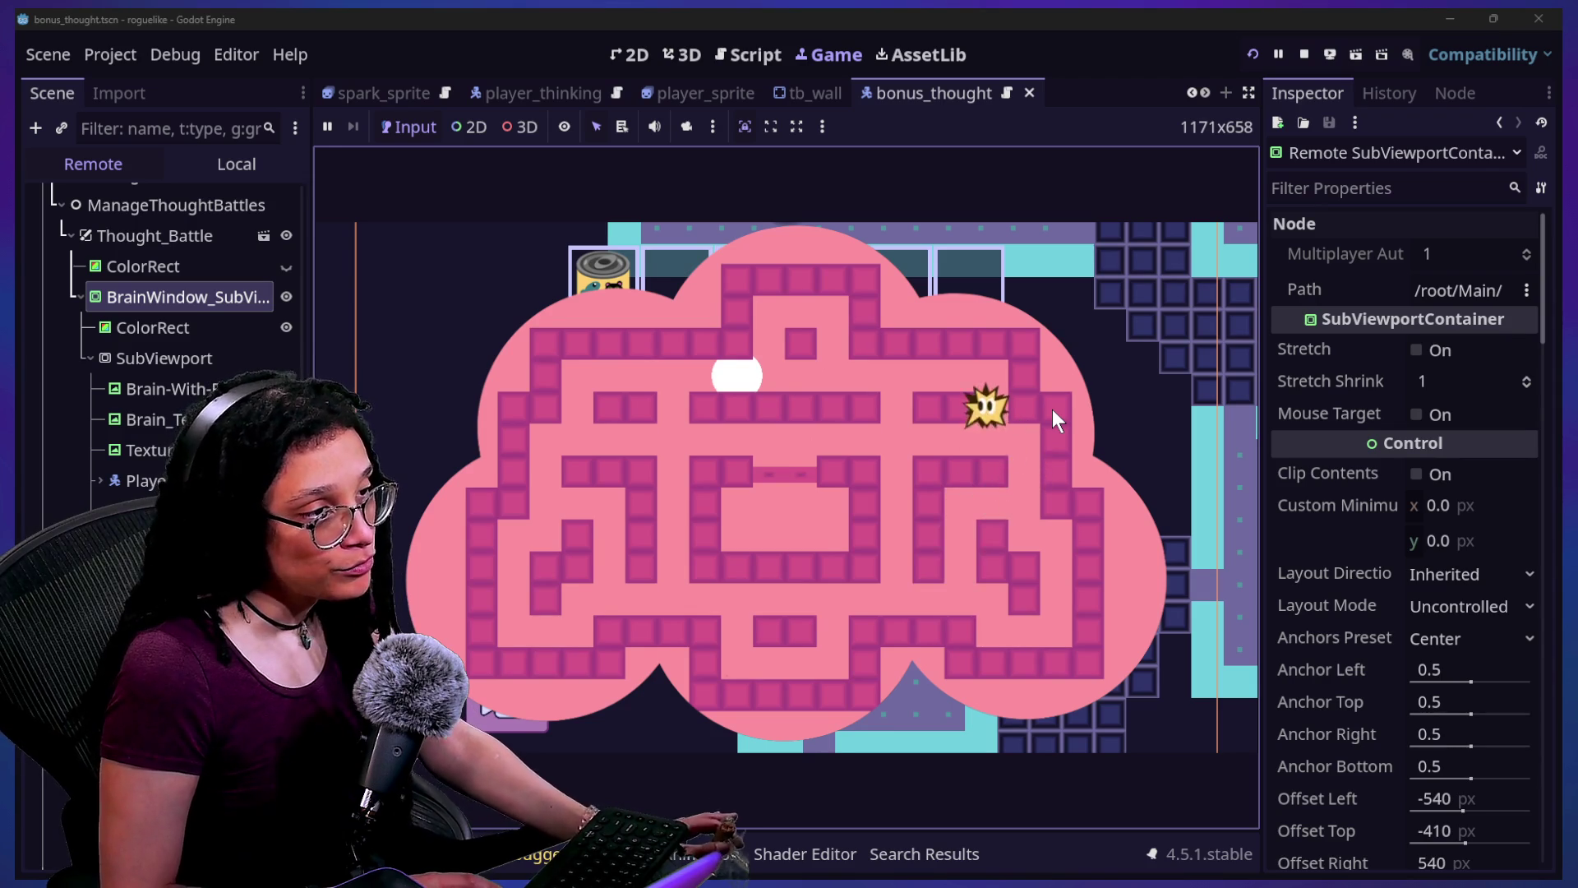
# Walk the character across the level to the cat-tree room and touch the cat tree
pyautogui.press('Down')
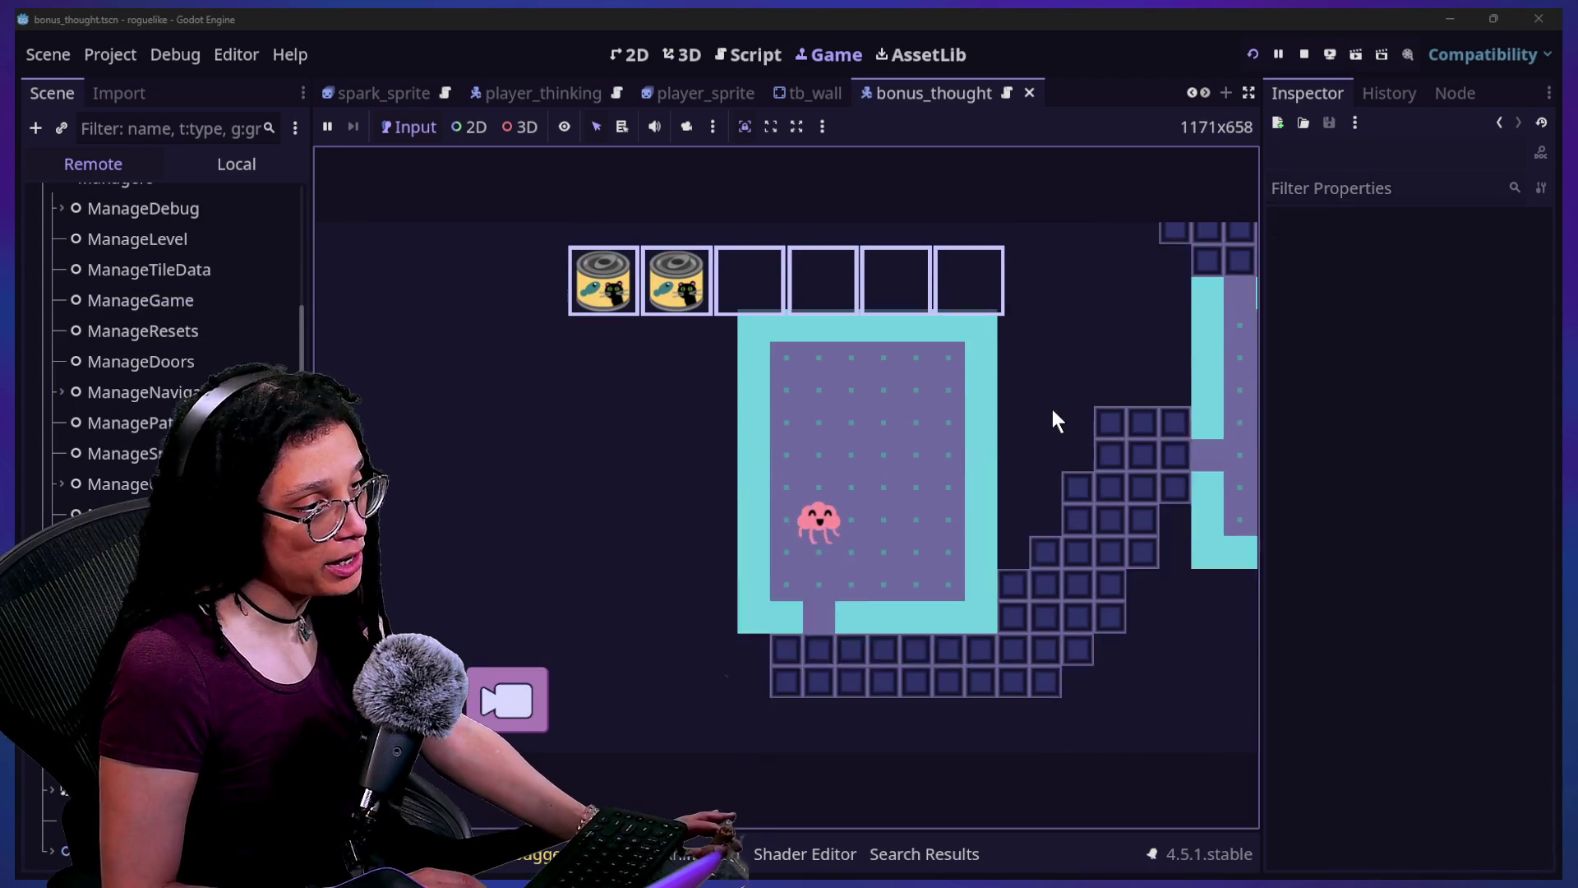
pyautogui.press('Right')
pyautogui.press('Up')
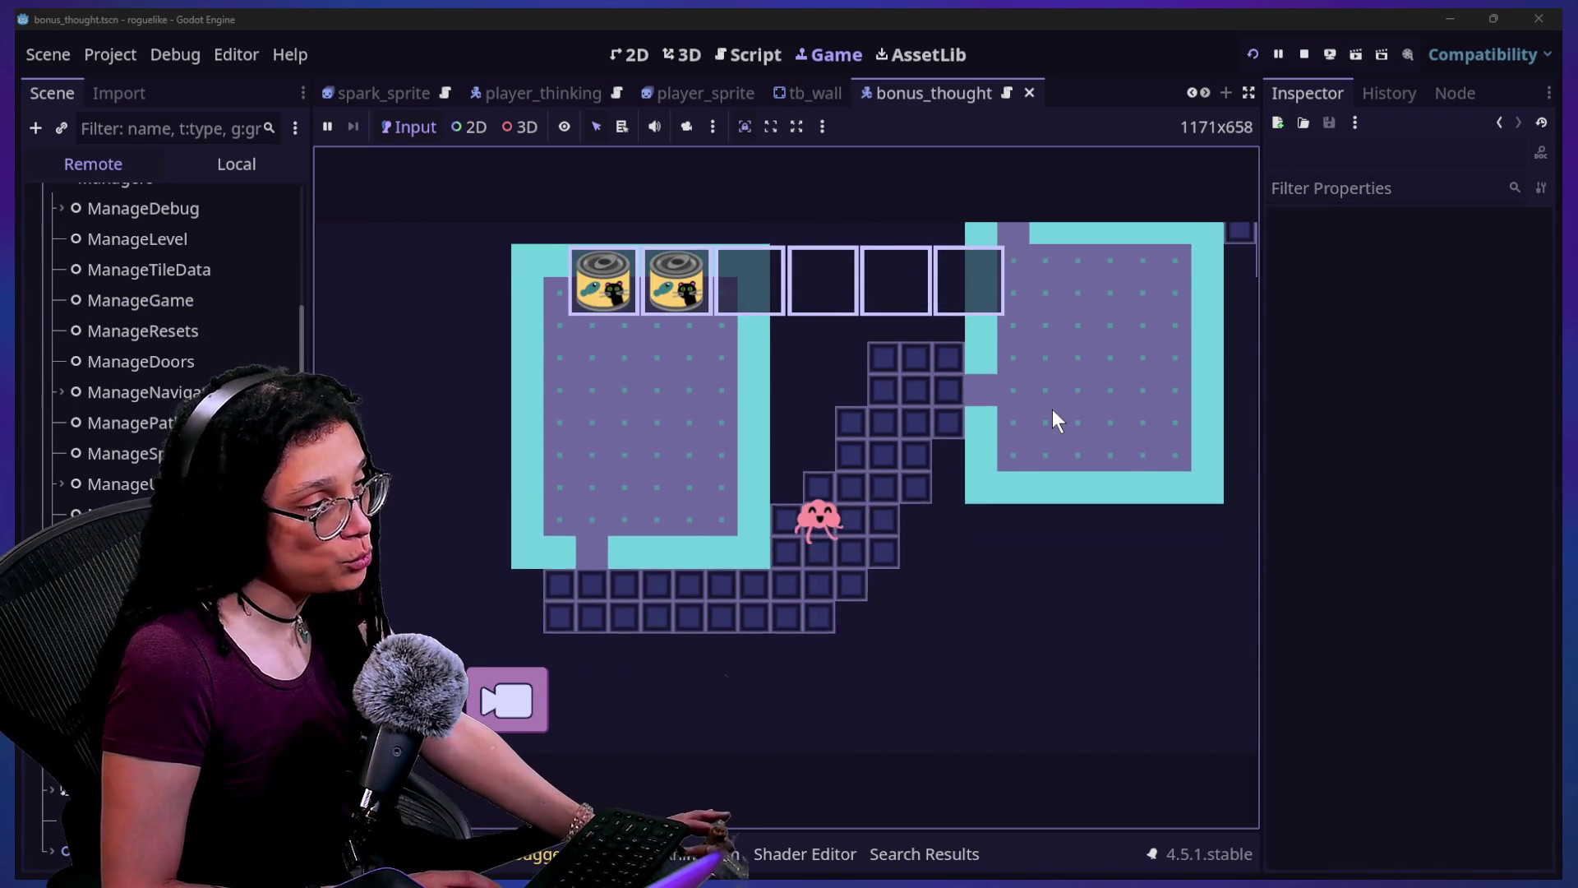
pyautogui.press('Right')
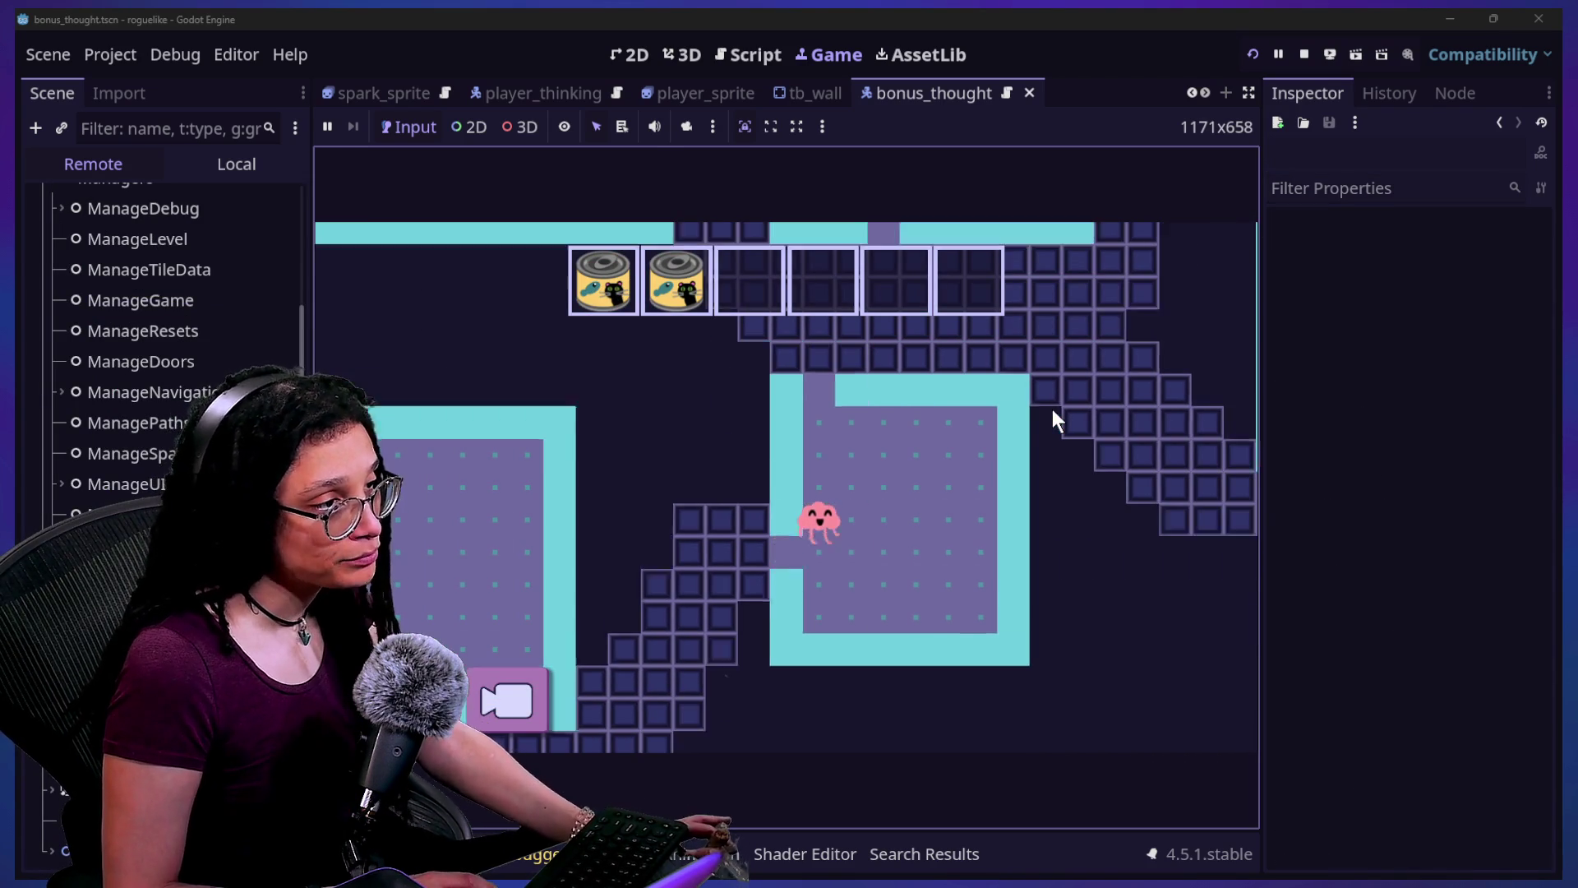
pyautogui.press('Down')
pyautogui.press('Left')
pyautogui.press('Up')
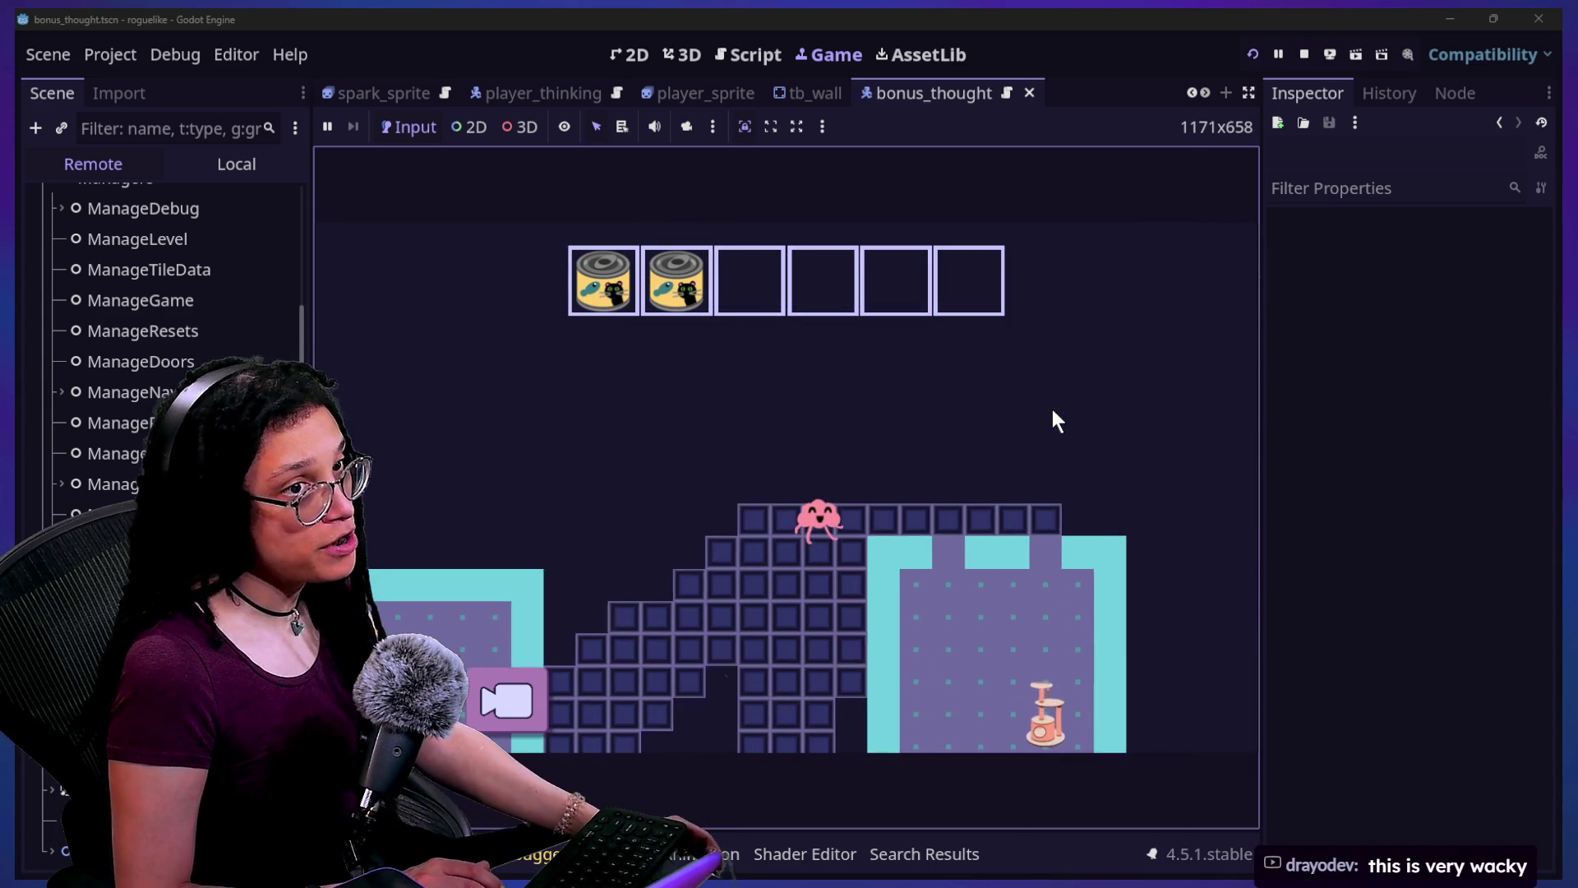
pyautogui.press('Right')
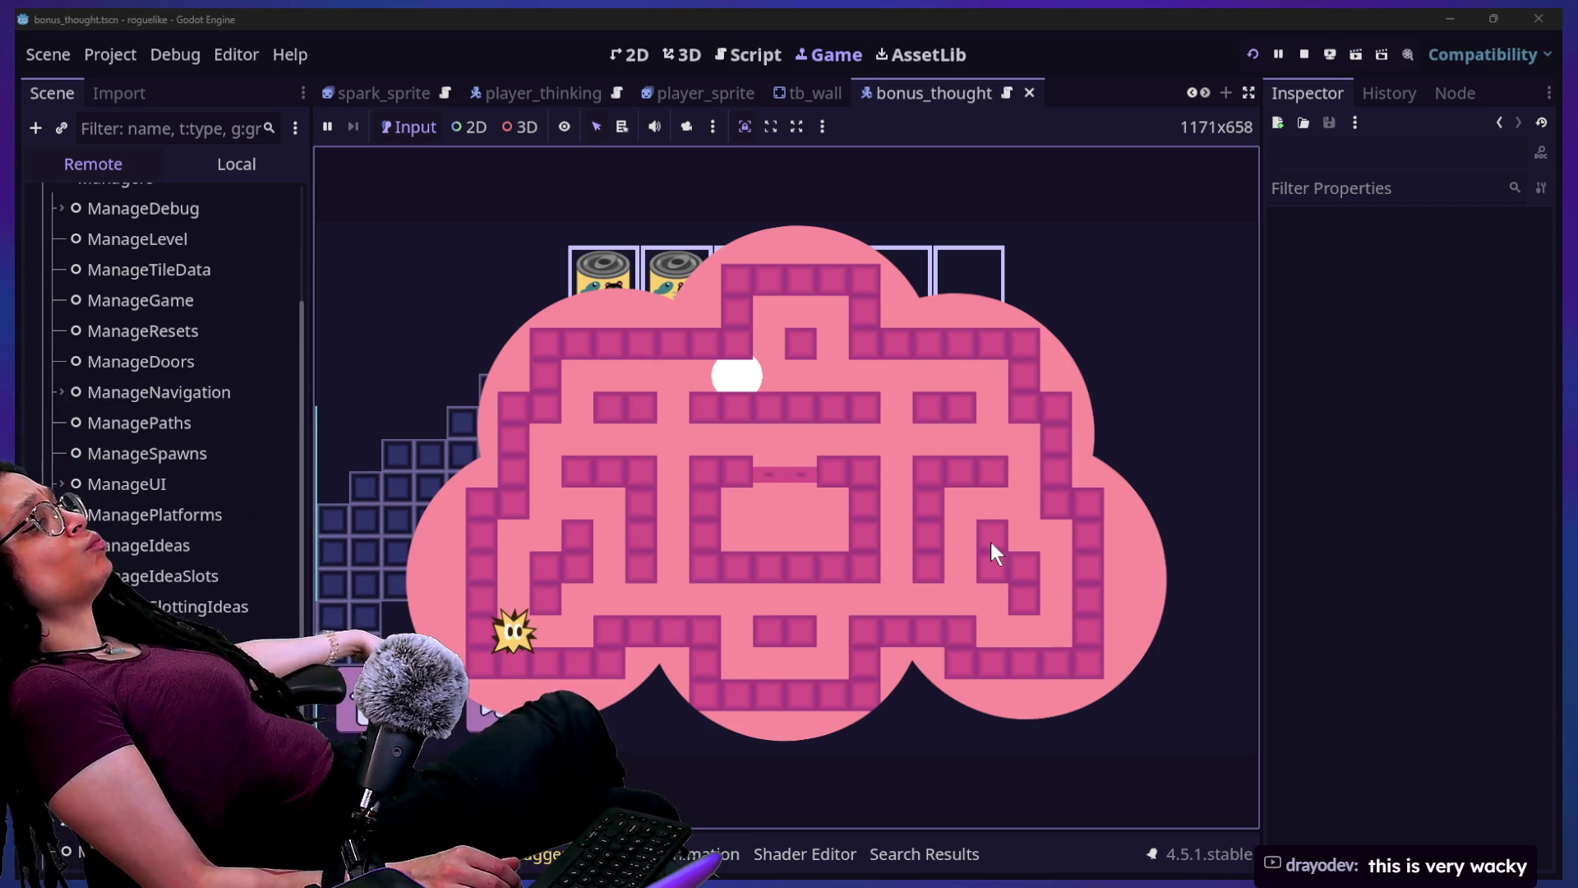
# Highlight the four zero-ratio sprite scale formulas in the Output log beside the thought-scale script
pyautogui.click(762, 52)
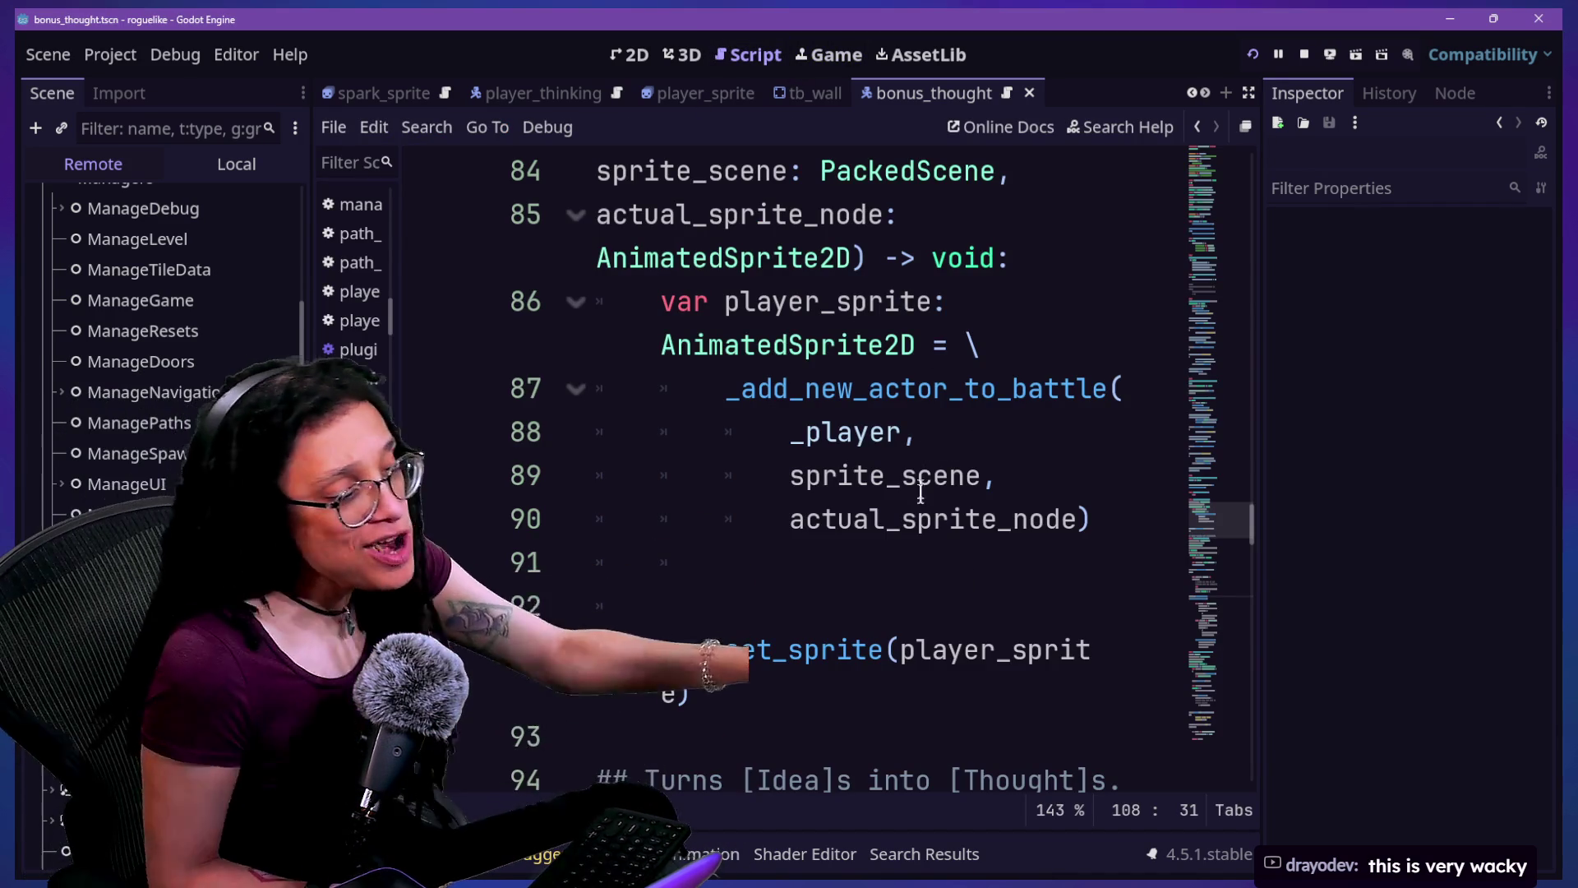
pyautogui.scroll(-1, 972, 607)
pyautogui.scroll(-5, 937, 519)
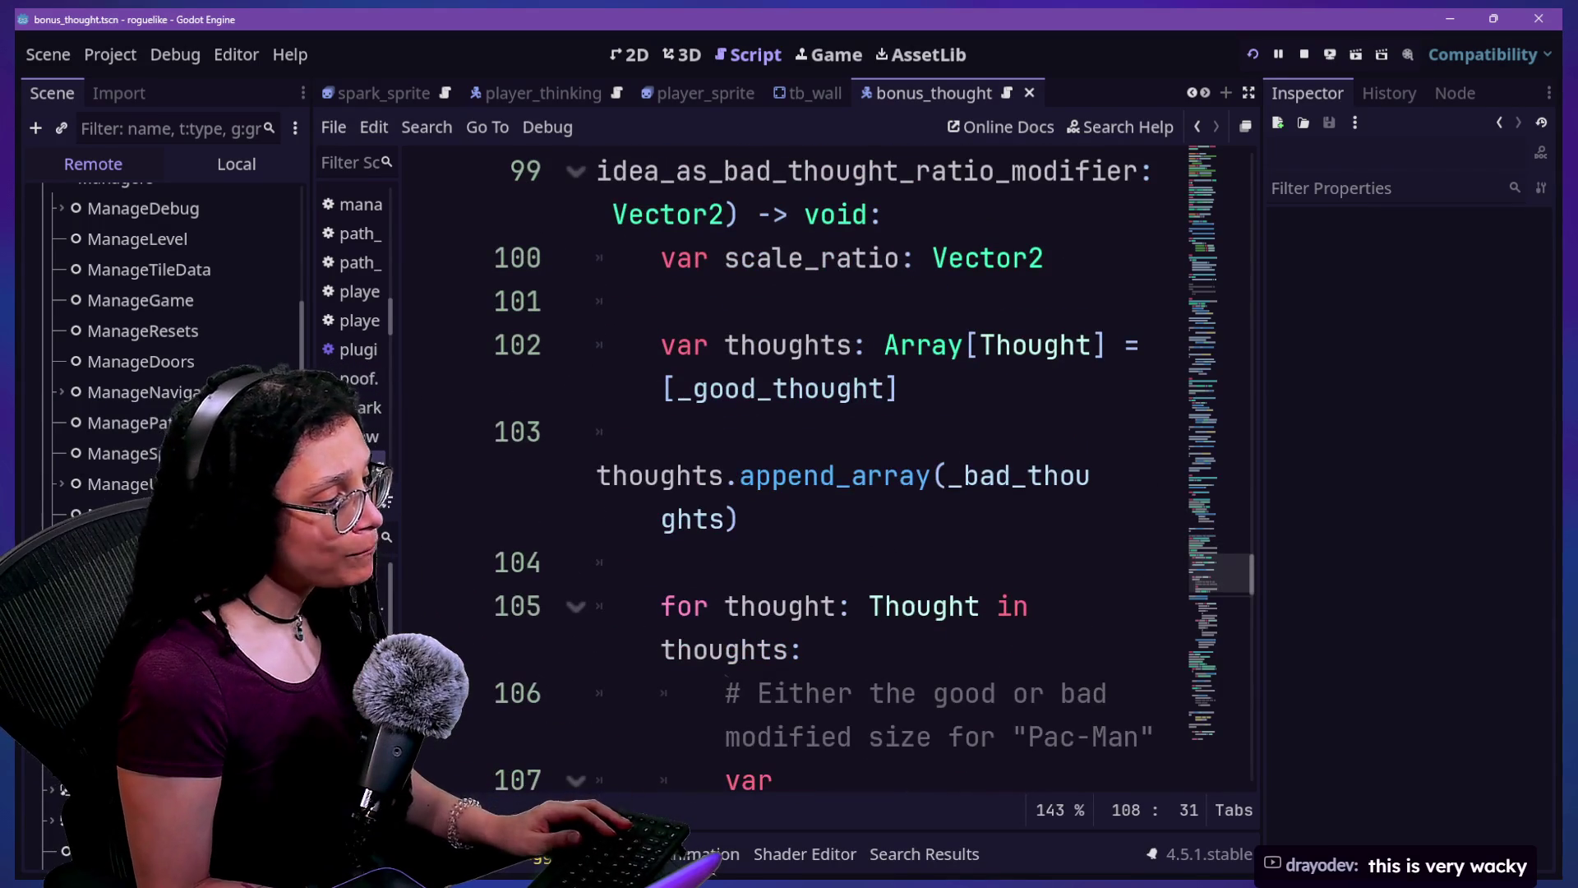
pyautogui.hotkey('ctrl', 'j')
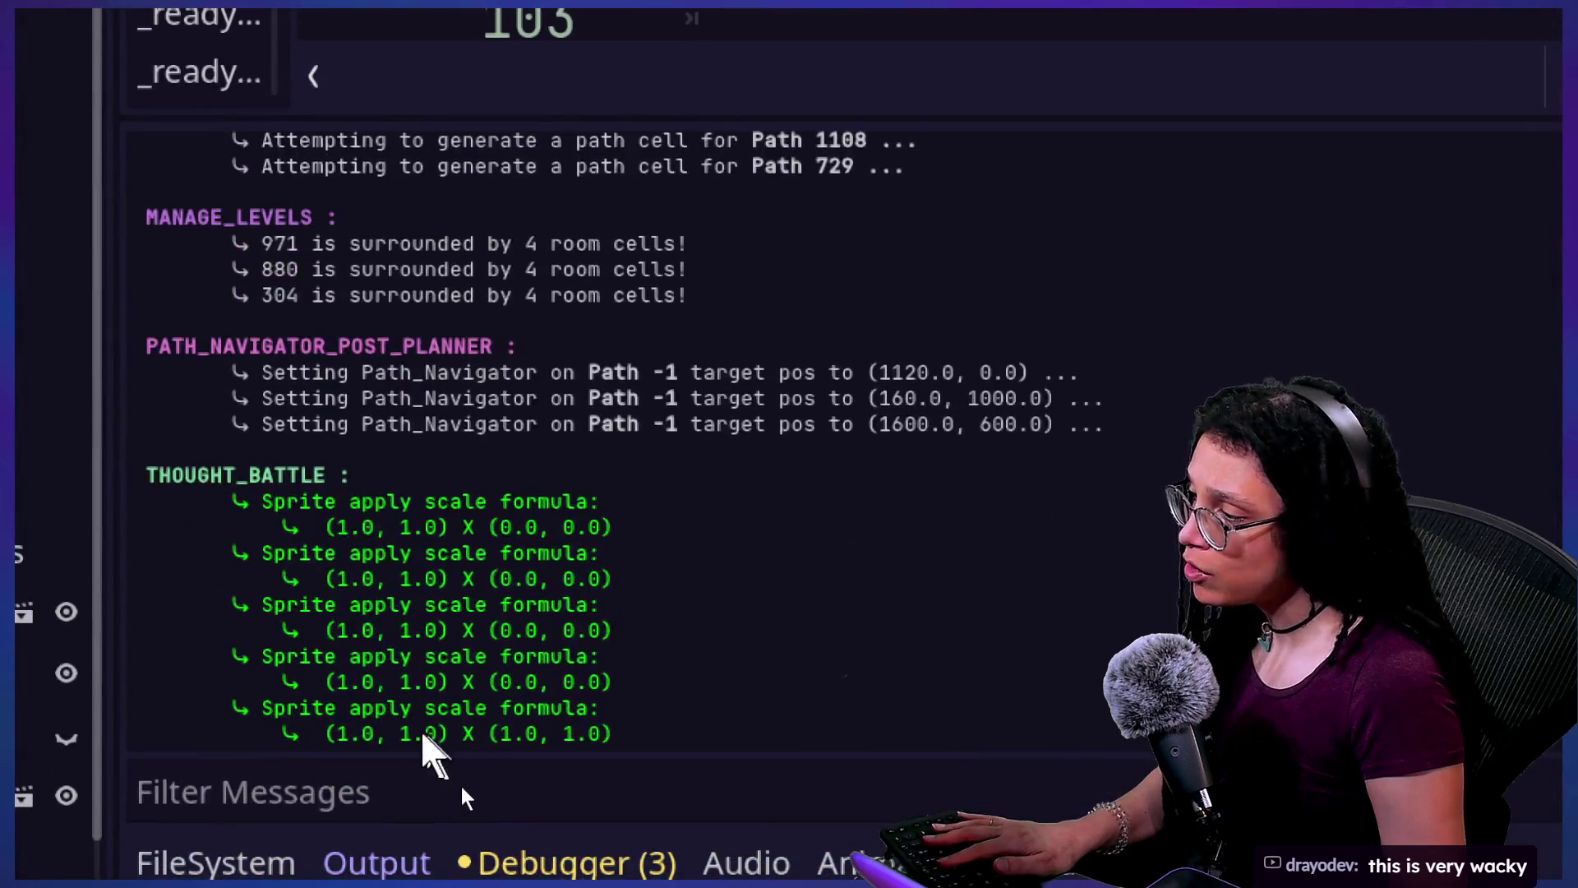
pyautogui.moveTo(589, 761); pyautogui.dragTo(933, 708)
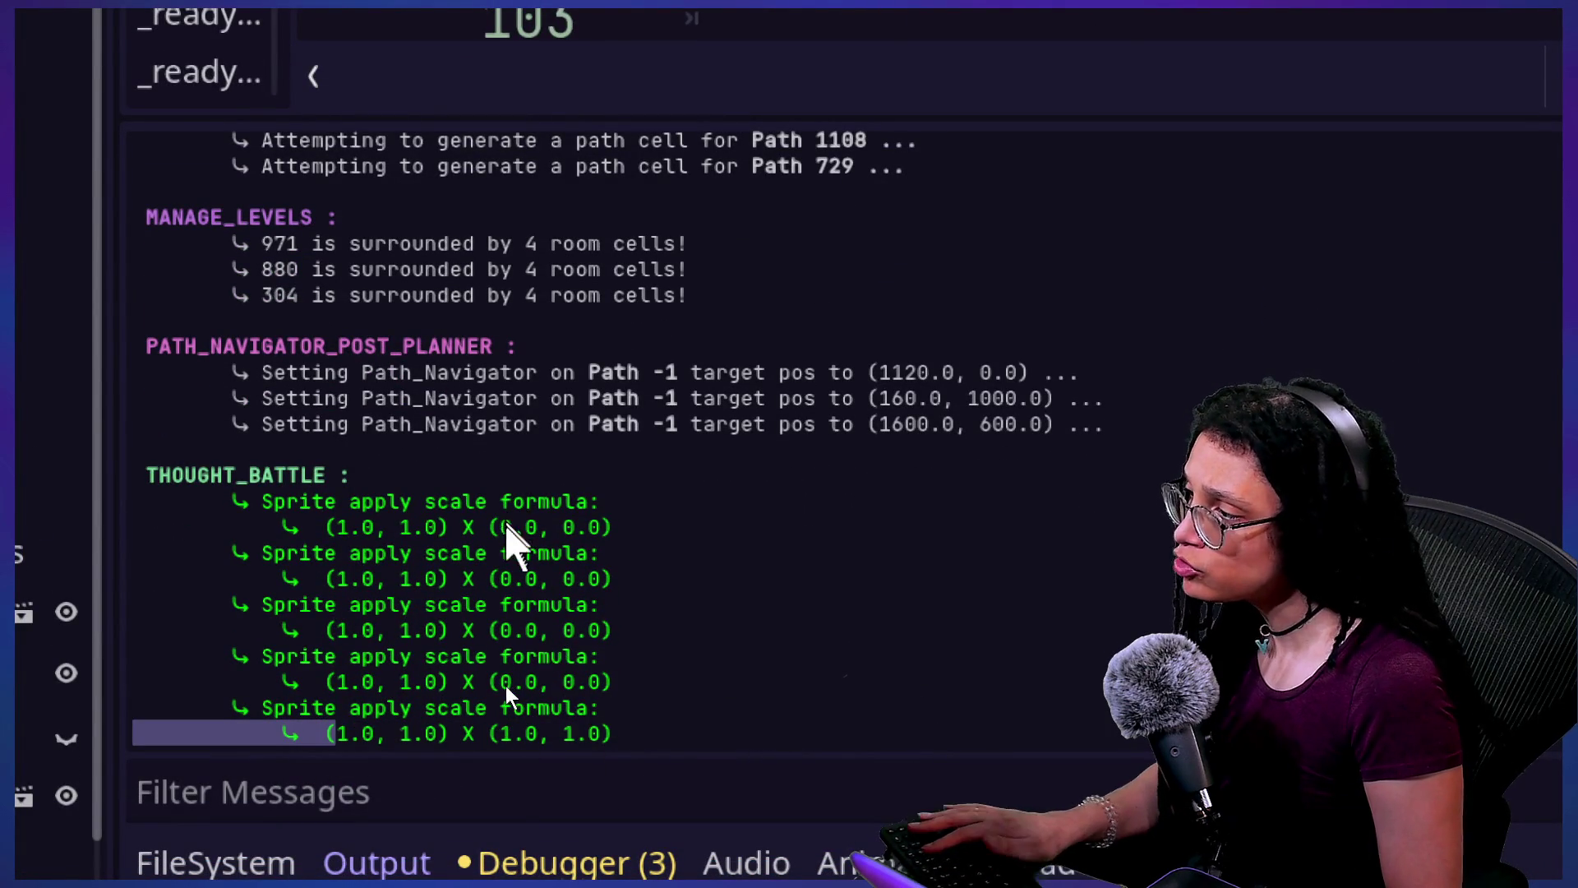
pyautogui.moveTo(502, 528); pyautogui.dragTo(564, 622)
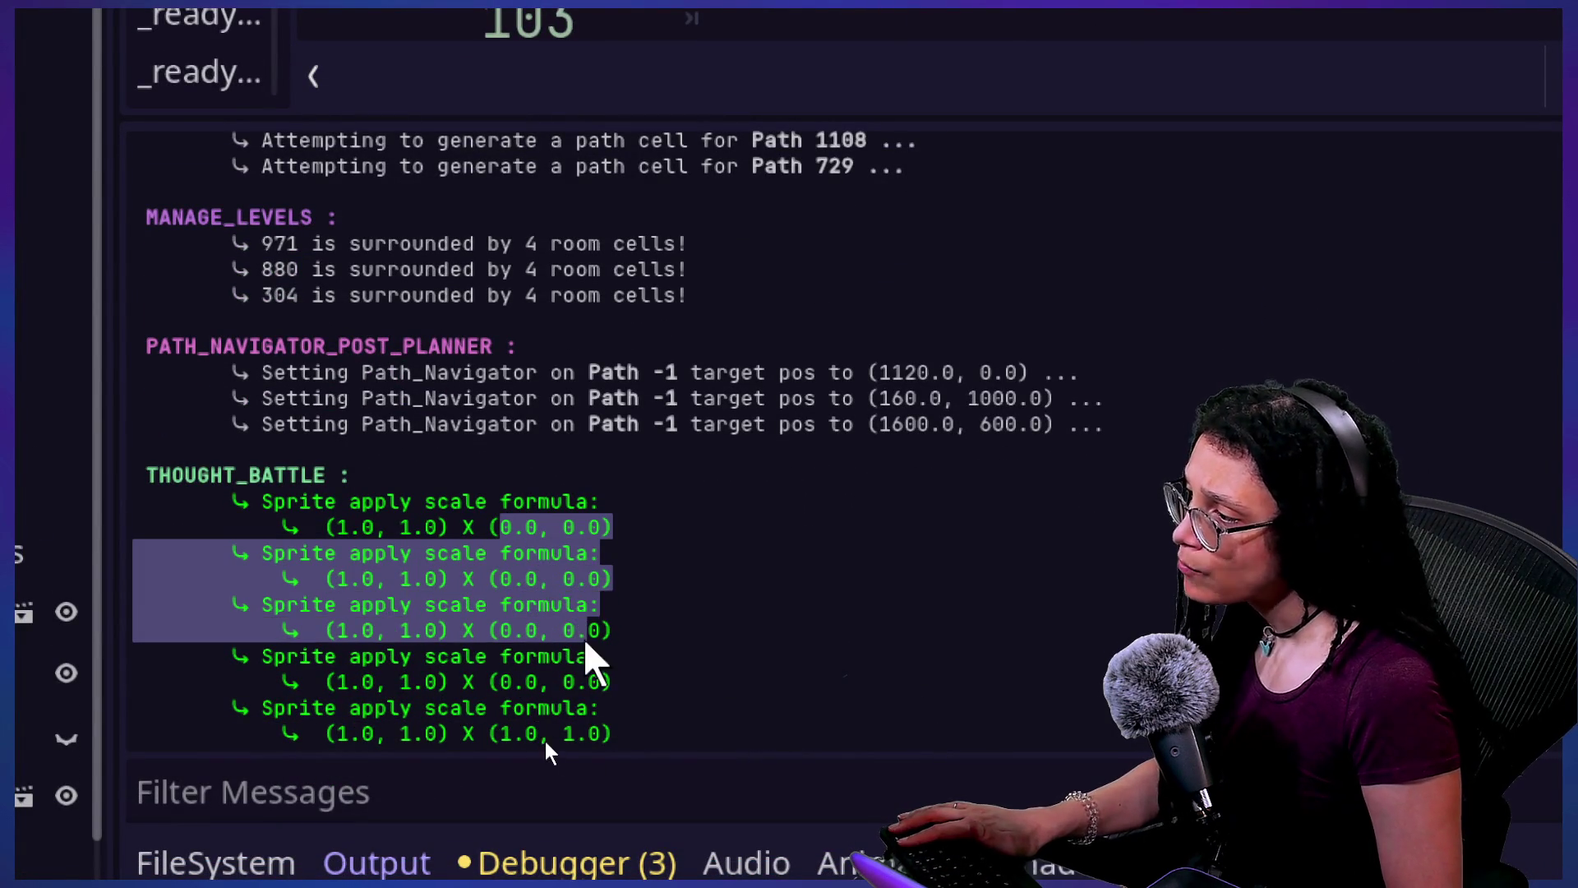
pyautogui.moveTo(464, 682); pyautogui.dragTo(425, 500)
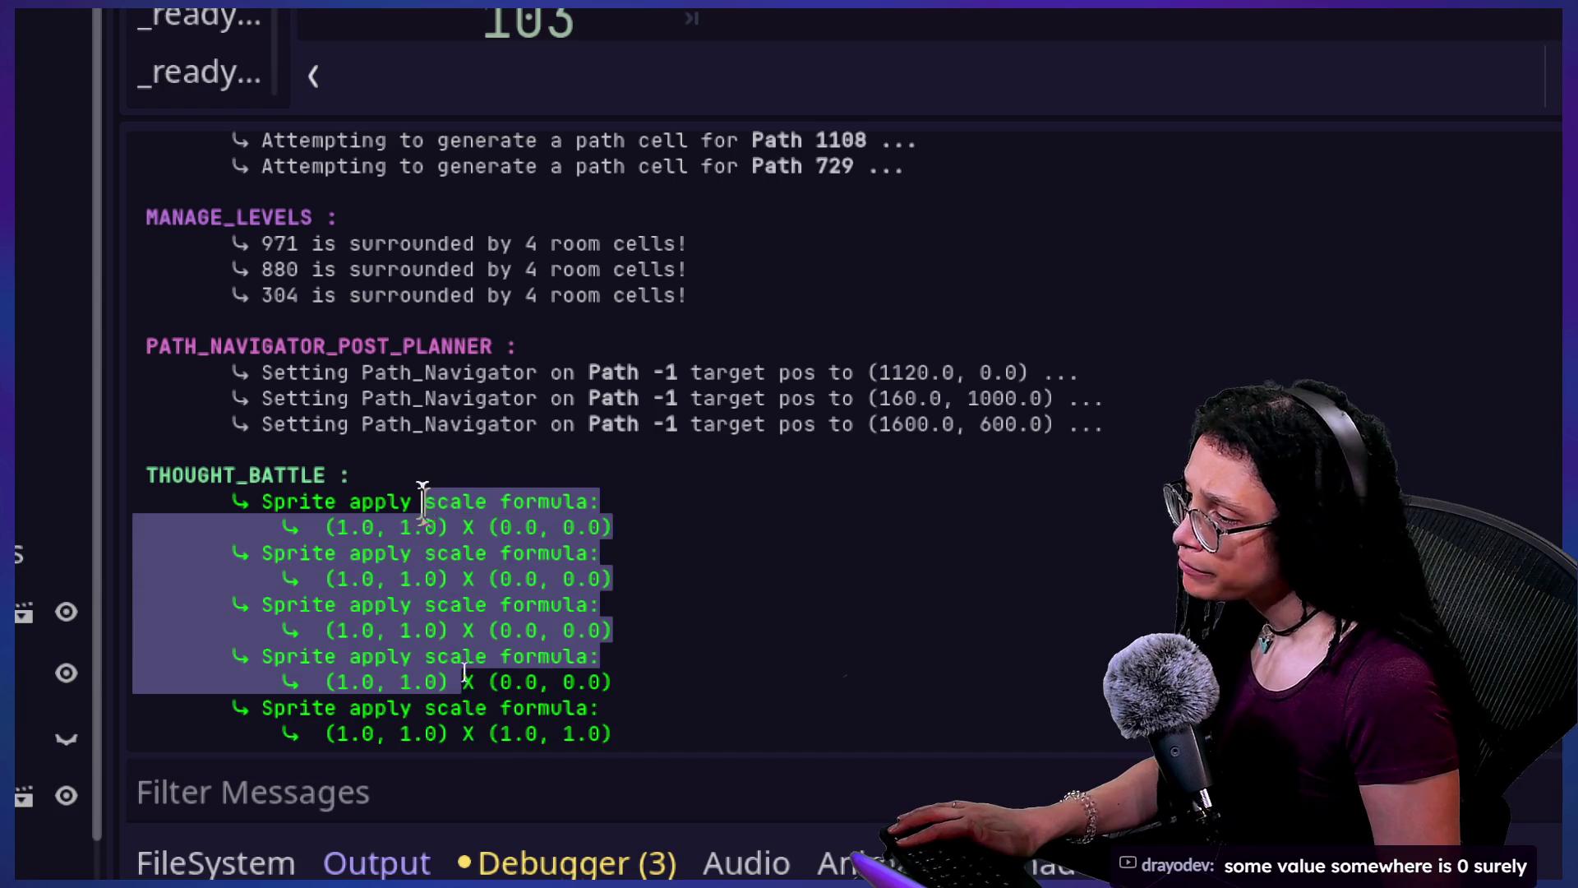
pyautogui.click(558, 675)
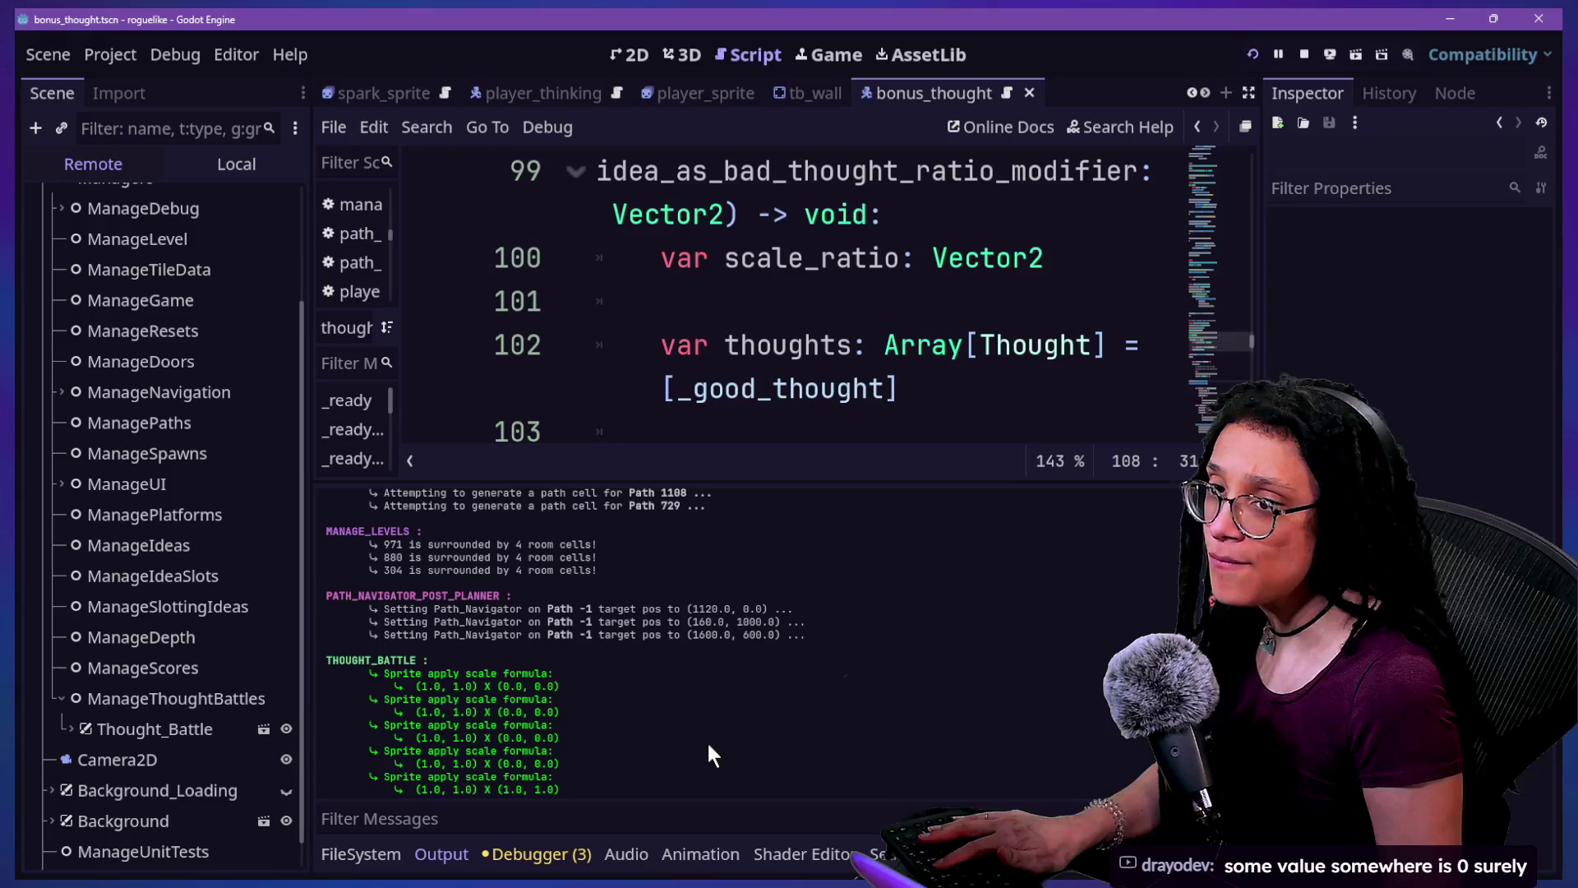
# Search the project for vector2.zero and jump to the match in idea_cat_tree.gd
pyautogui.doubleClick(699, 433)
pyautogui.hotkey('ctrl', 'shift', 'f')
pyautogui.write('vector2.zer')
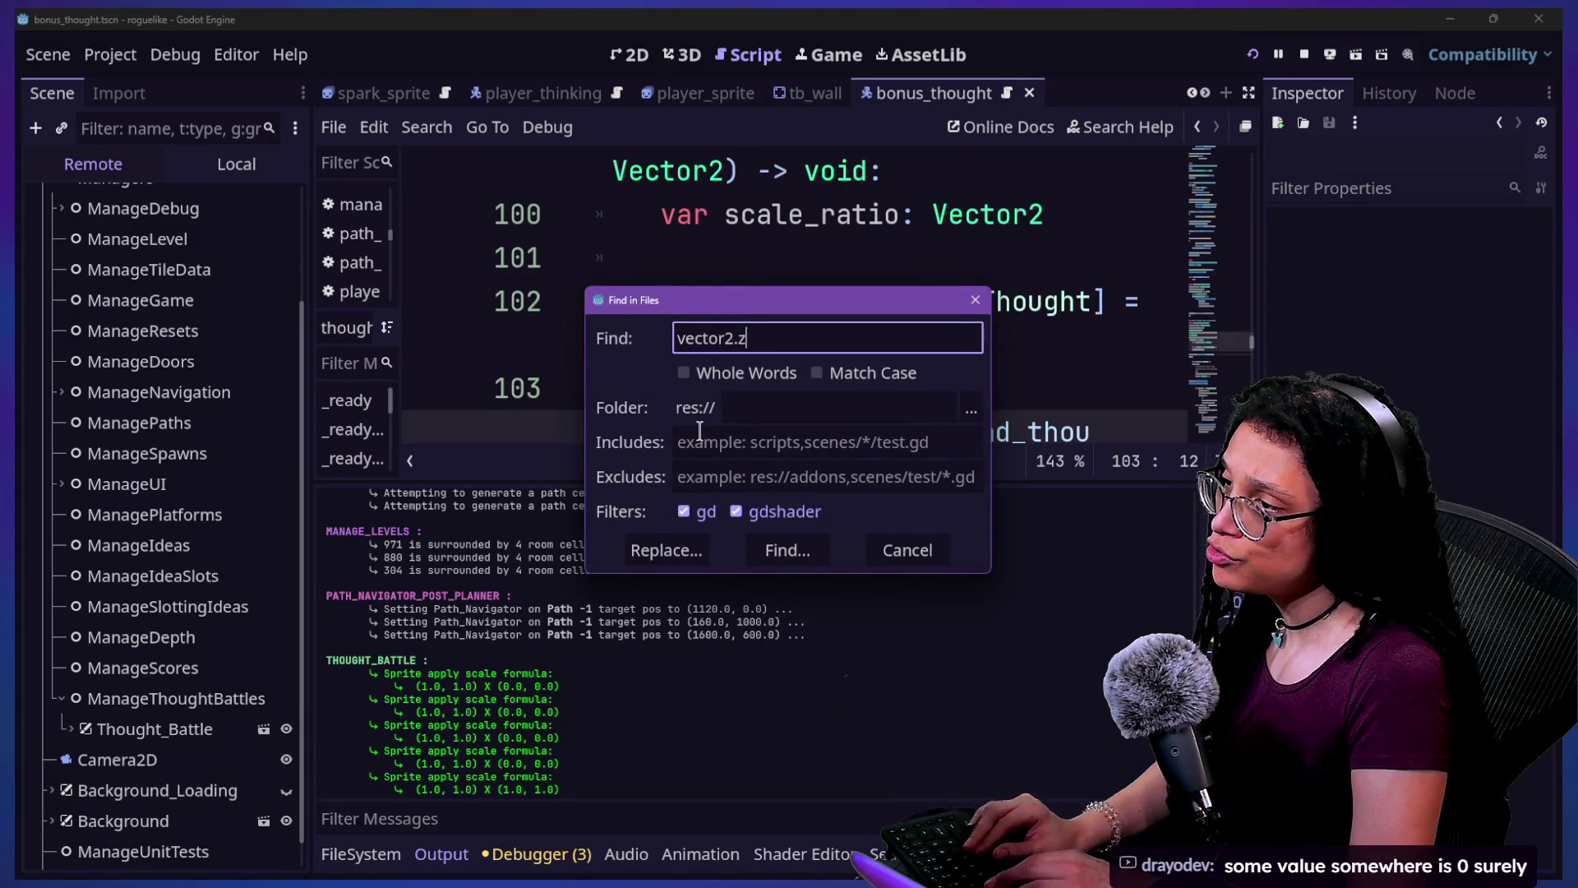
pyautogui.write('o')
pyautogui.press('Return')
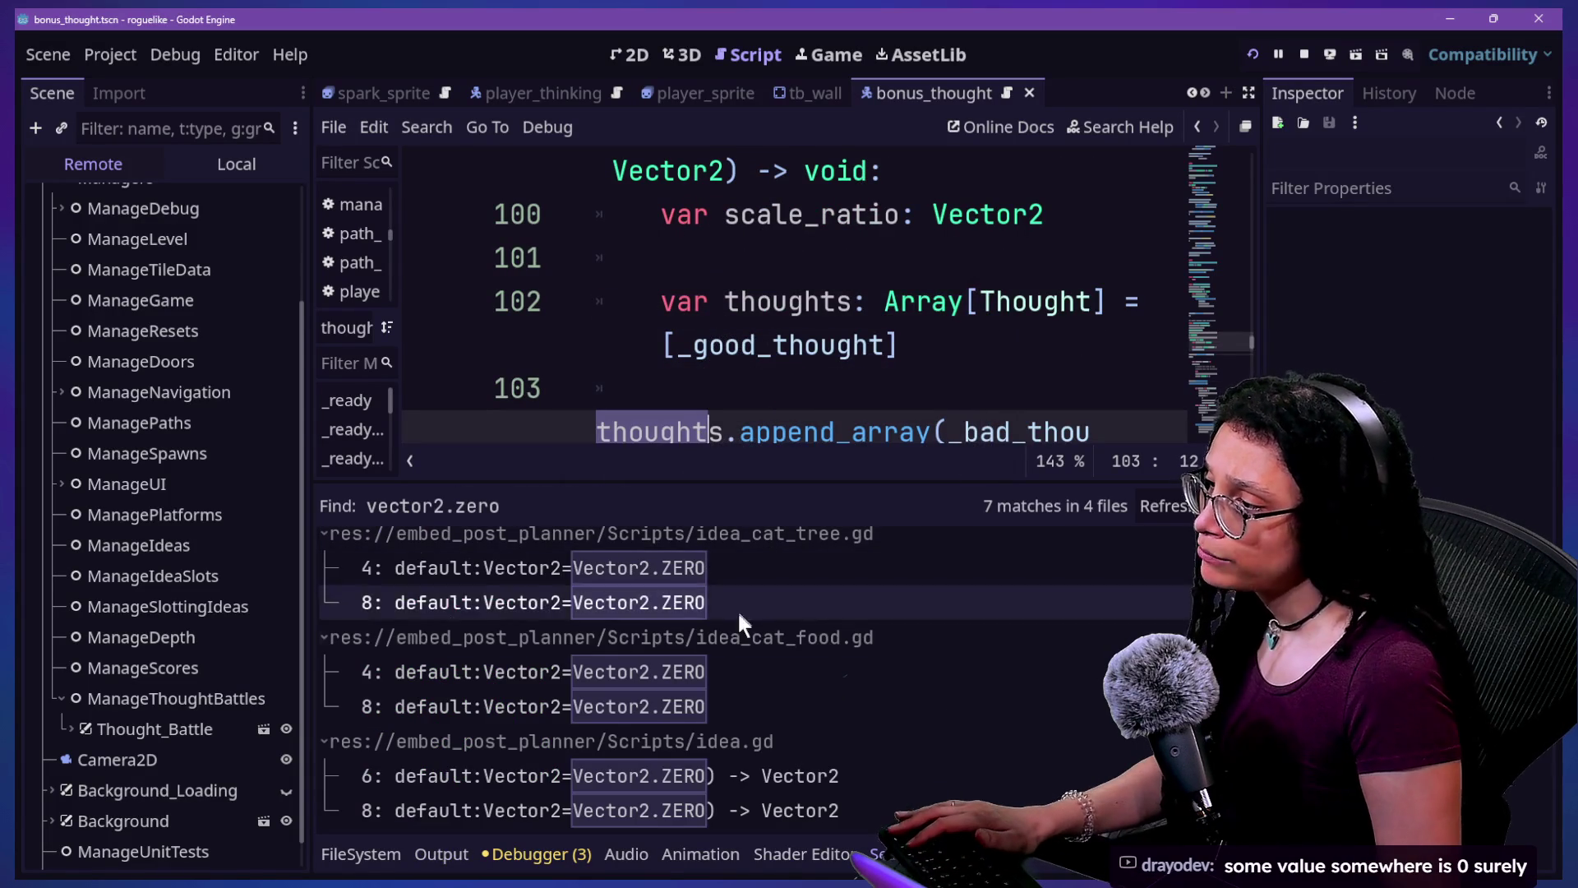
pyautogui.click(667, 567)
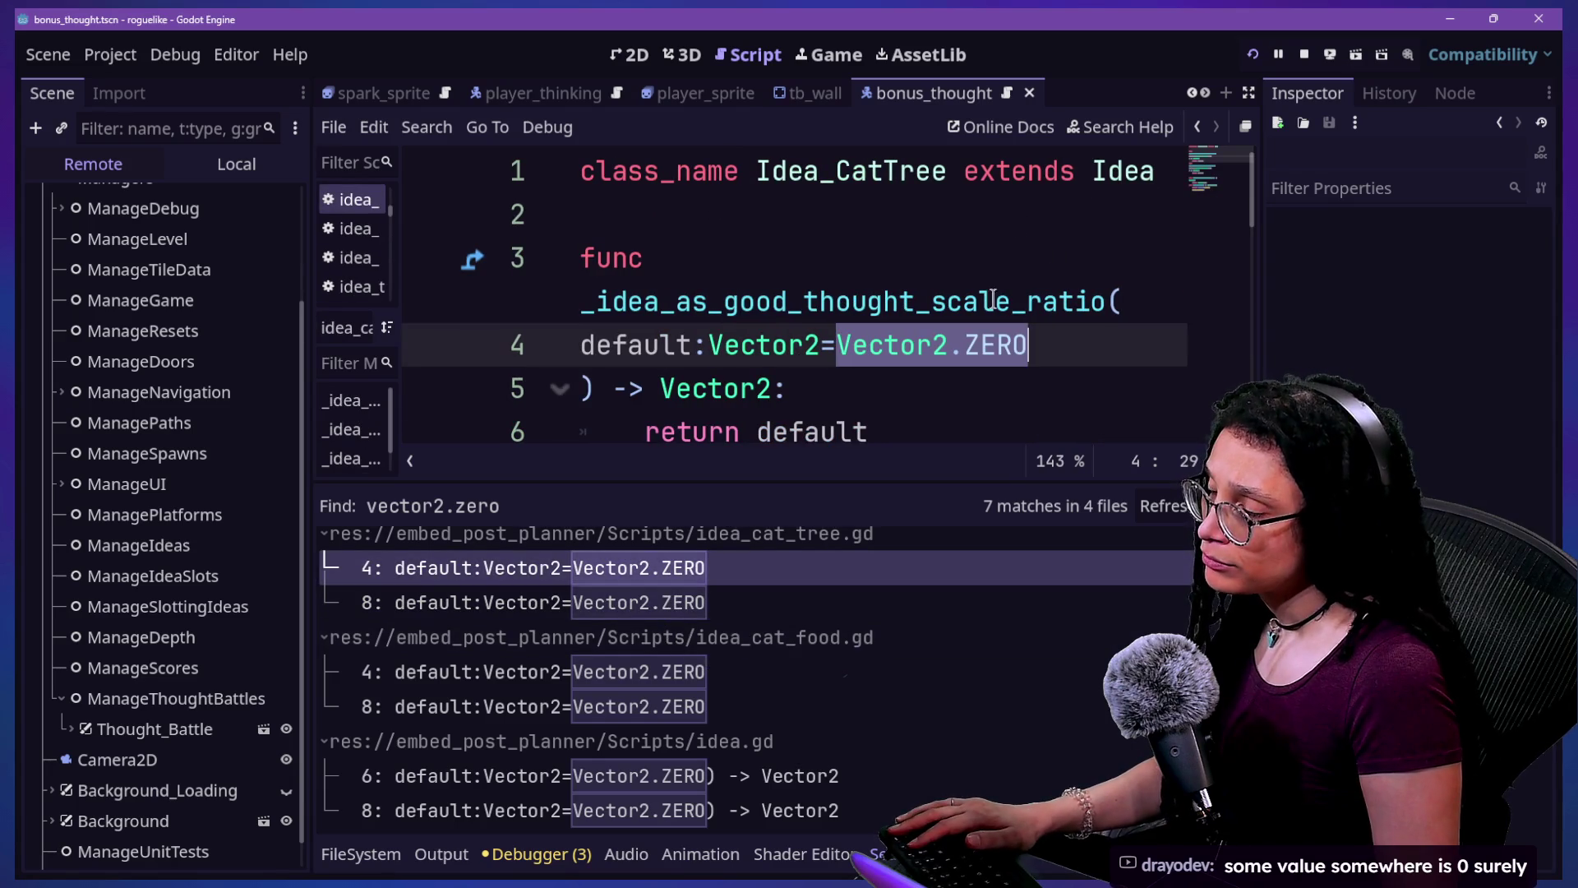
pyautogui.press('Escape')
pyautogui.hotkey('ctrl', 'j')
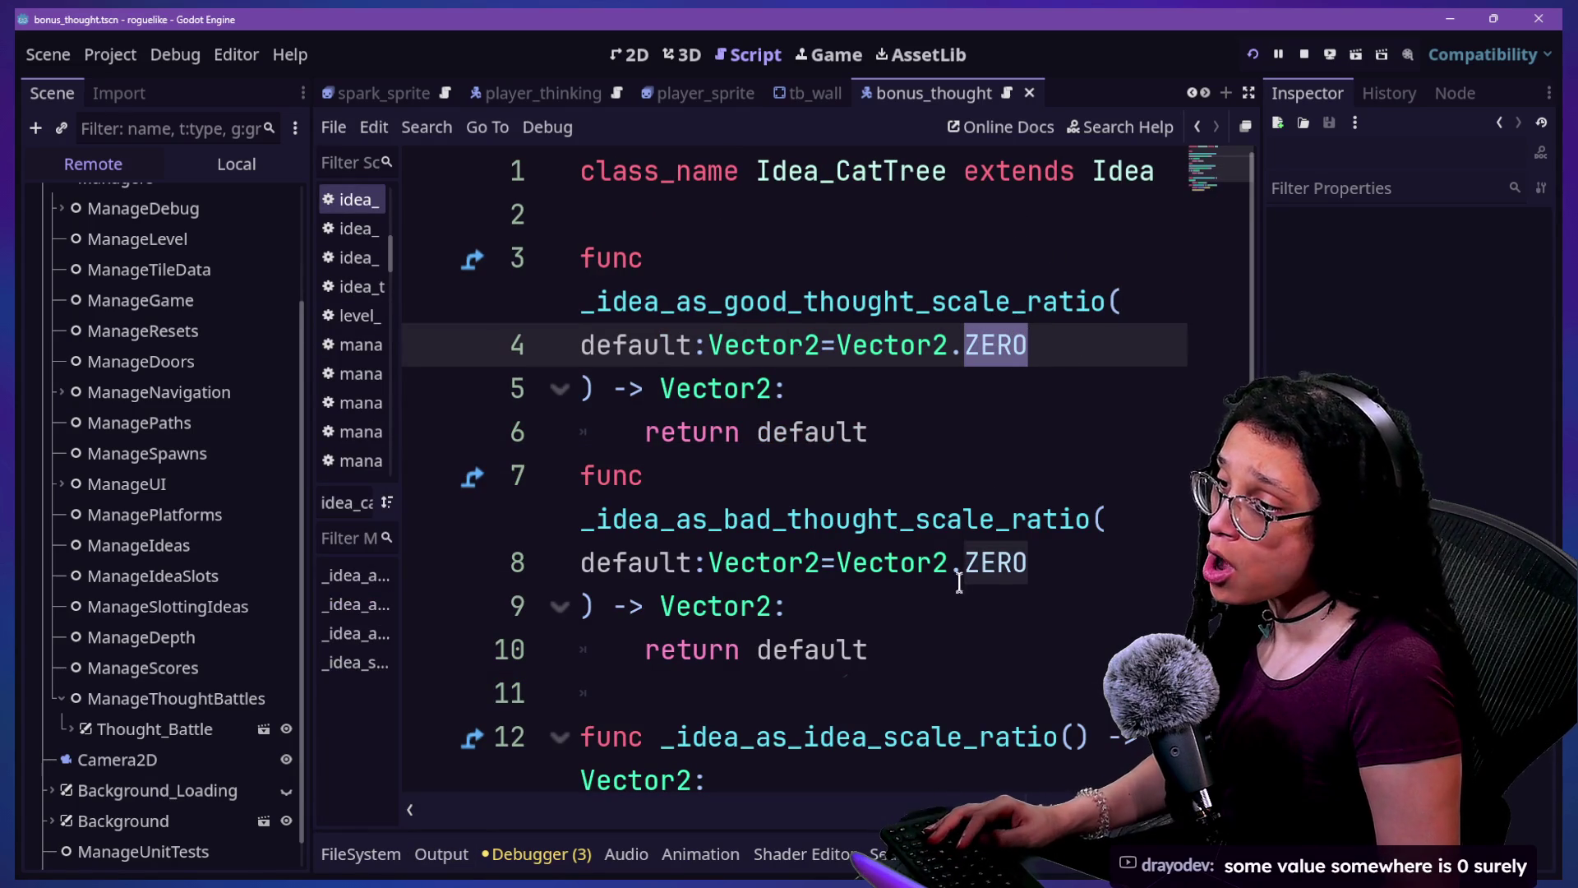
# Replace the ZERO scale-ratio defaults on lines 4 and 8 with ONE and relaunch the game
pyautogui.click(996, 565)
pyautogui.write('E')
pyautogui.click(919, 605)
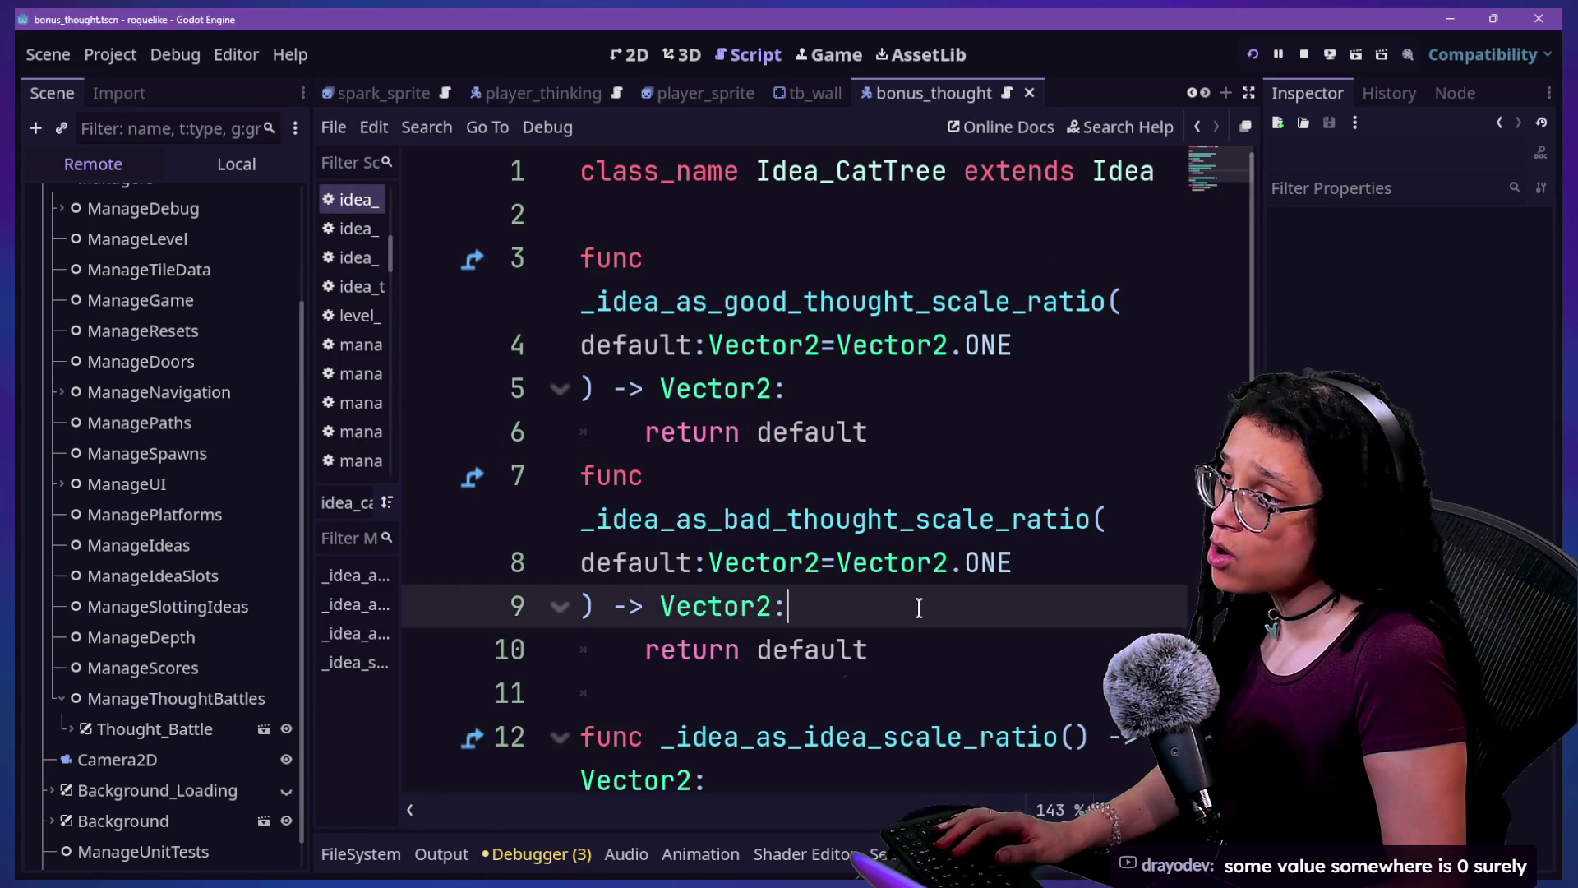
pyautogui.scroll(-2, 919, 606)
pyautogui.scroll(2, 918, 606)
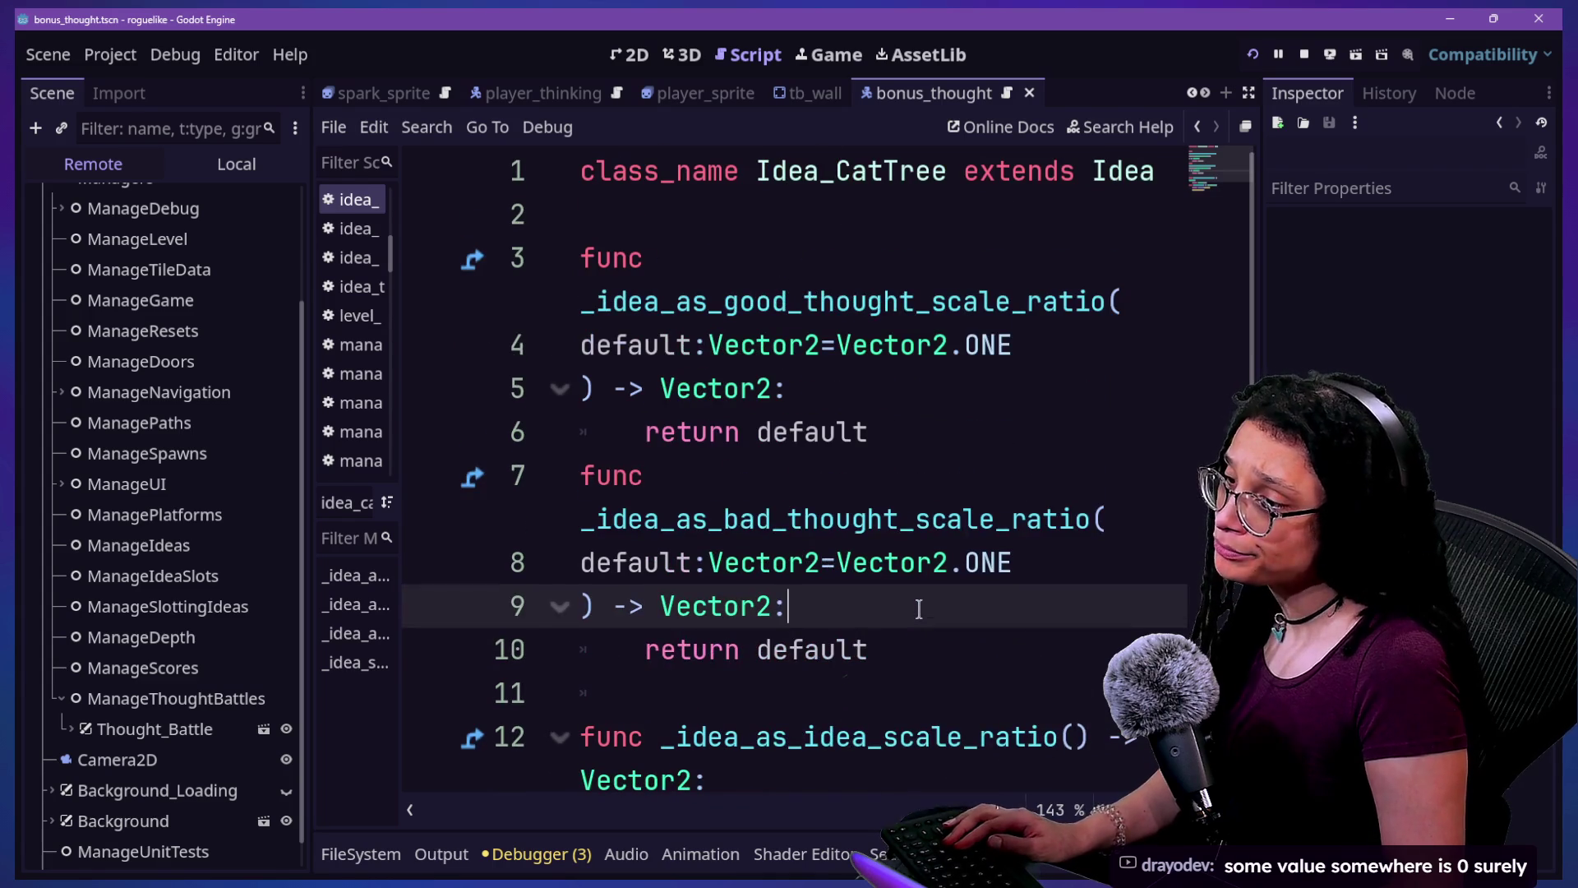
pyautogui.click(919, 280)
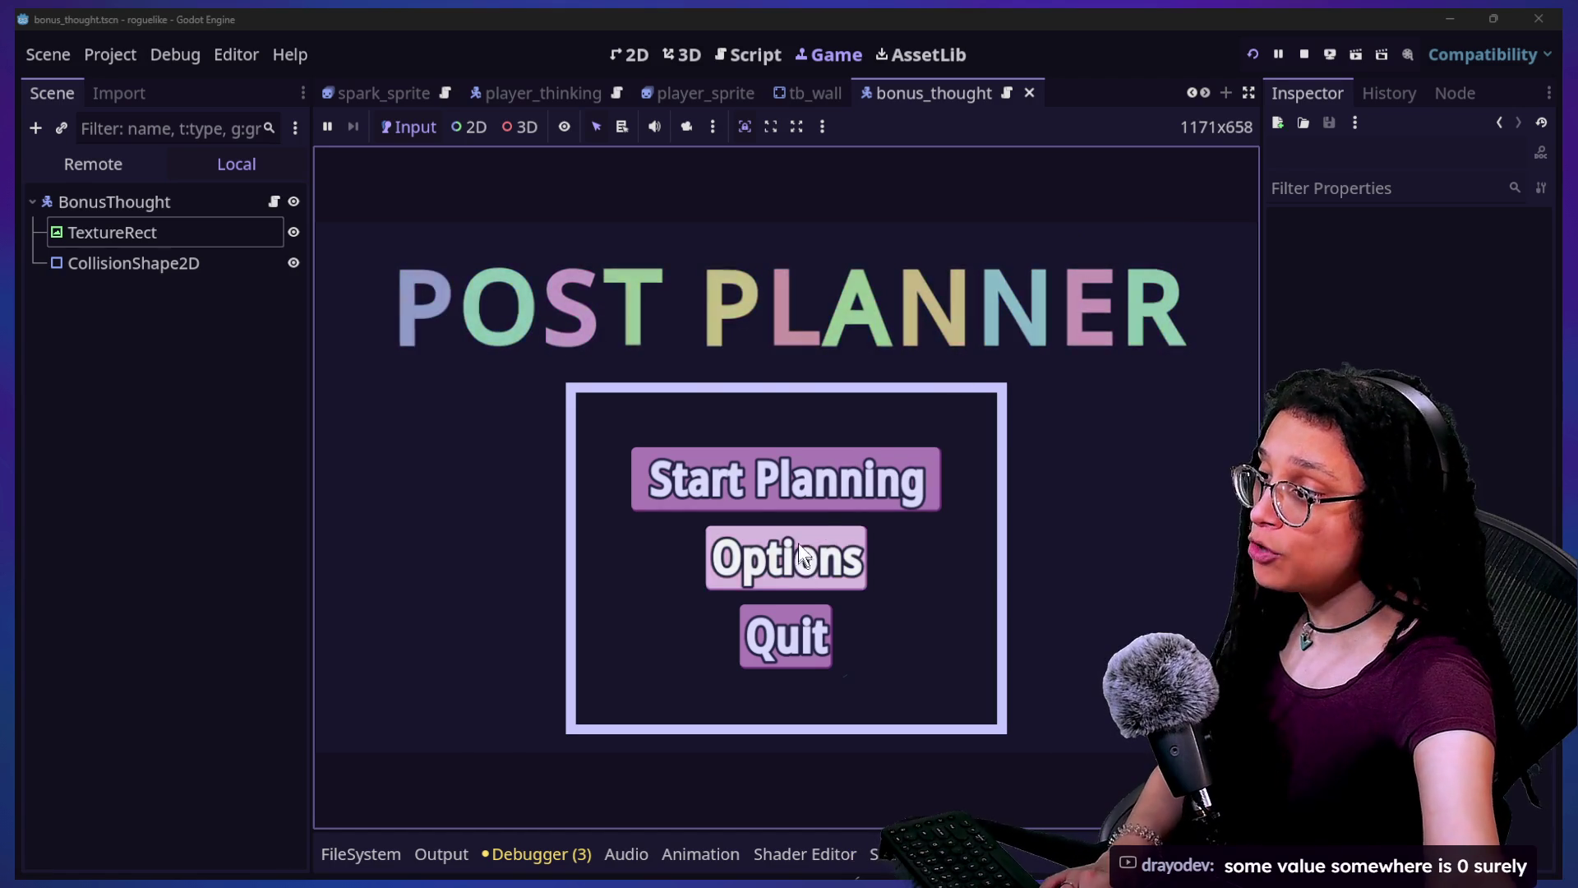
# Start a Catstagram run, recheck the zero-ratio scale formulas in the log, and return to the script
pyautogui.click(845, 478)
pyautogui.click(832, 489)
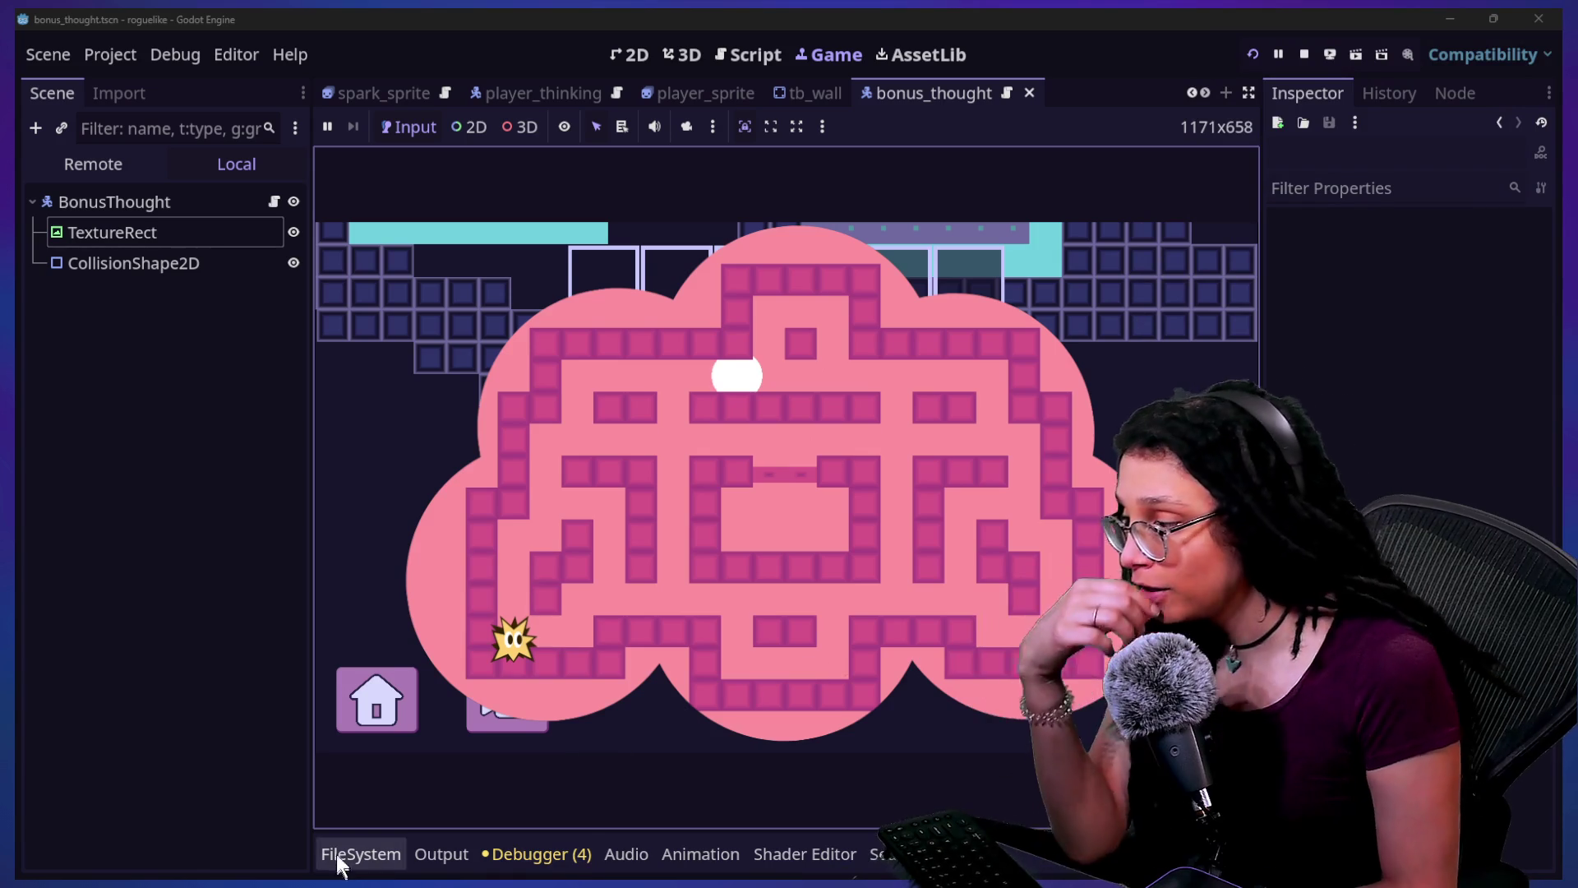
pyautogui.click(534, 858)
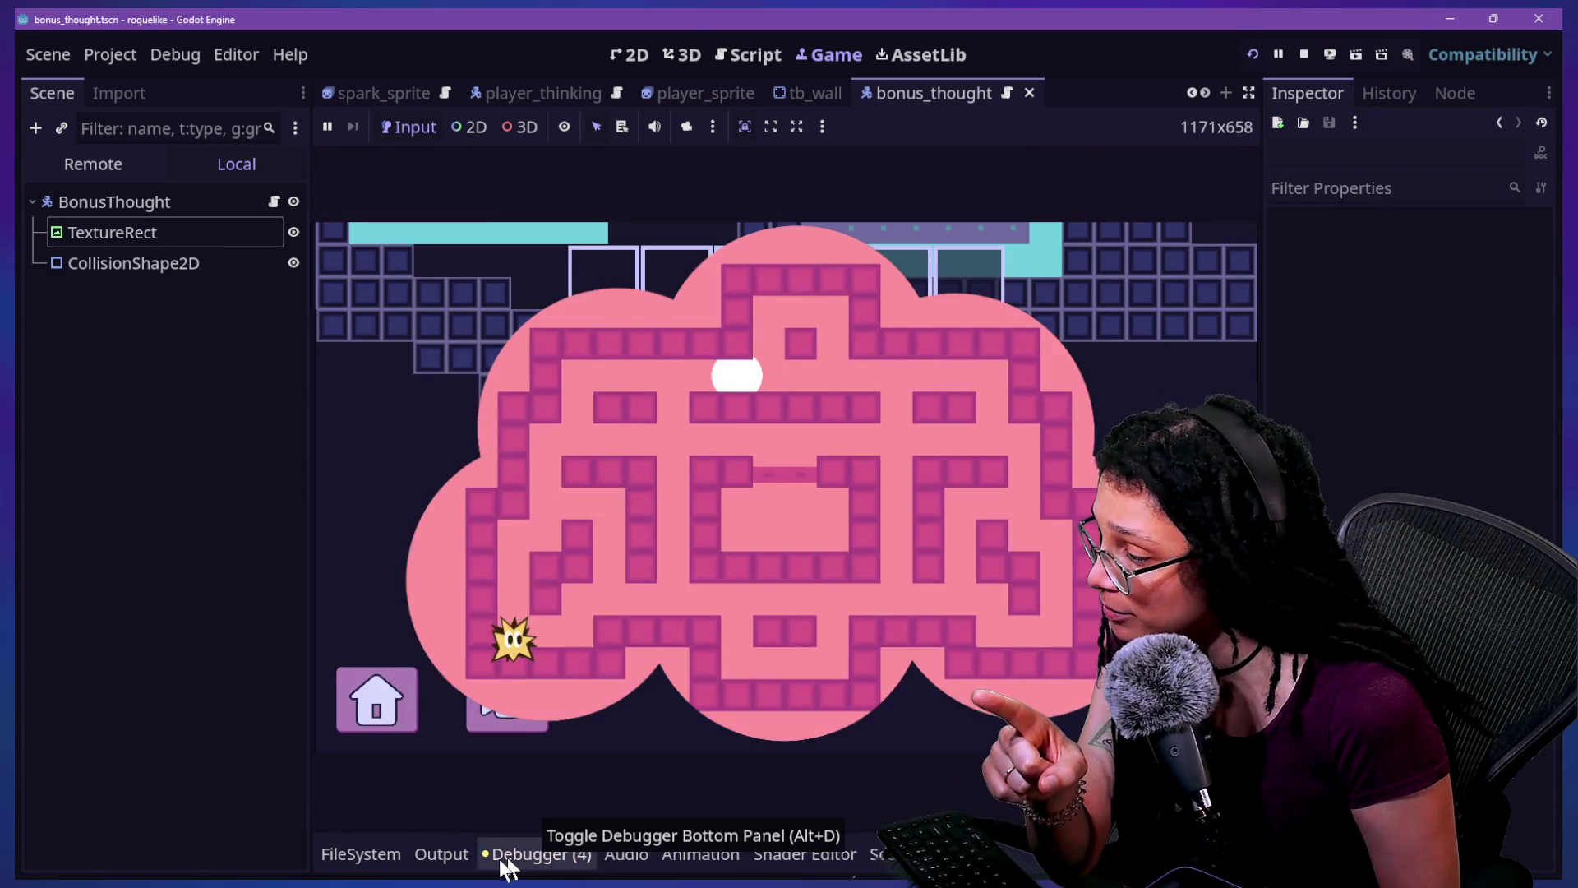
pyautogui.click(444, 855)
pyautogui.moveTo(496, 734); pyautogui.dragTo(510, 713)
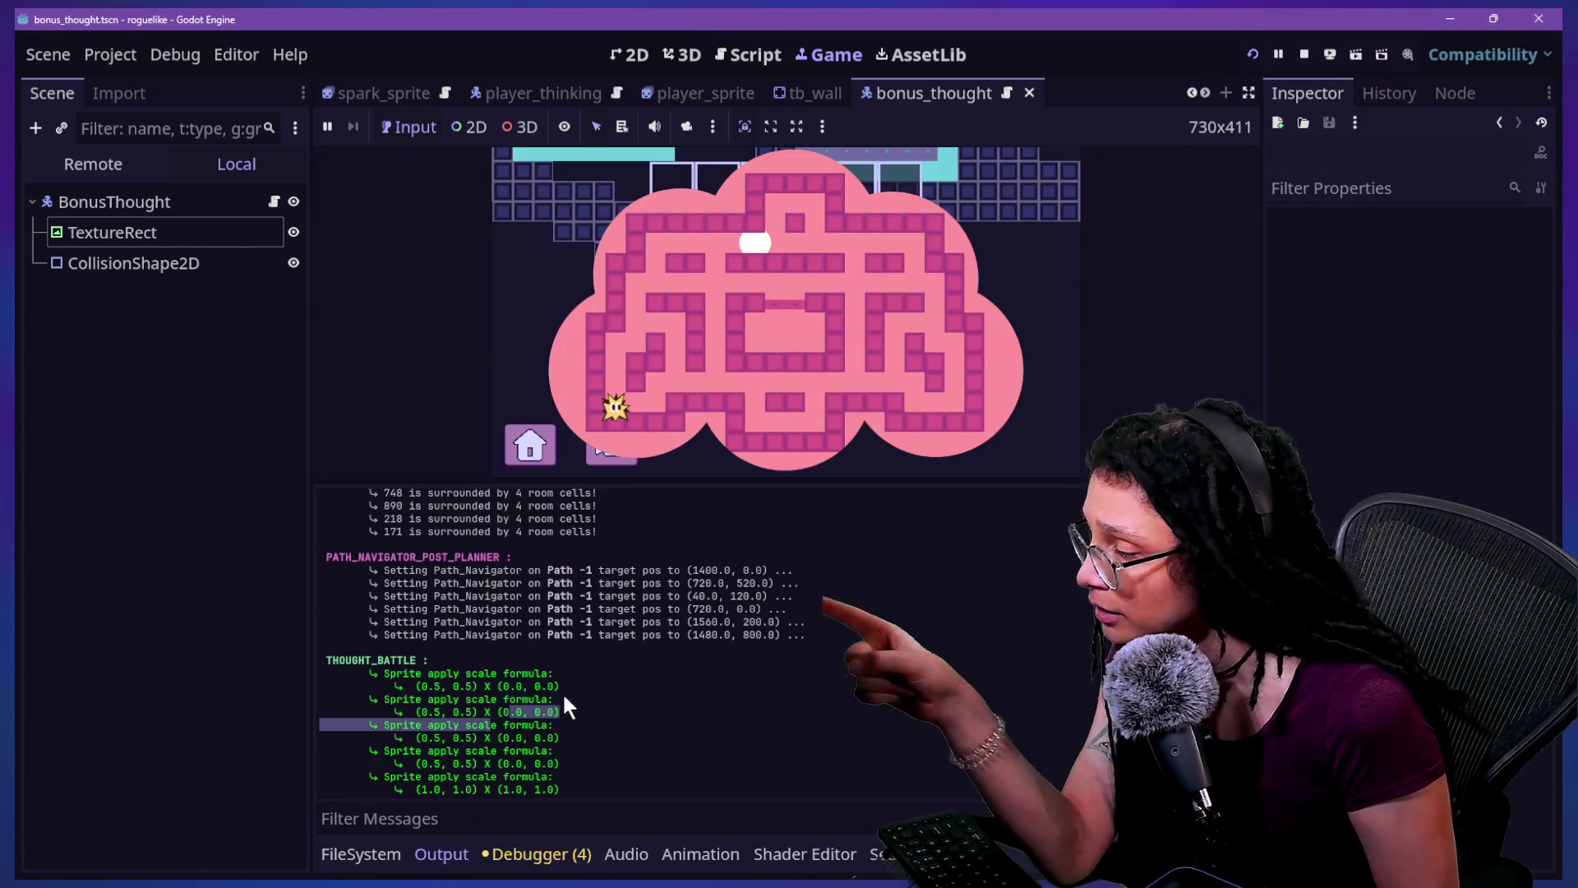
pyautogui.click(755, 57)
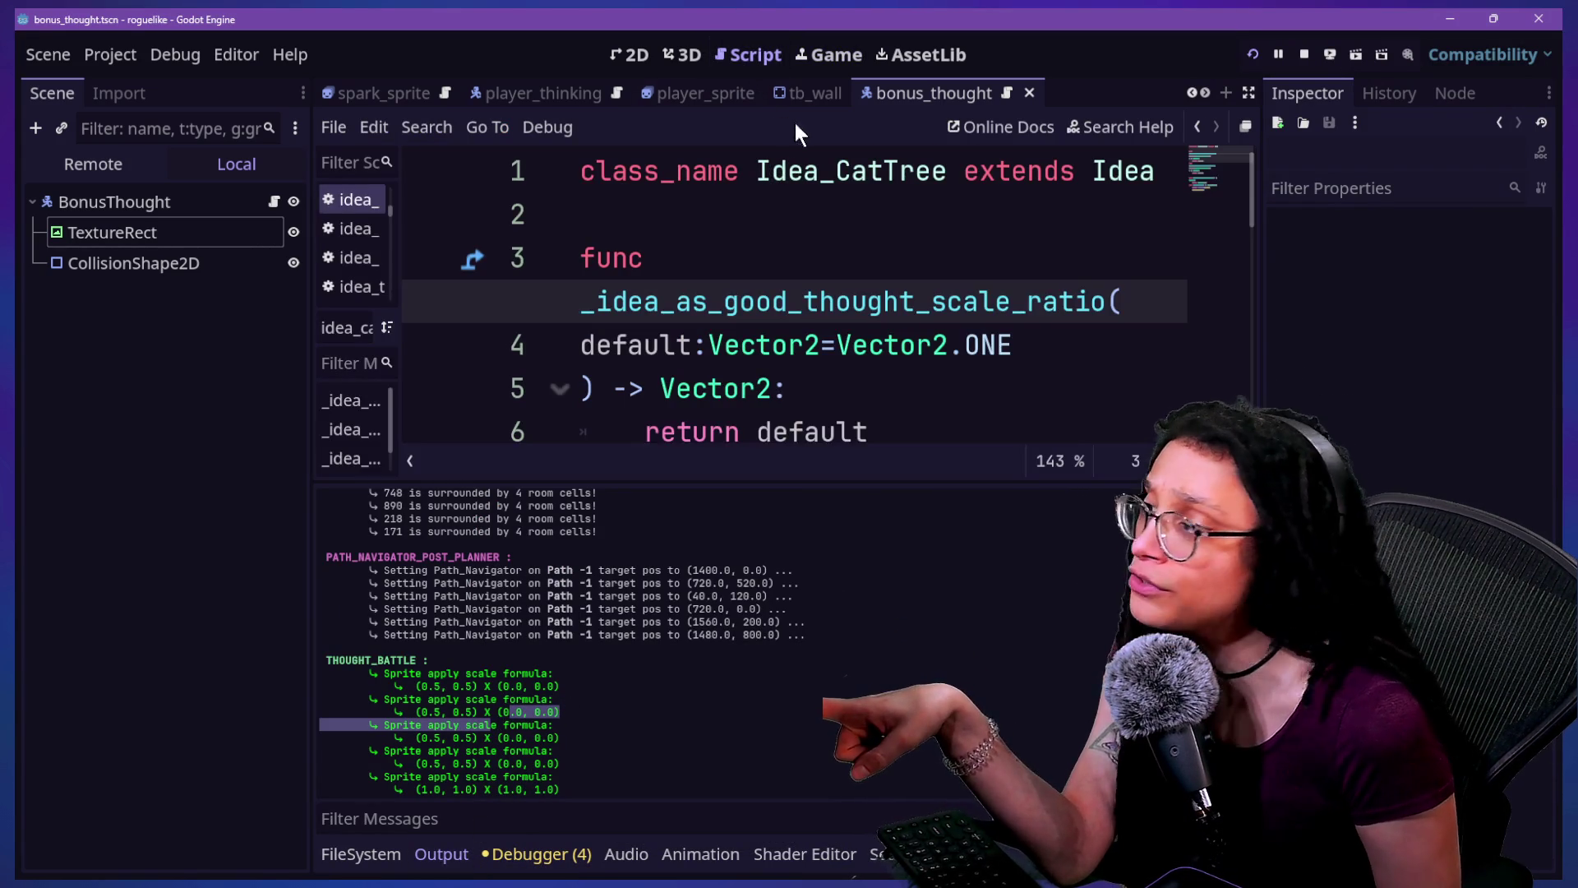
# Find vector2.zero again and change idea_cat_food.gd's line 4 default from ZERO to ONE
pyautogui.click(861, 362)
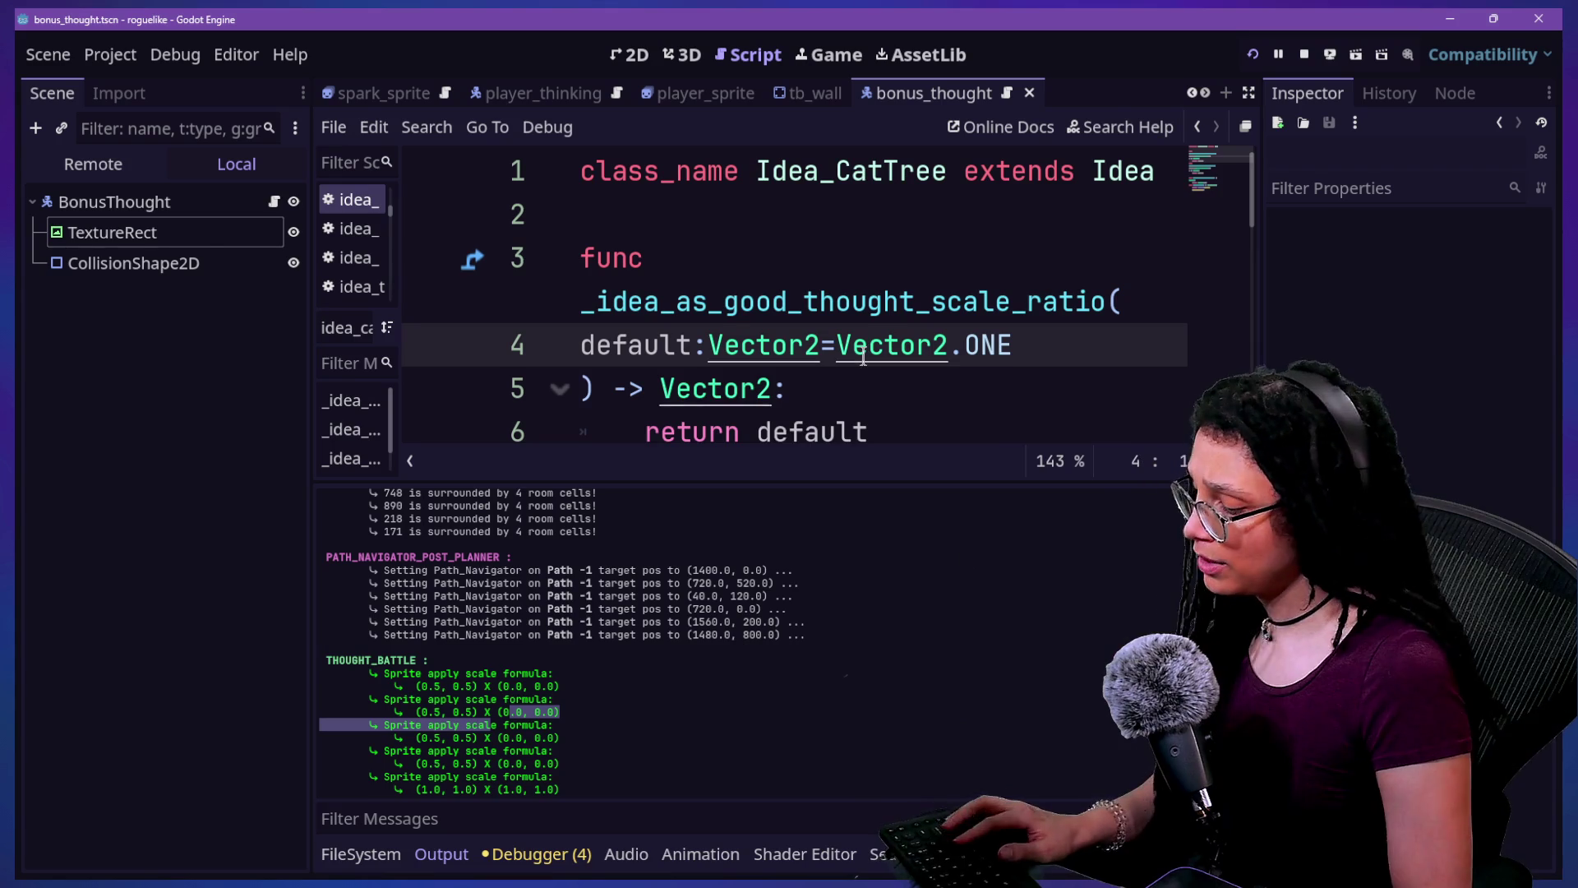
pyautogui.hotkey('ctrl', 'shift', 'f')
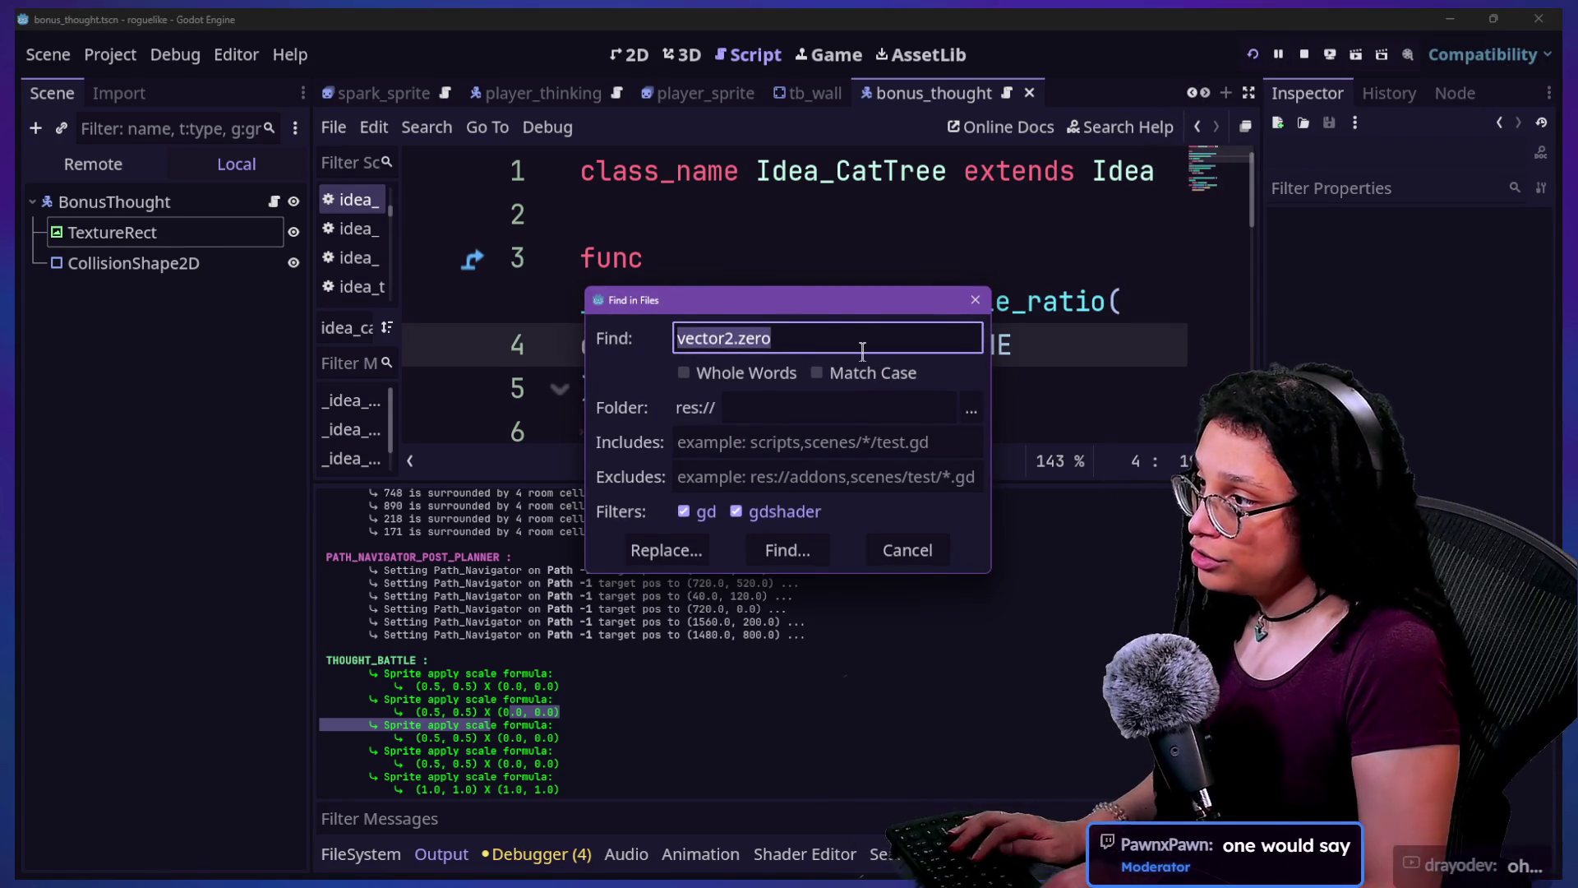
pyautogui.press('Return')
pyautogui.click(738, 644)
pyautogui.click(791, 389)
pyautogui.click(961, 346)
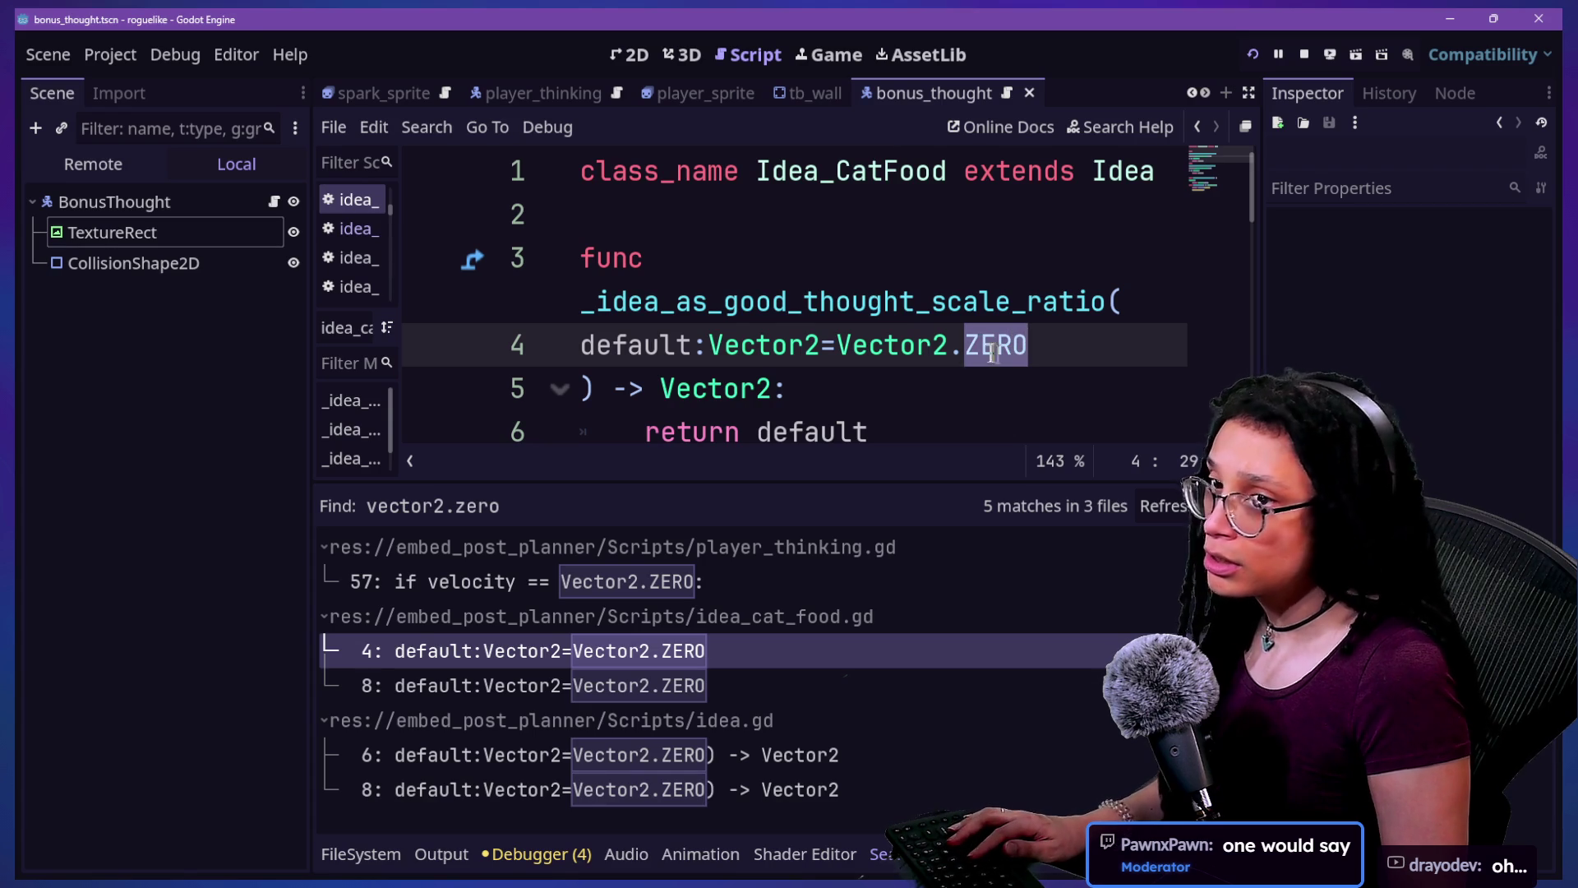
pyautogui.doubleClick(996, 346)
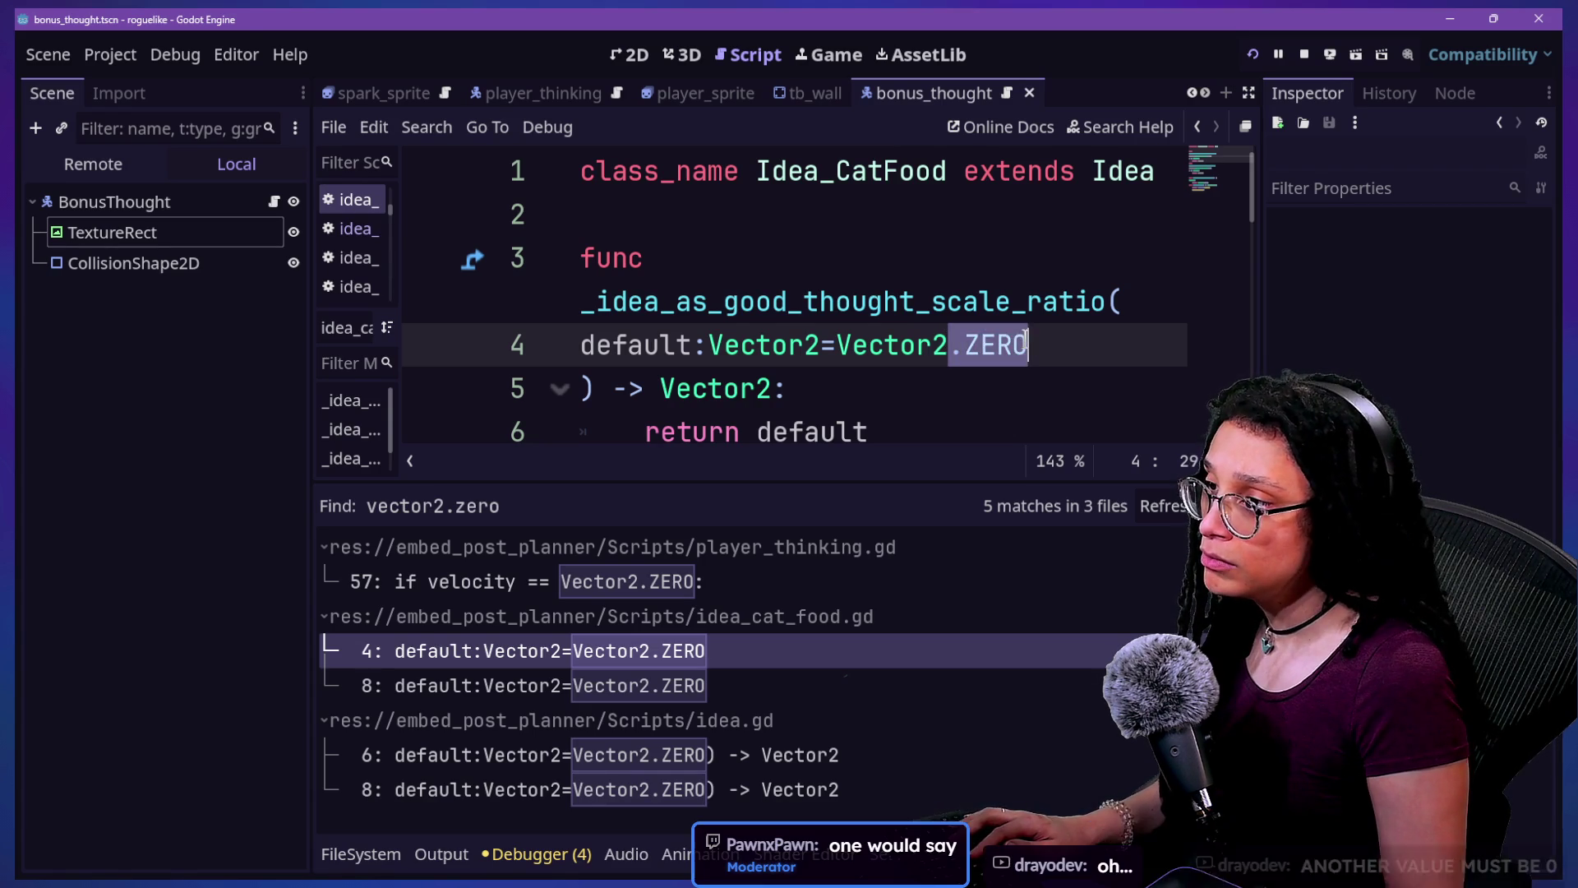
pyautogui.scroll(-1, 1030, 342)
pyautogui.press('BackSpace')
pyautogui.write('ONE')
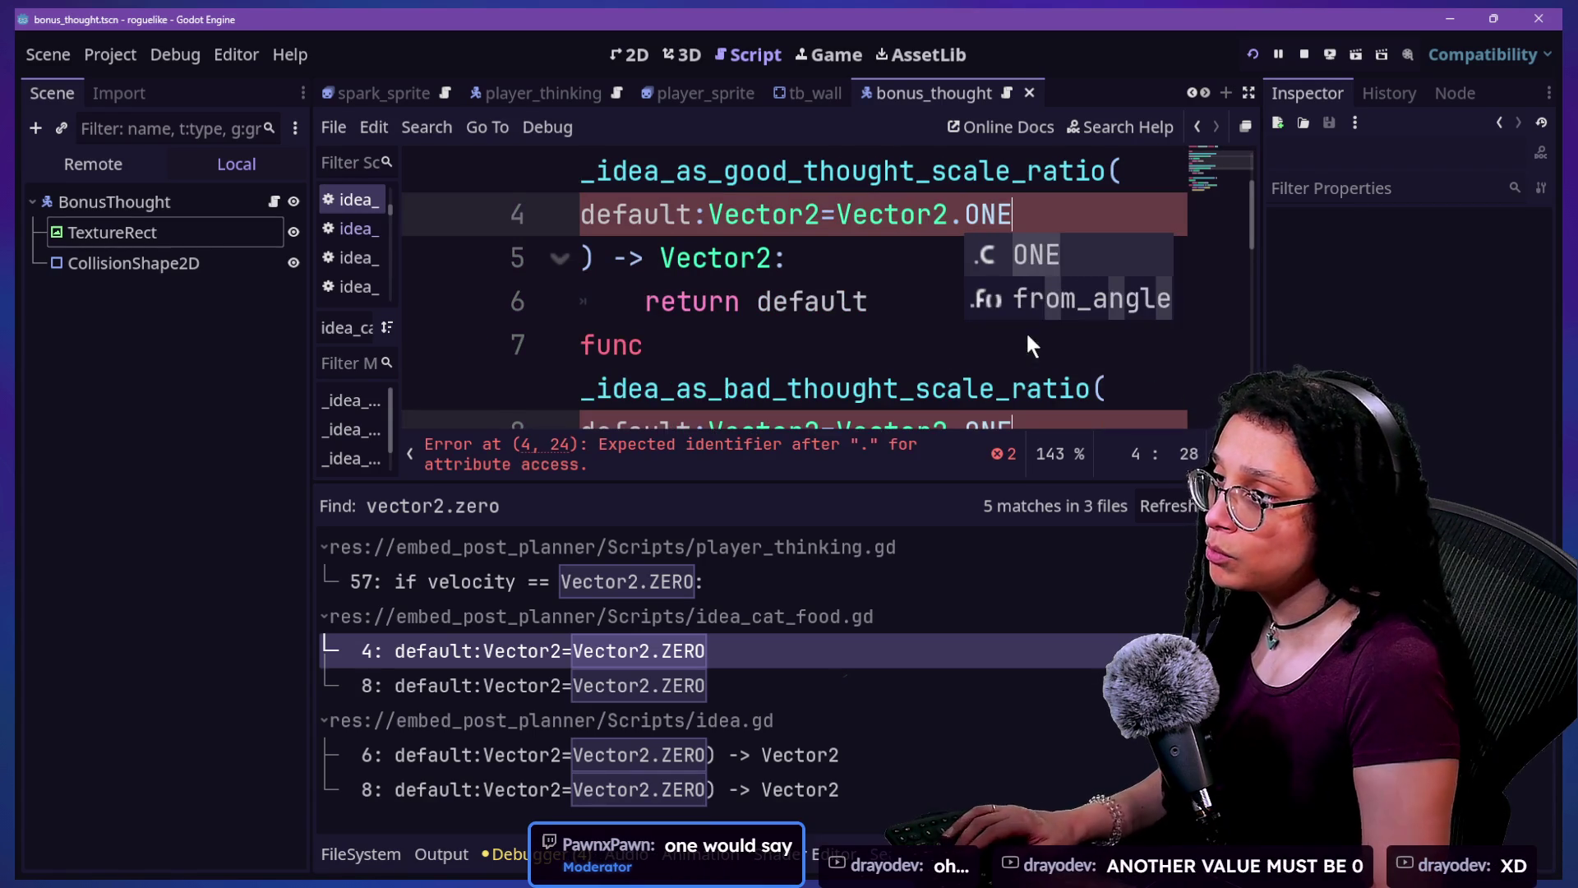
pyautogui.click(1027, 331)
# Change the base idea.gd defaults on lines 6 and 8 to Vector2.ONE and save
pyautogui.click(1159, 506)
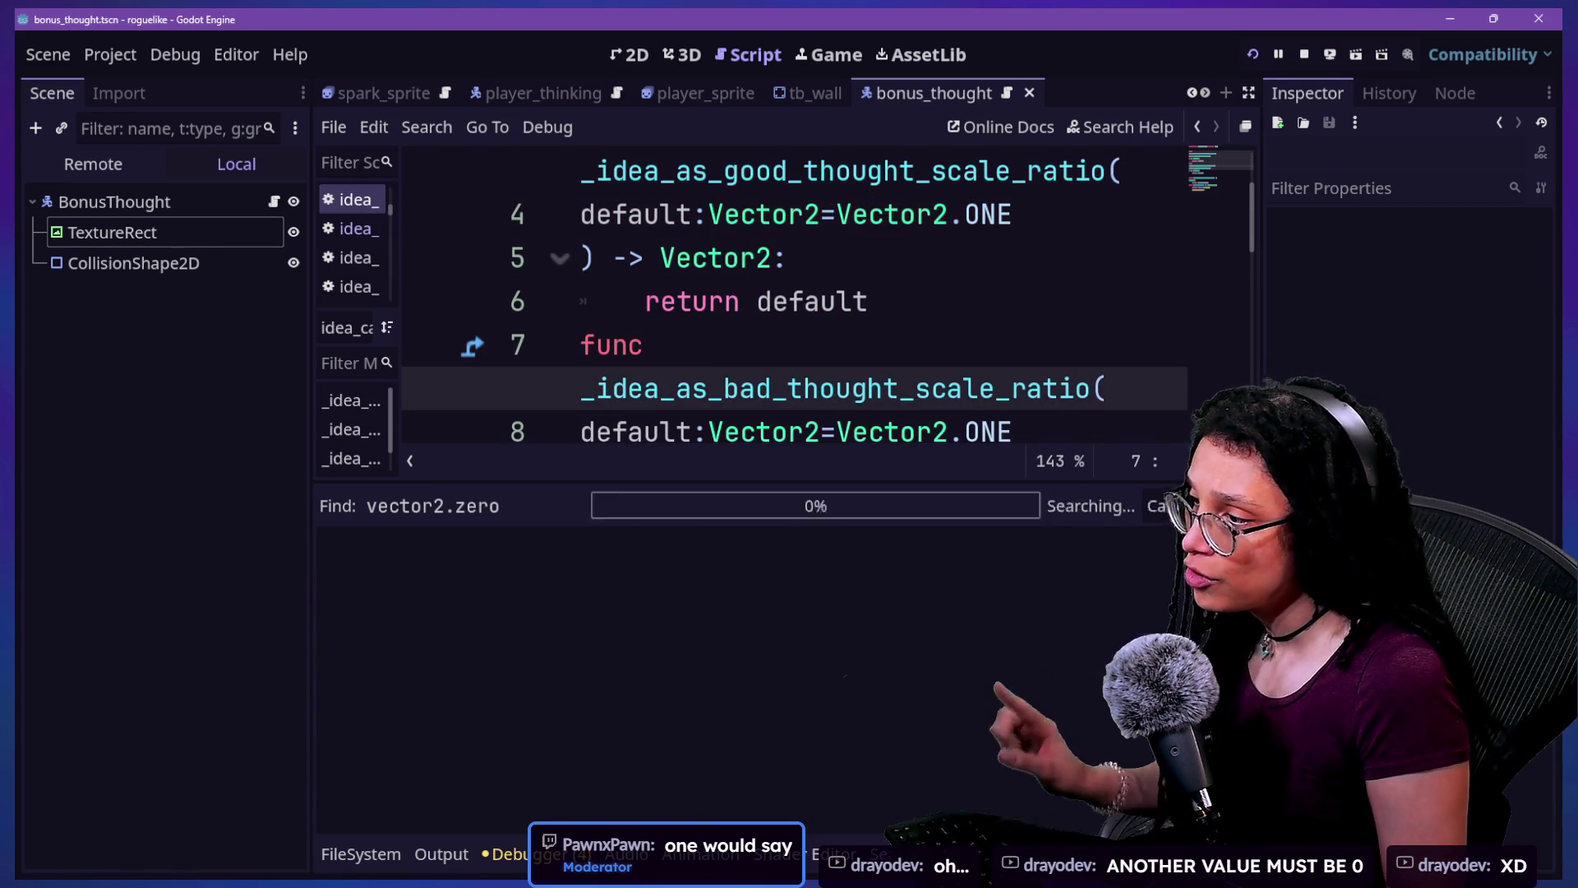
pyautogui.click(679, 645)
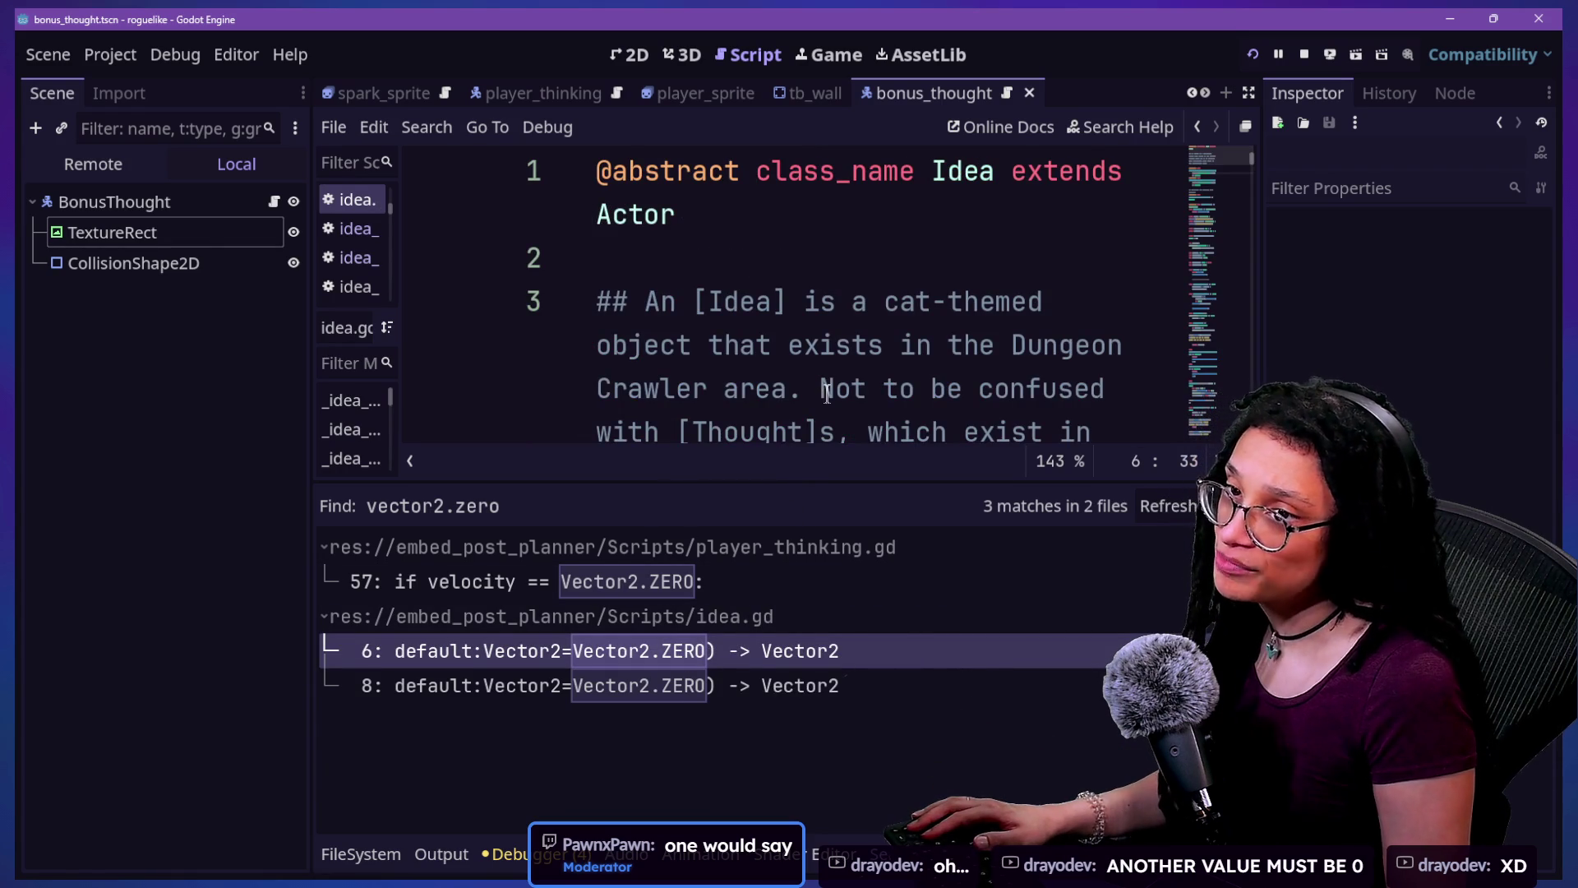
pyautogui.scroll(-2, 1008, 262)
pyautogui.scroll(-3, 1007, 261)
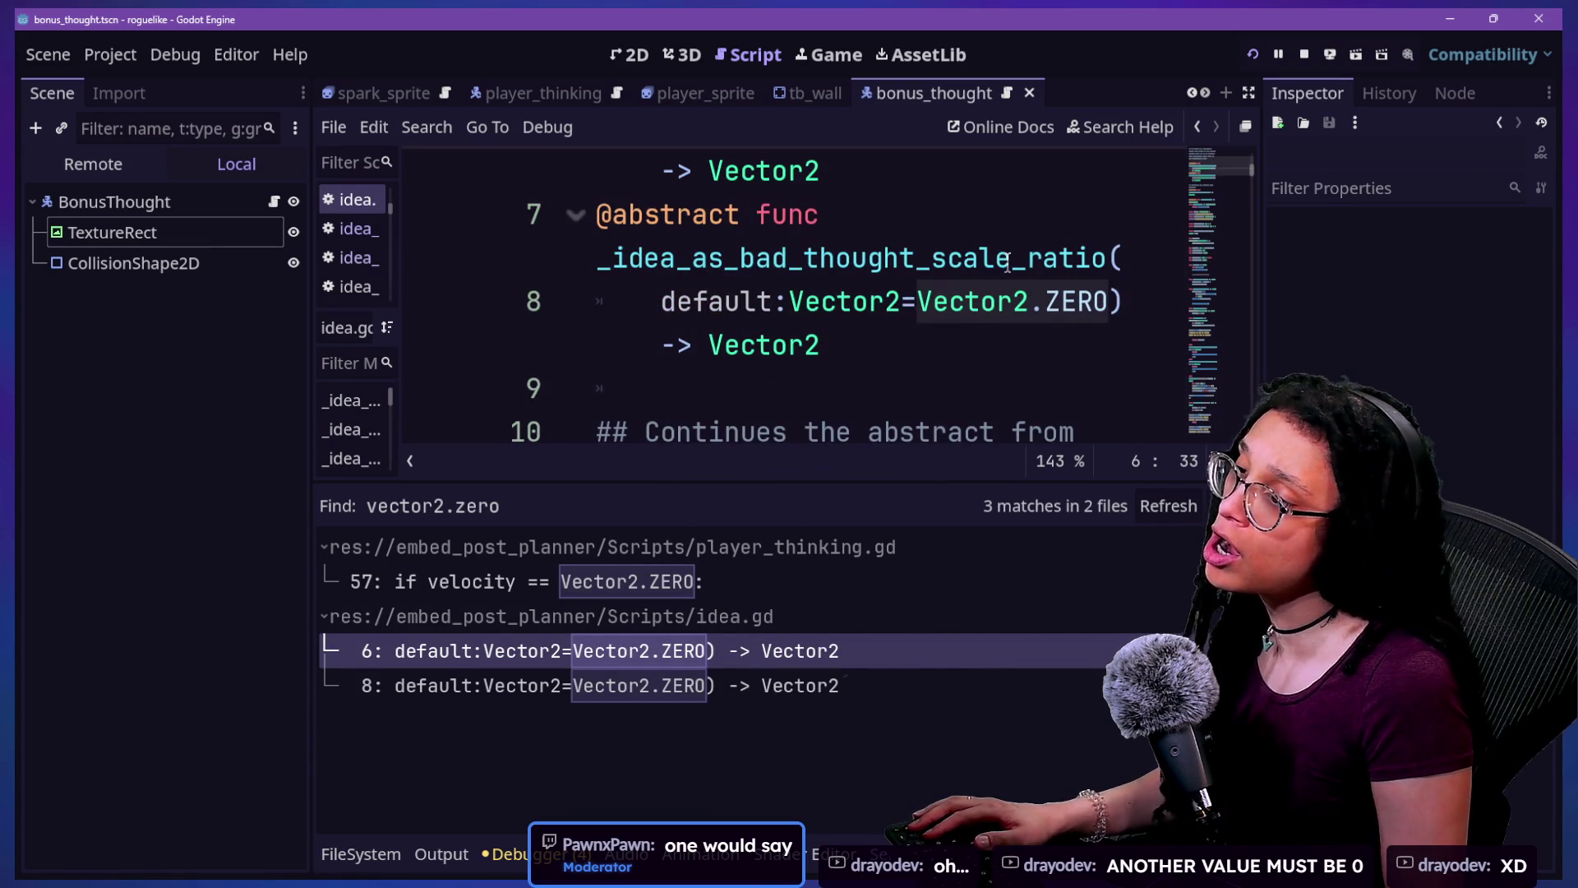
pyautogui.click(1031, 302)
pyautogui.scroll(2, 1034, 289)
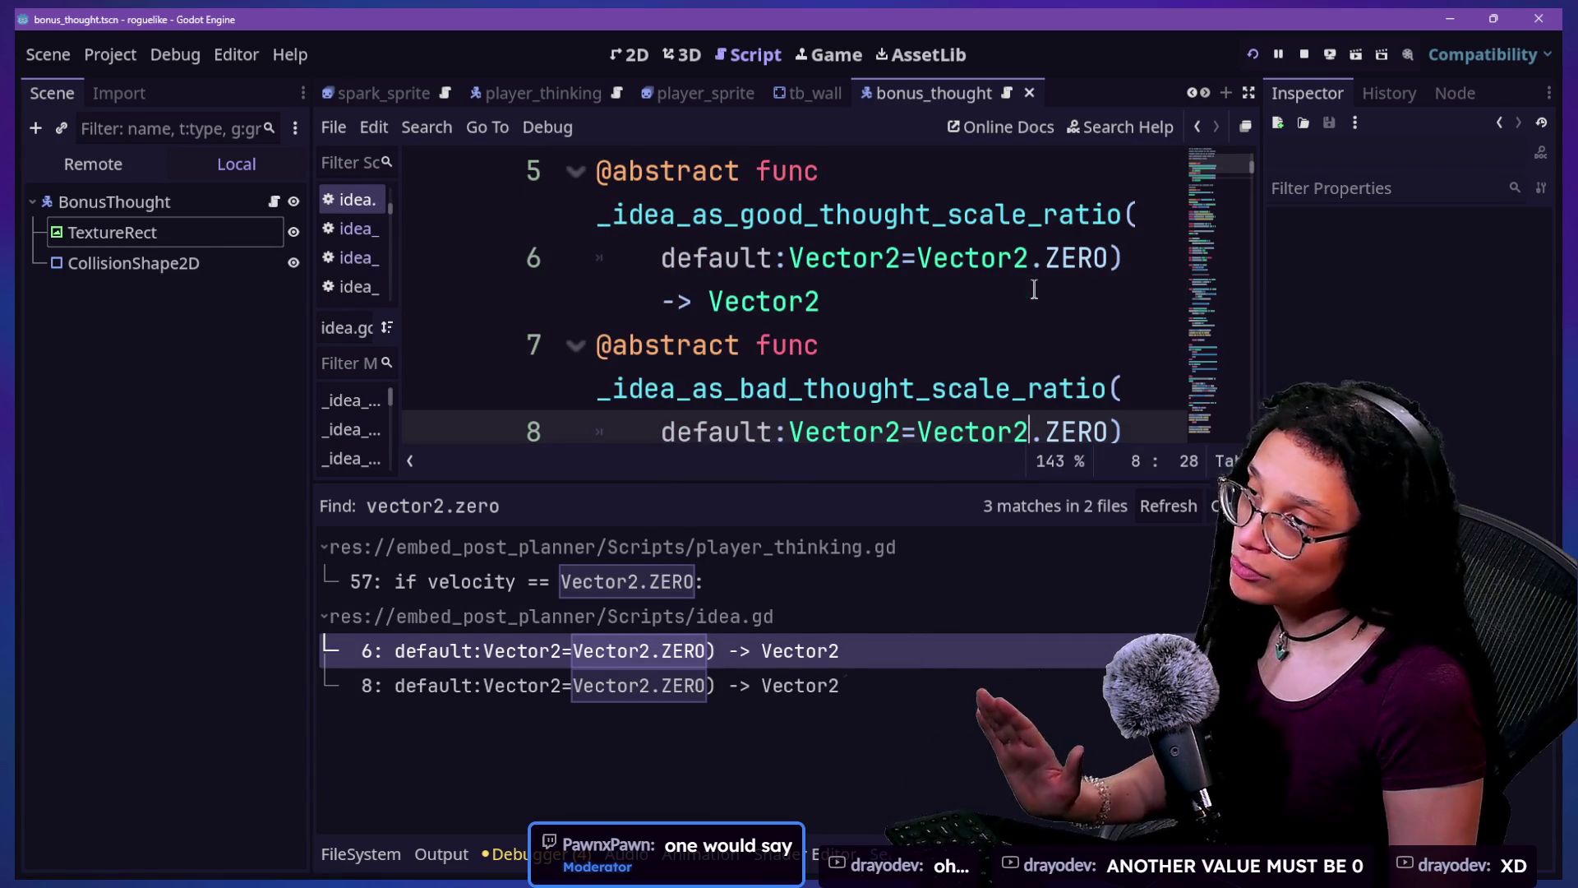
pyautogui.moveTo(1045, 258); pyautogui.dragTo(1109, 252)
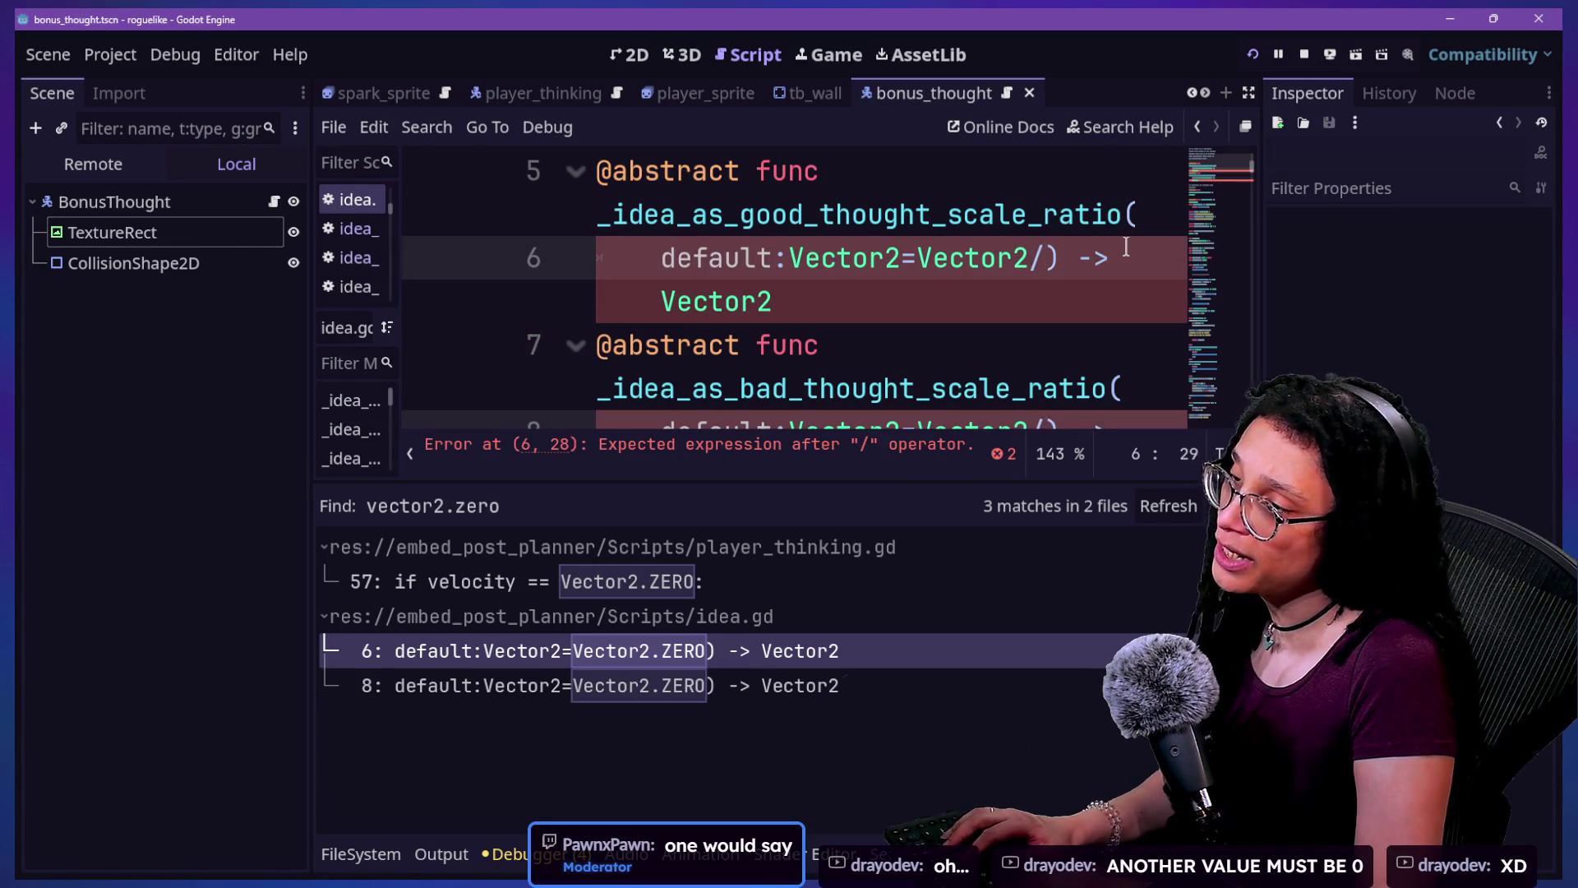
pyautogui.press('BackSpace')
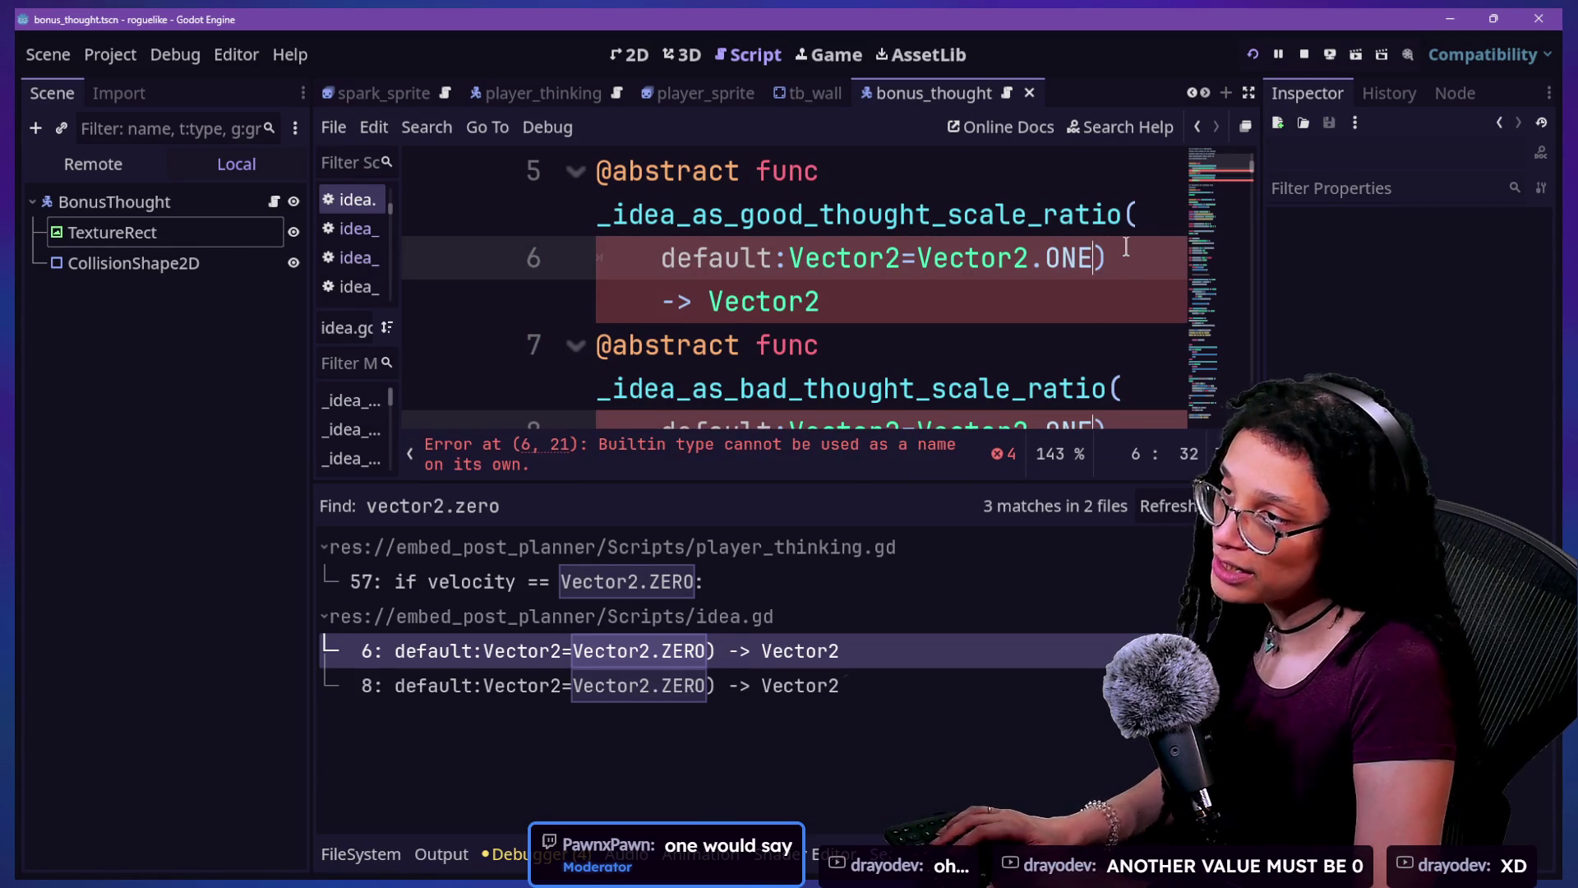
pyautogui.write('E')
pyautogui.hotkey('ctrl', 's')
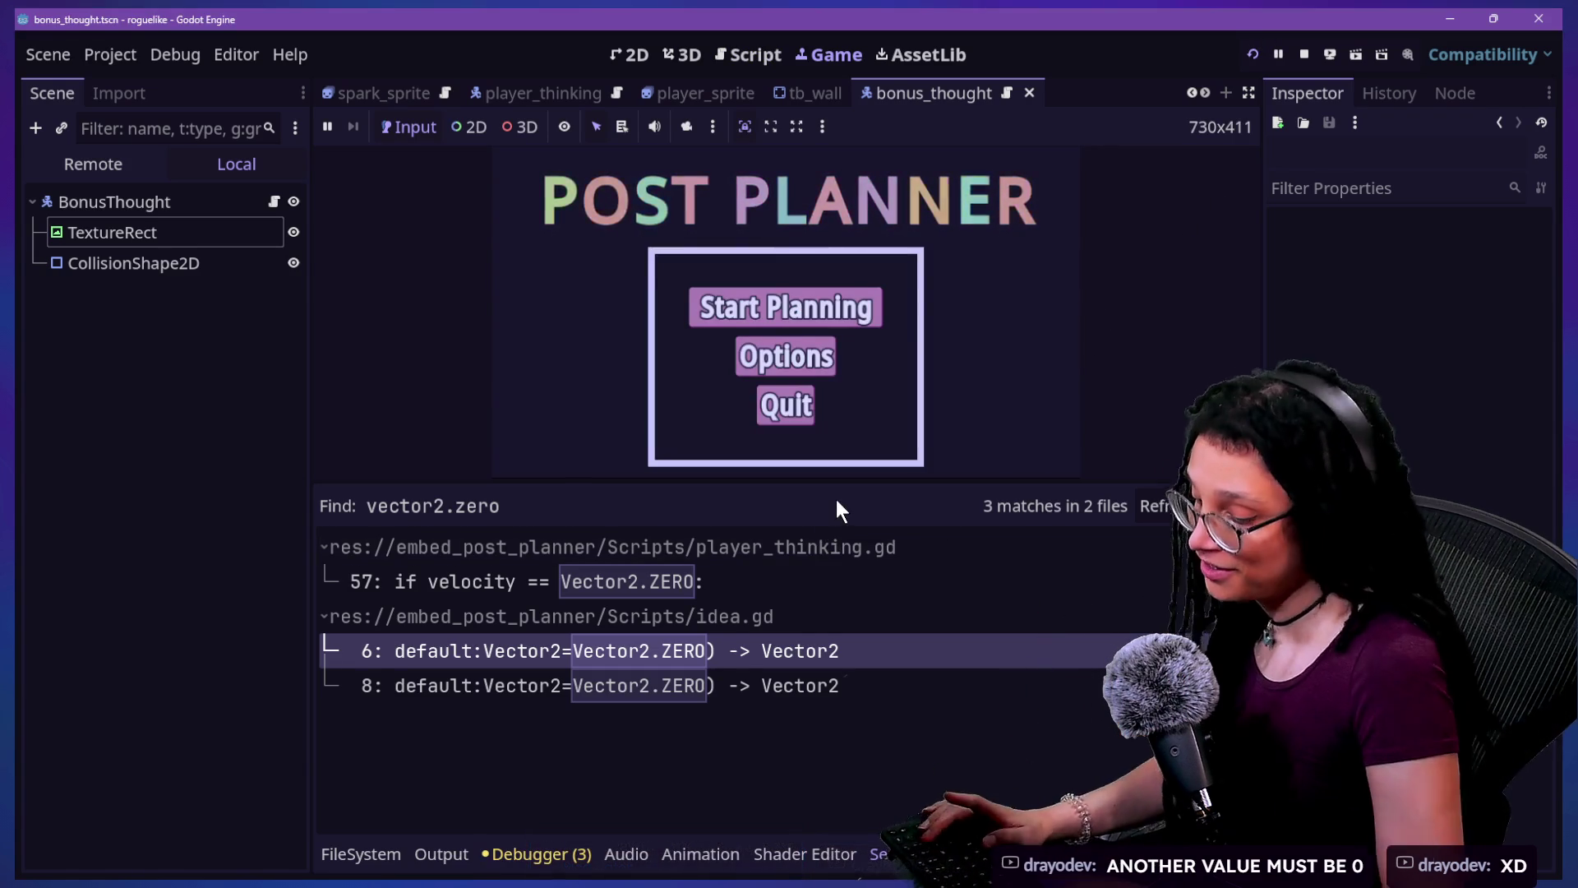
# Start a Catstagram run and move the player through the level toward the vertical corridor
pyautogui.hotkey('ctrl', 'j')
pyautogui.click(826, 488)
pyautogui.click(912, 494)
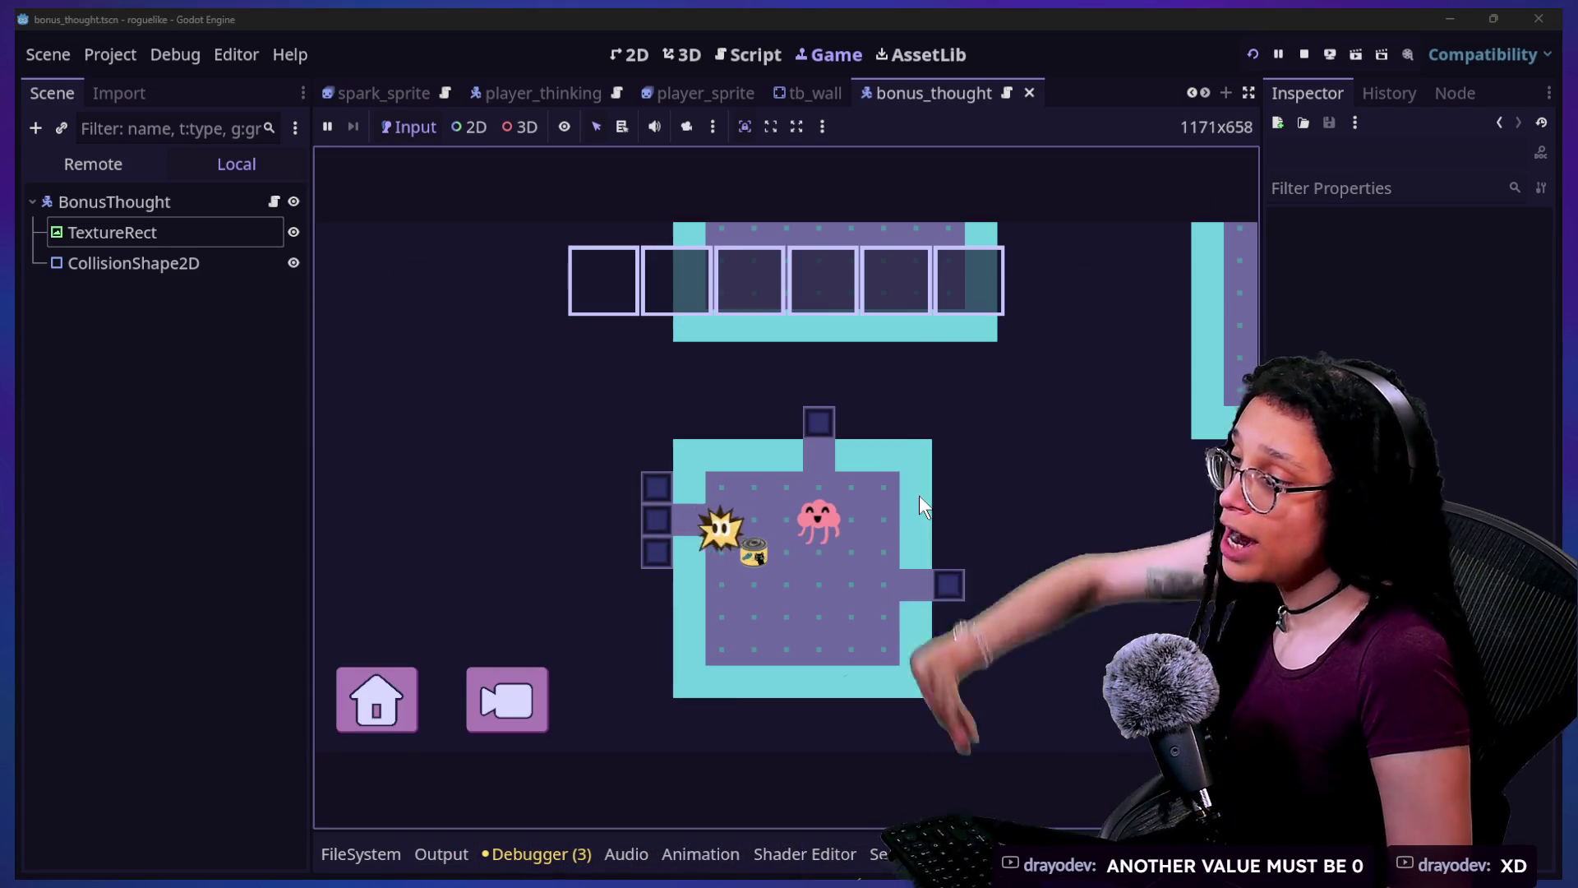
pyautogui.press('Down')
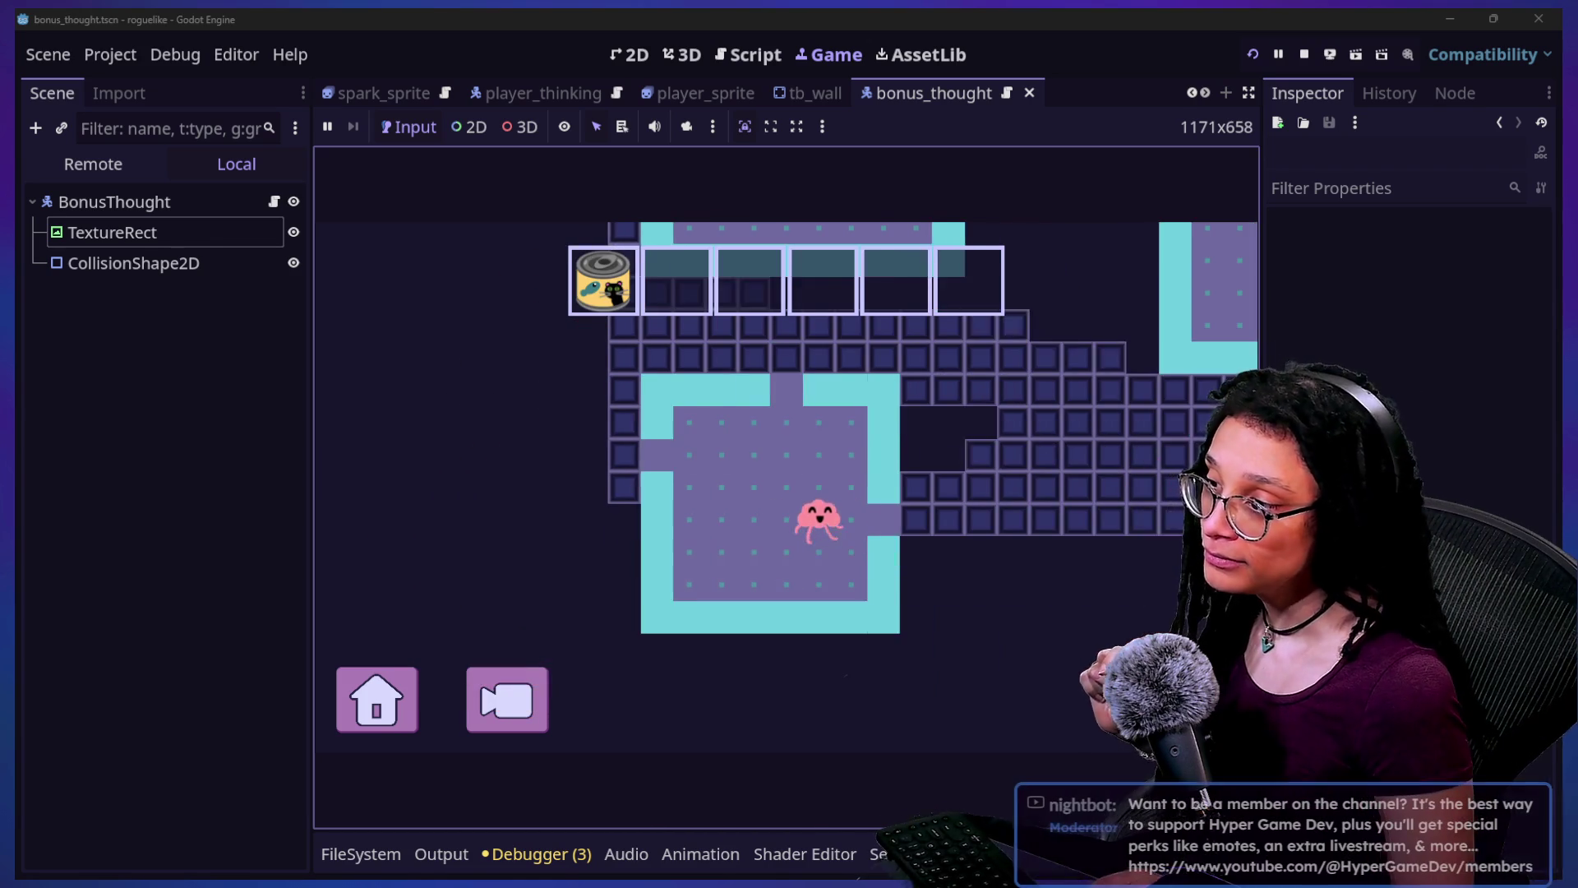
pyautogui.press('Left')
pyautogui.press('Left')
pyautogui.press('Up')
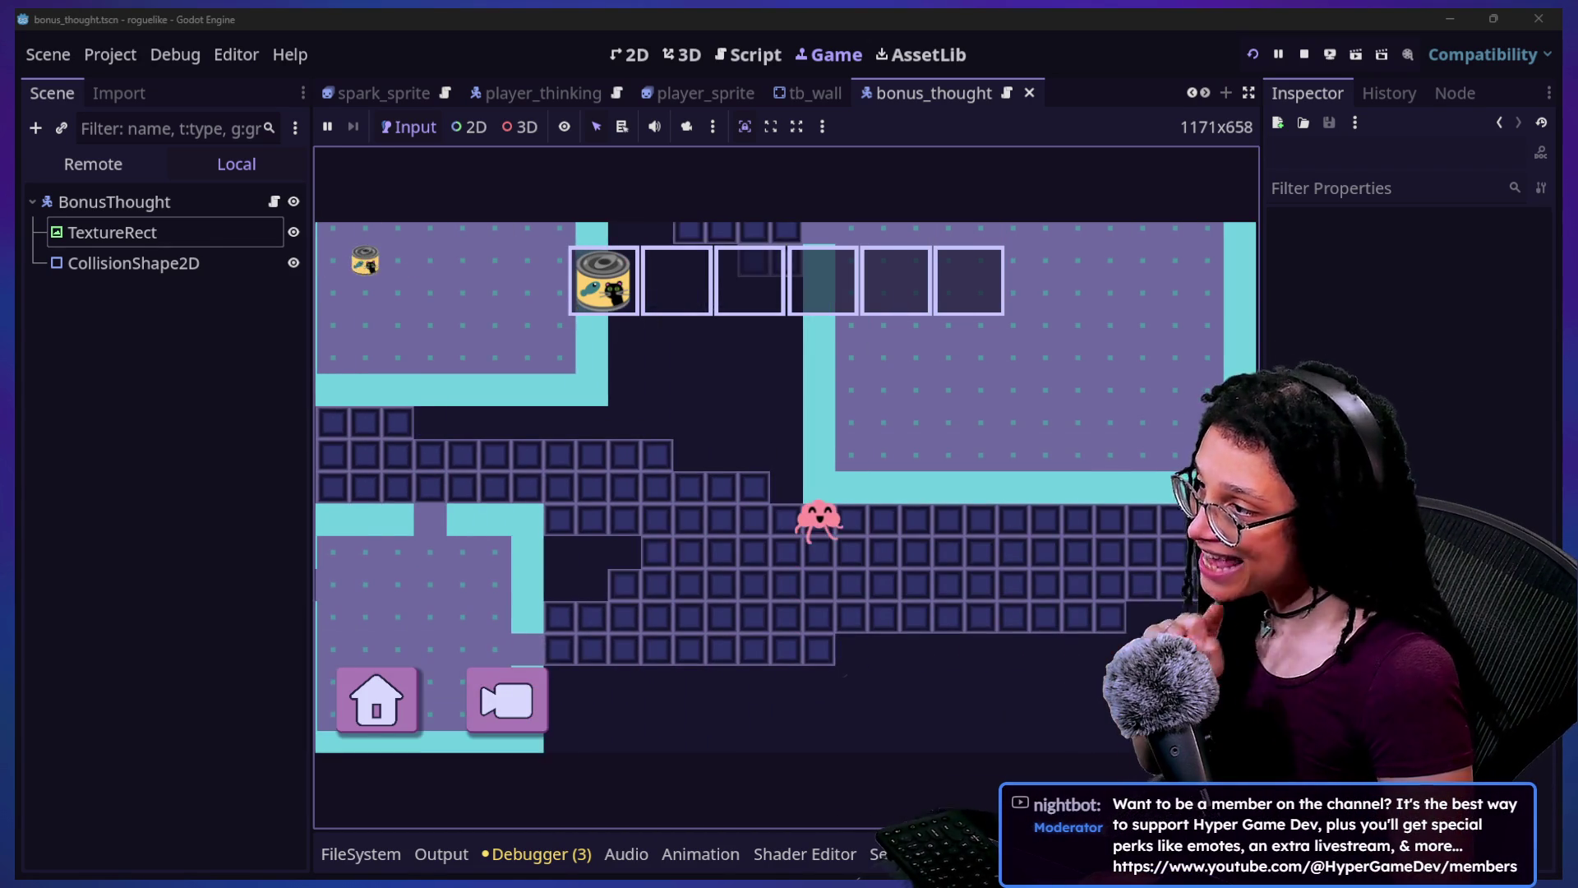
pyautogui.press('Right')
pyautogui.press('Right')
pyautogui.press('Right')
pyautogui.press('Right')
pyautogui.press('Right')
pyautogui.press('Right')
pyautogui.press('Right')
pyautogui.press('Right')
pyautogui.press('Right')
pyautogui.press('Right')
pyautogui.press('Right')
pyautogui.press('Right')
pyautogui.press('Right')
pyautogui.press('Right')
pyautogui.press('Right')
pyautogui.press('Down')
pyautogui.press('Down')
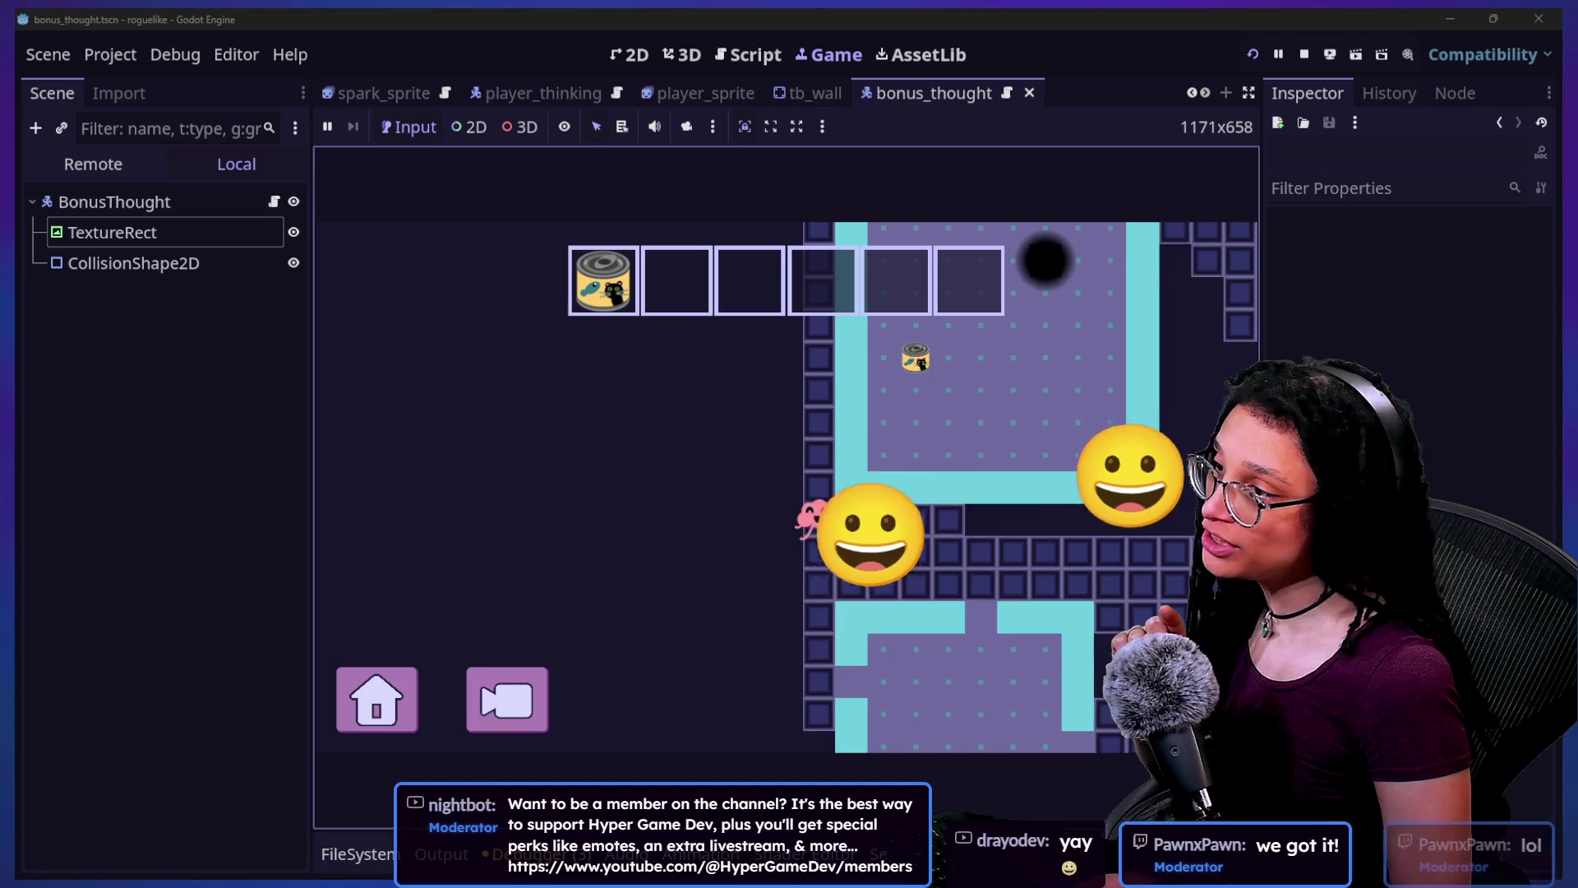
# Steer into the black hole to confirm cat-tree ideas appear in the maze, then return to the Idea script
pyautogui.press('Up')
pyautogui.press('Up')
pyautogui.press('Up')
pyautogui.press('Up')
pyautogui.press('Up')
pyautogui.press('Up')
pyautogui.press('Up')
pyautogui.press('Right')
pyautogui.press('Right')
pyautogui.press('Right')
pyautogui.press('Right')
pyautogui.press('Right')
pyautogui.press('Right')
pyautogui.press('Down')
pyautogui.press('Down')
pyautogui.press('Down')
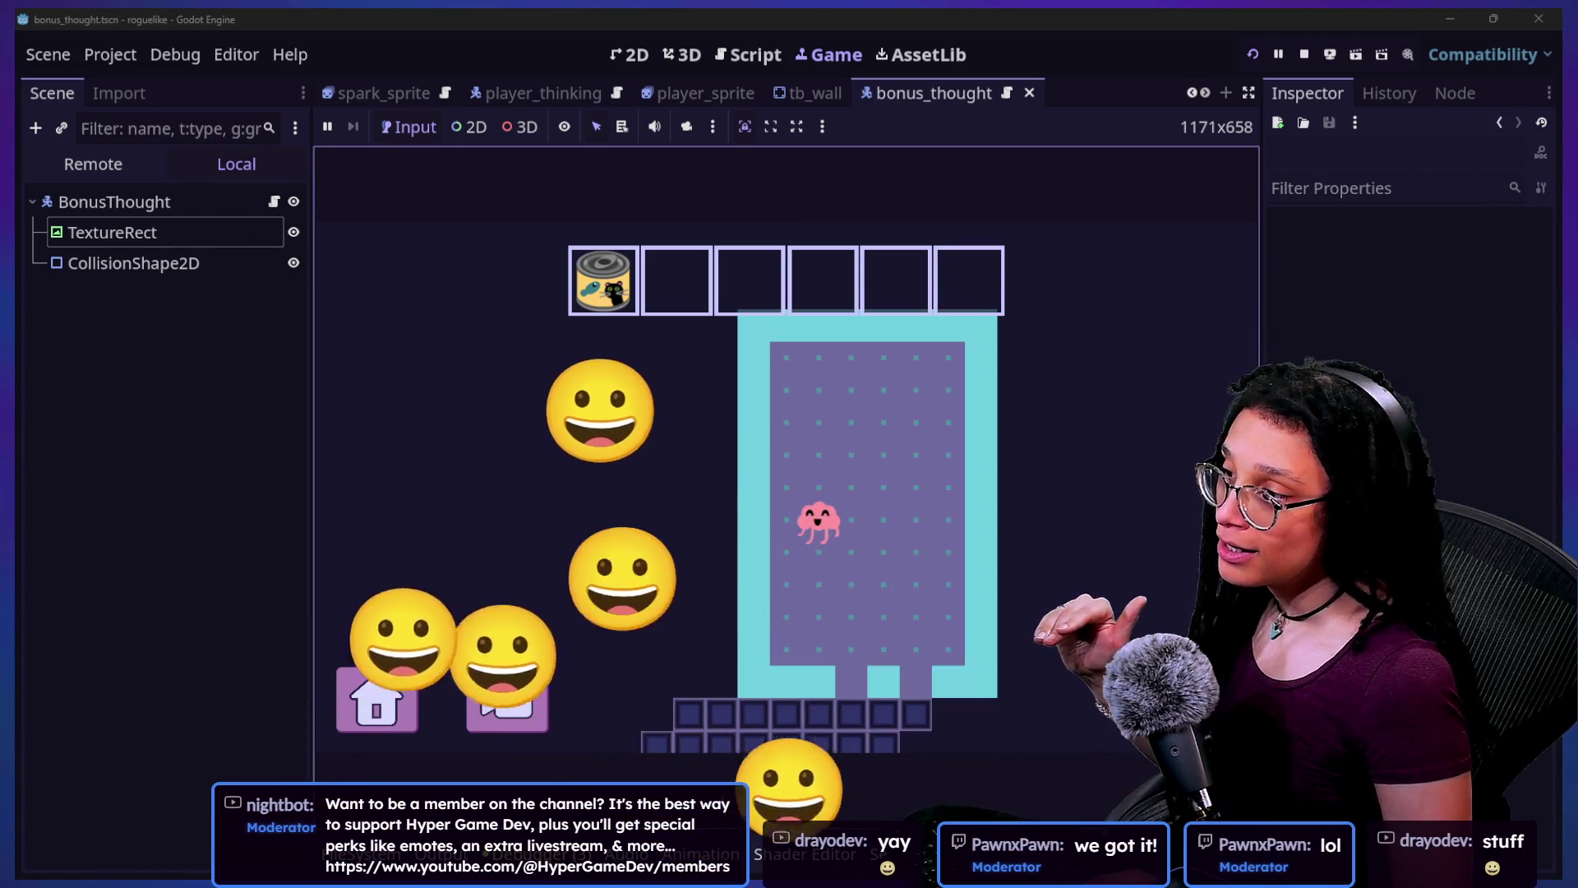
pyautogui.press('Down')
pyautogui.press('Down')
pyautogui.press('Down')
pyautogui.press('Down')
pyautogui.press('Down')
pyautogui.press('Down')
pyautogui.press('Left')
pyautogui.press('Left')
pyautogui.press('Left')
pyautogui.press('Down')
pyautogui.press('Down')
pyautogui.press('Down')
pyautogui.press('Down')
pyautogui.press('Down')
pyautogui.press('Down')
pyautogui.press('Down')
pyautogui.press('Down')
pyautogui.press('Down')
pyautogui.press('Down')
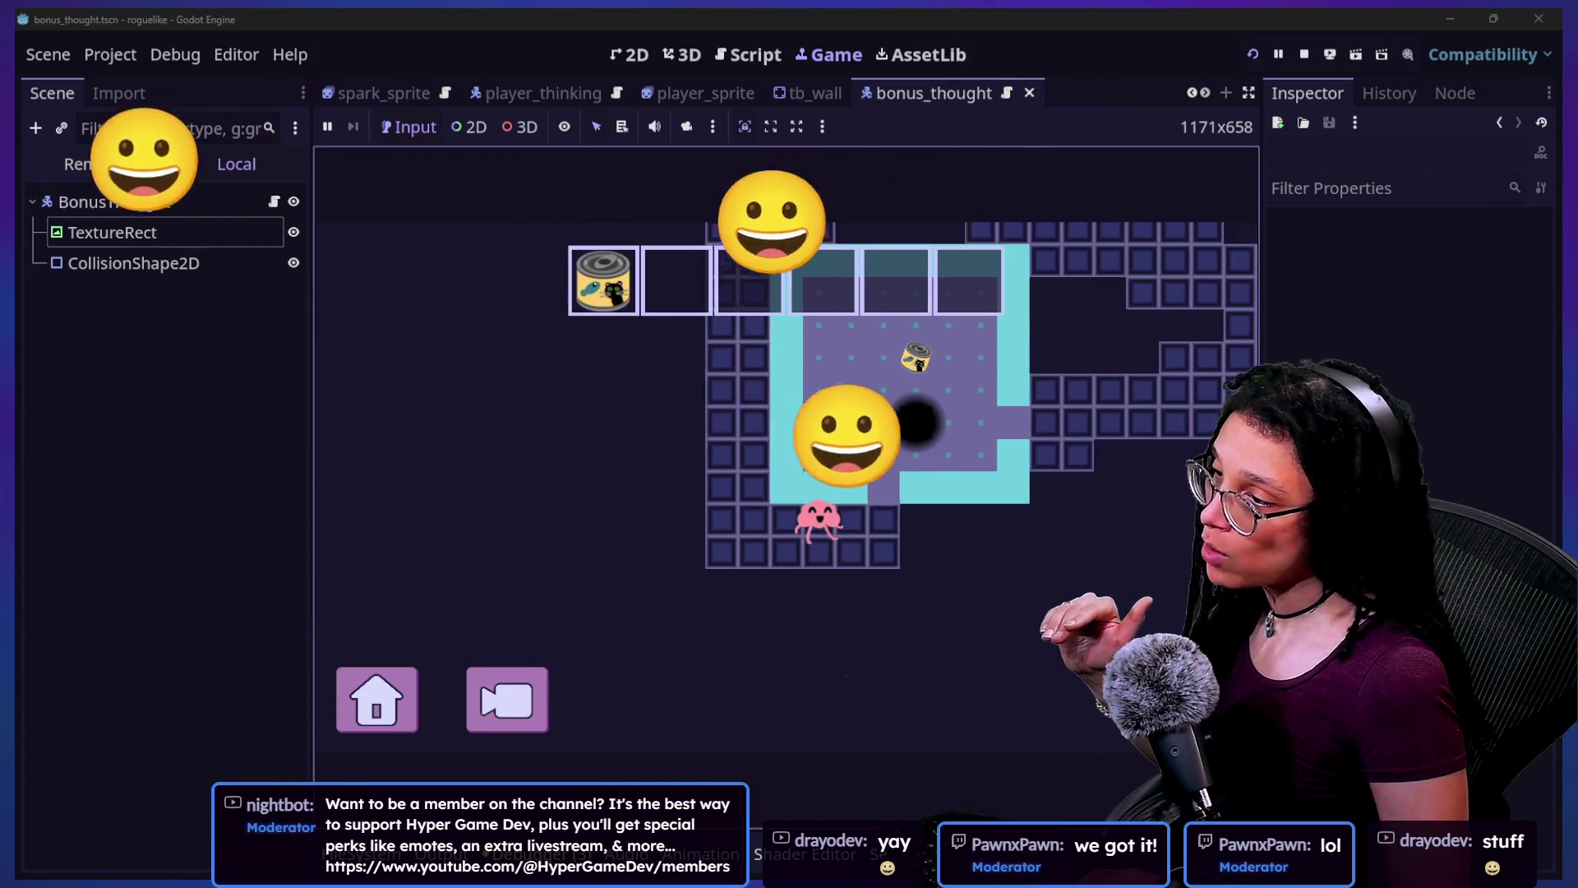
pyautogui.press('Up')
pyautogui.press('Up')
pyautogui.press('Up')
pyautogui.press('Right')
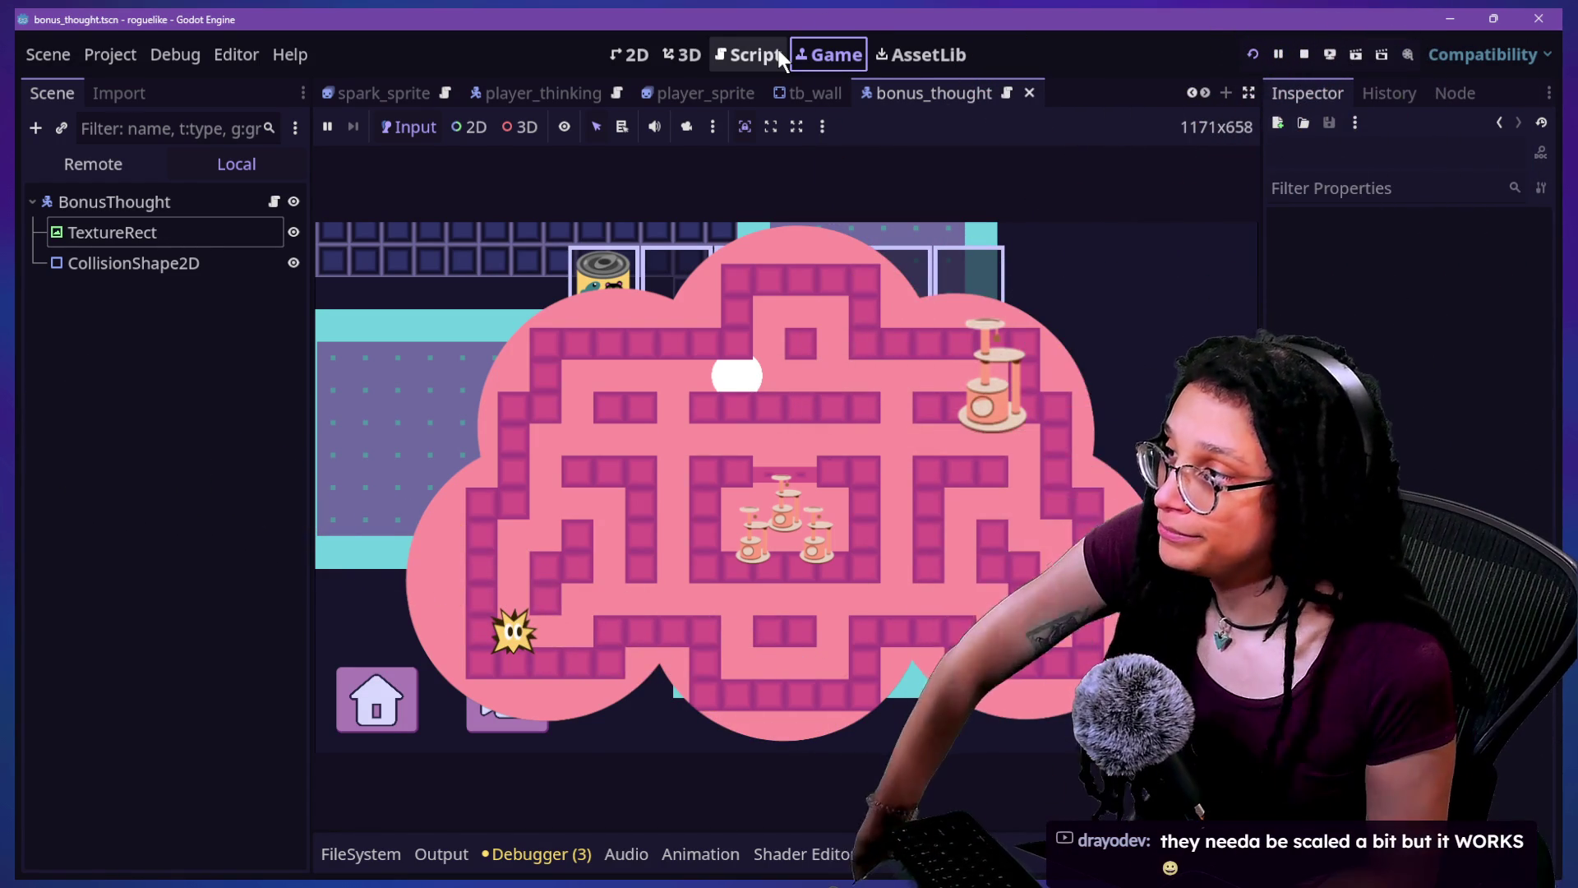
pyautogui.click(778, 54)
pyautogui.scroll(3, 804, 700)
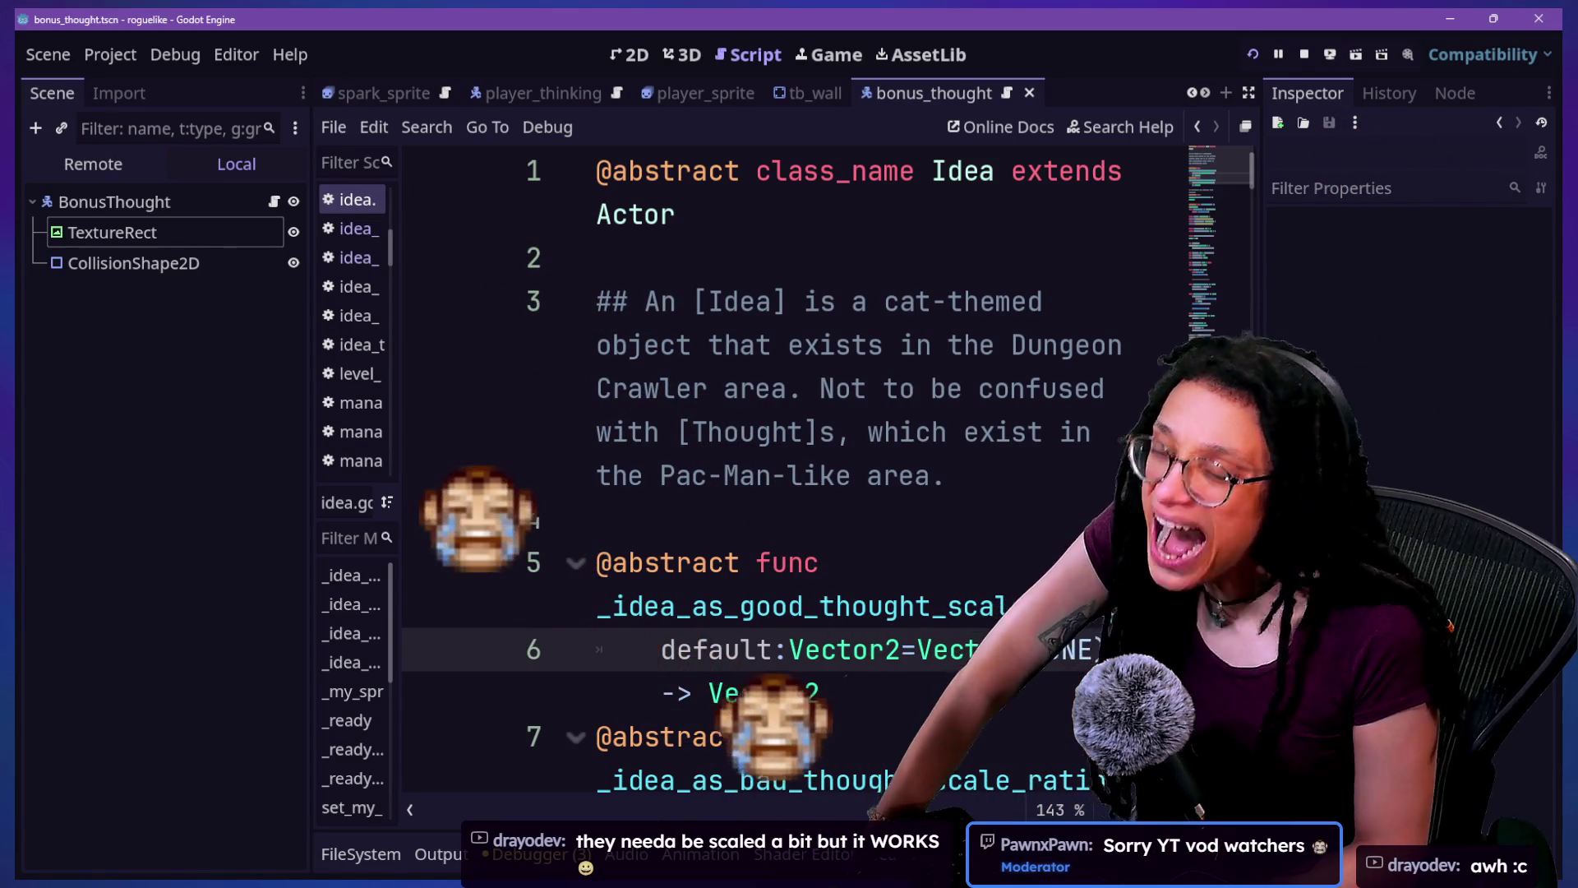
# Narrow the Inspector to widen the code editor and bring up Quick Open for another script
pyautogui.moveTo(1258, 494); pyautogui.dragTo(1377, 493)
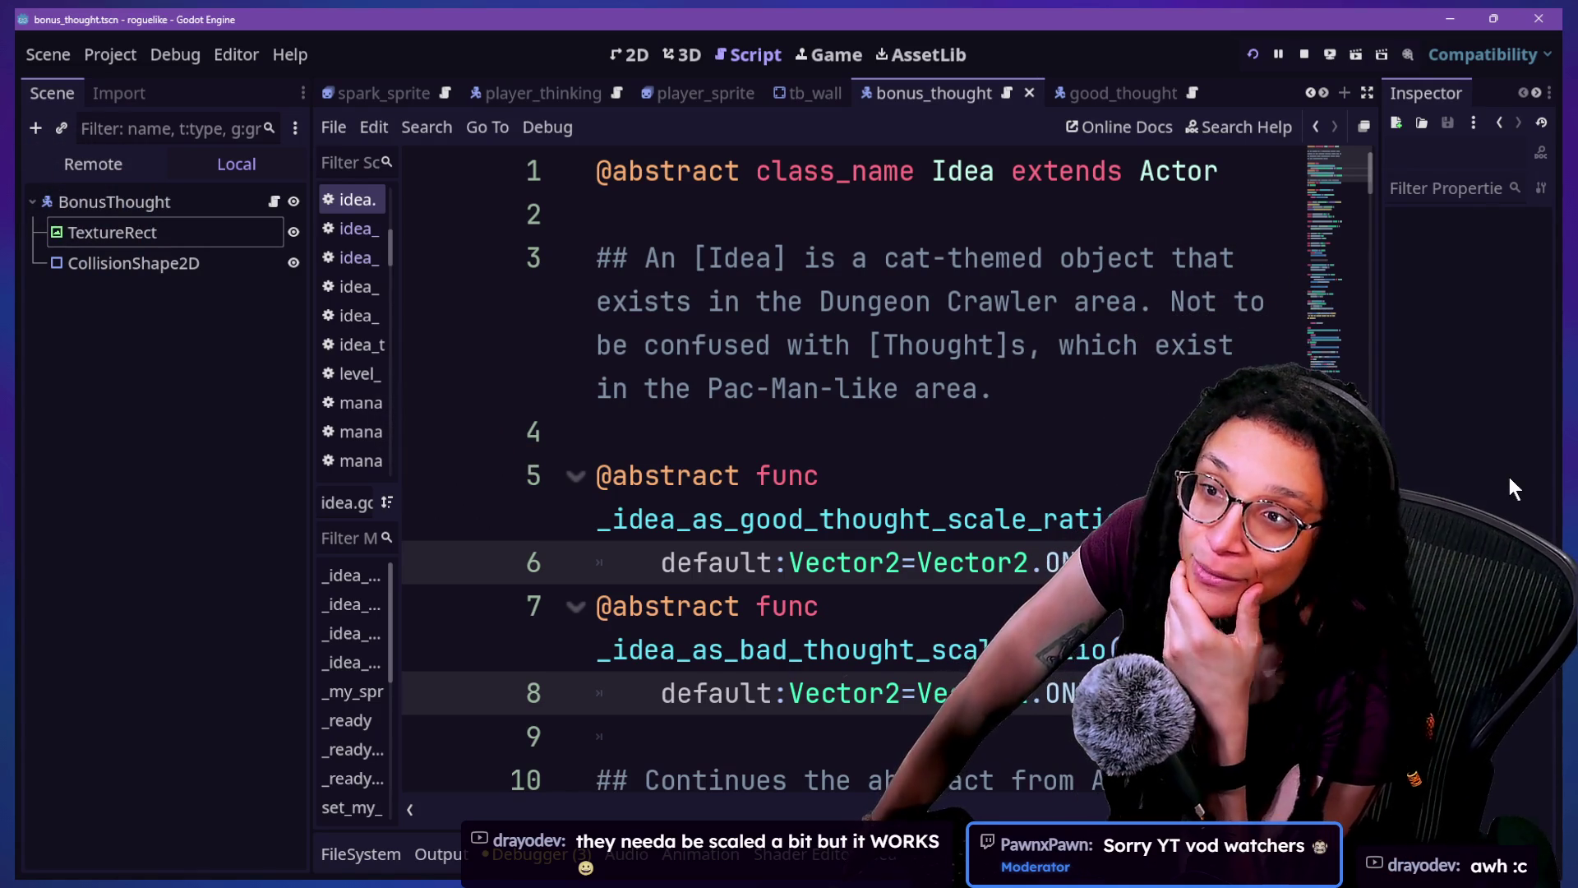
pyautogui.click(1033, 421)
pyautogui.scroll(2, 1033, 420)
pyautogui.scroll(-3, 1051, 382)
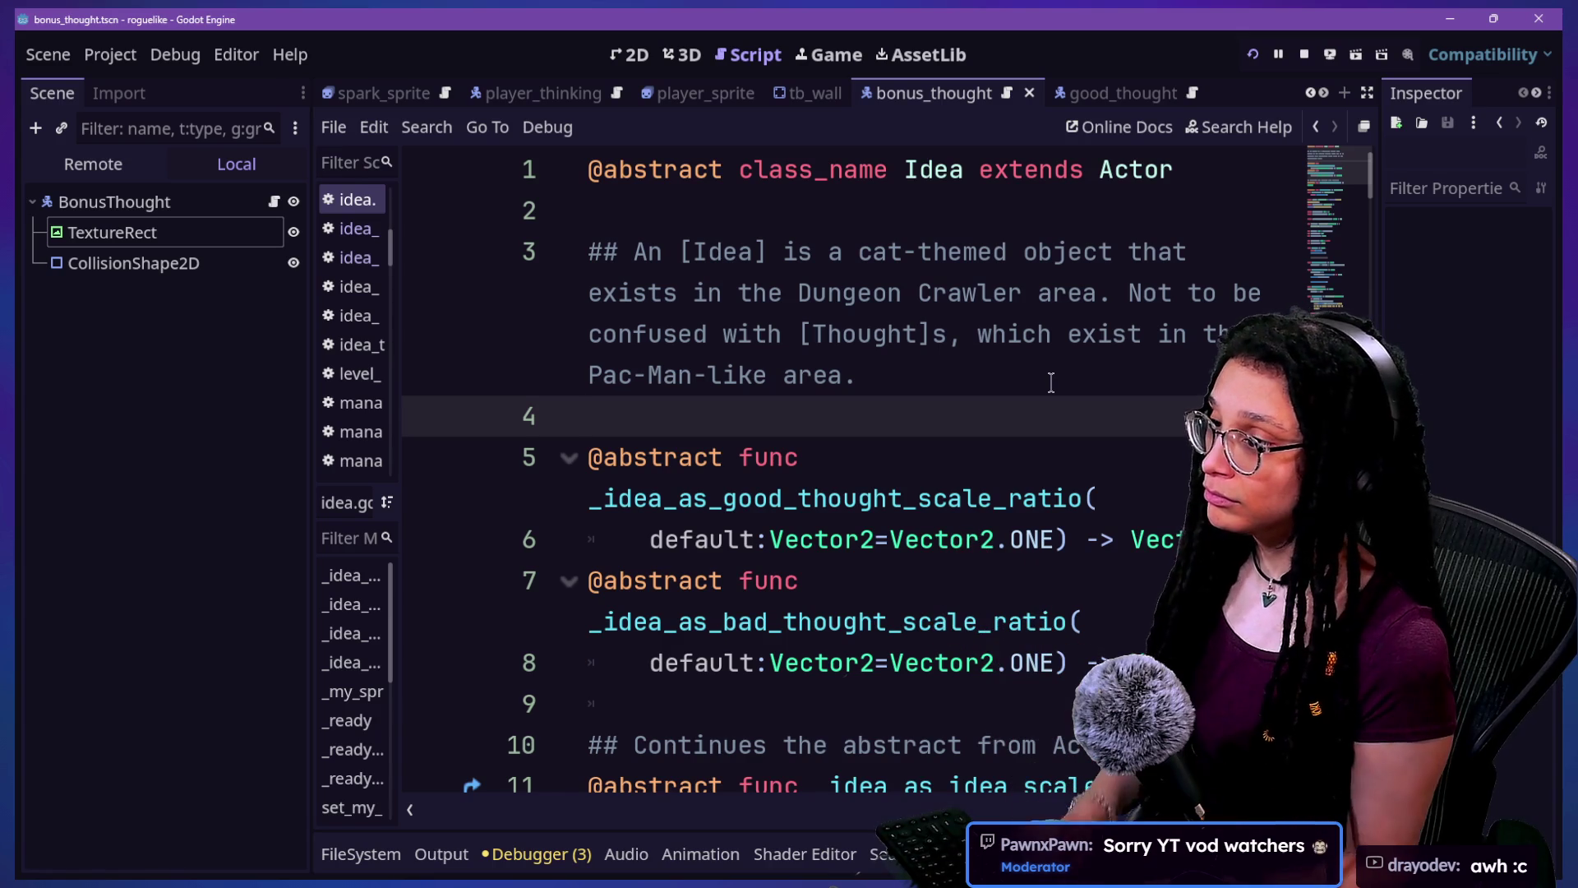
pyautogui.click(1043, 386)
pyautogui.hotkey('ctrl', 'alt', 'o')
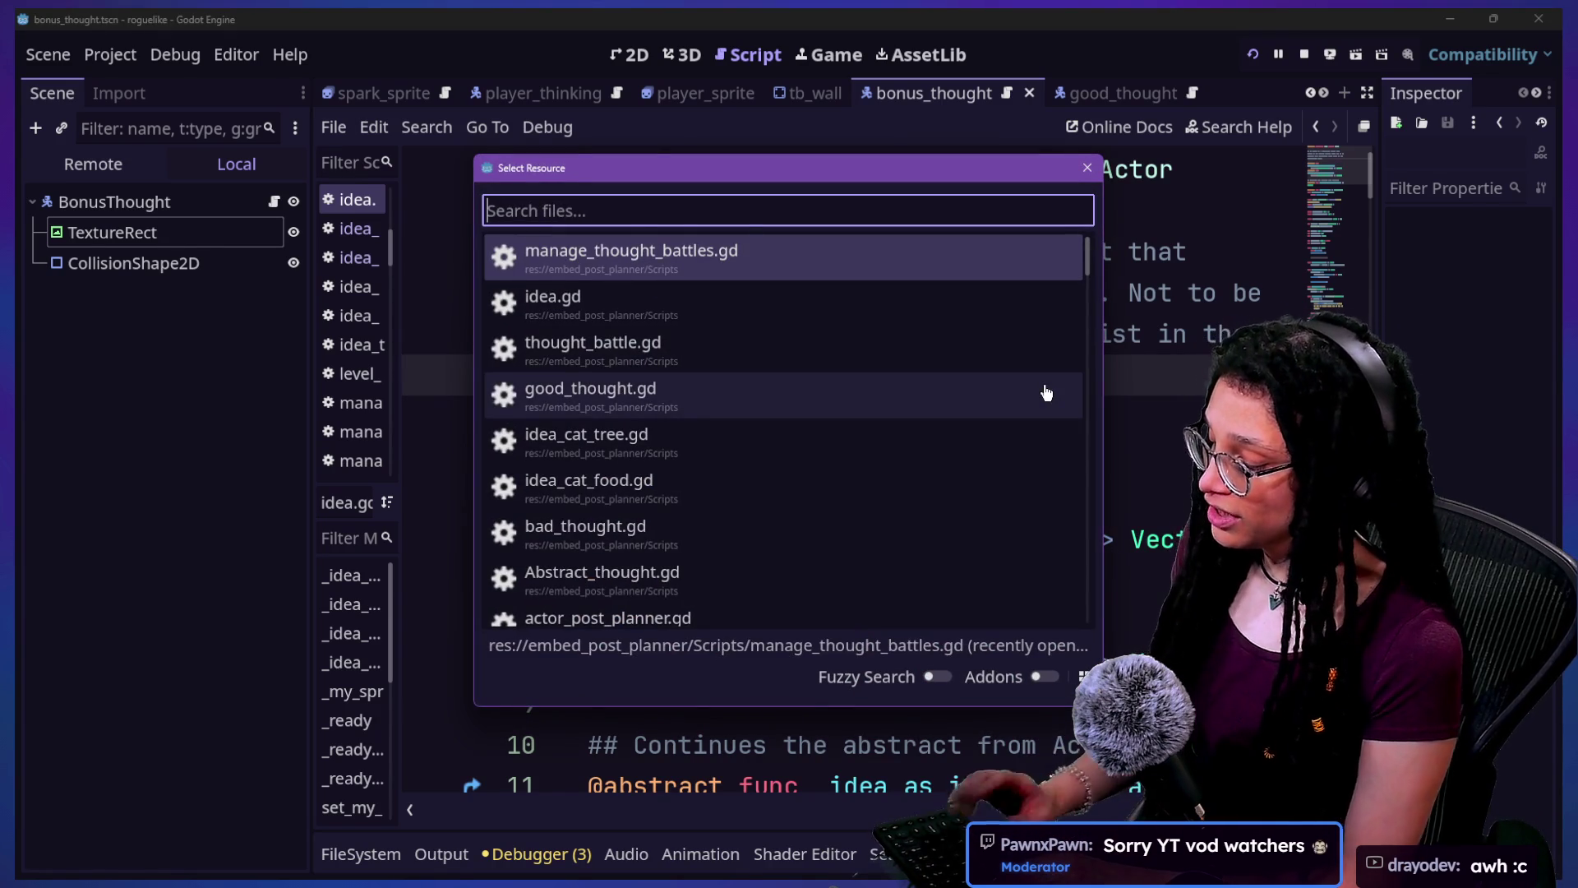
pyautogui.write('cat_tree')
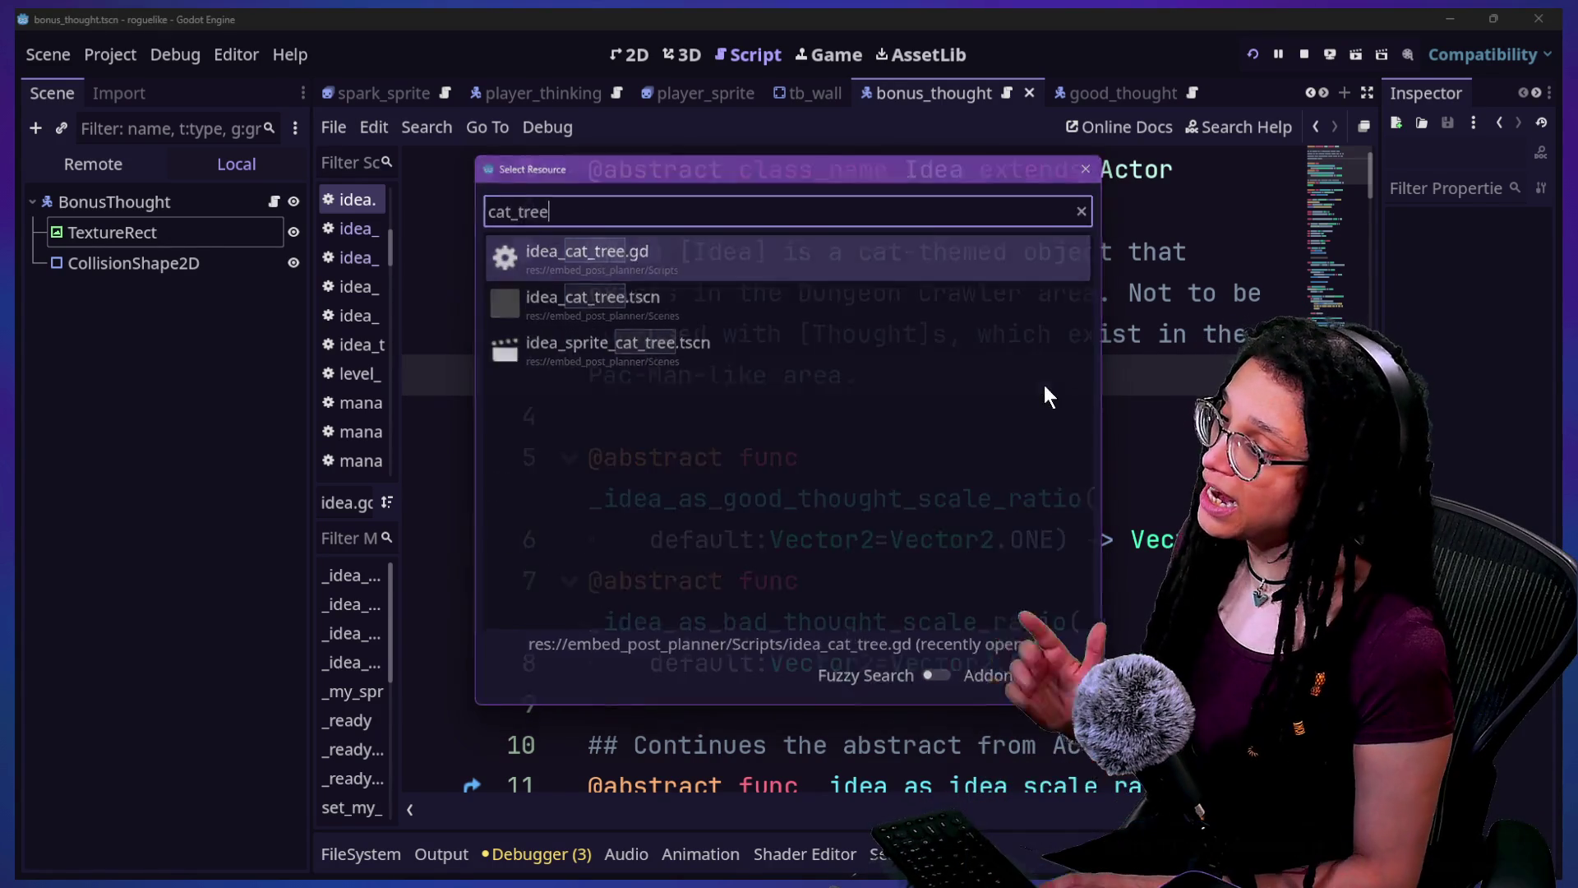
# Bring up idea_cat_tree.gd full-window and give the scale-ratio functions a default Vector2 parameter
pyautogui.press('Return')
pyautogui.hotkey('ctrl', 'shift', 'F11')
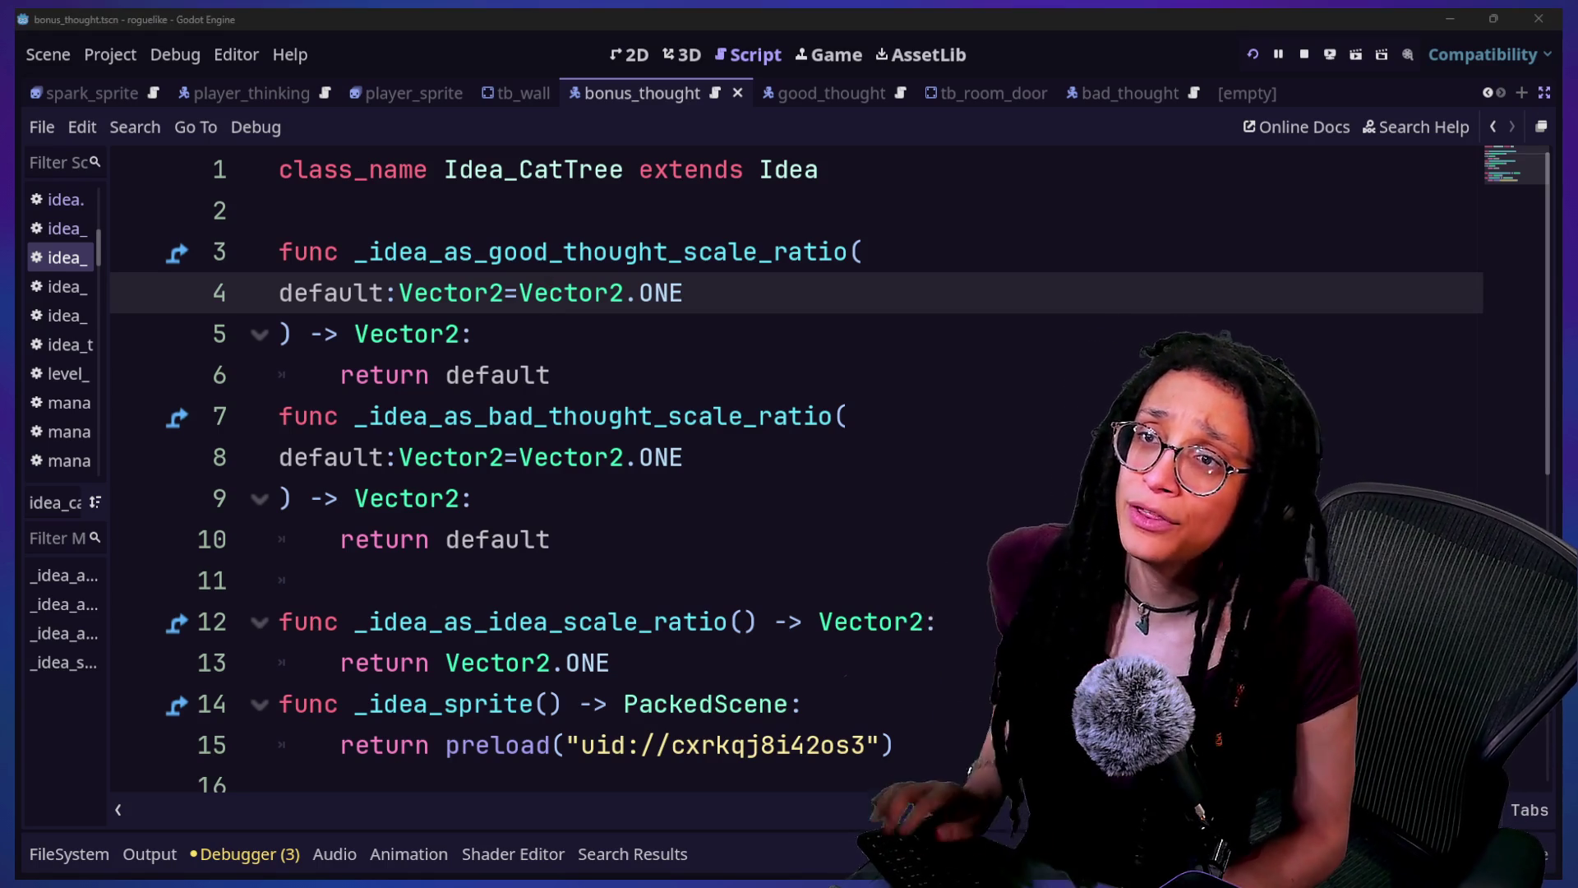
pyautogui.press('Tab')
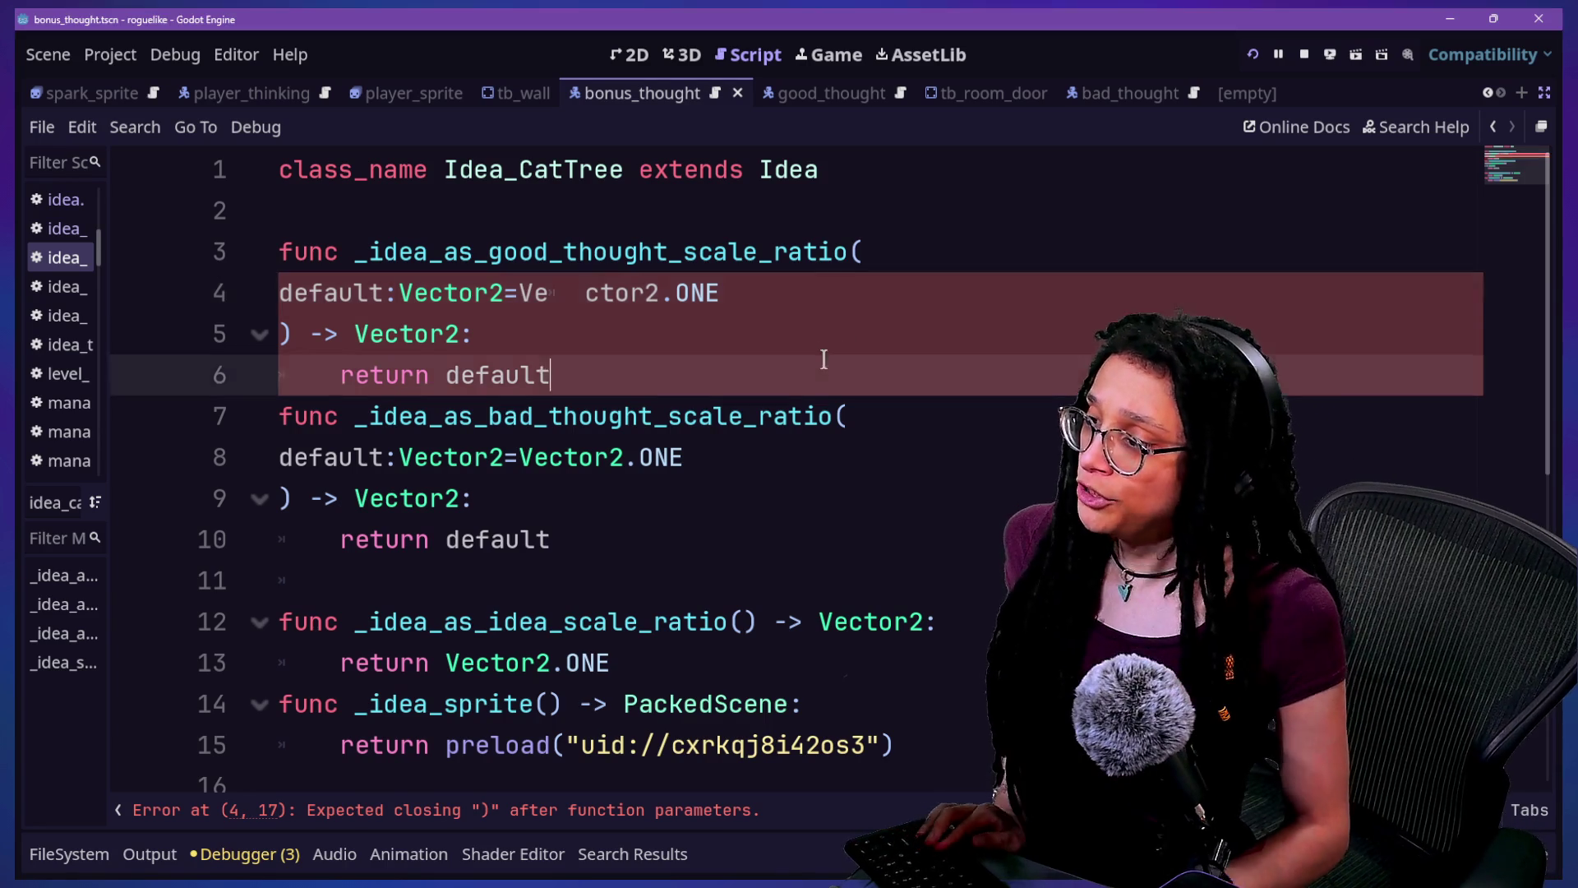
pyautogui.press('BackSpace')
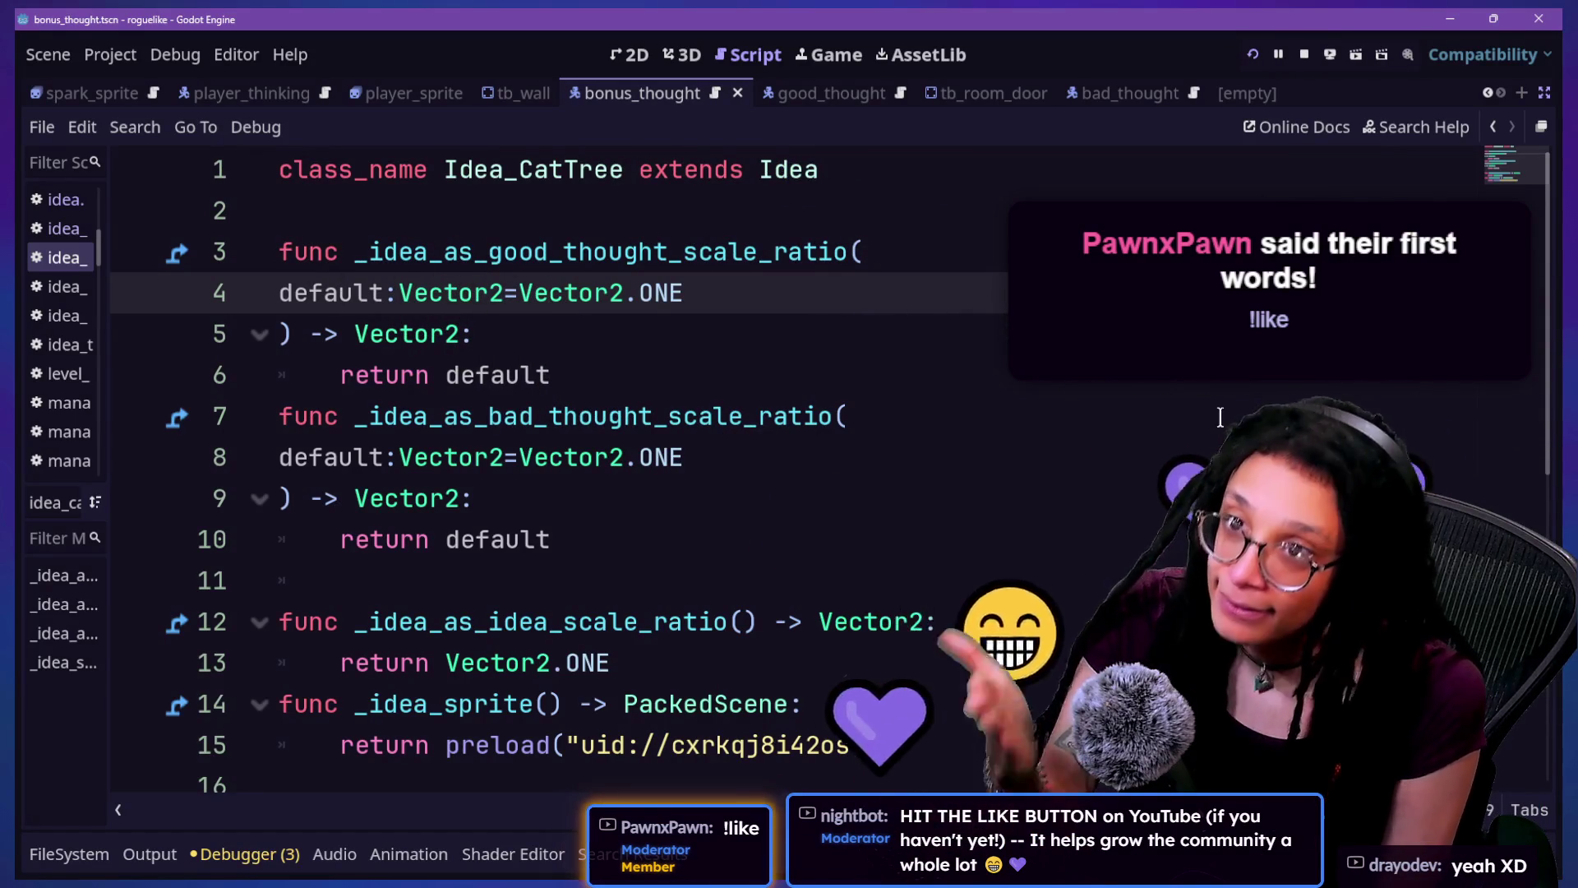
# Clear the old default return value on line 6 of the good-thought ratio function
pyautogui.click(1127, 376)
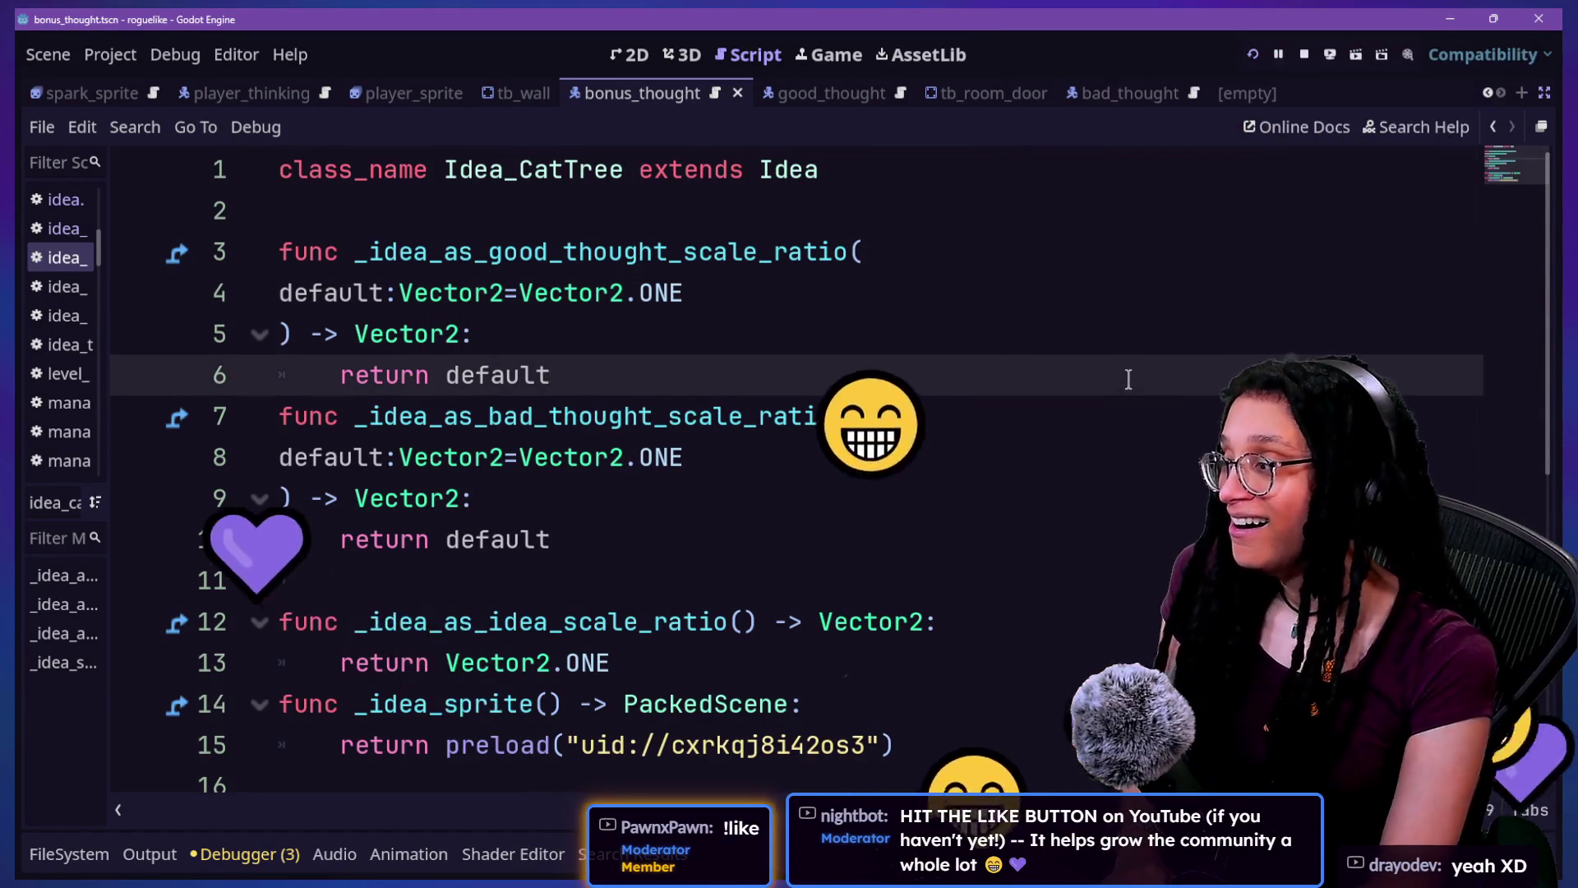
pyautogui.scroll(-1, 705, 508)
pyautogui.scroll(1, 721, 498)
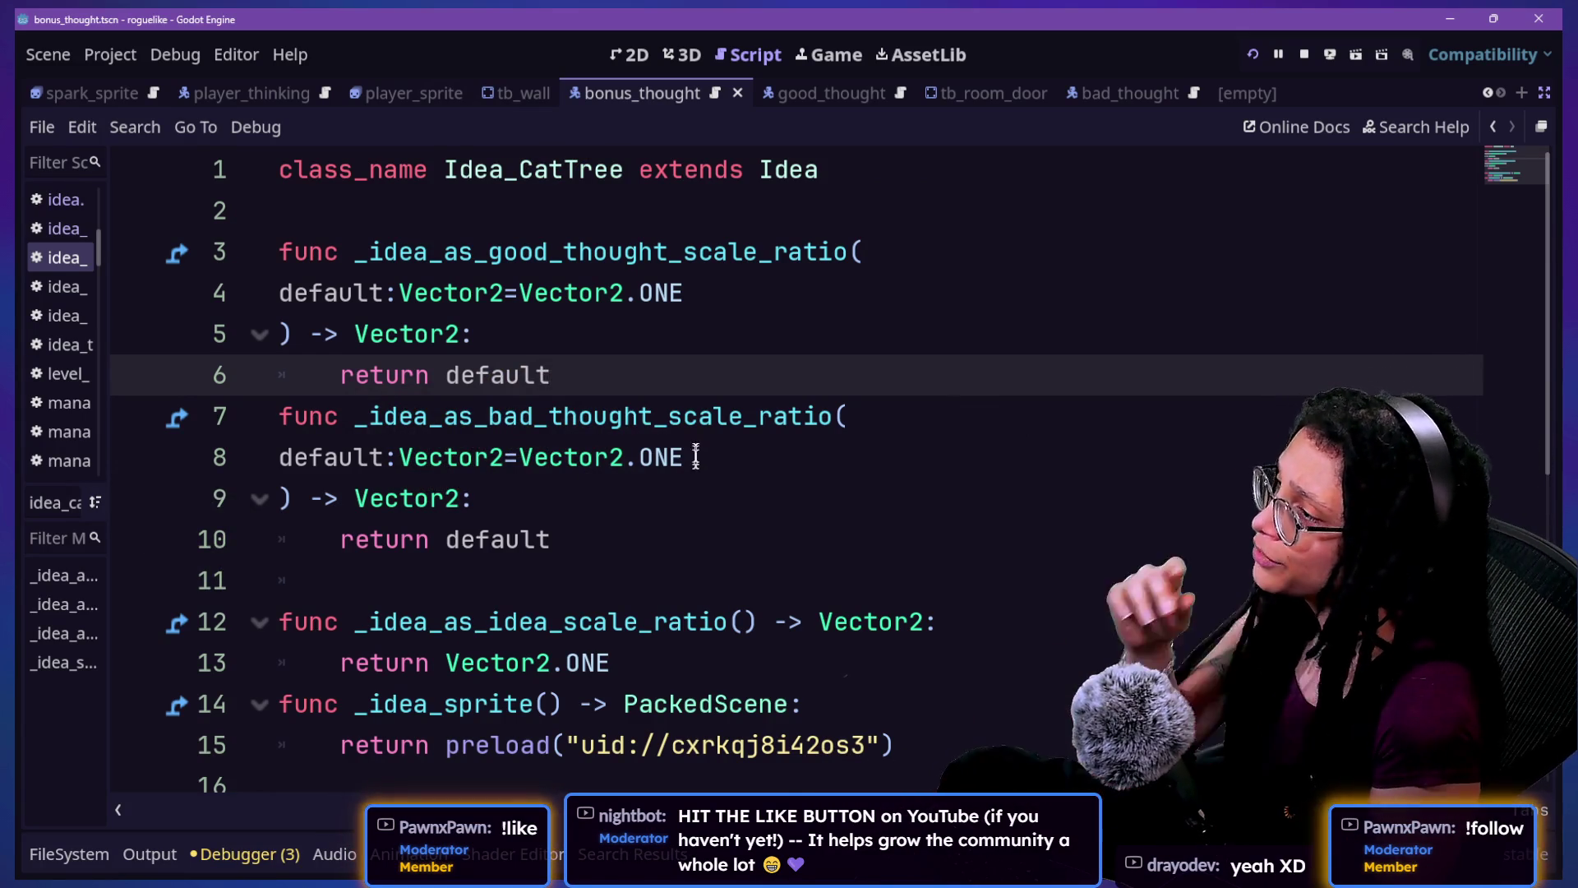
pyautogui.press('BackSpace')
pyautogui.press('BackSpace')
pyautogui.press('BackSpace')
pyautogui.press('BackSpace')
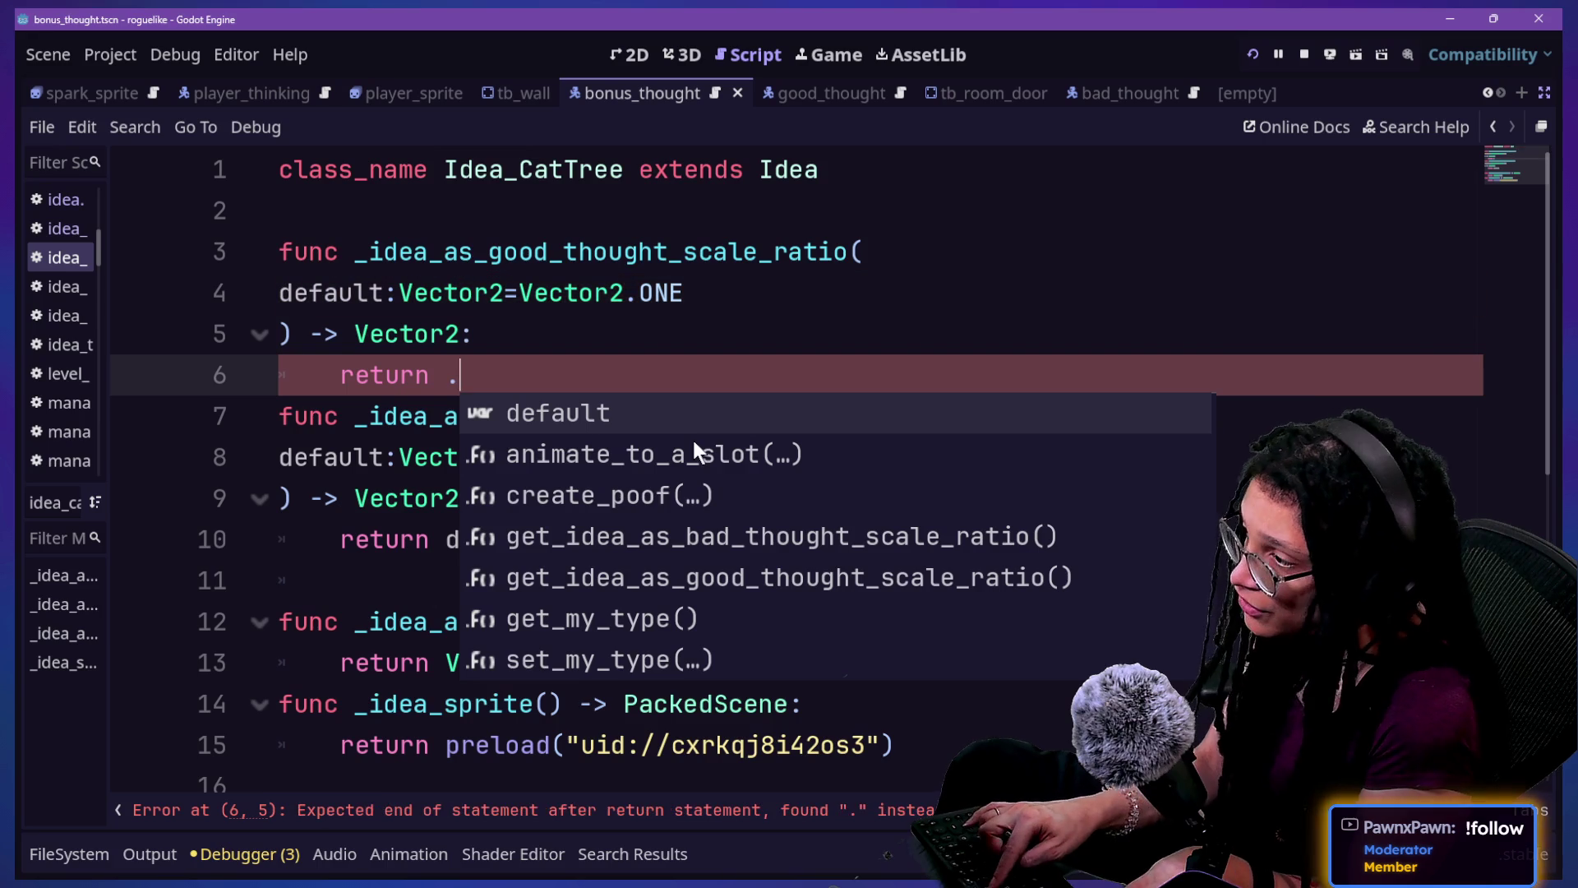
pyautogui.write('8')
# Make line 6 return Vector2(.8,.8), removing a stray decimal point
pyautogui.click(819, 416)
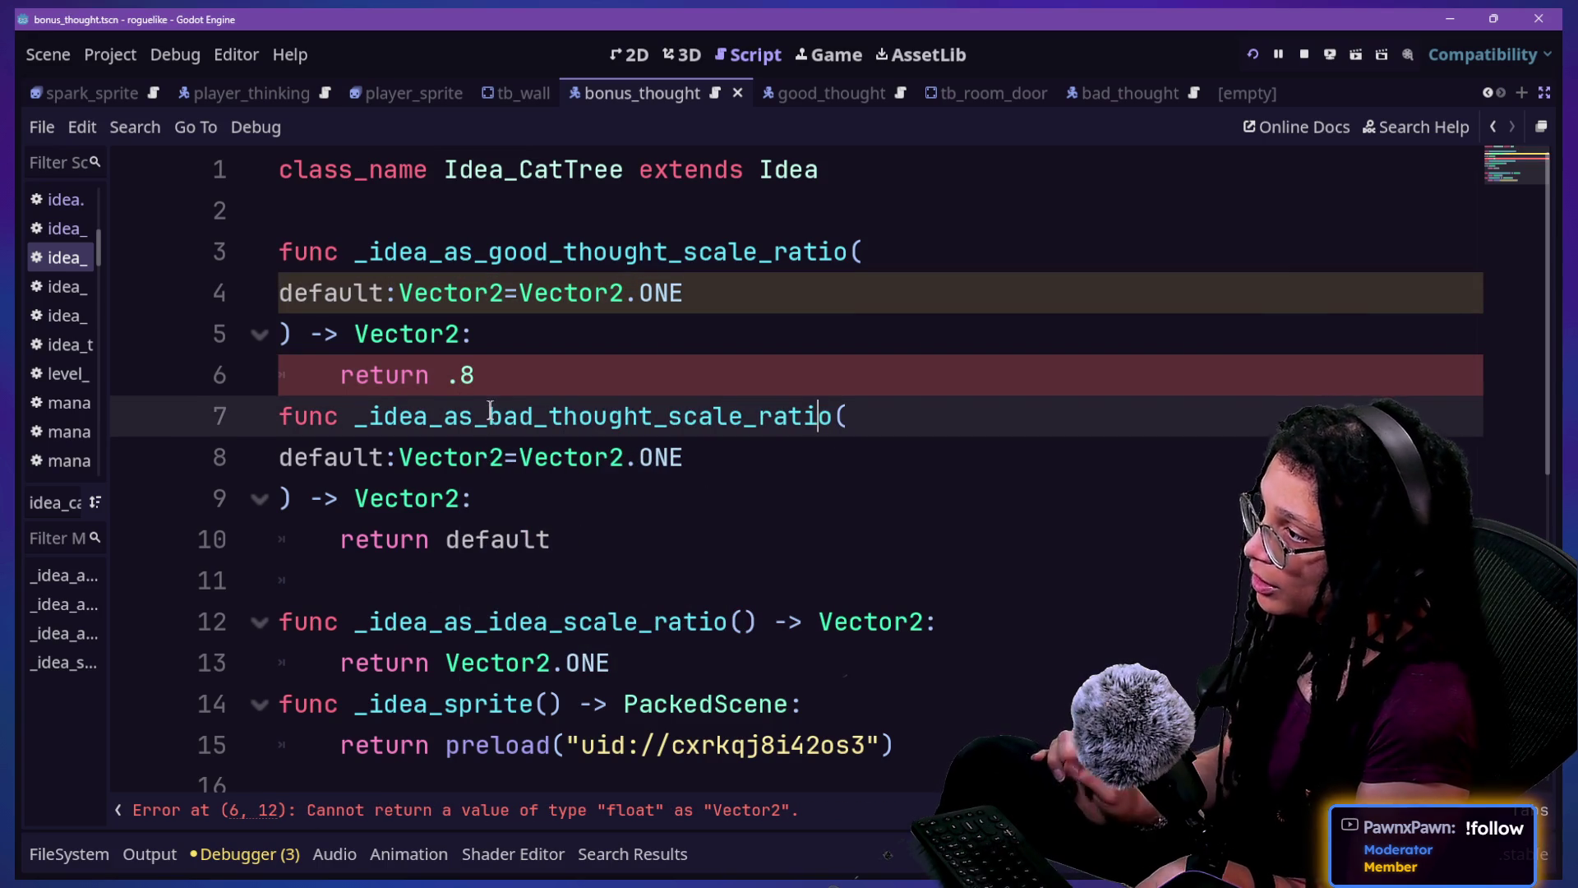
pyautogui.click(446, 374)
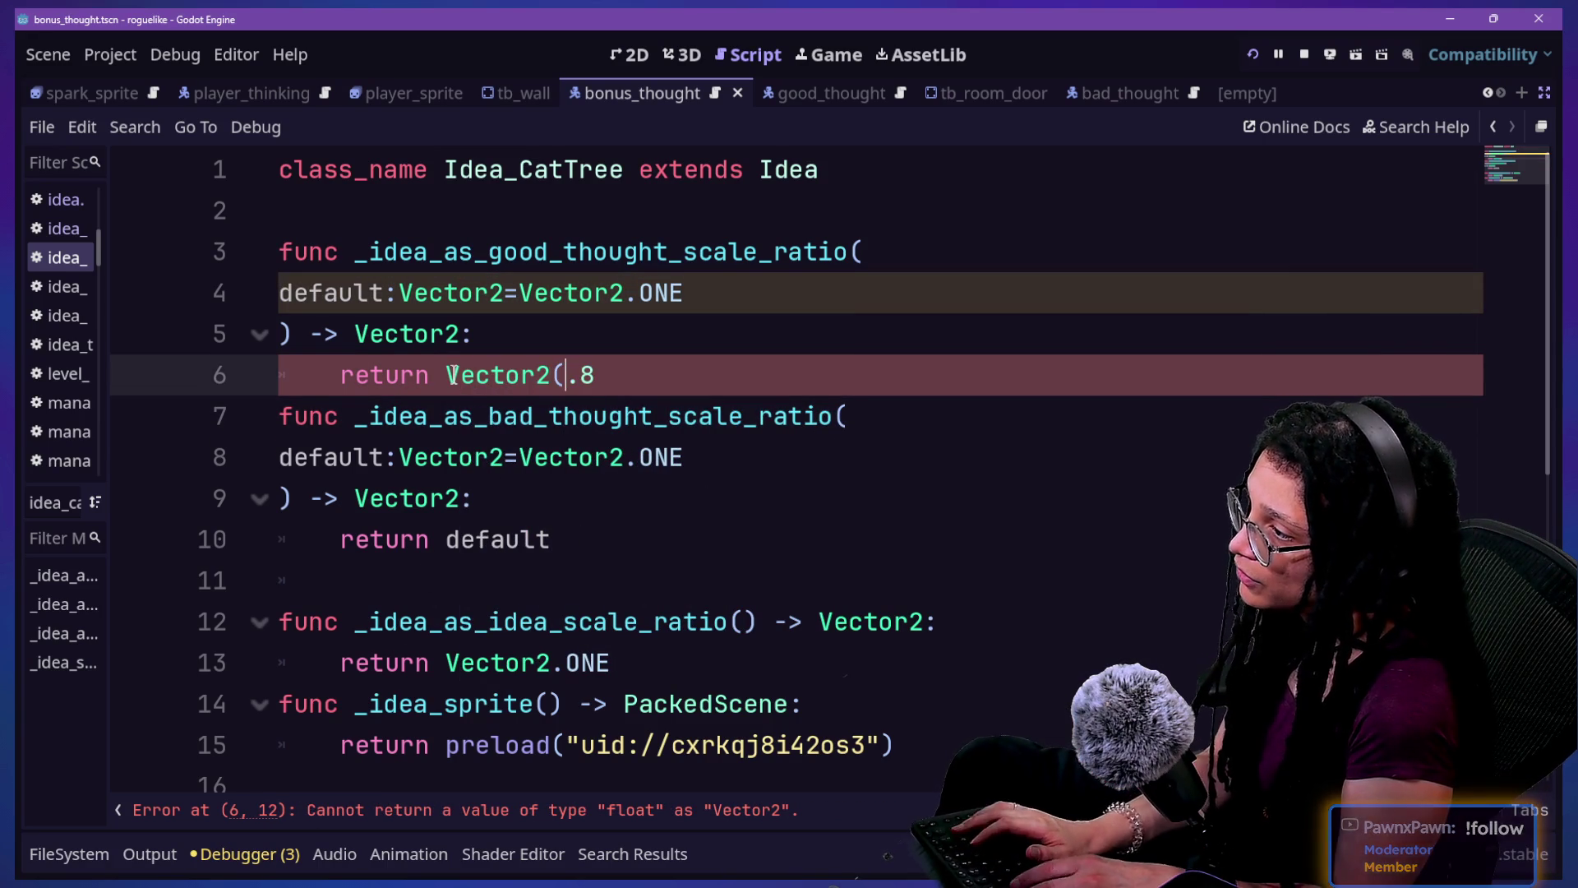
pyautogui.click(727, 370)
pyautogui.write('.')
pyautogui.press('BackSpace')
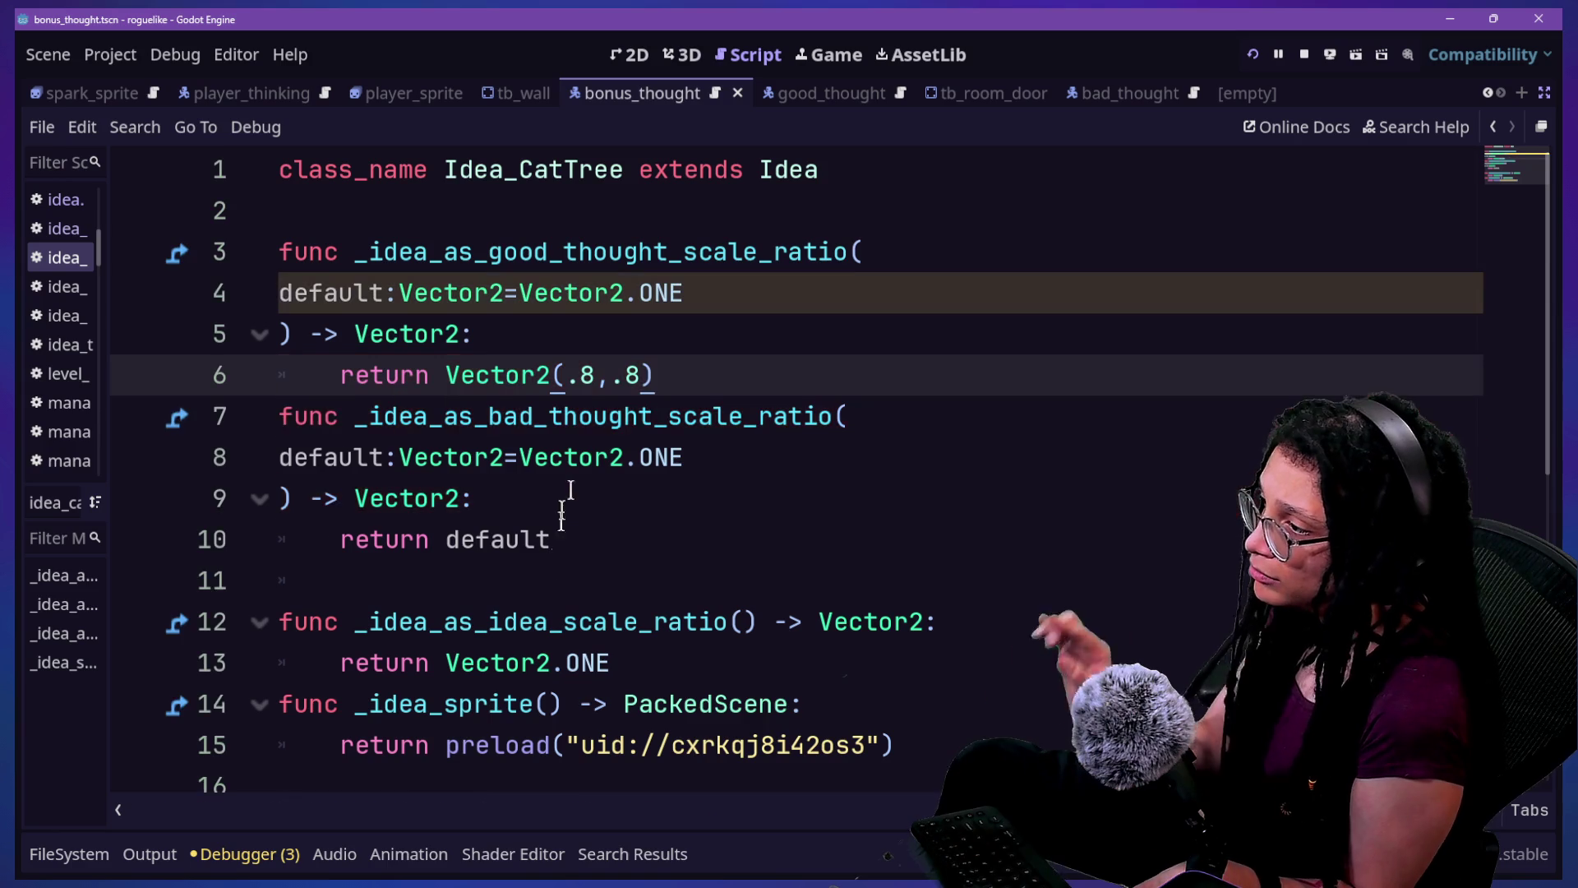
# Undo the accidental edit on line 10 and restore line 6's complete Vector2 value
pyautogui.doubleClick(502, 539)
pyautogui.write('V')
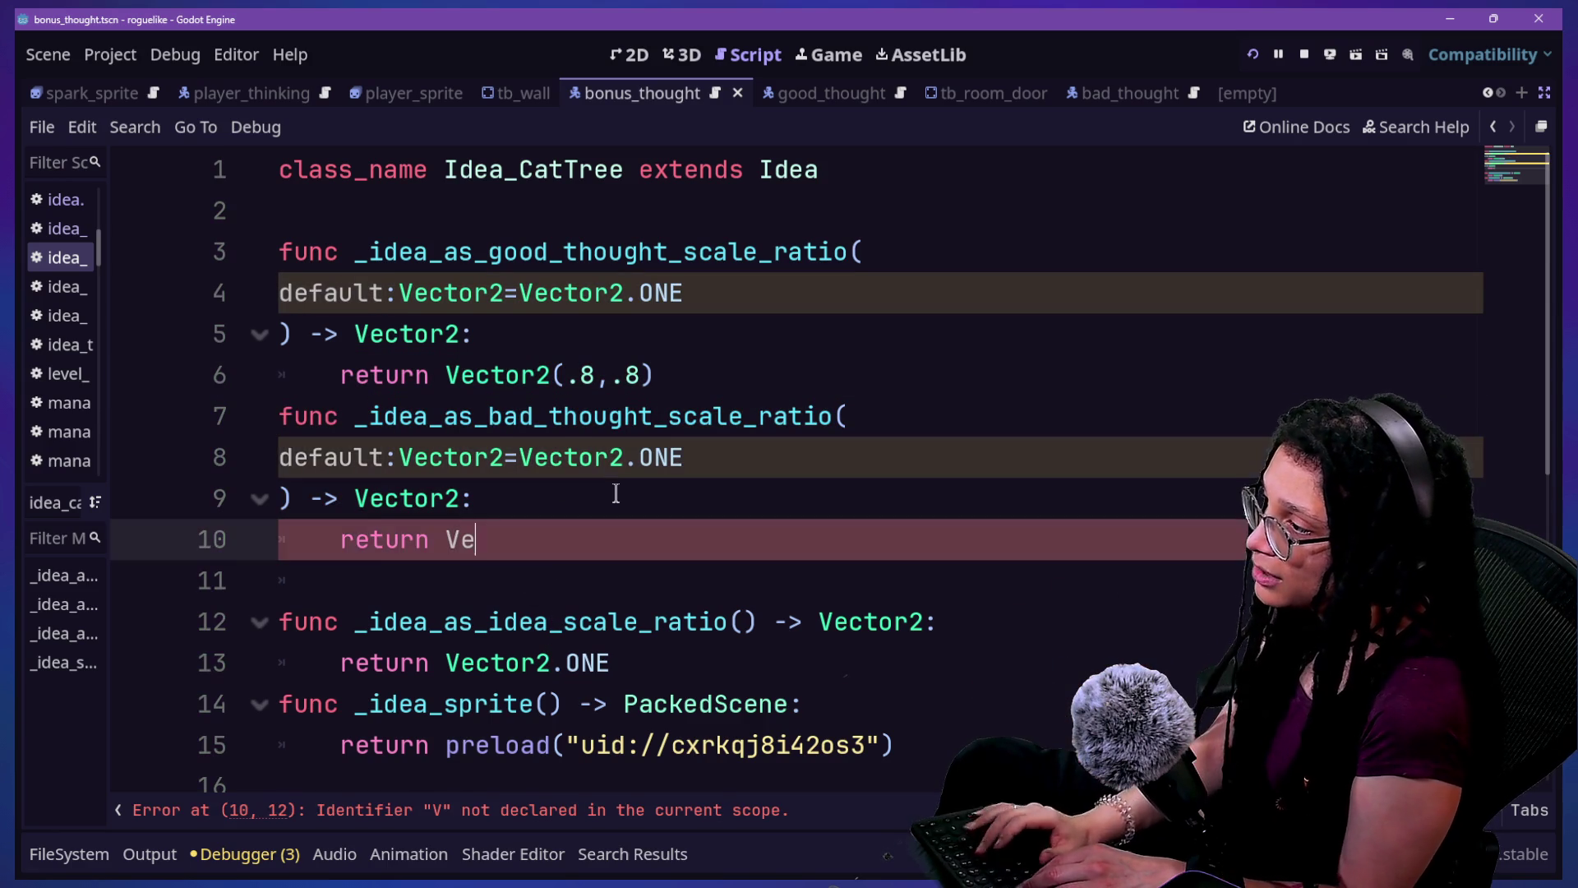
pyautogui.write('2(')
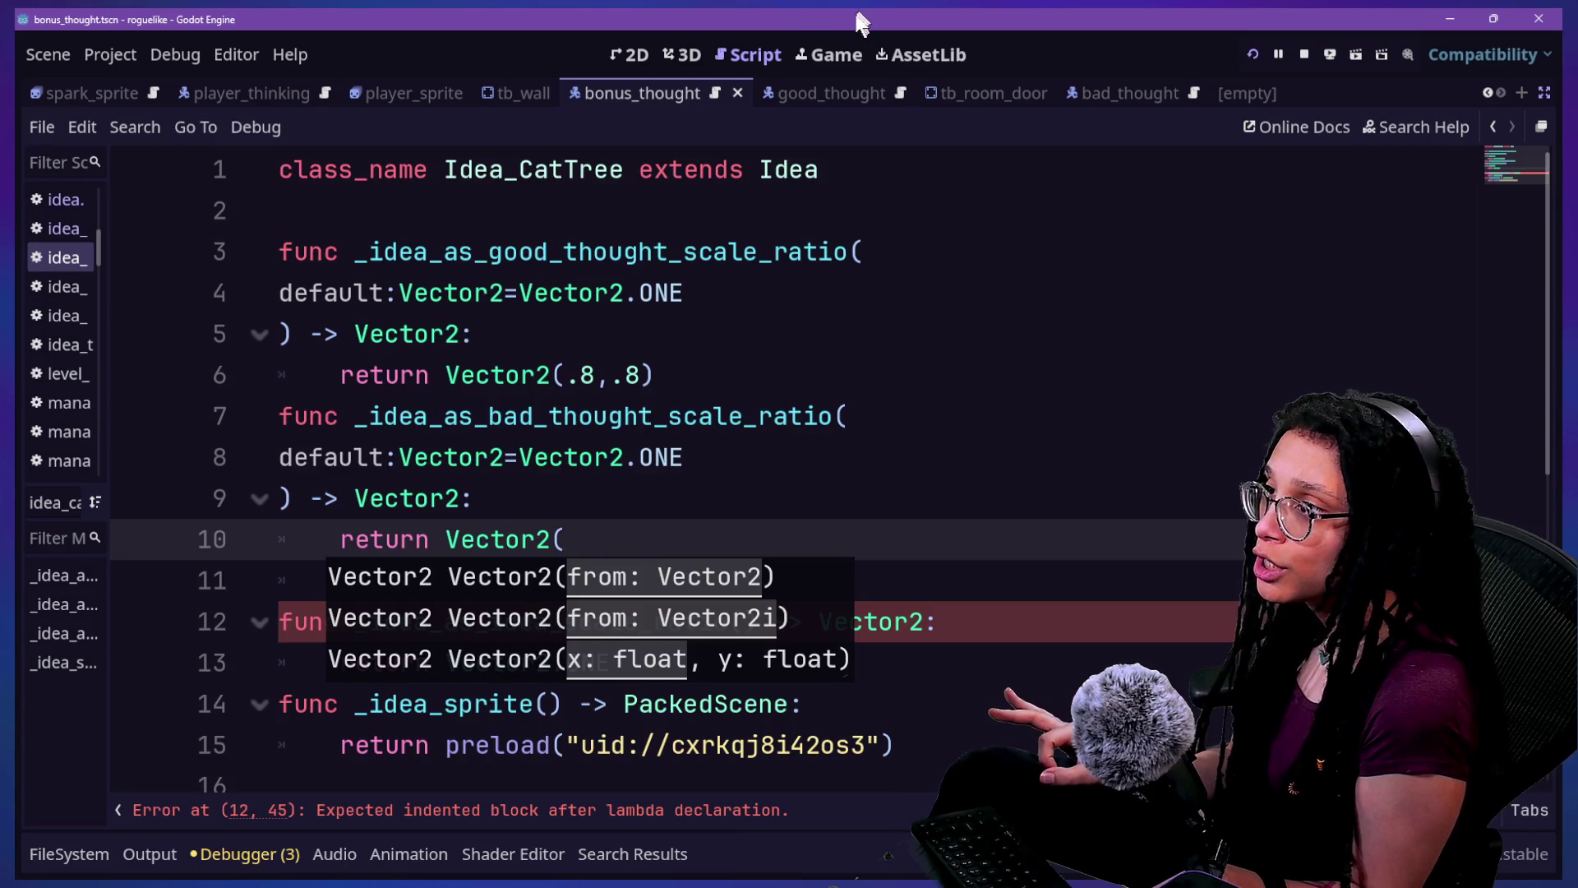
pyautogui.click(835, 55)
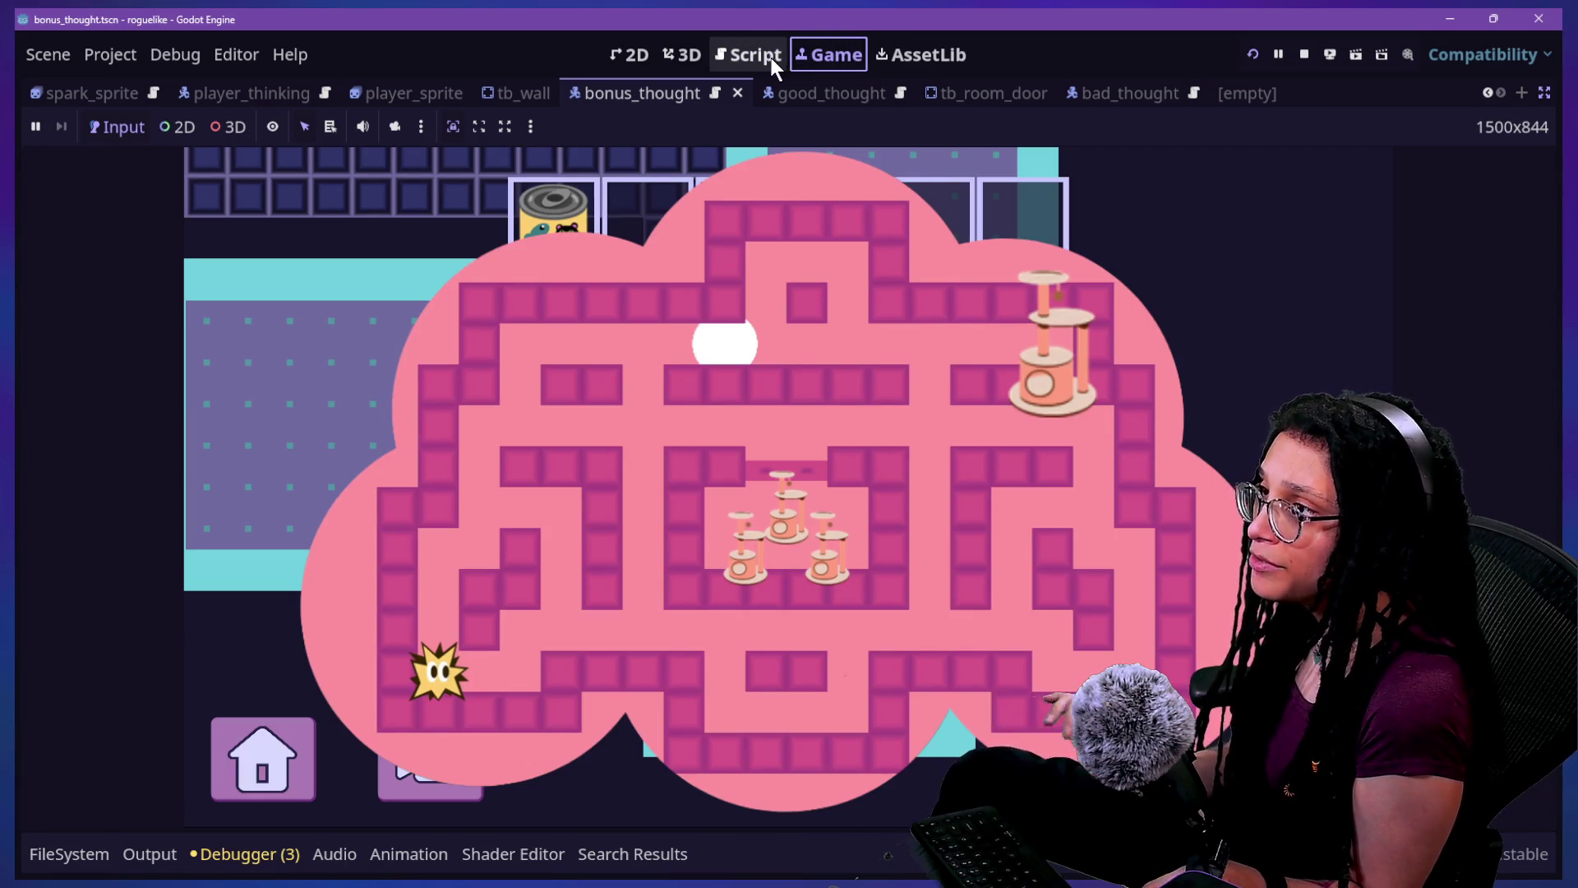
pyautogui.click(773, 57)
pyautogui.hotkey('ctrl', 'z')
pyautogui.hotkey('ctrl', 'z')
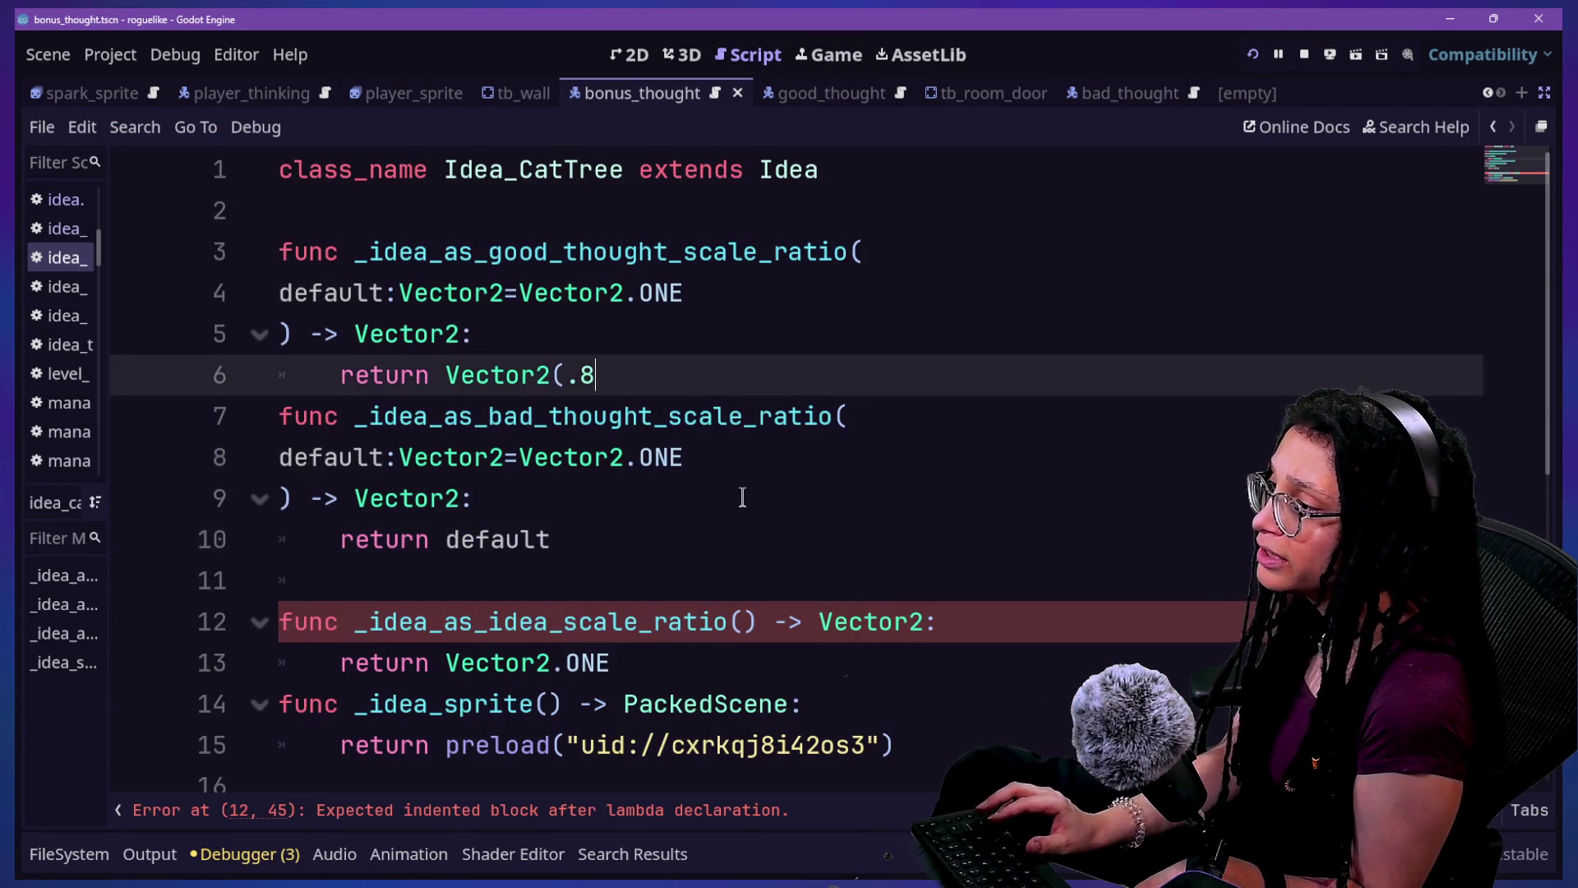
pyautogui.hotkey('ctrl', 'y')
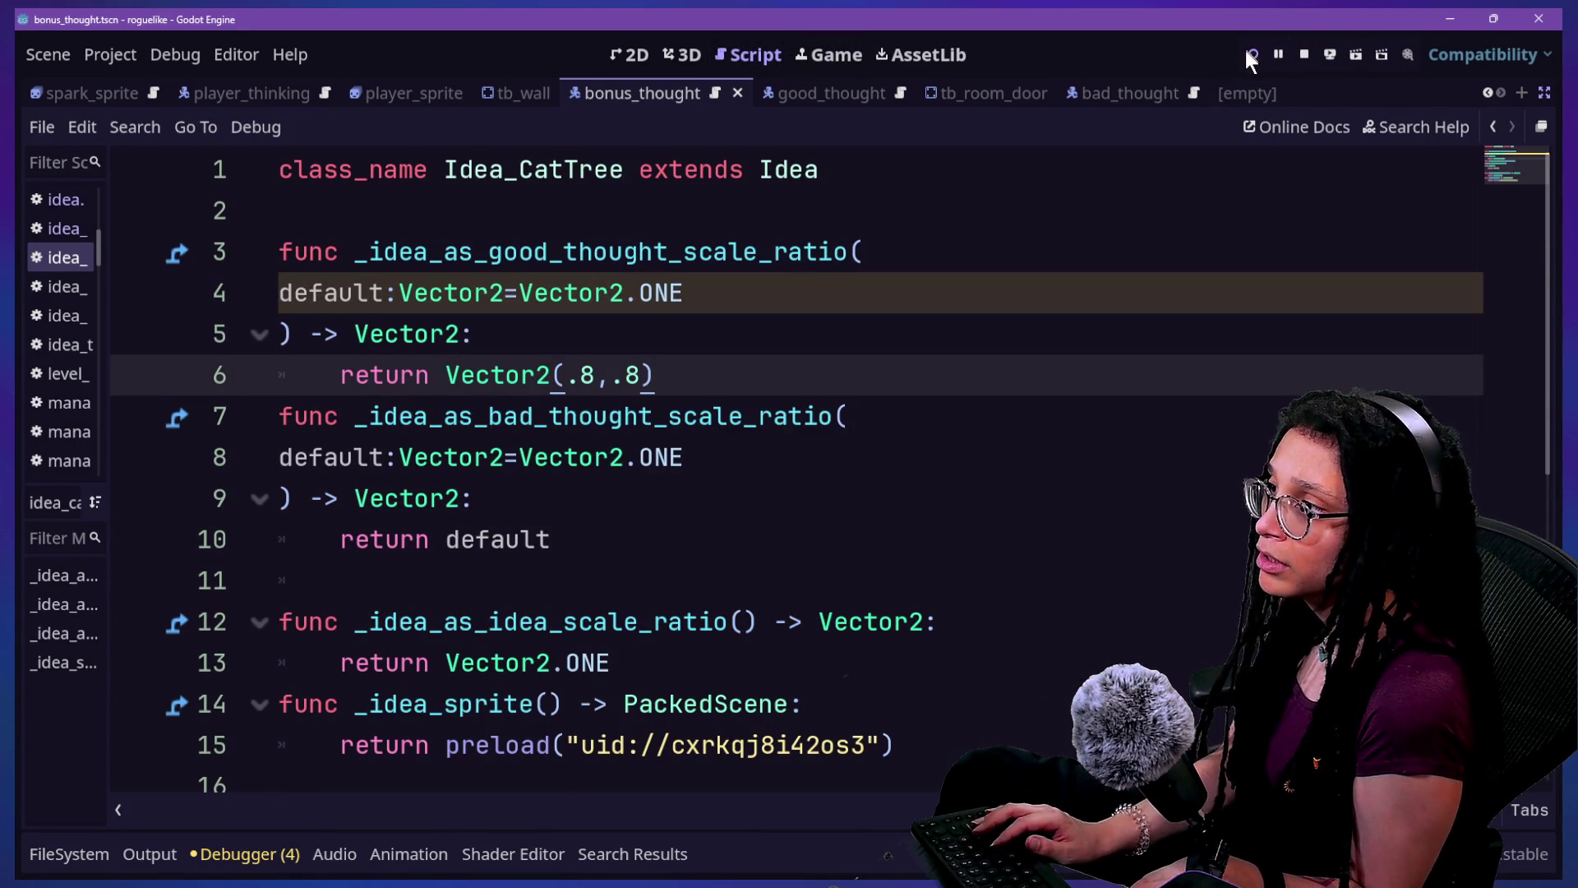
# Rename line 4's unused parameter to _default and relaunch the game
pyautogui.click(713, 286)
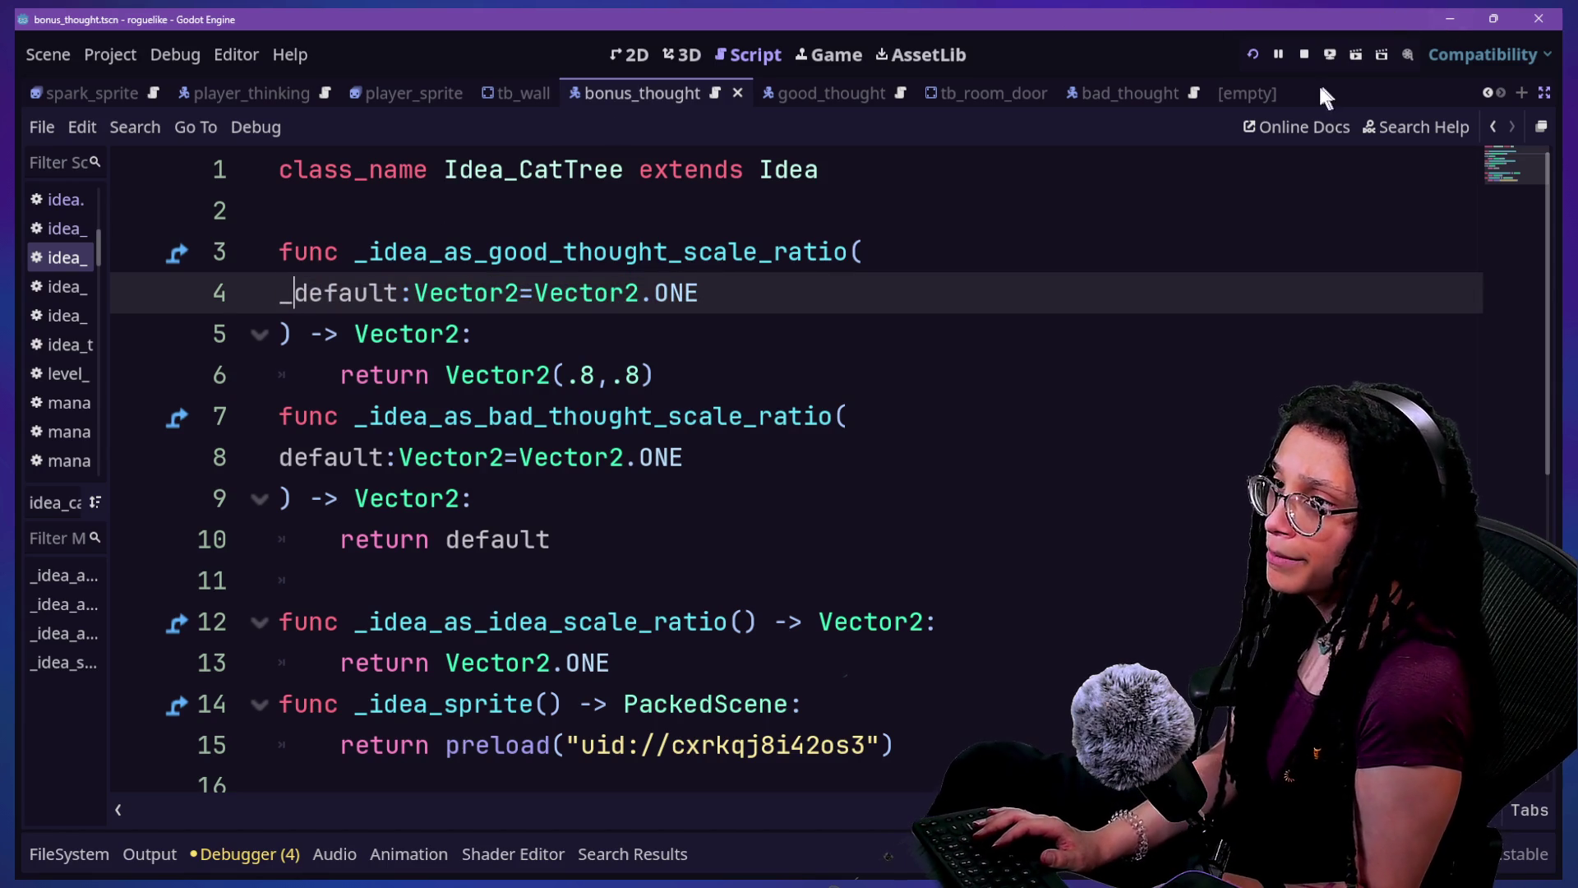
pyautogui.click(1254, 52)
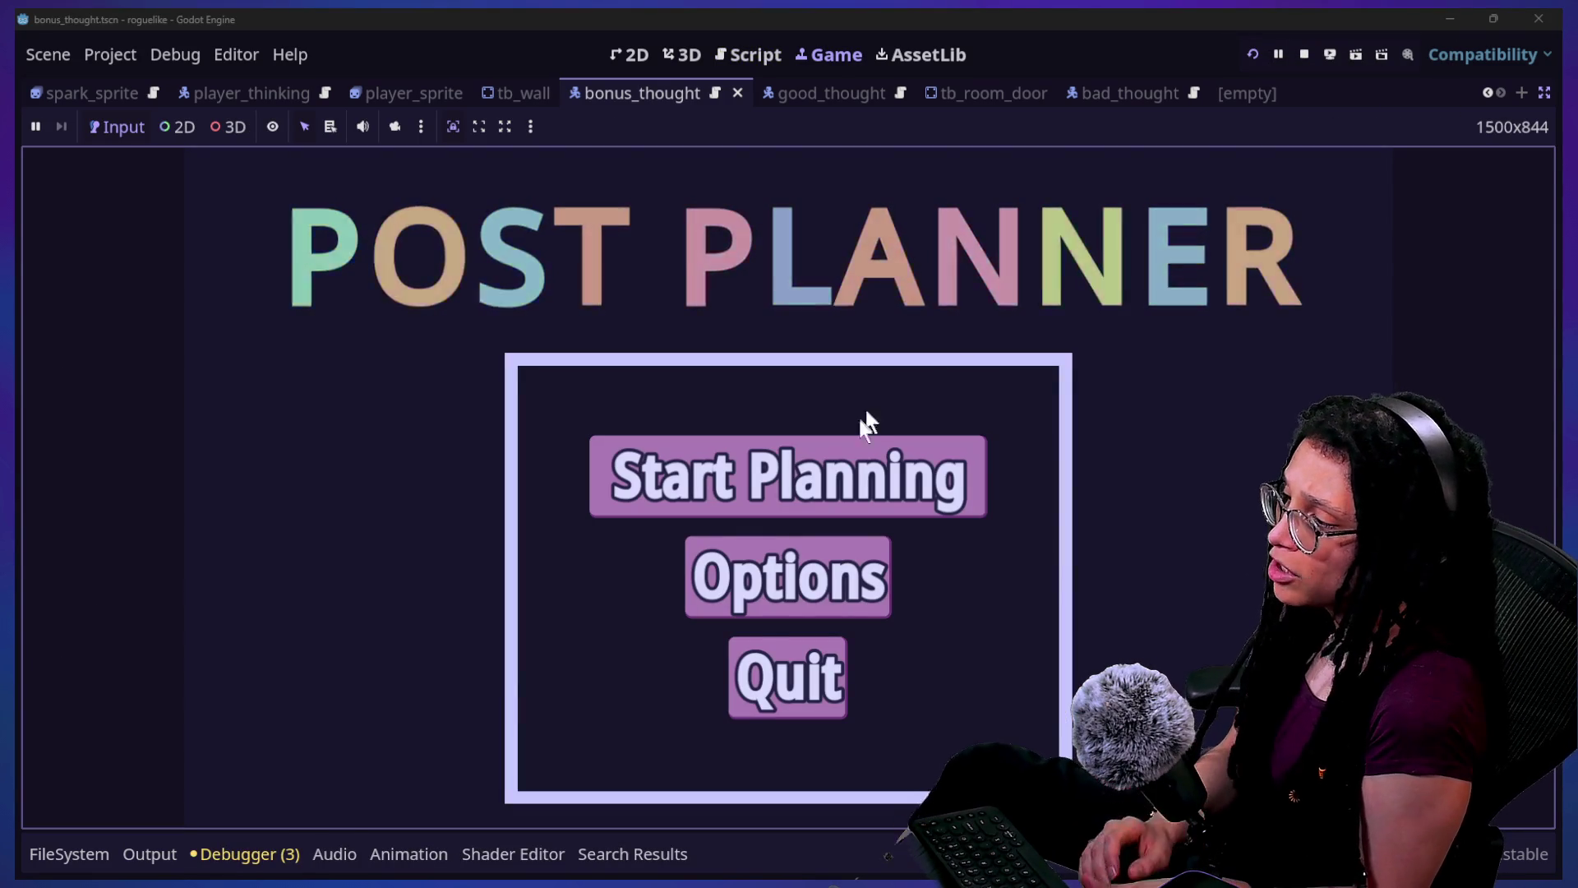
# Start planning, pick a platform, walk the character onto a cat tree to trigger the thought maze, then go back to the script
pyautogui.click(849, 447)
pyautogui.click(834, 465)
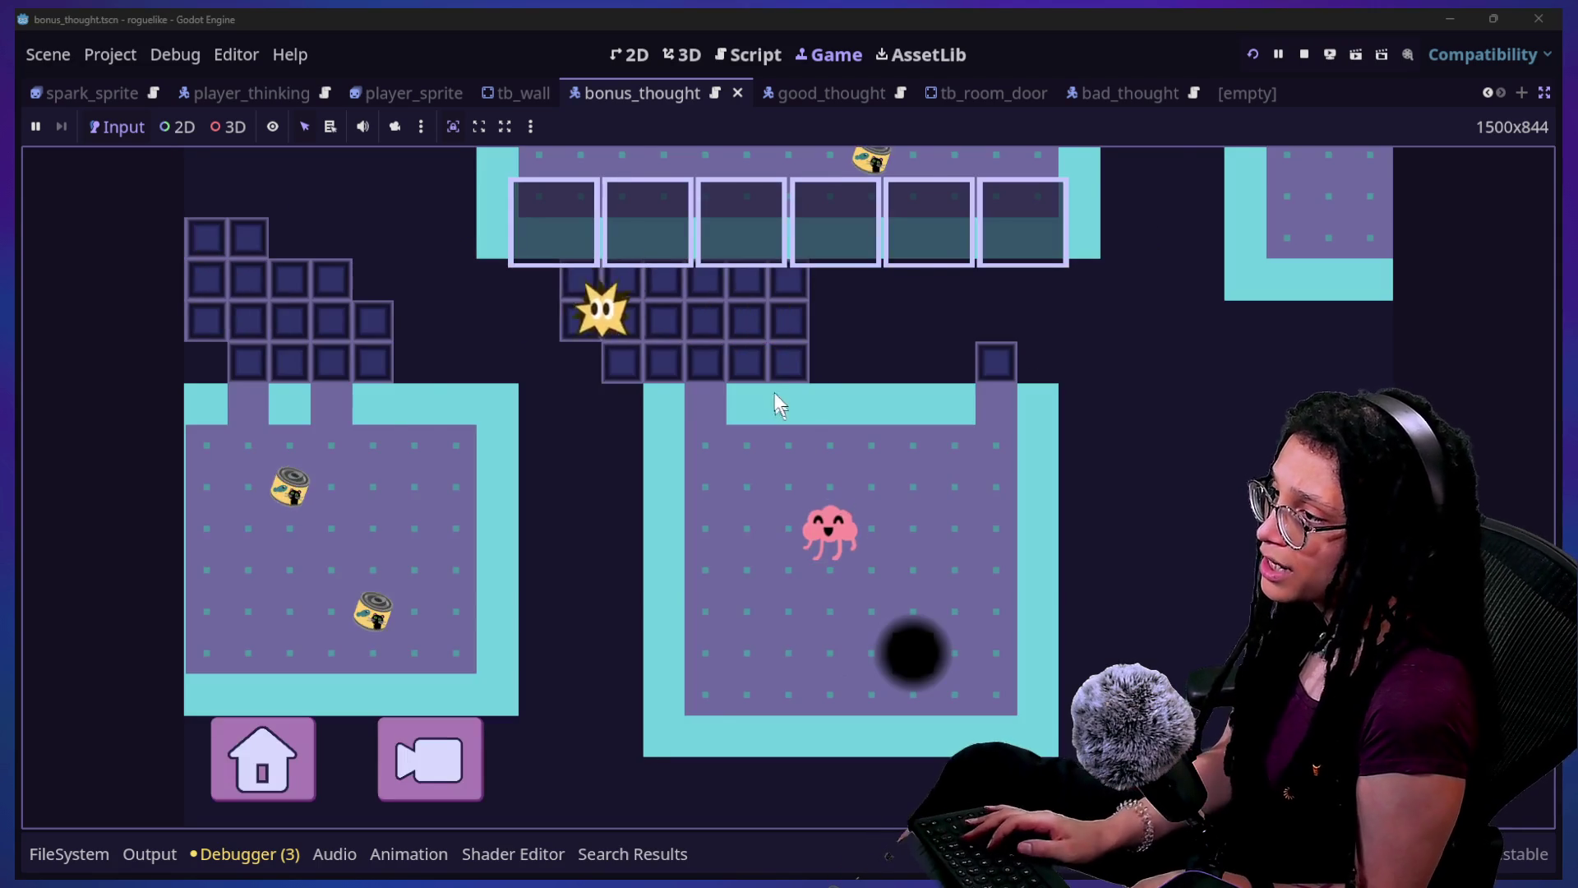
pyautogui.press('Left')
pyautogui.press('Left')
pyautogui.press('Left')
pyautogui.press('Down')
pyautogui.press('Down')
pyautogui.press('Down')
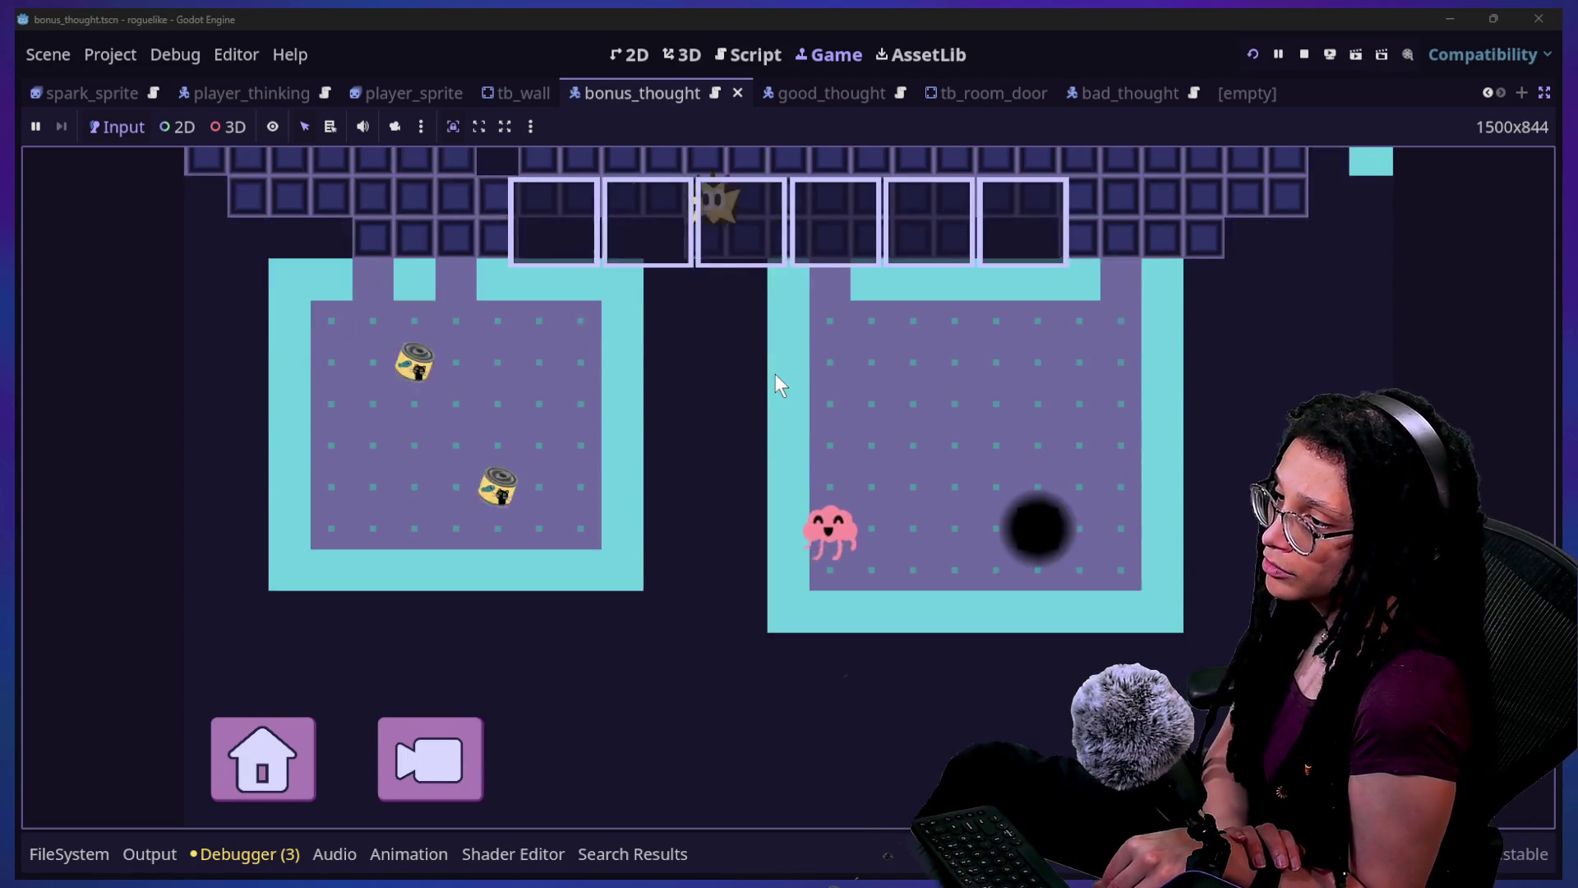
pyautogui.press('Right')
pyautogui.press('Right')
pyautogui.press('Right')
pyautogui.press('Right')
pyautogui.press('Right')
pyautogui.press('Right')
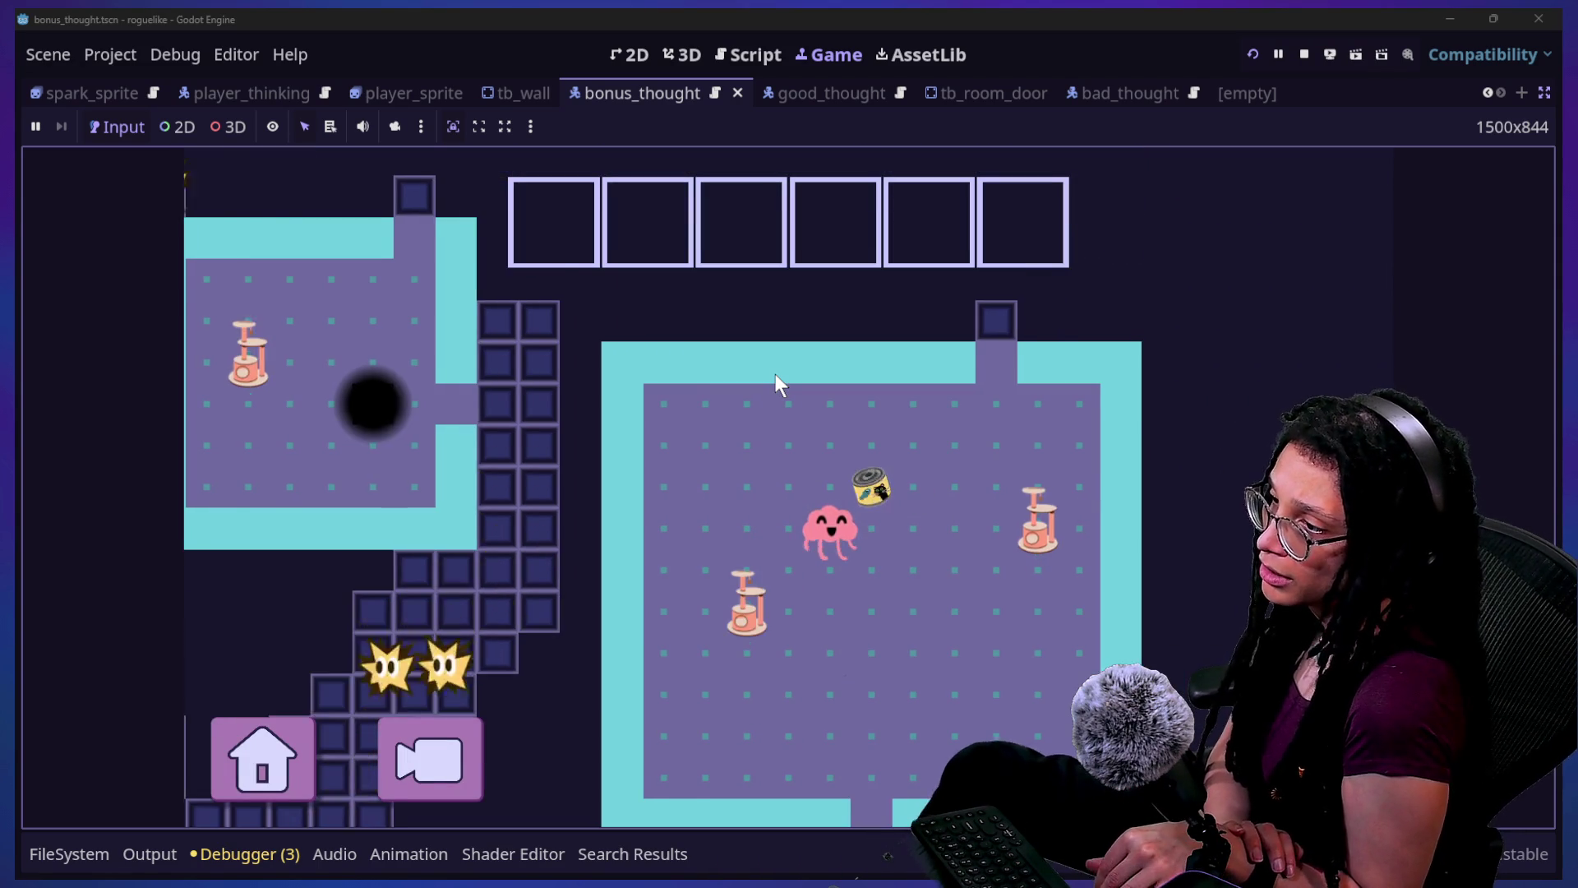
pyautogui.press('Down')
pyautogui.press('Down')
pyautogui.press('Left')
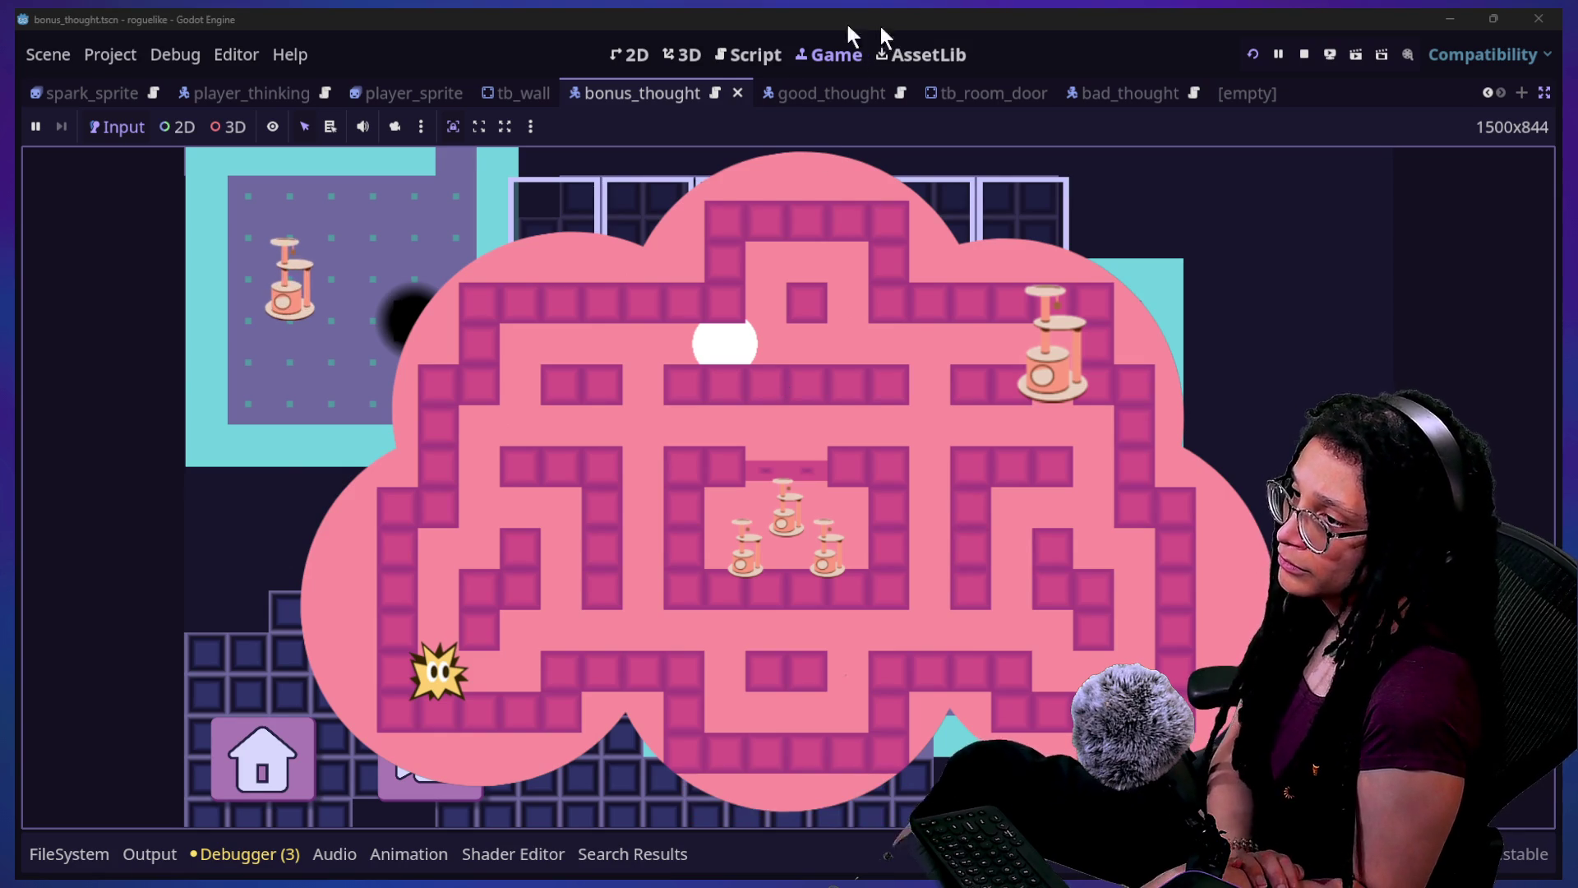
pyautogui.click(715, 54)
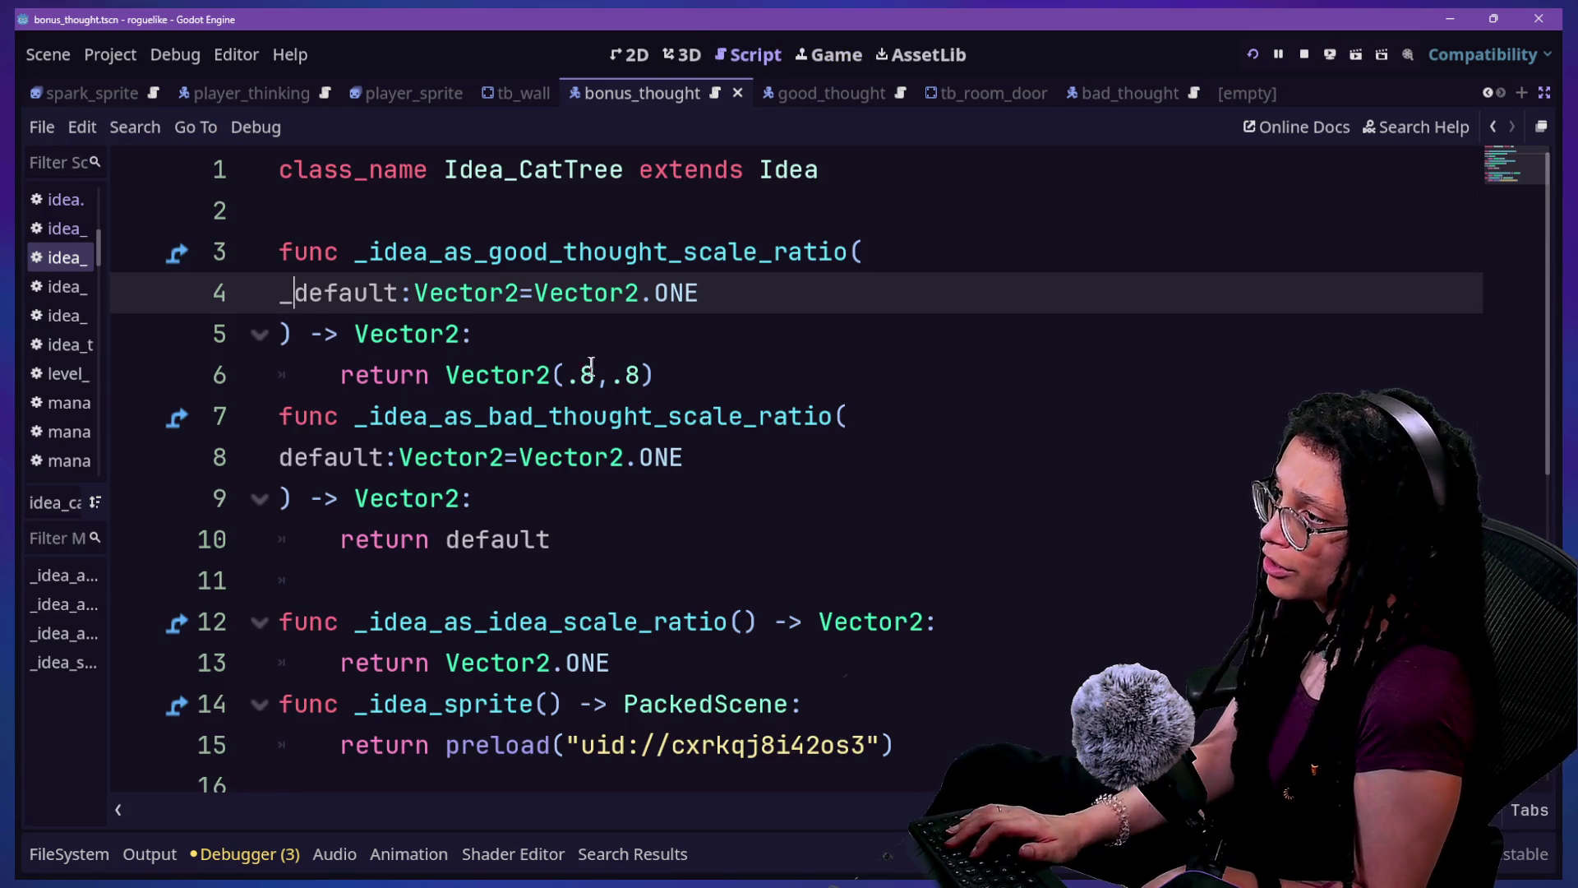
# Change line 6's return to Vector2(.6,.6), glance over line 4's _default, and run the project again
pyautogui.click(599, 374)
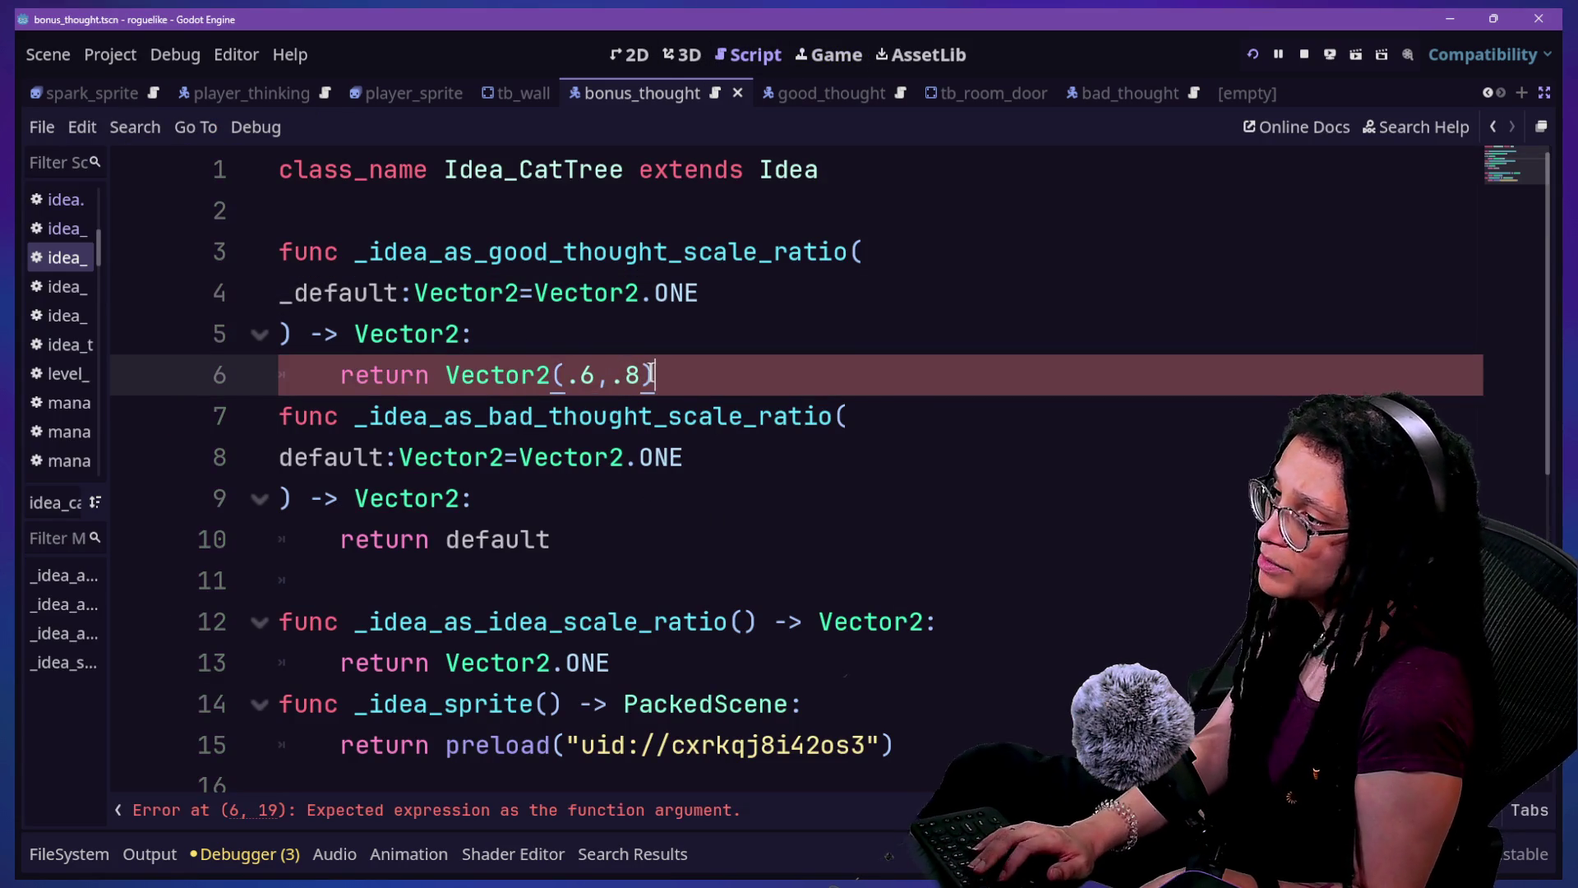
pyautogui.press('BackSpace')
pyautogui.write('6')
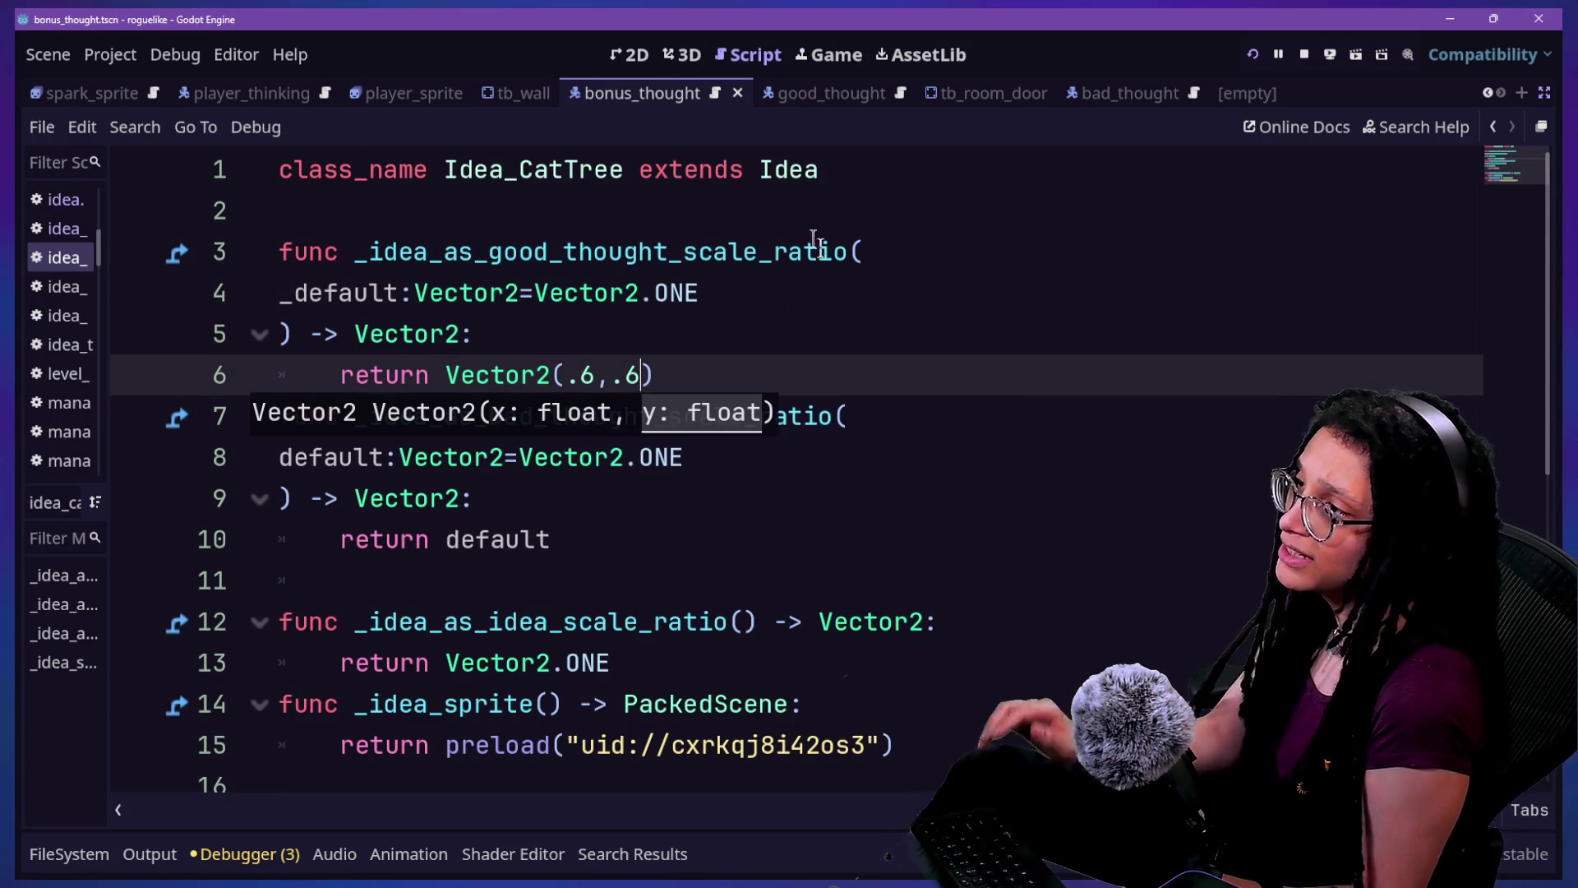
pyautogui.click(451, 165)
pyautogui.hotkey('shift', 'Down')
pyautogui.click(405, 333)
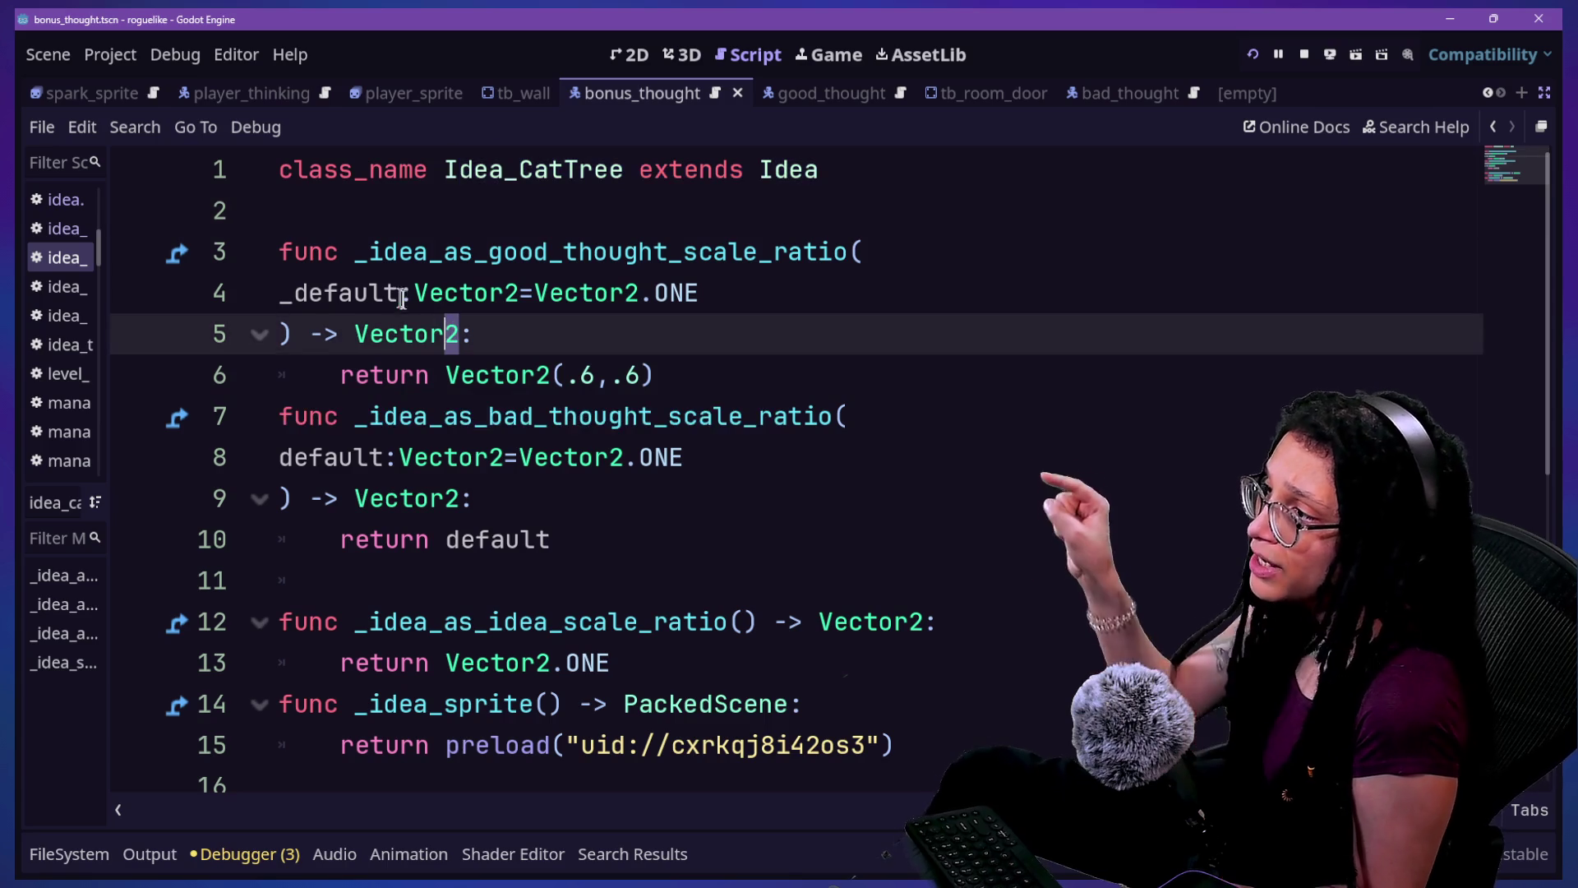
pyautogui.press('Up')
pyautogui.moveTo(362, 252); pyautogui.dragTo(423, 291)
pyautogui.moveTo(284, 334)
pyautogui.mouseDown()
pyautogui.moveTo(472, 333)
pyautogui.moveTo(519, 292)
pyautogui.mouseUp()
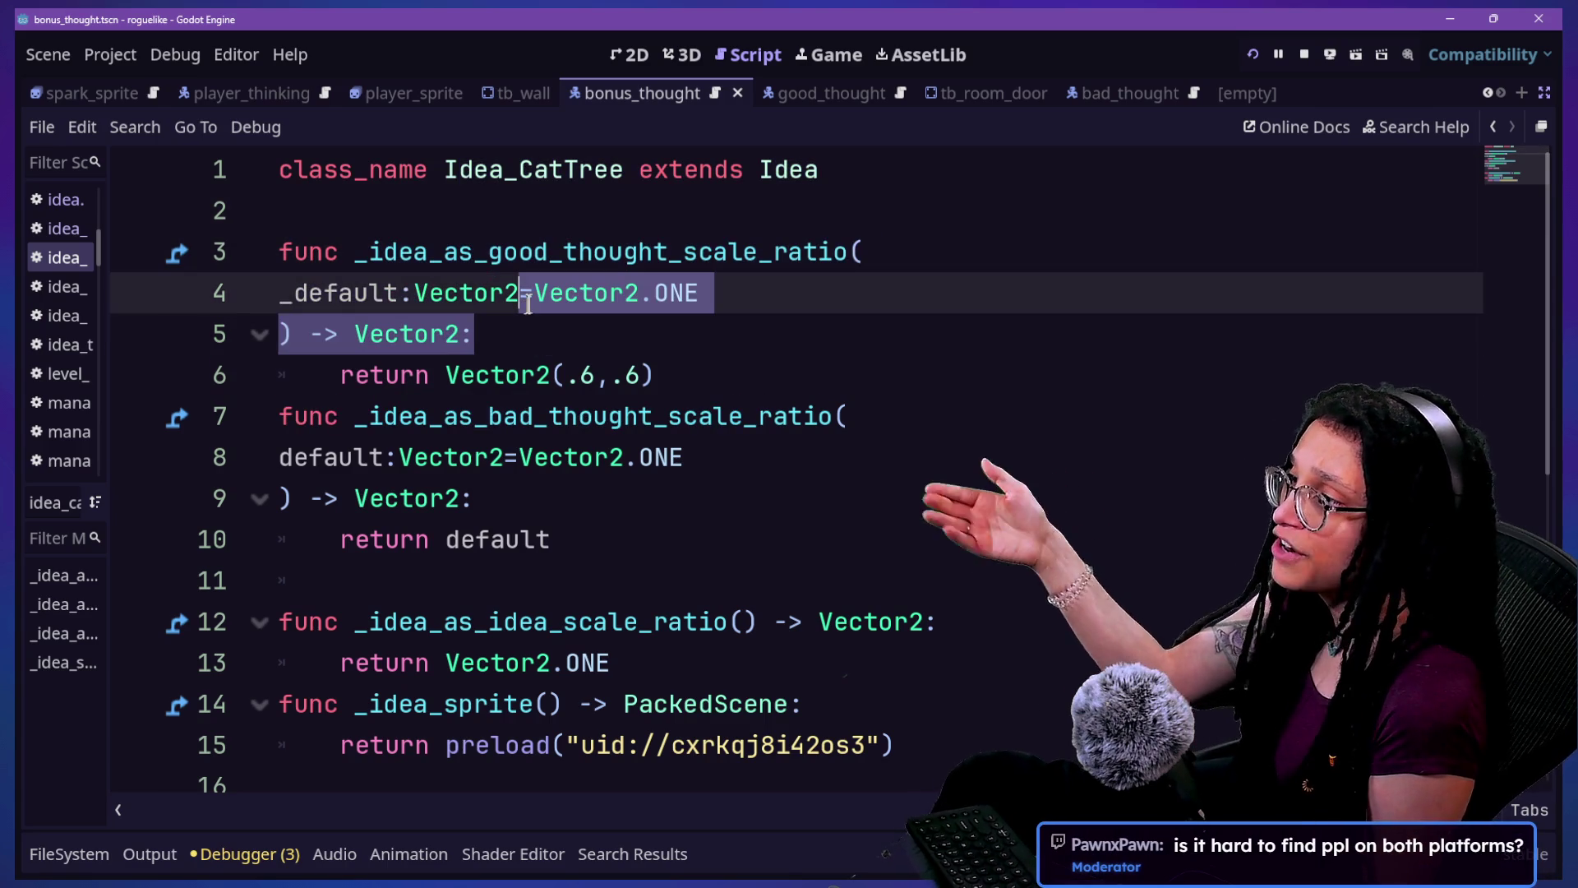
pyautogui.click(1255, 55)
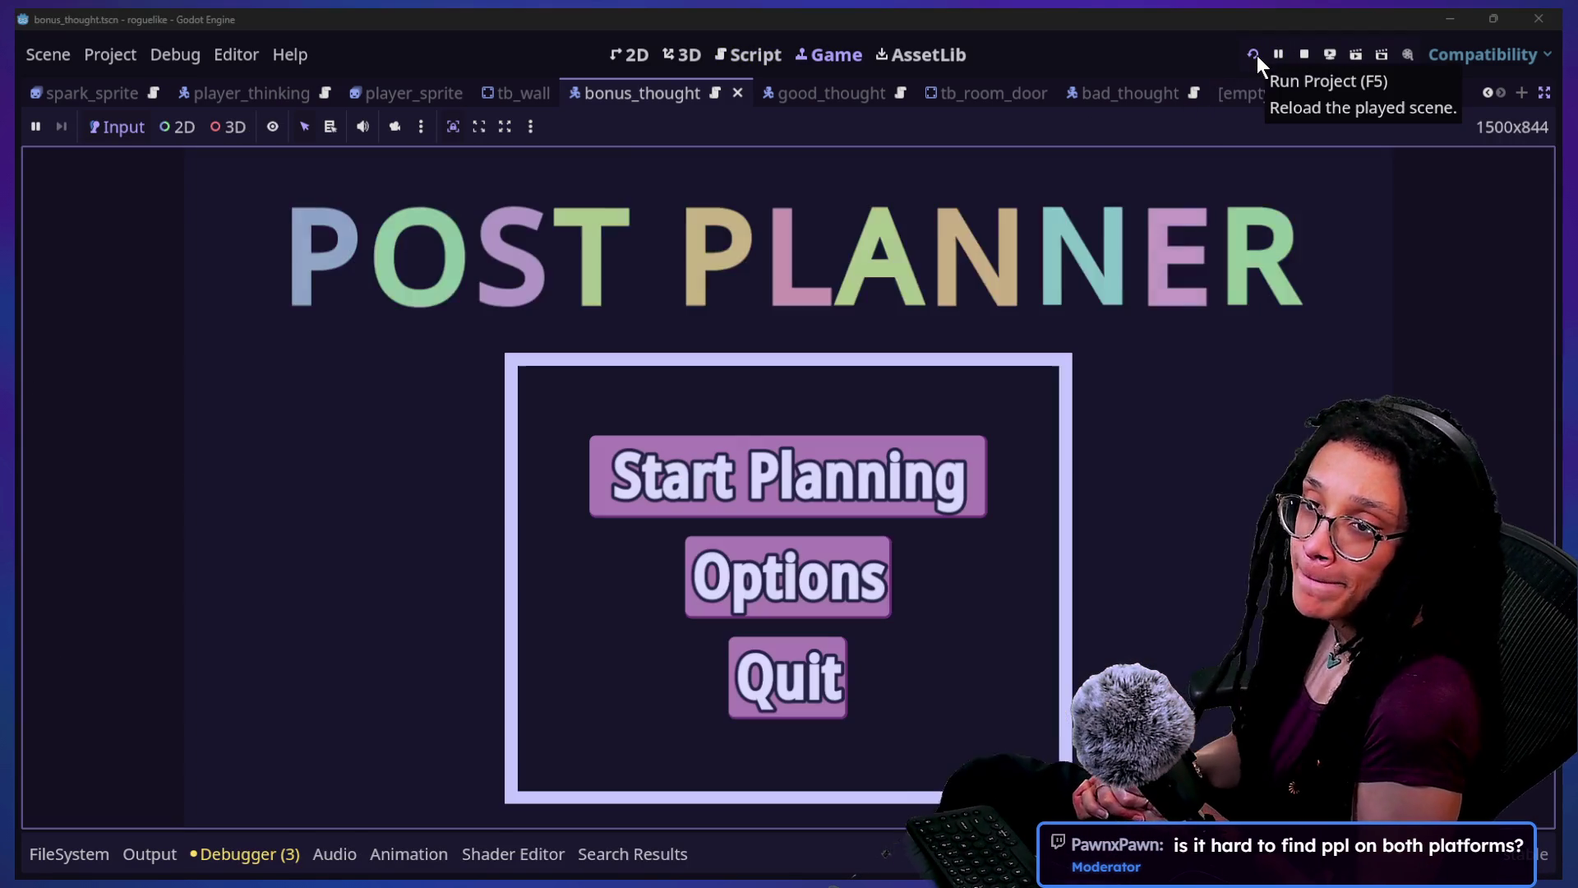
# Start planning with Catstagram and walk through the rooms until the thought maze triggers
pyautogui.click(956, 454)
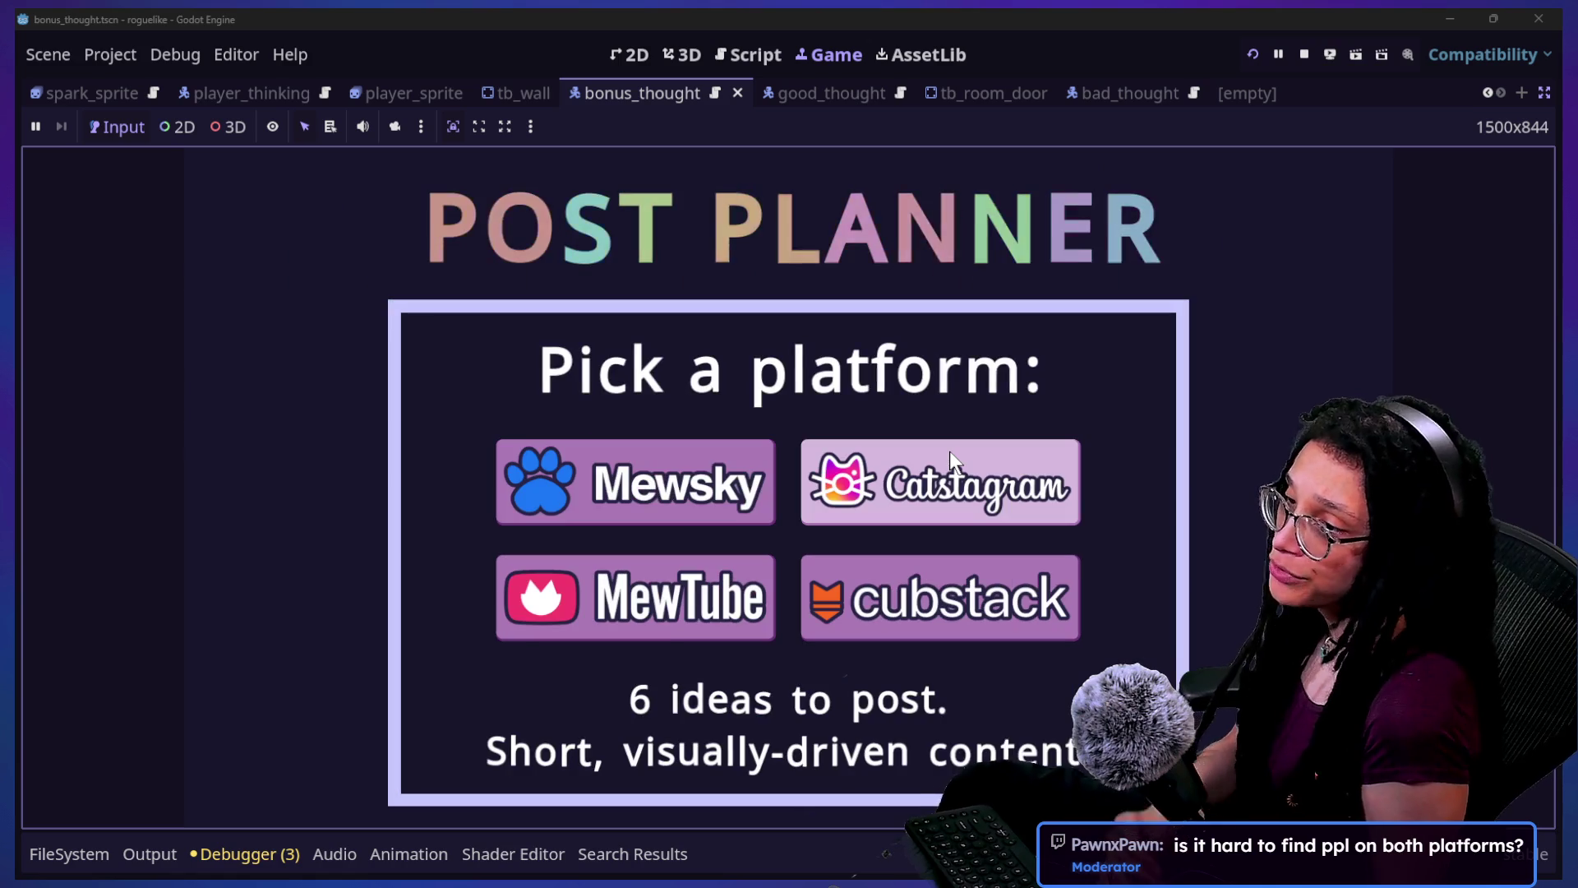
pyautogui.click(949, 451)
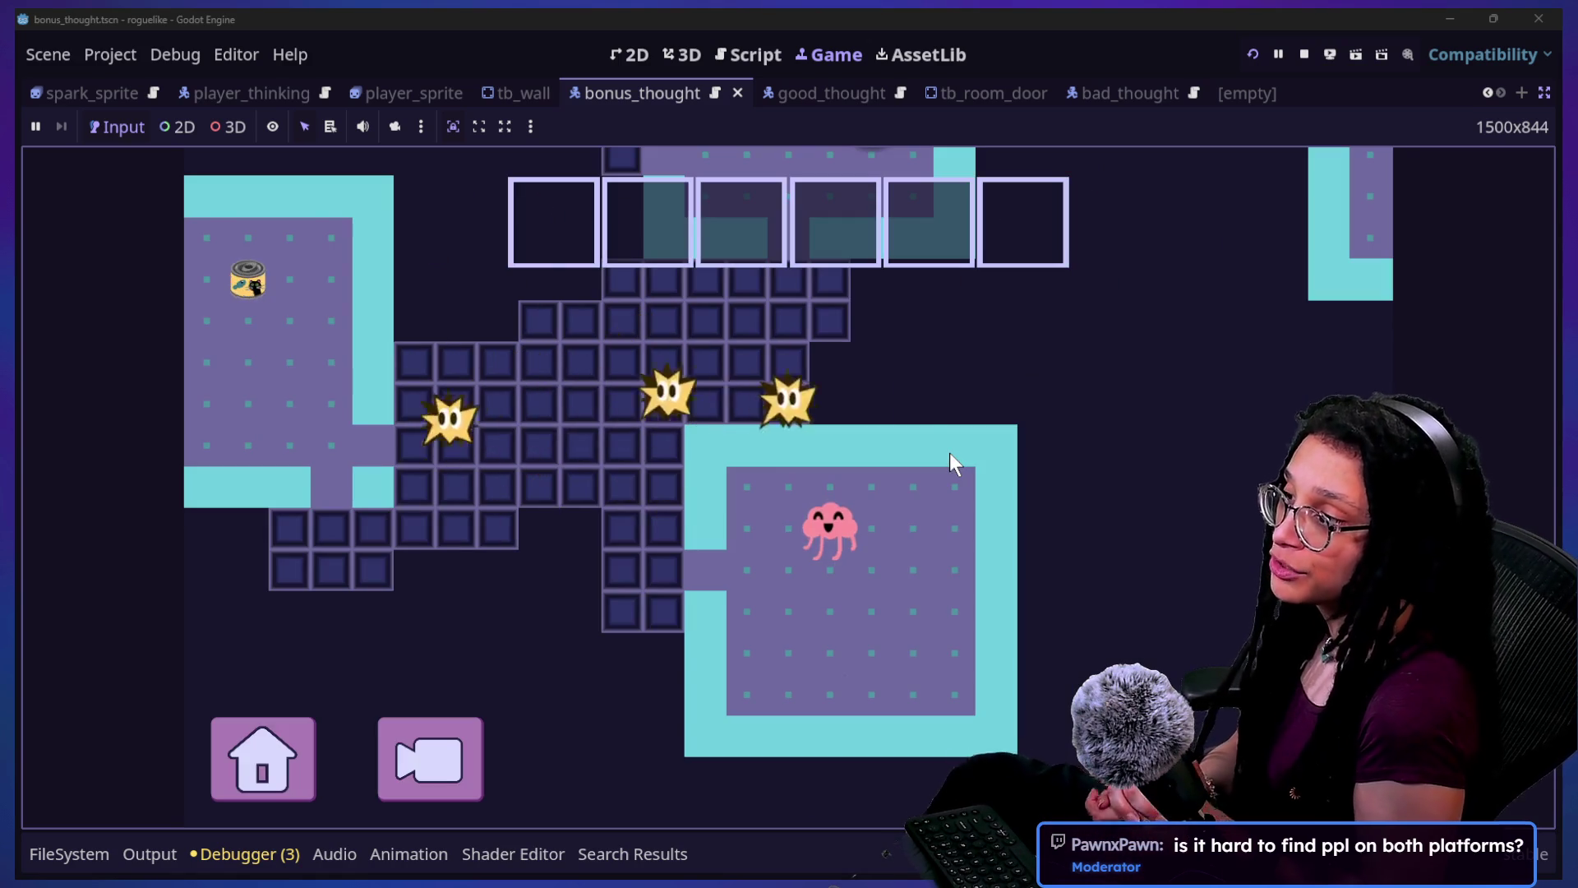
pyautogui.press('Left')
pyautogui.press('Up')
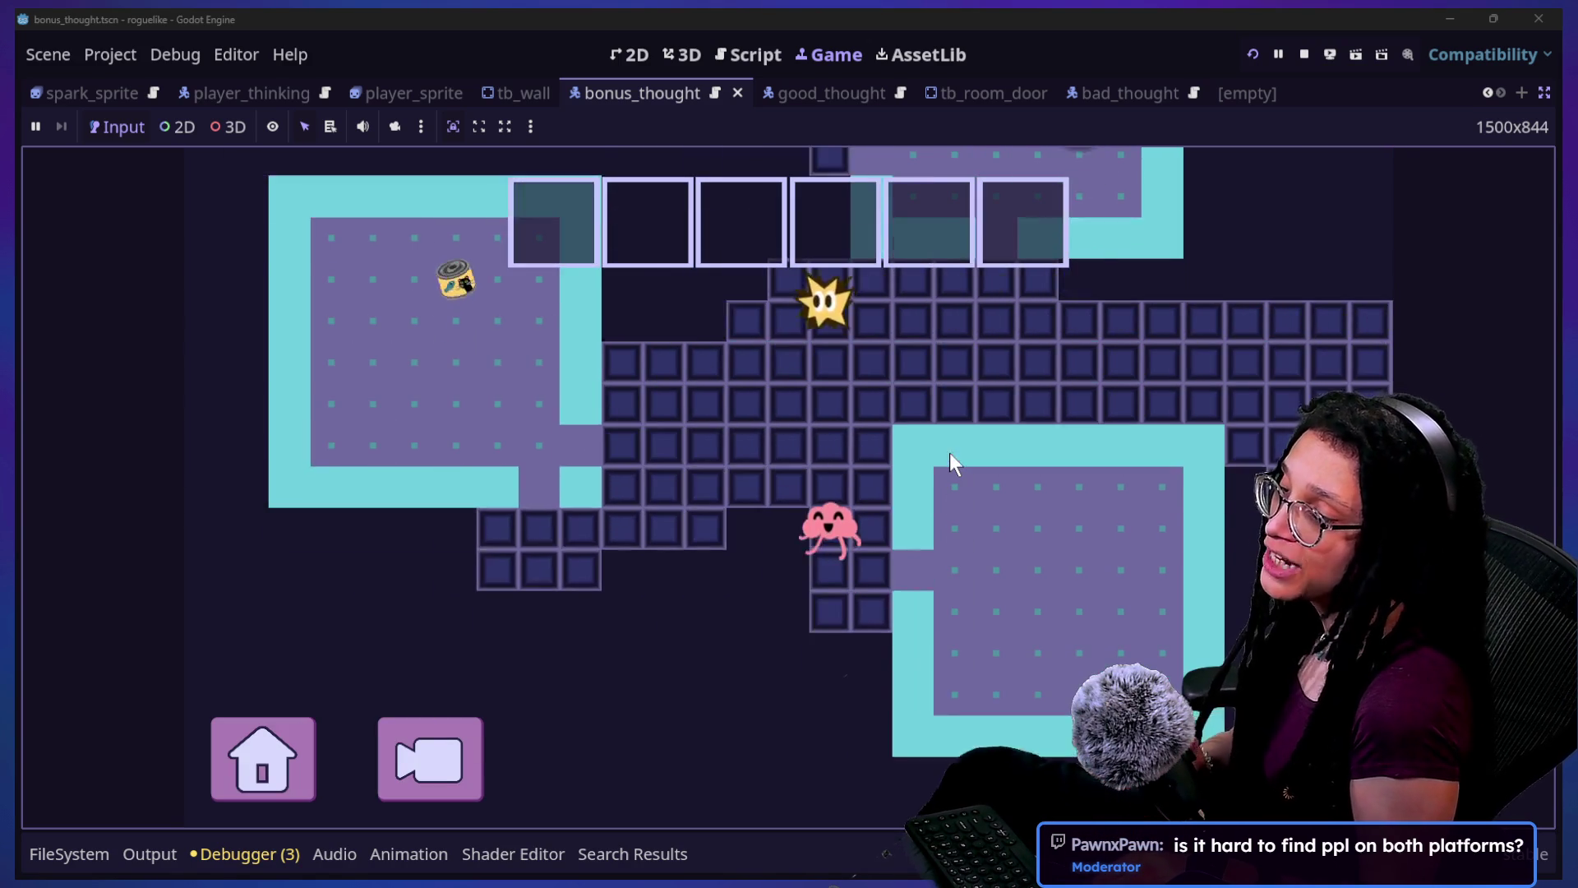
pyautogui.press('Right')
pyautogui.press('Up')
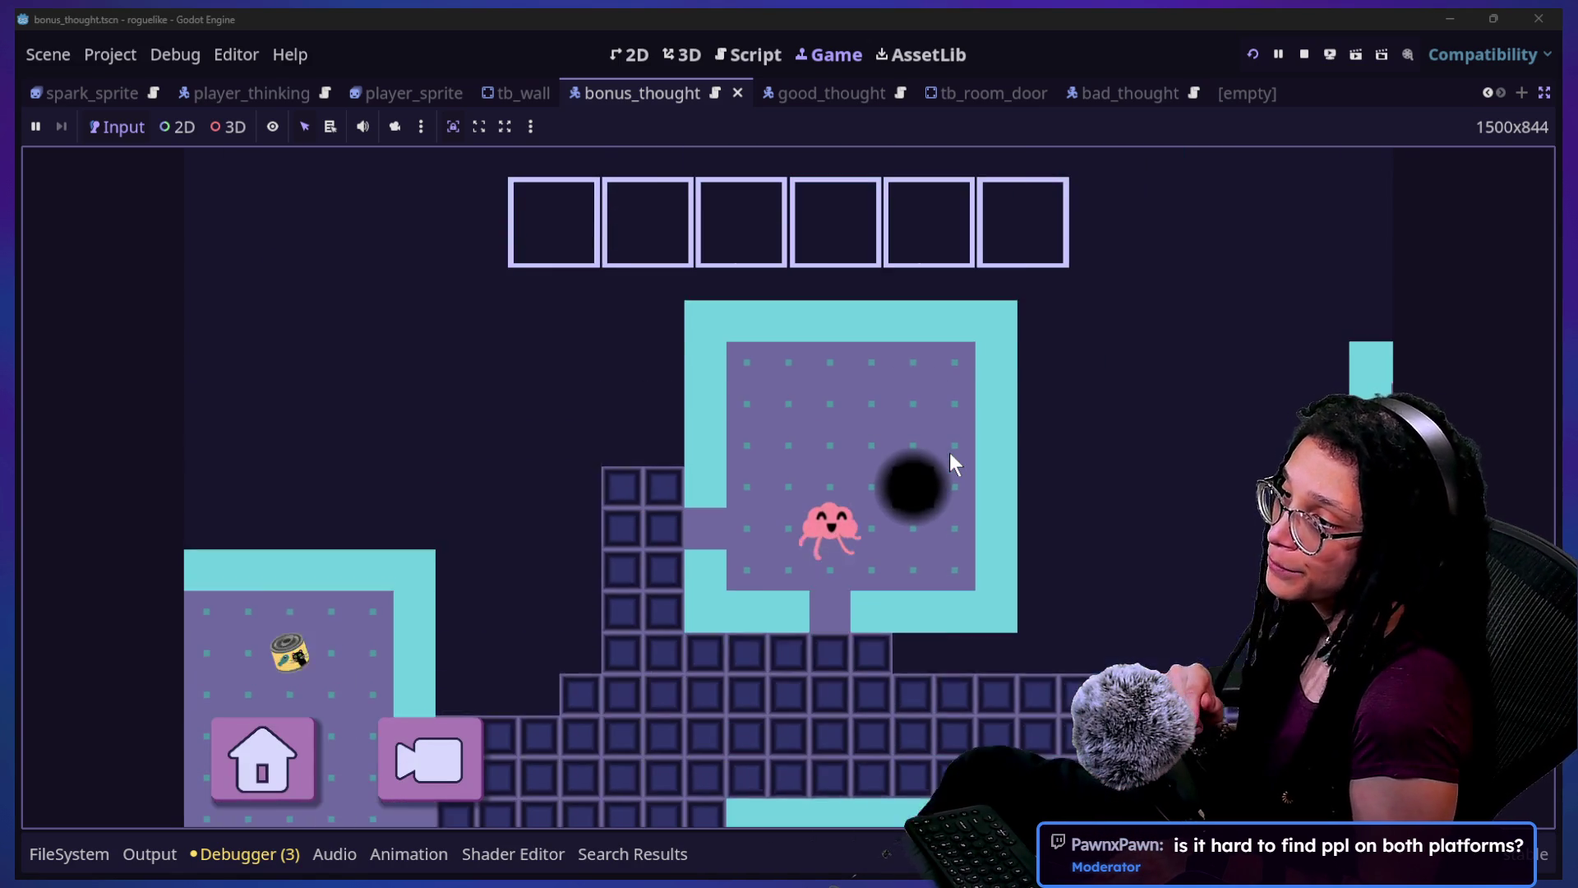
pyautogui.press('Right')
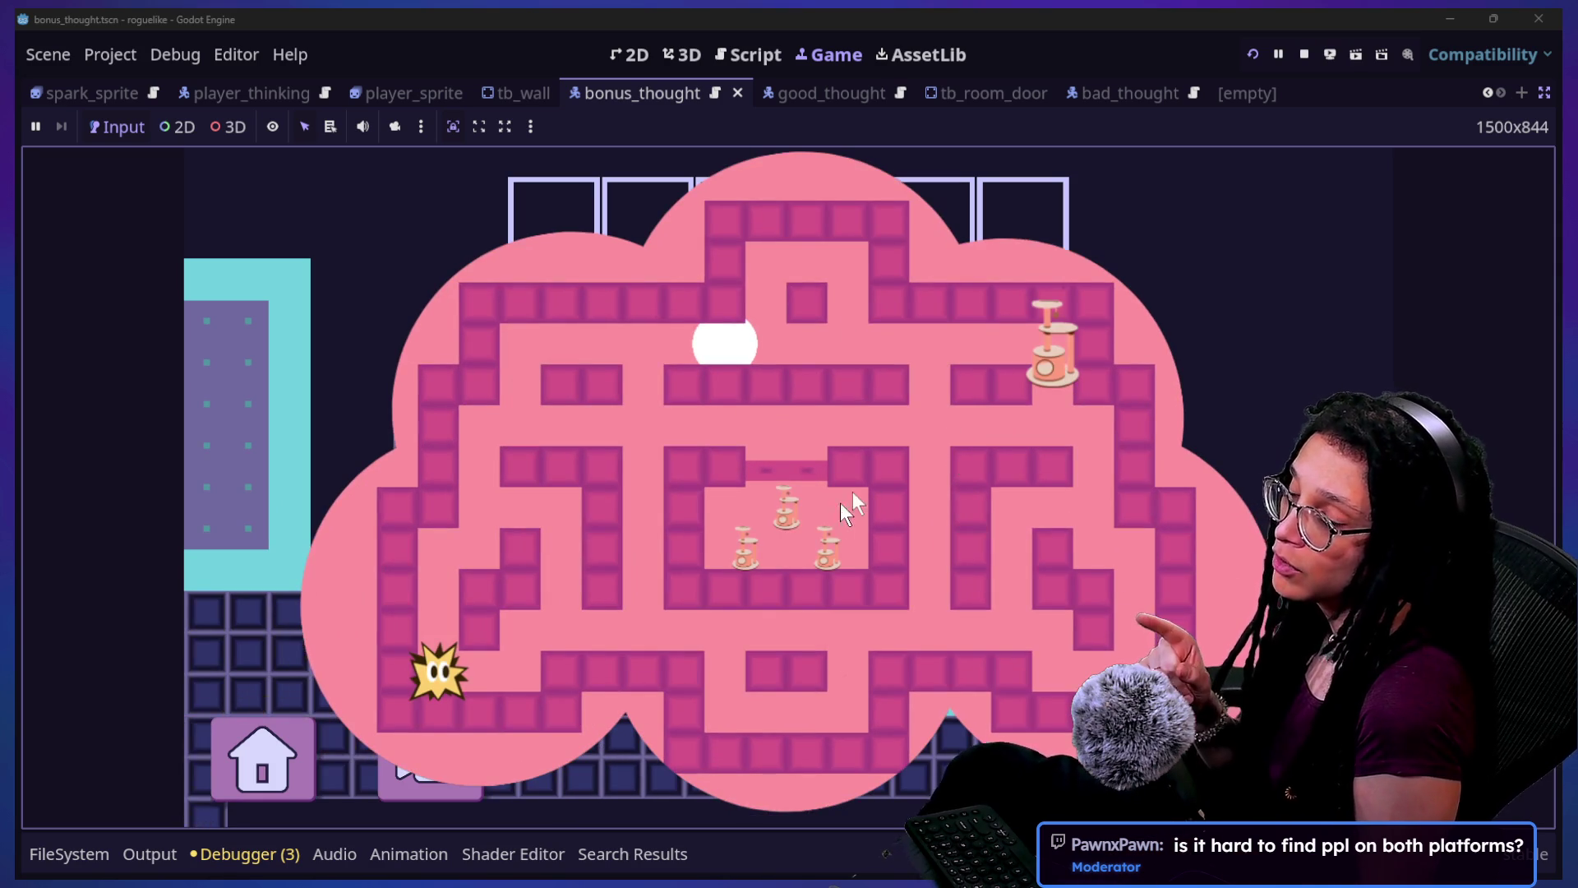
# Compare the smaller cat-tree thoughts with the whiteboard scale notes and return to the Idea_CatTree code
pyautogui.click(745, 56)
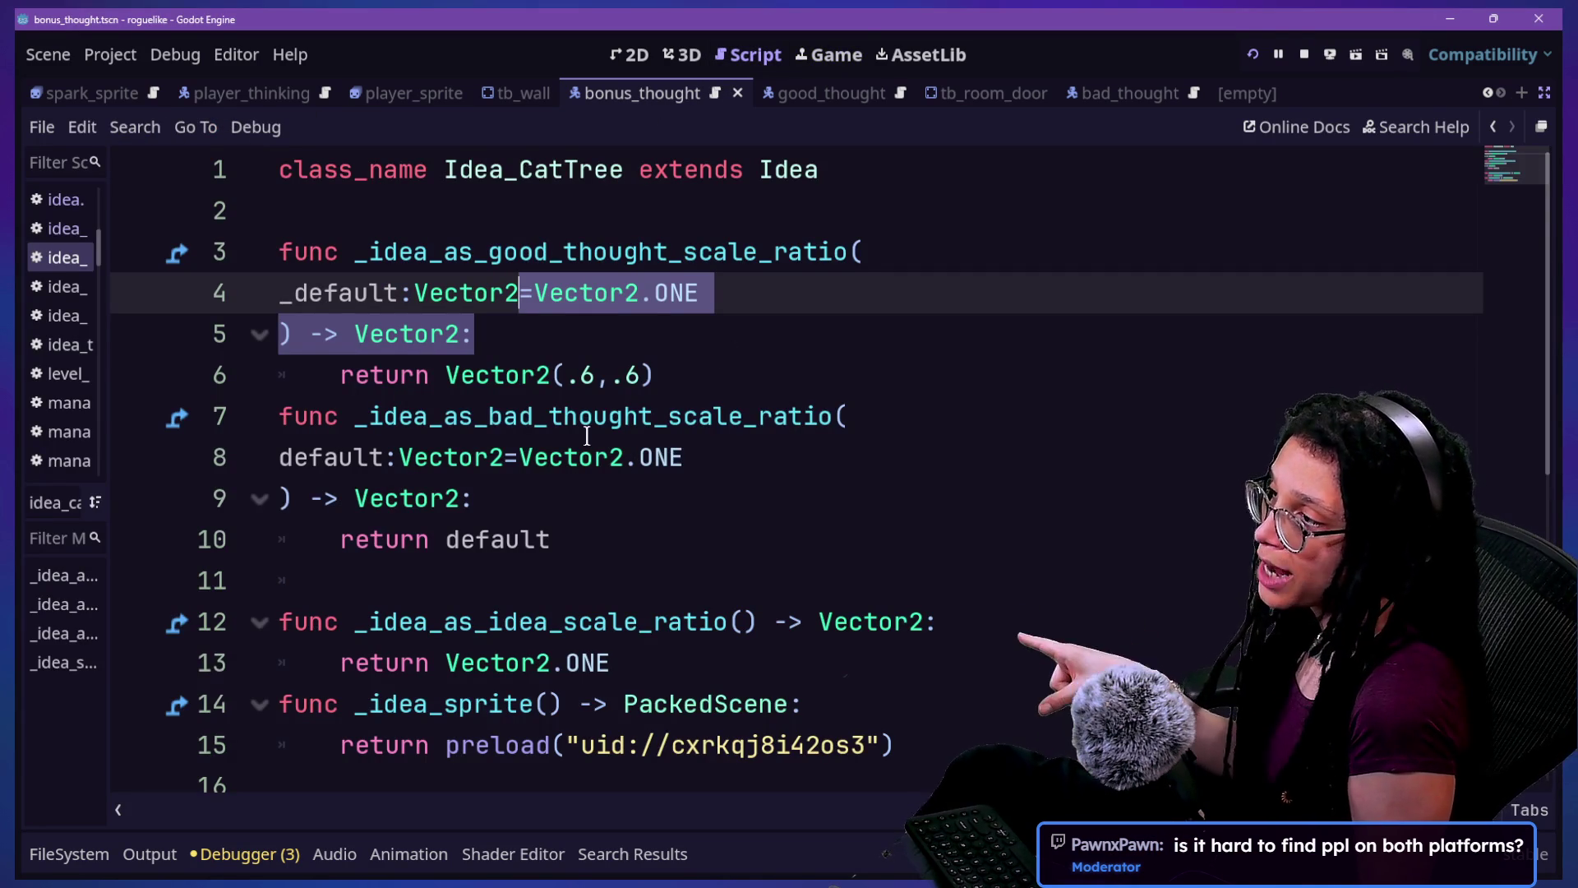
pyautogui.click(820, 55)
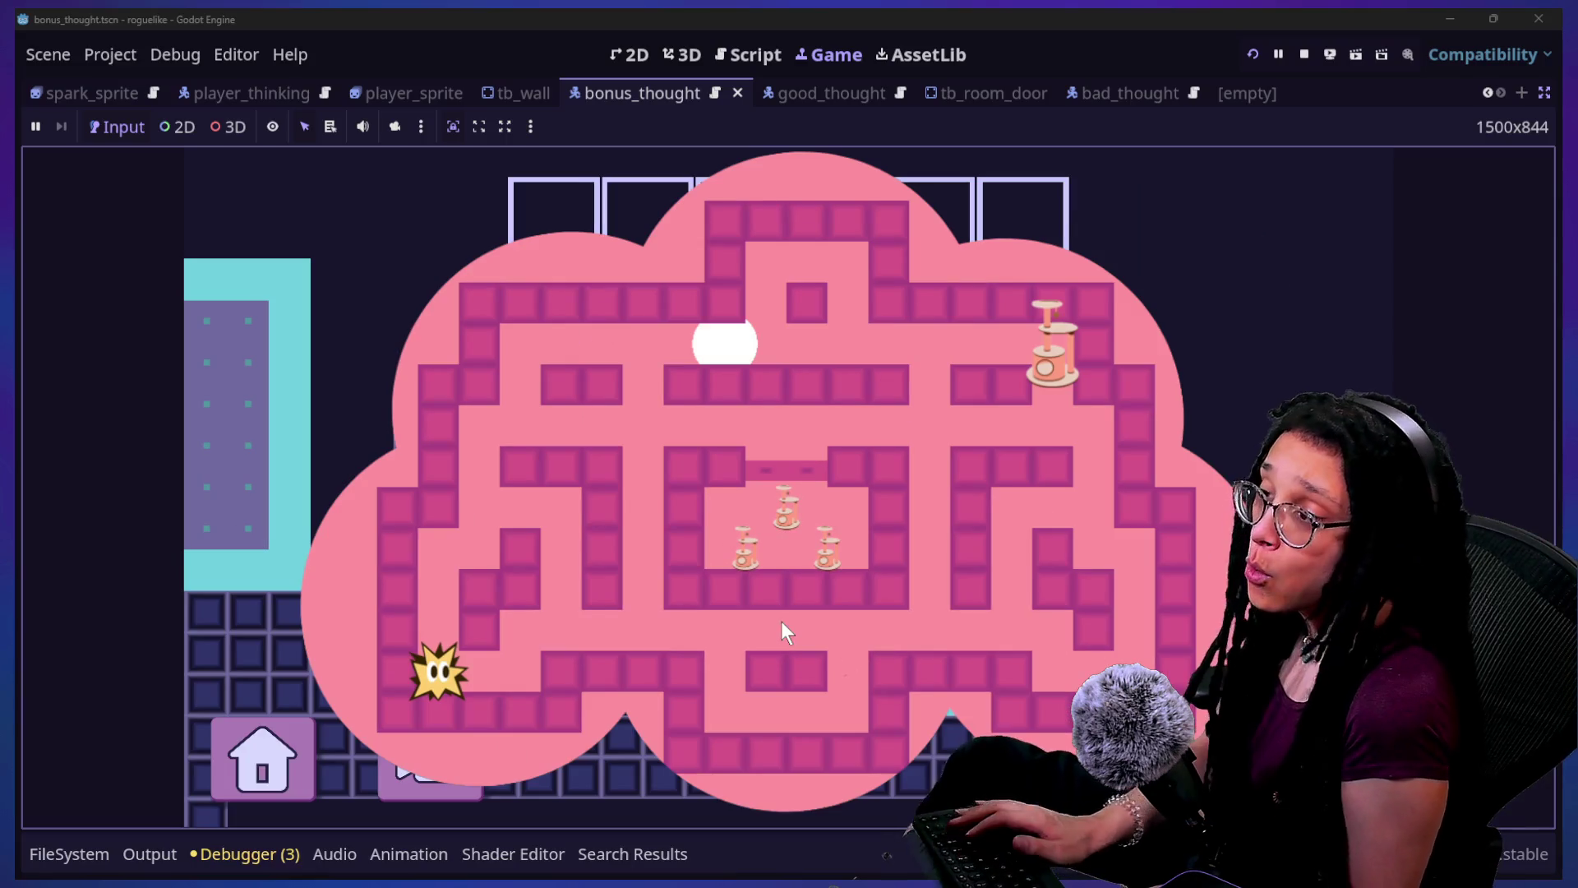
pyautogui.hotkey('alt', 'Tab')
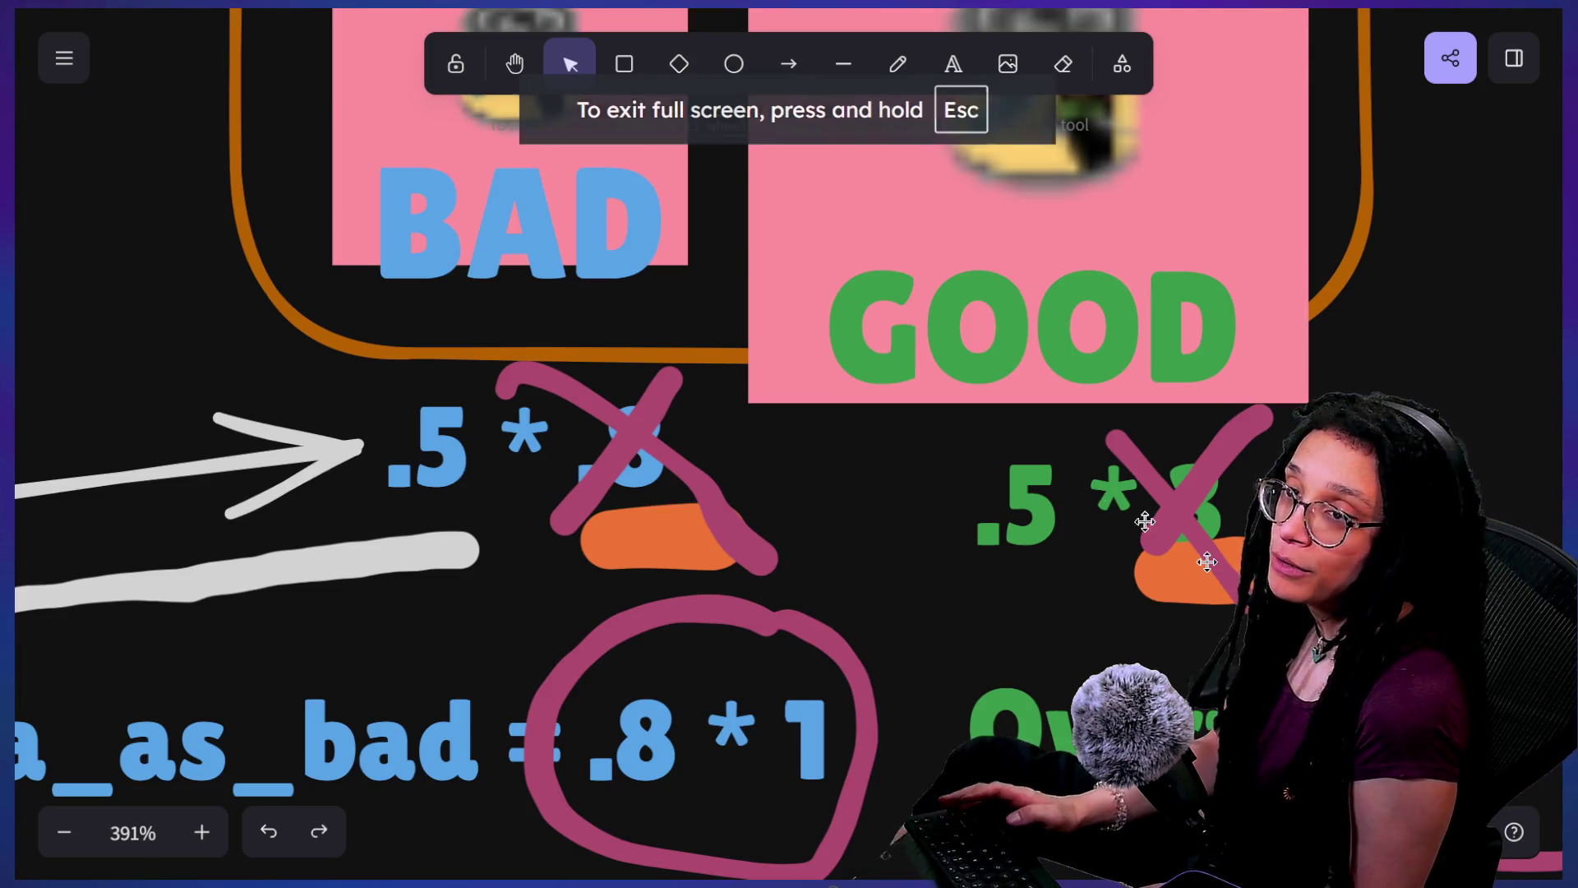
pyautogui.hotkey('alt', 'Tab')
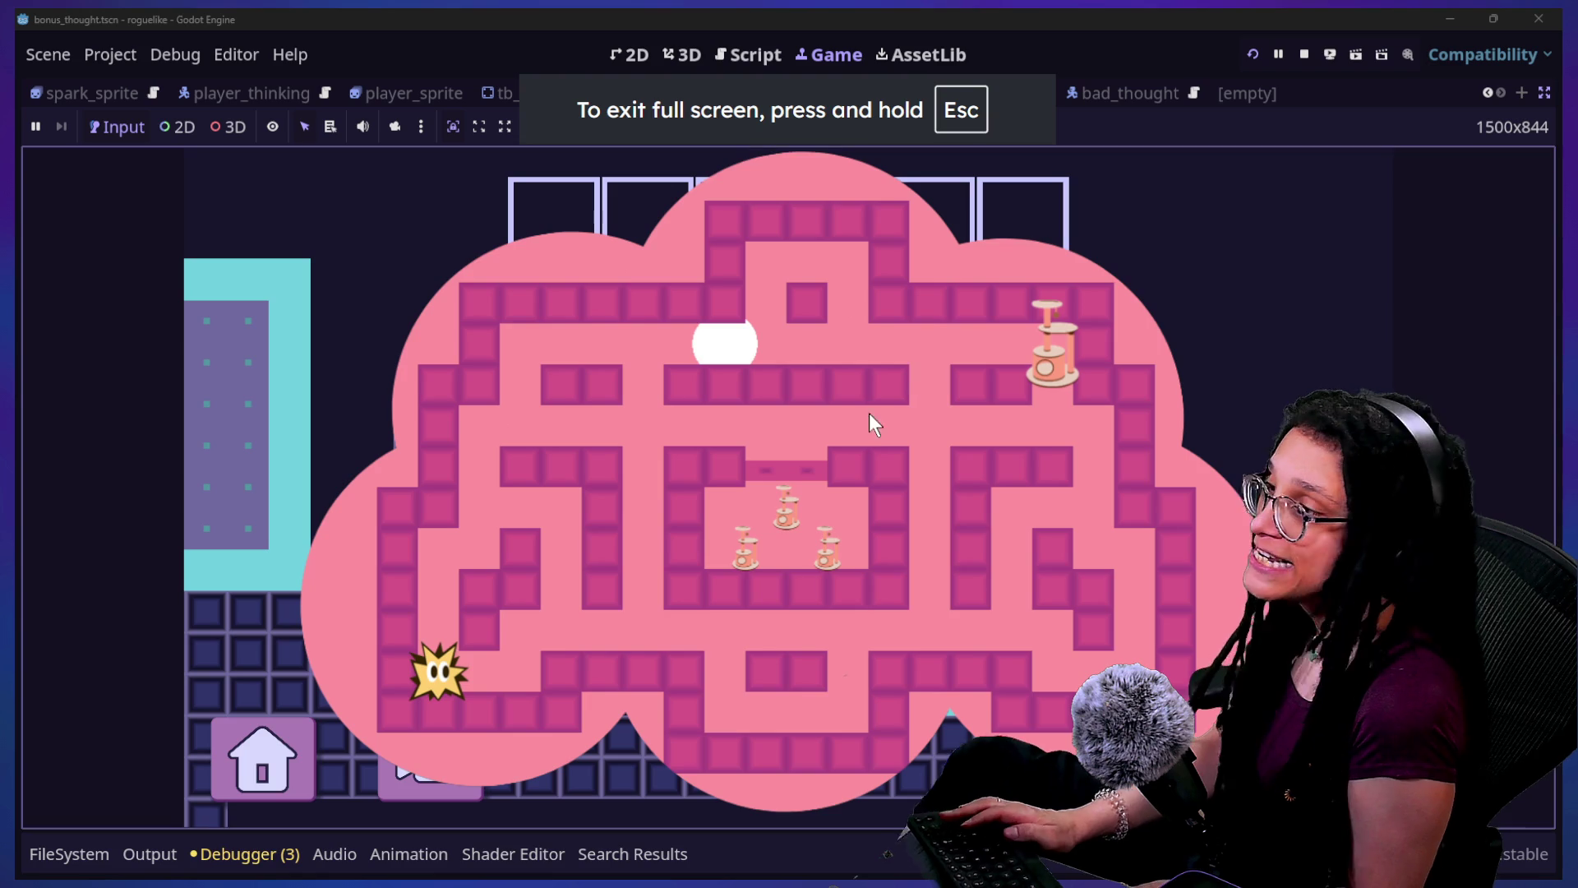
pyautogui.click(745, 58)
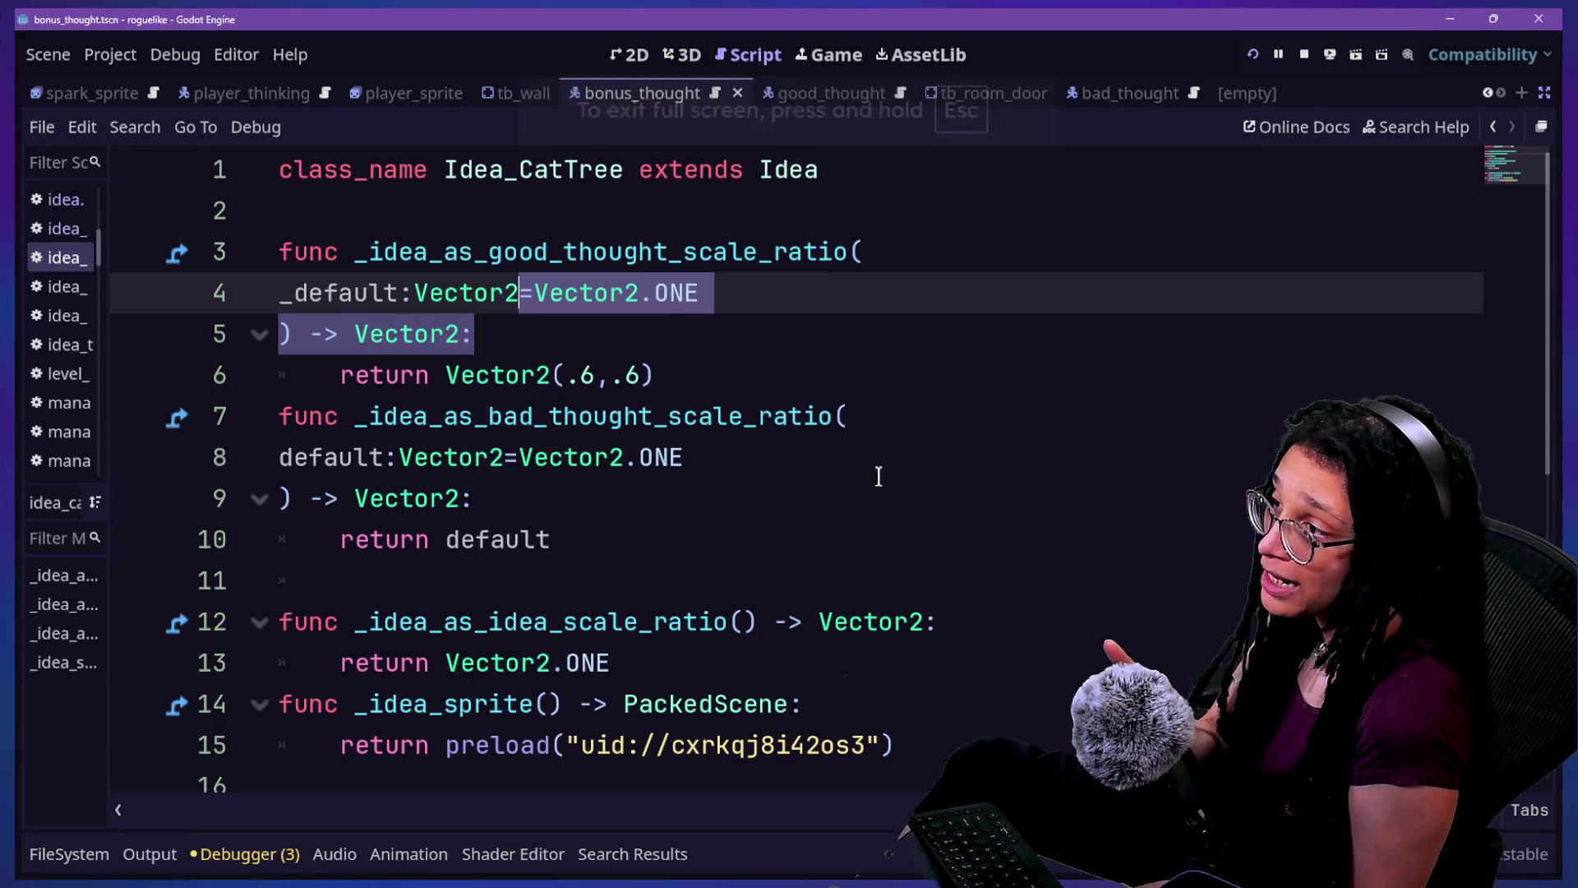
# Write a two-line #TODO after line 6 about handling as_good and as_bad thought scaling separately, then bring the browser forward
pyautogui.click(849, 444)
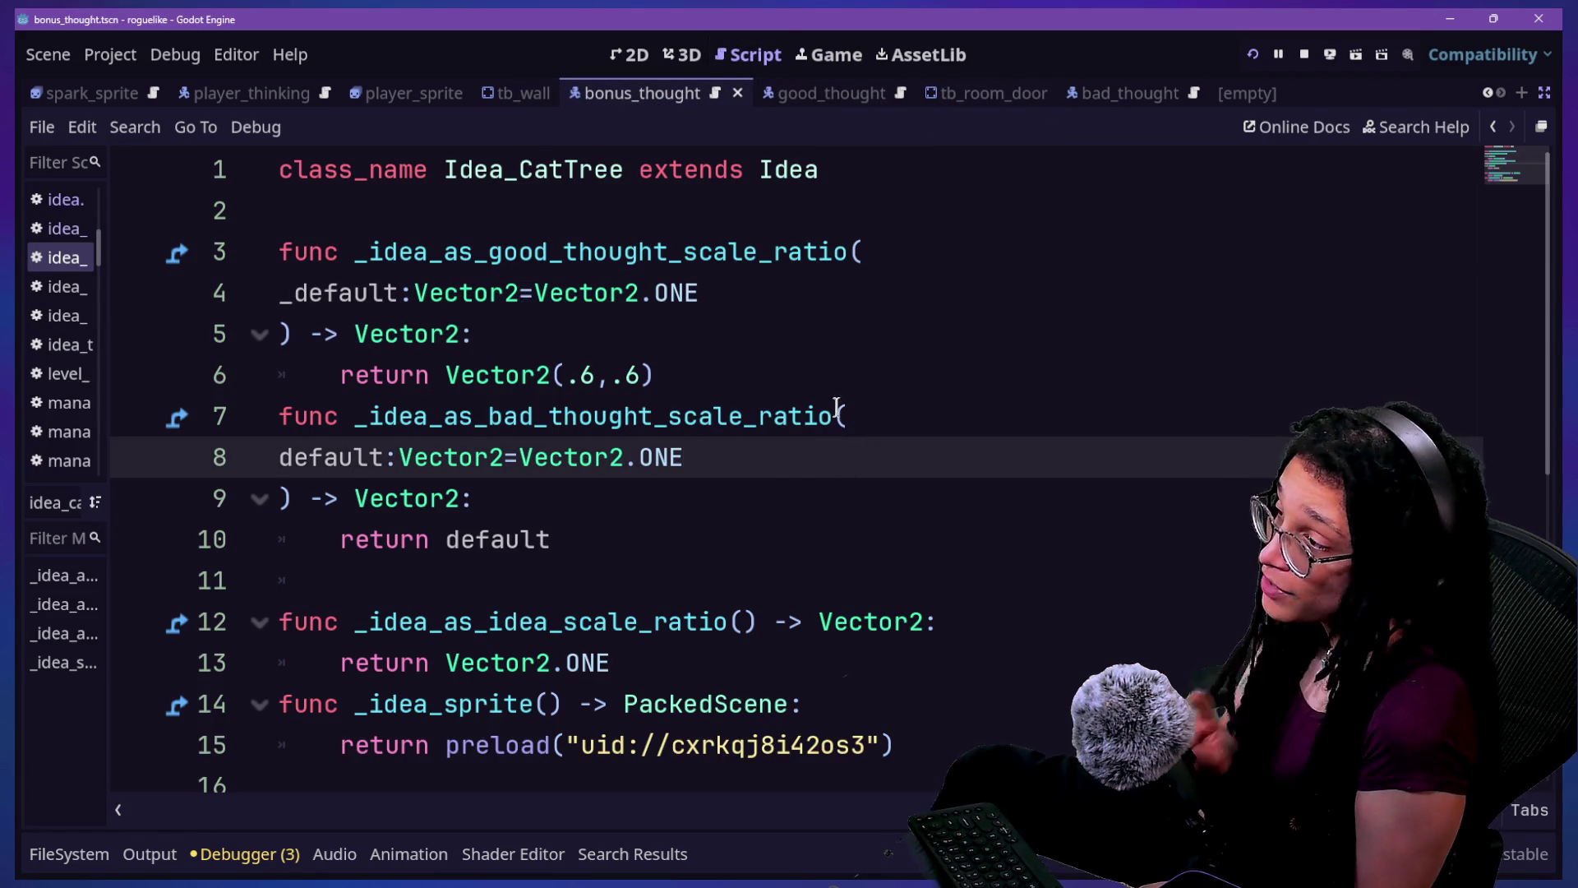
pyautogui.click(740, 491)
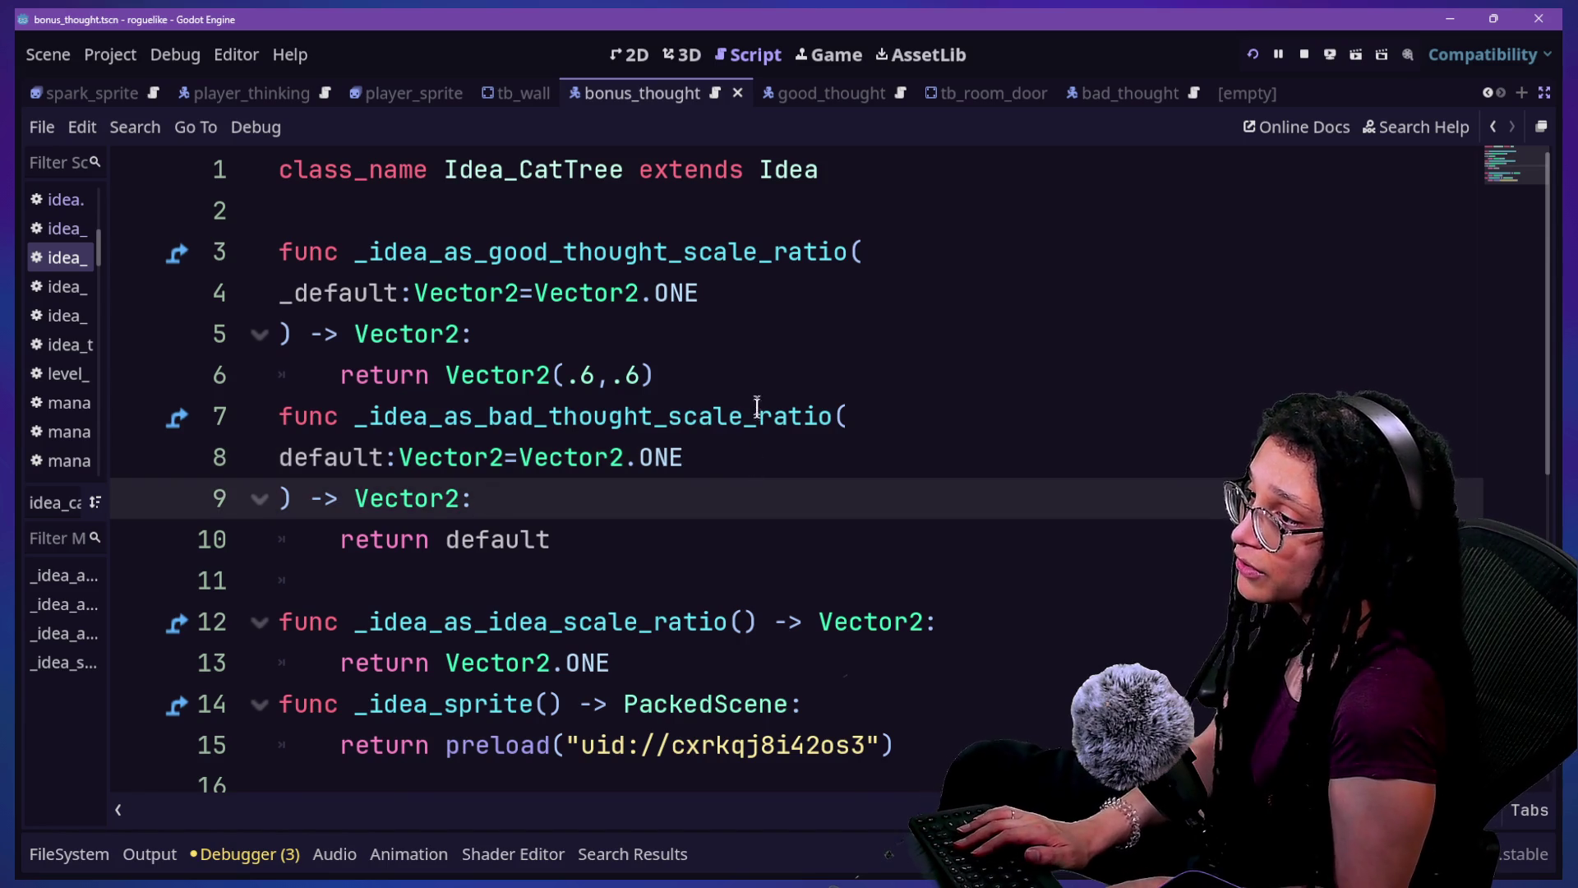
pyautogui.click(758, 390)
pyautogui.press('Return')
pyautogui.press('Return')
pyautogui.press('BackSpace')
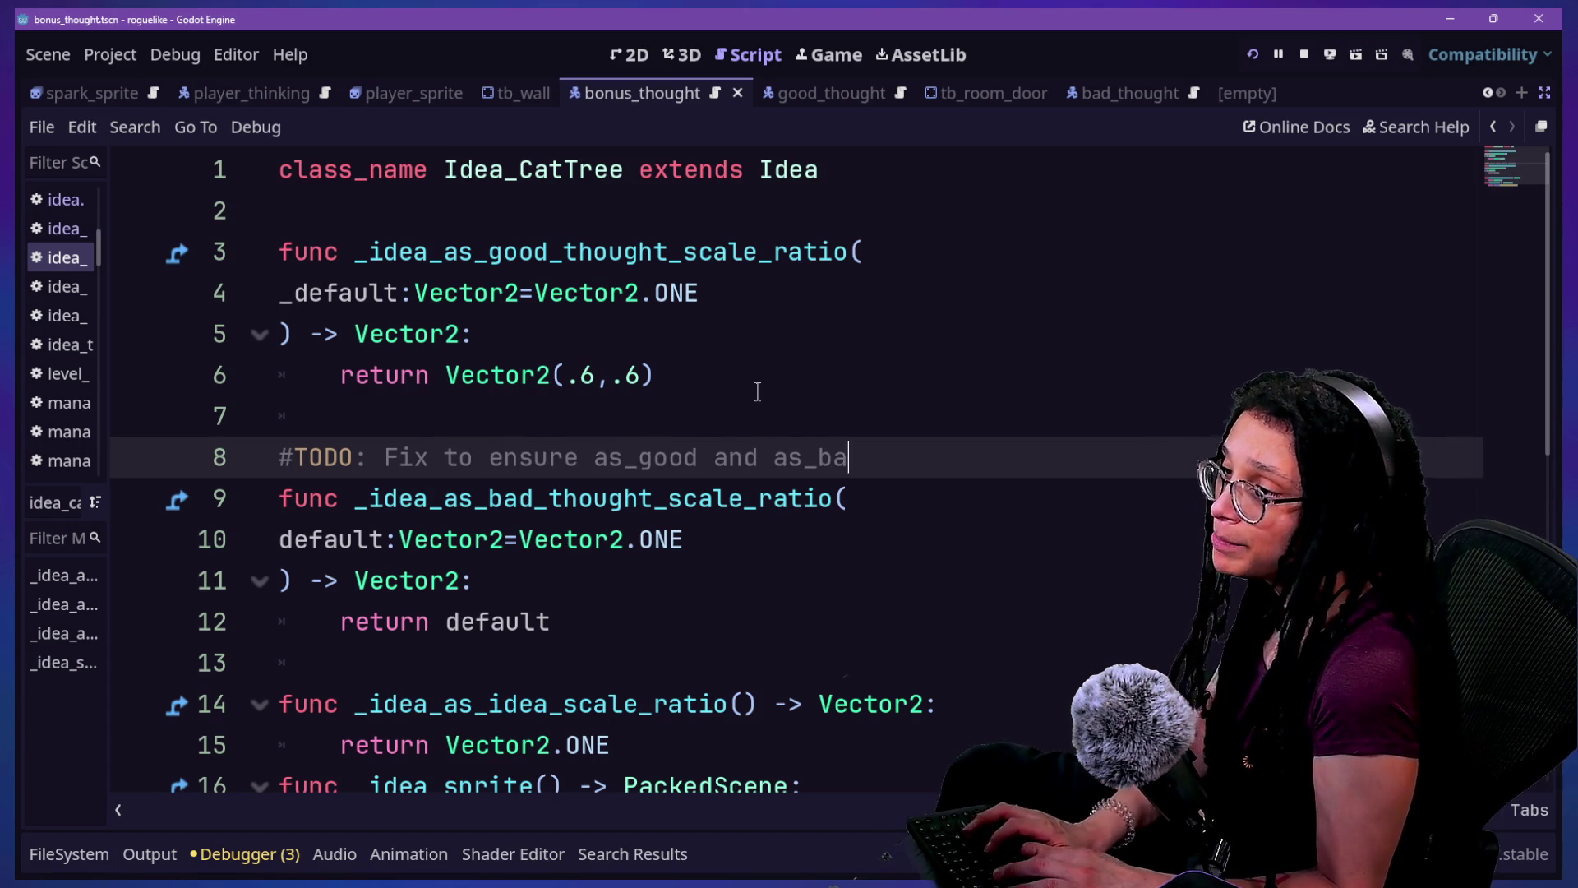
pyautogui.write('d are actually ')
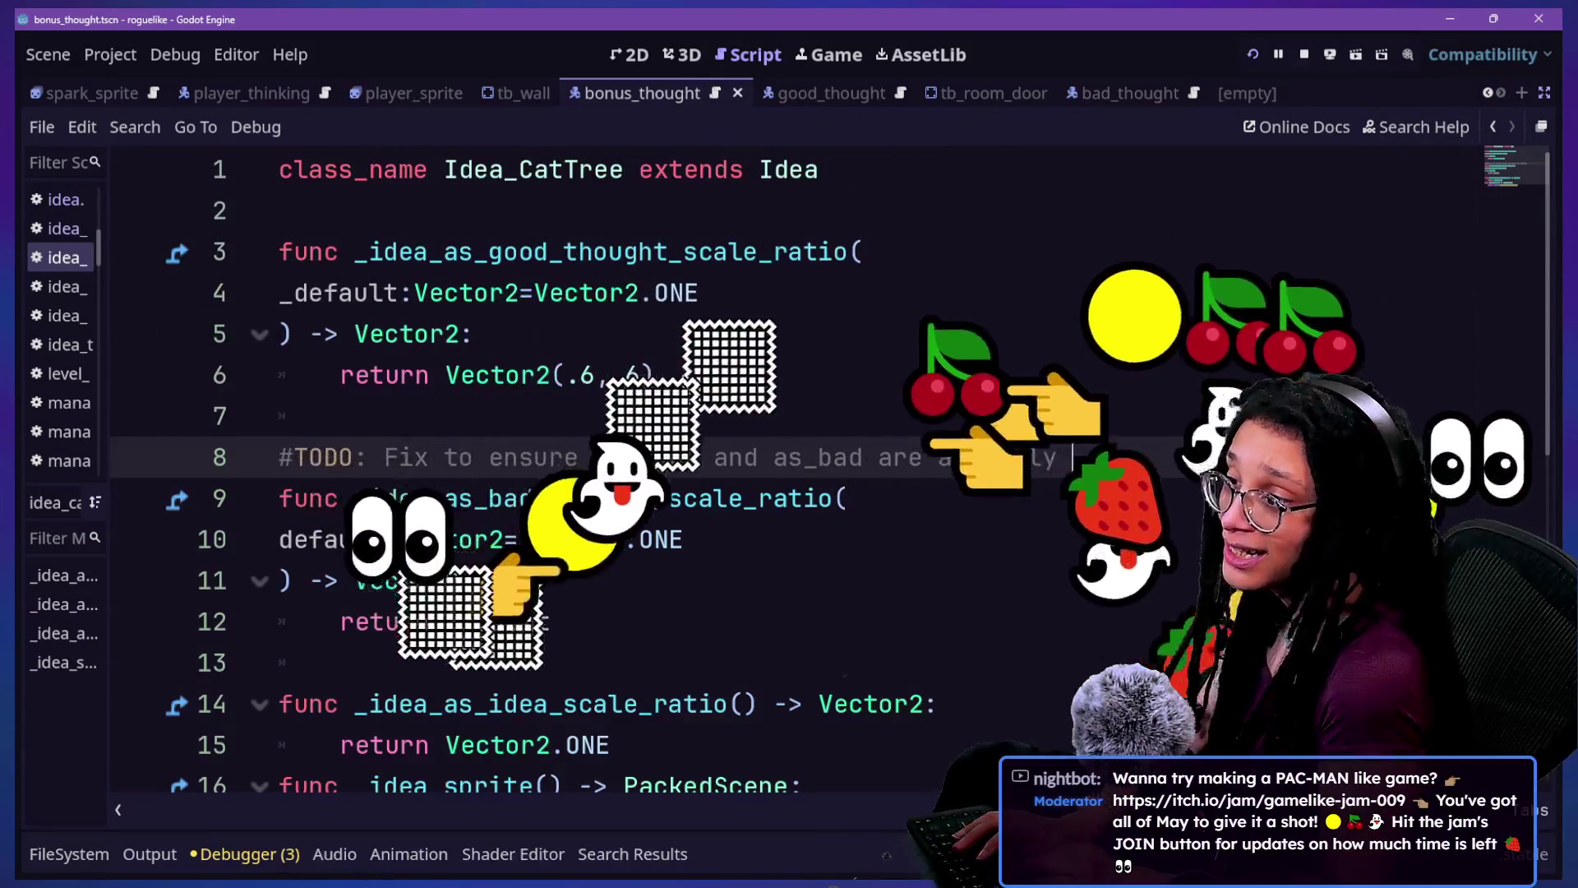
pyautogui.write('separa')
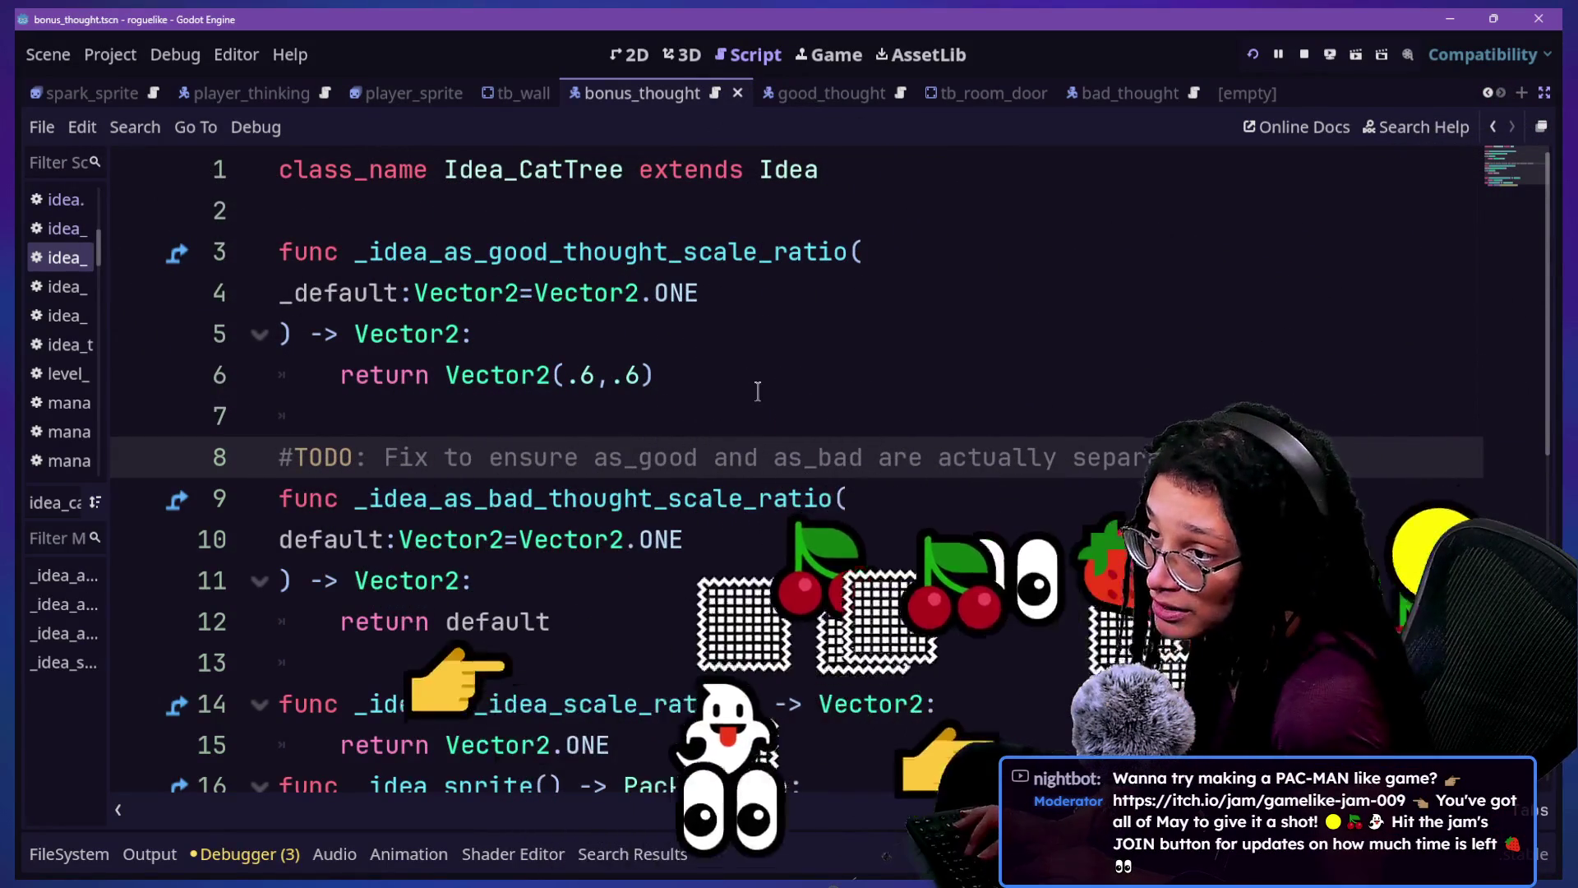
pyautogui.write('tel')
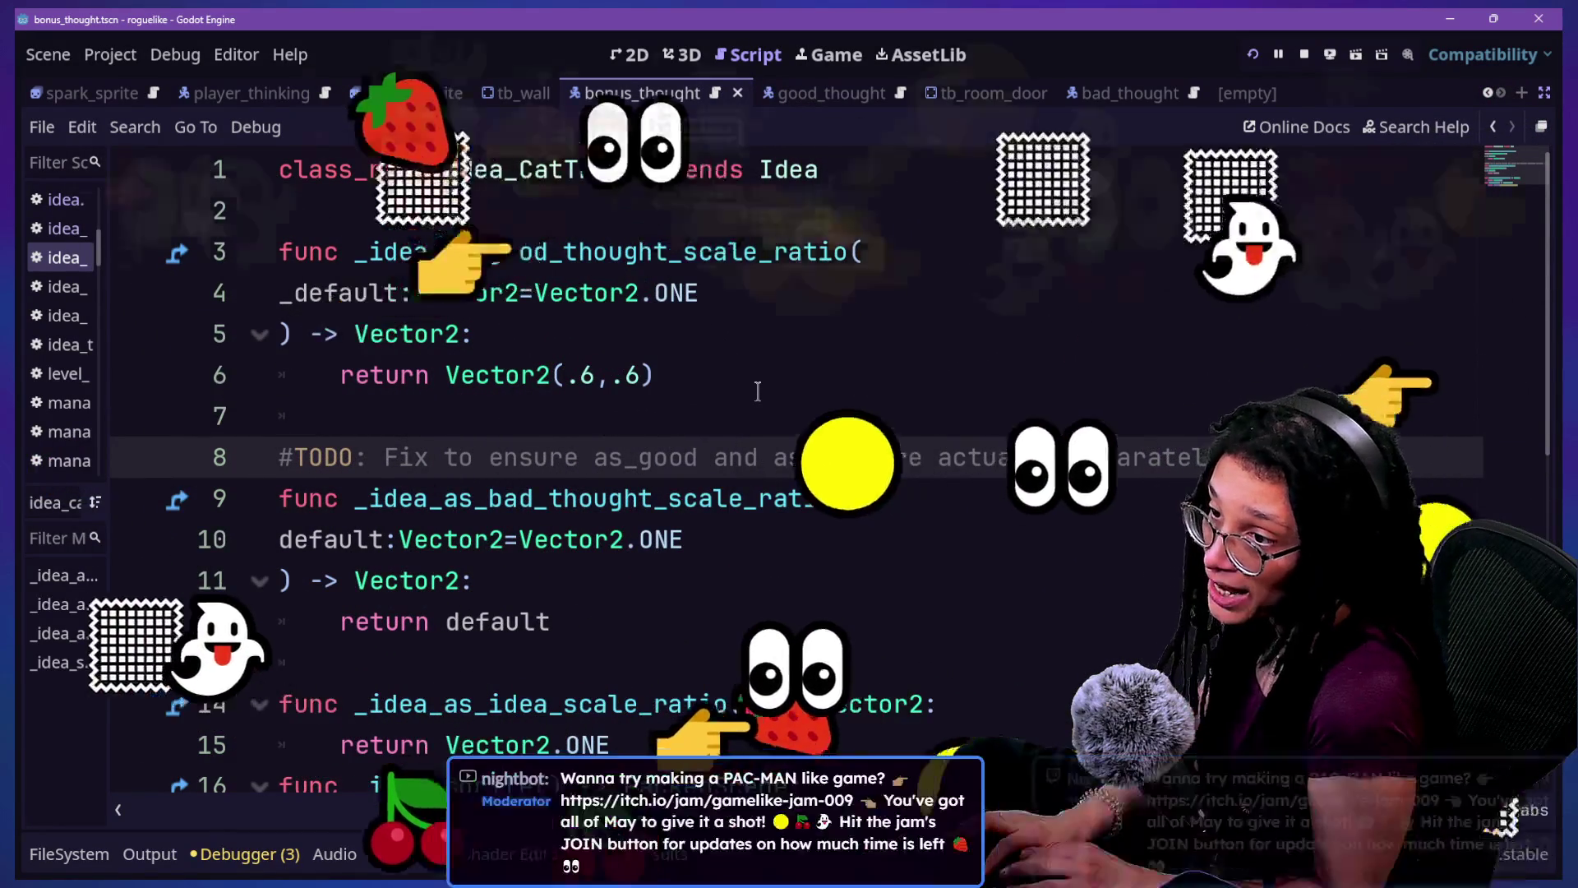
pyautogui.press('Return')
pyautogui.write('ideas as thoughts')
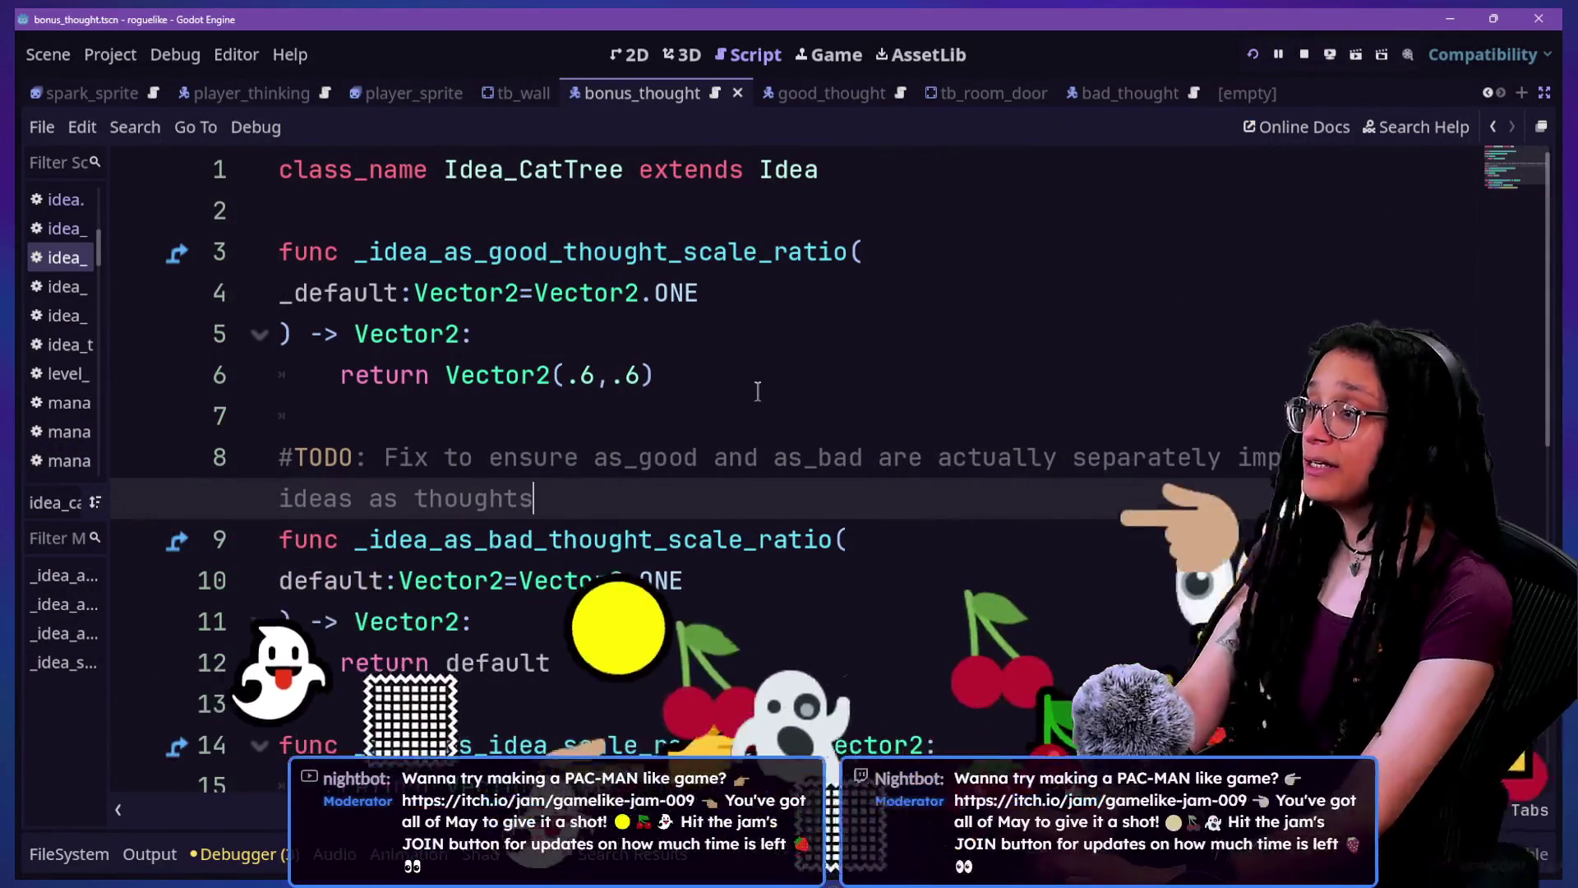
pyautogui.click(581, 342)
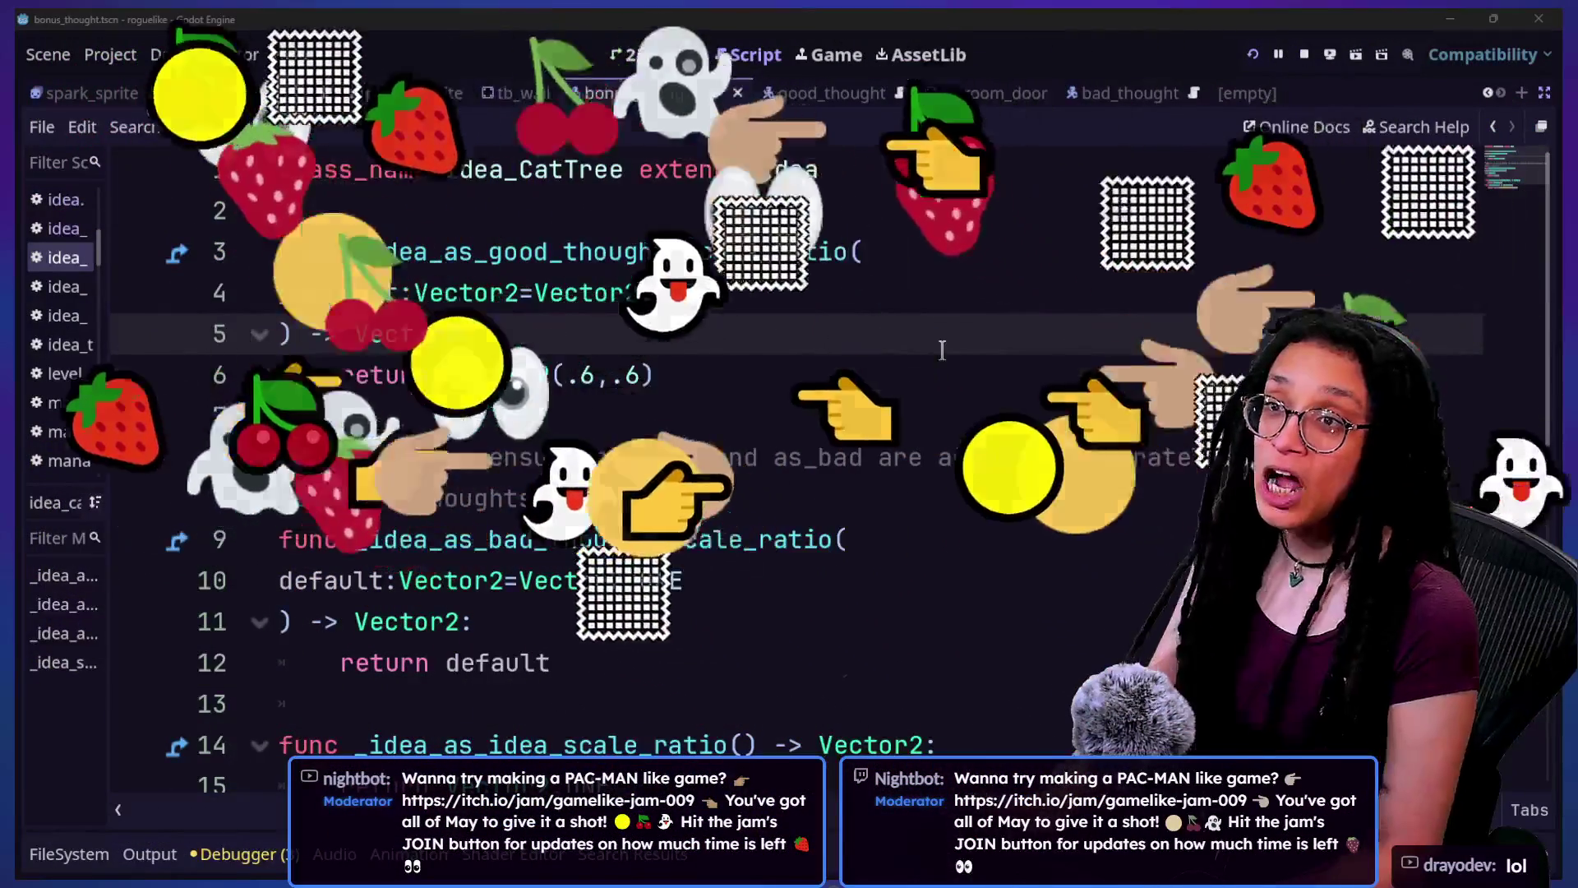
pyautogui.hotkey('alt', 'Tab')
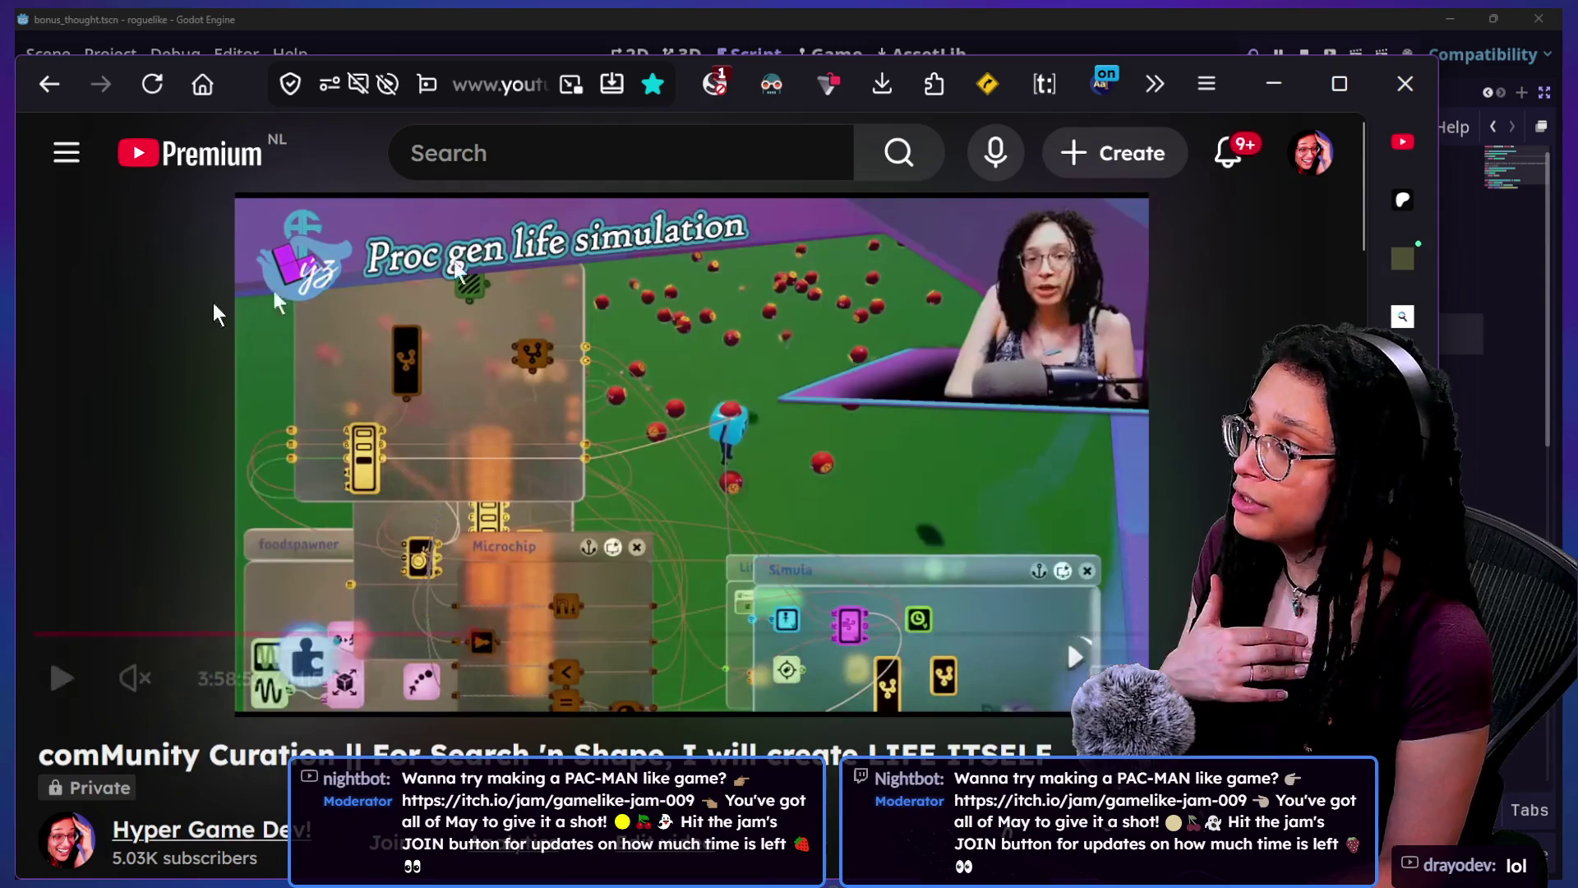
# Check the Subscriptions feed for live channels, then go to YouTube Studio's live stream setup
pyautogui.click(65, 154)
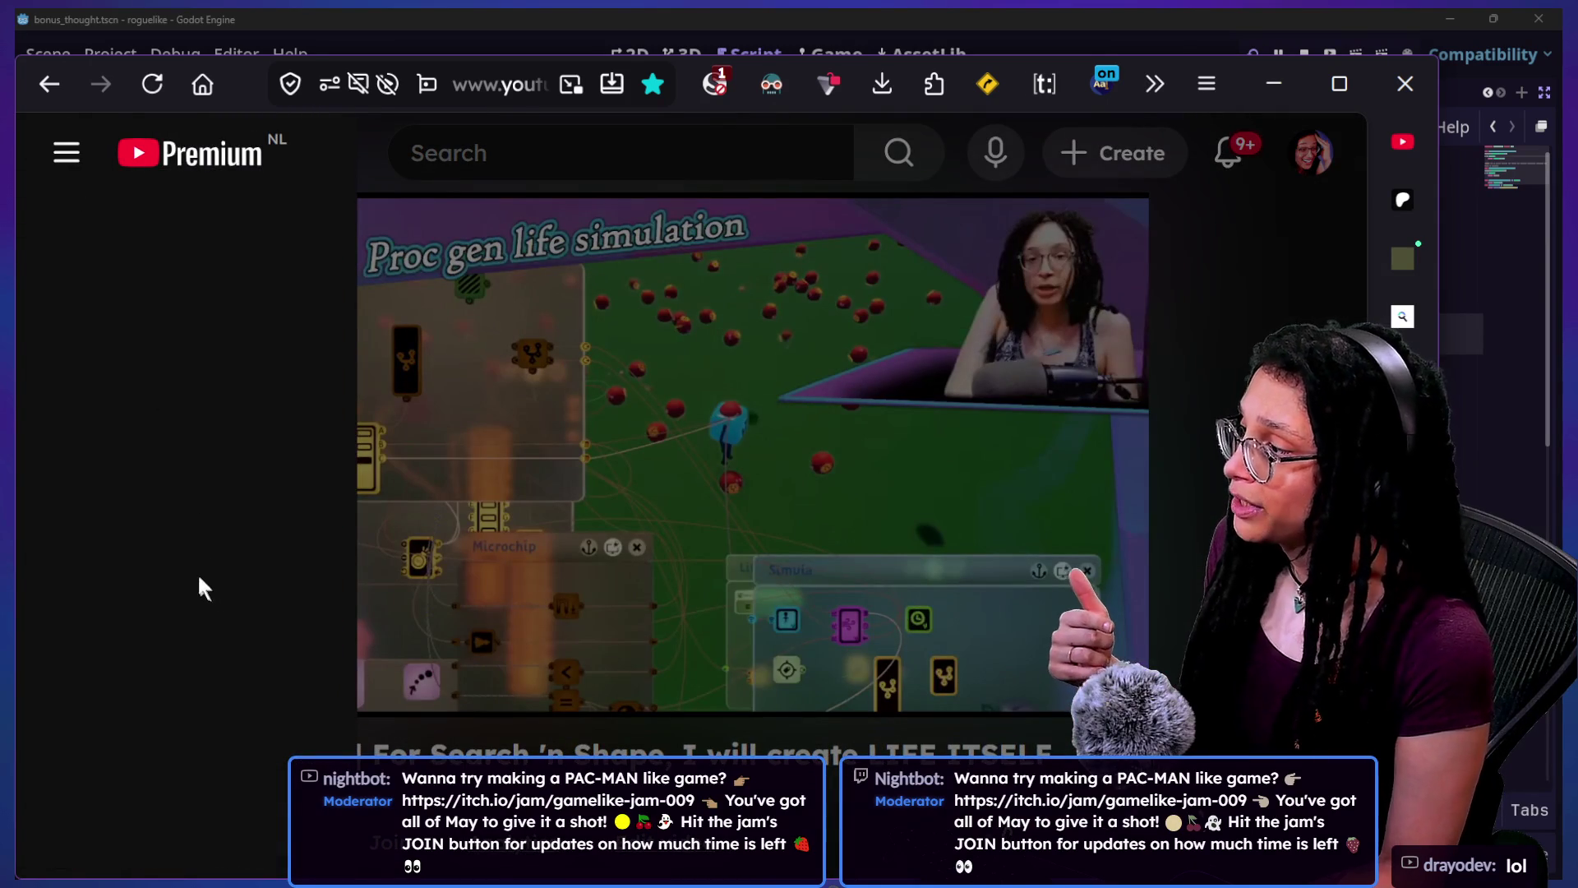
pyautogui.click(152, 411)
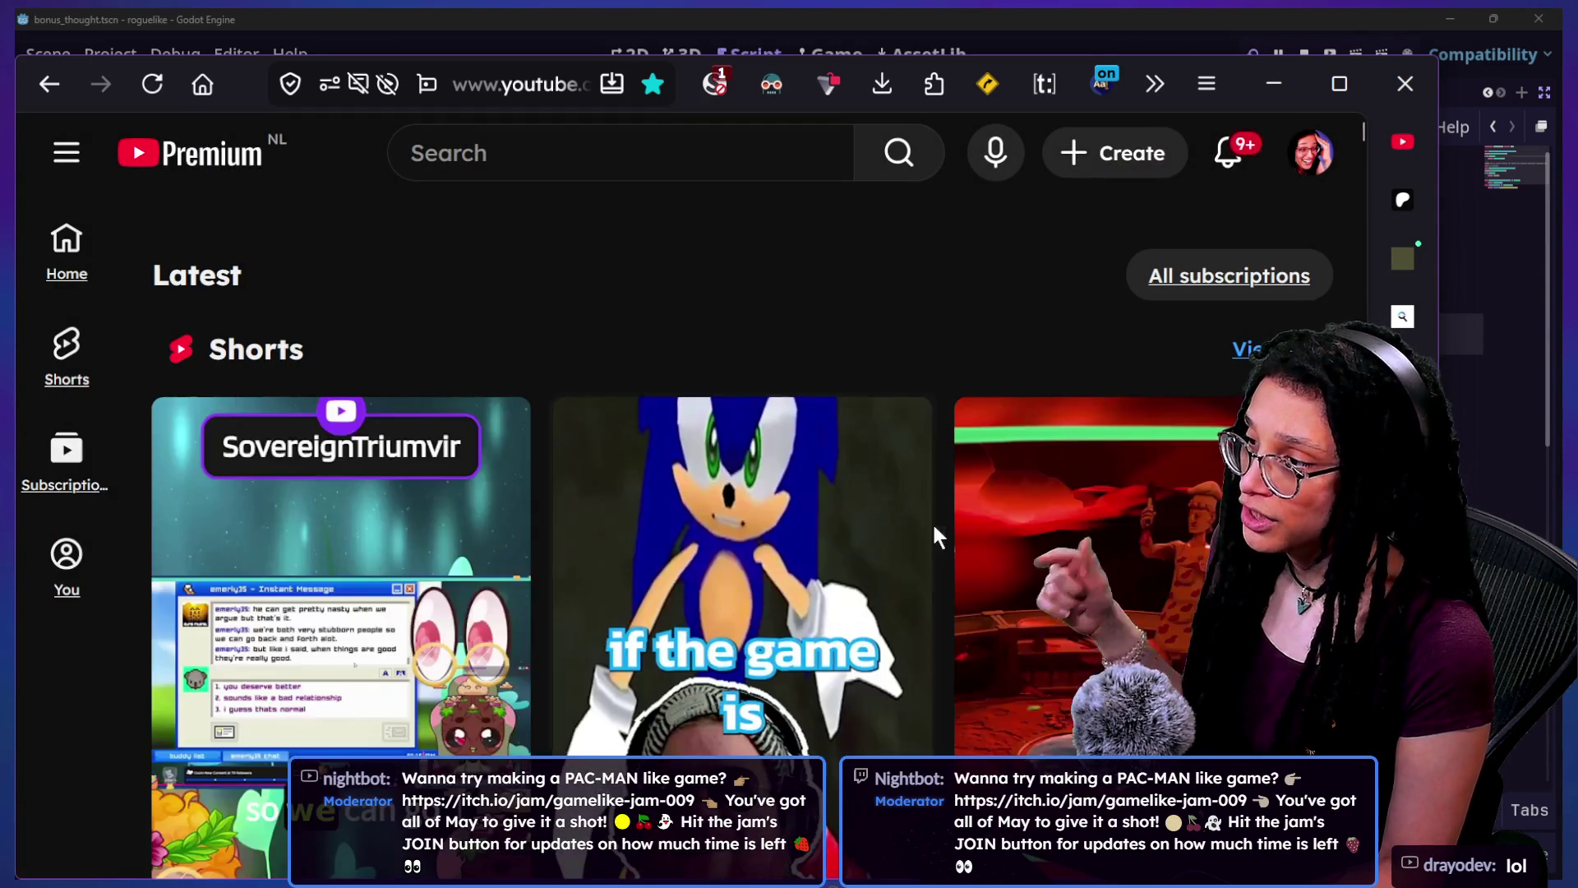
pyautogui.scroll(-4, 729, 543)
pyautogui.scroll(-3, 728, 542)
pyautogui.scroll(-1, 728, 542)
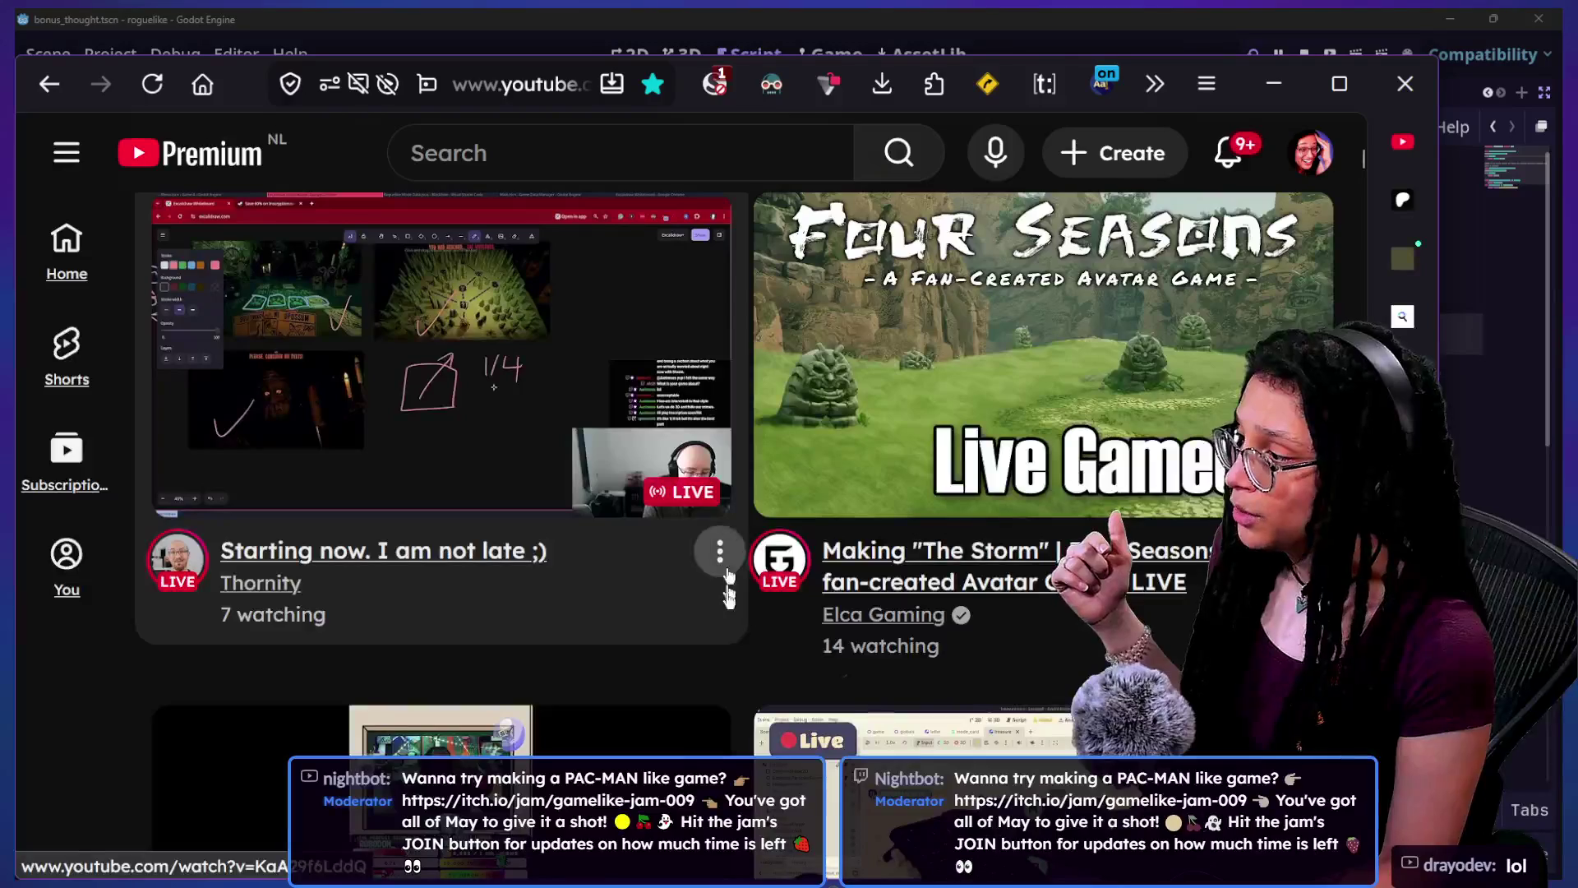
pyautogui.scroll(-2, 704, 661)
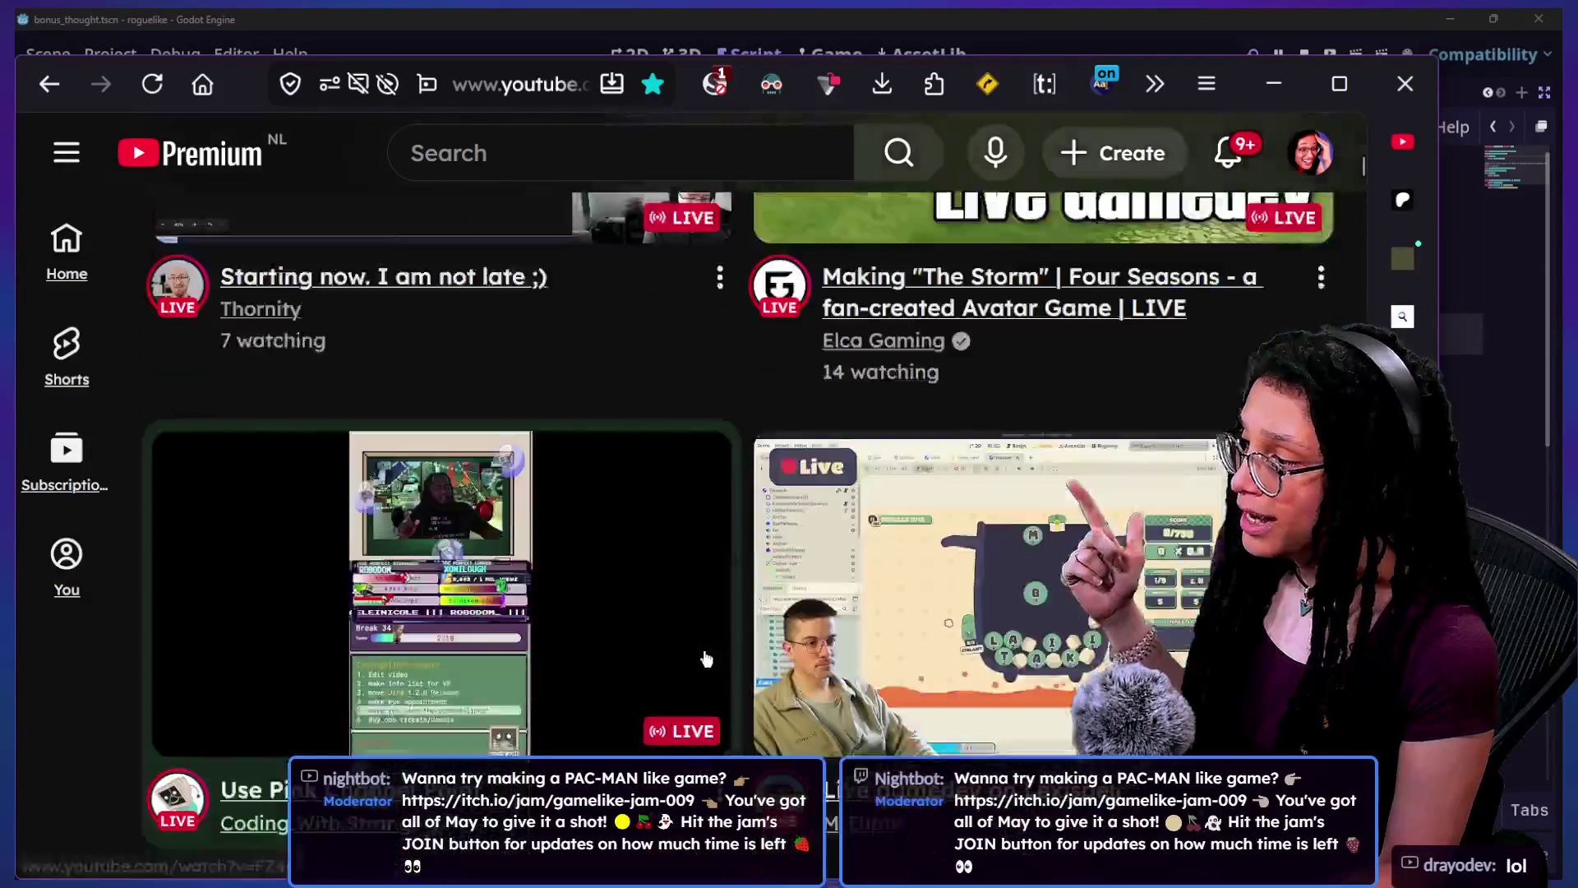
pyautogui.scroll(-2, 705, 662)
pyautogui.scroll(-1, 706, 659)
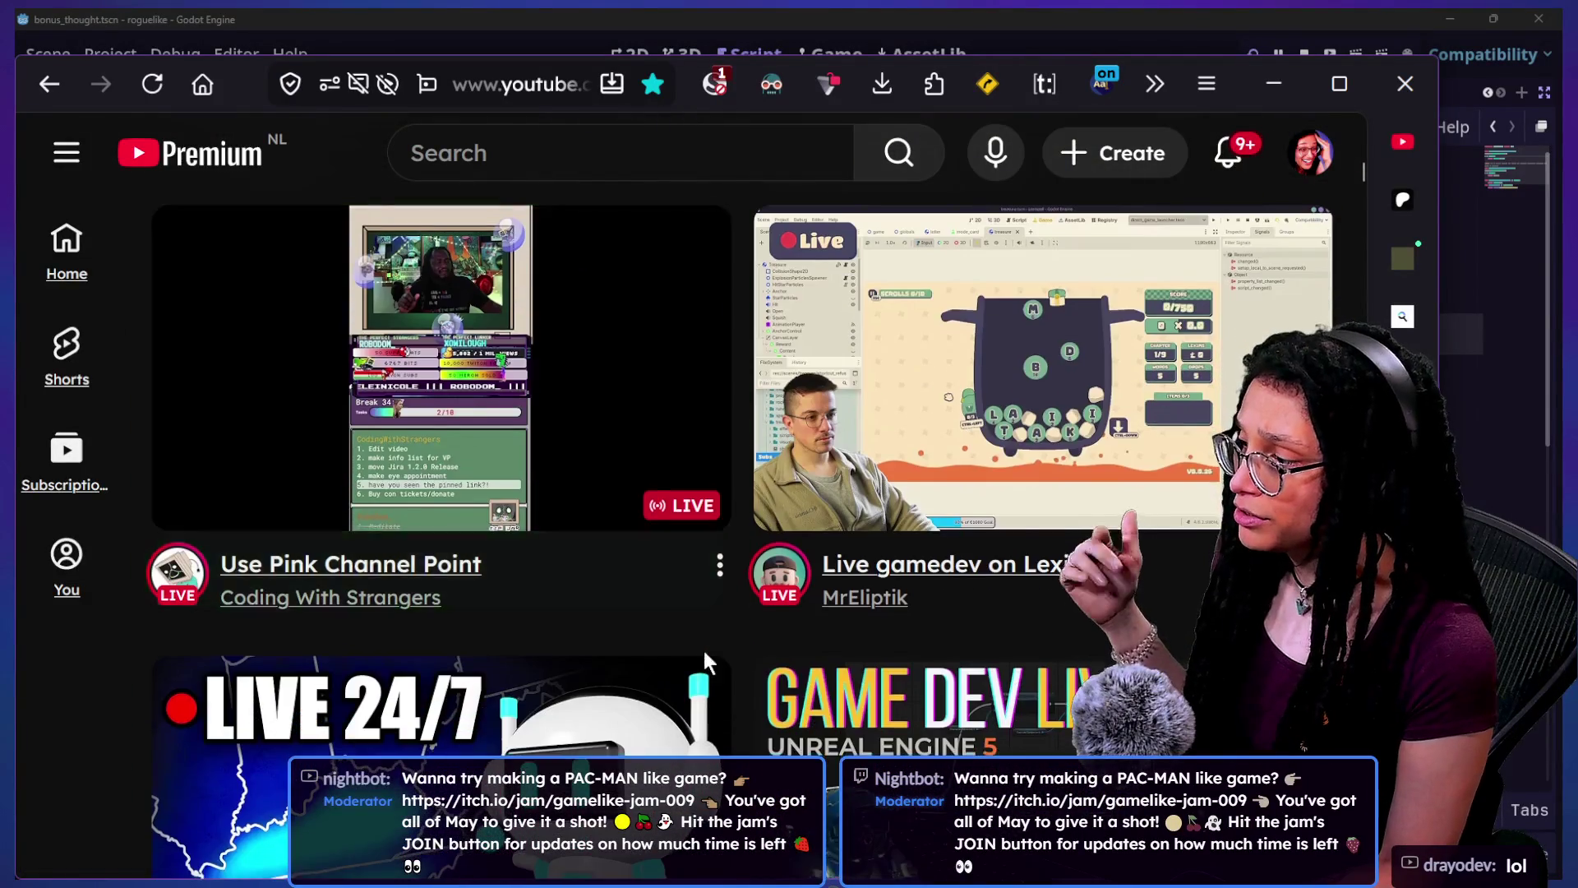
pyautogui.scroll(-2, 705, 660)
pyautogui.scroll(-1, 705, 660)
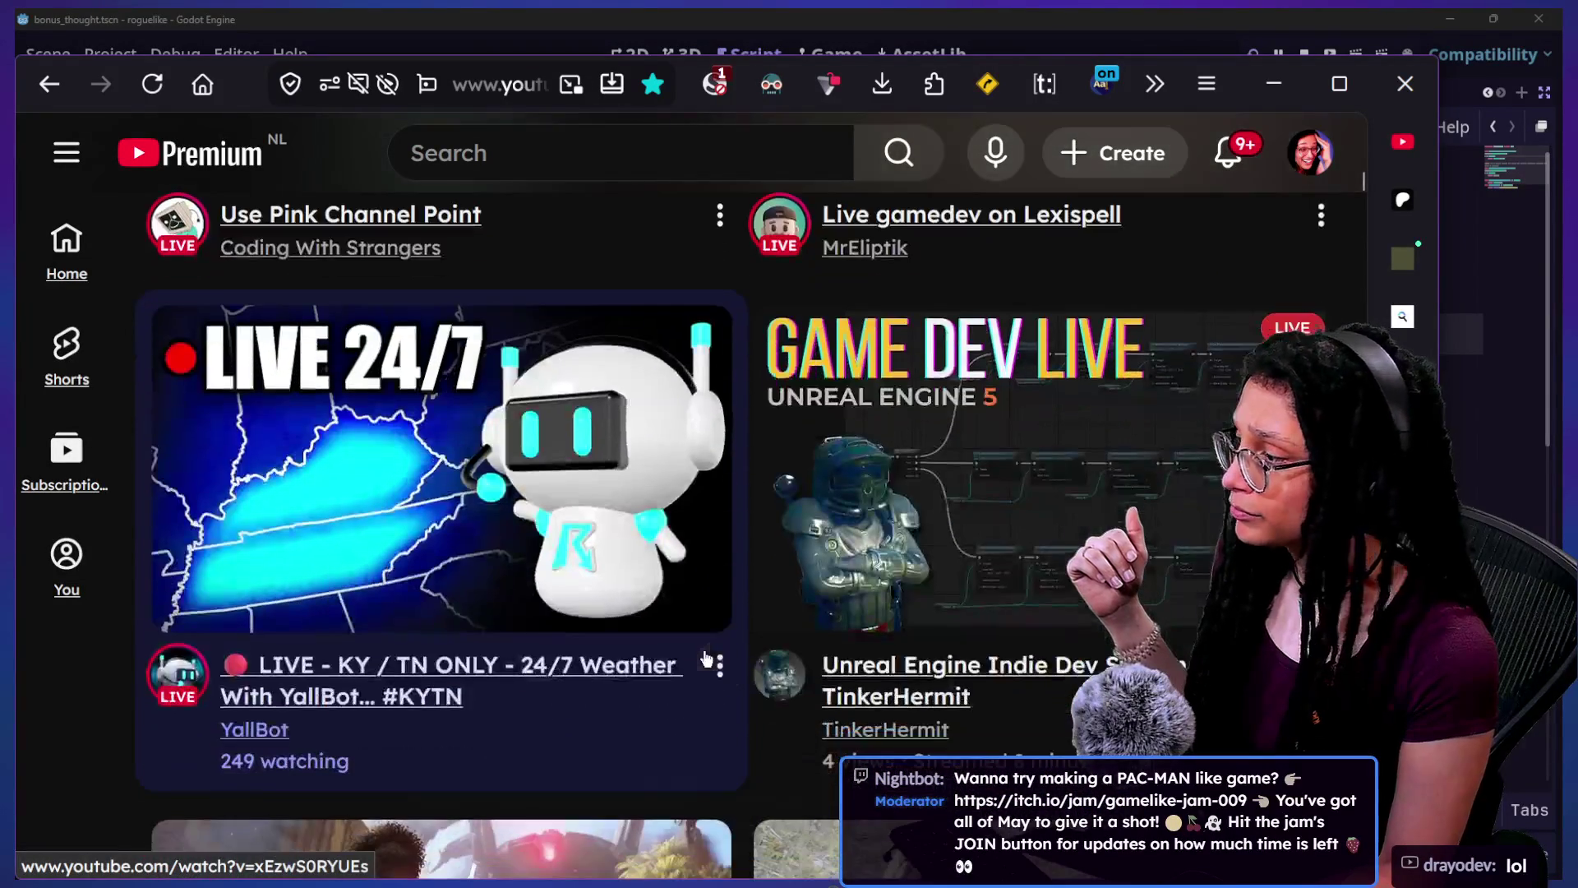
pyautogui.scroll(-1, 707, 662)
pyautogui.scroll(1, 707, 663)
pyautogui.scroll(3, 707, 662)
pyautogui.scroll(2, 705, 660)
pyautogui.scroll(2, 705, 660)
pyautogui.scroll(2, 705, 660)
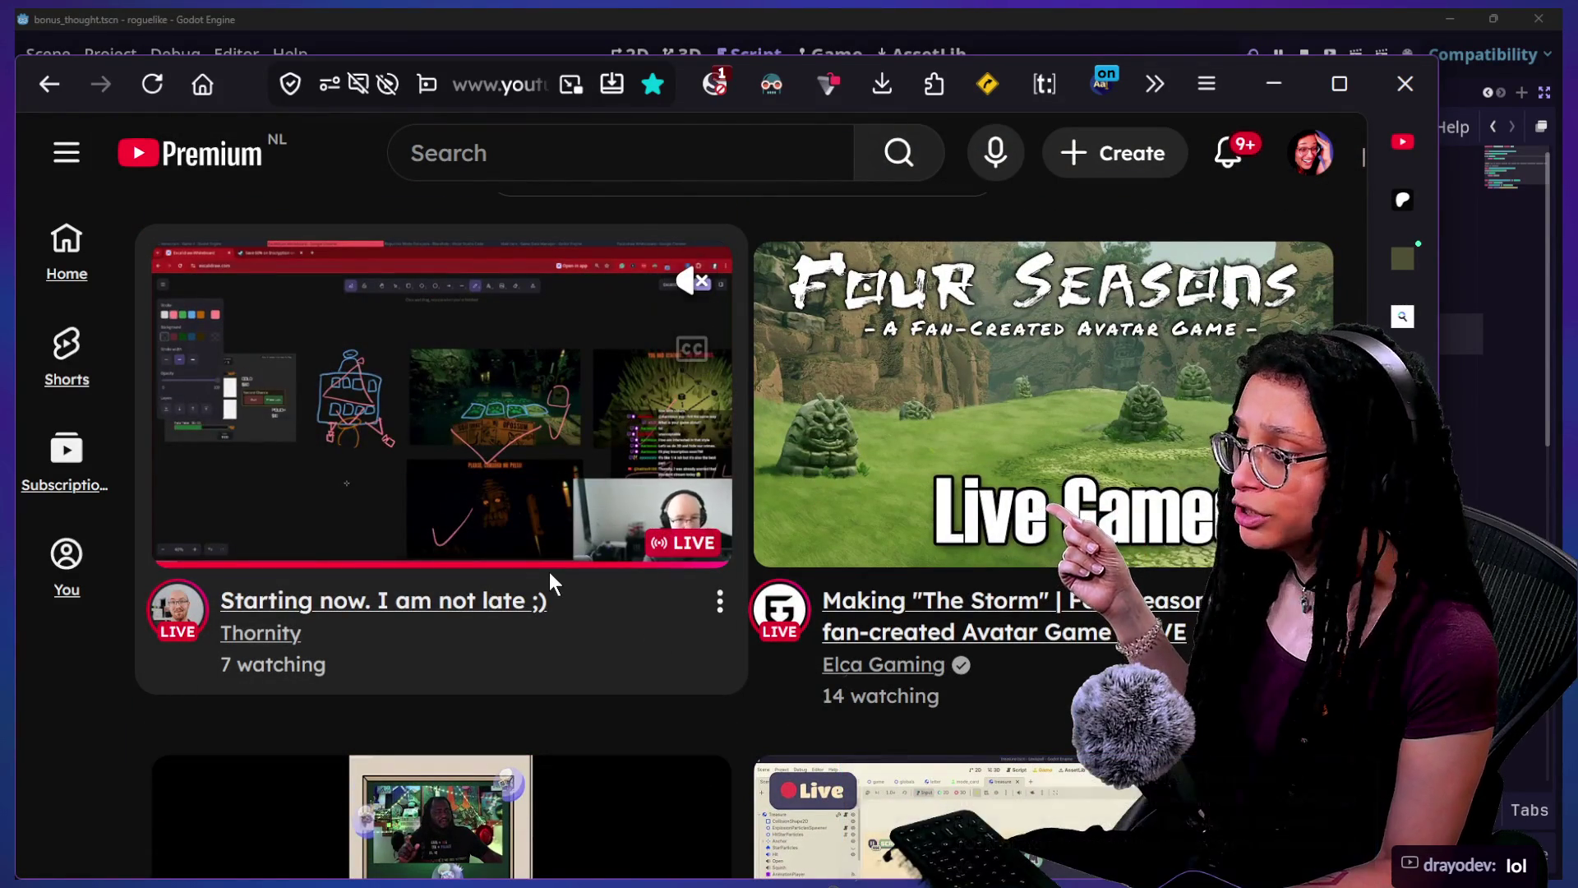
pyautogui.scroll(-4, 556, 591)
pyautogui.moveTo(1041, 420)
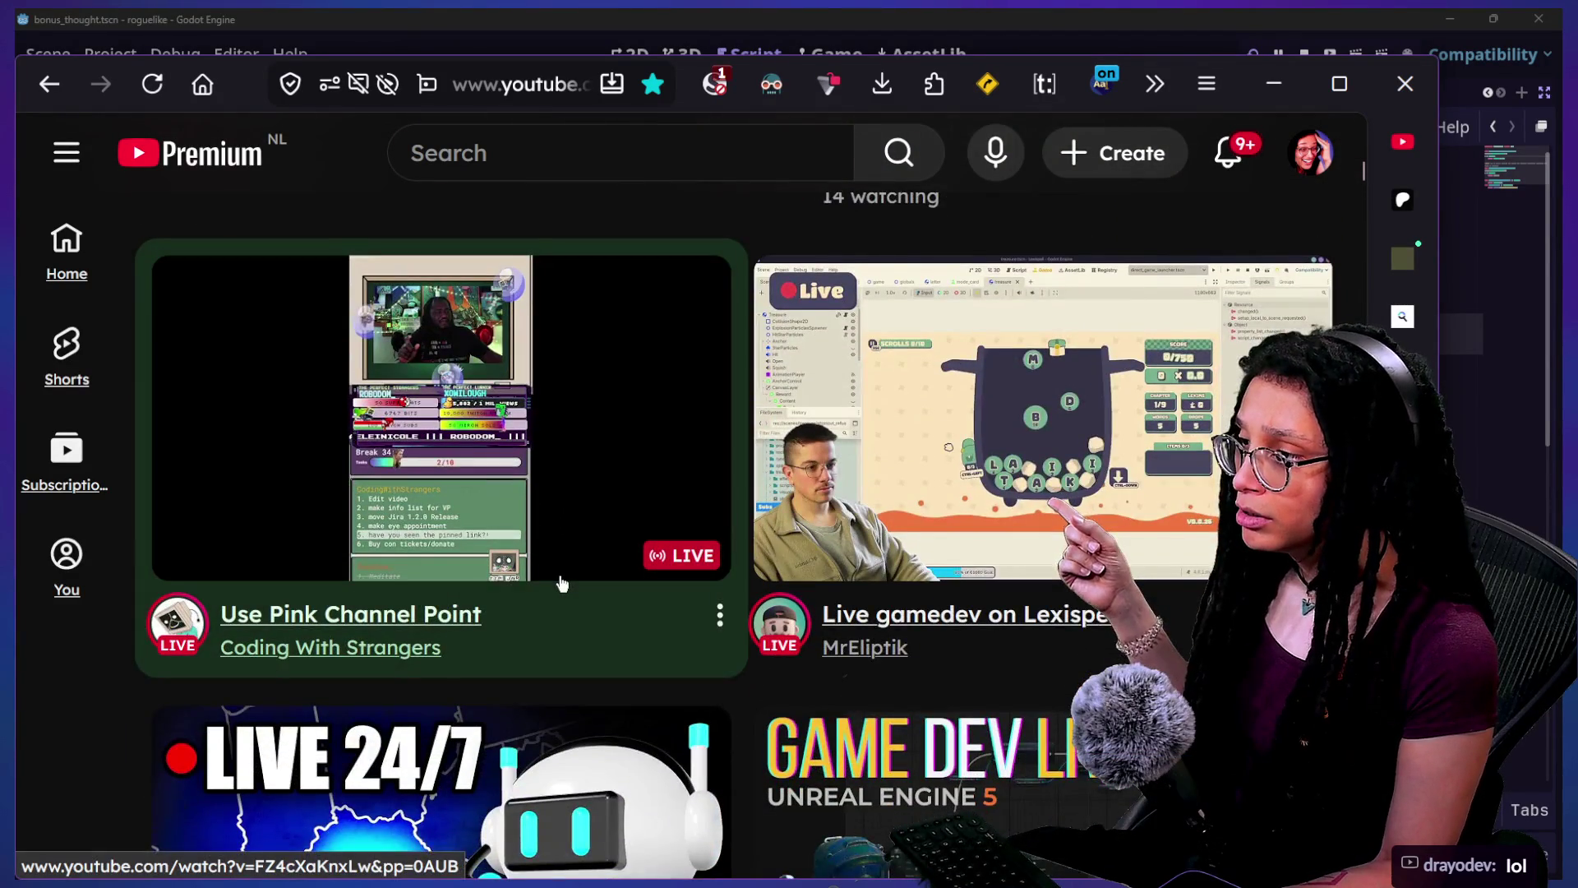
pyautogui.scroll(-1, 561, 582)
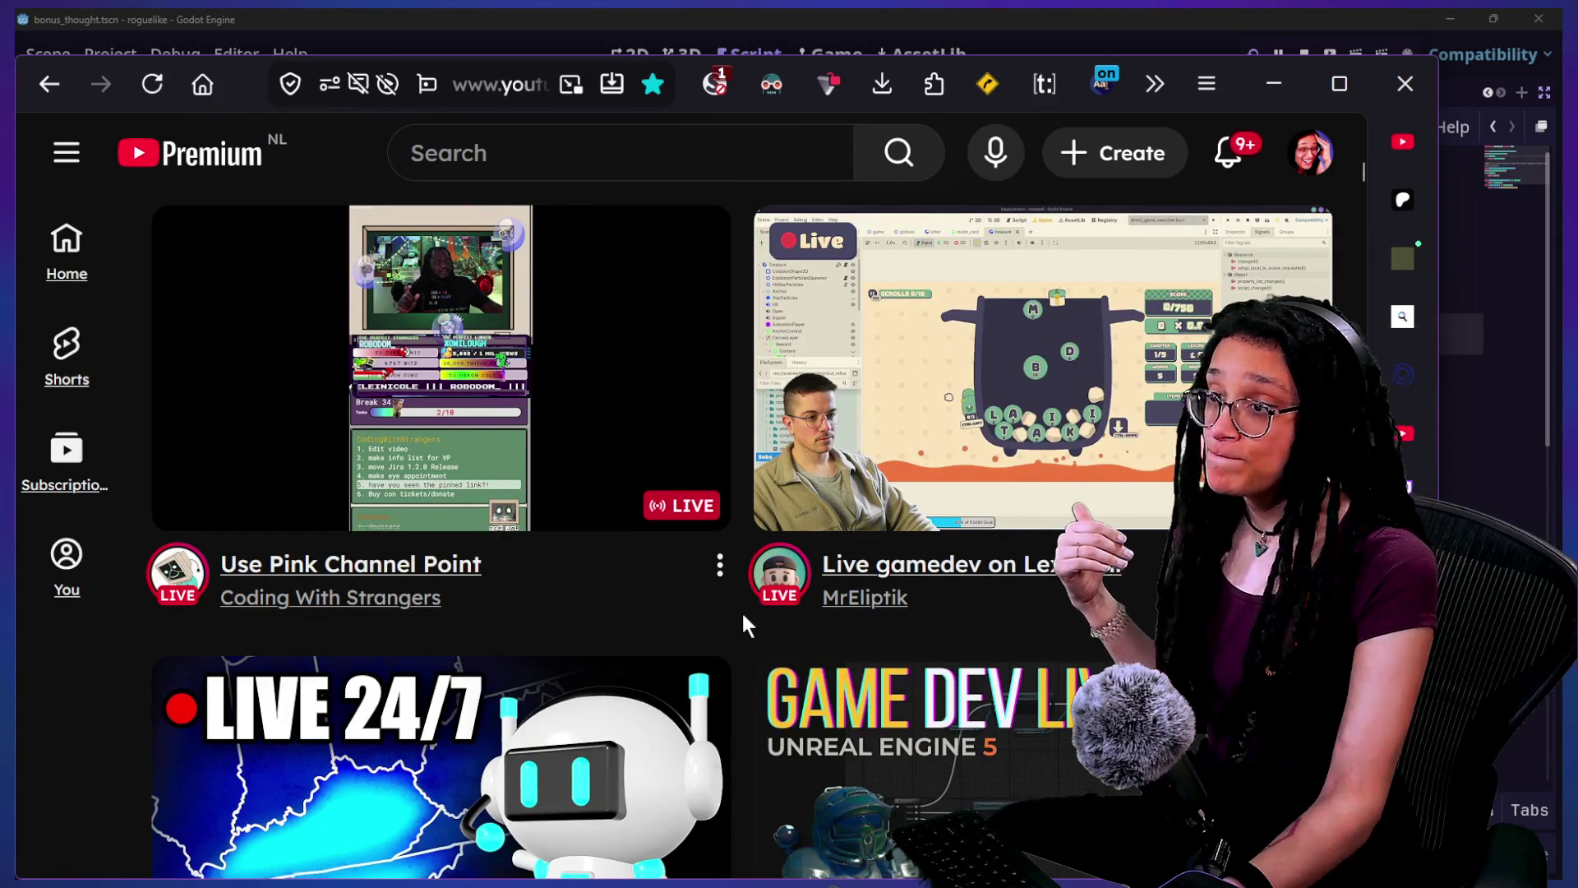
pyautogui.scroll(2, 744, 613)
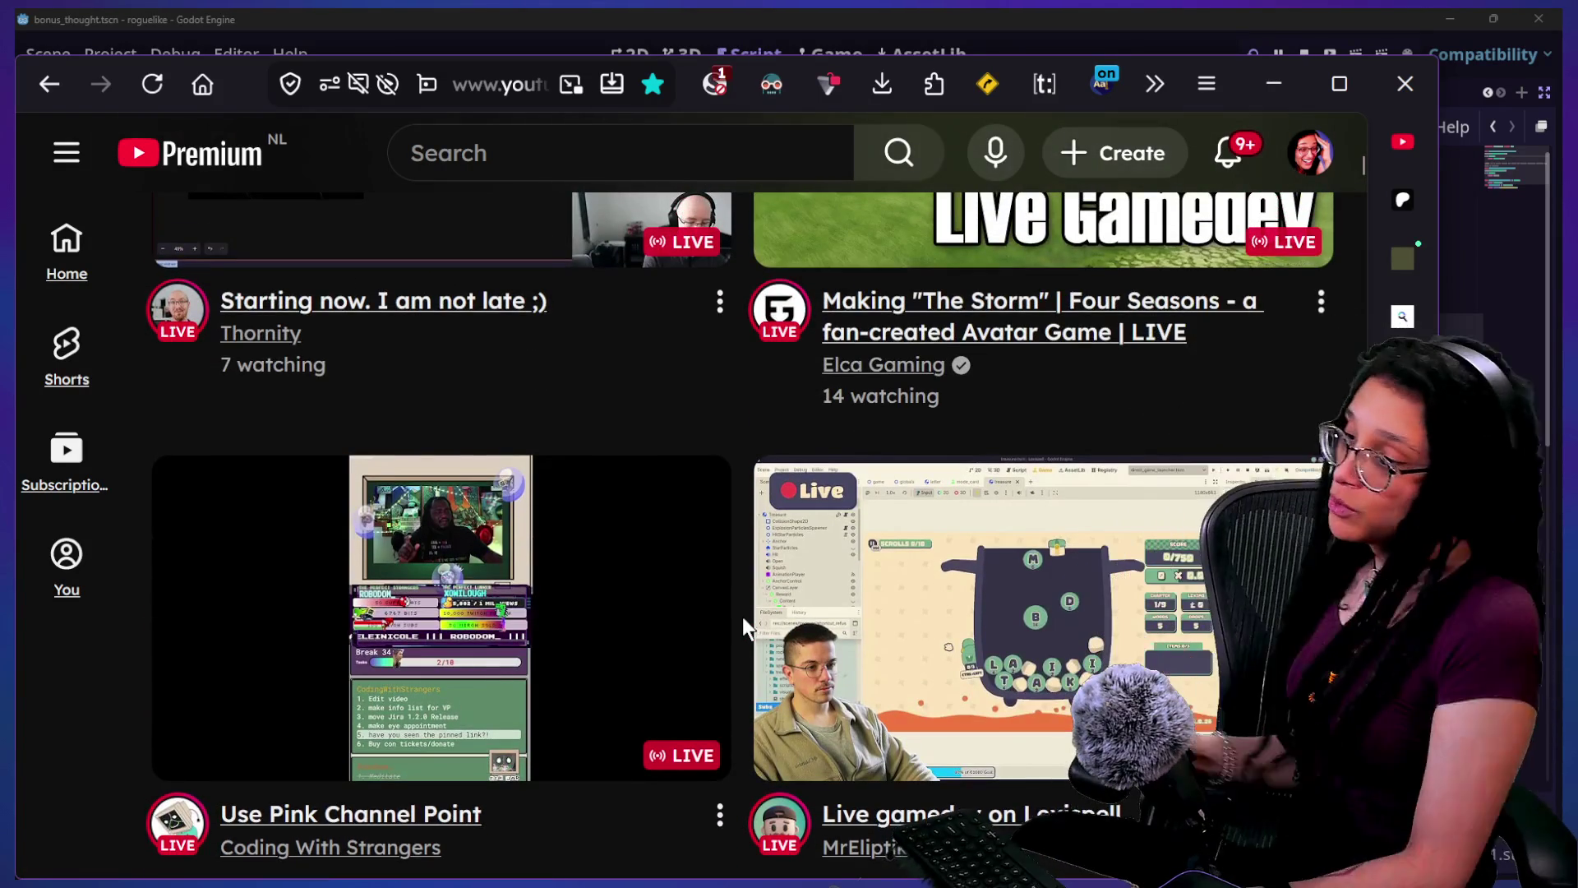
pyautogui.scroll(2, 743, 622)
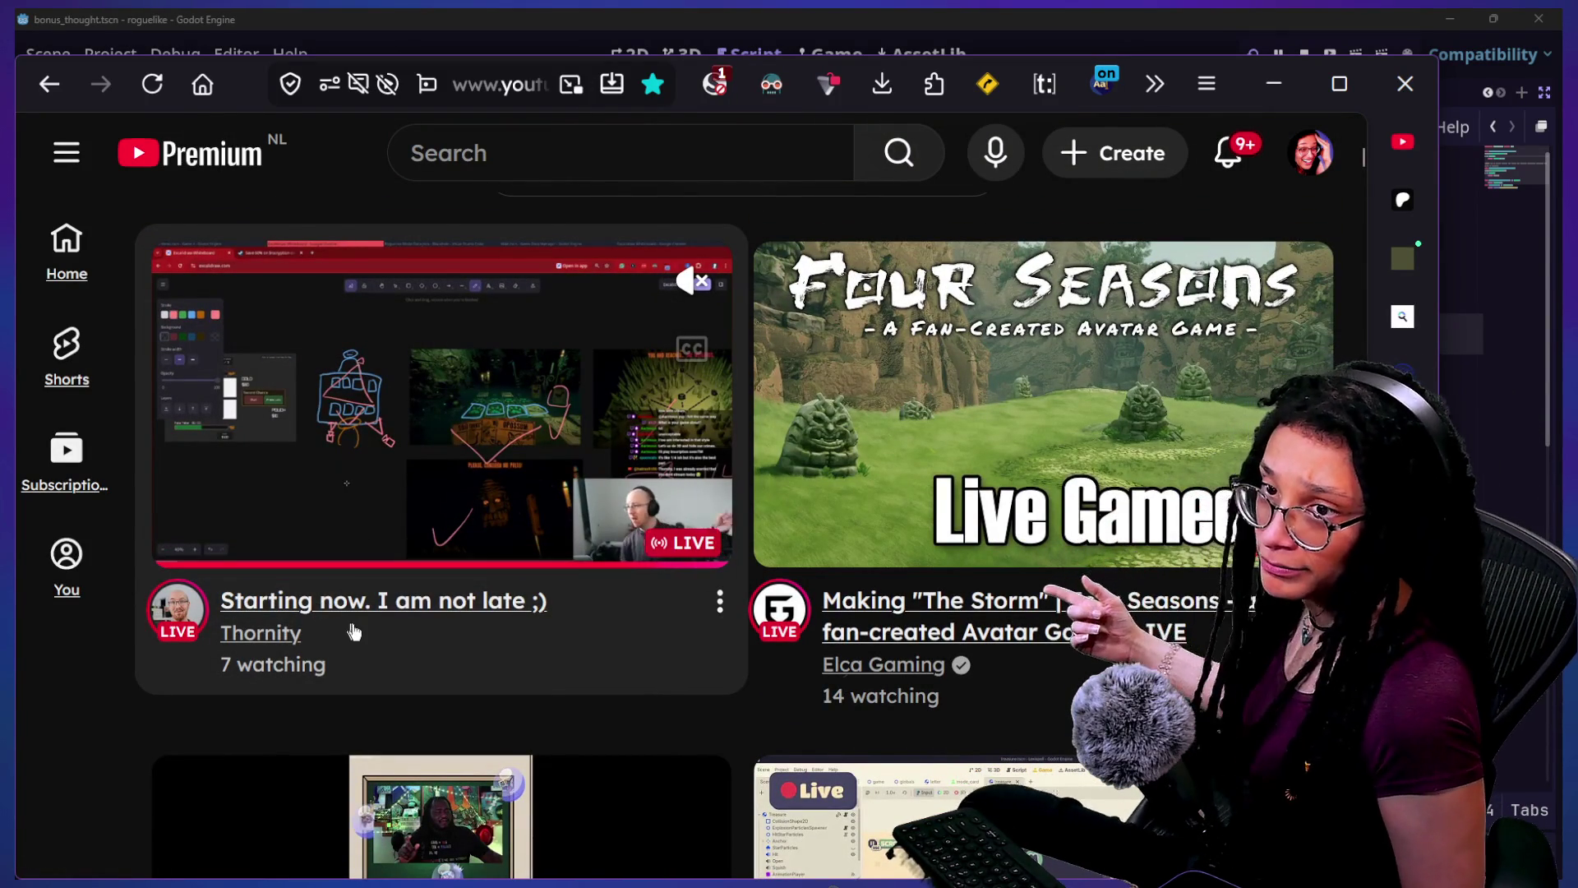
pyautogui.scroll(-3, 661, 620)
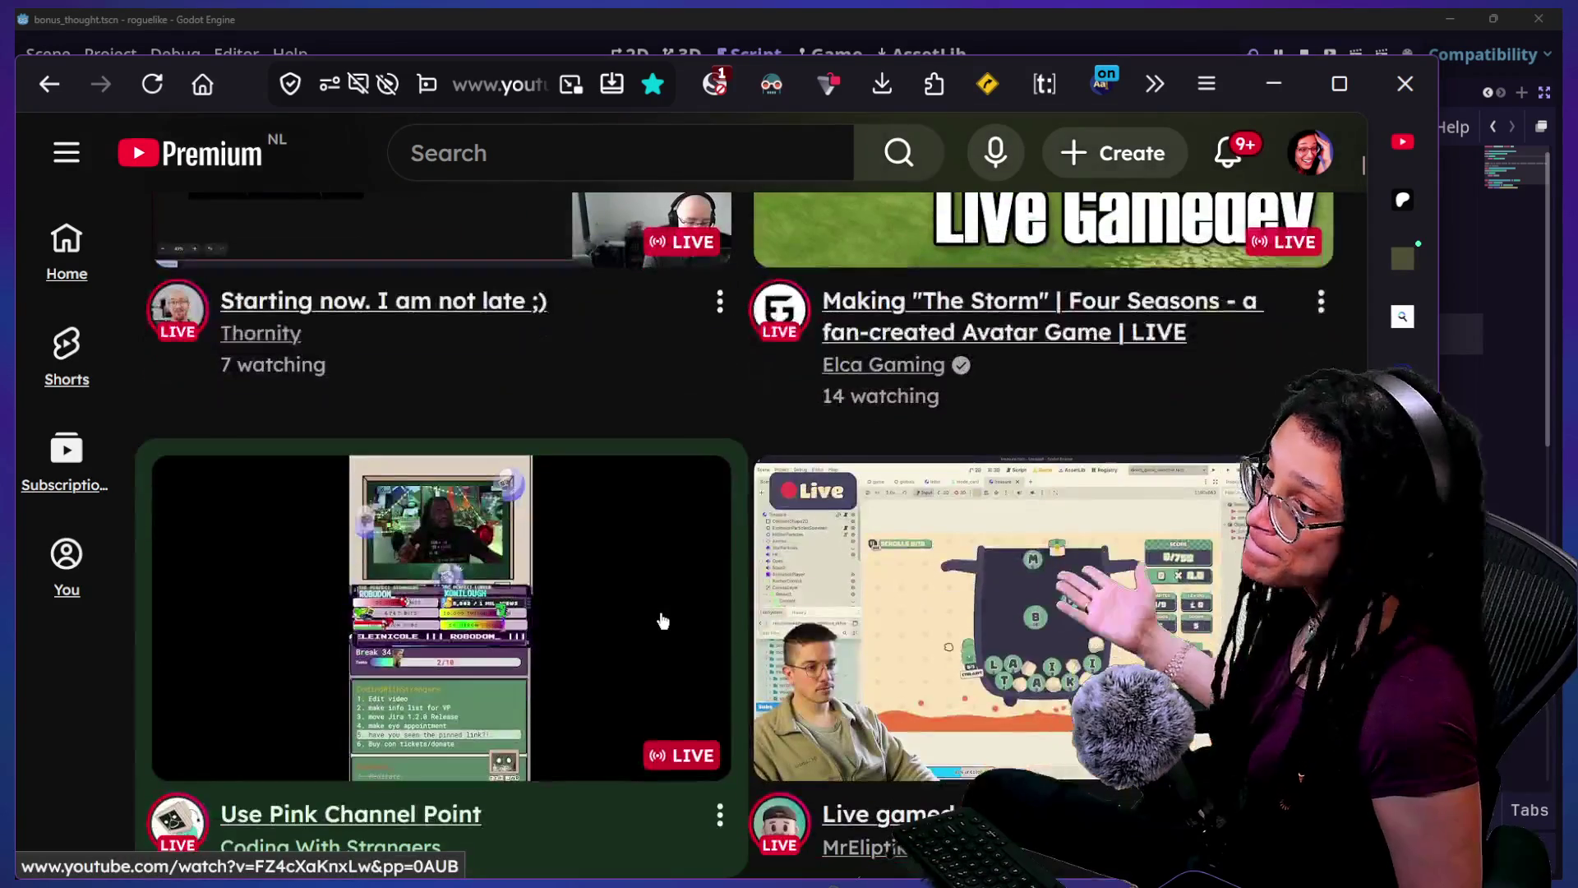
pyautogui.scroll(3, 661, 620)
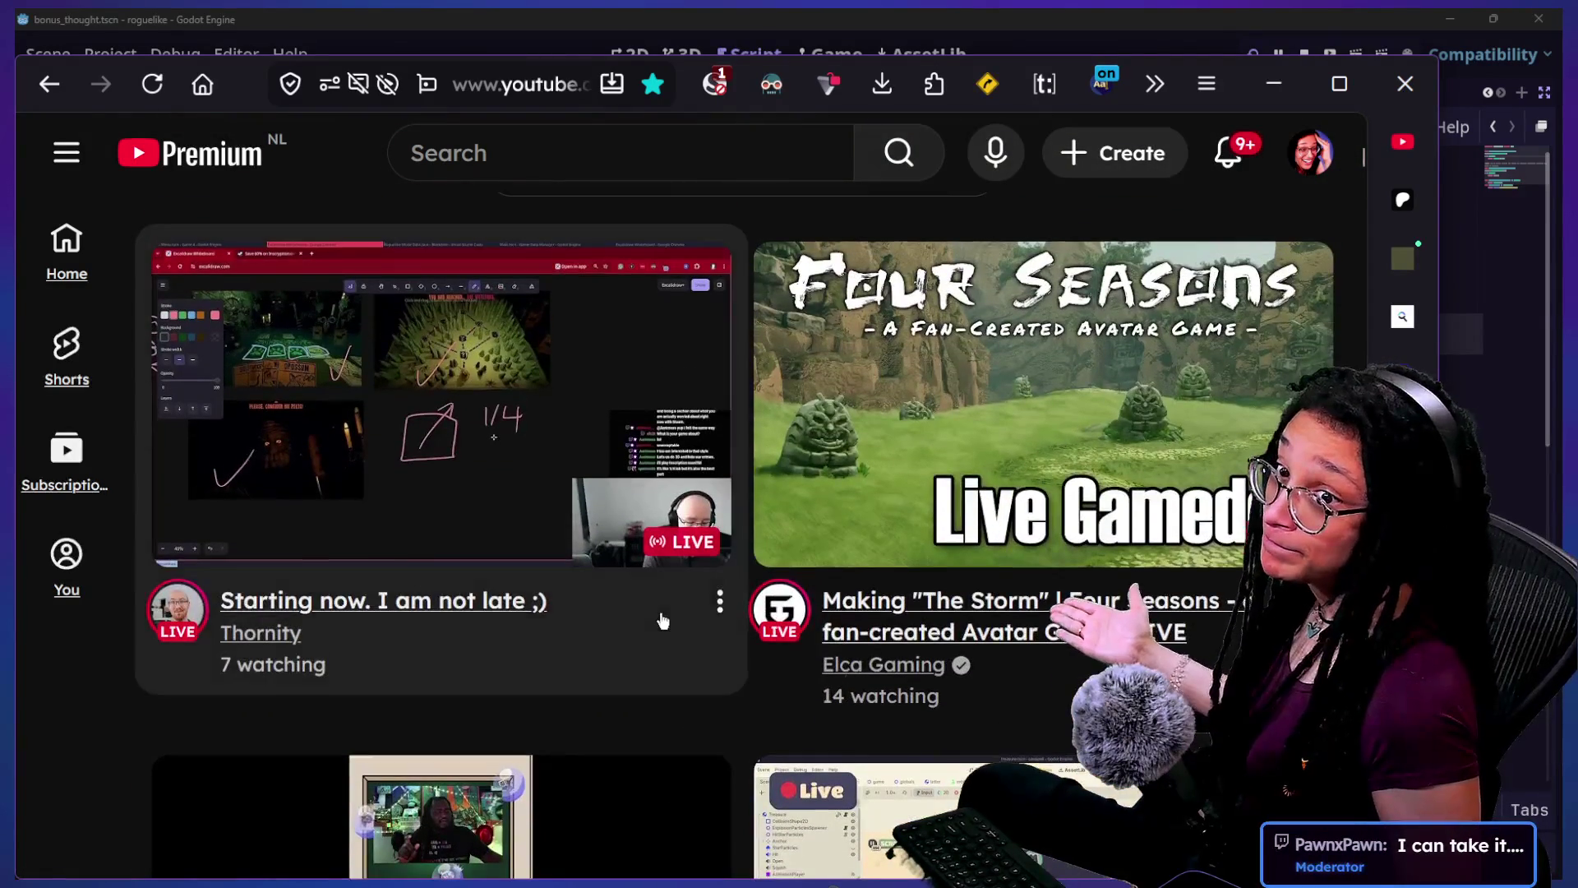
pyautogui.scroll(-3, 662, 619)
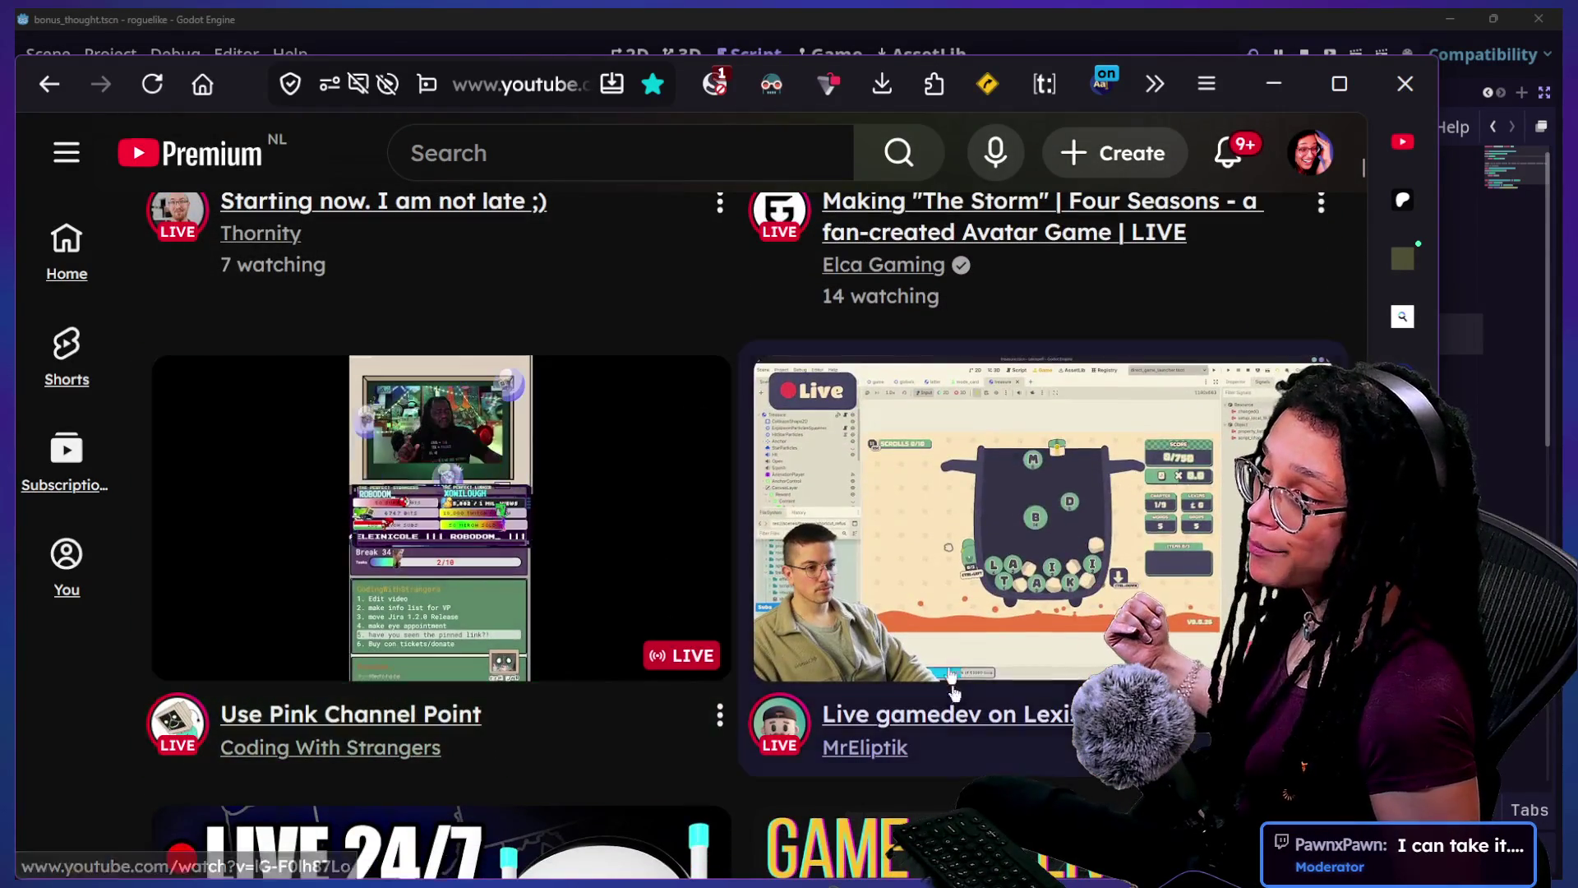
pyautogui.scroll(1, 628, 247)
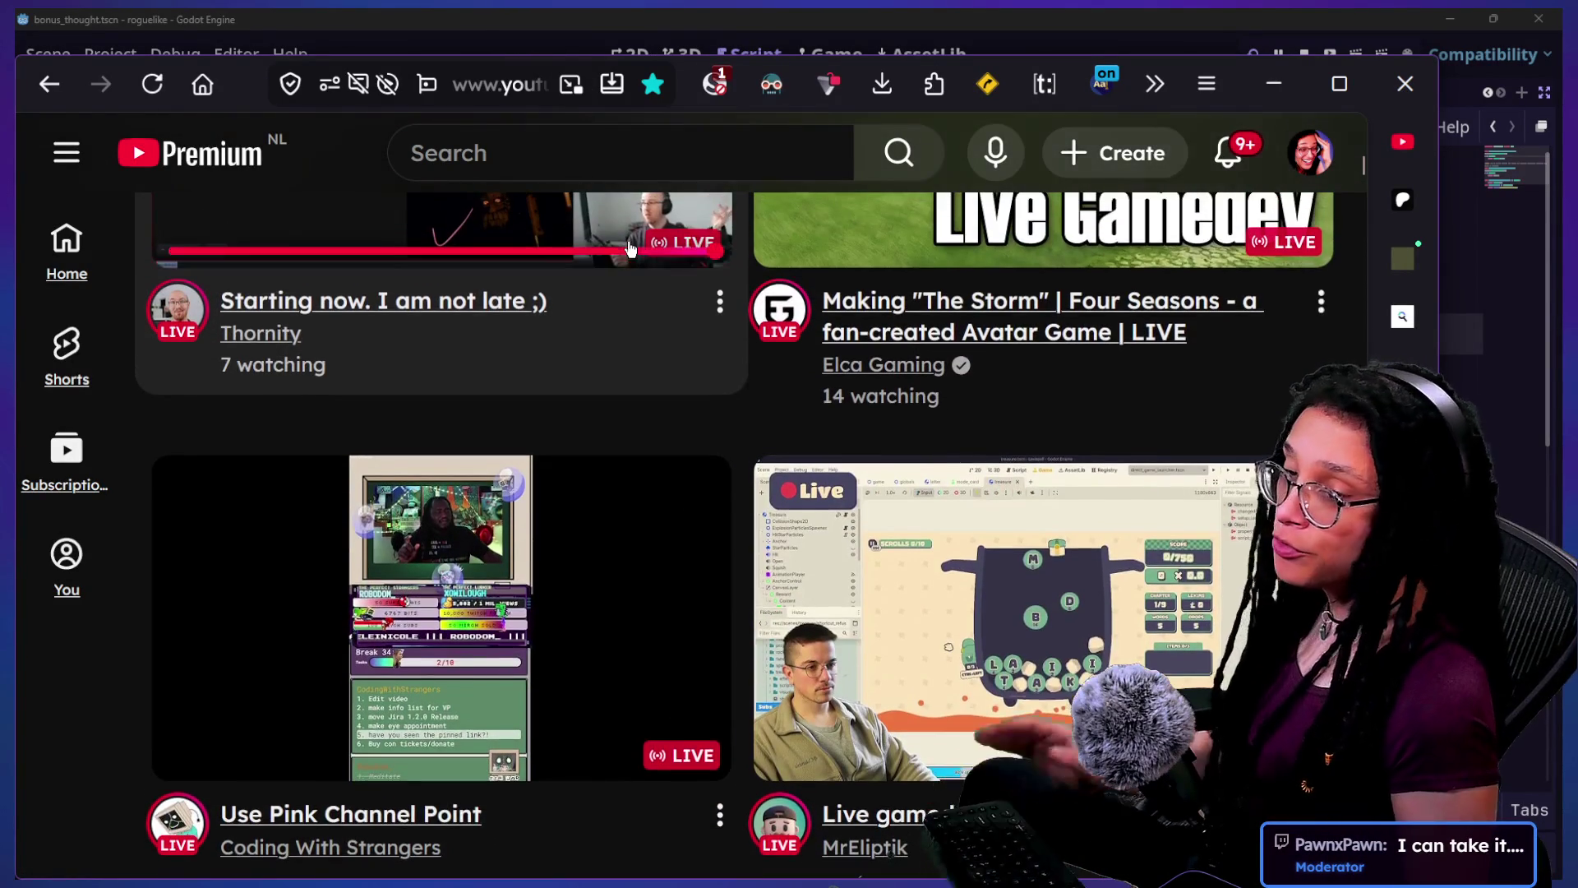
pyautogui.scroll(-1, 628, 247)
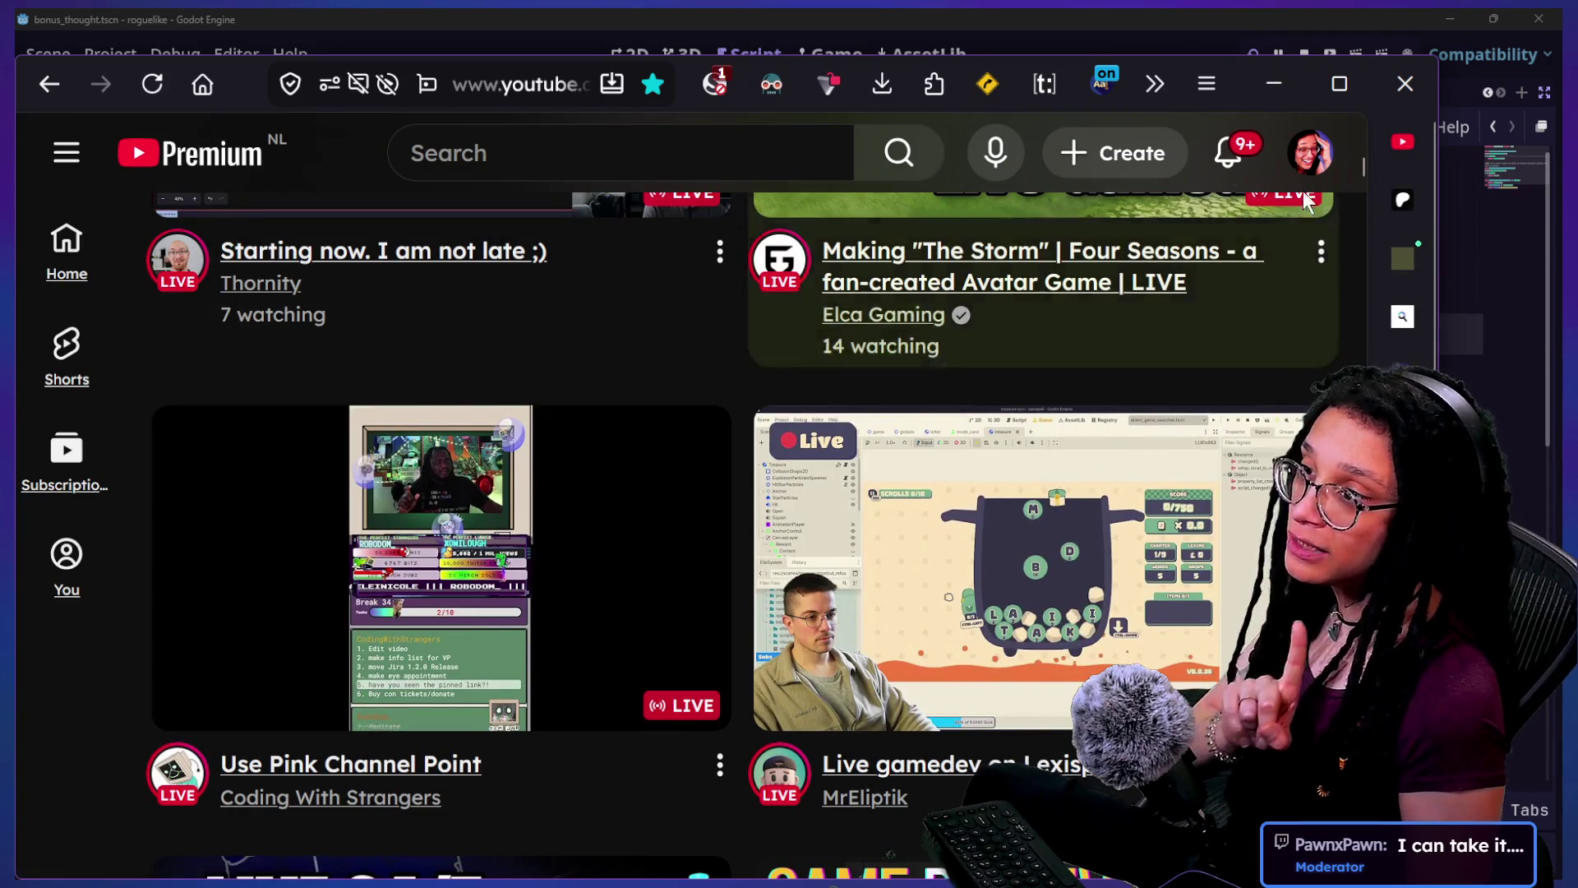
pyautogui.click(1128, 159)
pyautogui.click(1125, 285)
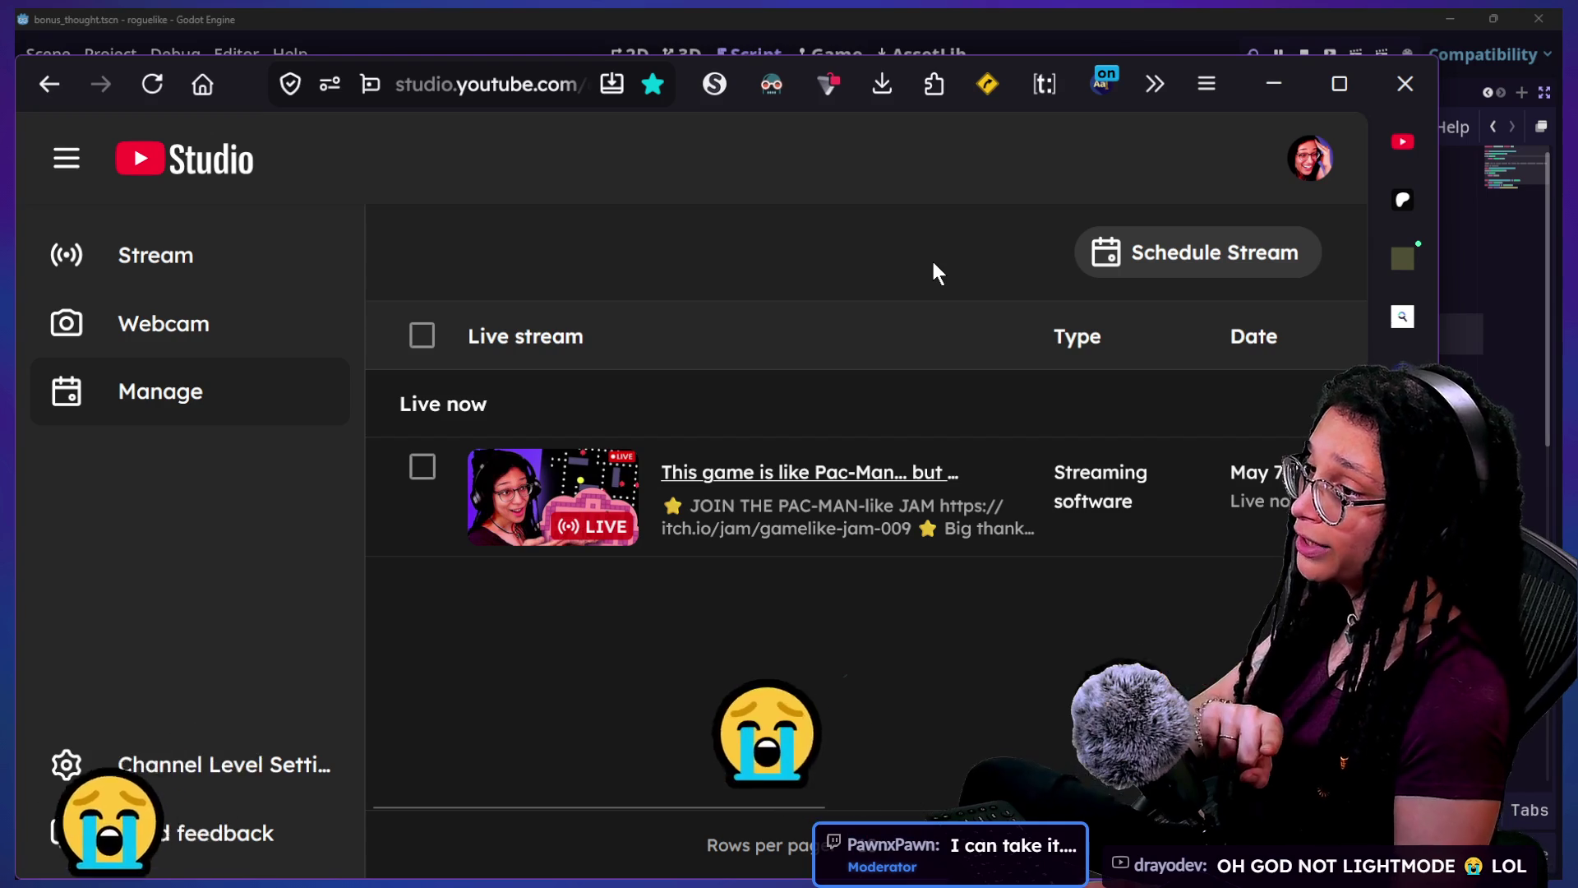
pyautogui.moveTo(772, 493)
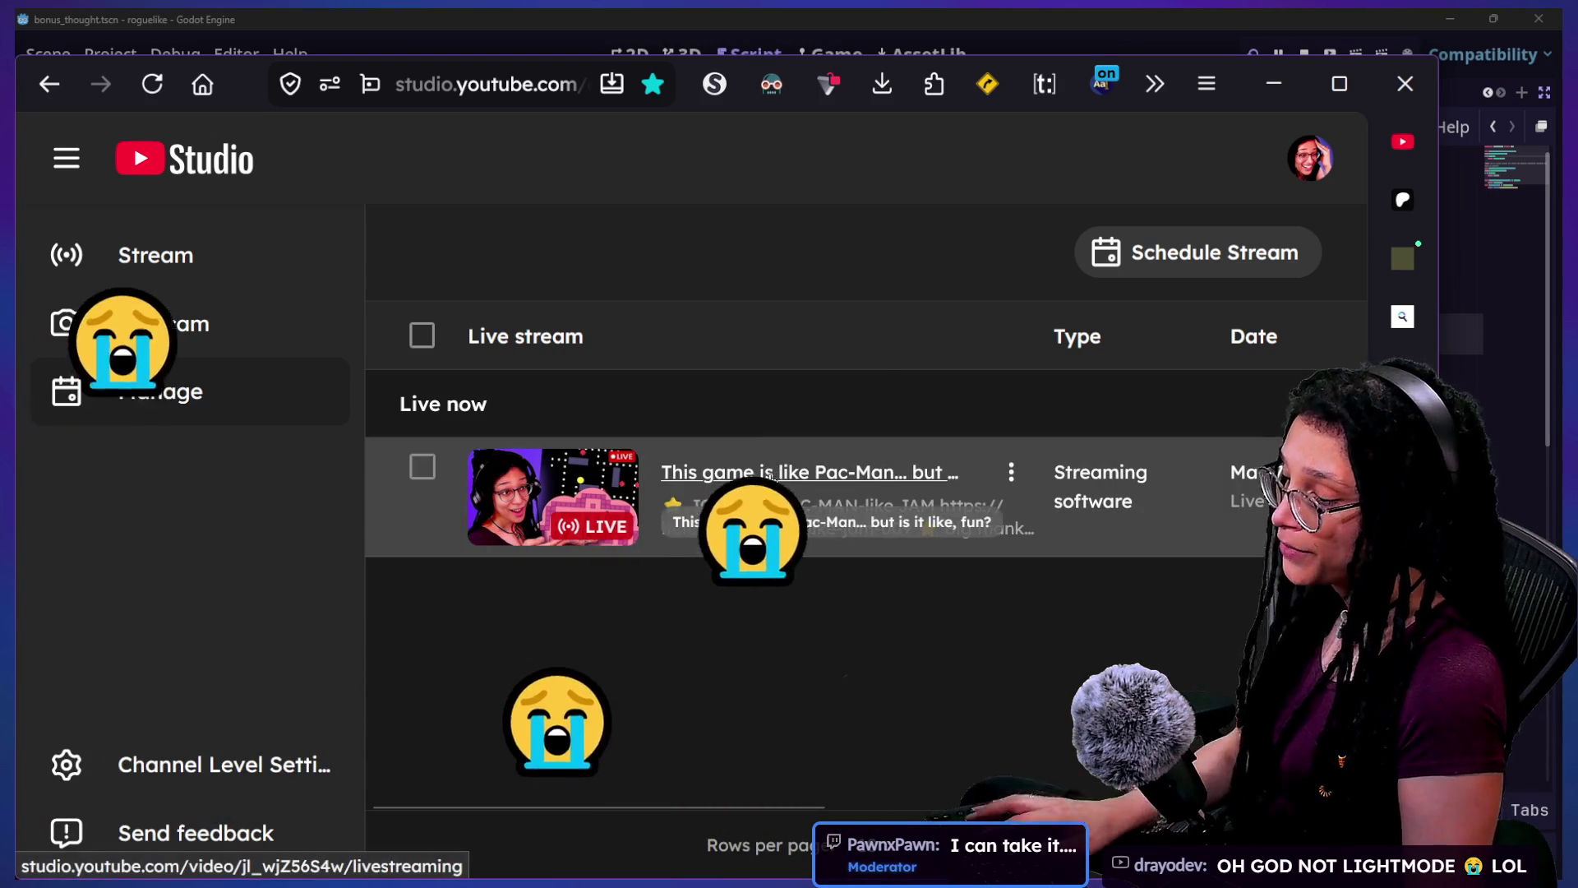
# Enter the current stream's control room, edit its settings under Customization and start adding a redirect
pyautogui.hotkey('ctrl', '+')
pyautogui.hotkey('ctrl', '+')
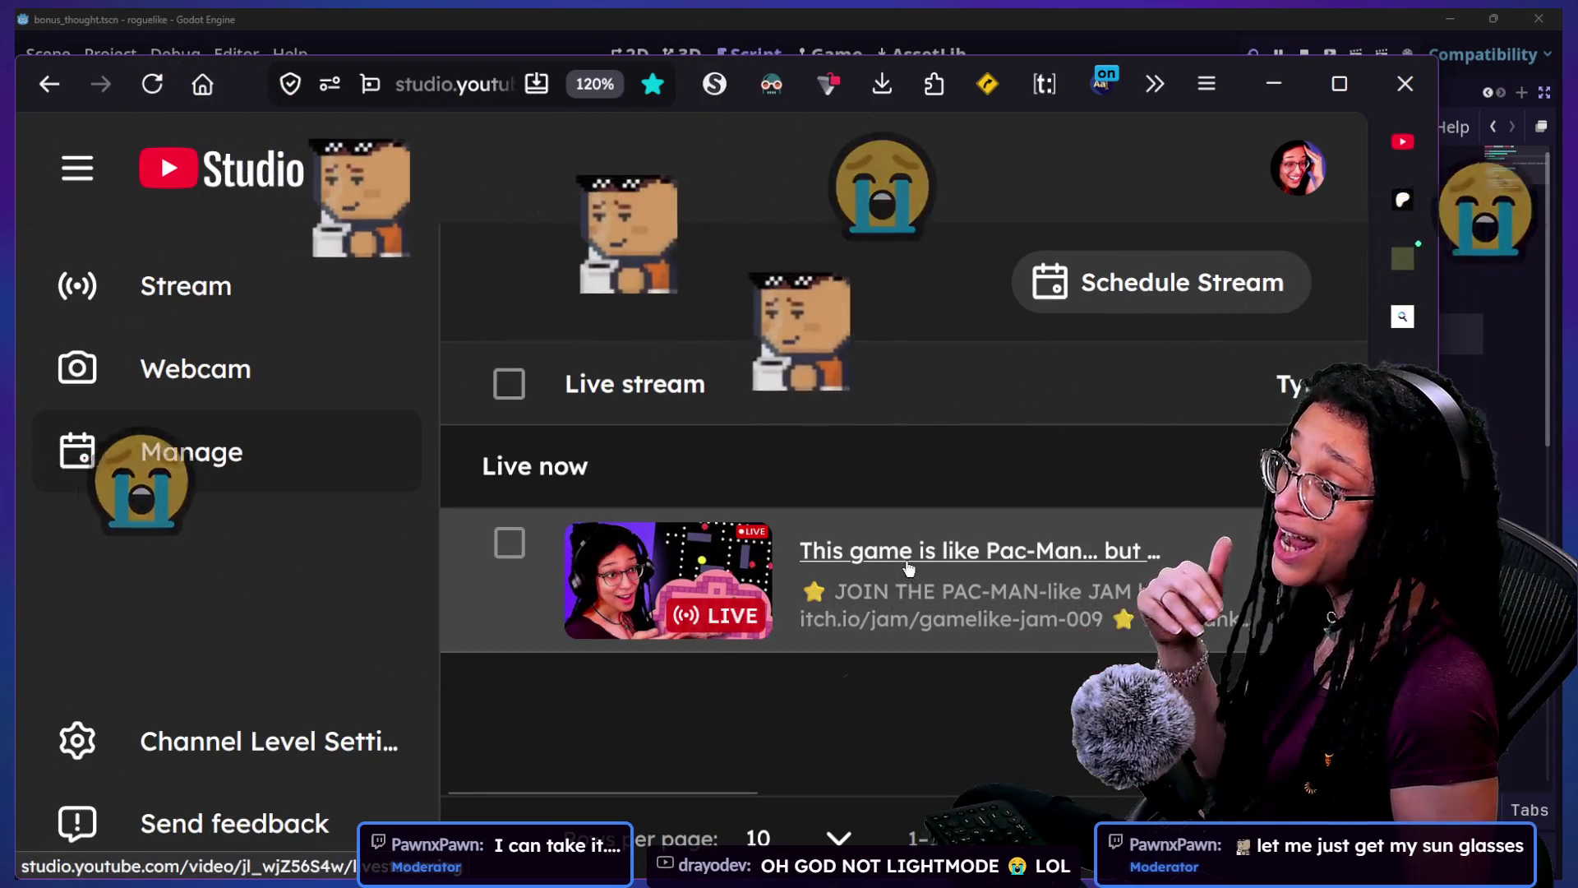
pyautogui.click(907, 558)
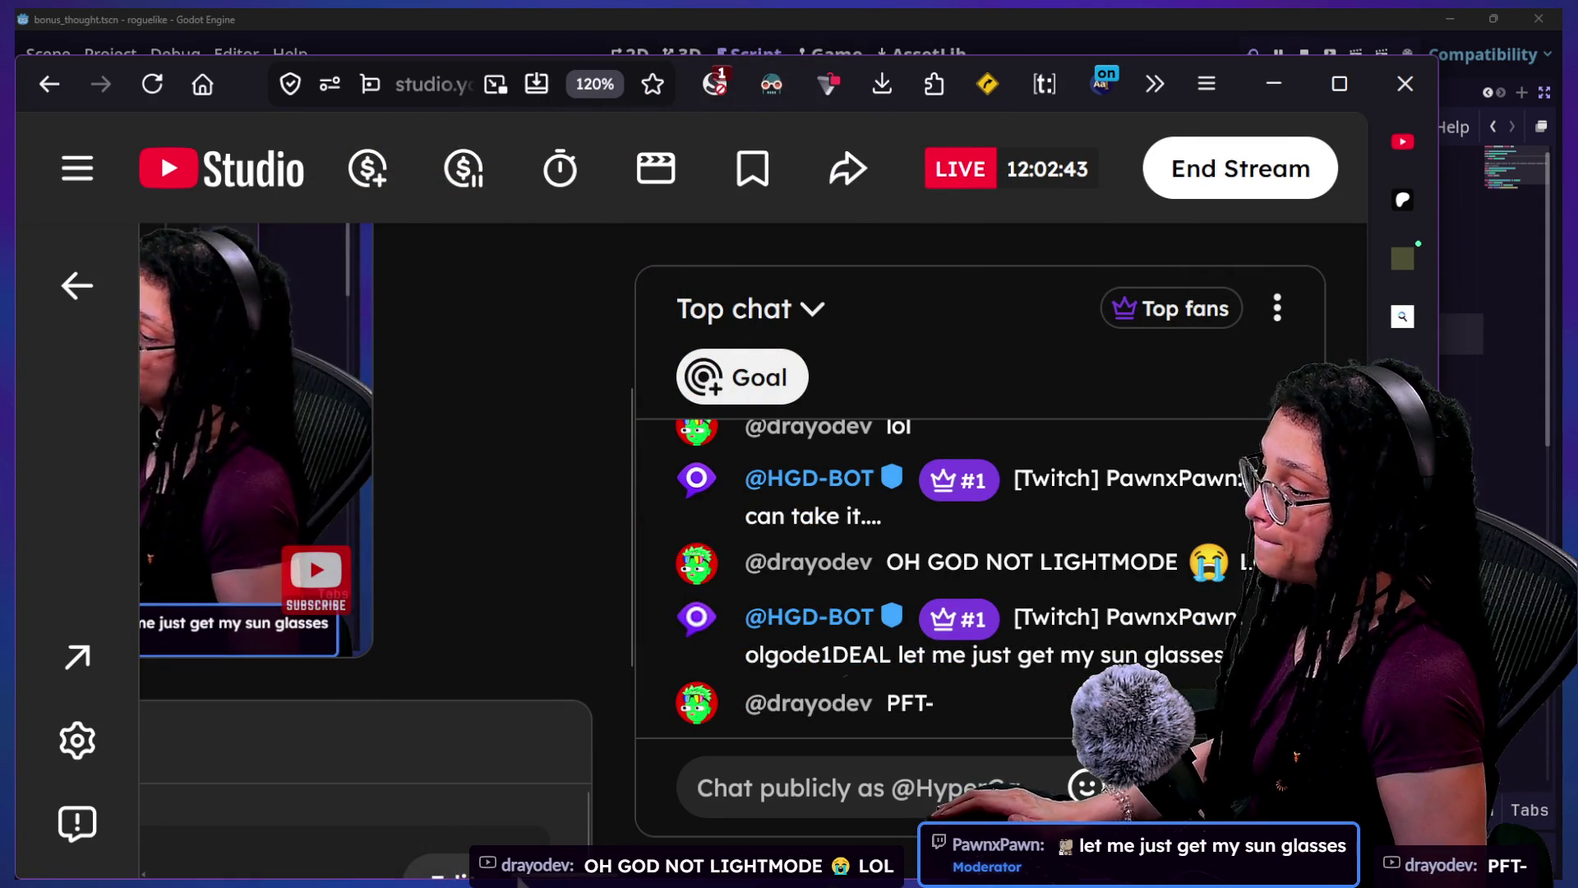
pyautogui.click(518, 729)
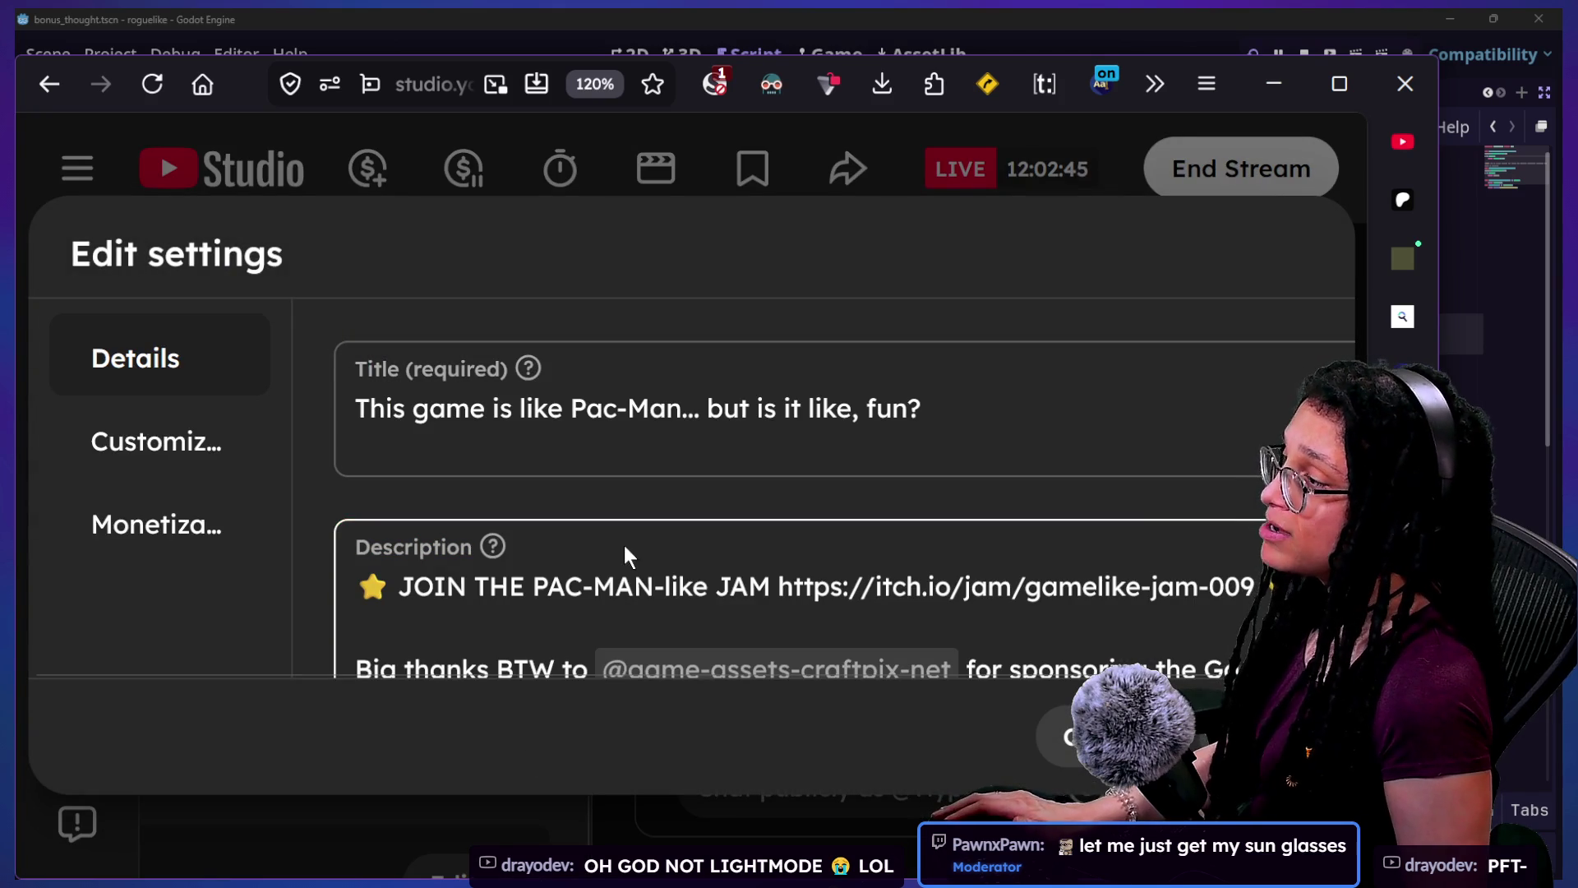
pyautogui.click(197, 442)
pyautogui.click(187, 512)
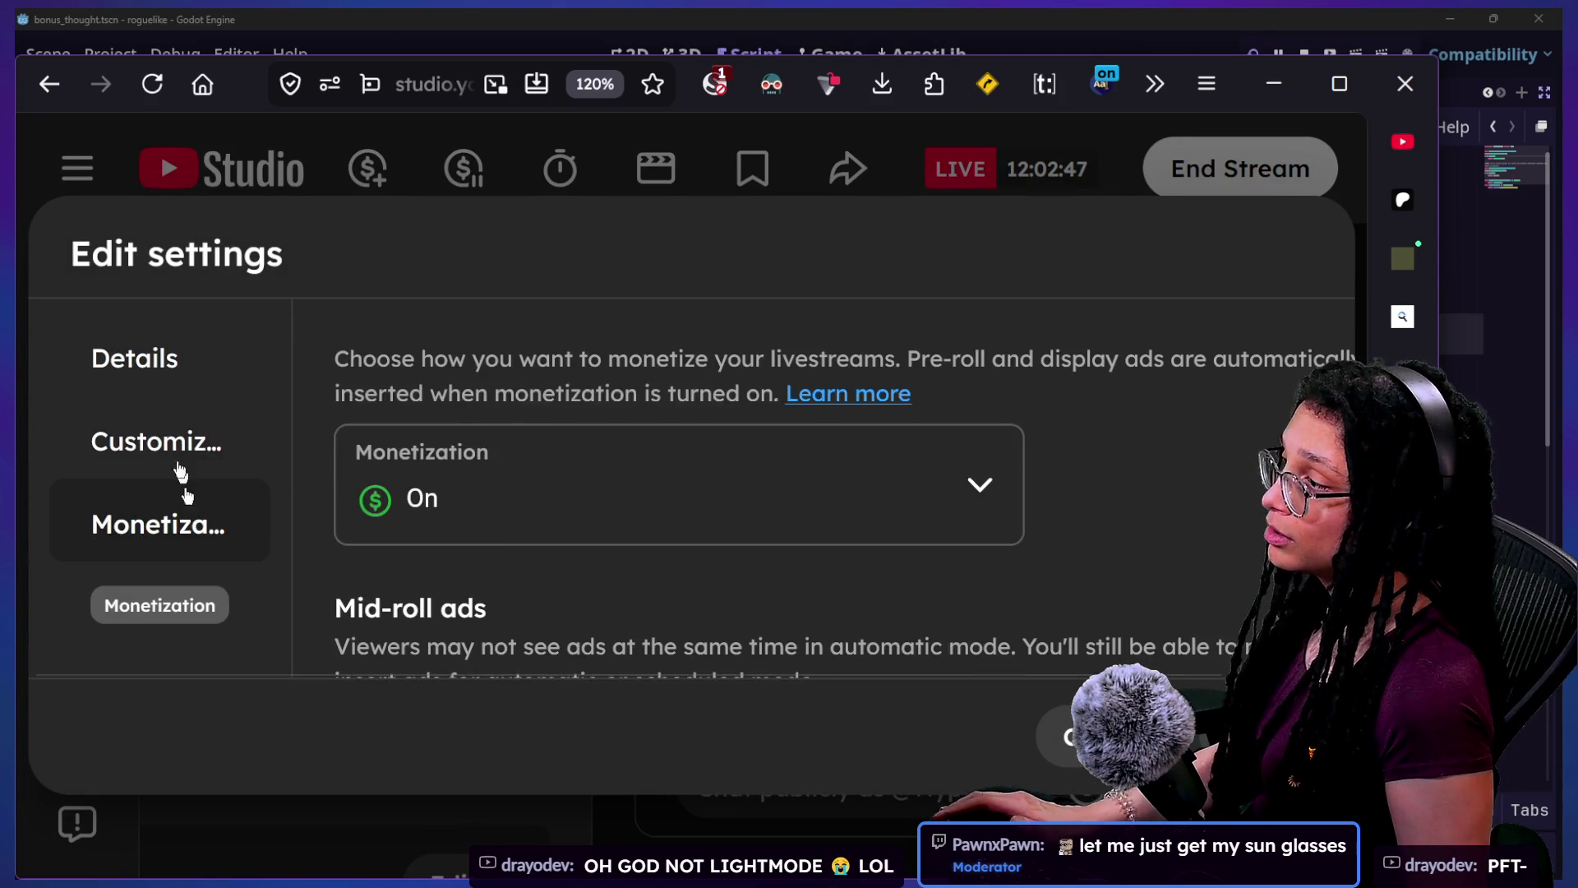
pyautogui.scroll(5, 880, 511)
pyautogui.scroll(-5, 880, 510)
pyautogui.scroll(-1, 880, 511)
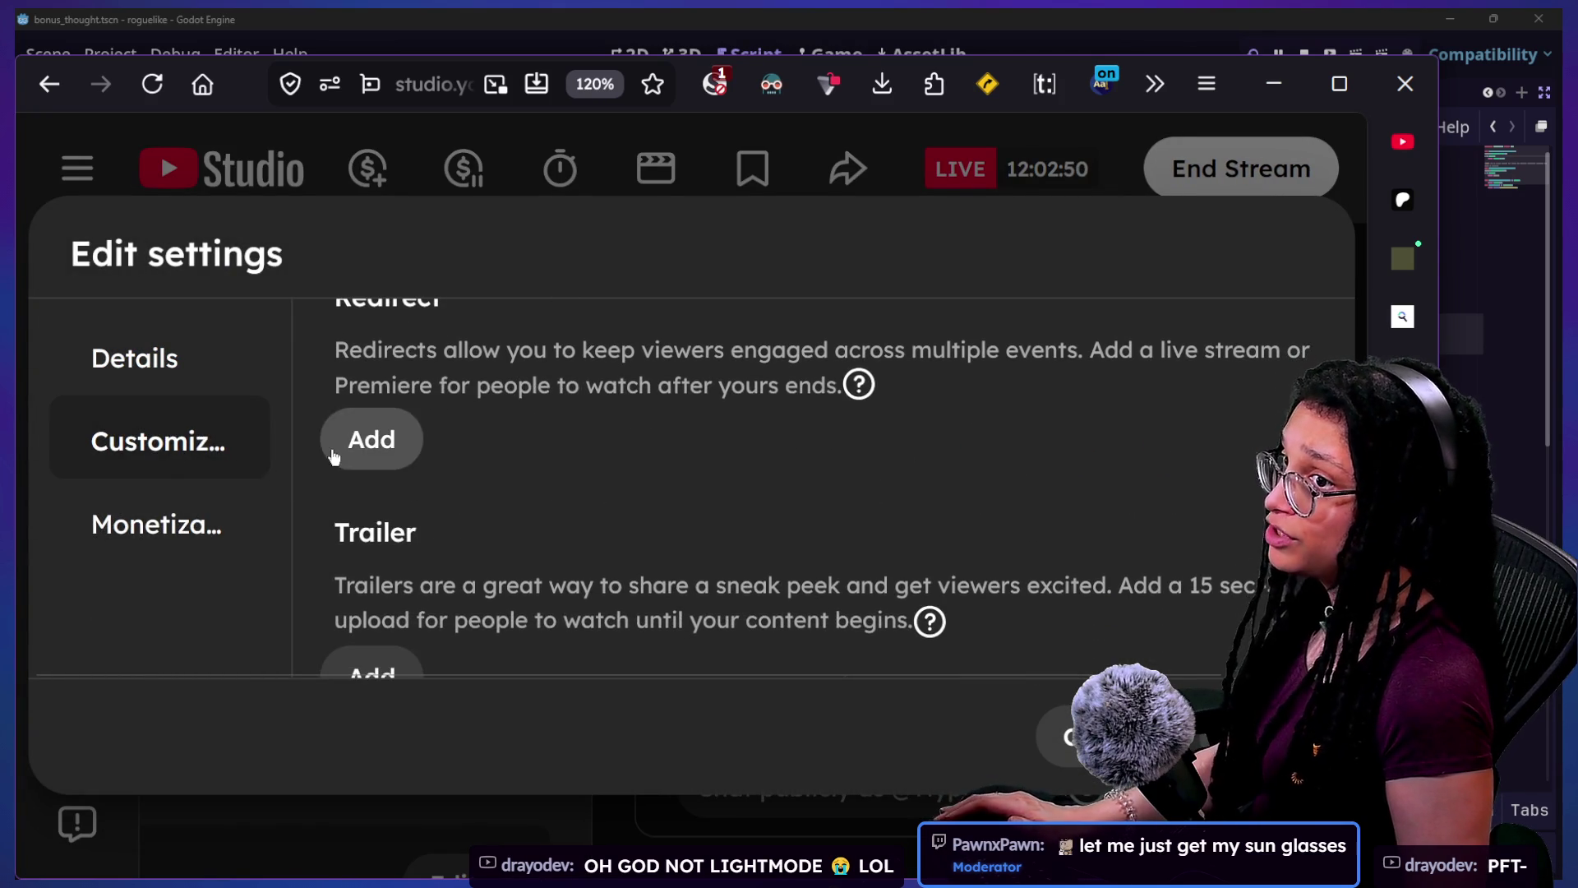
pyautogui.click(335, 456)
# Search other channels for elca_ga and choose Elca Gaming's live stream as the redirect, letting it save
pyautogui.click(1032, 336)
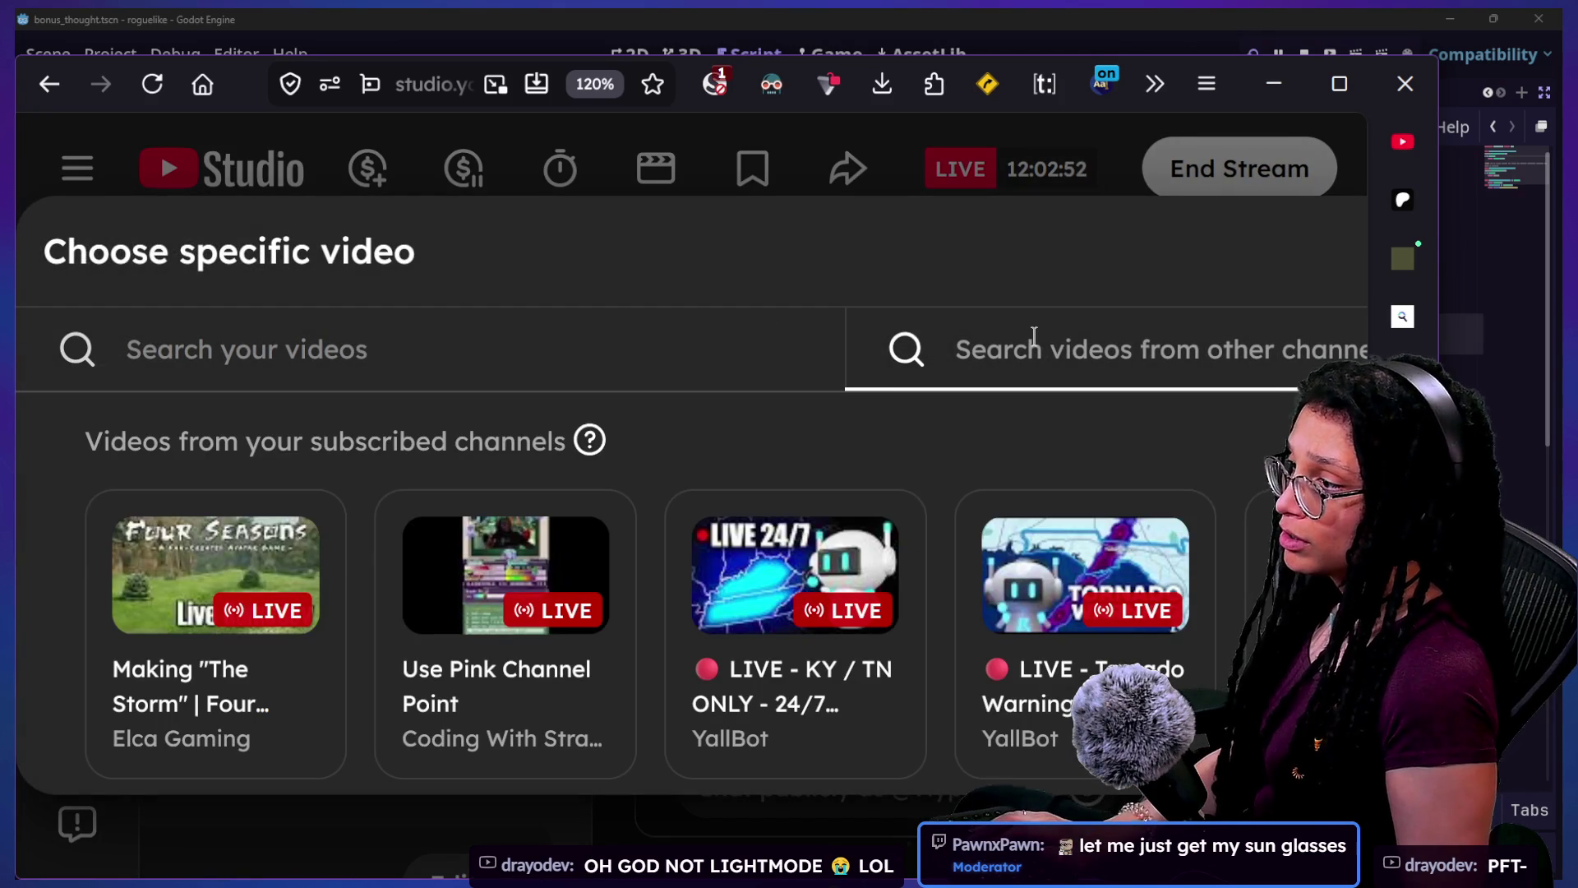
pyautogui.scroll(-1, 516, 586)
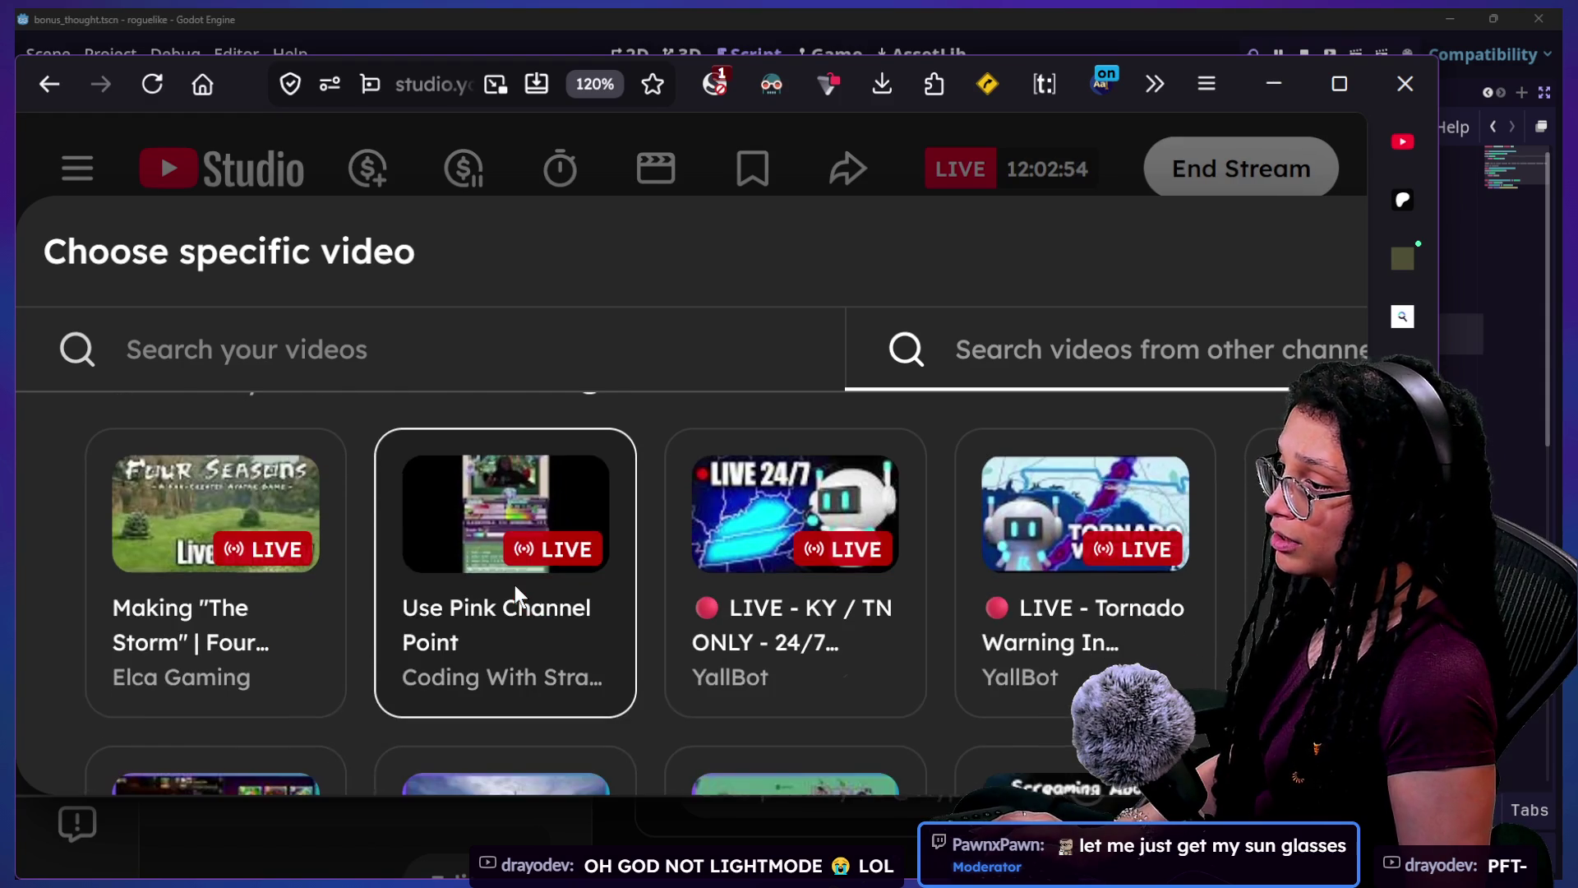
pyautogui.click(1008, 357)
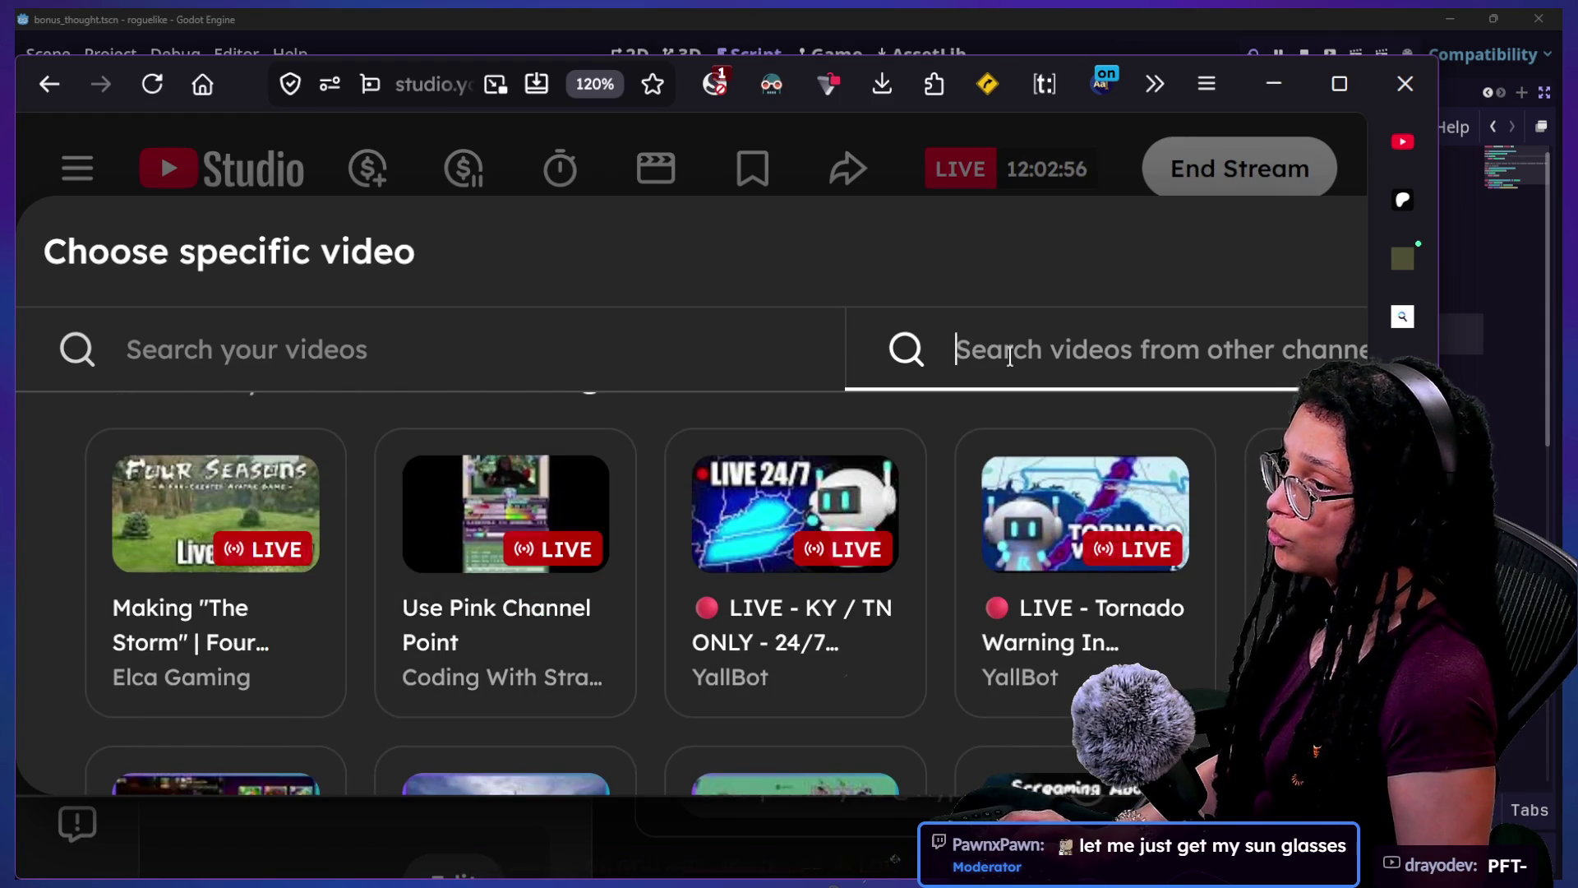
pyautogui.write('ll')
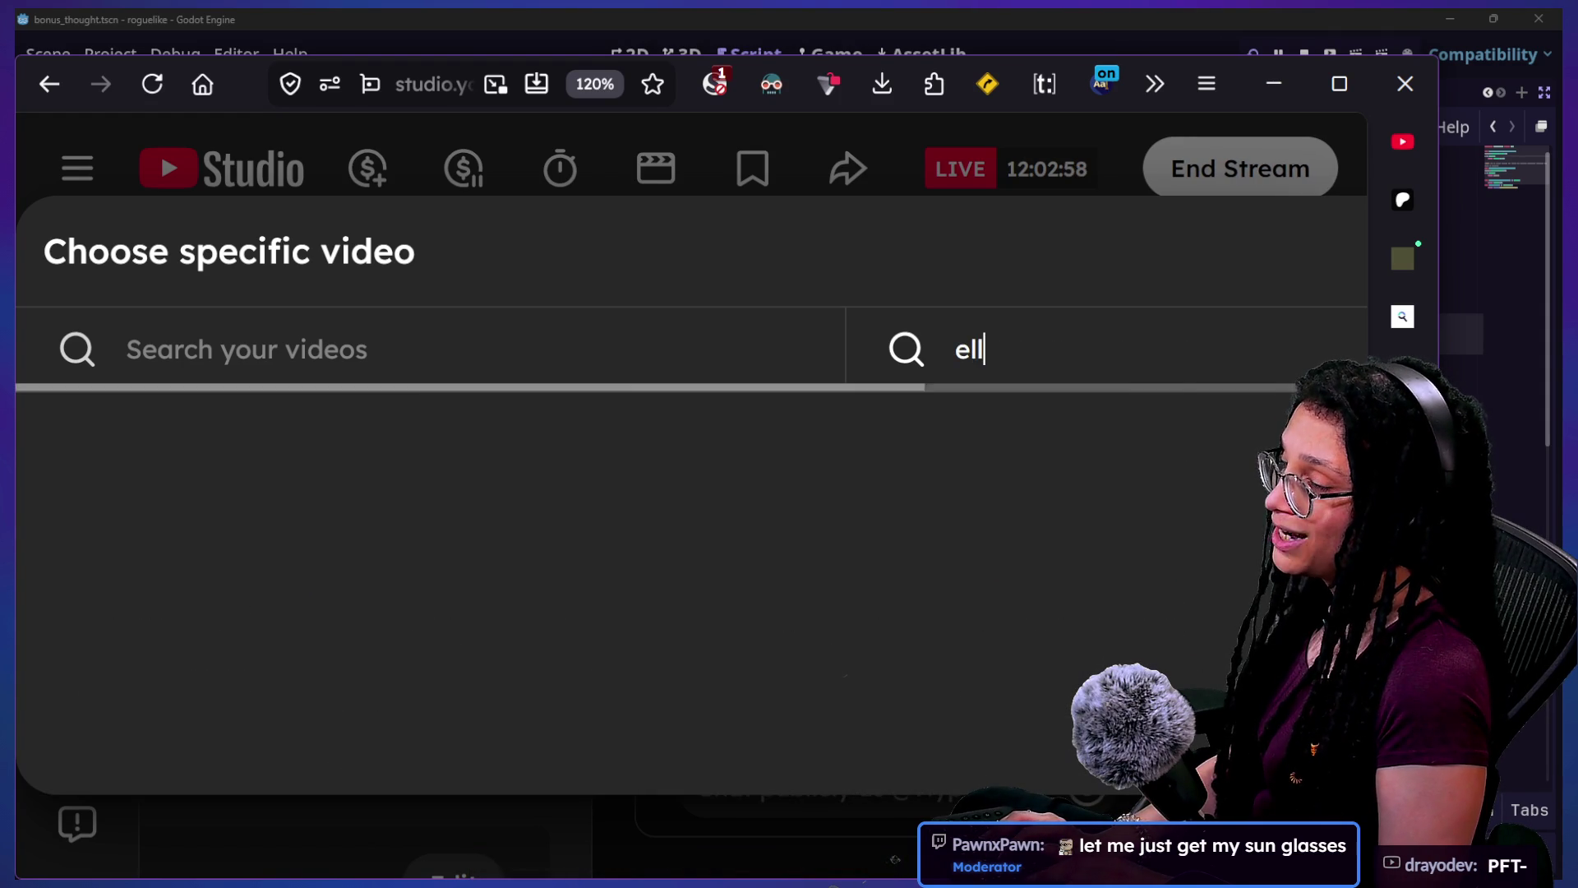
pyautogui.write('p')
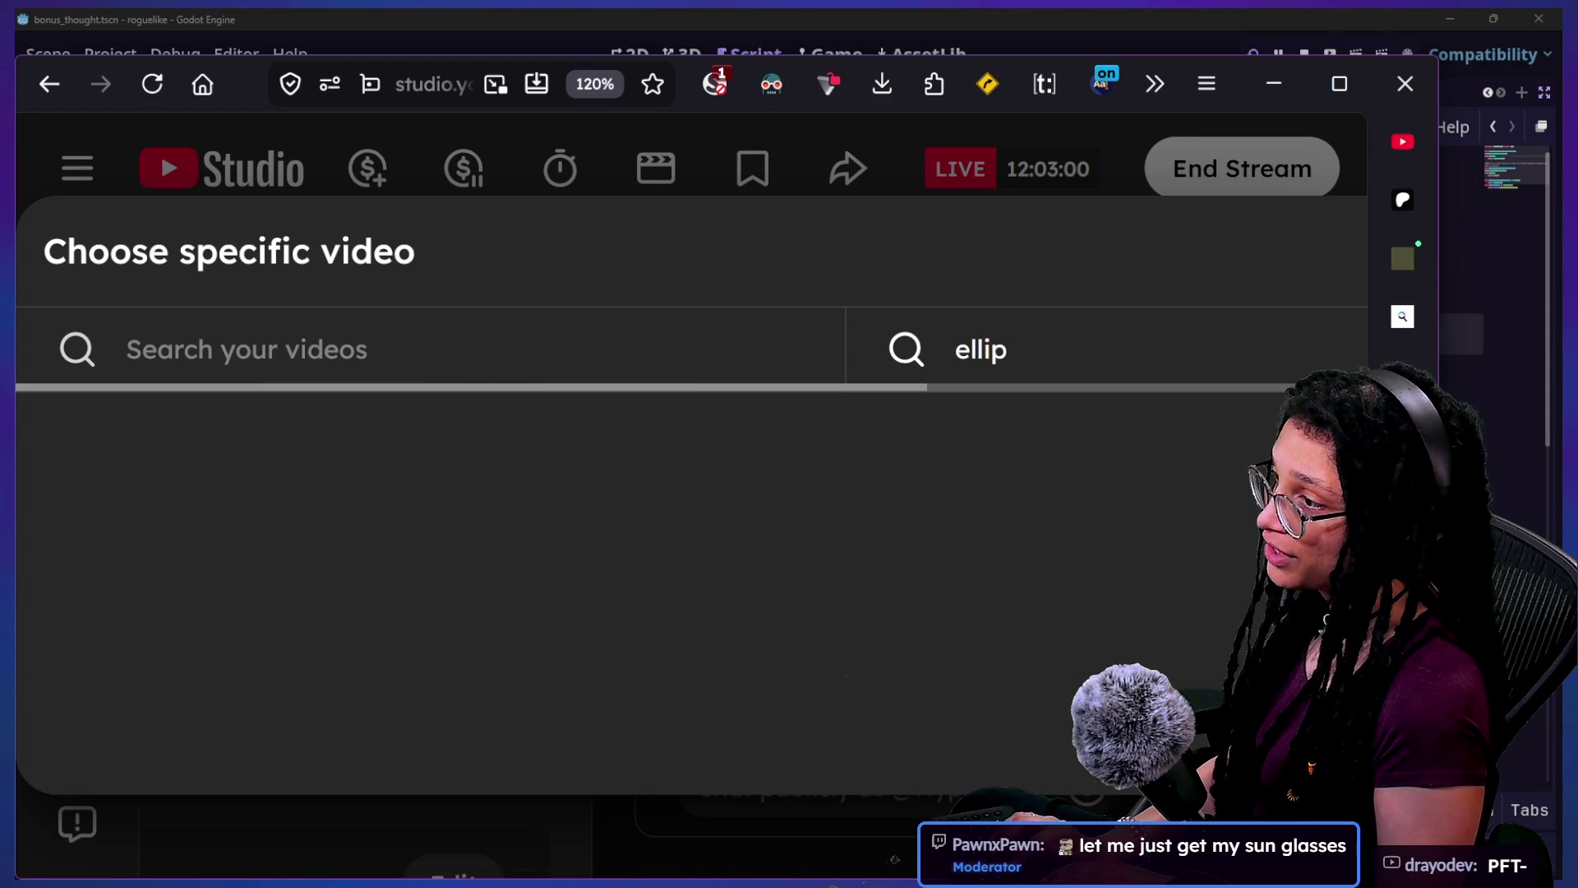
pyautogui.write('t')
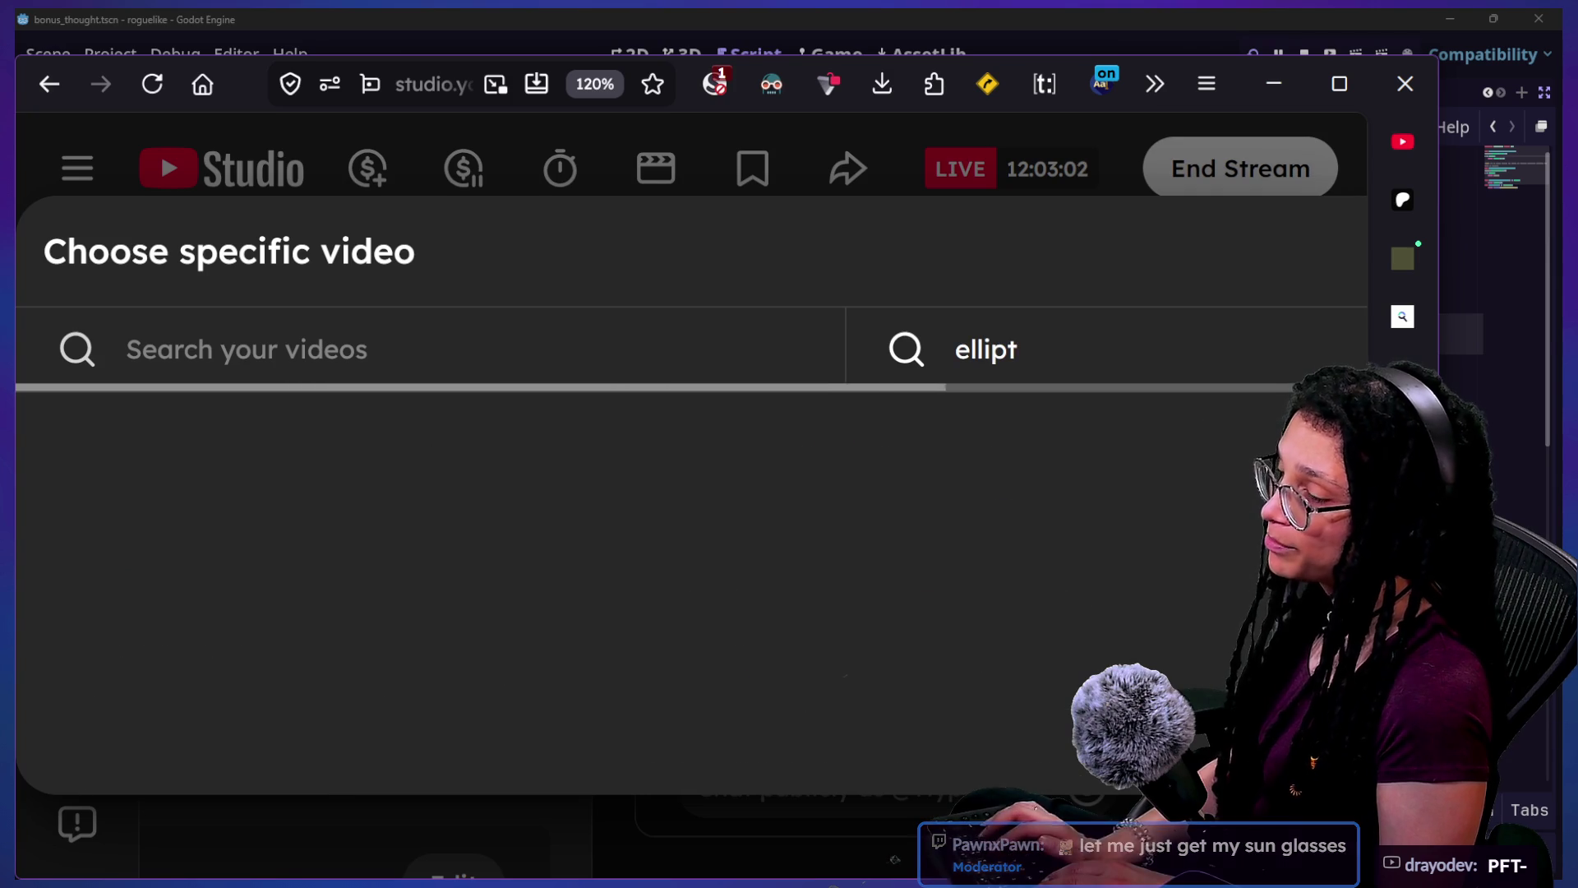
pyautogui.write('p')
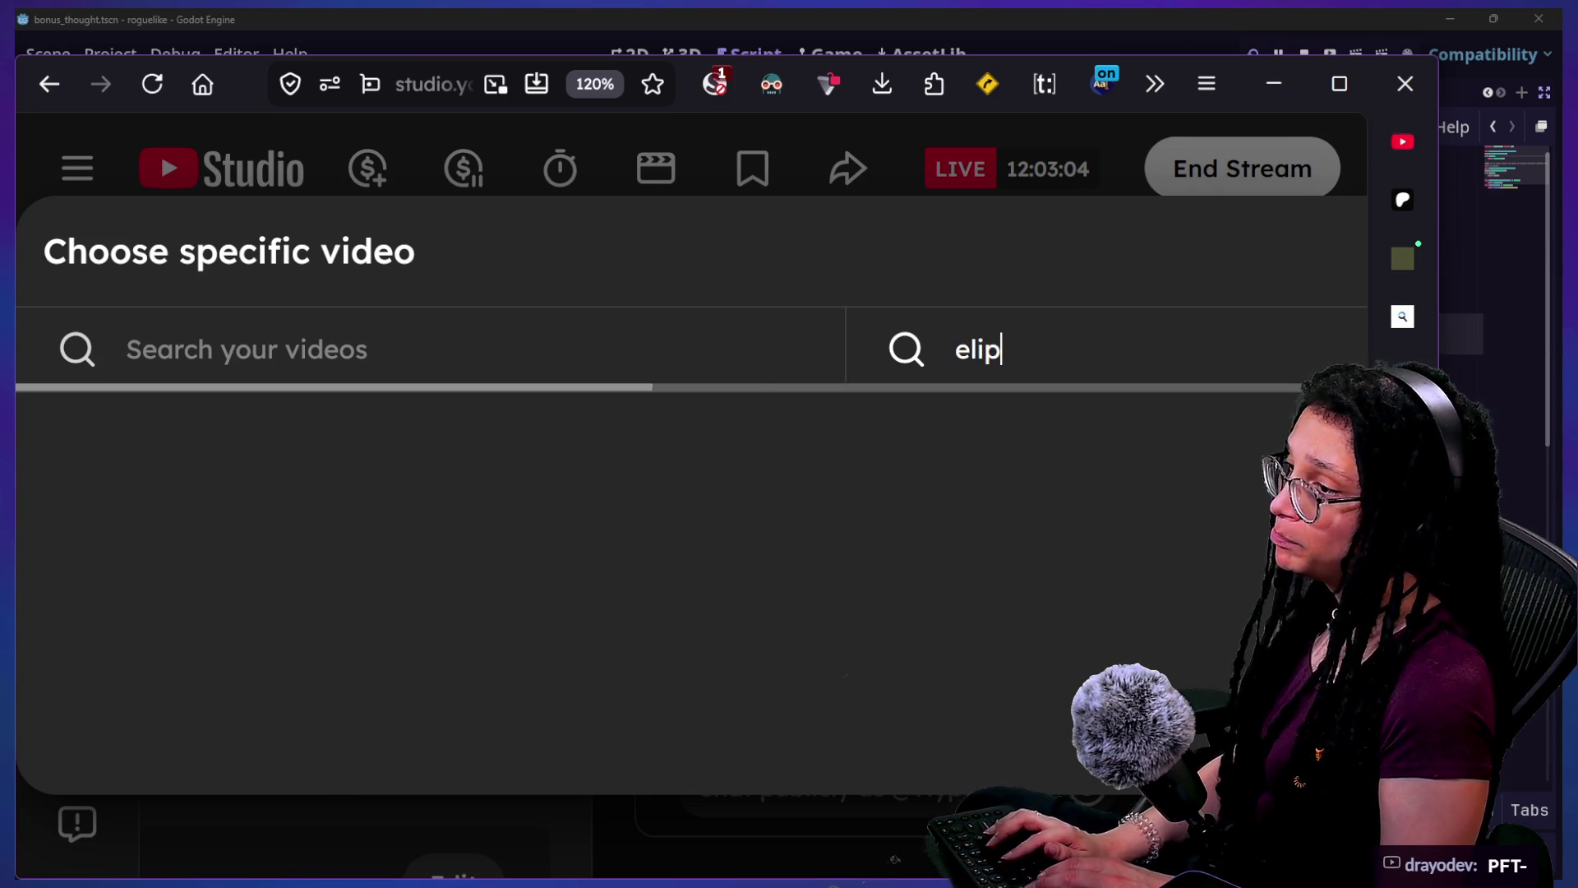
pyautogui.press('BackSpace')
pyautogui.press('BackSpace')
pyautogui.write('tik')
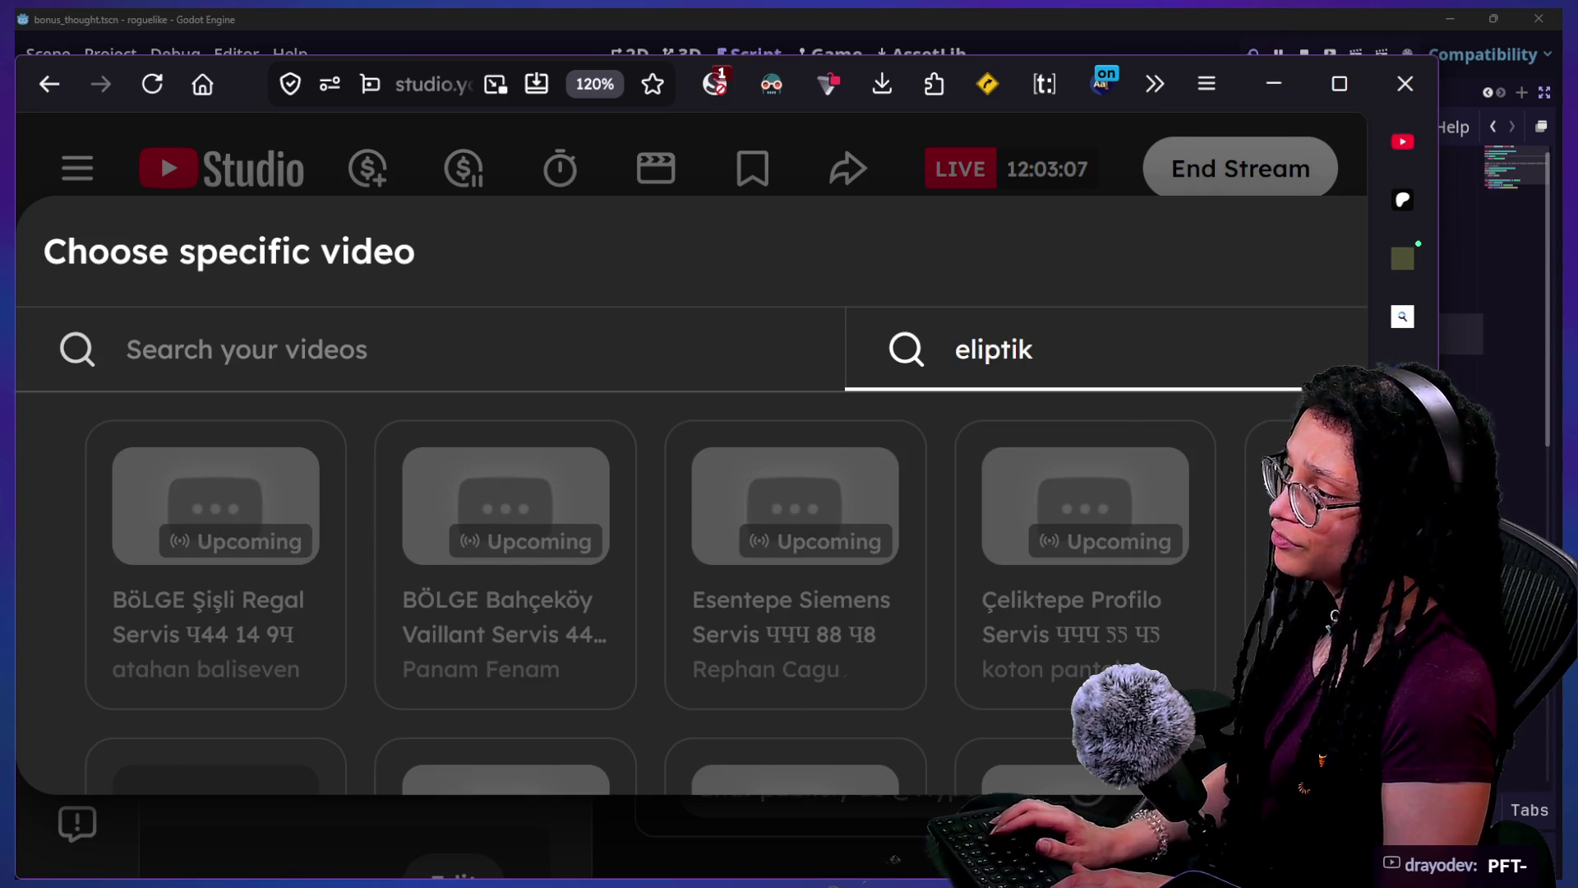
pyautogui.write('t')
pyautogui.write('n')
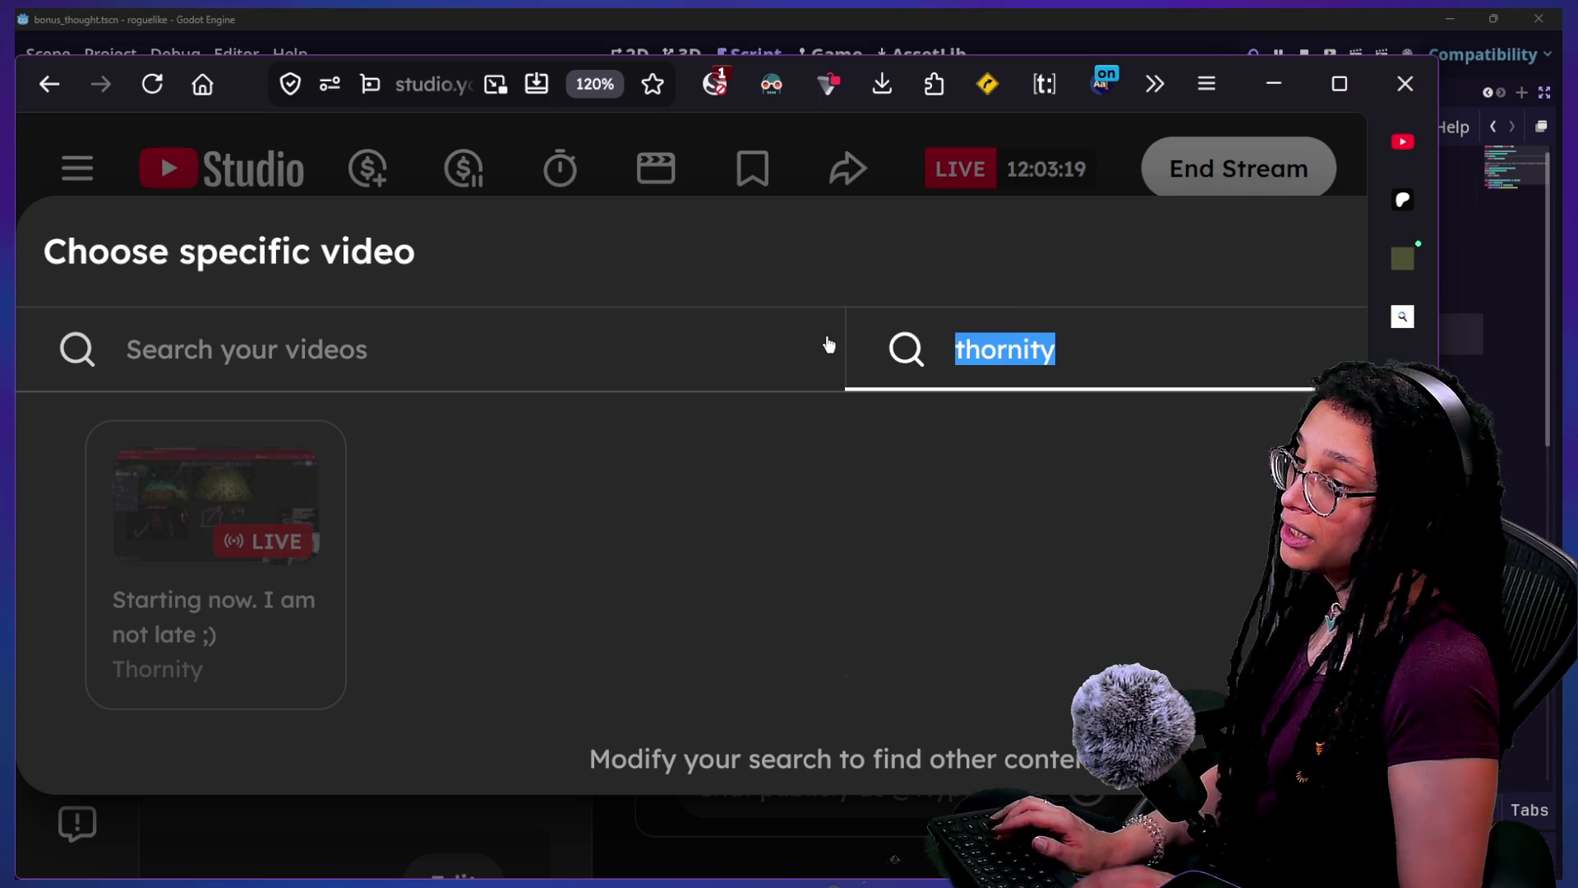
pyautogui.write('_ga')
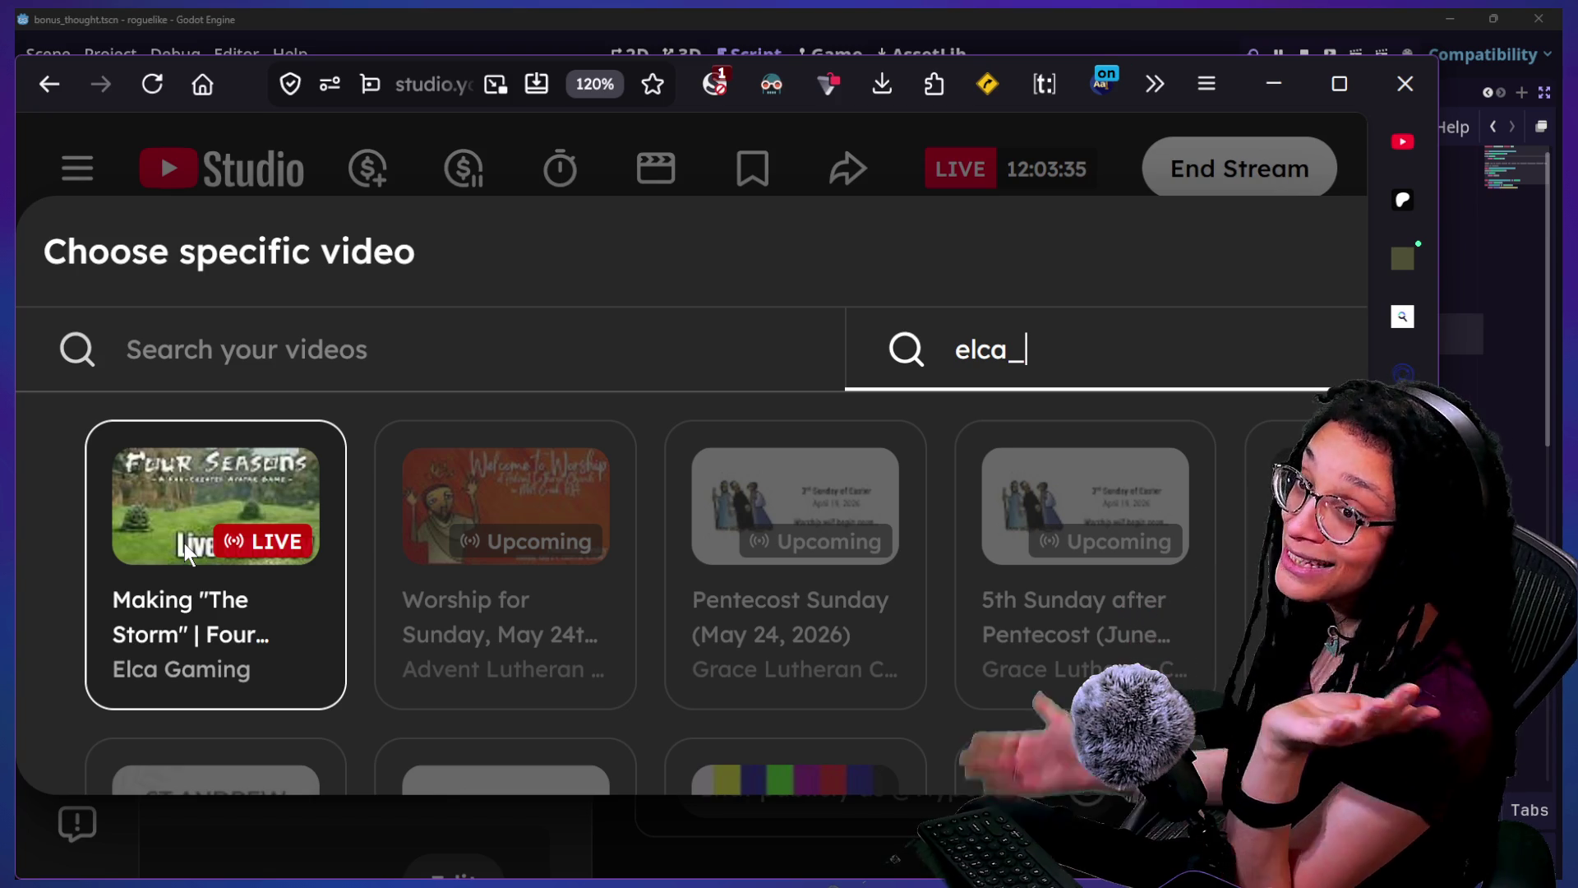
pyautogui.click(183, 543)
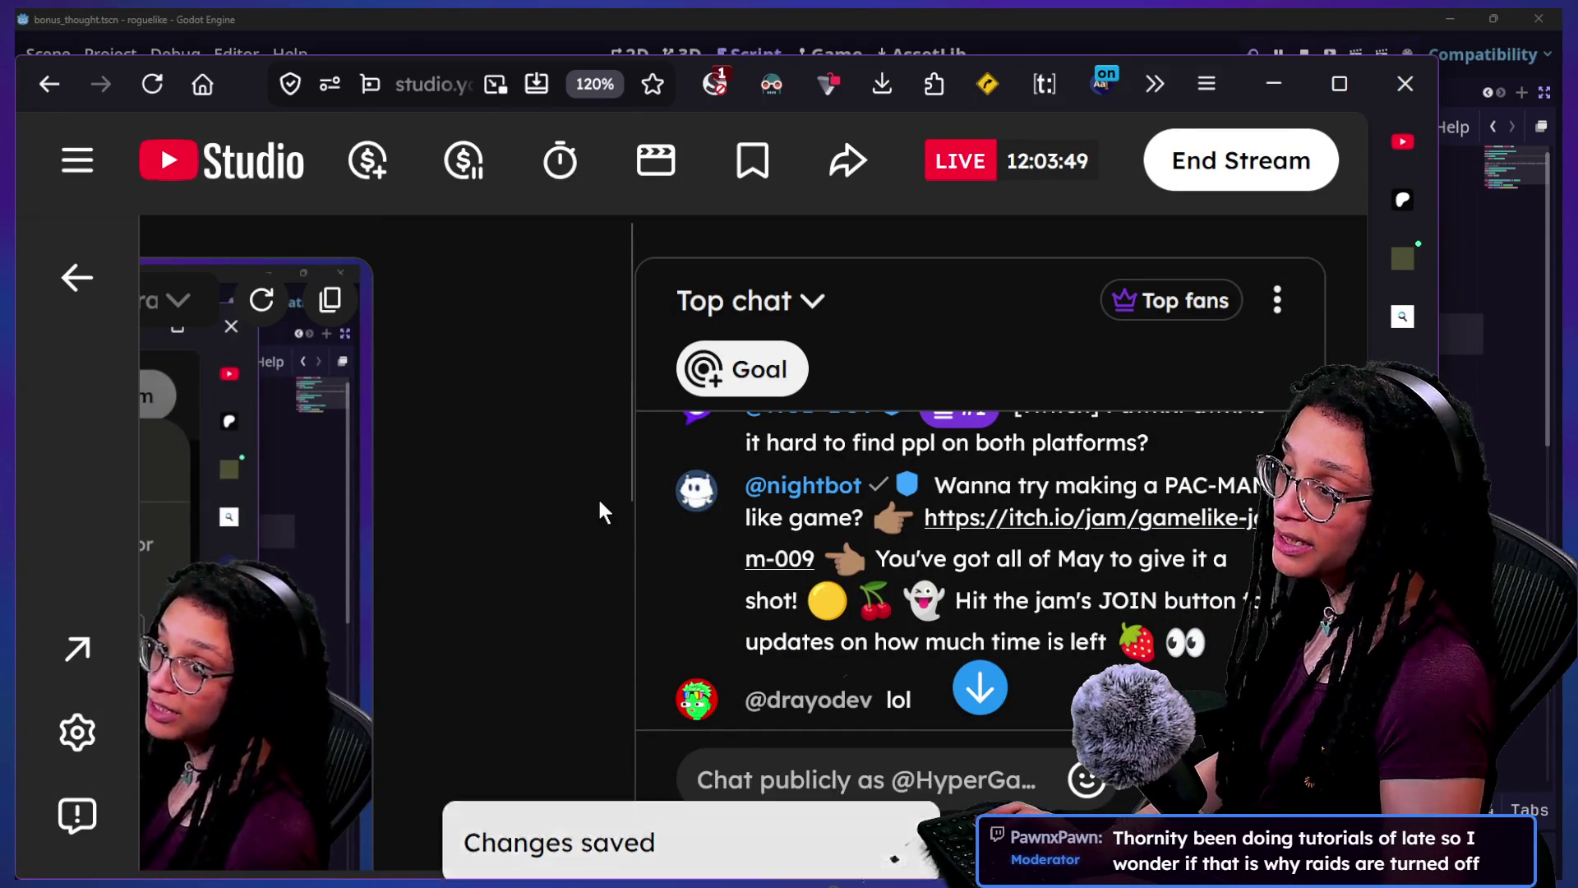
# Reset the page zoom to normal and nudge the browser window left, revealing the open tab list
pyautogui.hotkey('ctrl', '-')
pyautogui.hotkey('ctrl', '-')
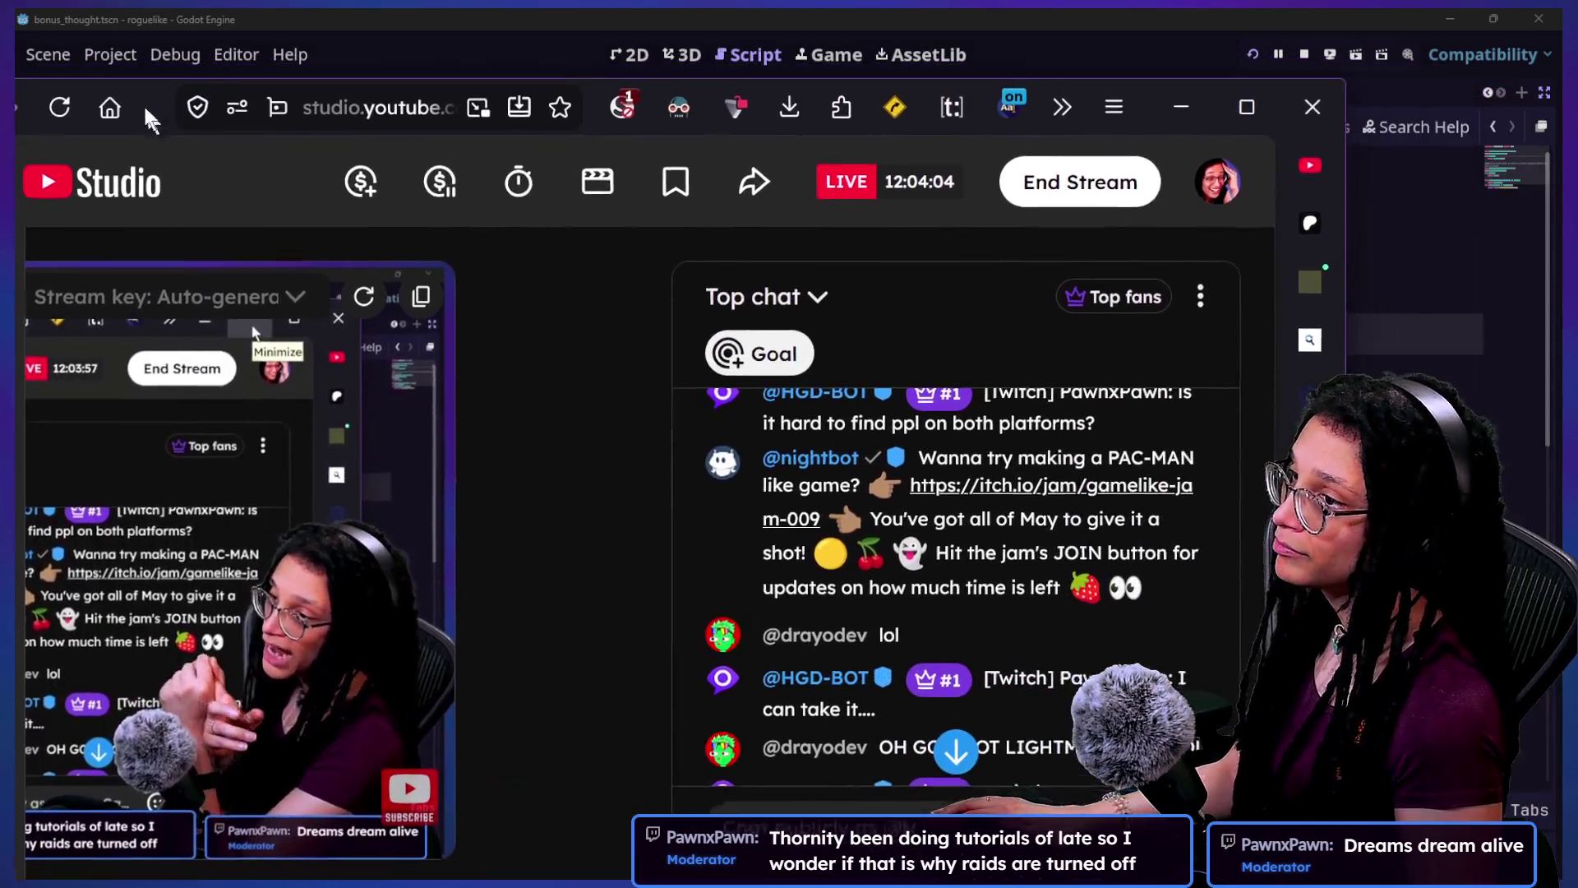
pyautogui.moveTo(247, 85); pyautogui.dragTo(155, 79)
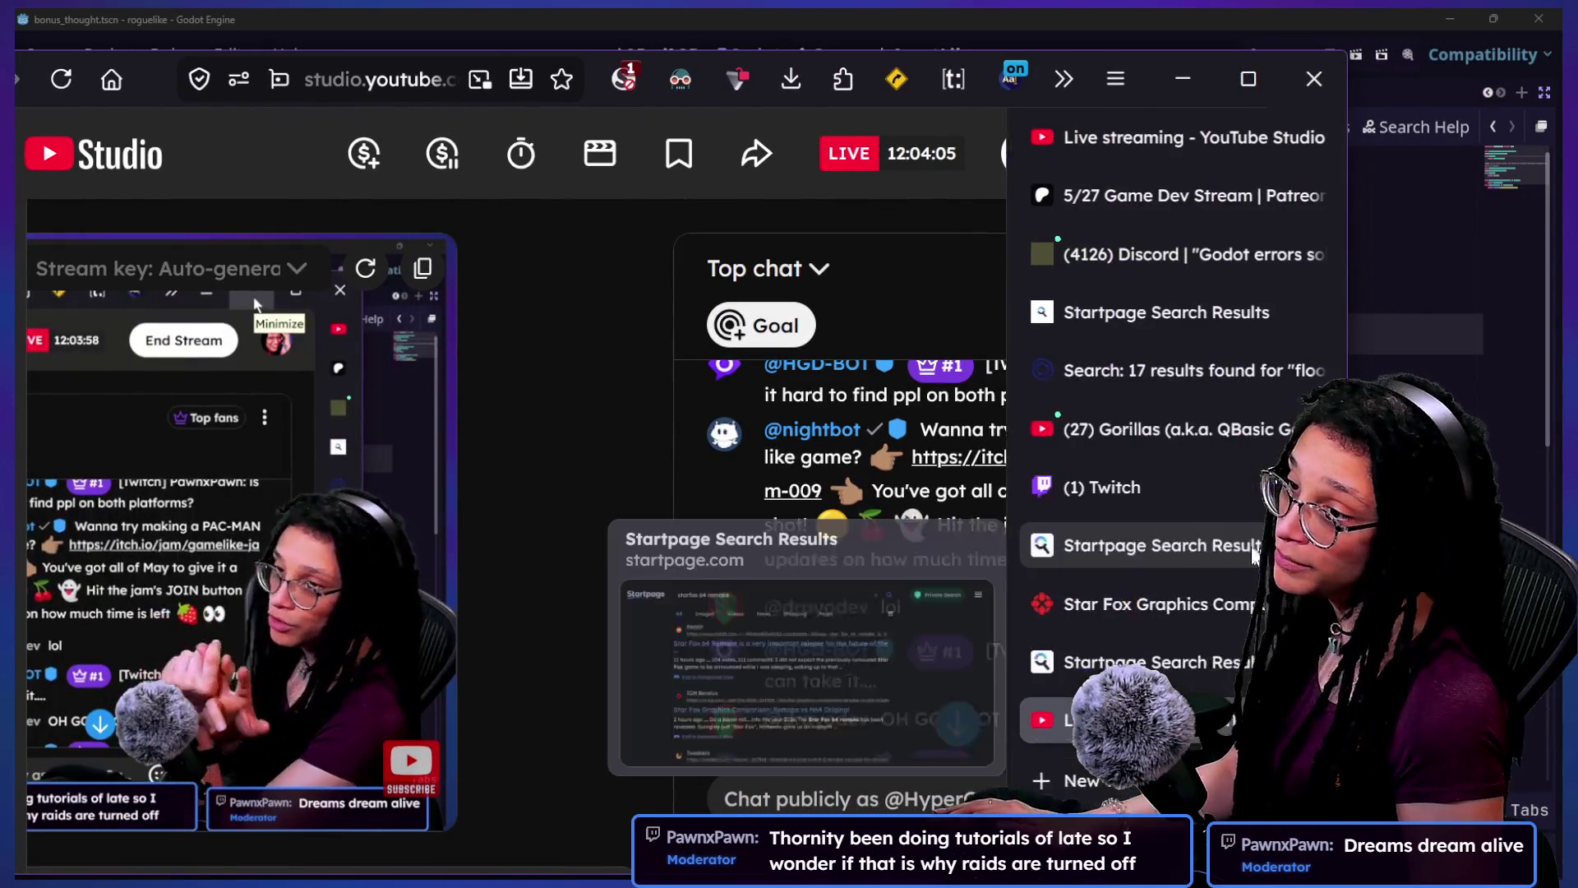
# Send the /raid elca_gaming chat command on Twitch, then return to the Idea_CatTree script
pyautogui.click(1218, 493)
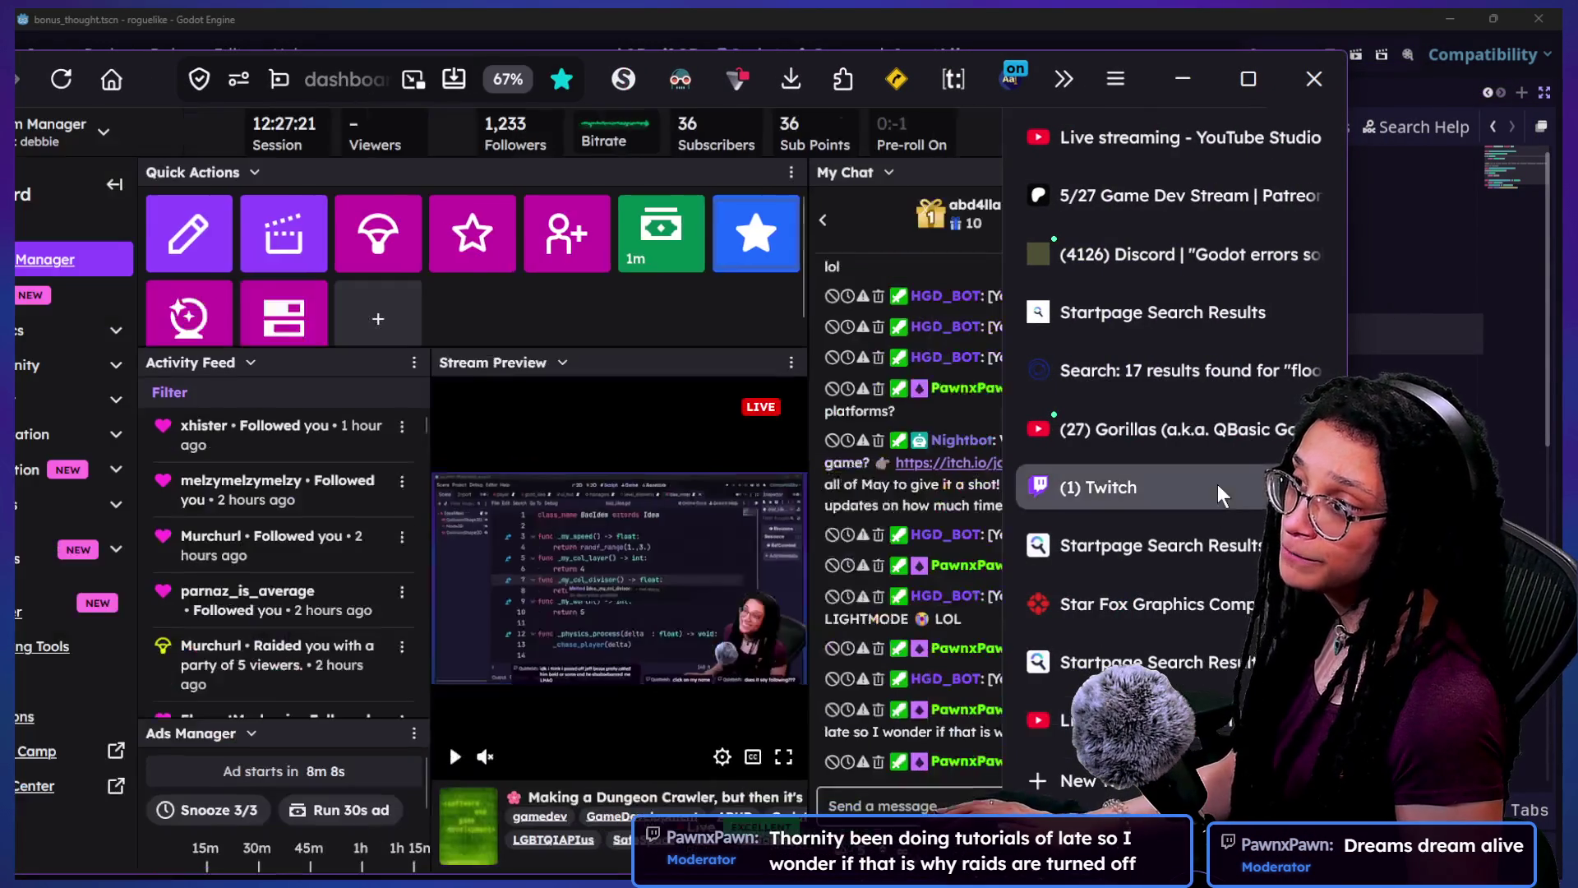
pyautogui.write('/raid elca_gaming')
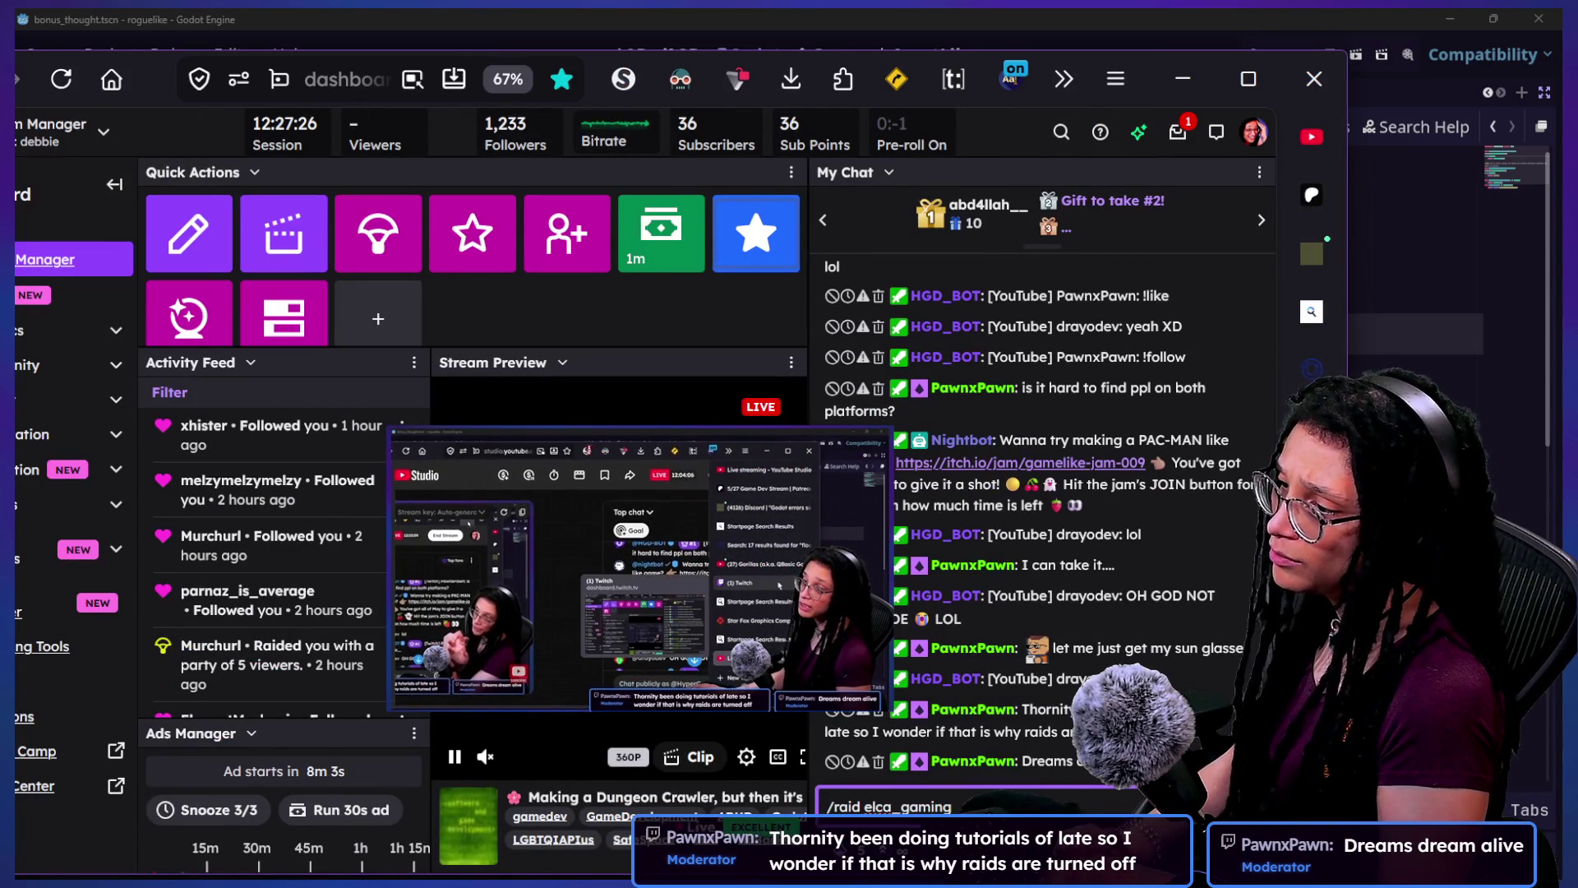
pyautogui.press('Return')
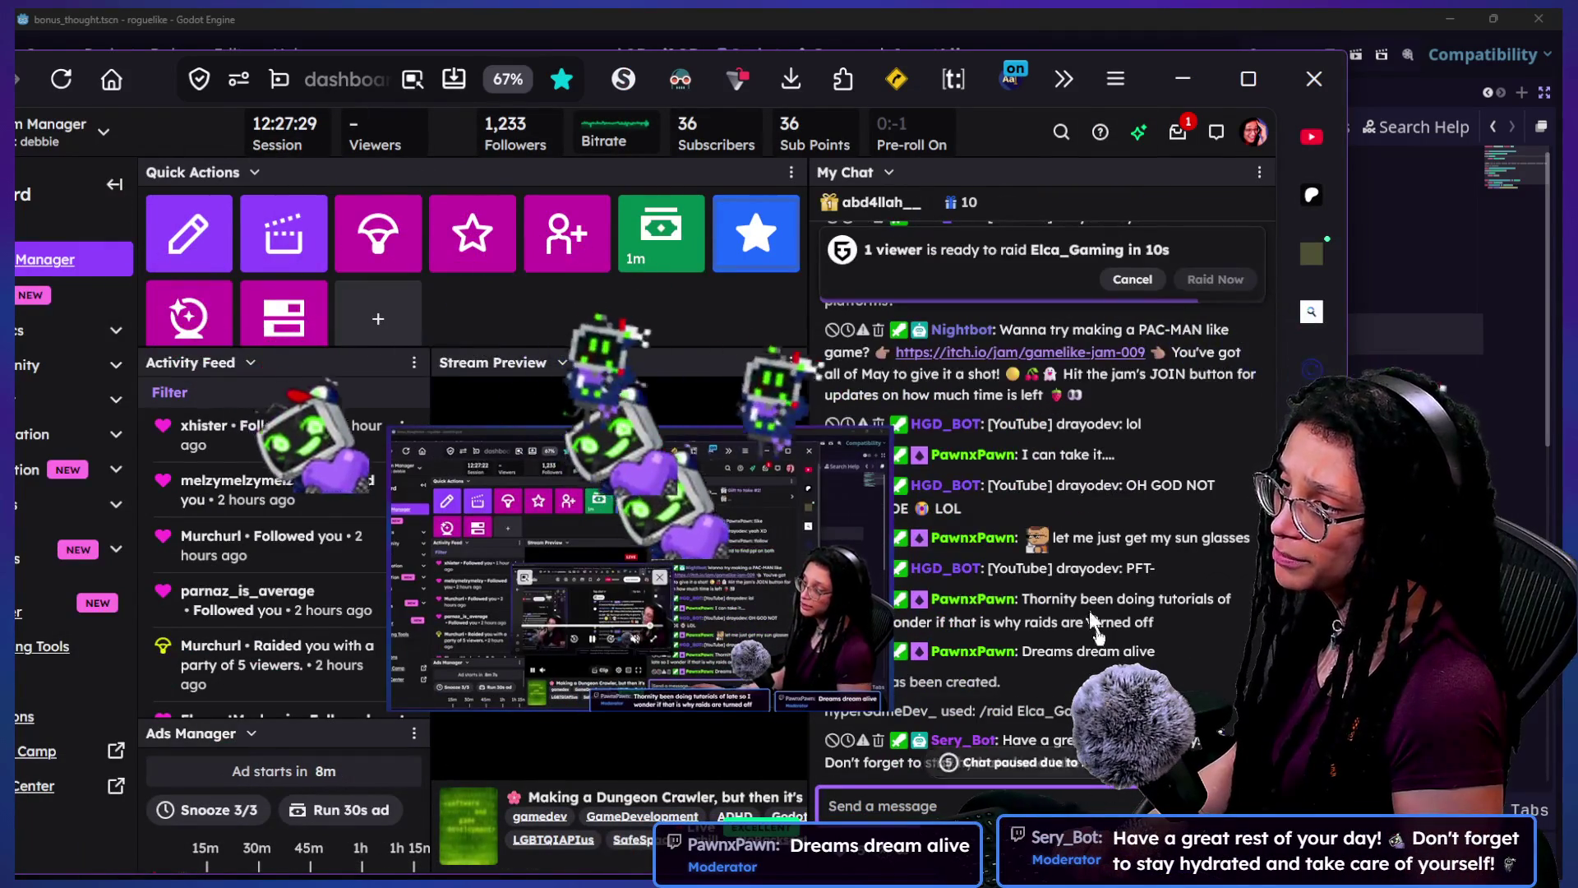
pyautogui.hotkey('alt', 'Tab')
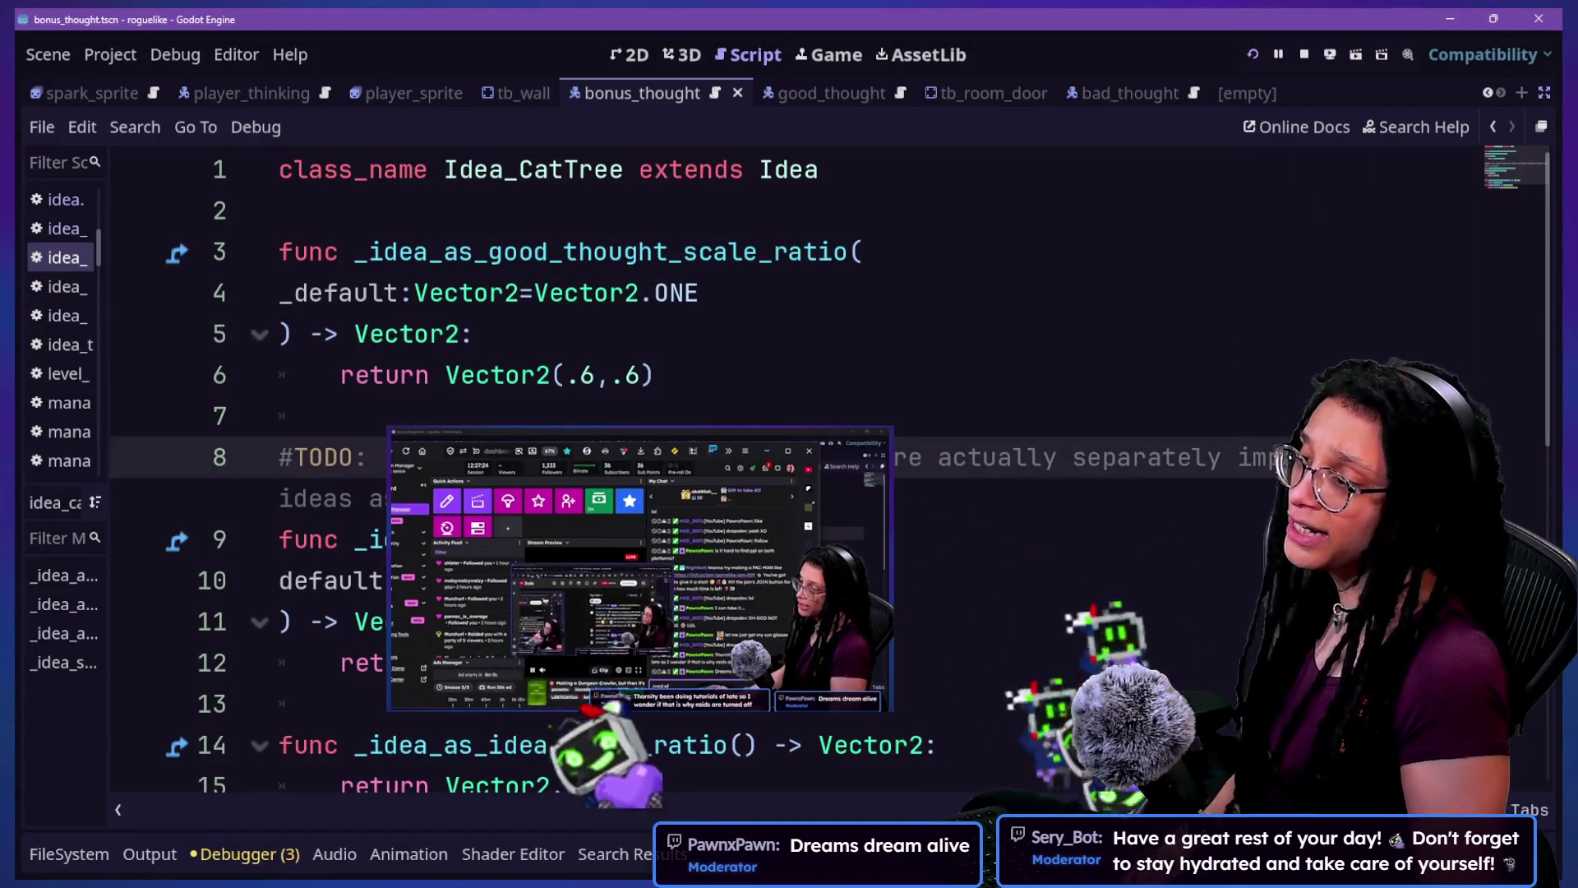
pyautogui.click(850, 465)
pyautogui.click(868, 422)
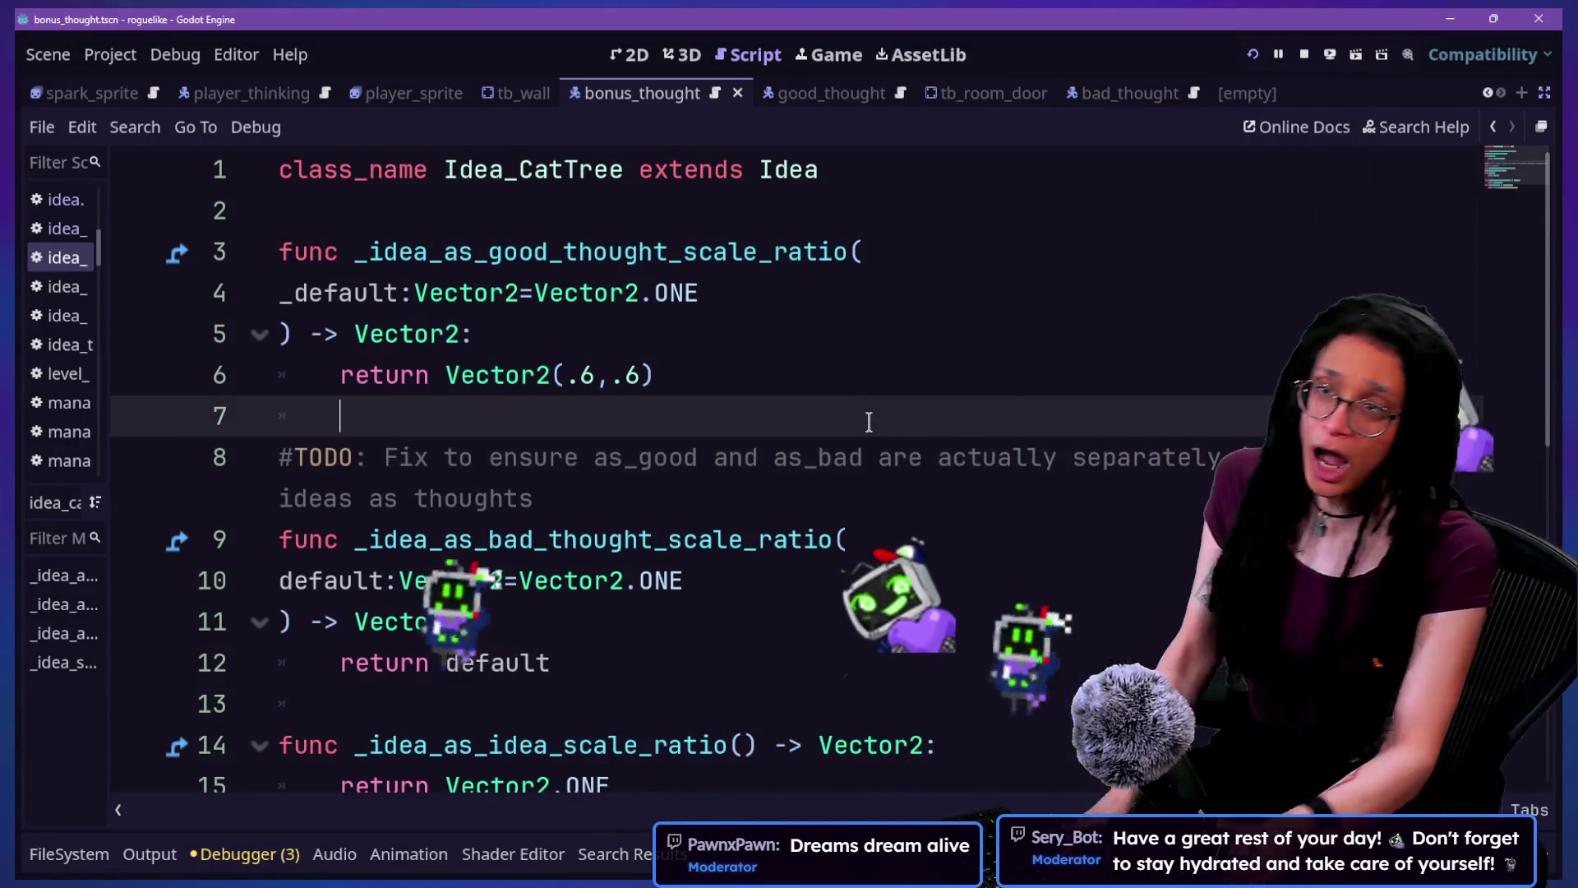